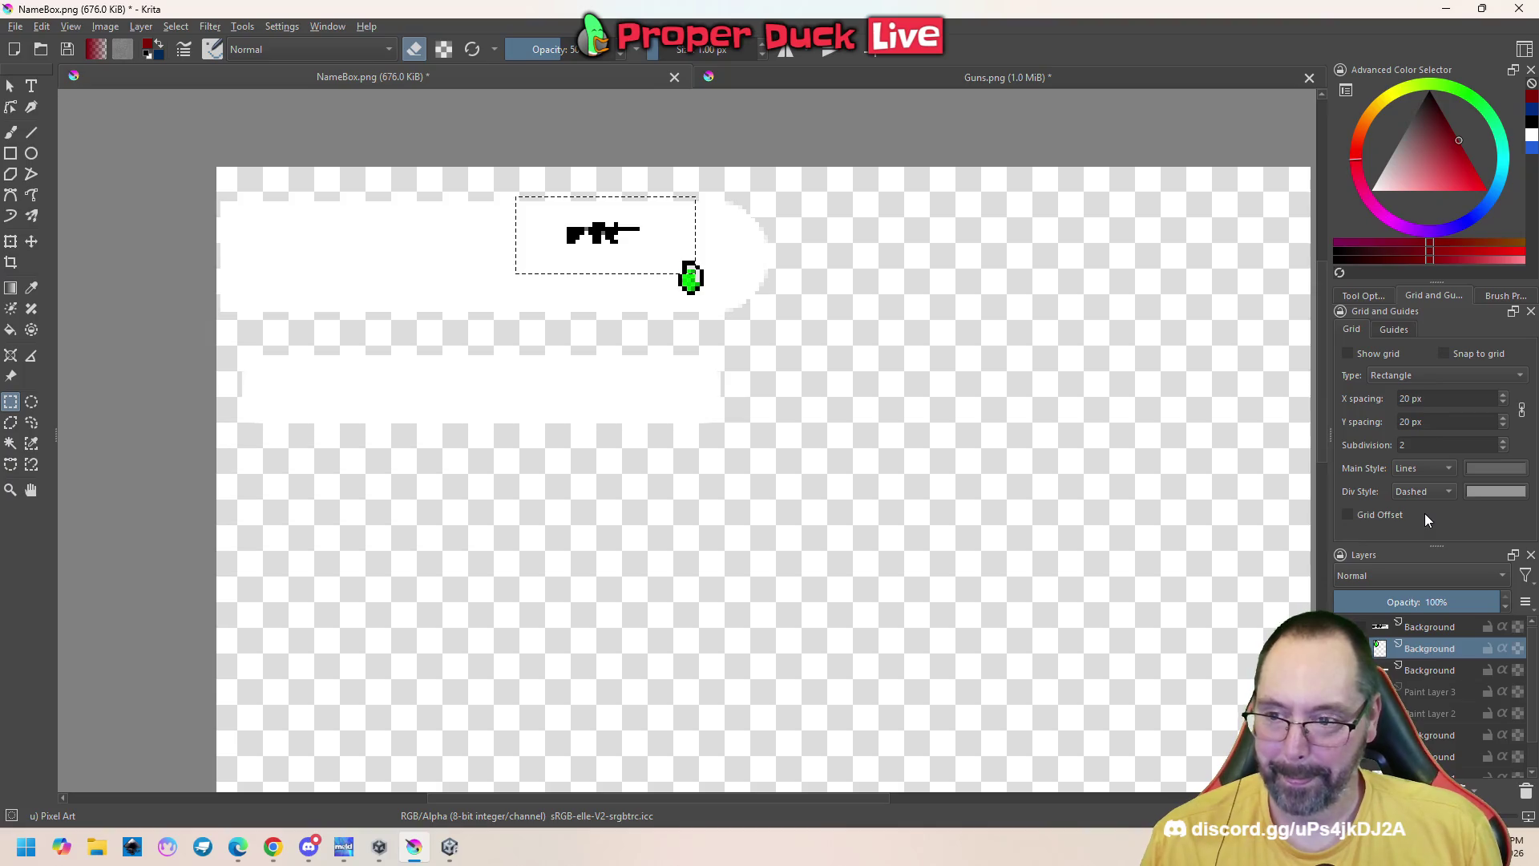
Scale the gun selection to 42 × 18 px with the Nearest Neighbor filter
ctrl+click(1427, 651)
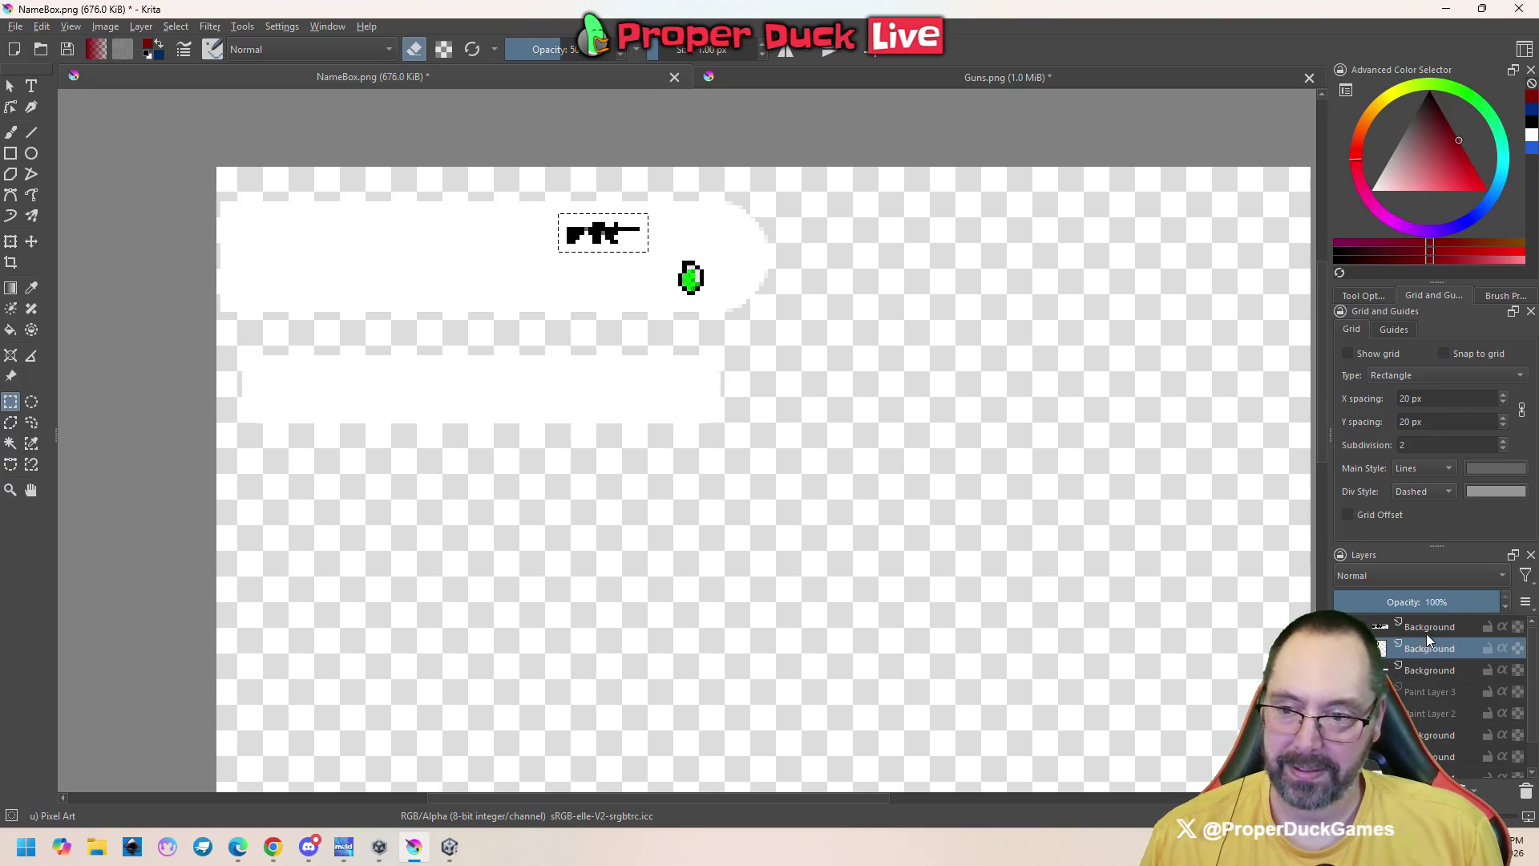
click(1426, 628)
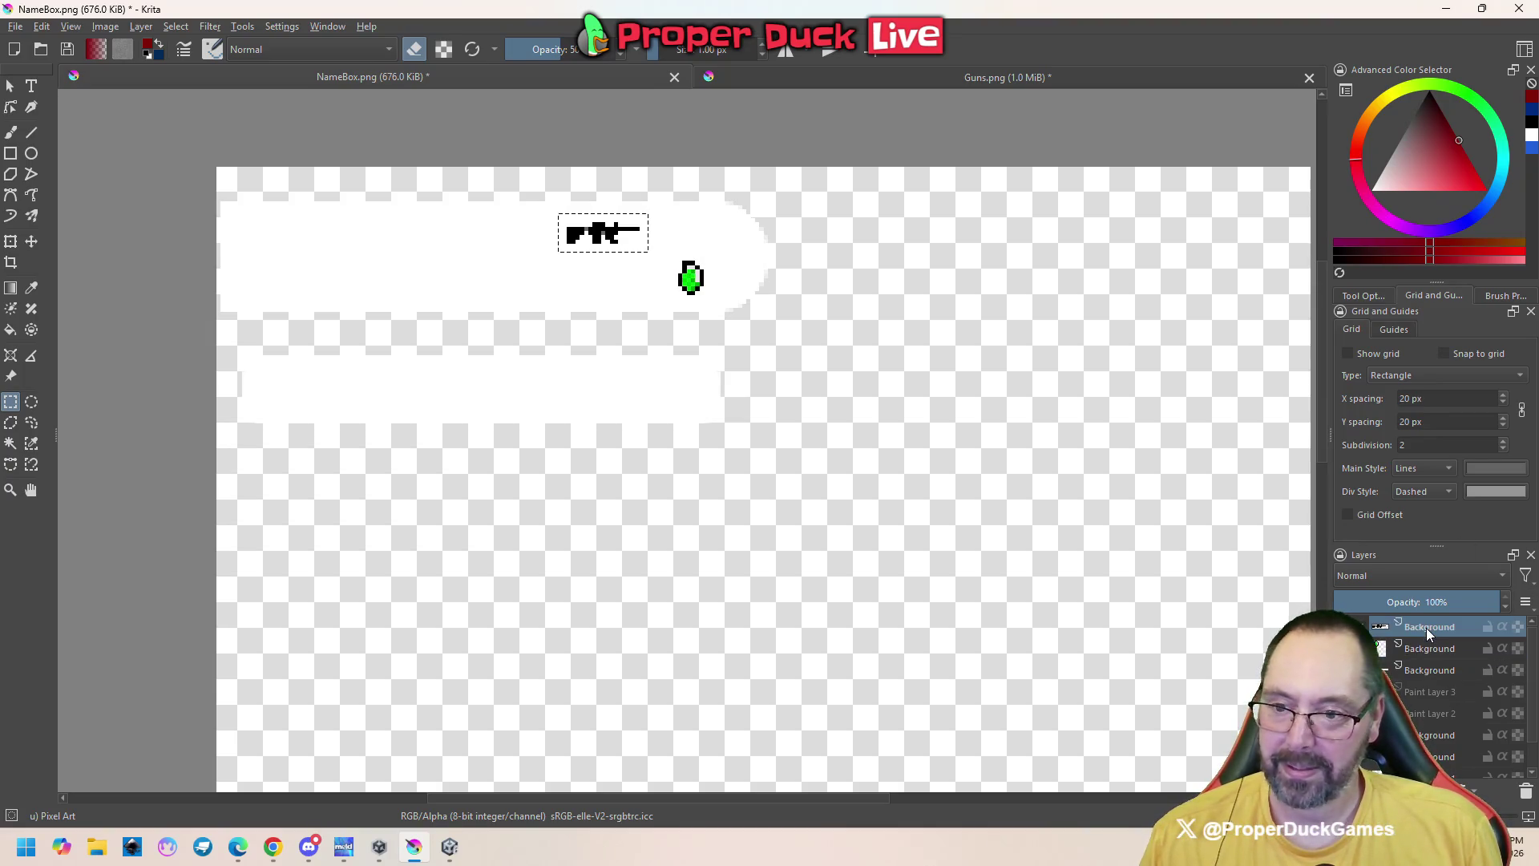
right_click(588, 239)
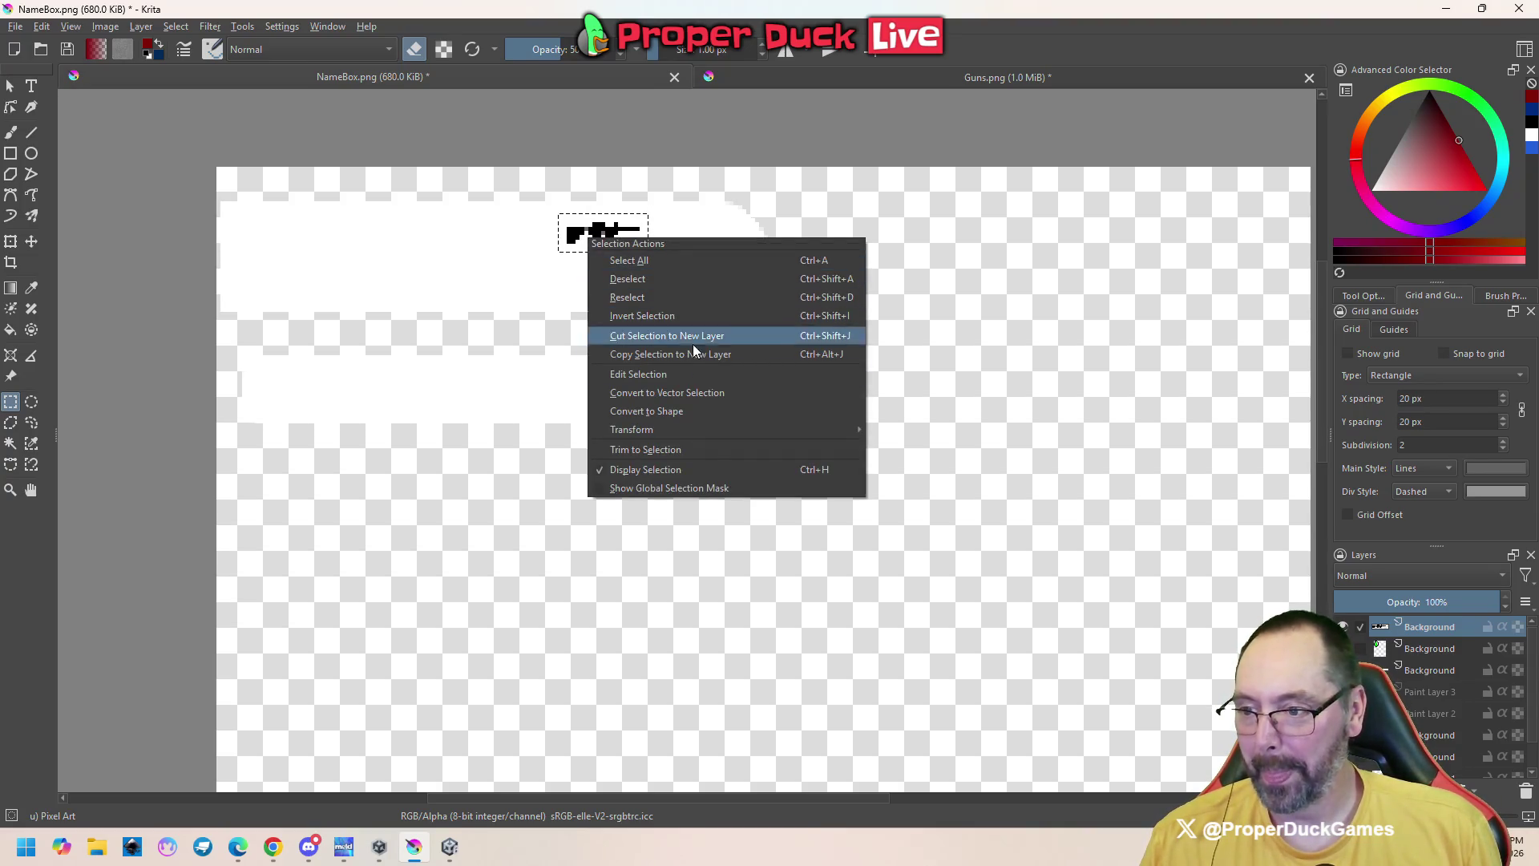
mouse_move(707, 429)
click(901, 449)
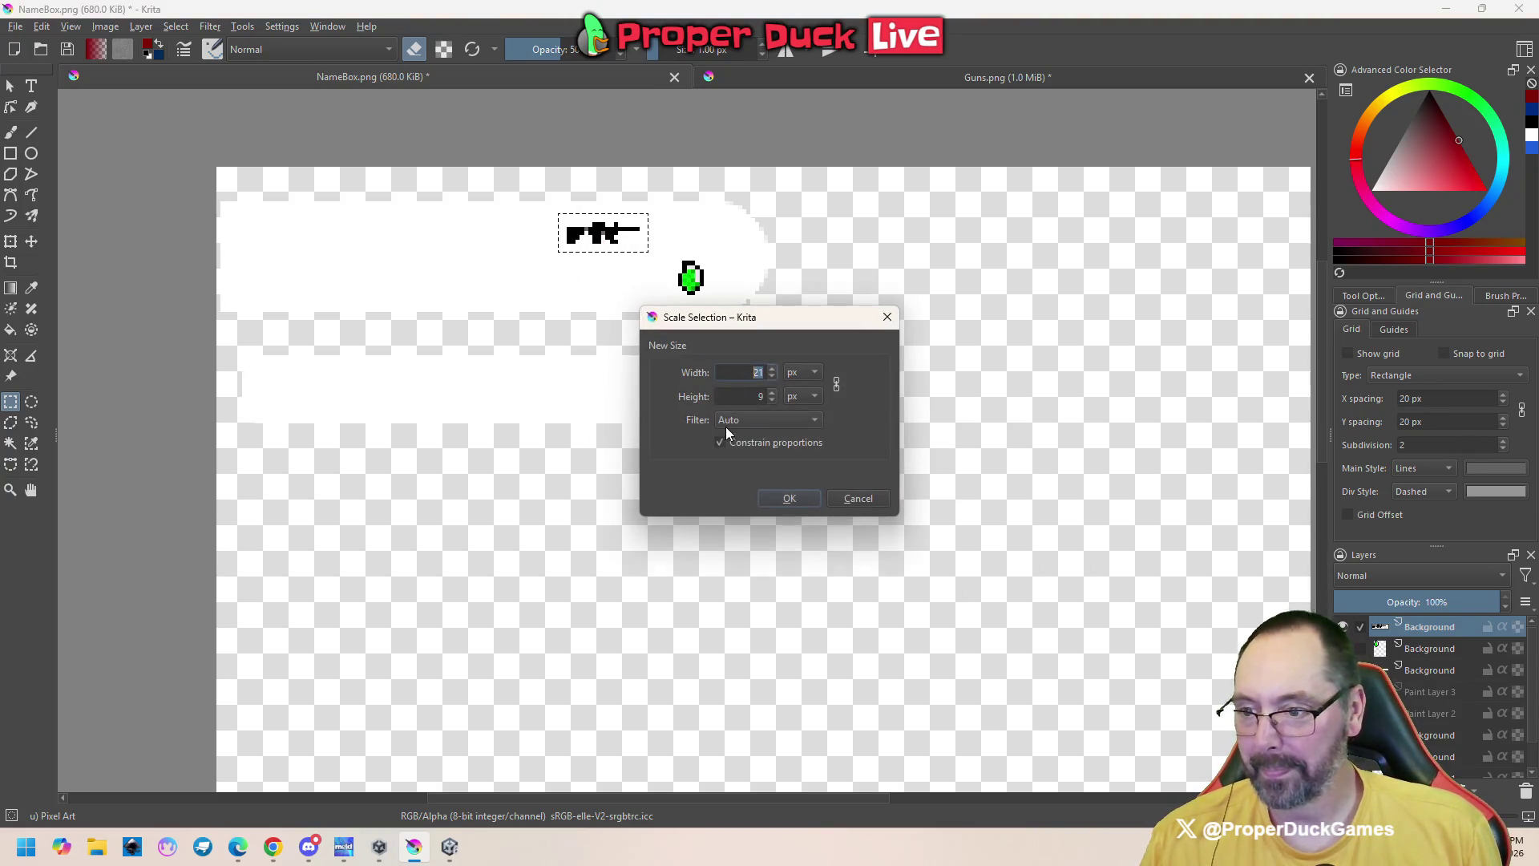
key(Tab)
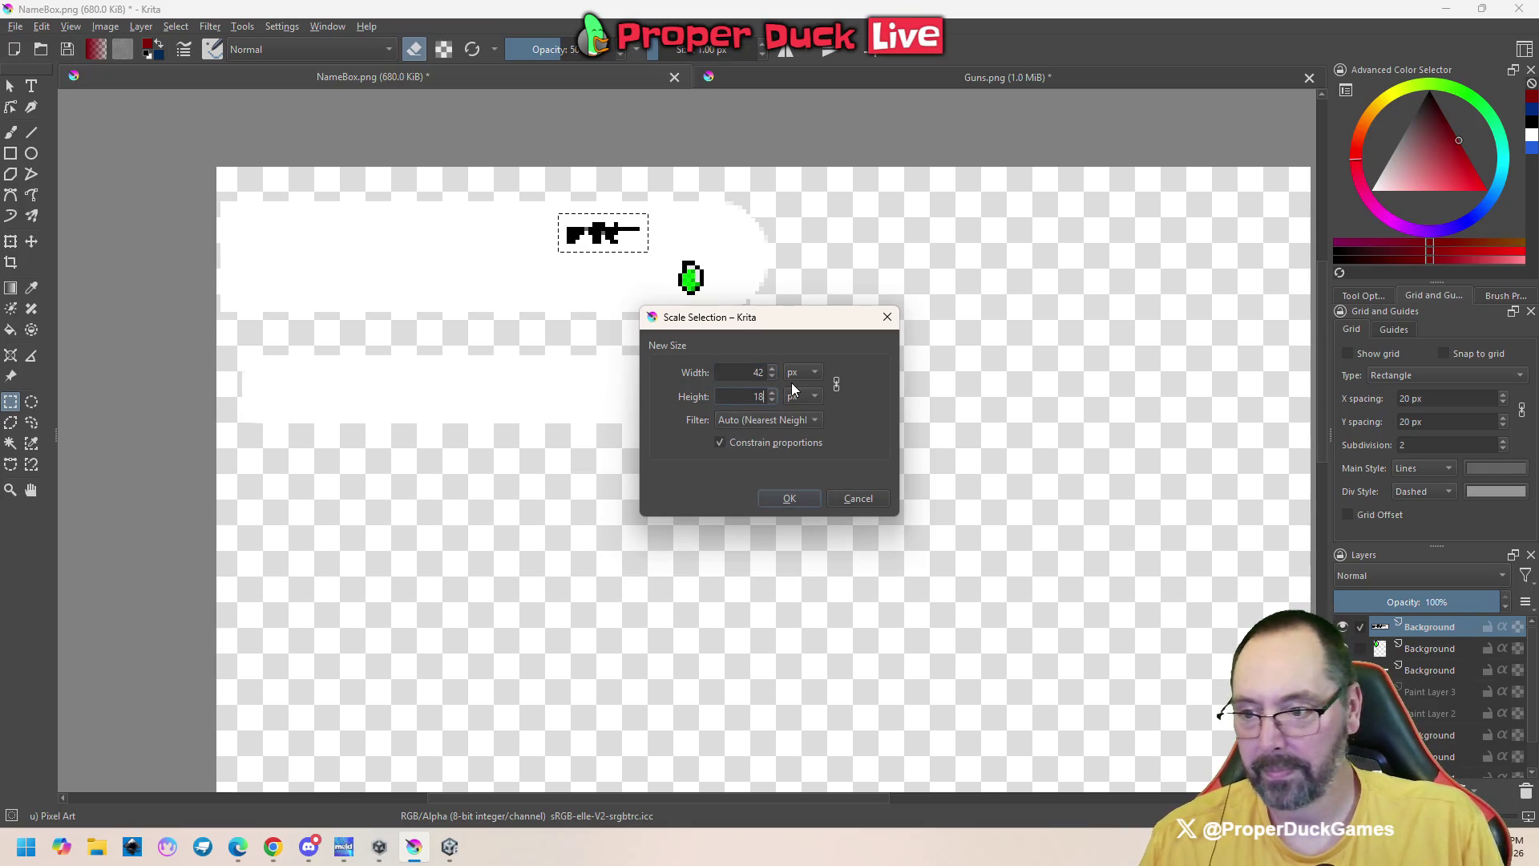
text(18)
click(815, 424)
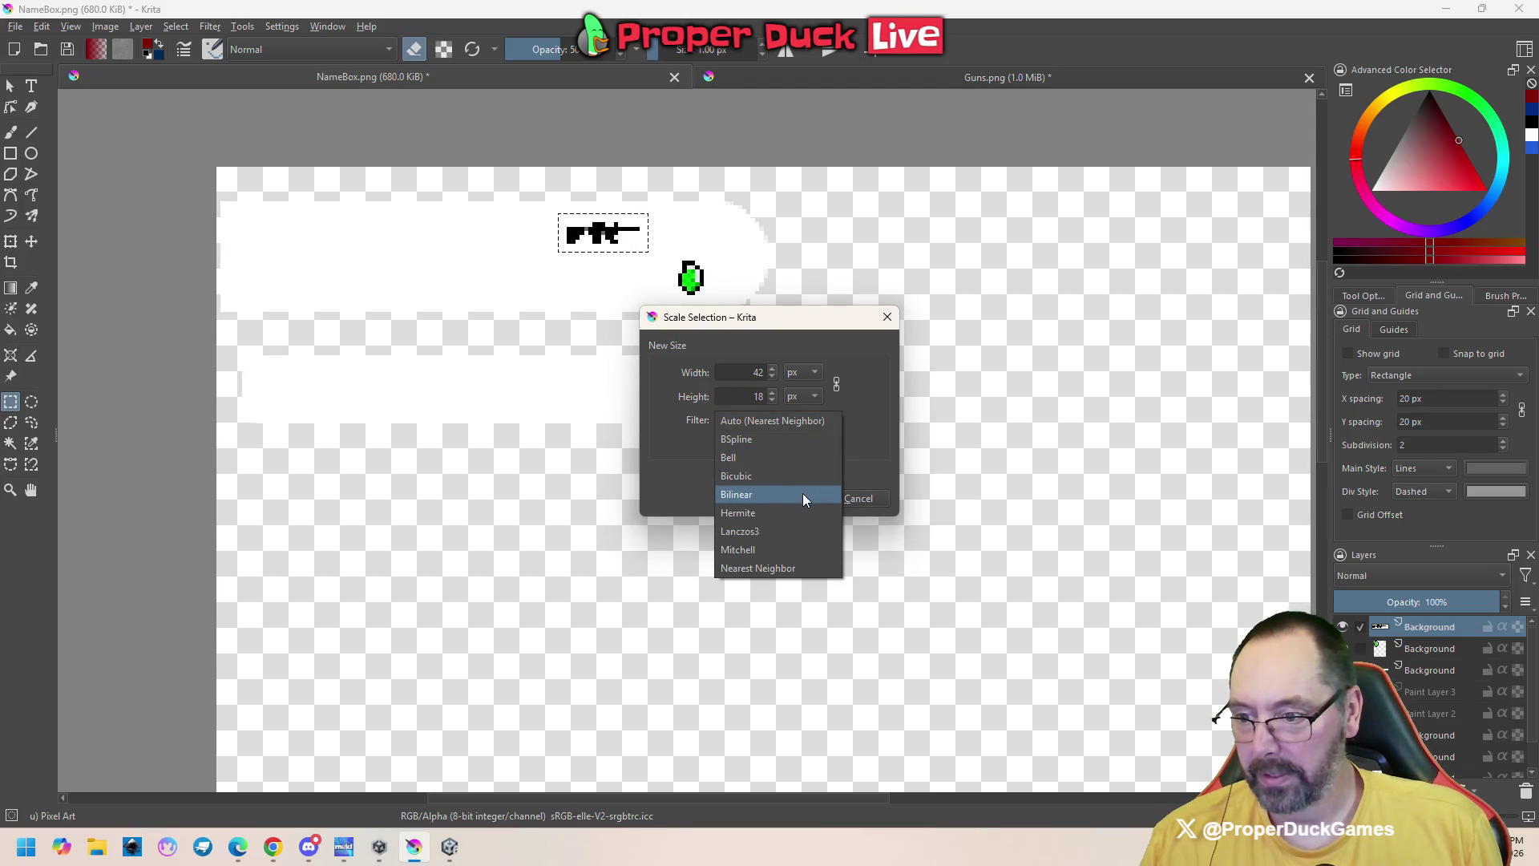
click(791, 566)
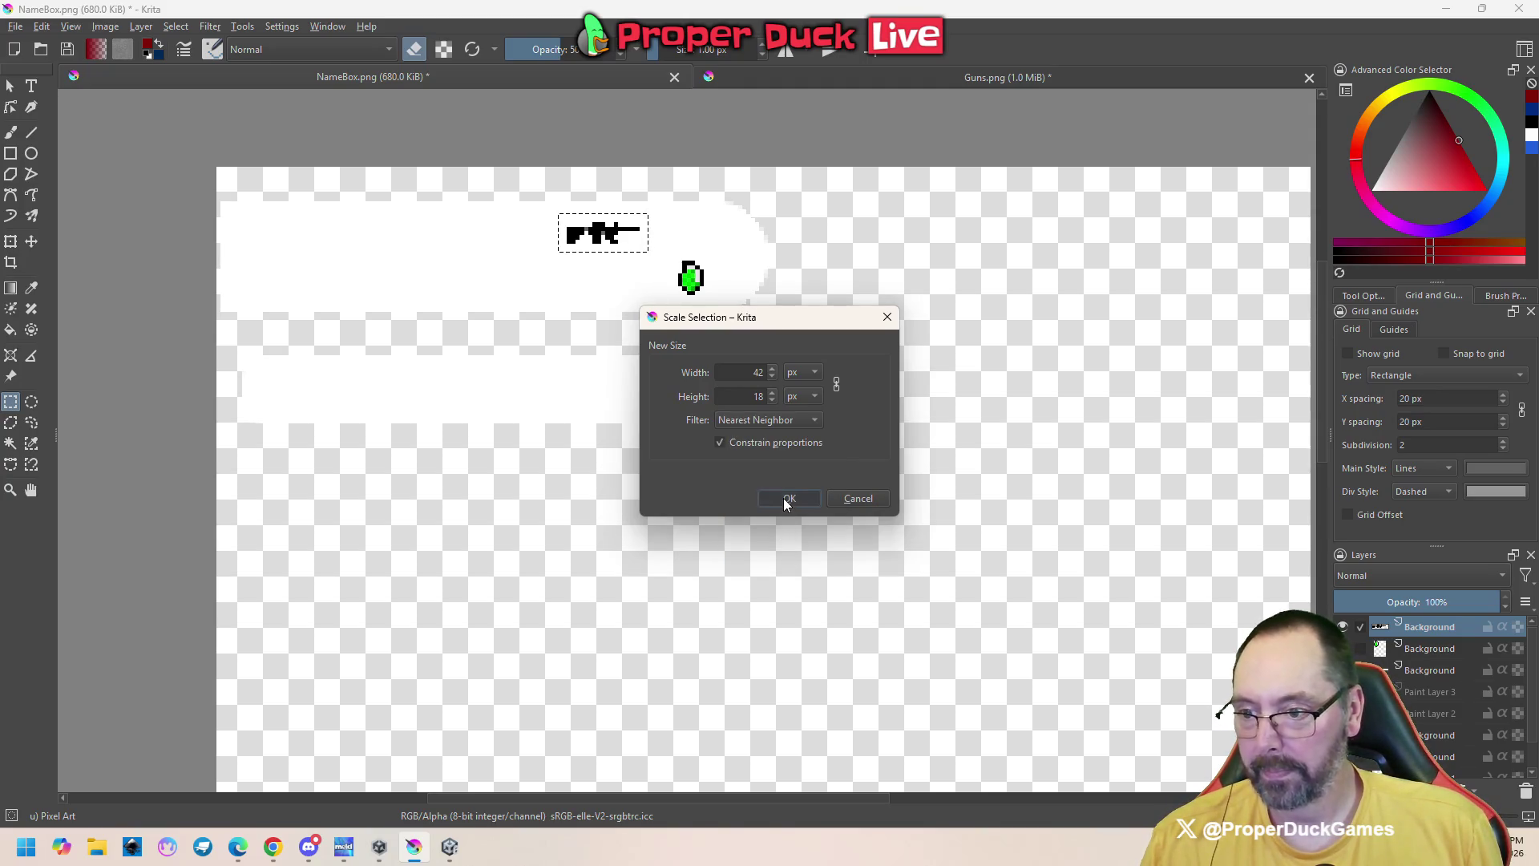
click(784, 498)
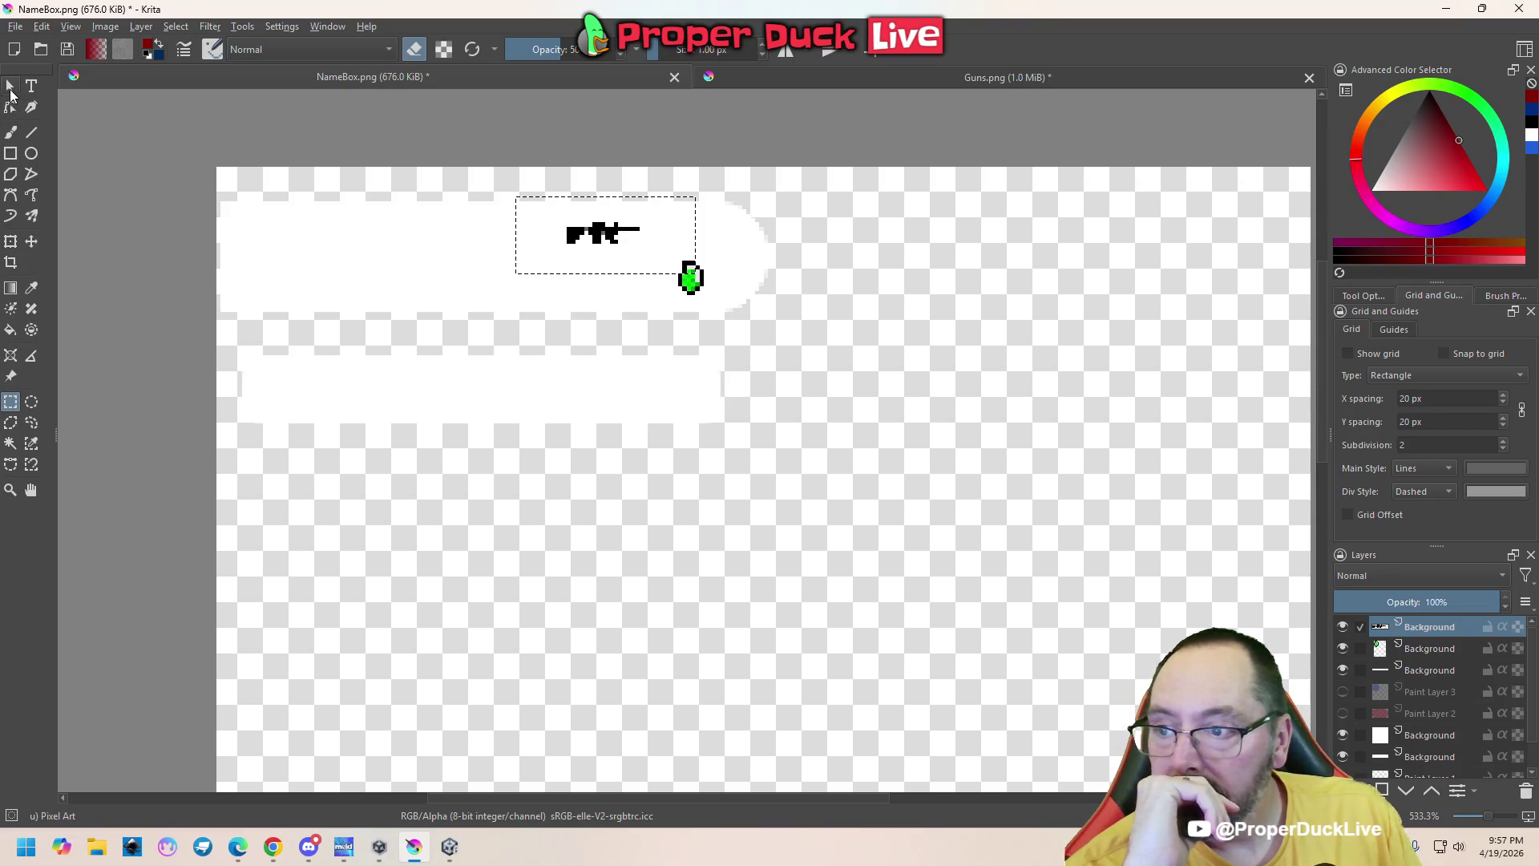
Move the gun right off the name box, reselect it tightly, and start a transform
click(31, 242)
mouse_move(635, 258)
mouse_down()
mouse_move(882, 273)
mouse_move(880, 259)
mouse_up()
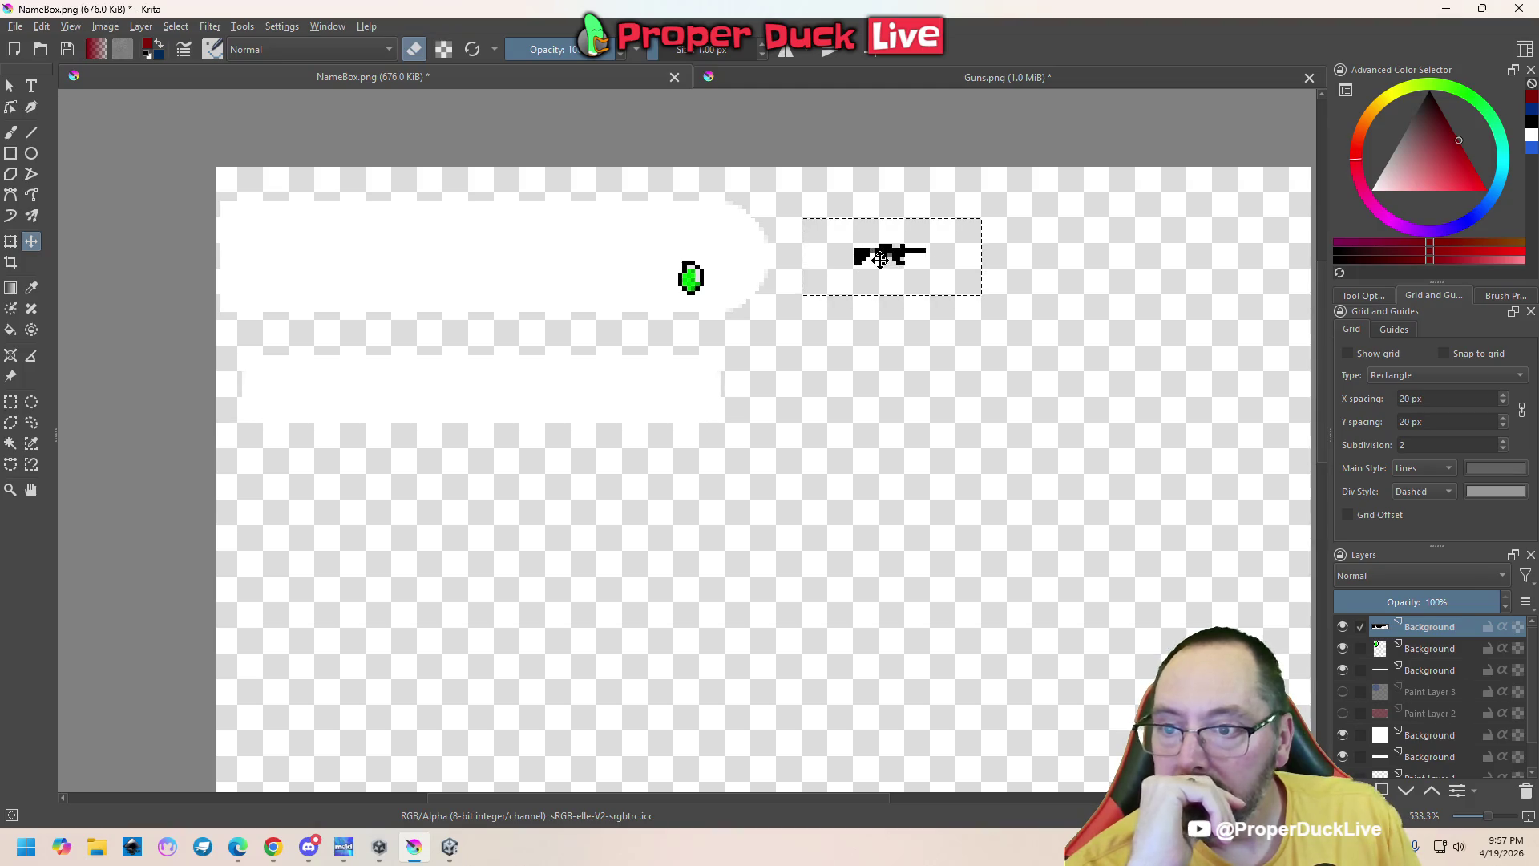
click(11, 401)
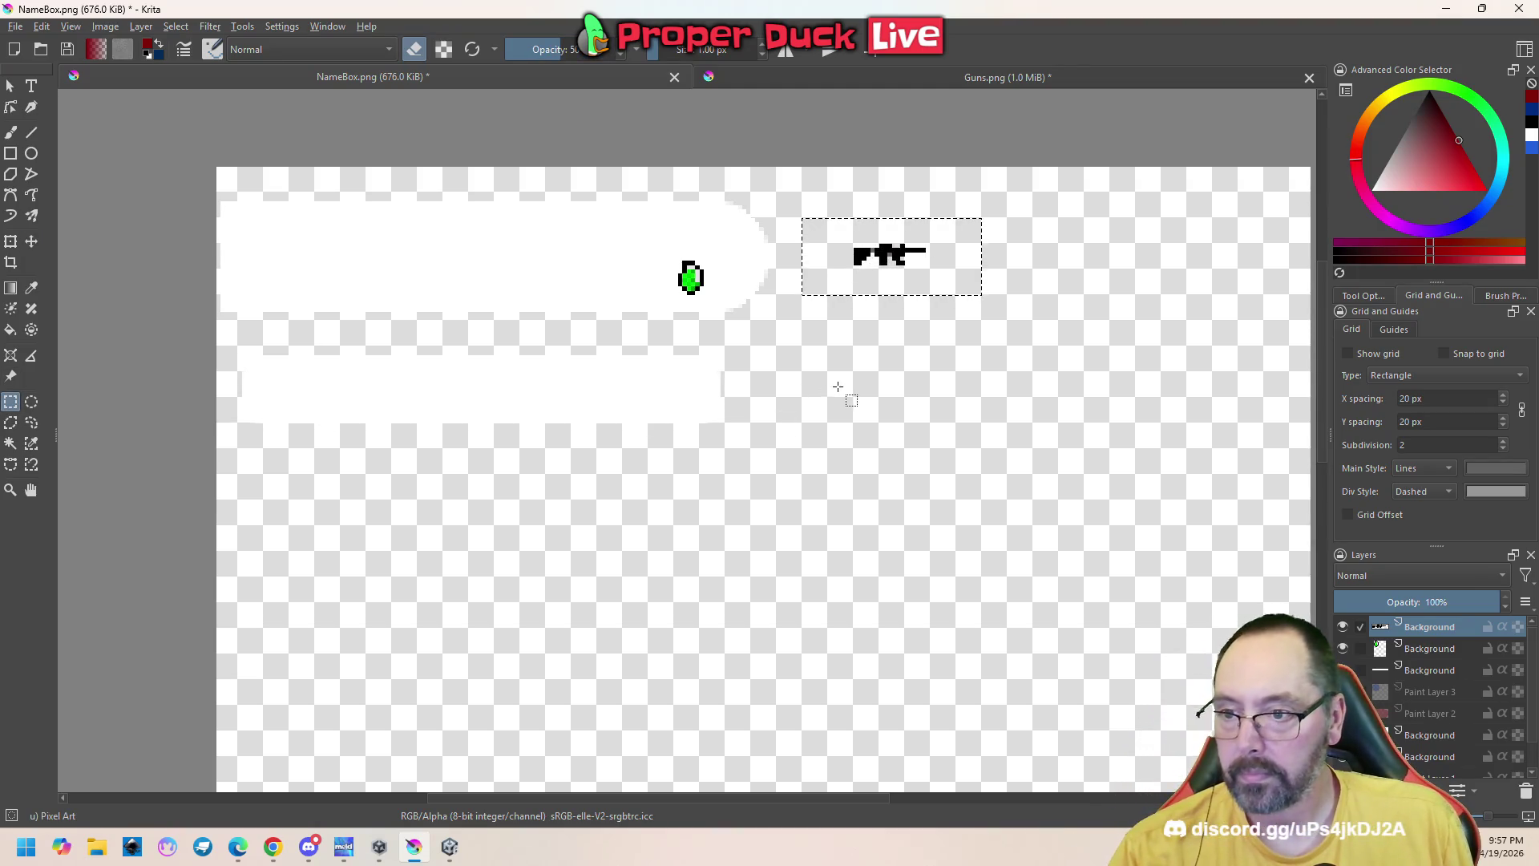
click(858, 345)
drag(840, 226, 950, 279)
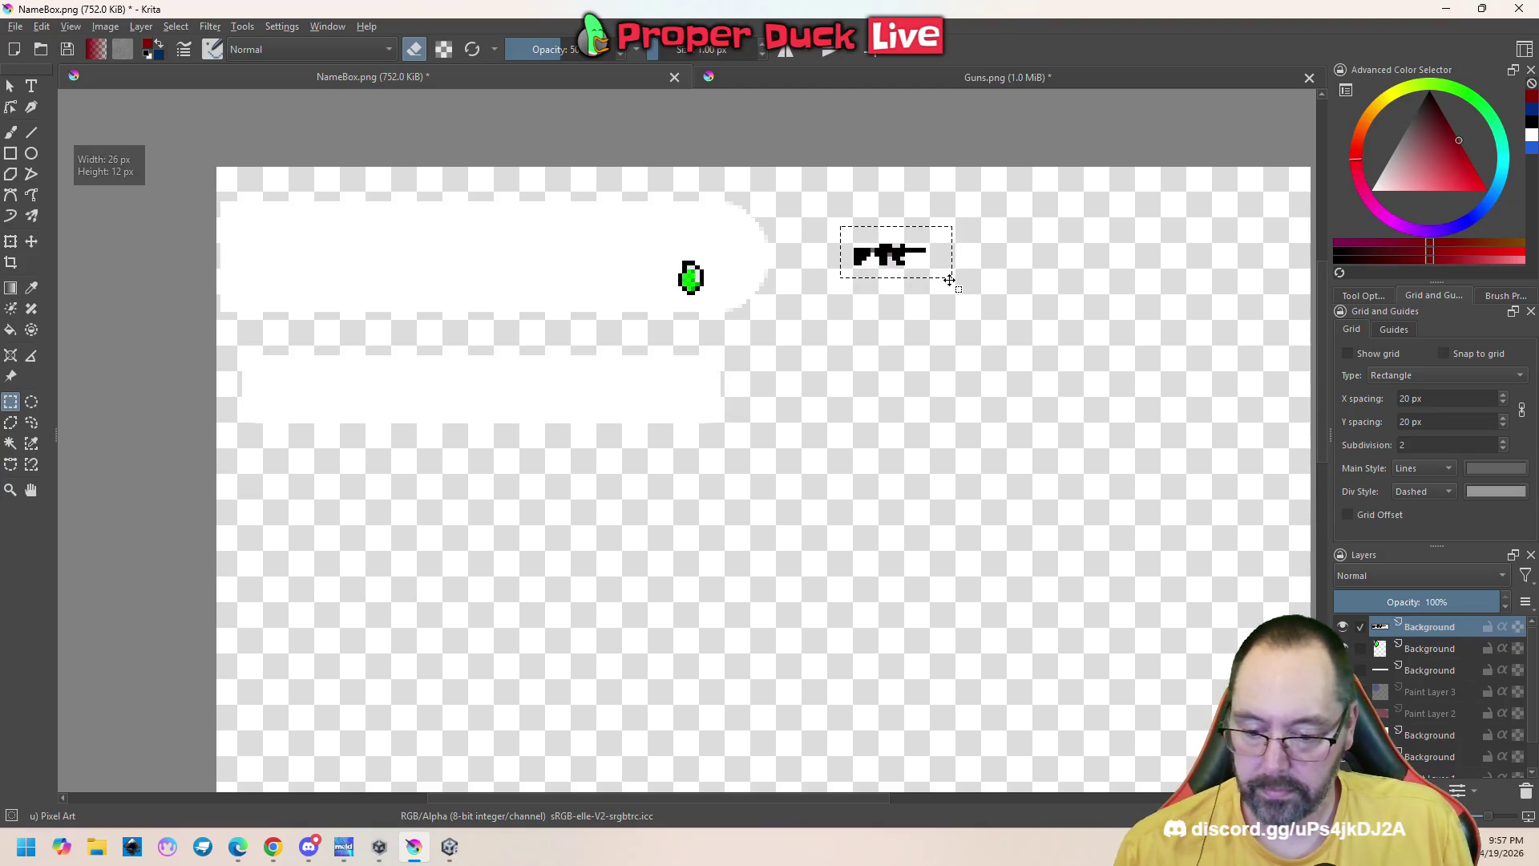
key(ctrl+t)
right_click(918, 275)
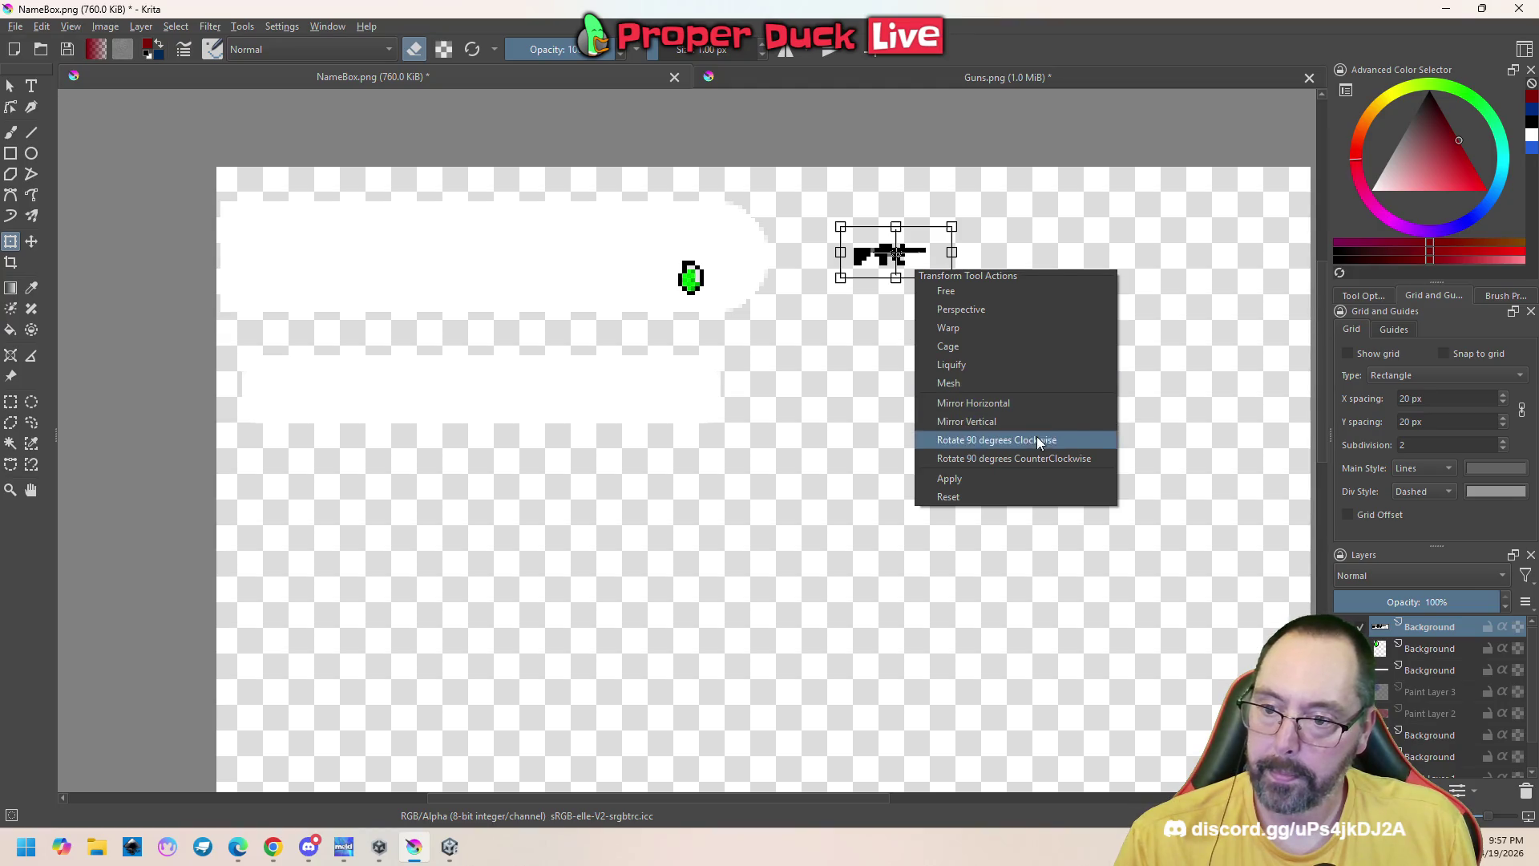
Show the transform Tool Options in a widened side panel with the filter list open
click(1006, 293)
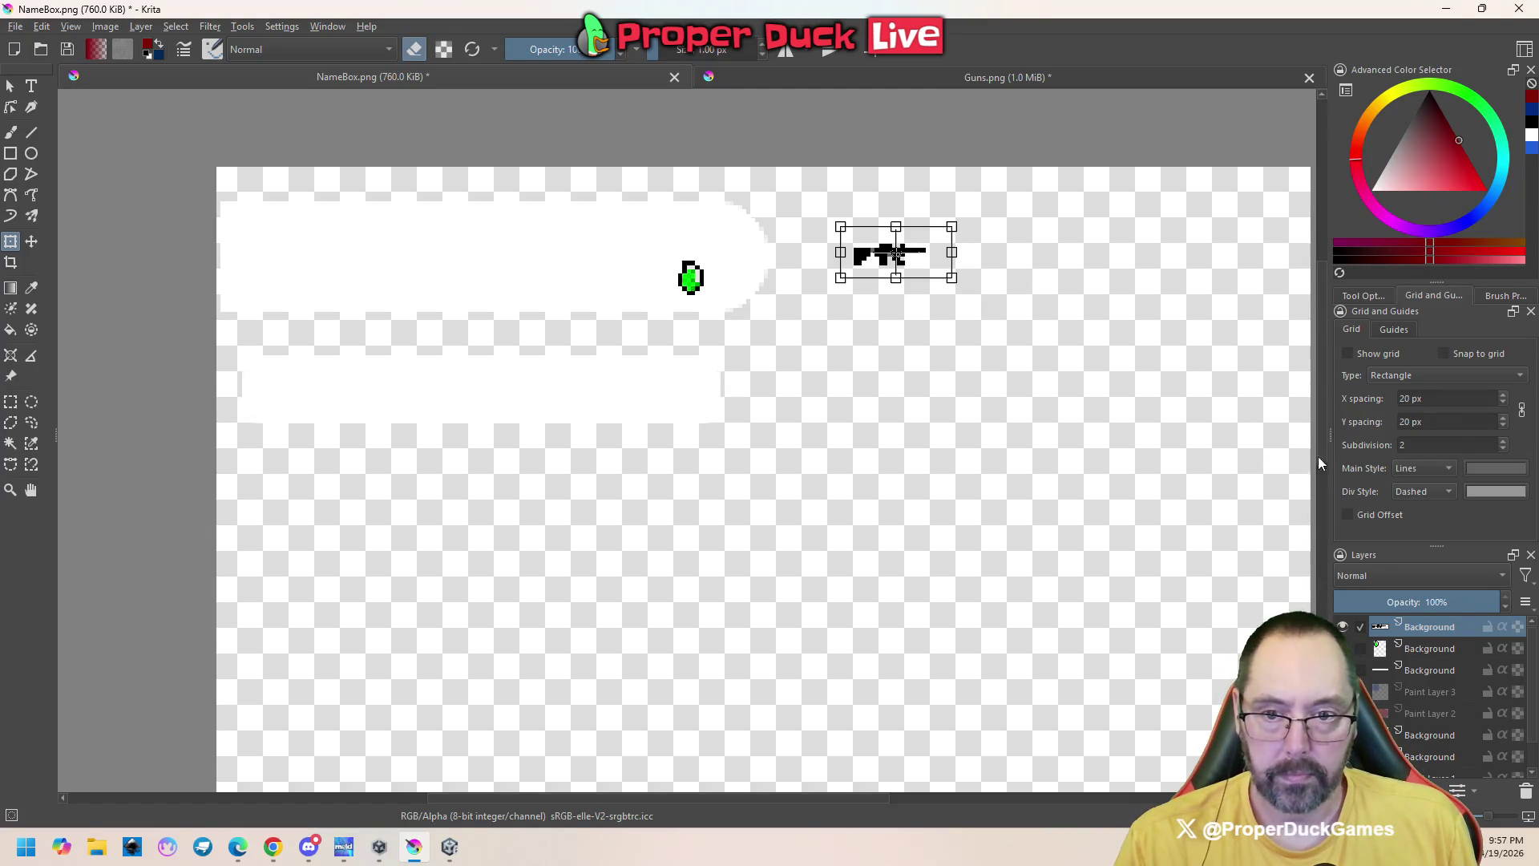
click(1367, 296)
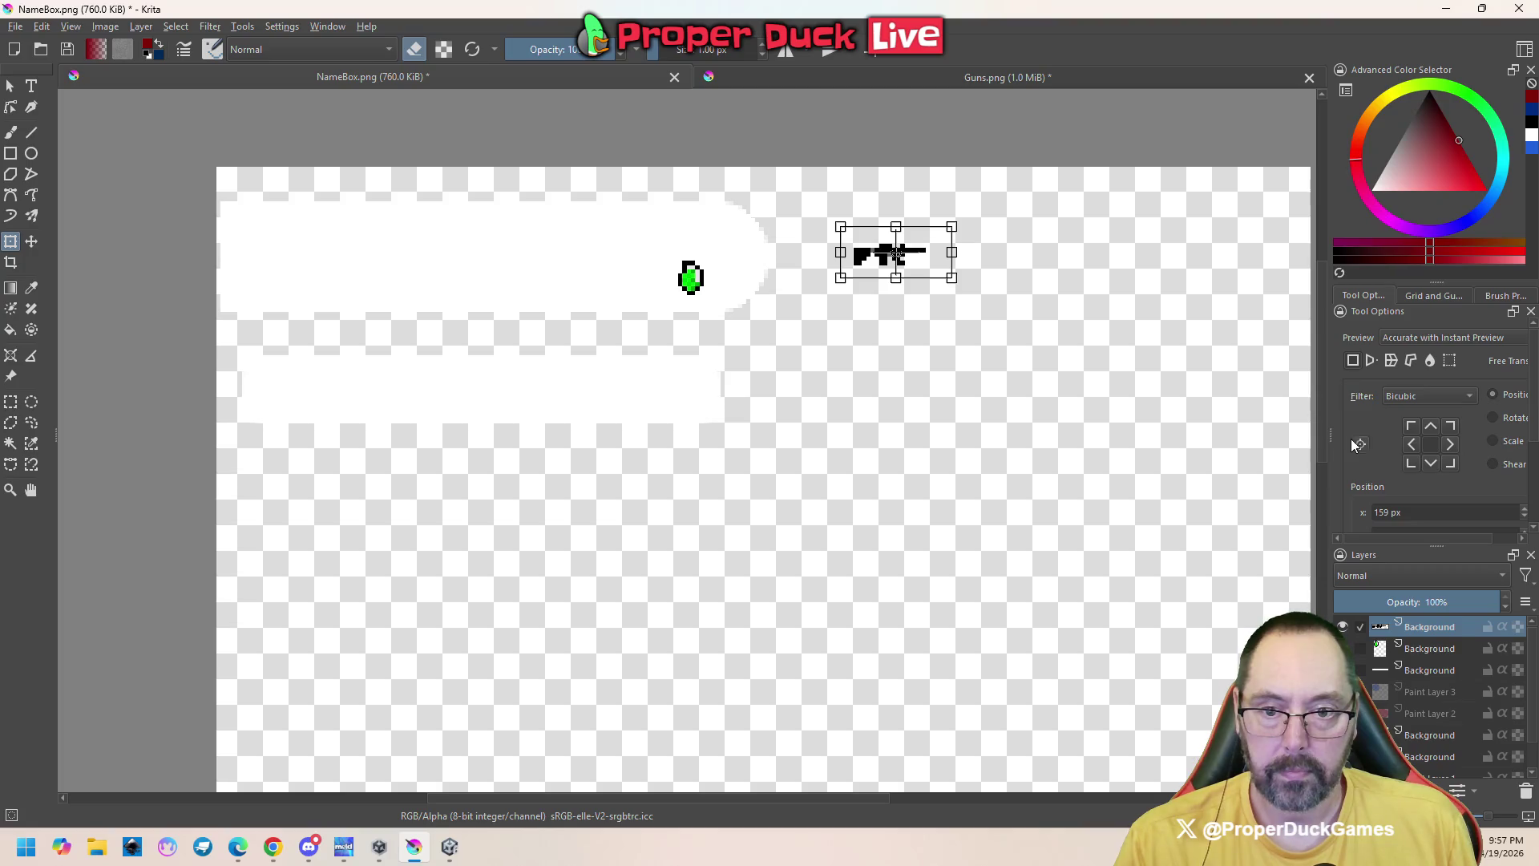
mouse_move(1332, 432)
mouse_down()
mouse_move(1166, 434)
mouse_move(1213, 434)
mouse_up()
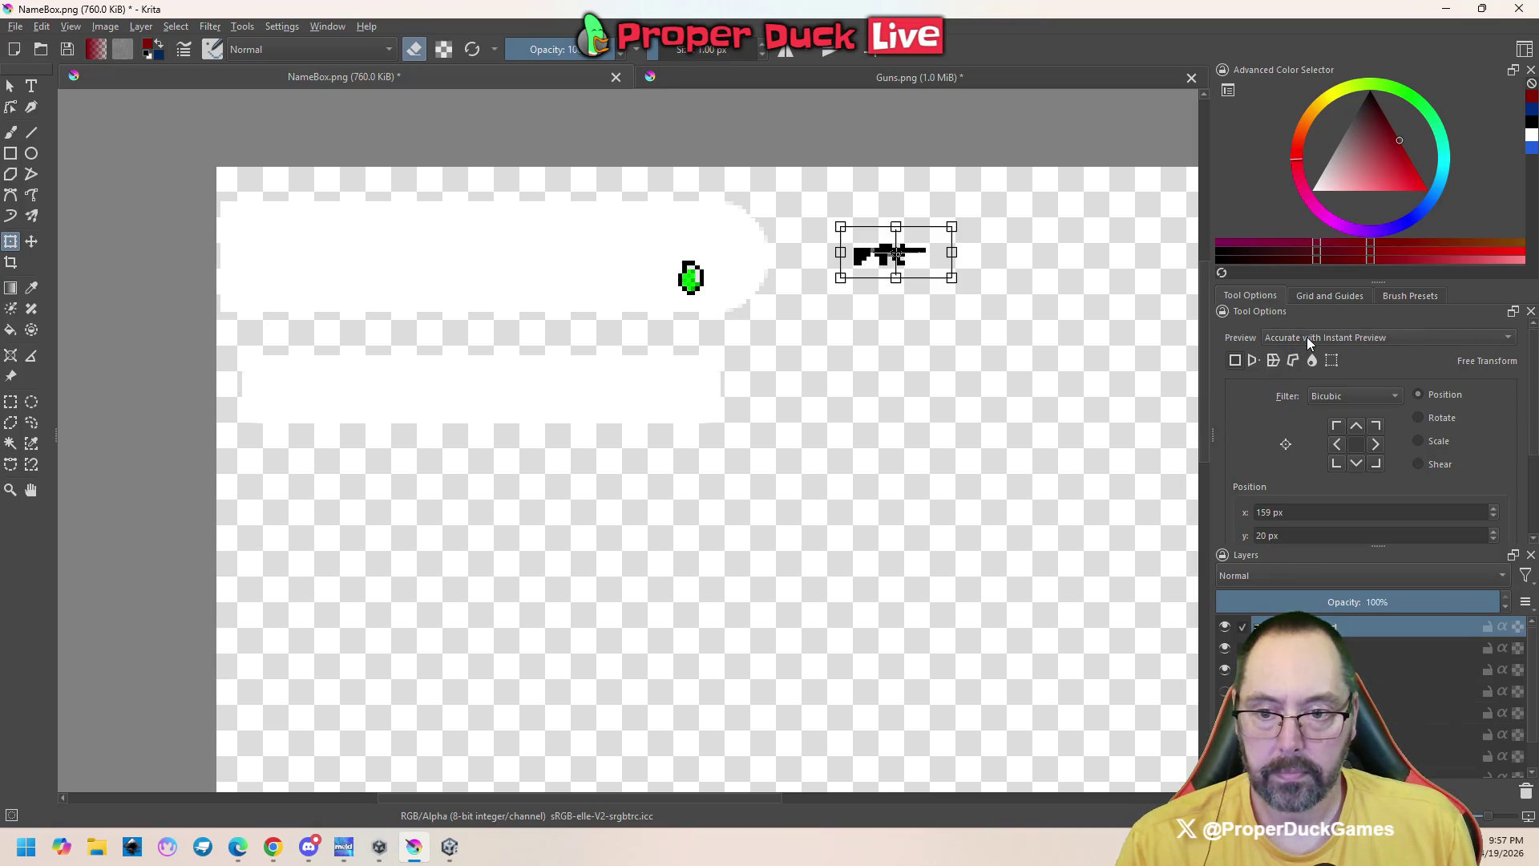
scroll(1253, 488, down, 3)
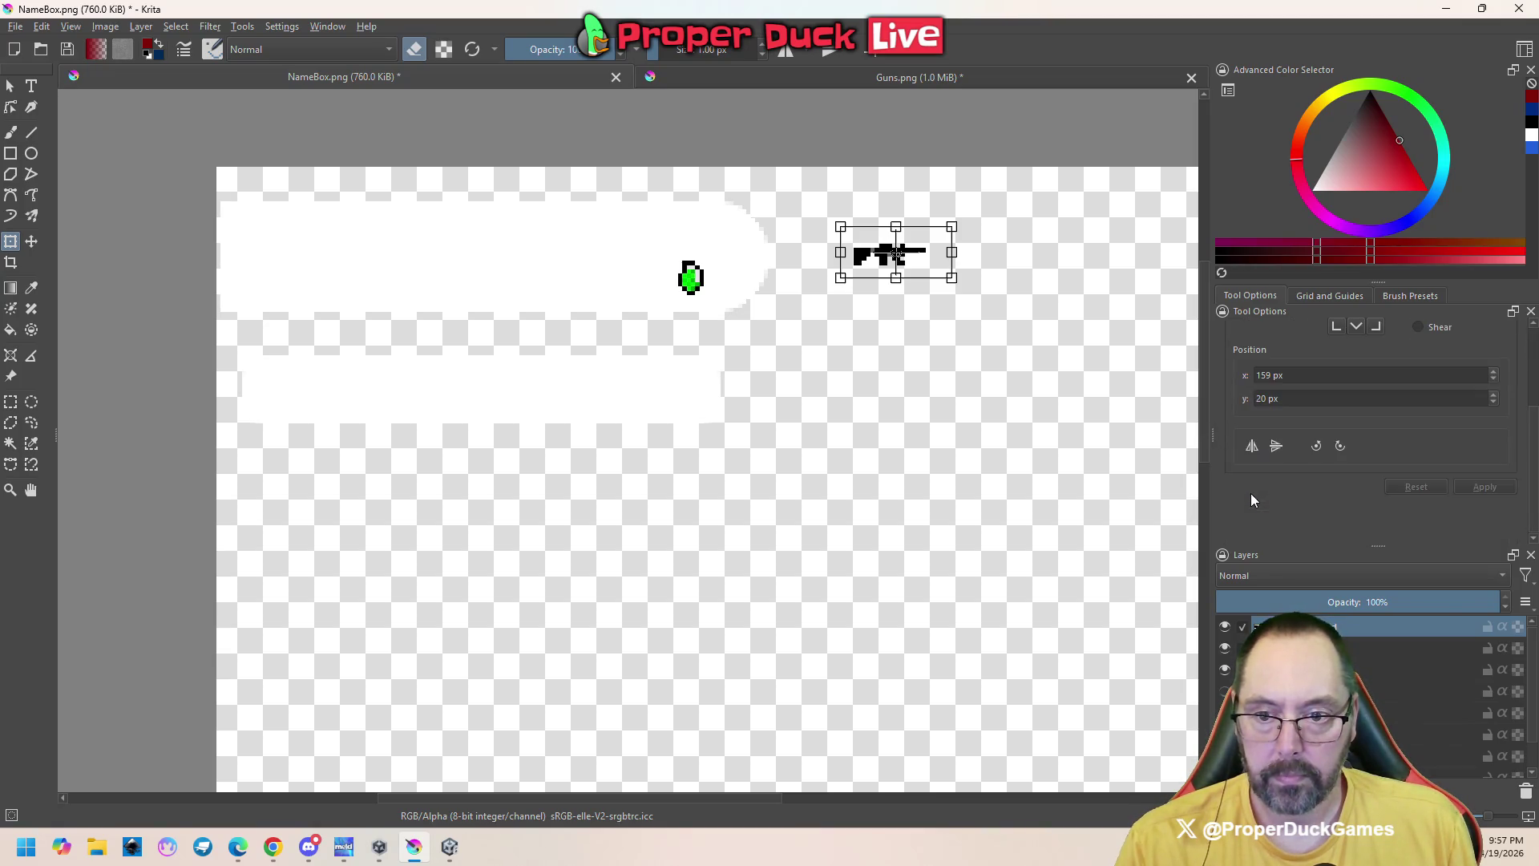
scroll(1299, 519, up, 3)
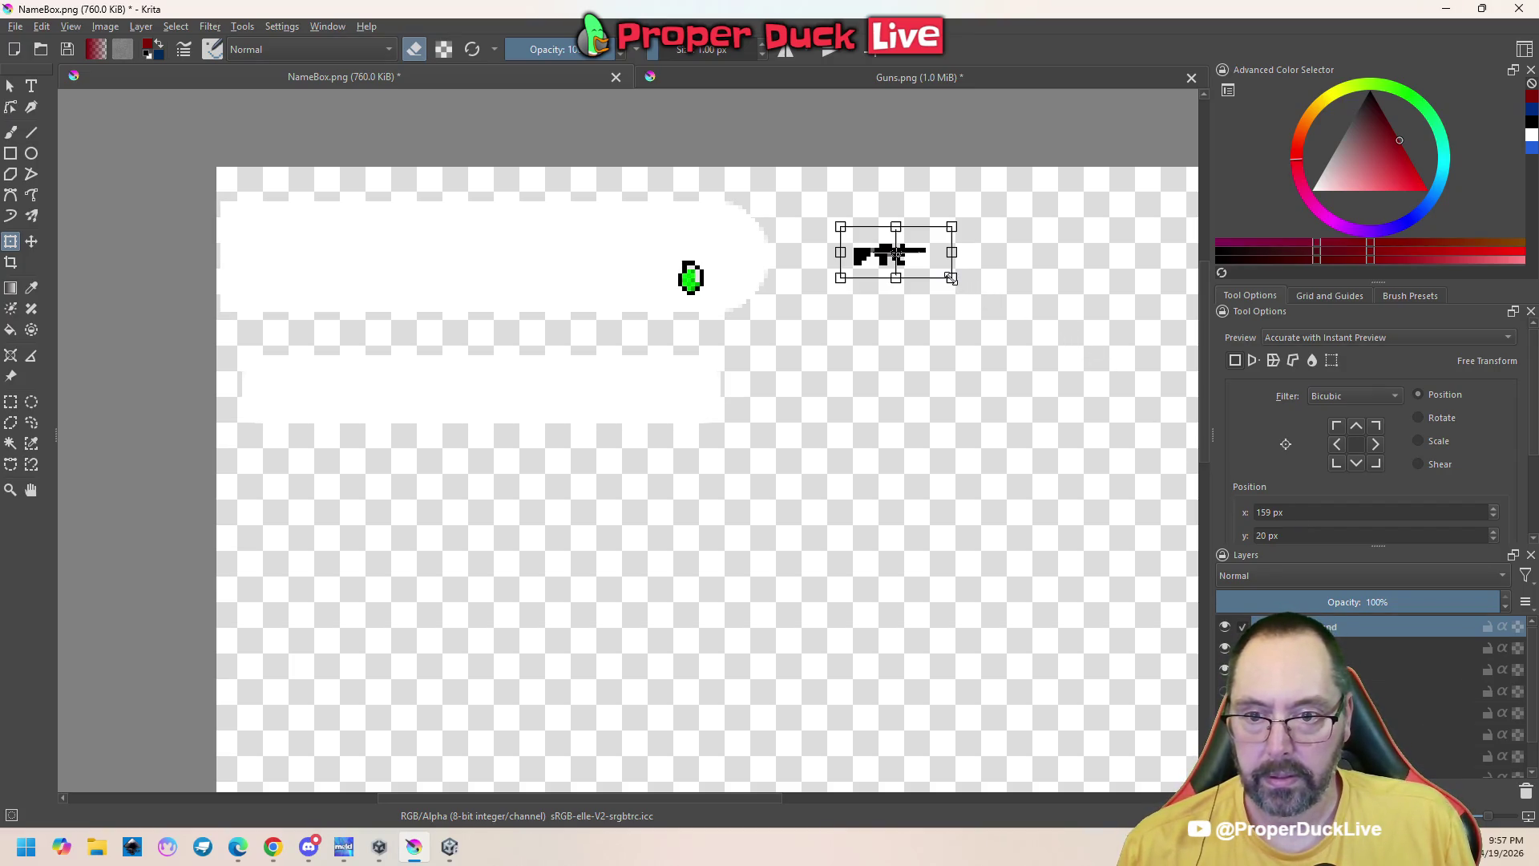
click(1396, 396)
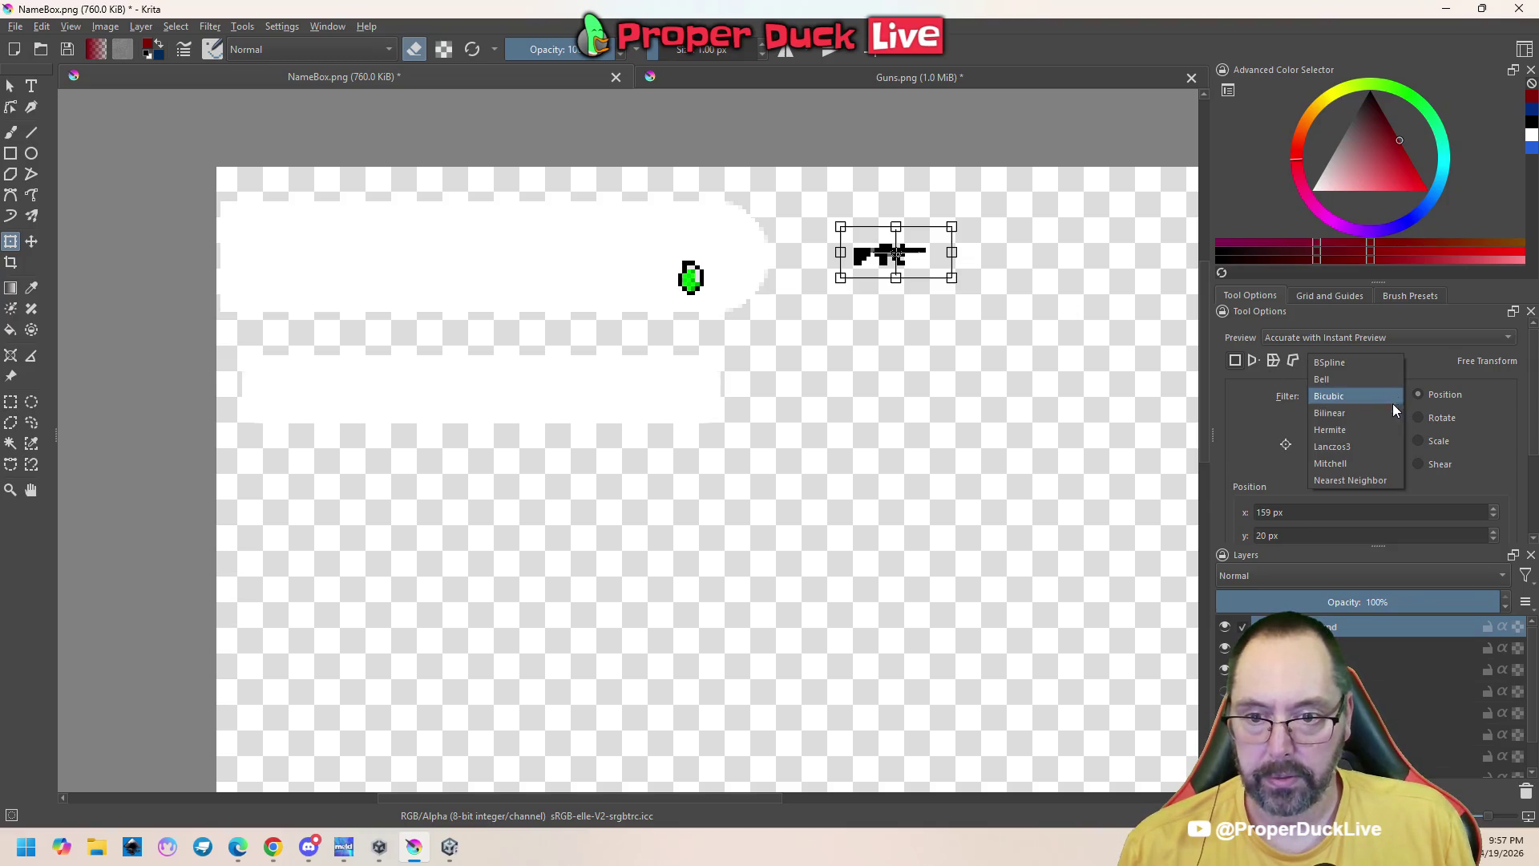
Scale the gun to 200% width and height with Nearest Neighbor, then move it back onto the name box
click(1374, 479)
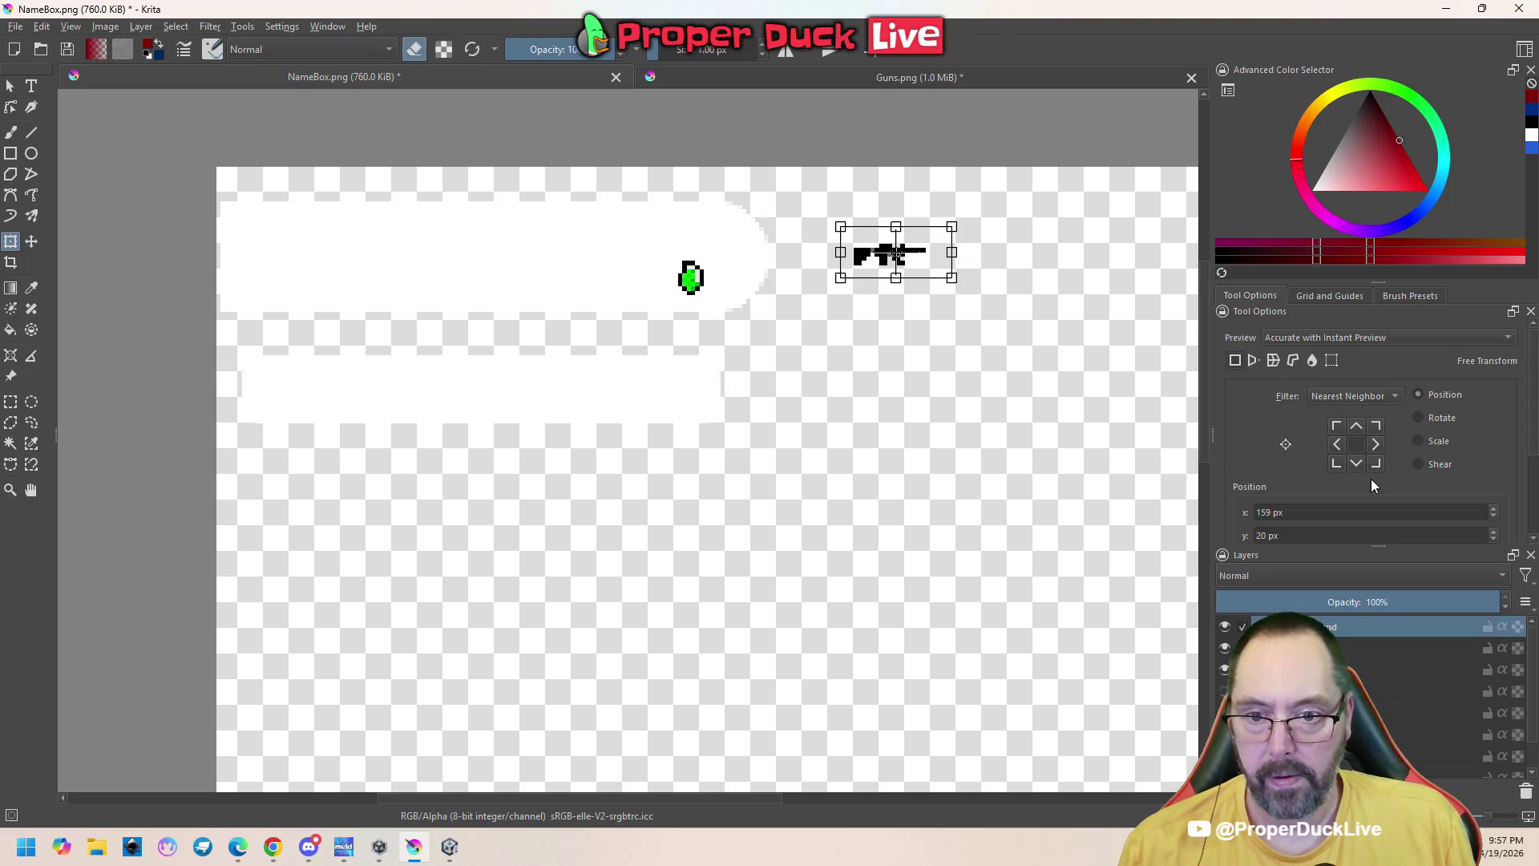
click(1421, 441)
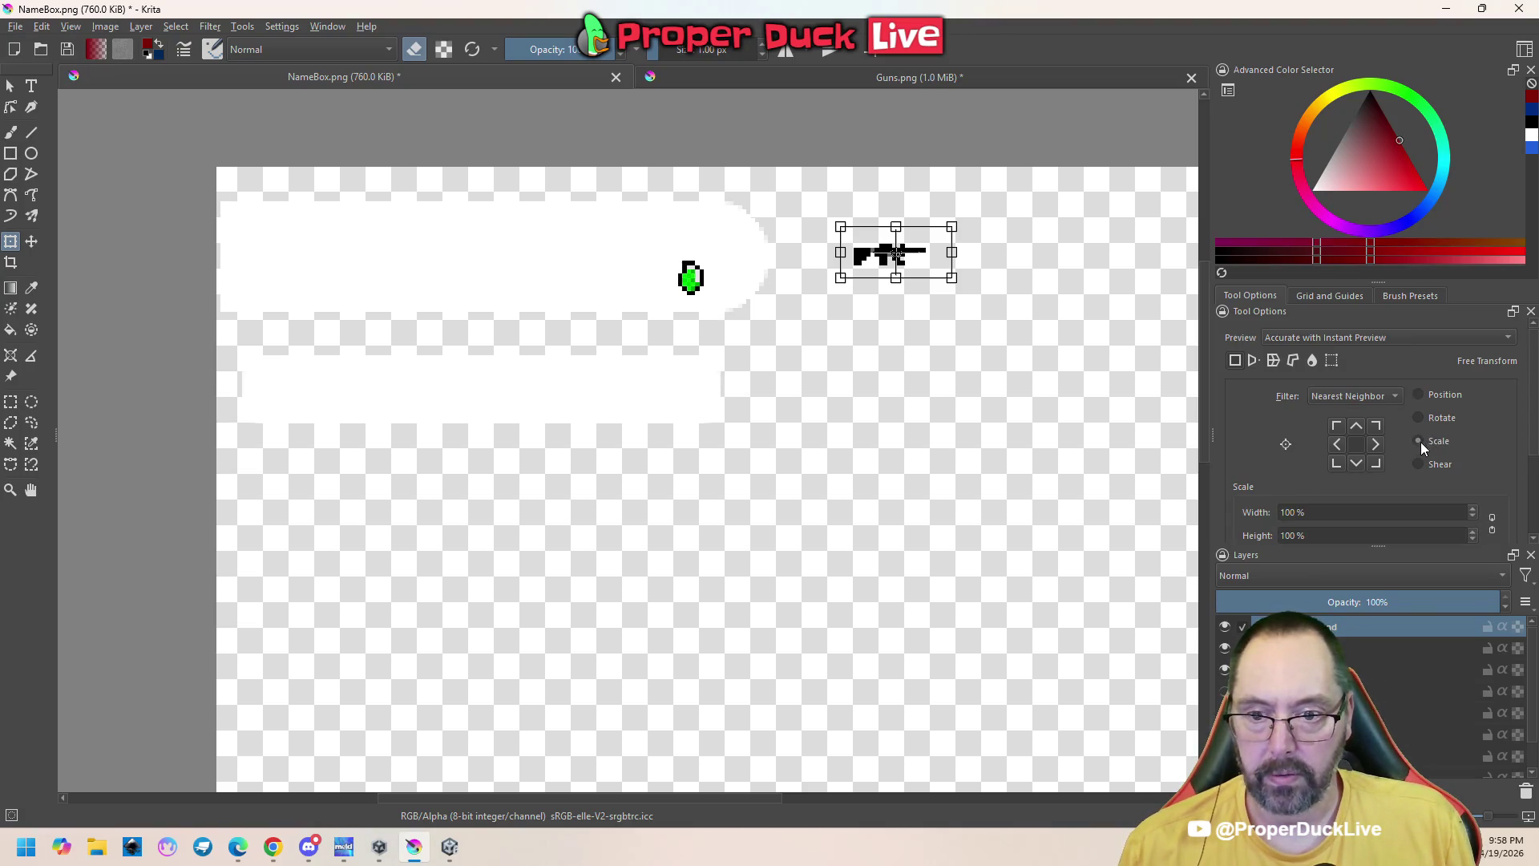
scroll(1241, 471, down, 2)
click(1325, 416)
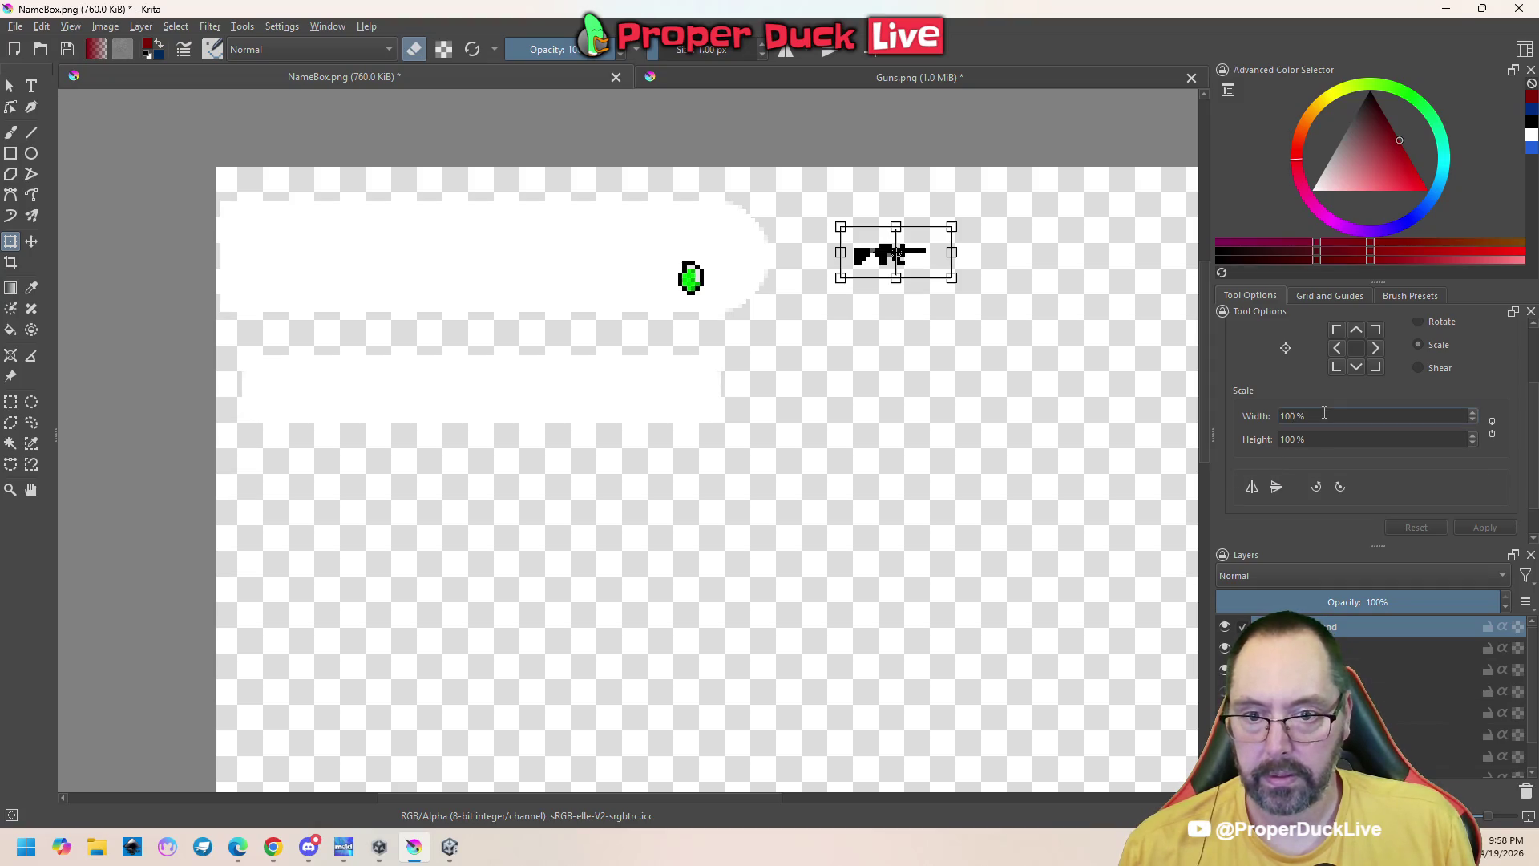
text(200)
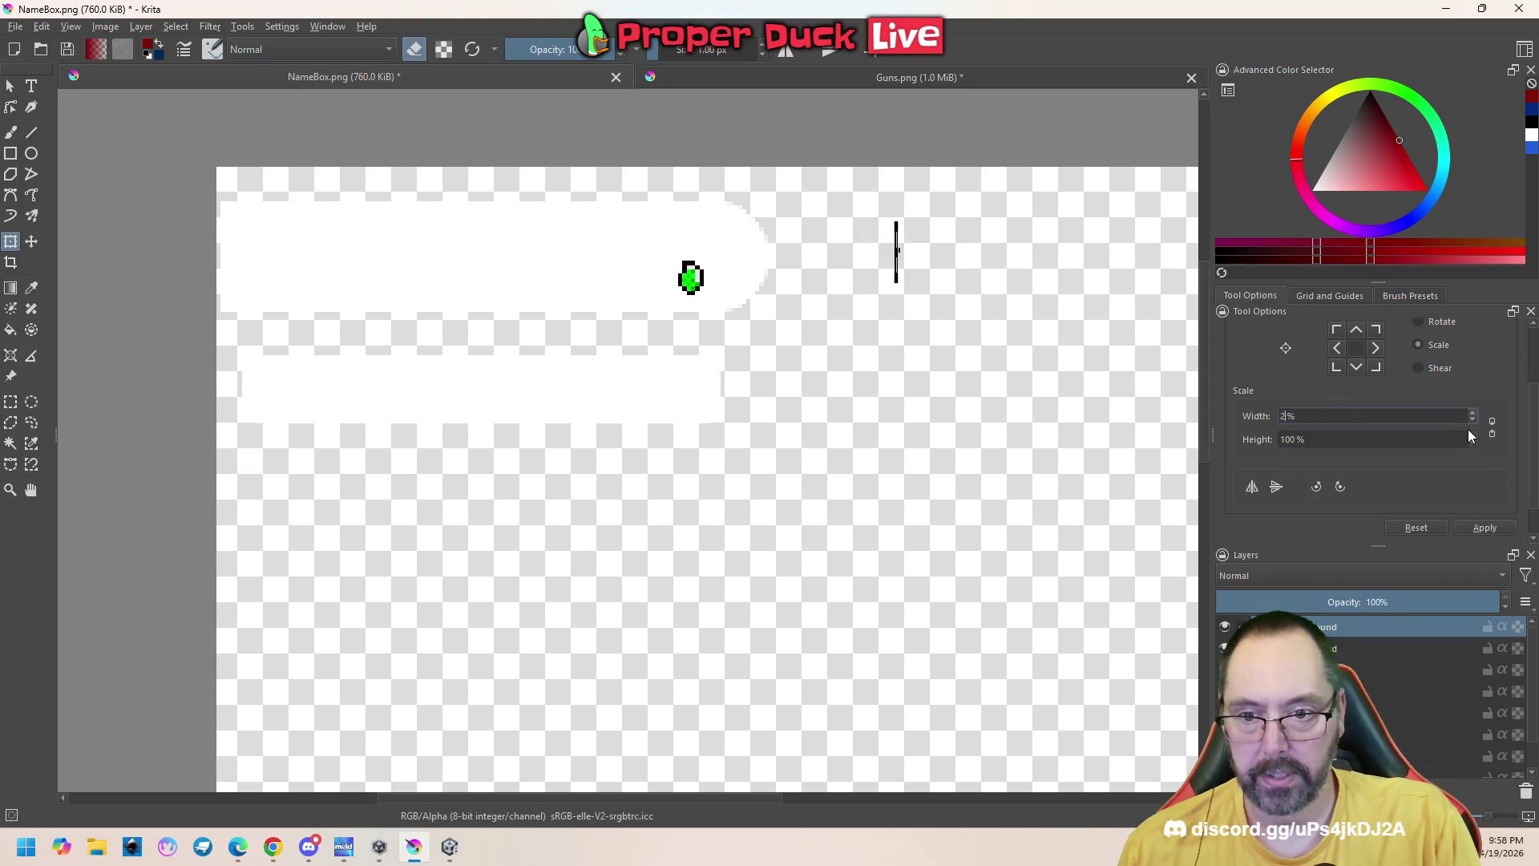
key(Tab)
text(200)
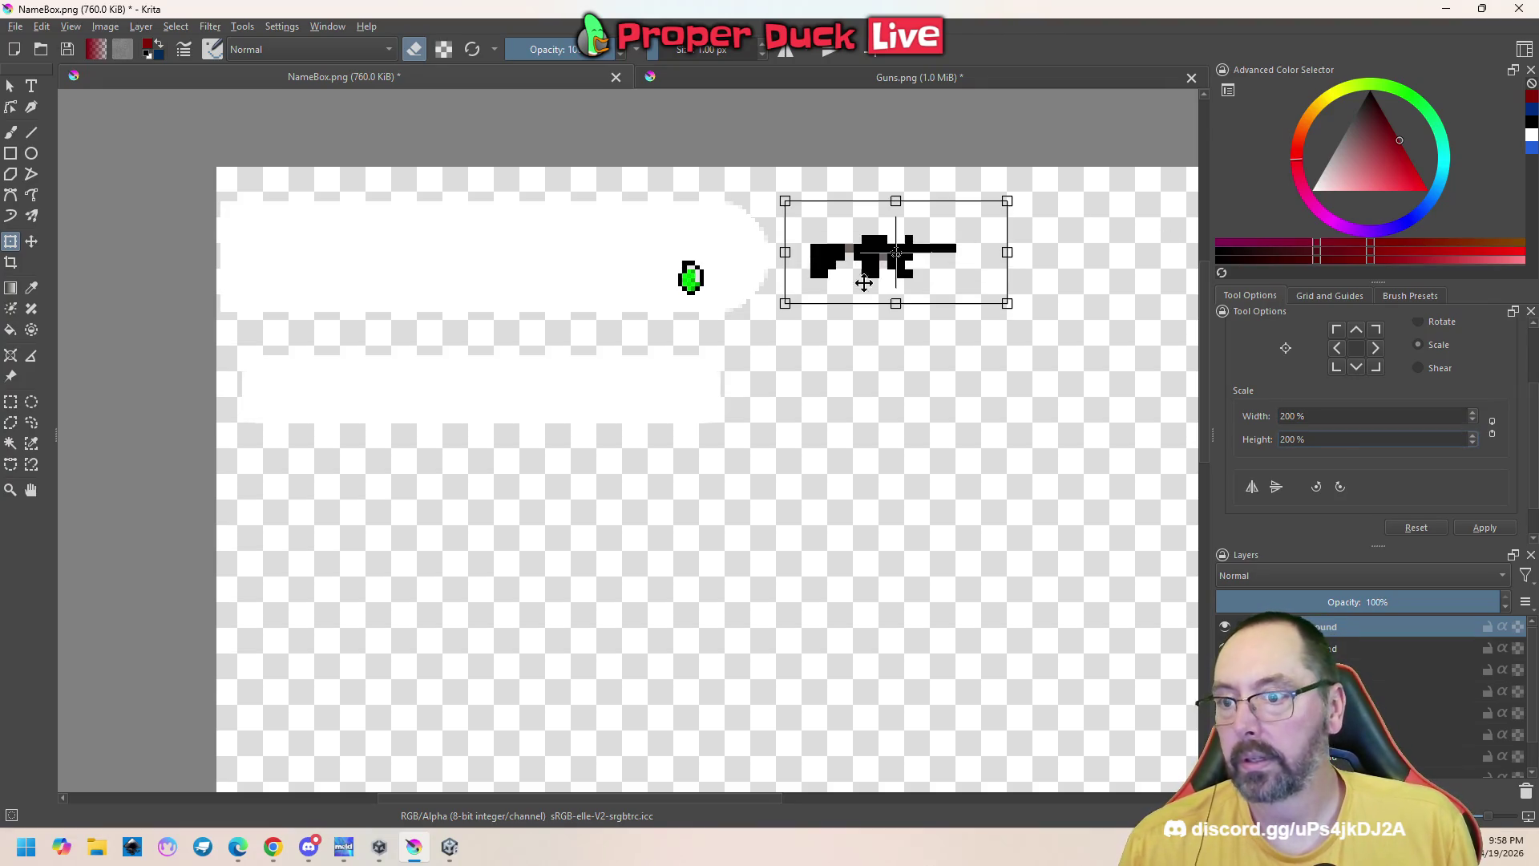
key(Return)
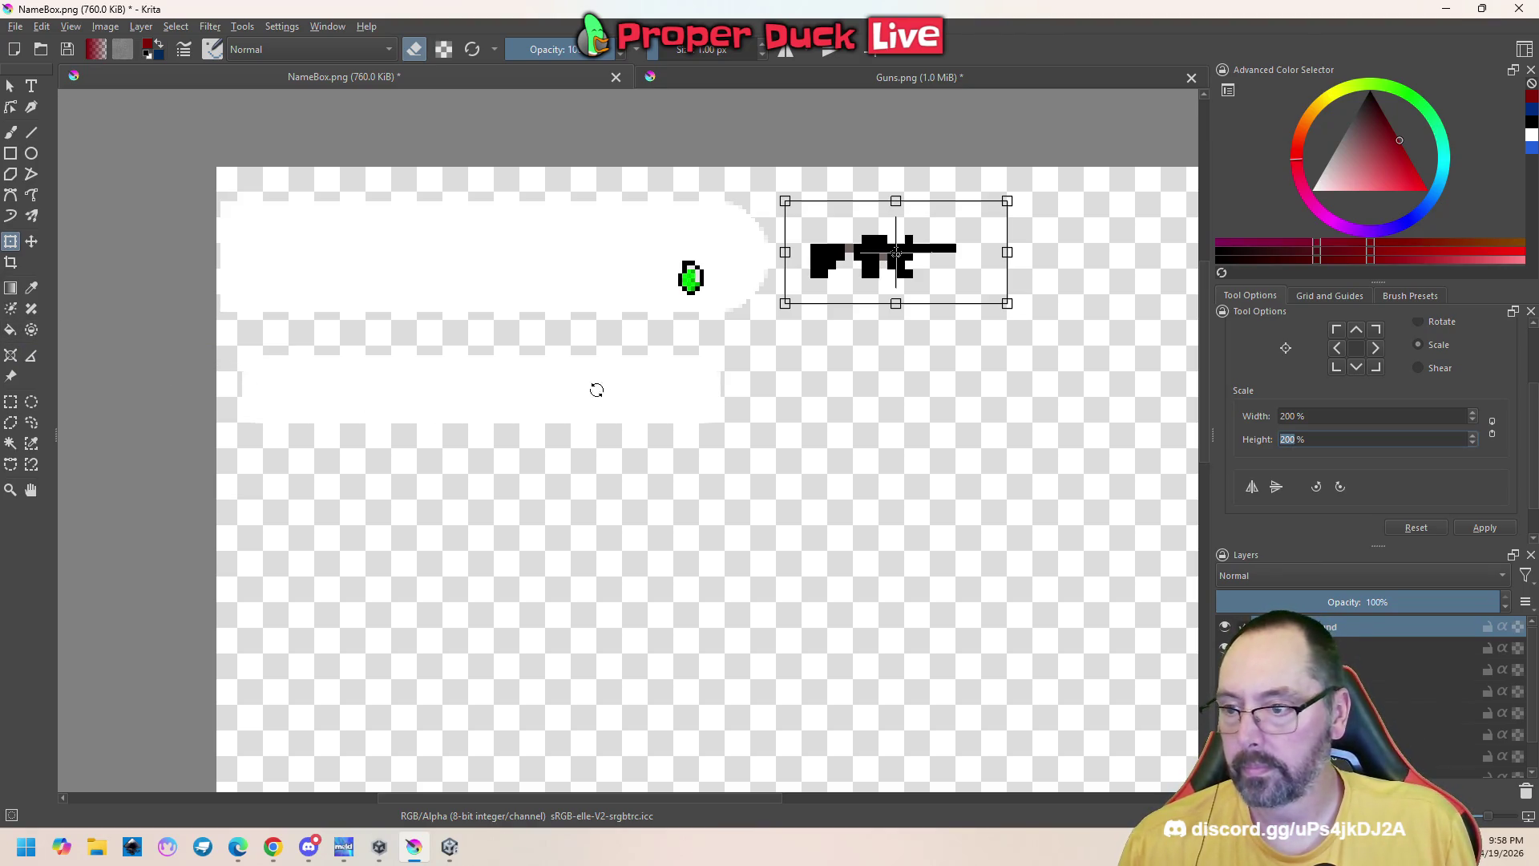
click(31, 242)
mouse_move(862, 254)
mouse_down()
mouse_move(602, 253)
mouse_move(549, 239)
mouse_up()
Nudge the enlarged gun slightly right on the name box
scroll(501, 334, down, 2)
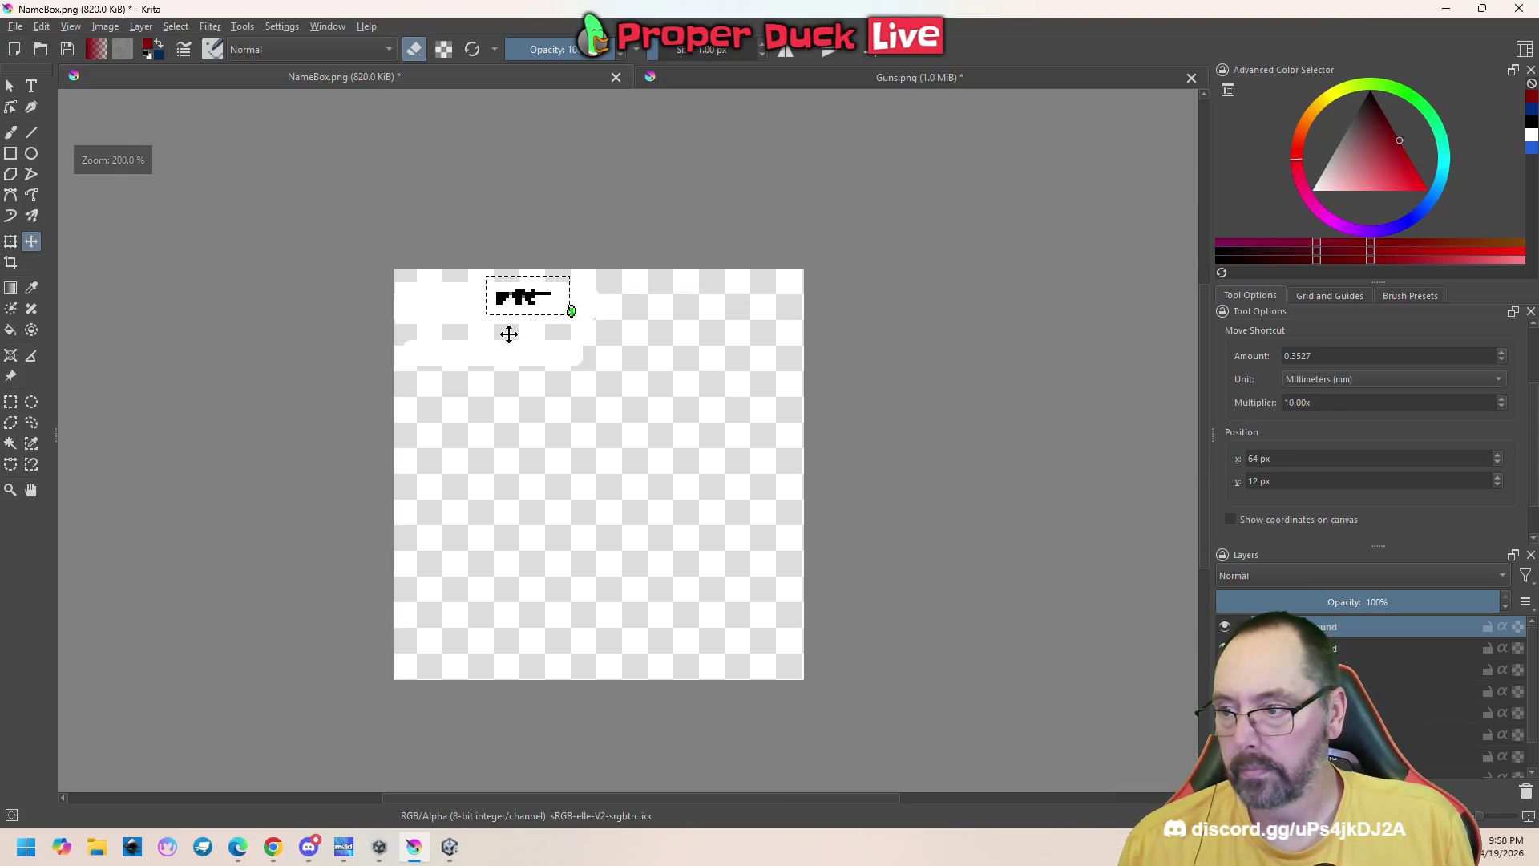
scroll(500, 335, up, 3)
drag(535, 242, 565, 242)
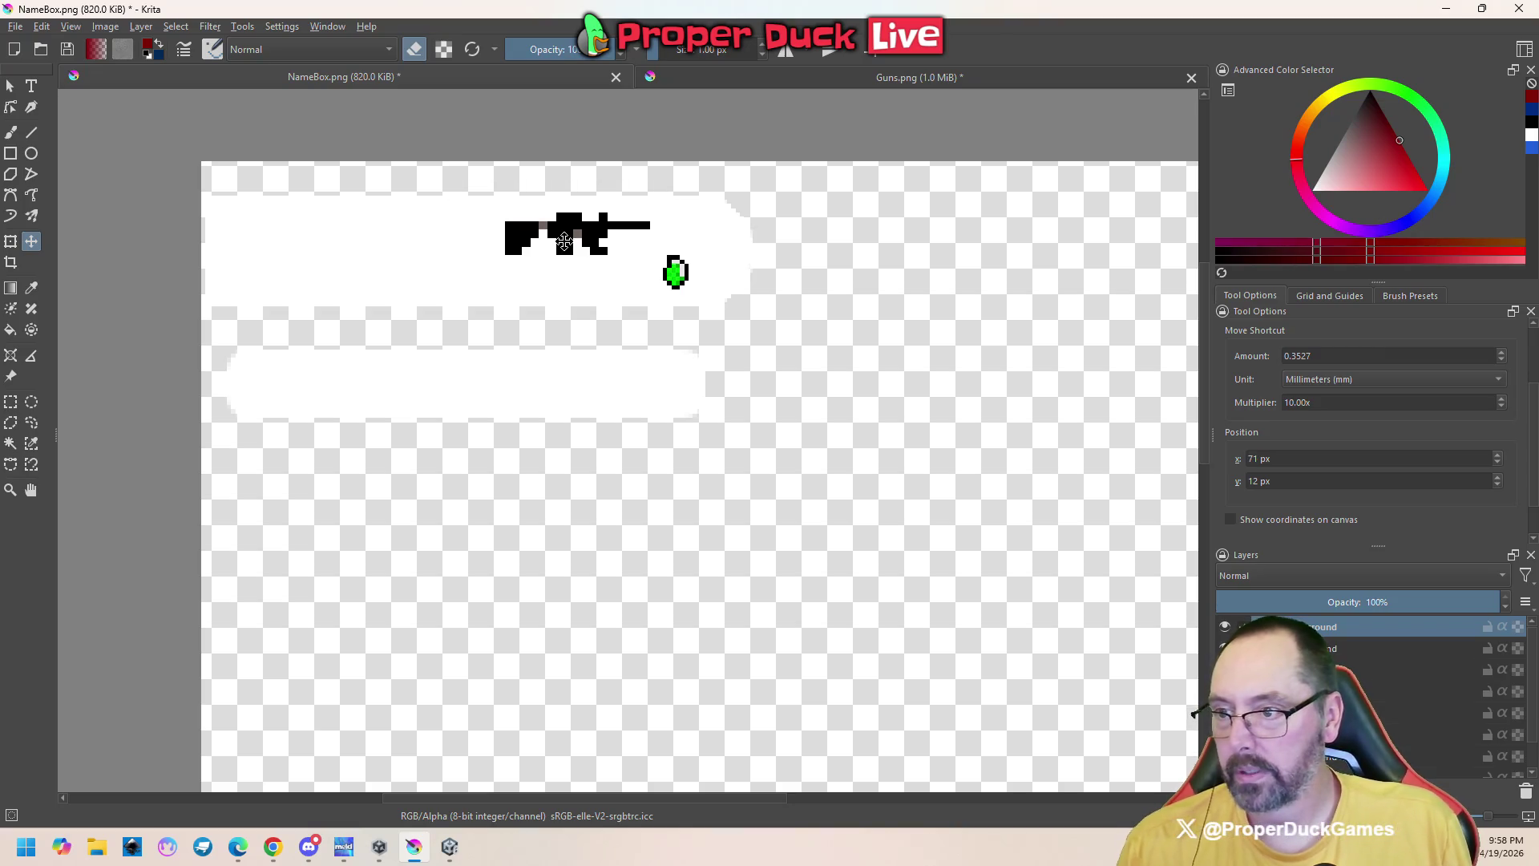
Select the green potion sprite on the second layer and scale it to 200%
click(10, 402)
click(1410, 648)
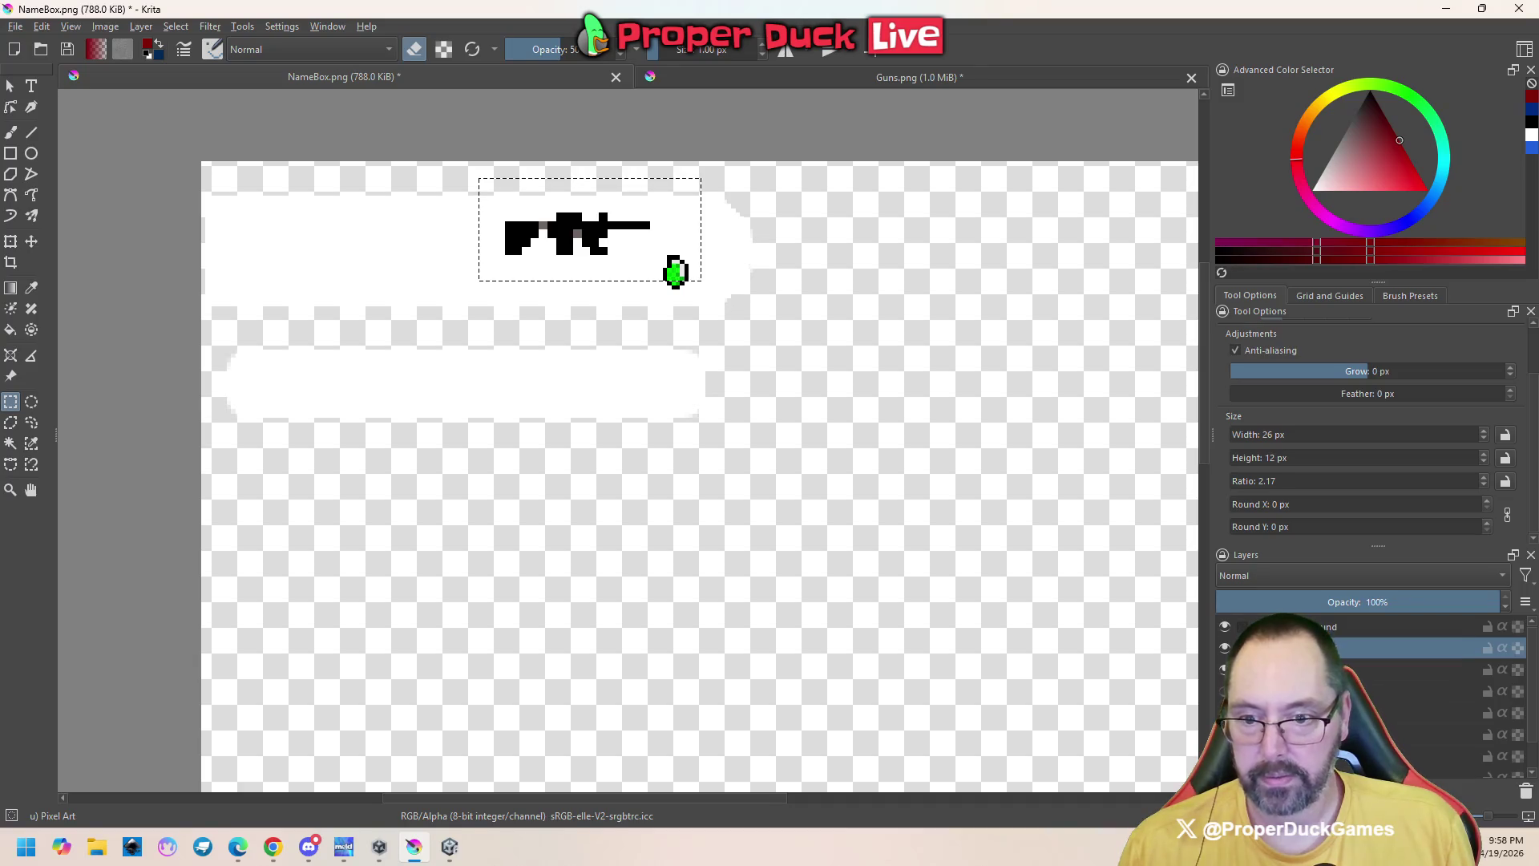
mouse_move(675, 264)
mouse_down()
mouse_move(712, 305)
mouse_move(650, 251)
mouse_up()
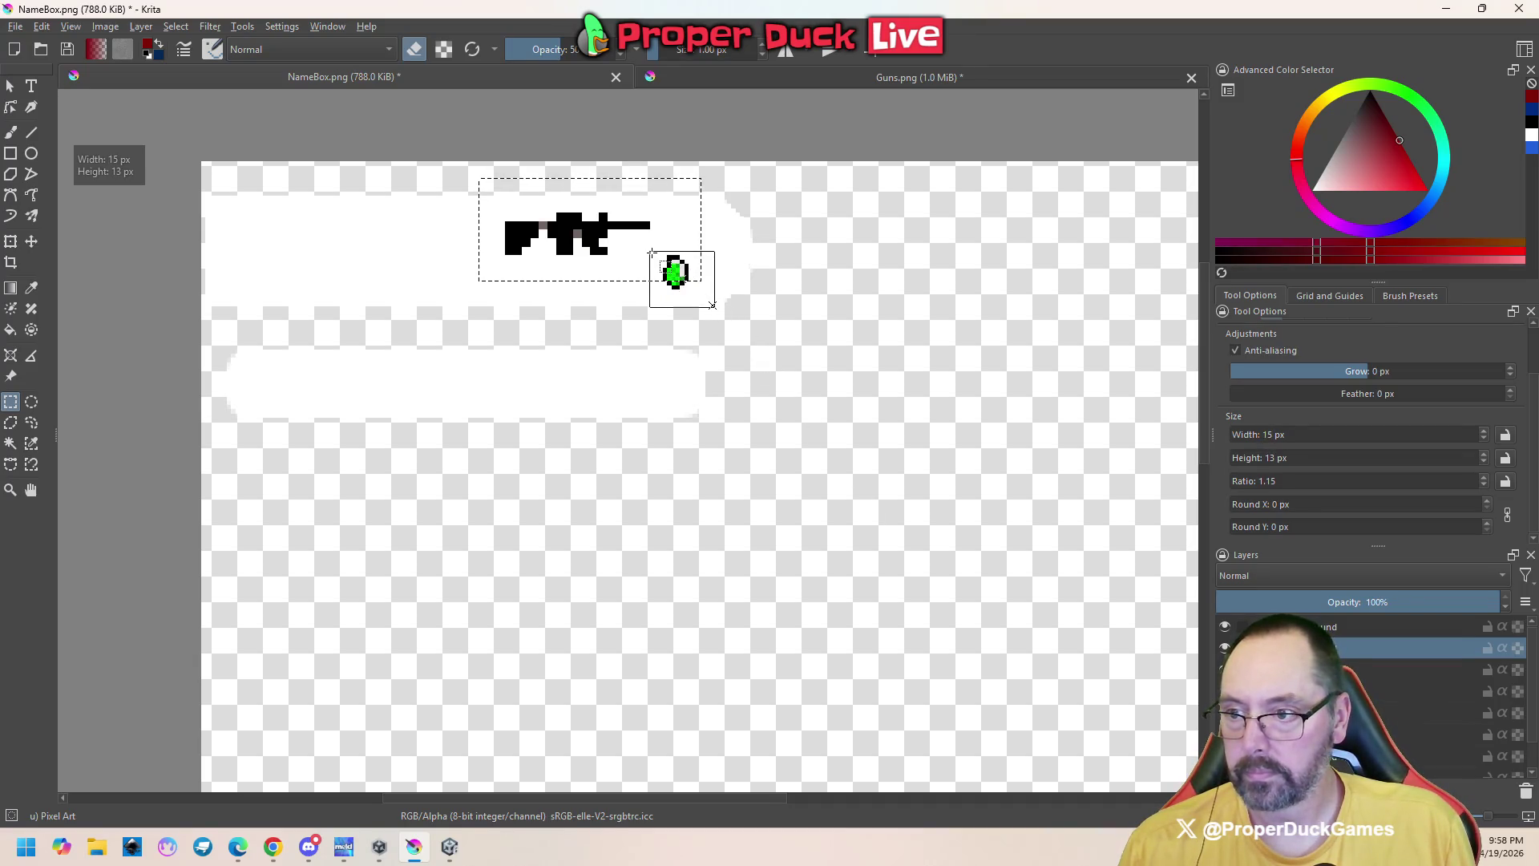
click(1305, 507)
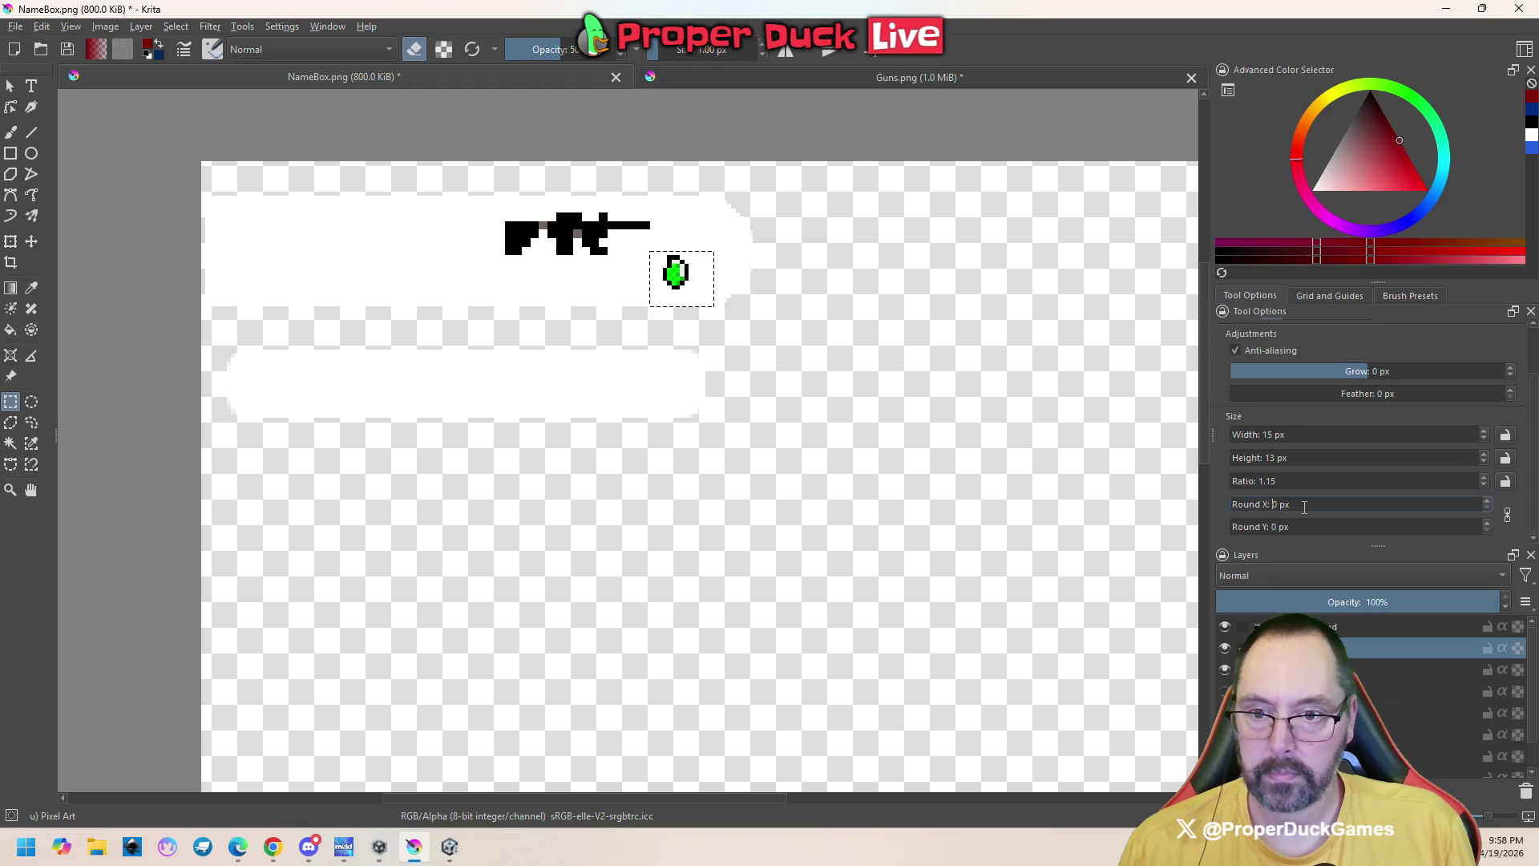
key(ctrl+t)
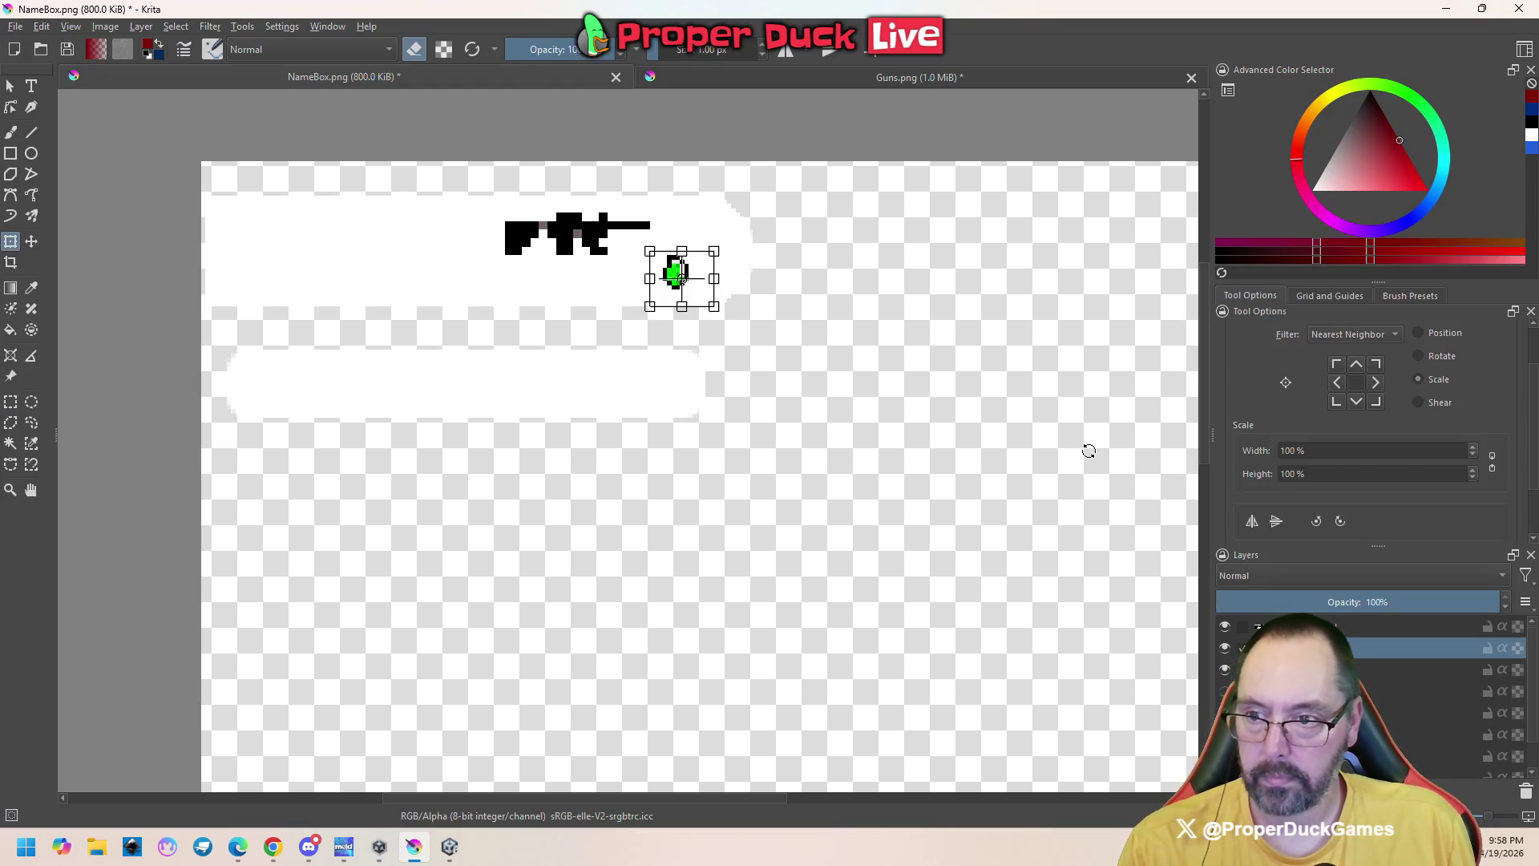
click(1492, 468)
click(1354, 471)
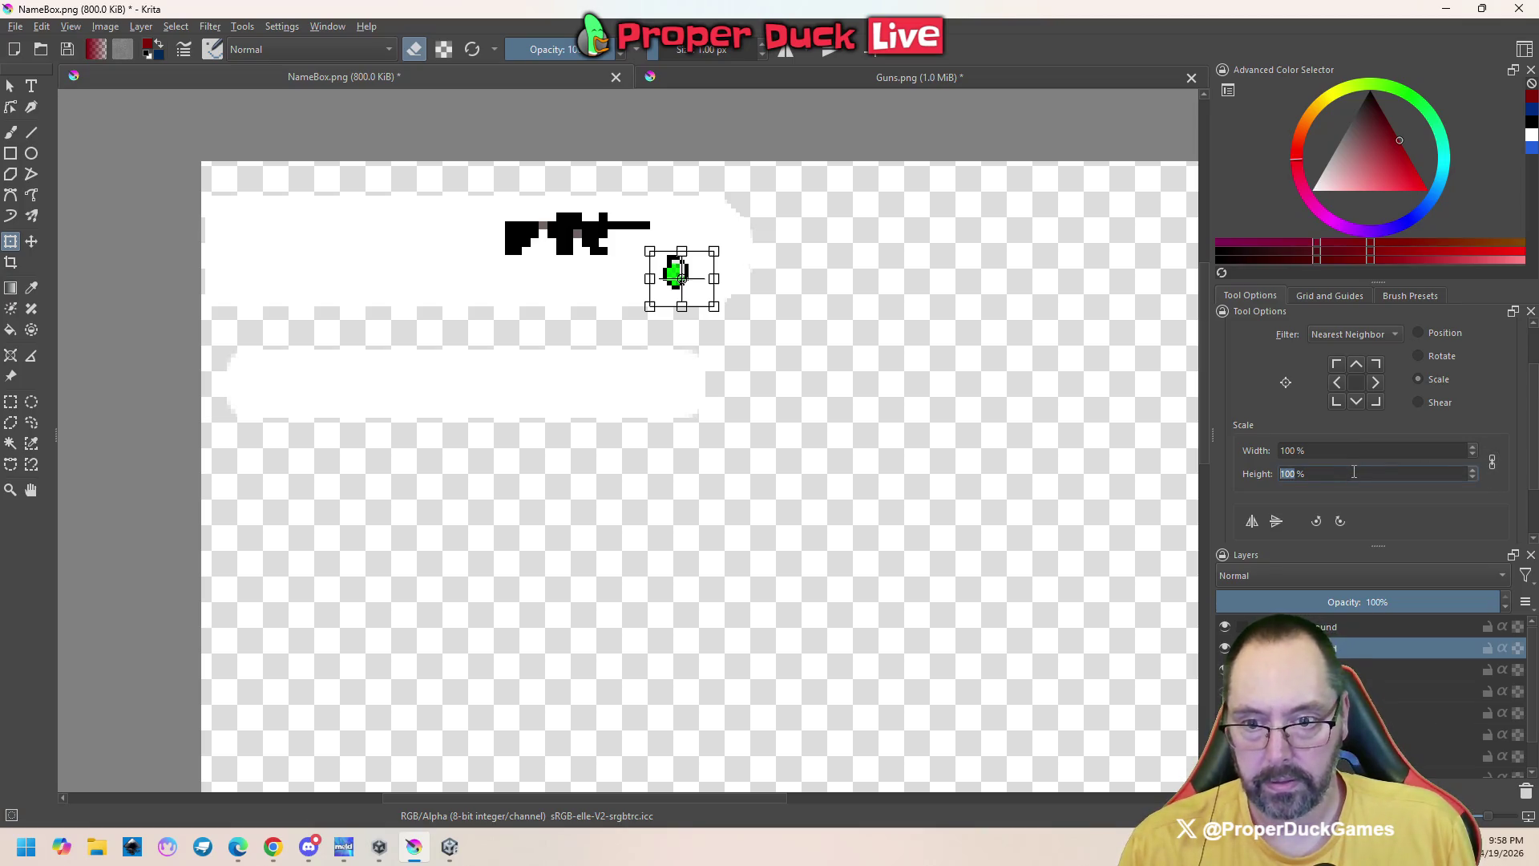
text(200)
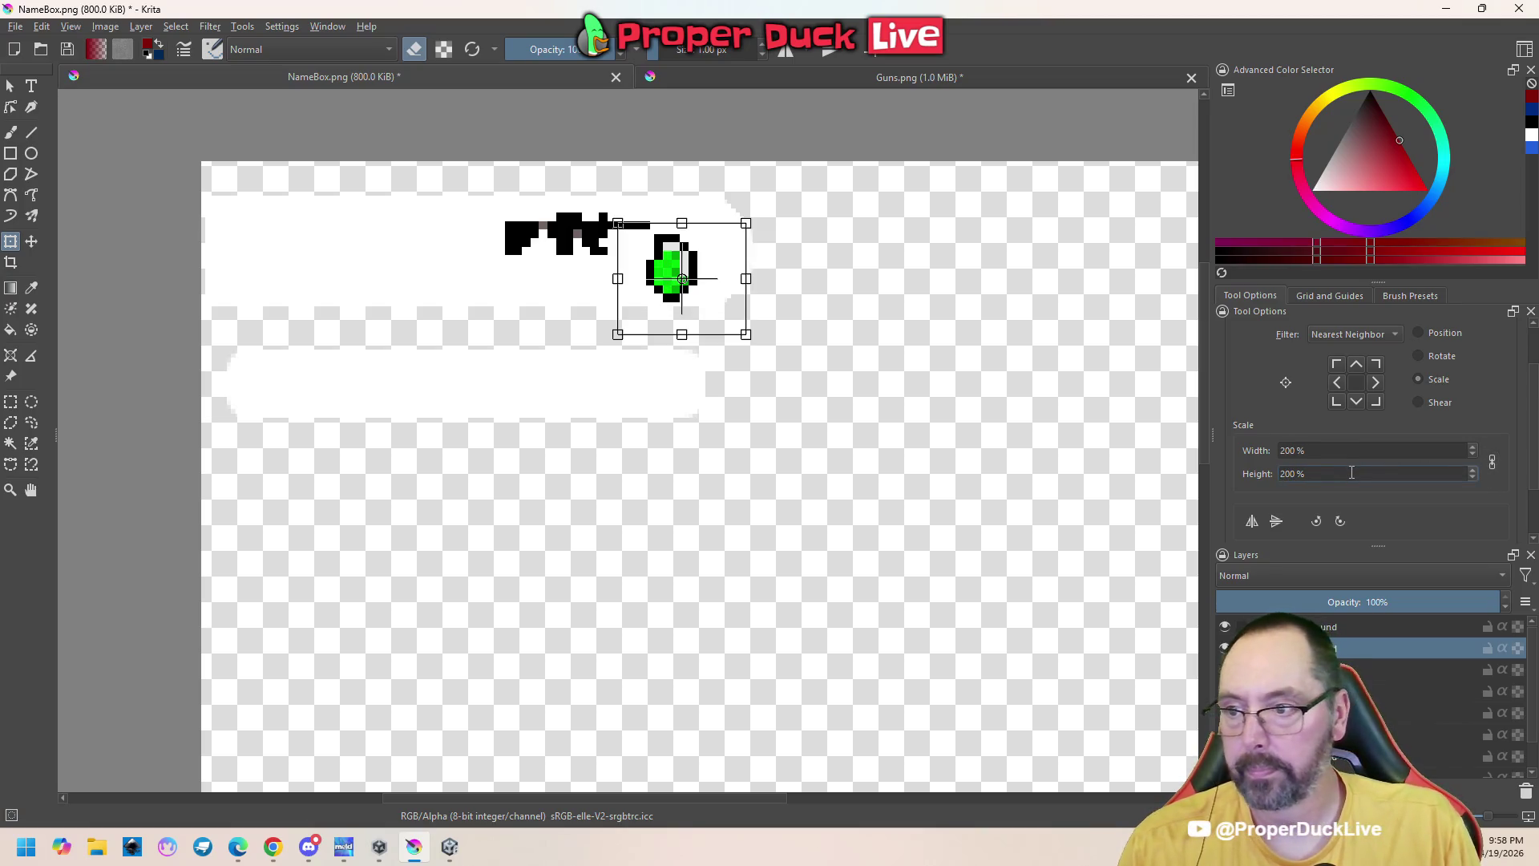
Commit the enlarged potion and nudge it slightly right beside the gun
click(11, 401)
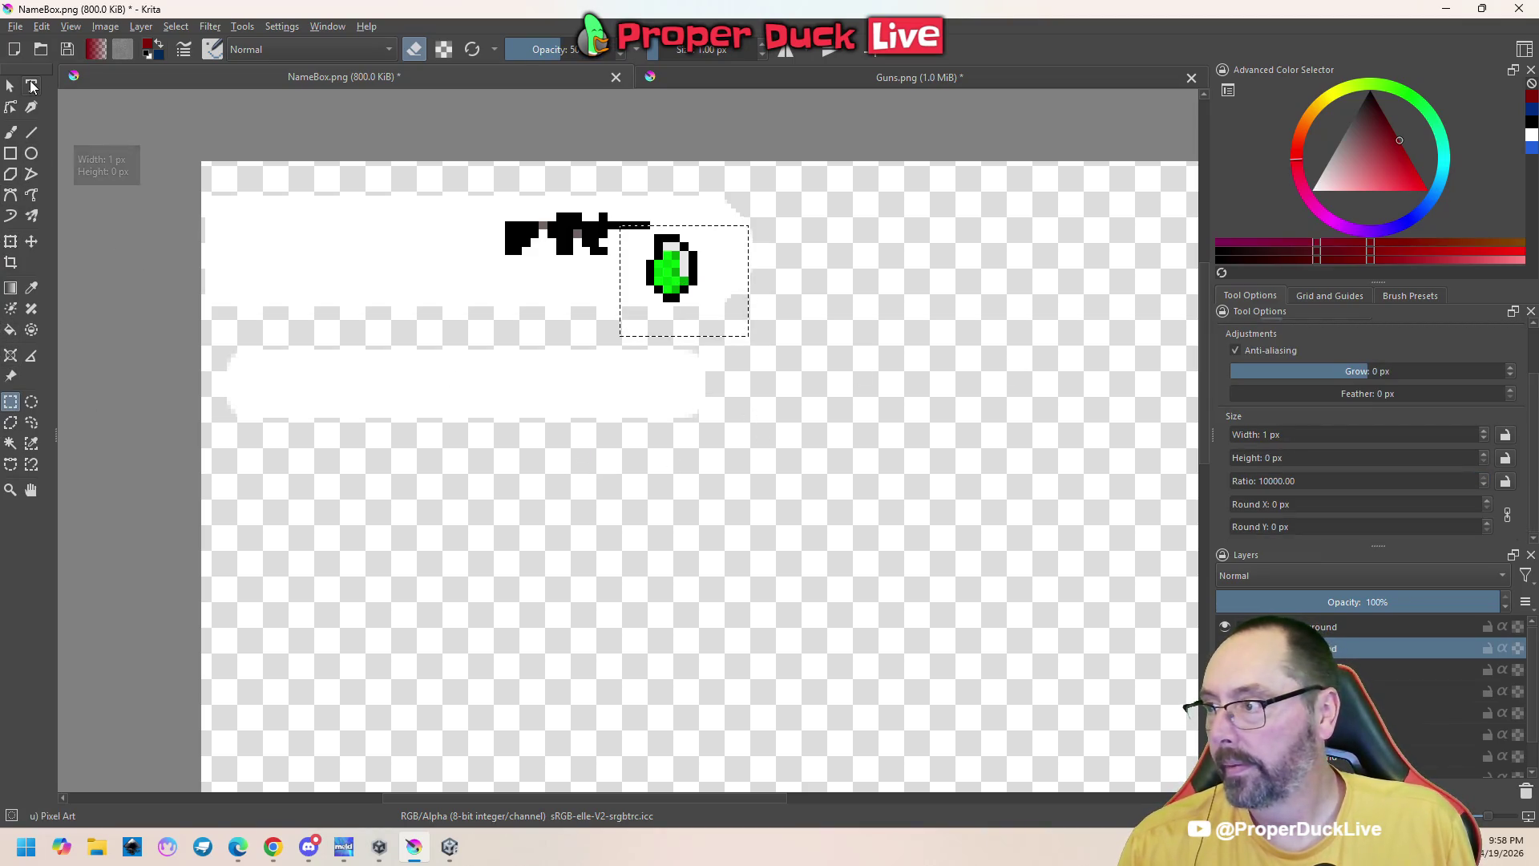
key(t)
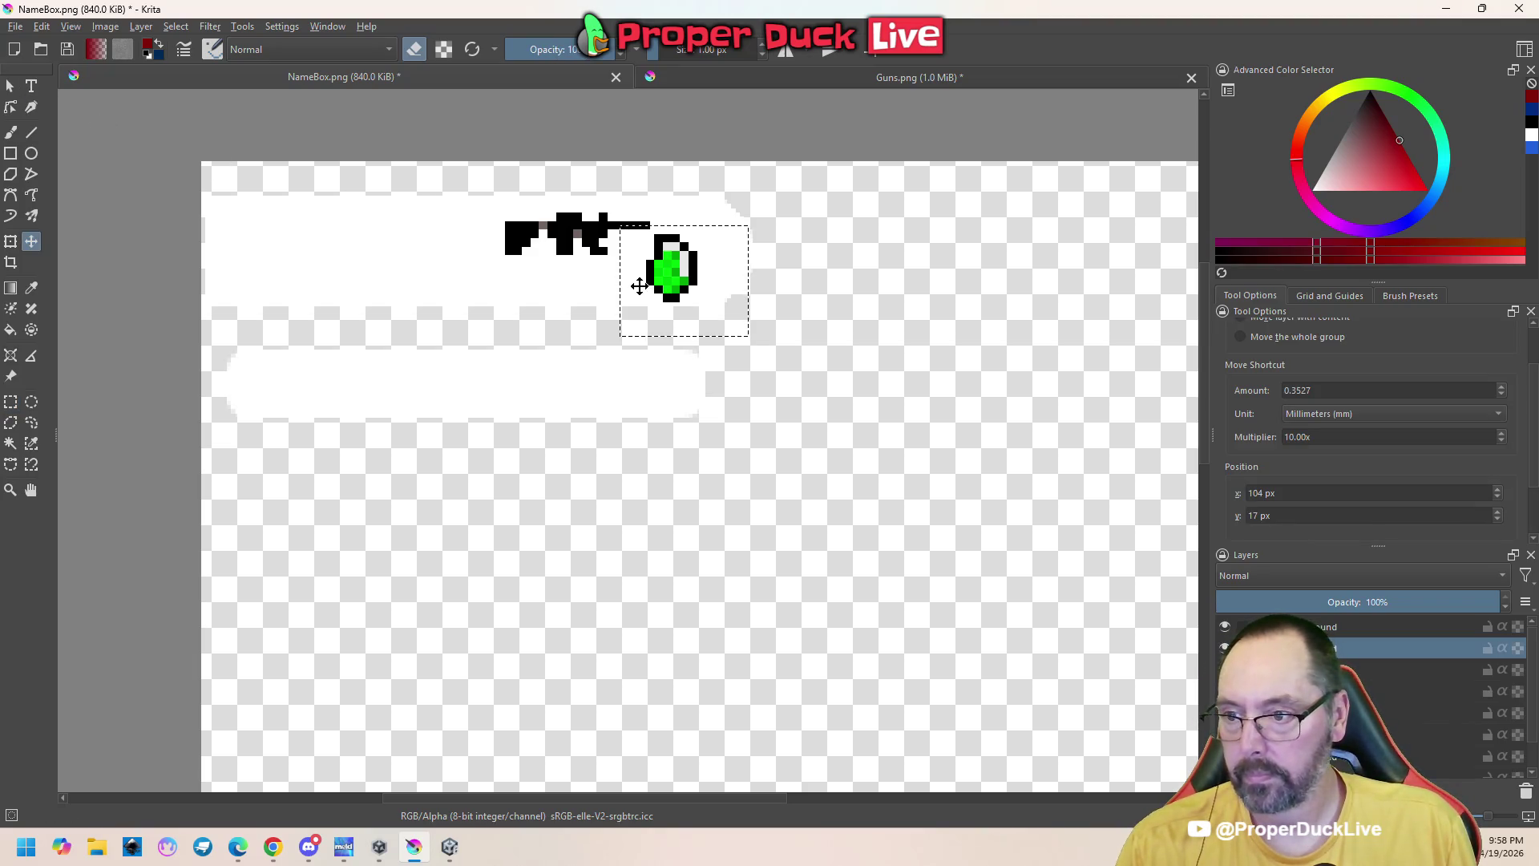
drag(687, 274, 699, 266)
scroll(804, 340, down, 6)
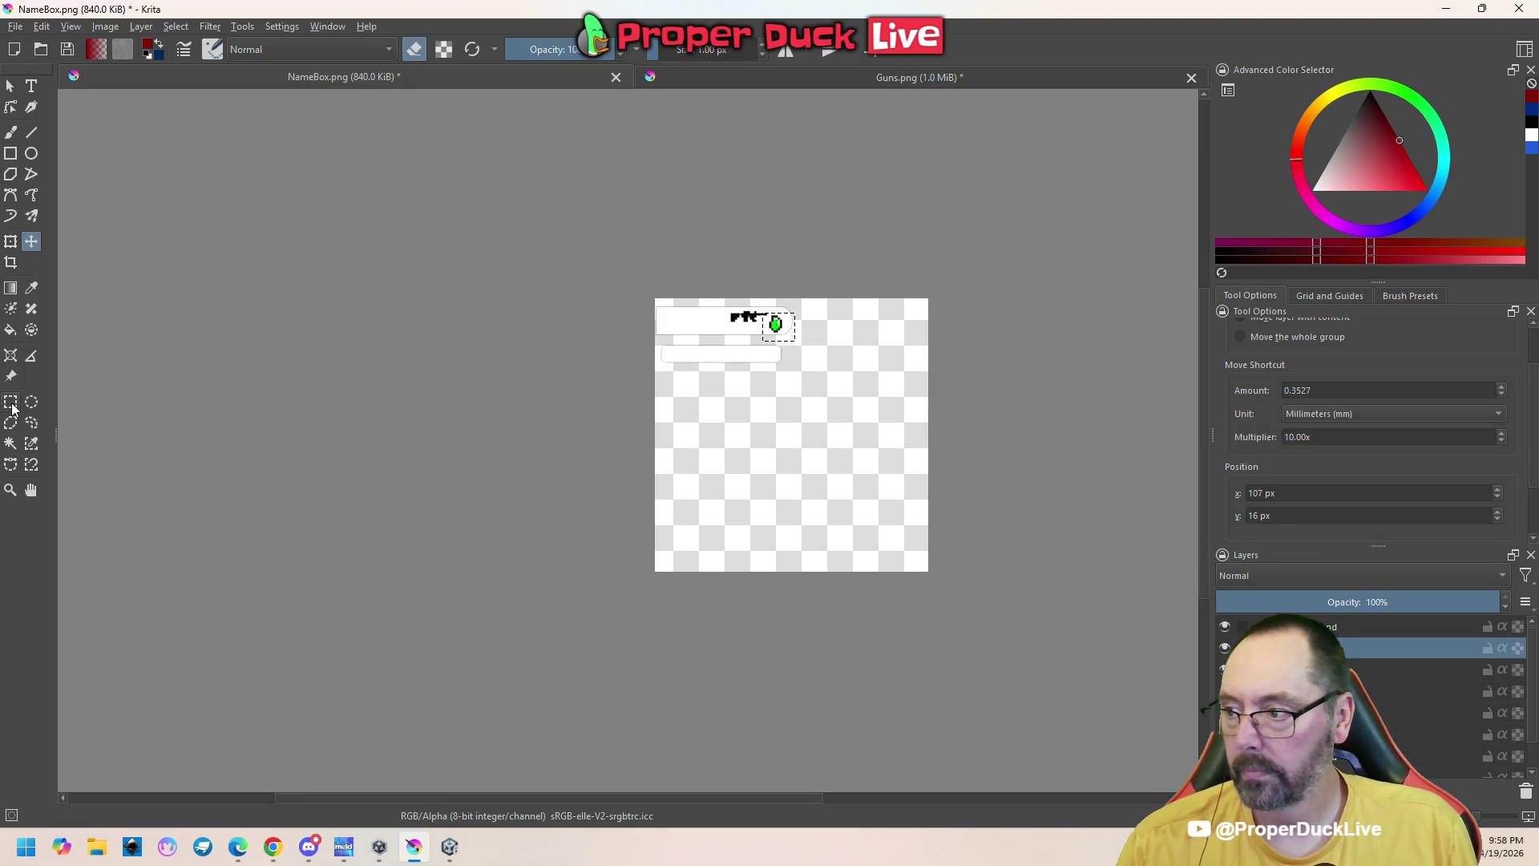
Deselect the potion, save NameBox.png as PNG, and return to Unity
click(11, 403)
click(474, 390)
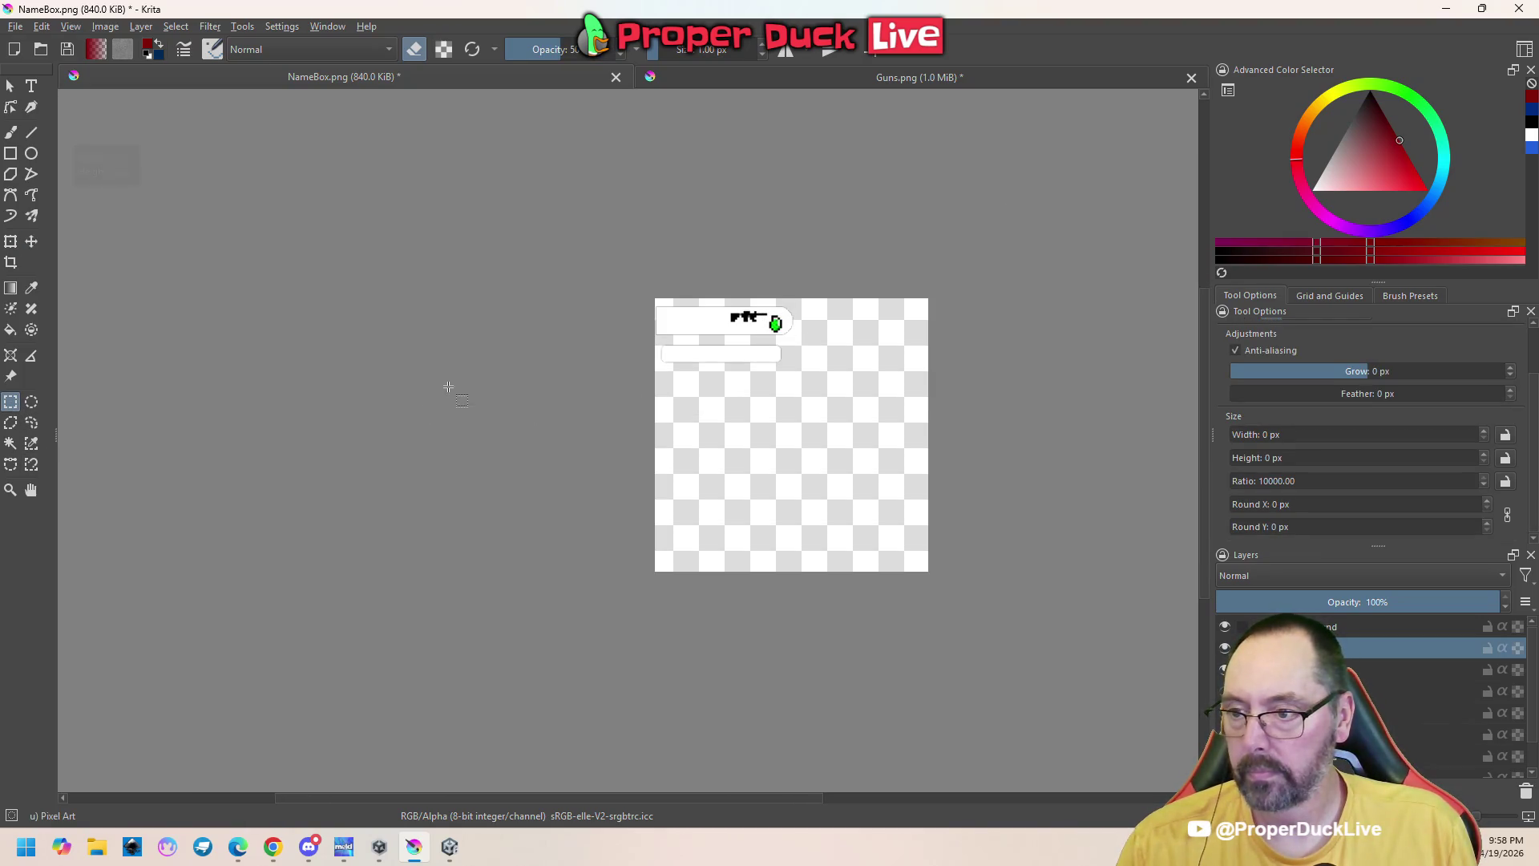
key(ctrl+s)
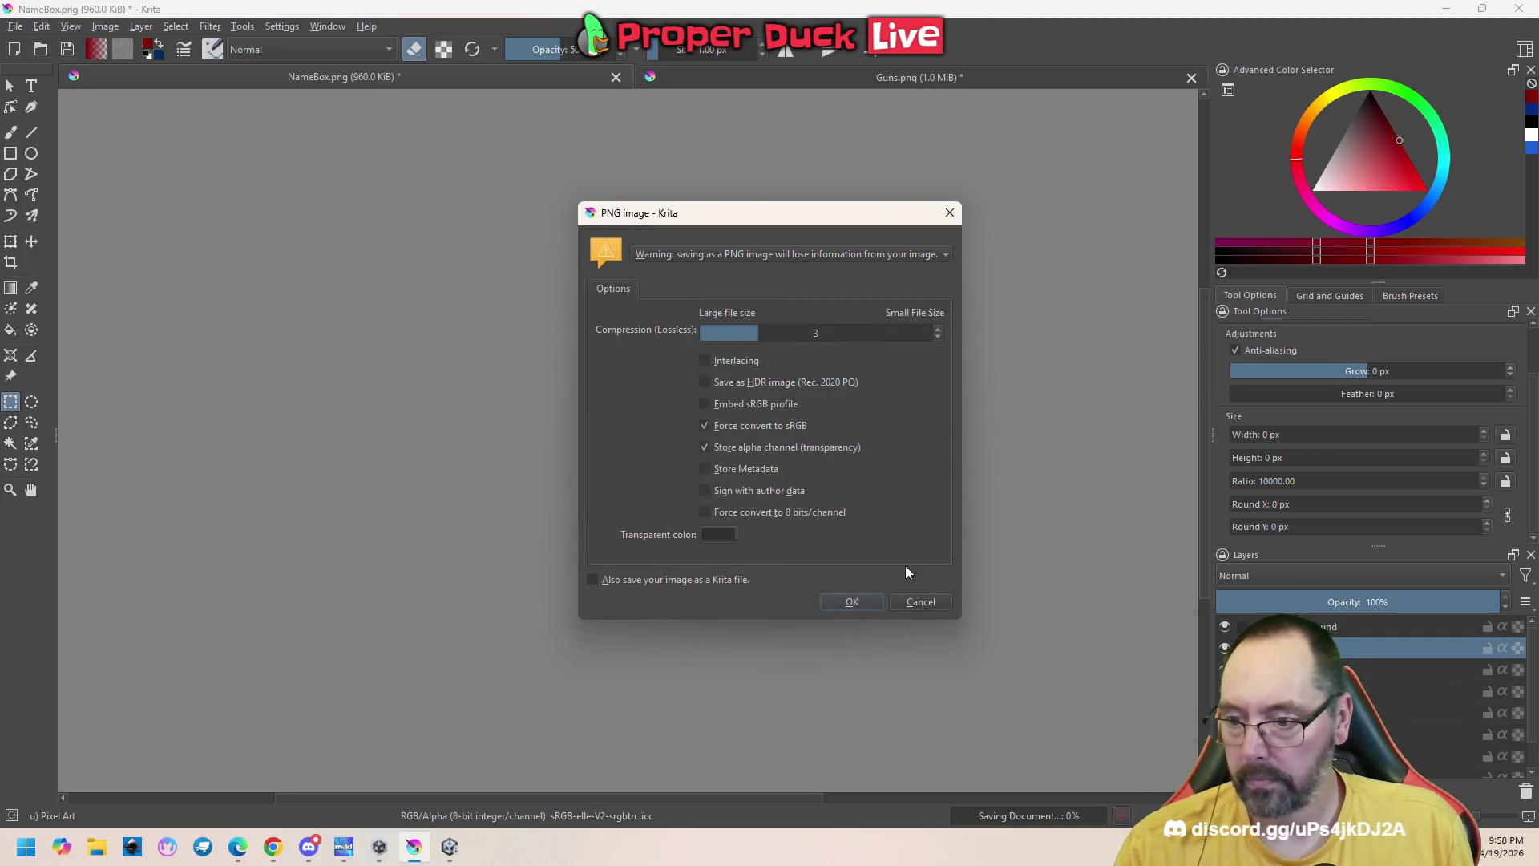
click(851, 605)
click(449, 847)
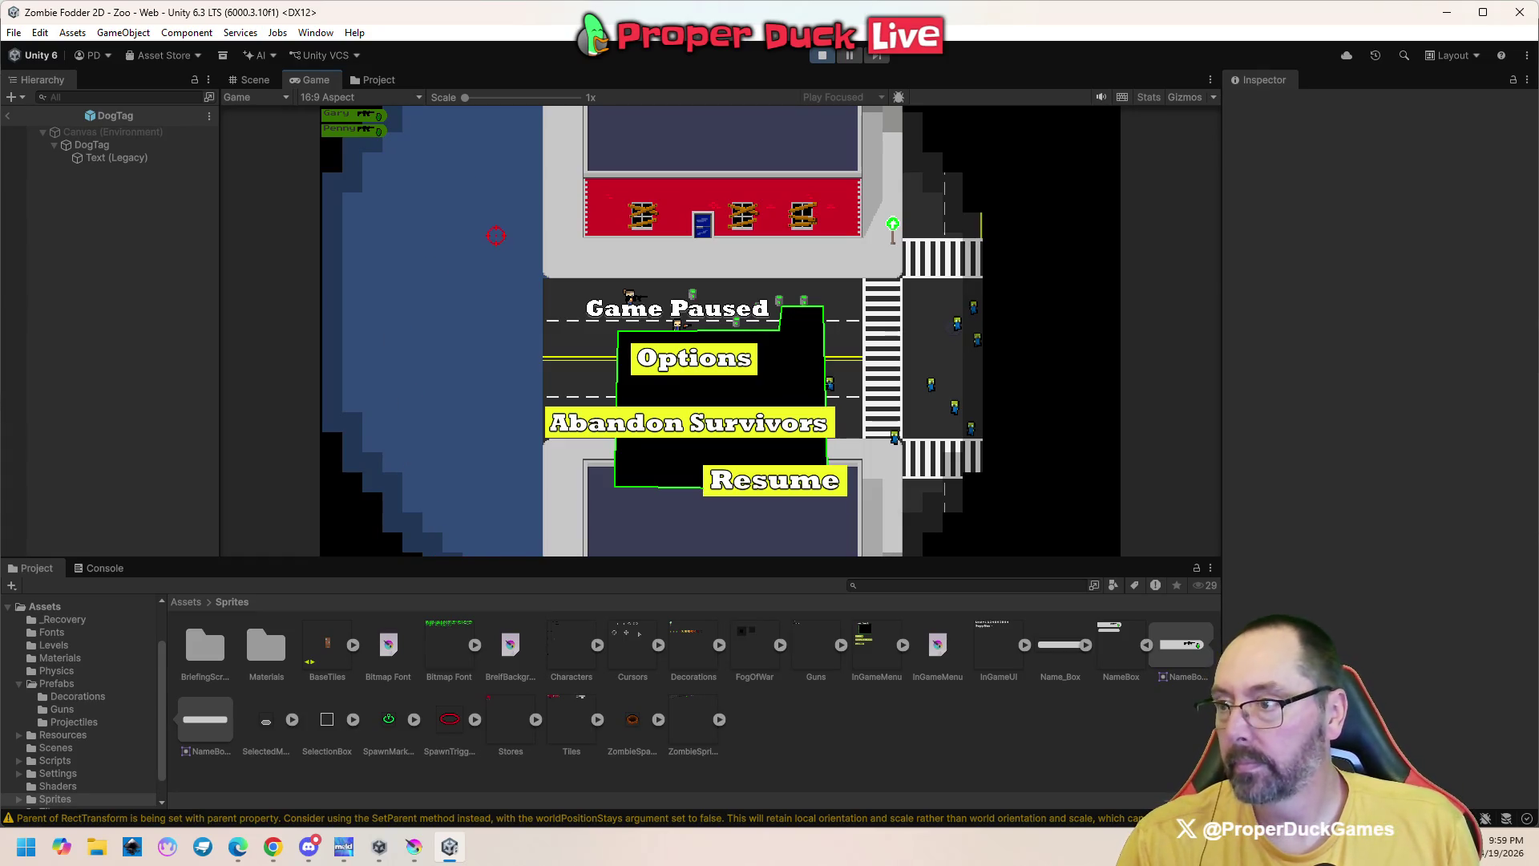
Stop play mode to view the updated DogTag, then switch to NameBox.png in Krita
key(ctrl+p)
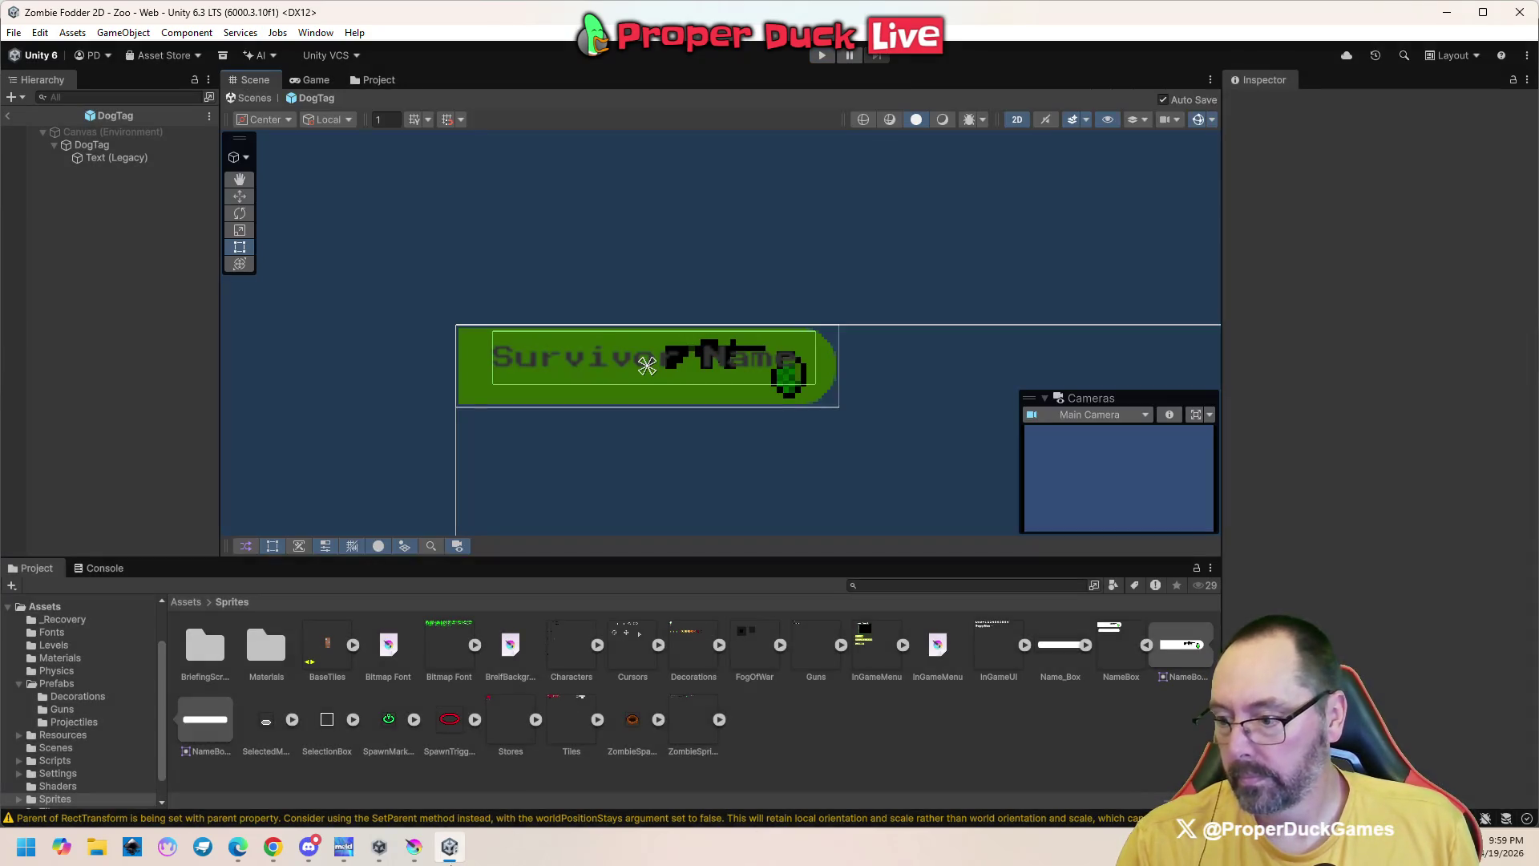
mouse_move(384, 855)
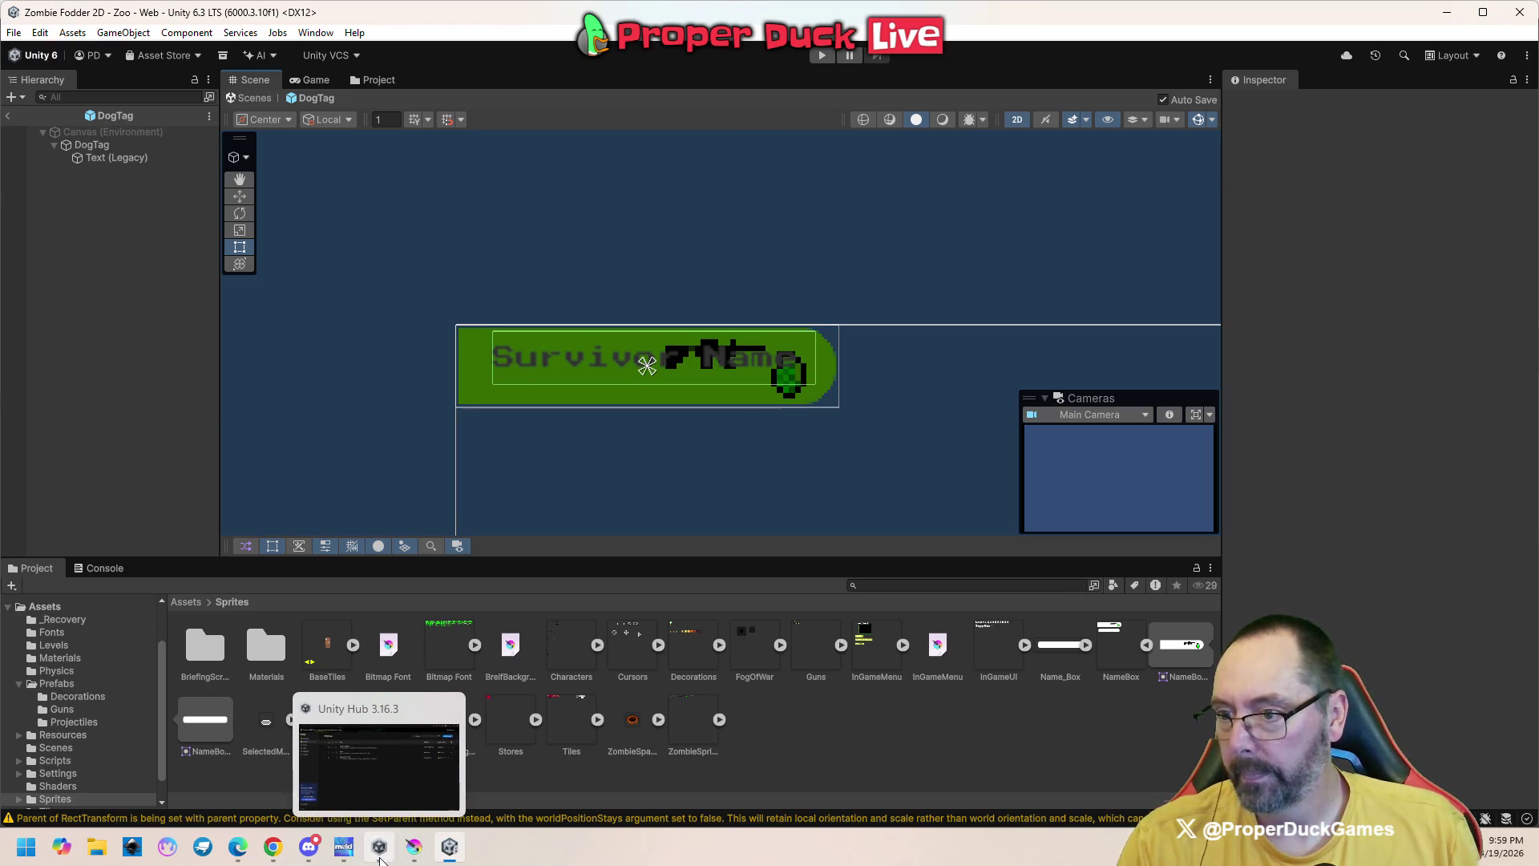
click(380, 857)
click(449, 846)
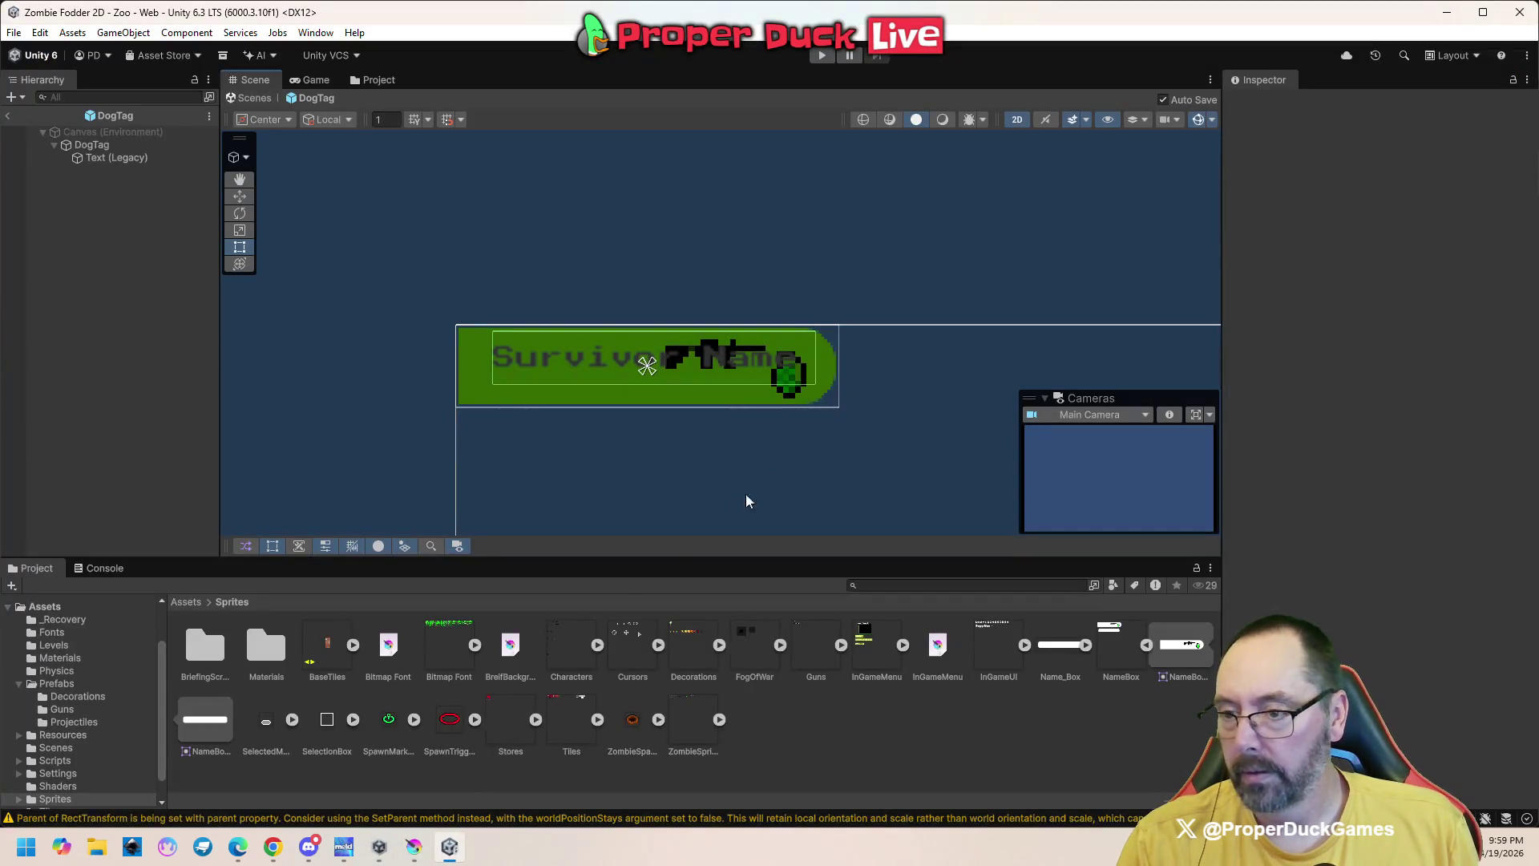
click(415, 853)
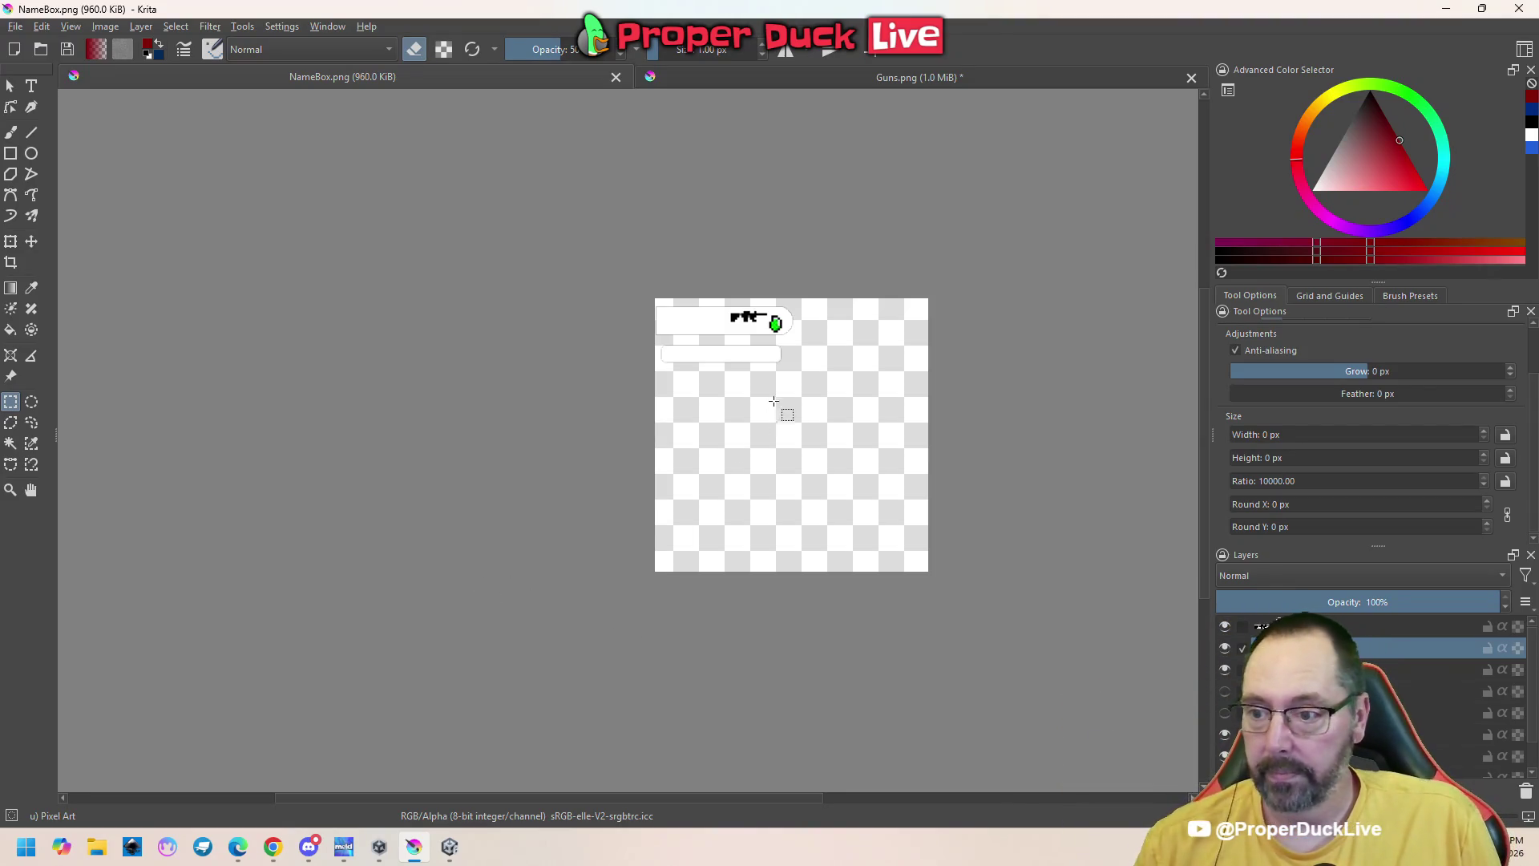
scroll(826, 314, up, 1)
scroll(745, 376, up, 1)
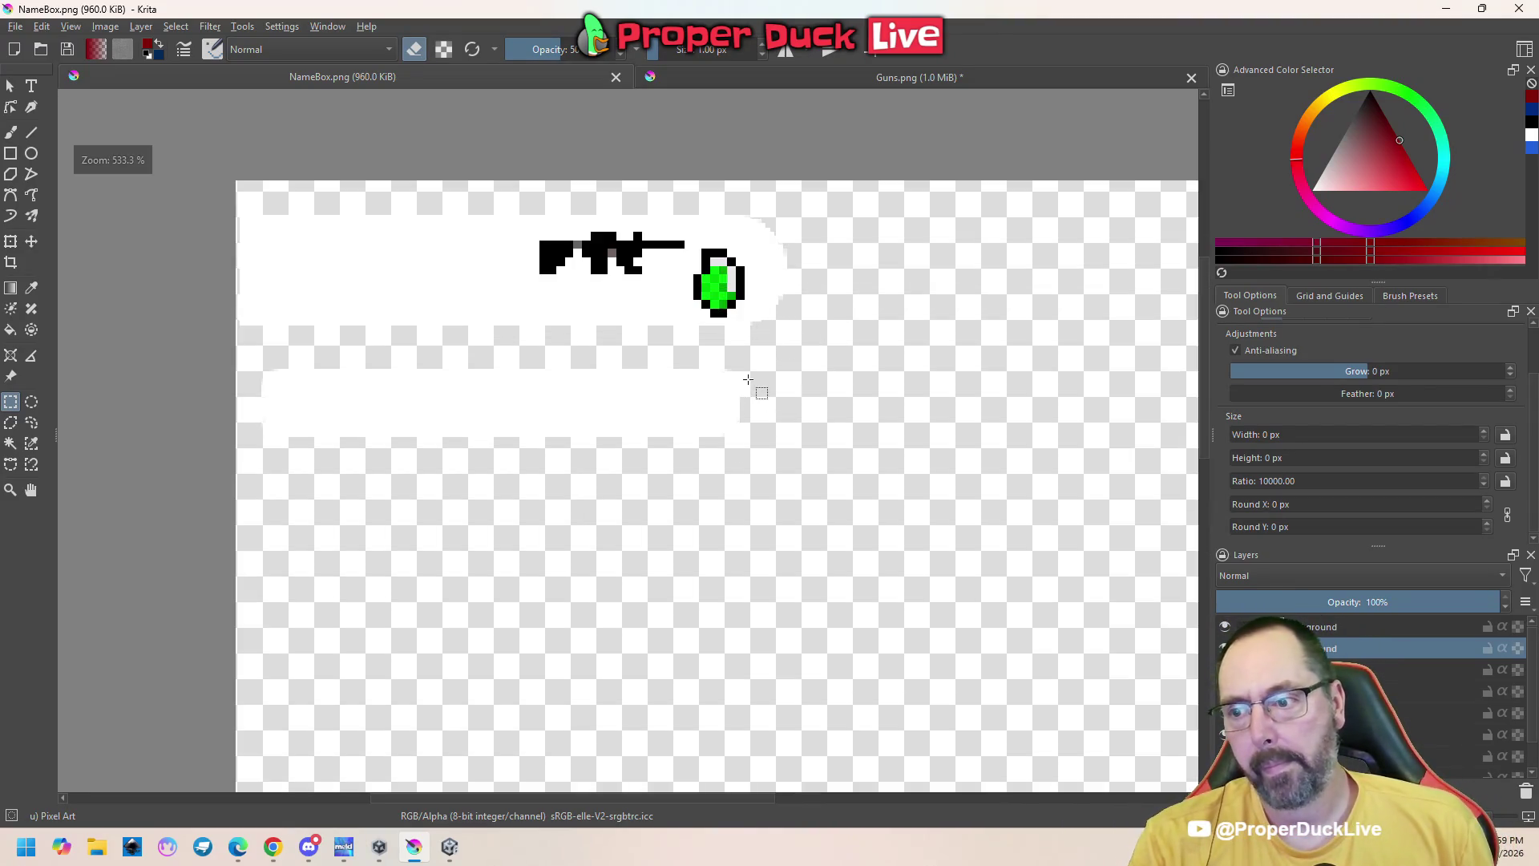
scroll(804, 368, down, 2)
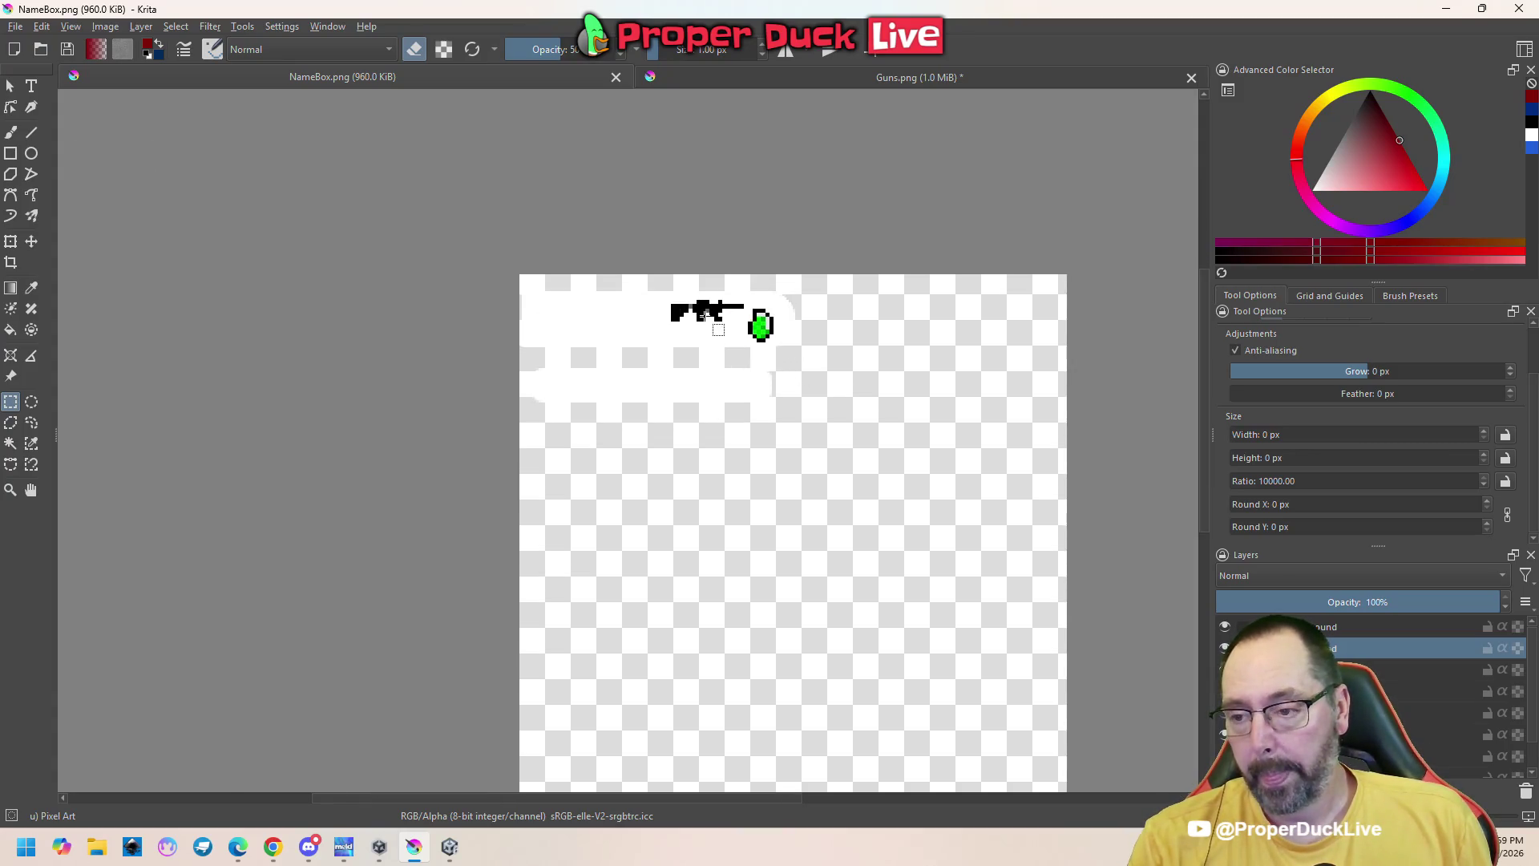
click(716, 311)
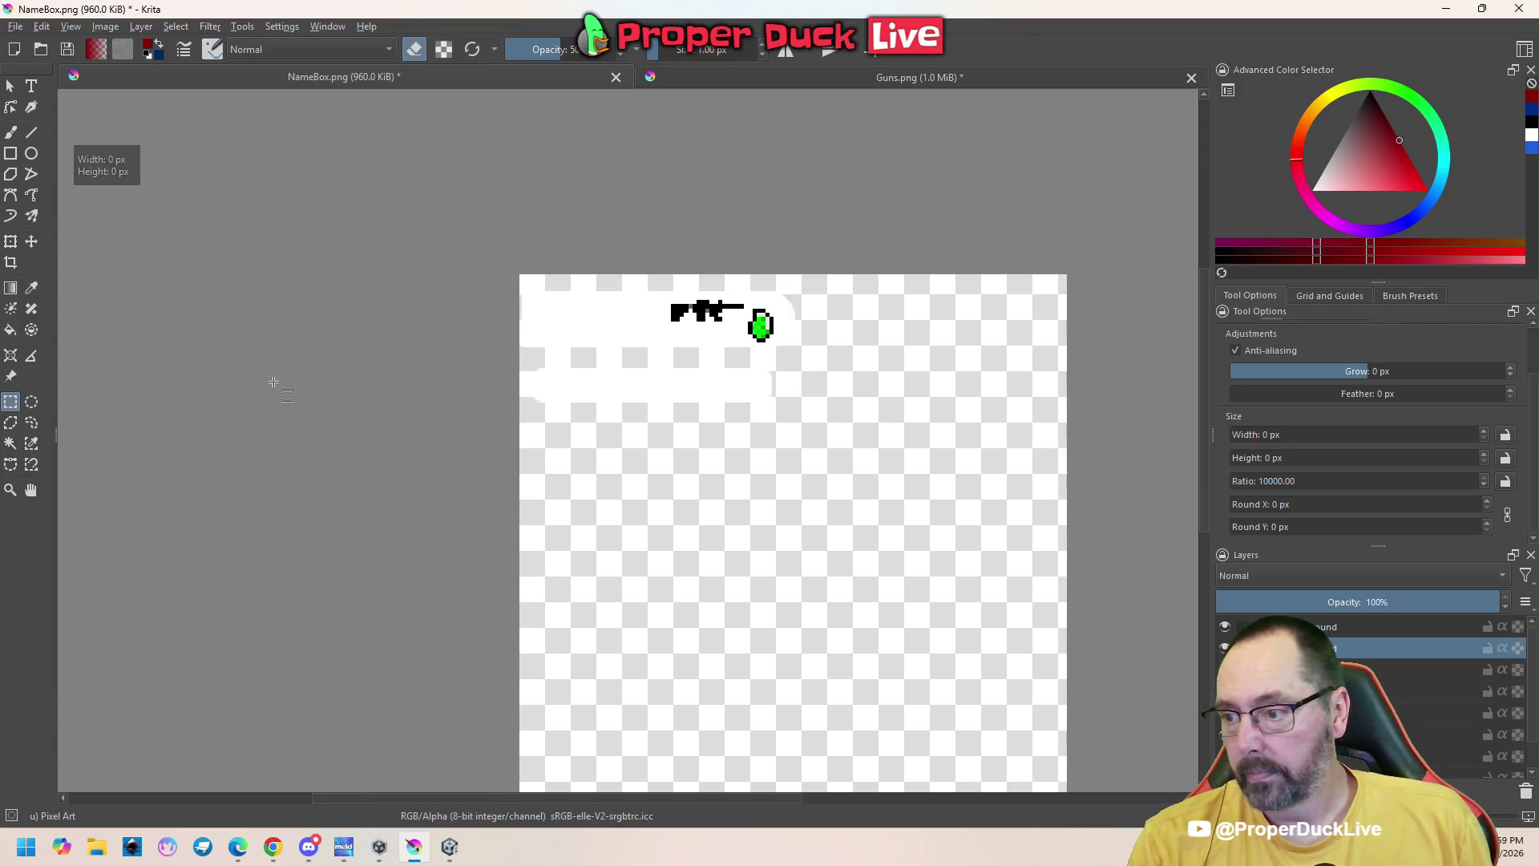
click(10, 87)
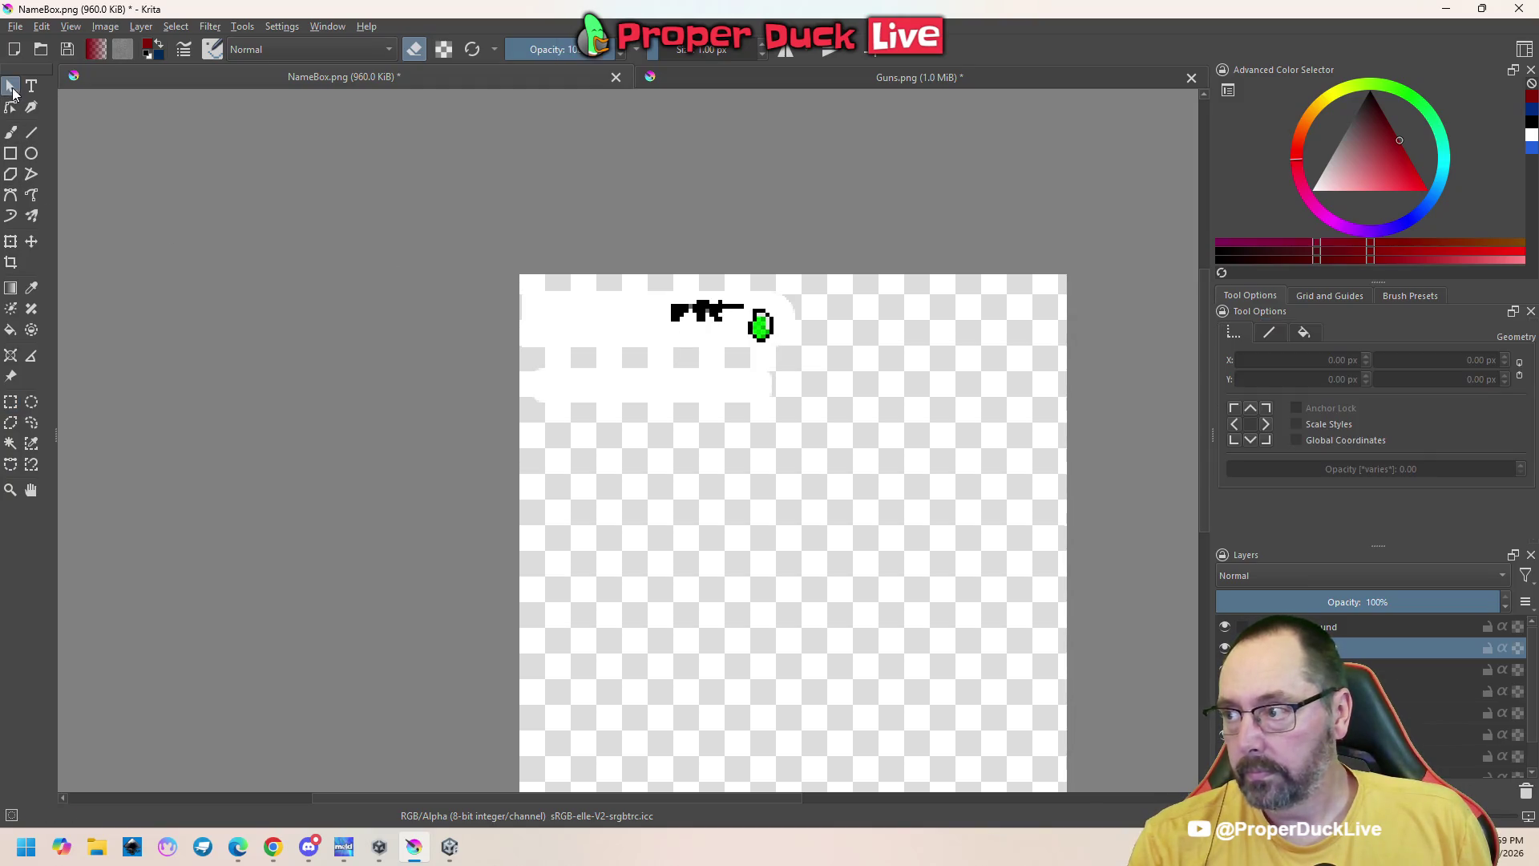
click(713, 311)
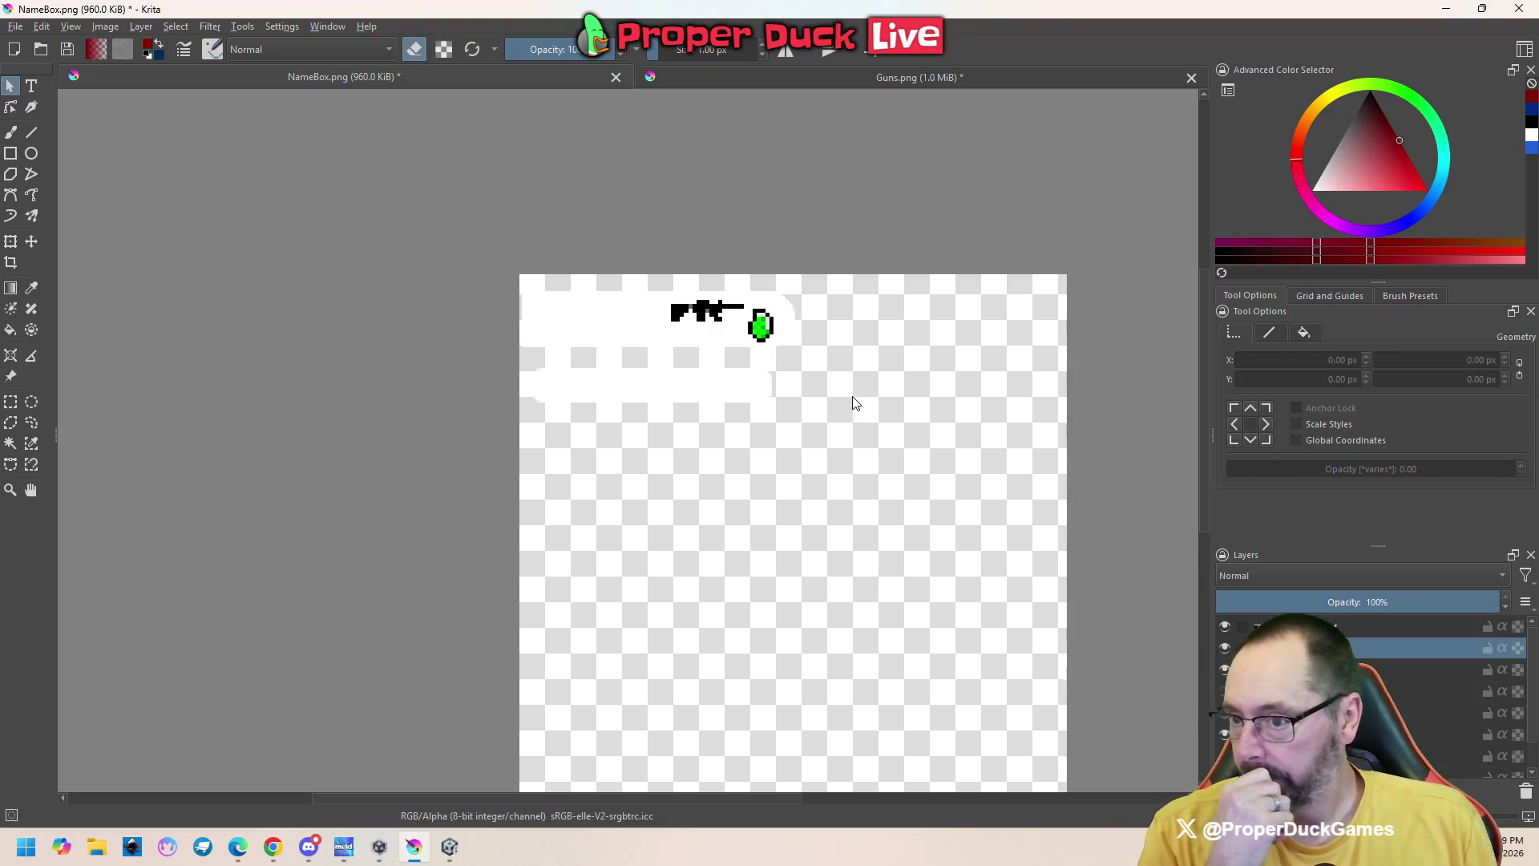
click(7, 408)
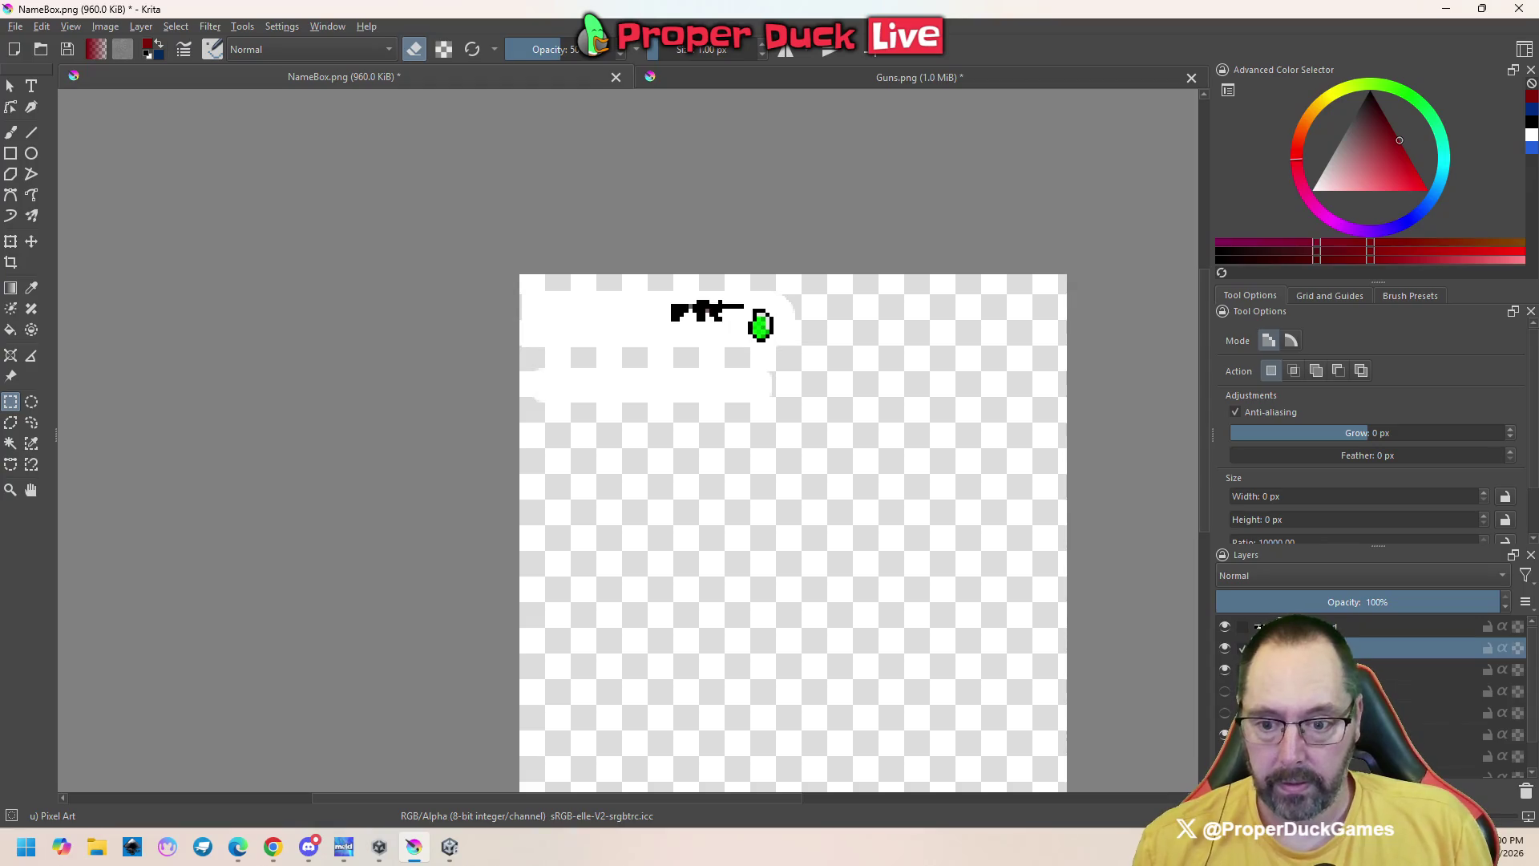
Hide the lower white bar layer and pick the name bar layer
scroll(1363, 698, down, 1)
click(1224, 638)
click(1224, 638)
click(1224, 639)
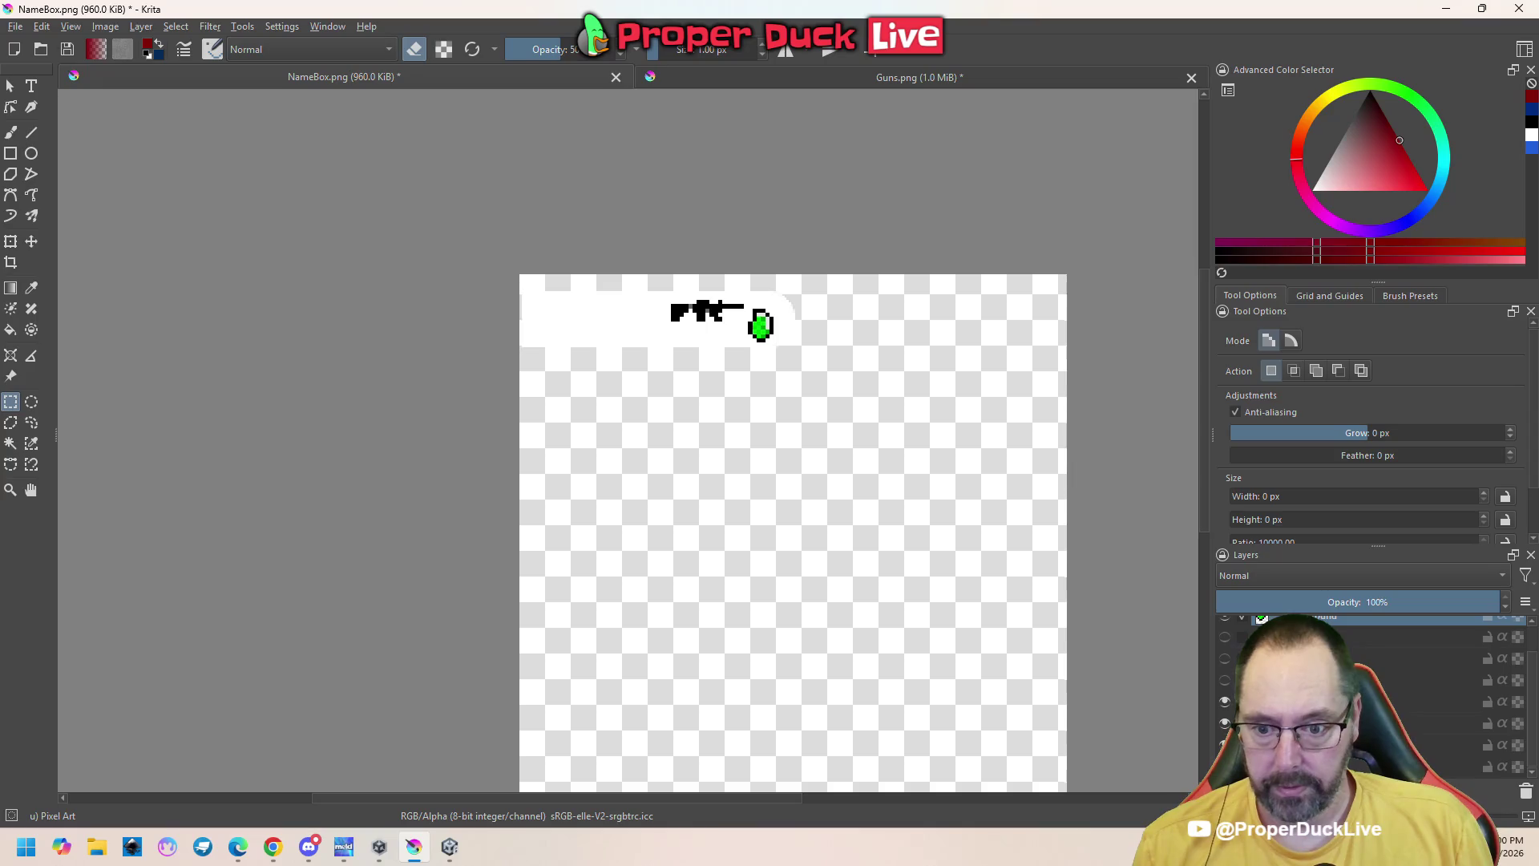
click(1224, 702)
click(1225, 702)
click(1322, 723)
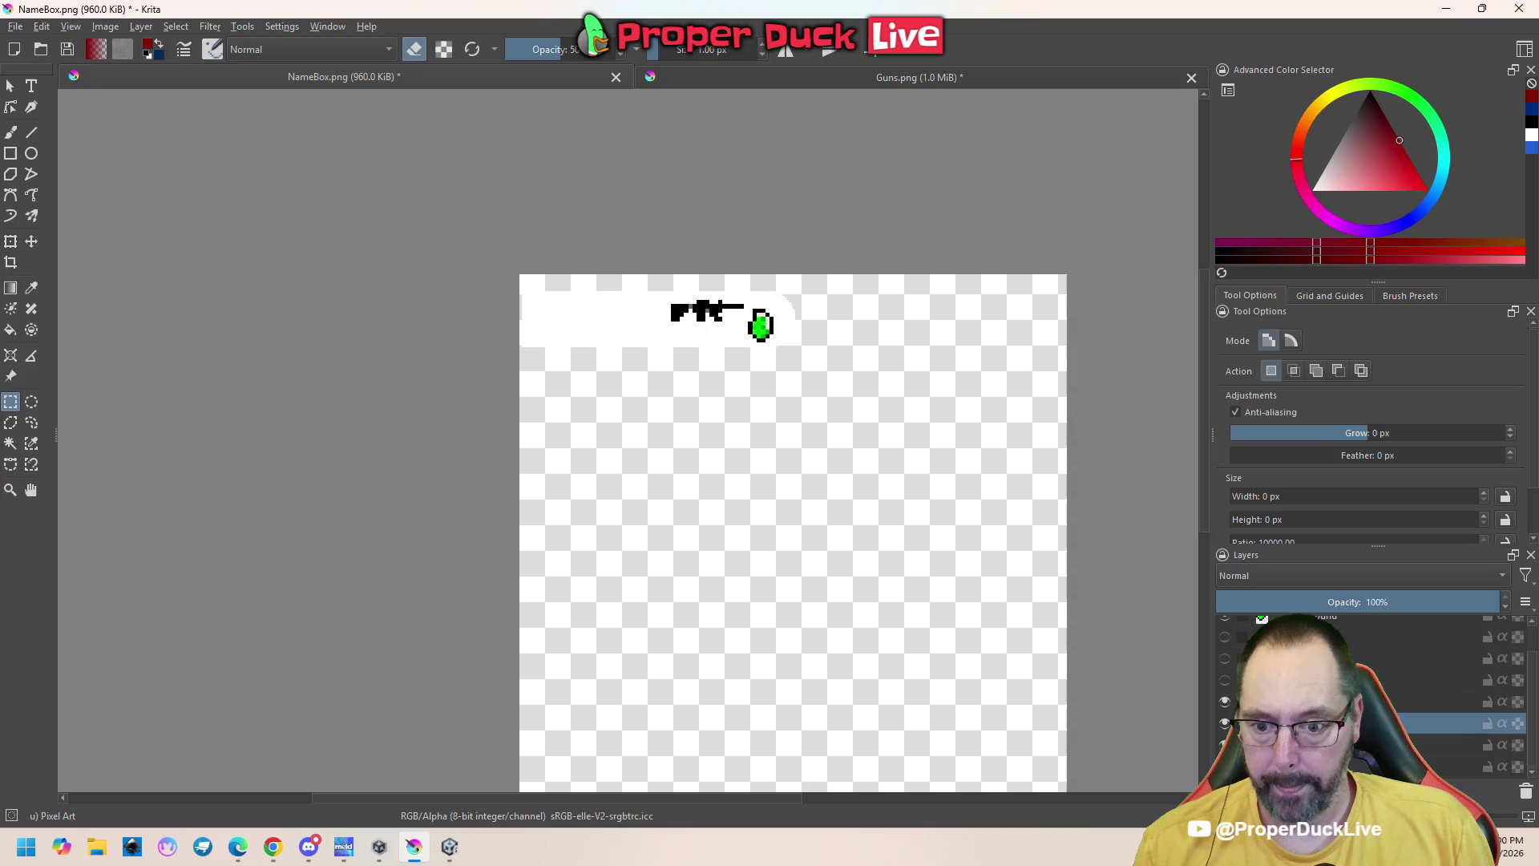
Shift the name bar about 90 px to the right
mouse_move(641, 282)
mouse_down()
mouse_move(731, 334)
mouse_move(837, 364)
mouse_up()
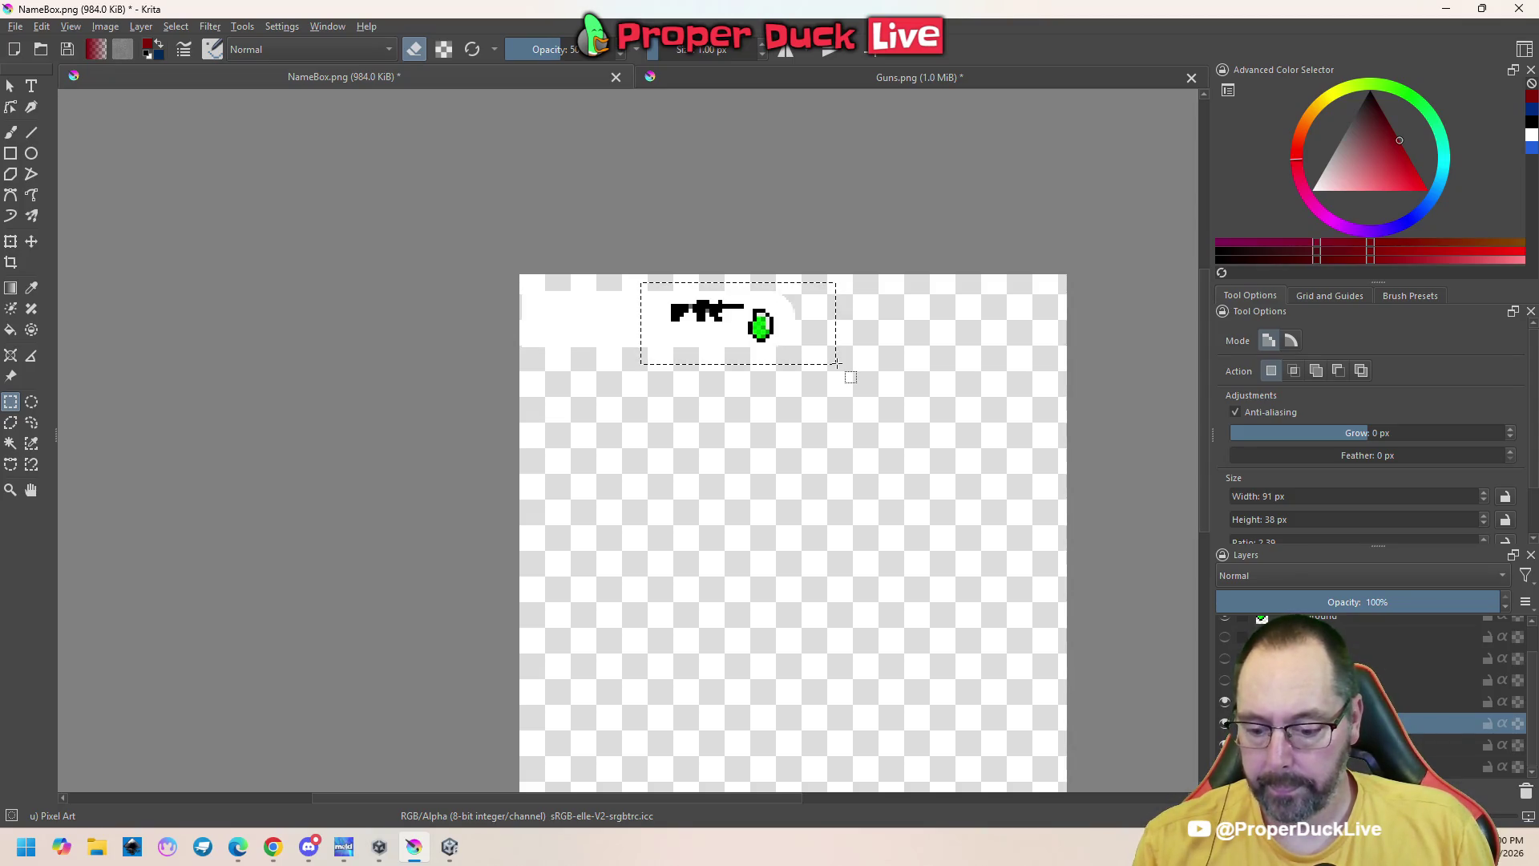
key(ctrl+alt+j)
key(t)
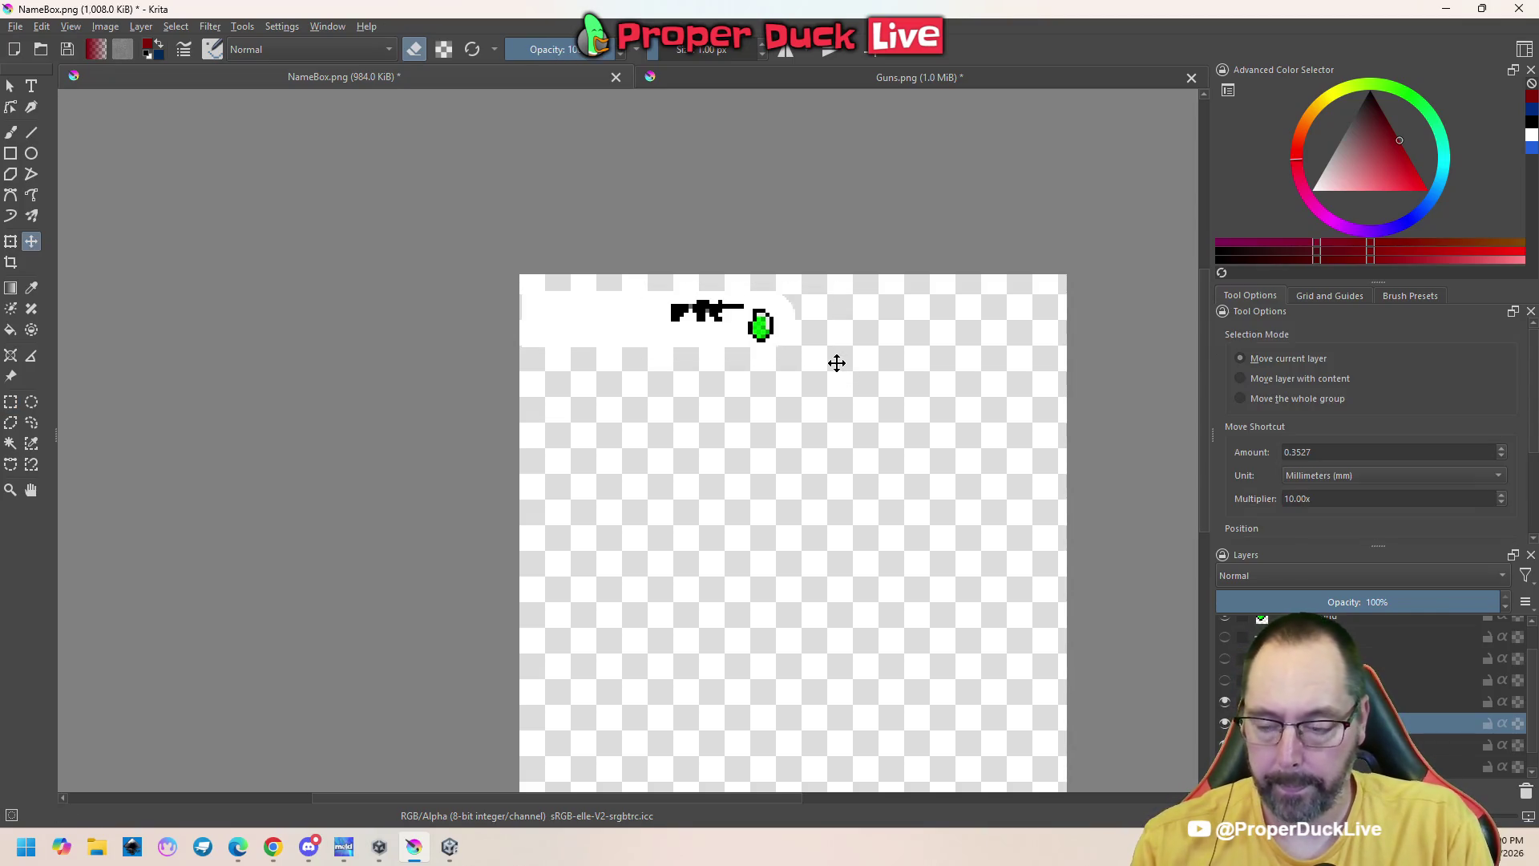
key(Right)
key(Right)
key(Right)
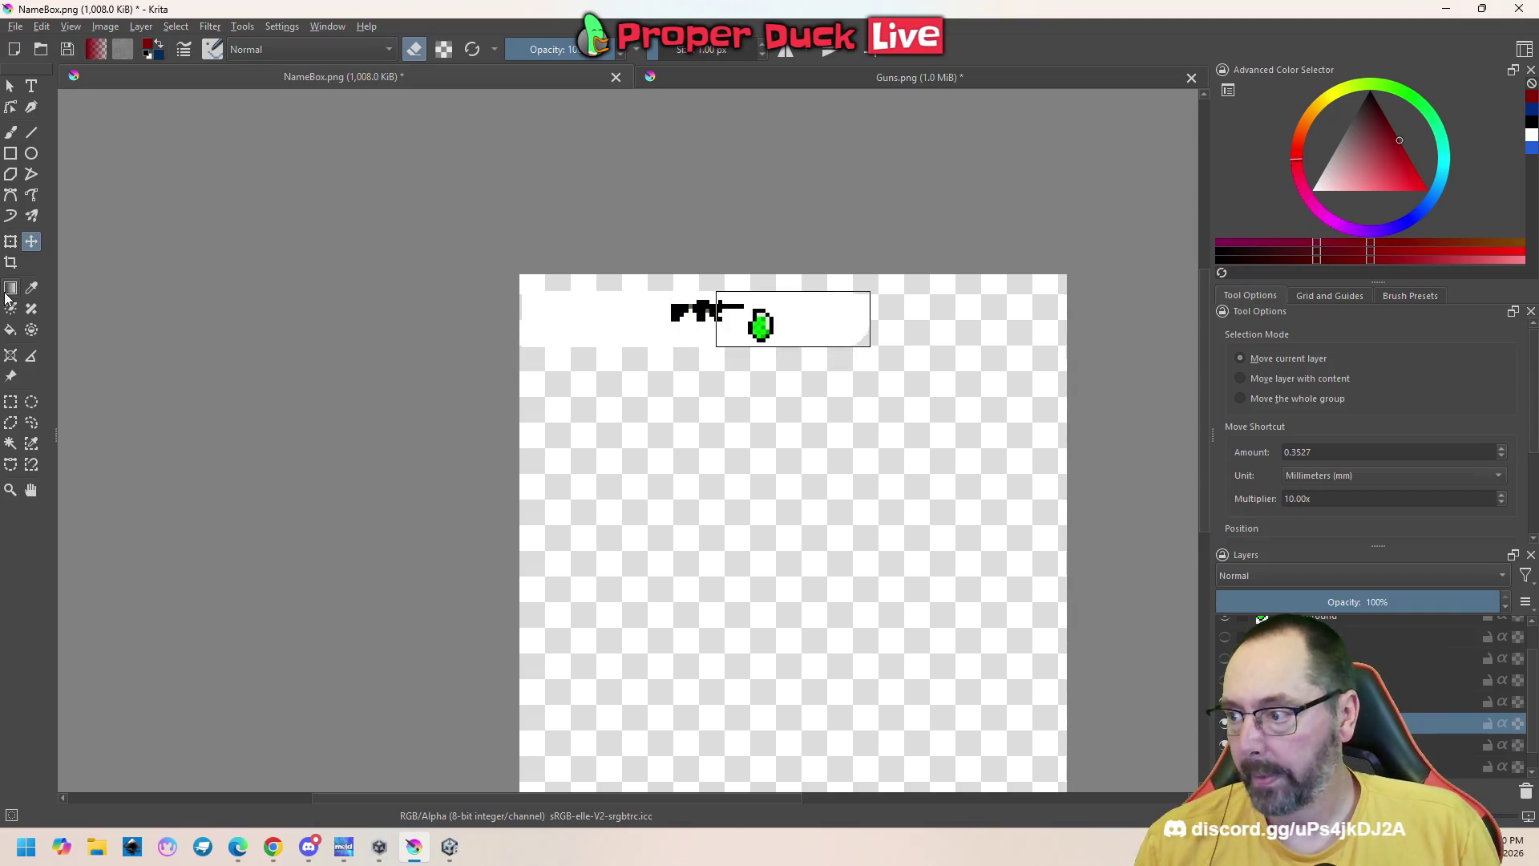
click(12, 405)
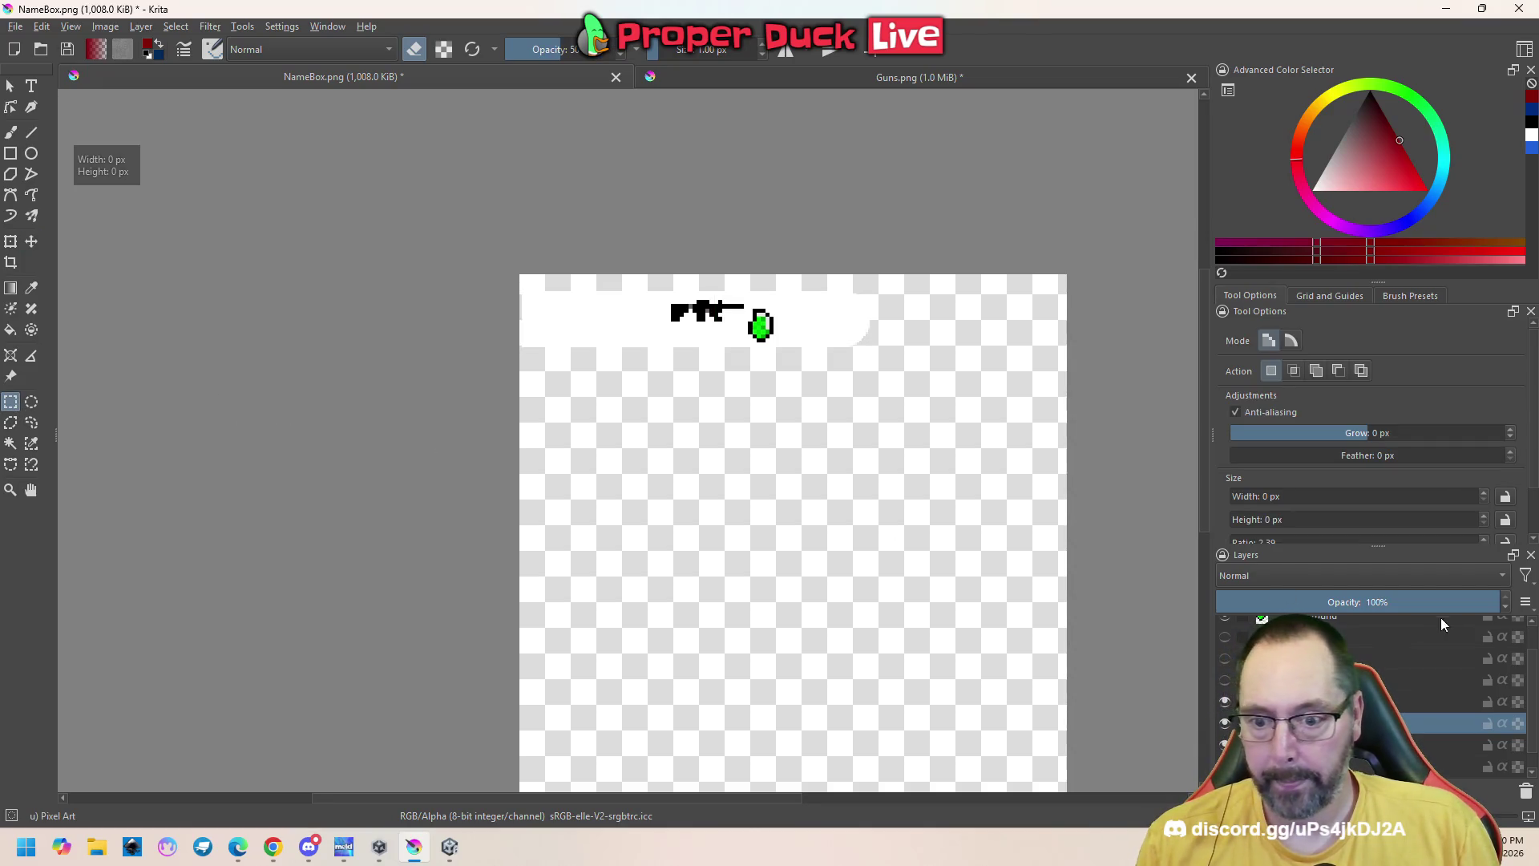
Select the top two layers and slide the gun and potion about 78 px right
scroll(1382, 670, up, 1)
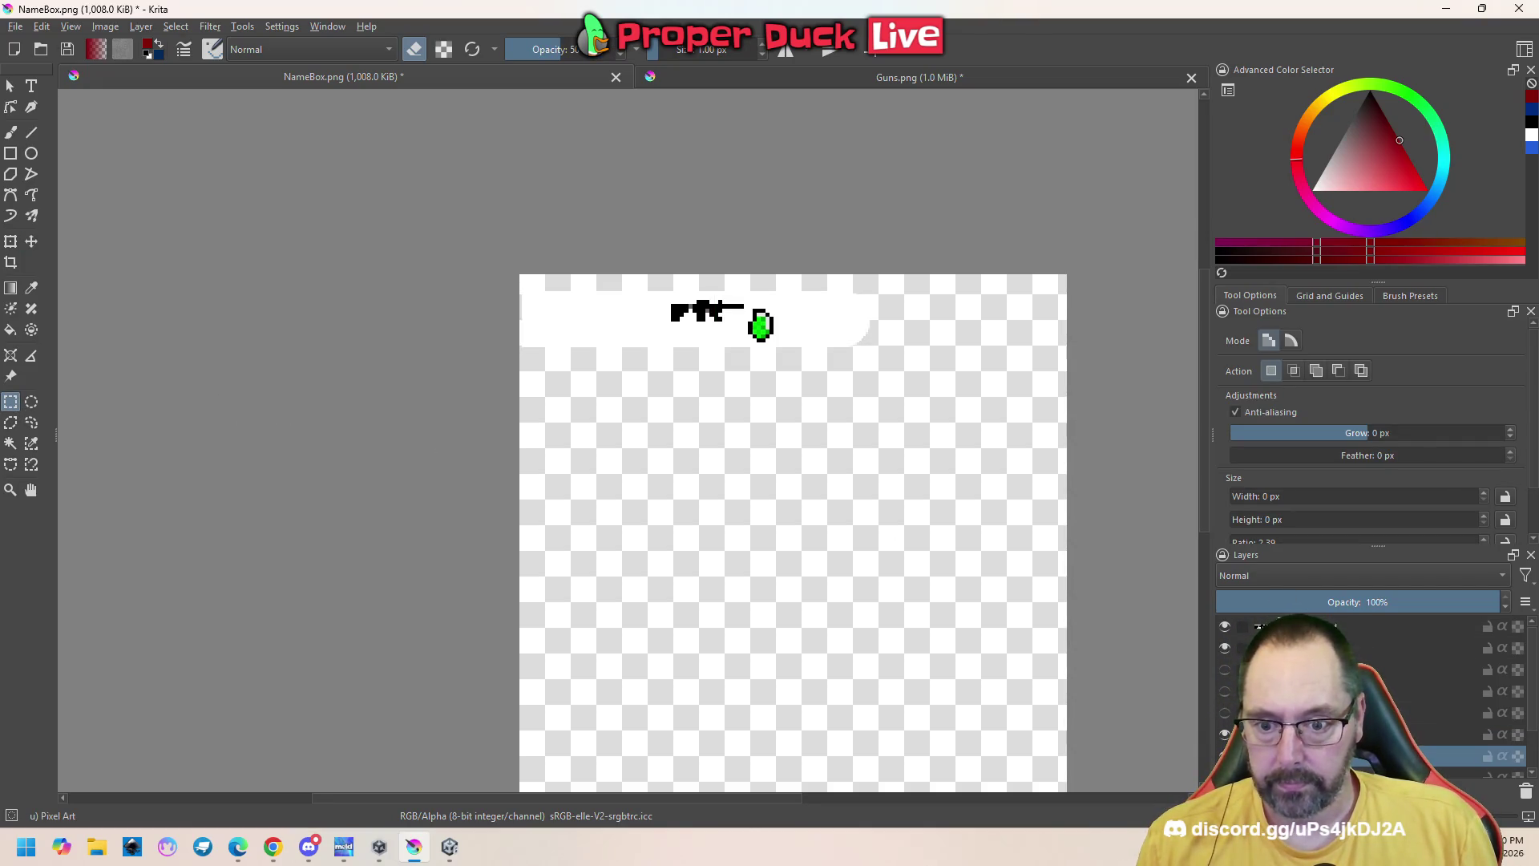
click(1322, 626)
shift+click(1323, 648)
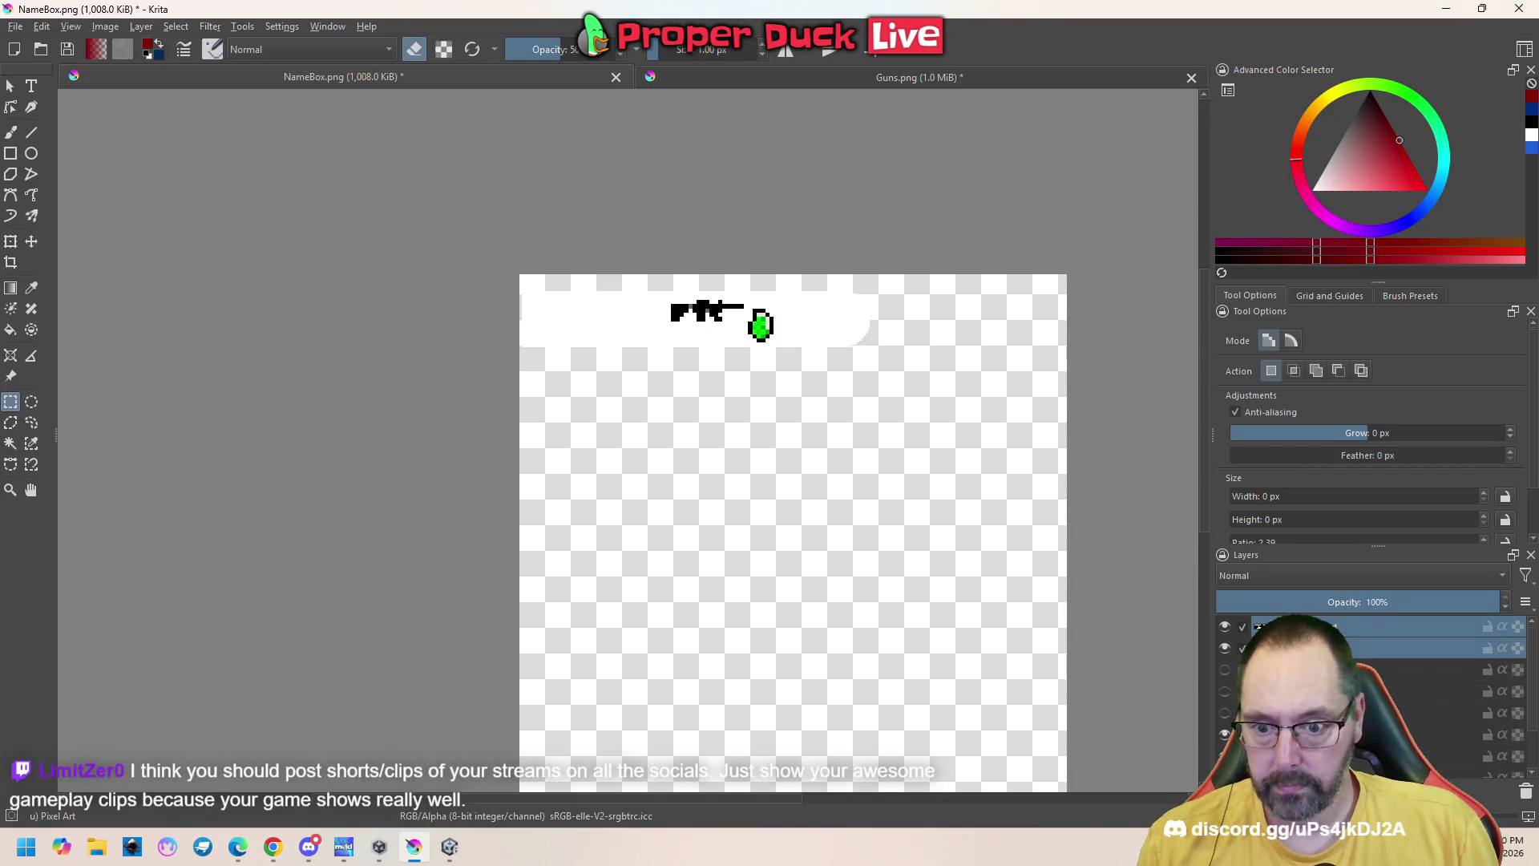
key(t)
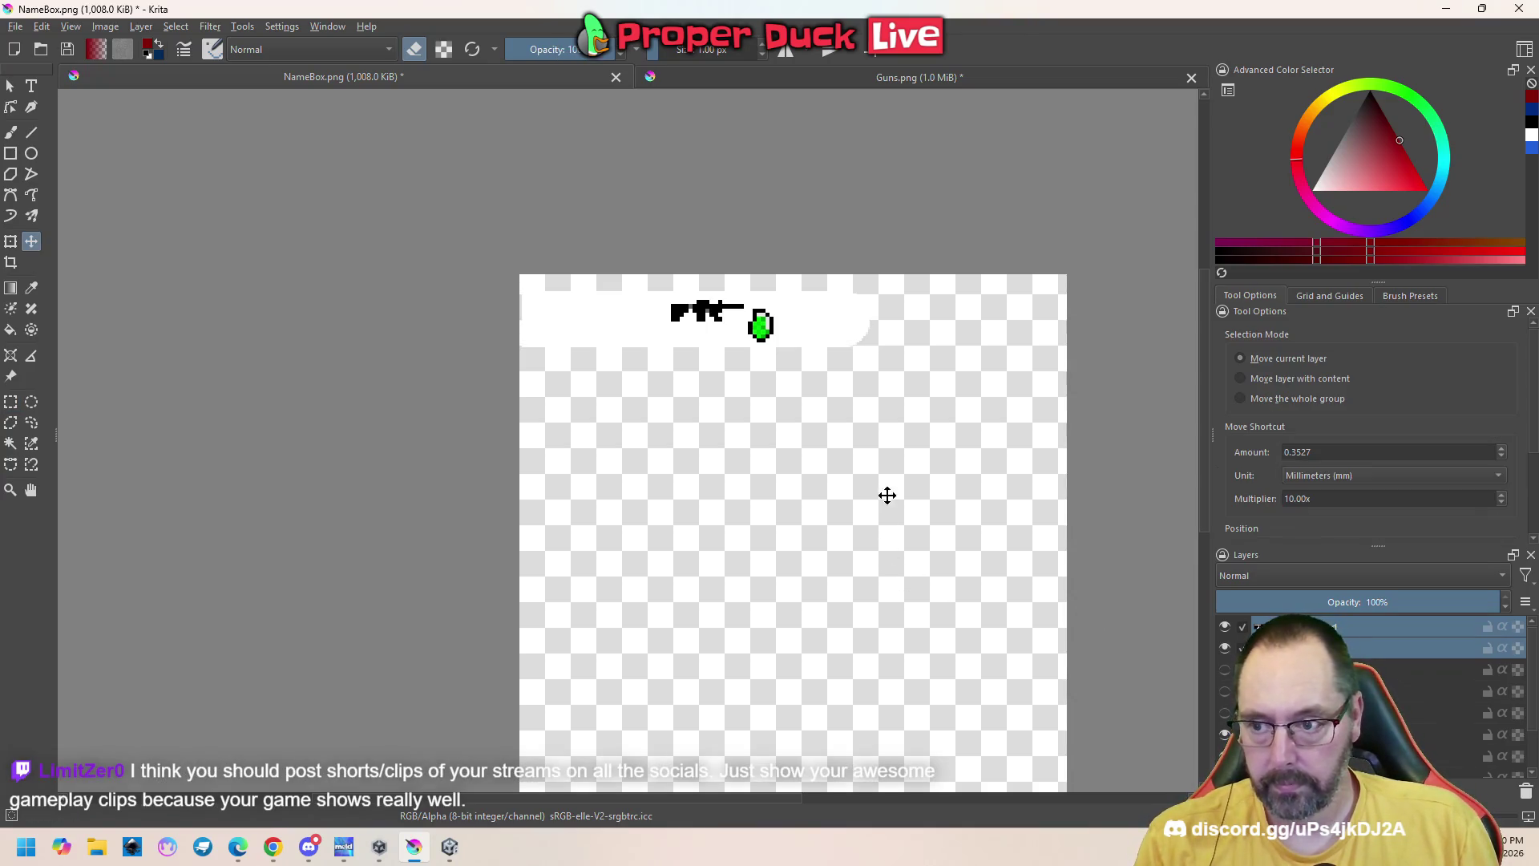
drag(753, 324, 823, 318)
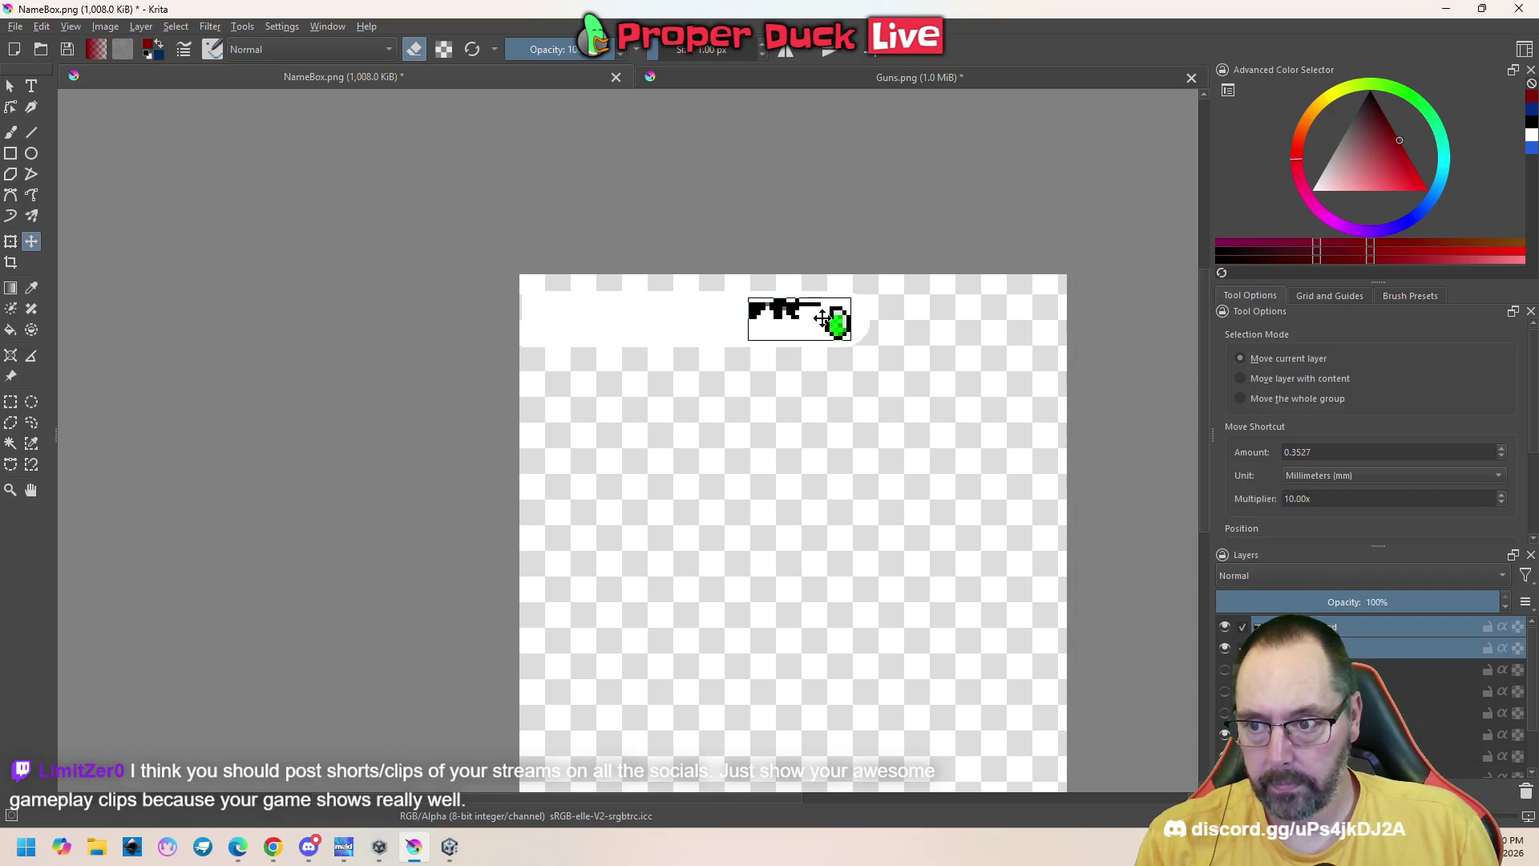
click(12, 405)
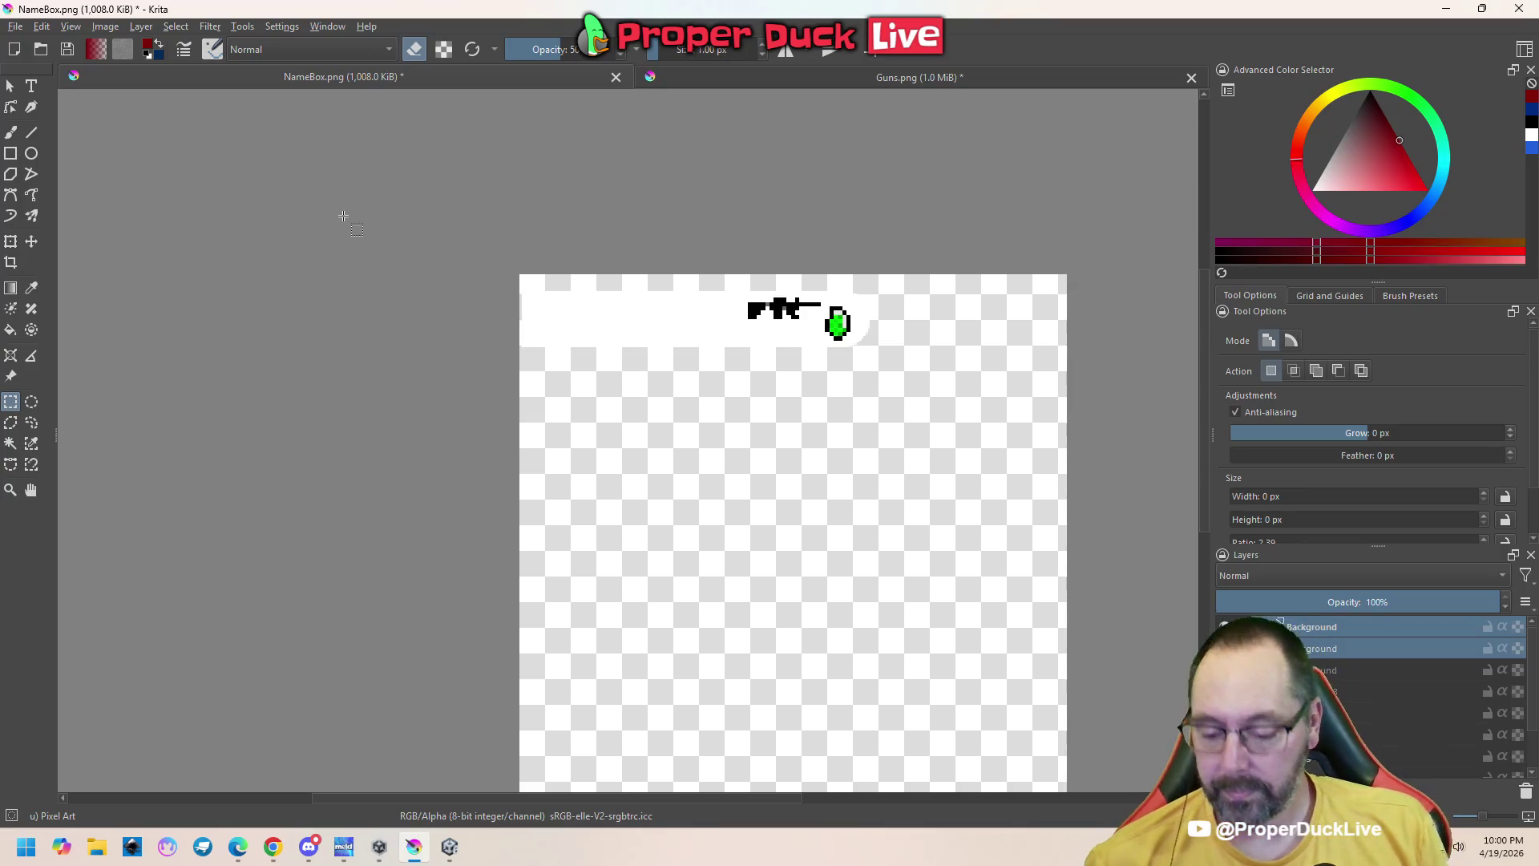
Save NameBox.png as PNG again and return to Unity
key(ctrl+s)
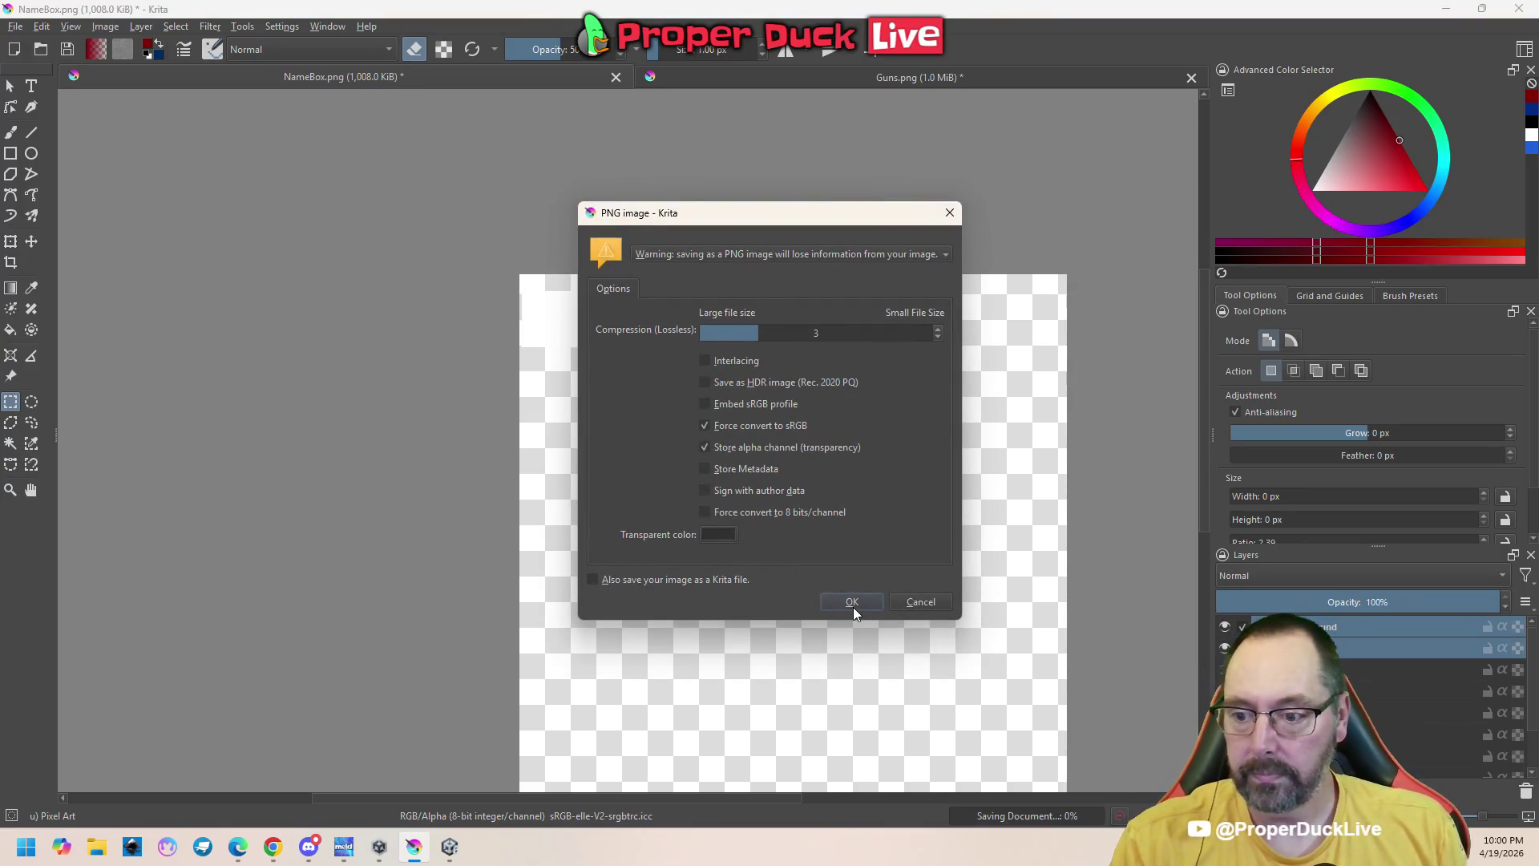
click(853, 603)
click(457, 854)
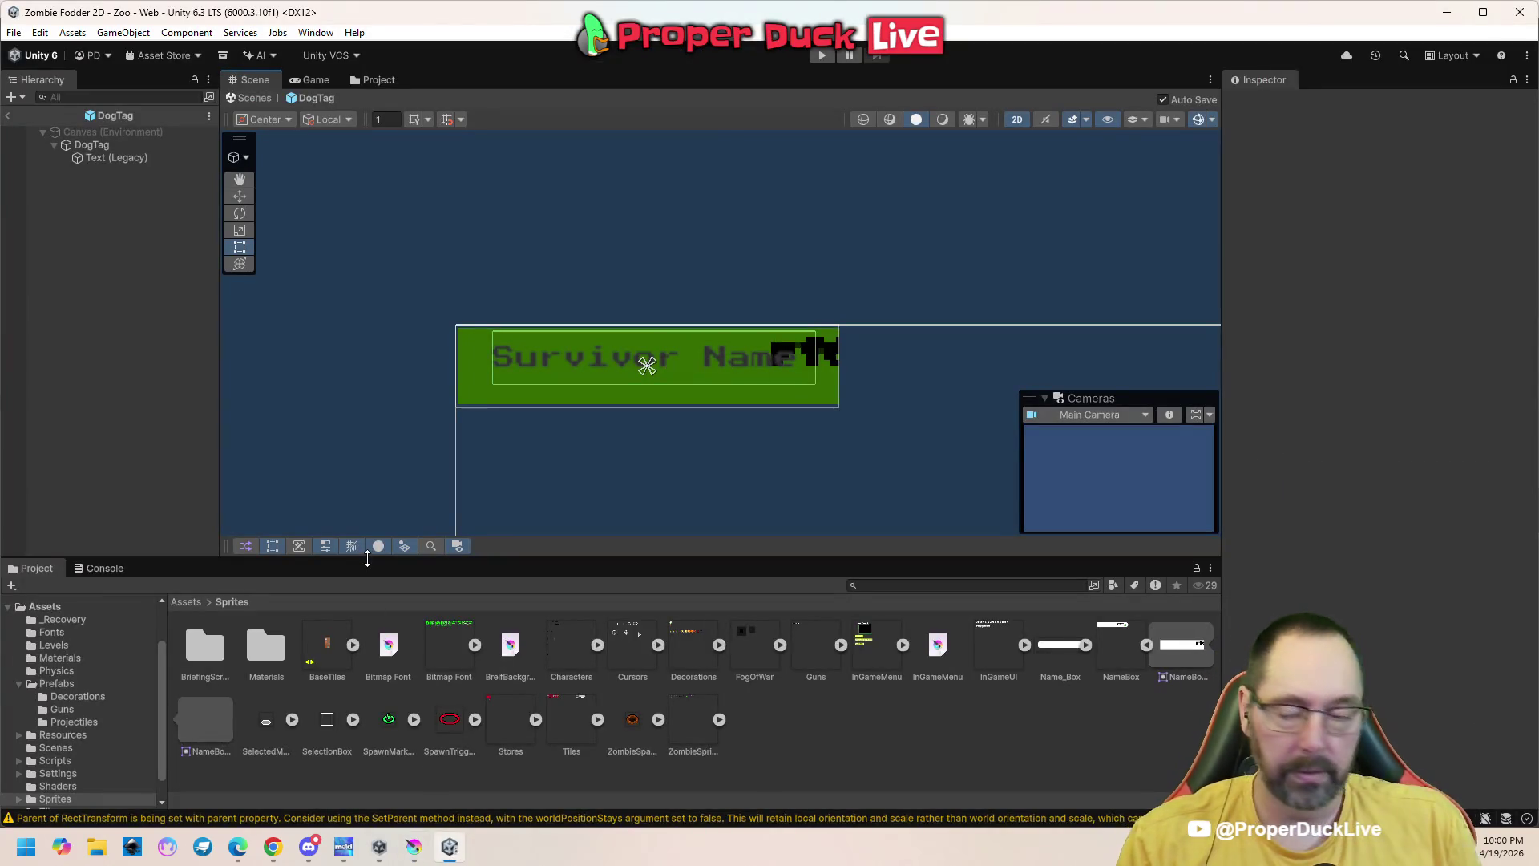
Extend the NameBox_0 slice in the Sprite Editor to cover the whole name box and apply
click(817, 404)
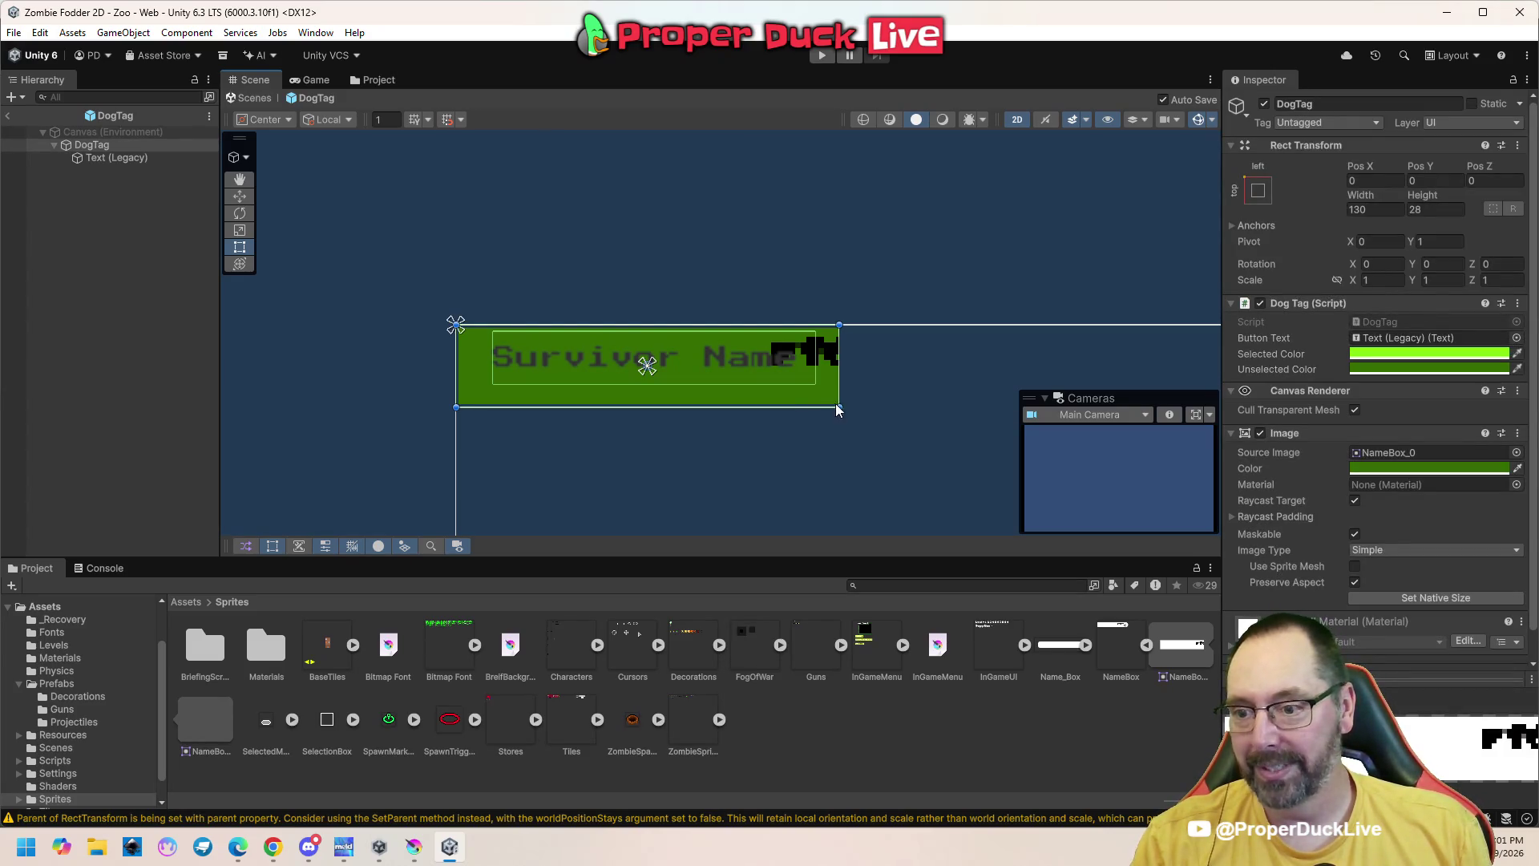
mouse_move(841, 405)
mouse_down()
mouse_move(920, 406)
mouse_move(882, 419)
mouse_up()
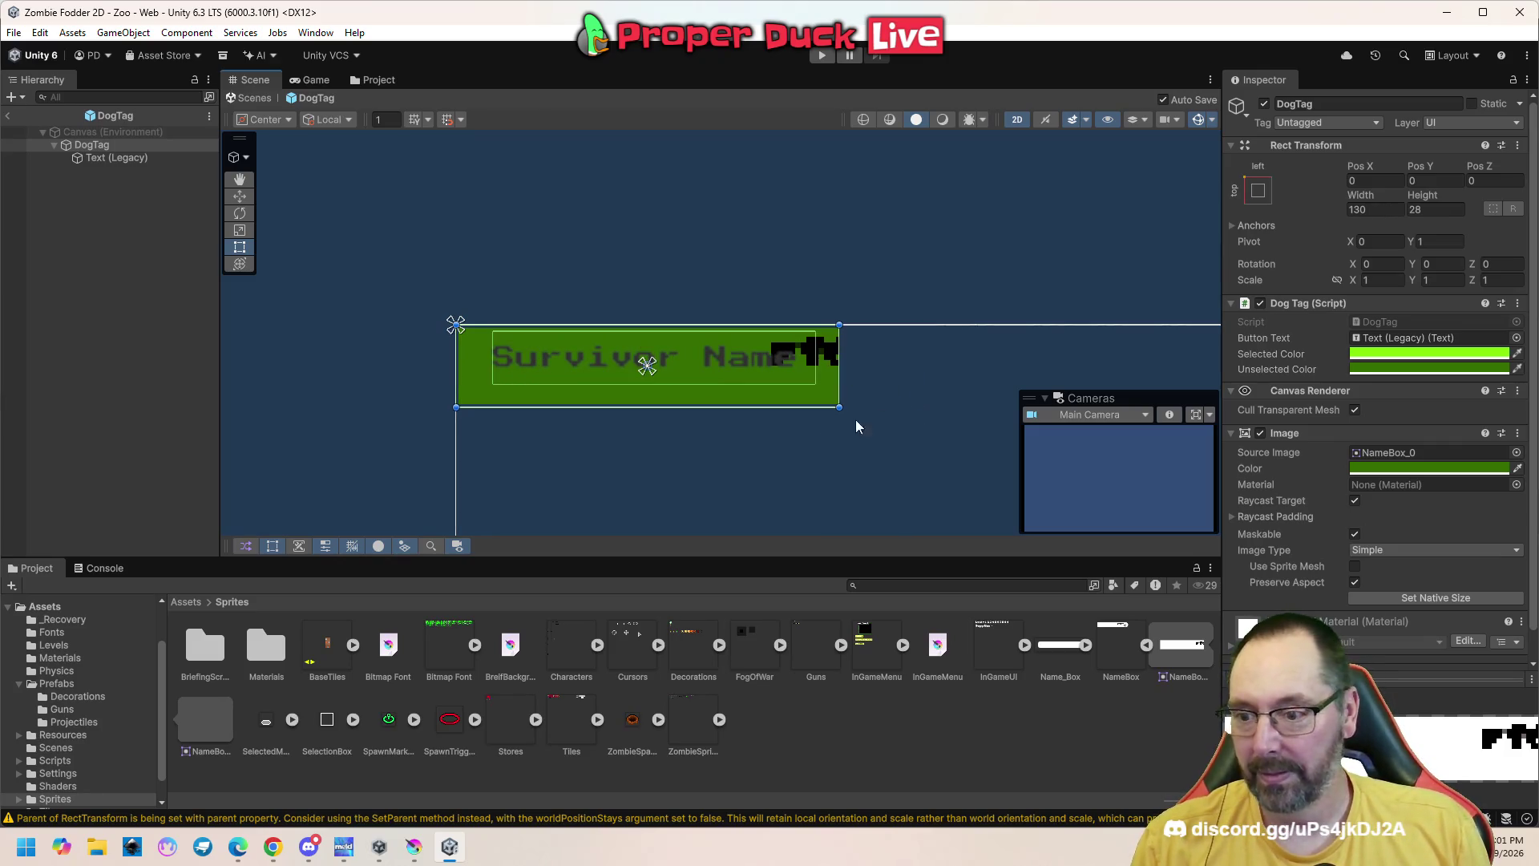
click(1130, 651)
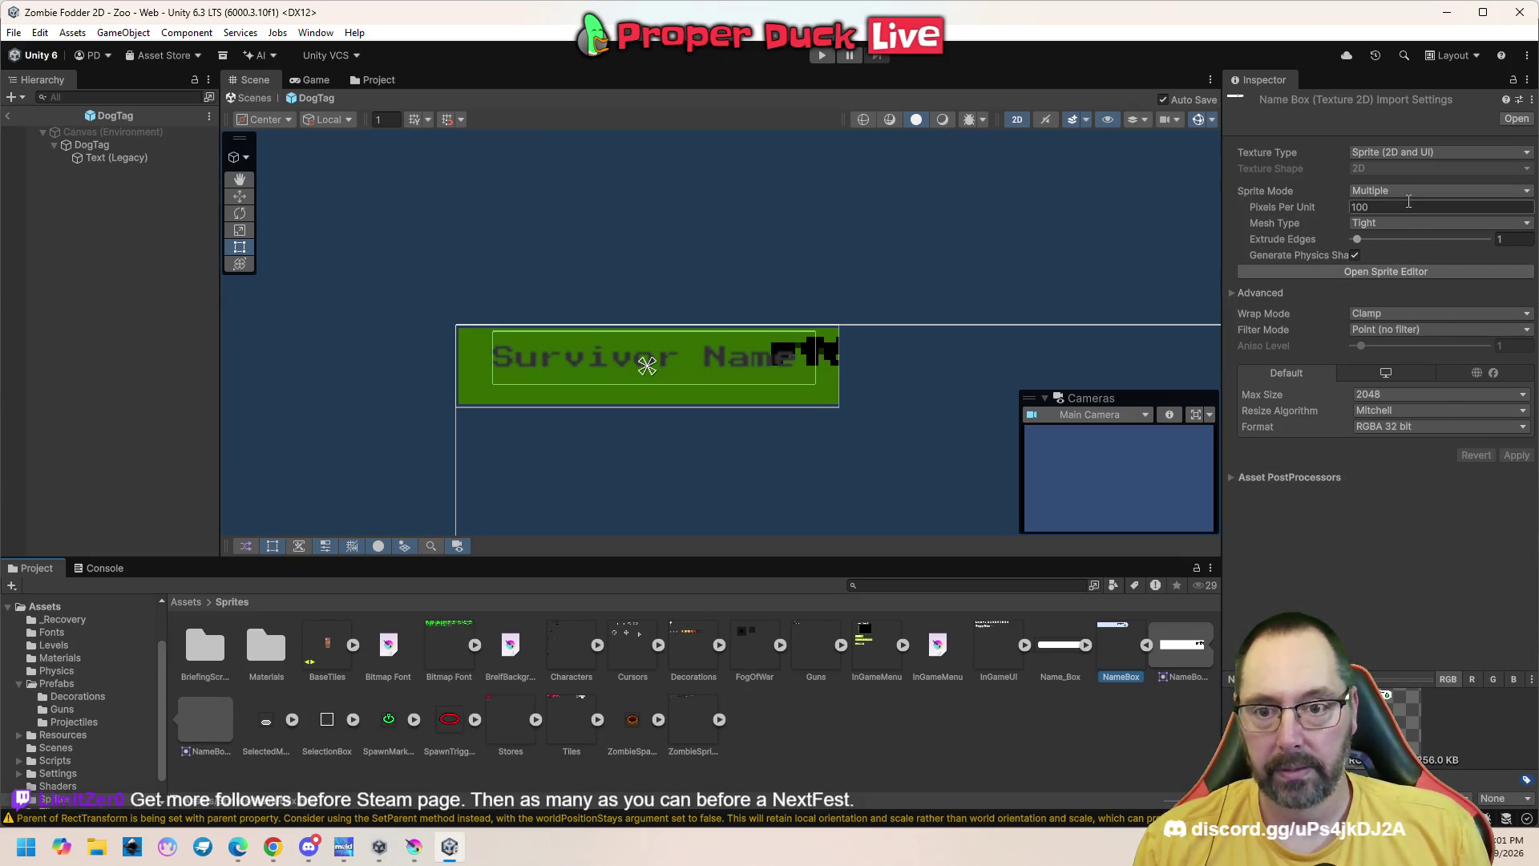
click(1403, 272)
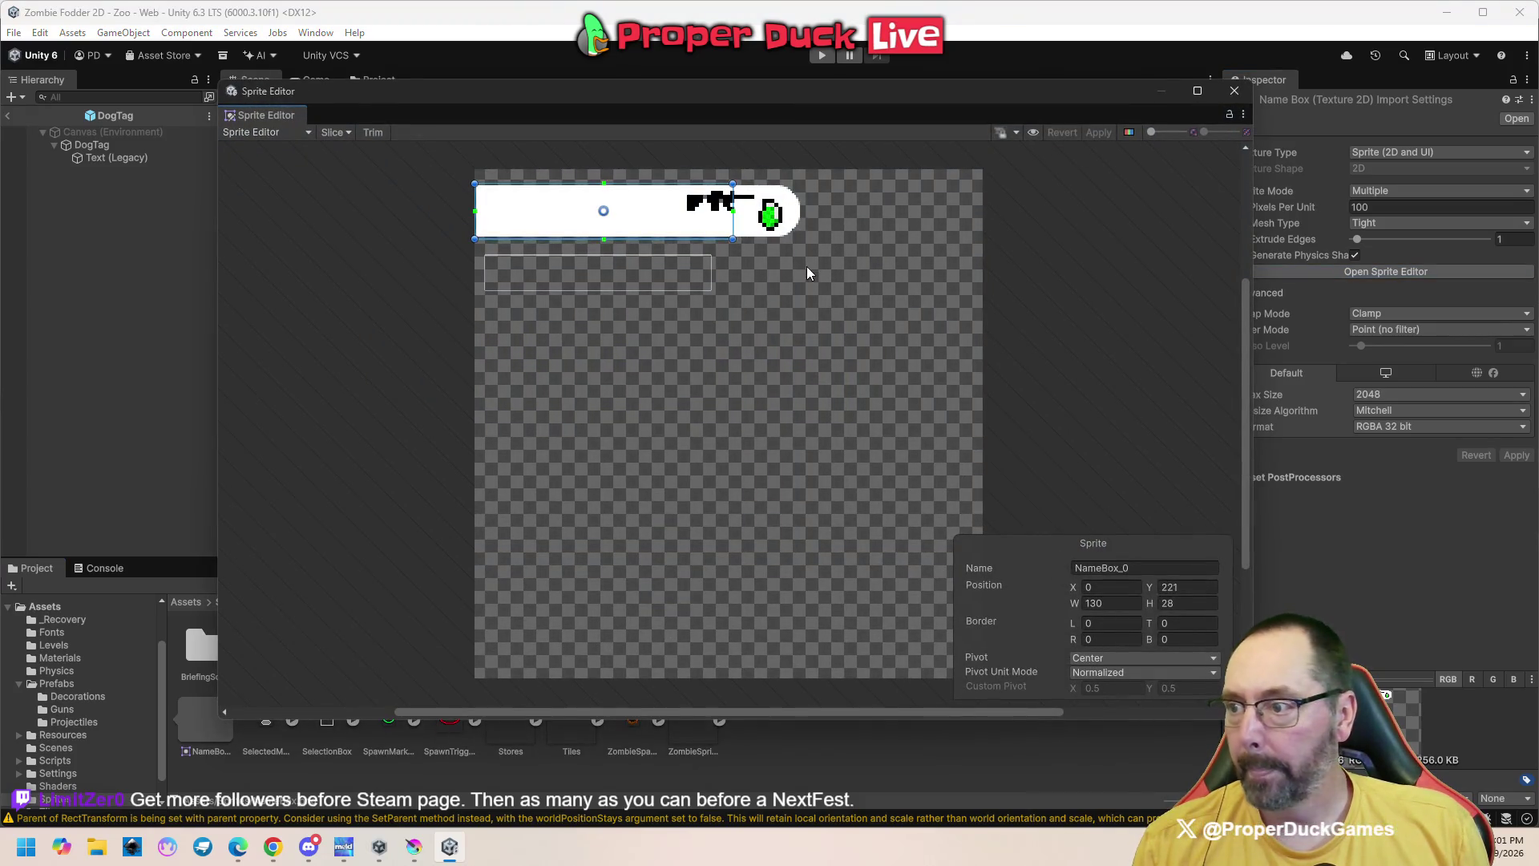
drag(732, 236, 804, 240)
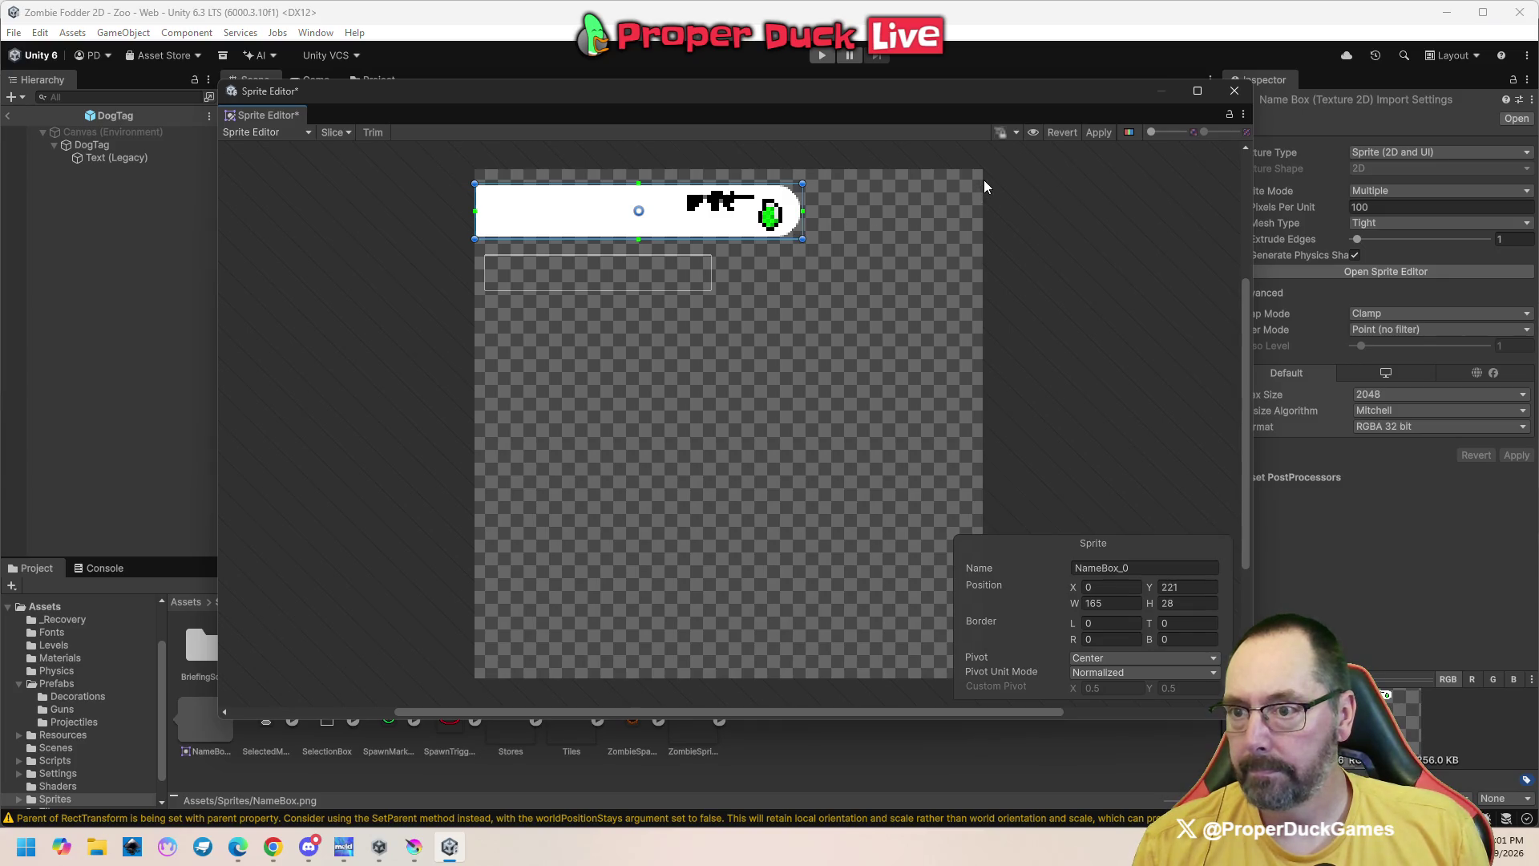
click(1092, 136)
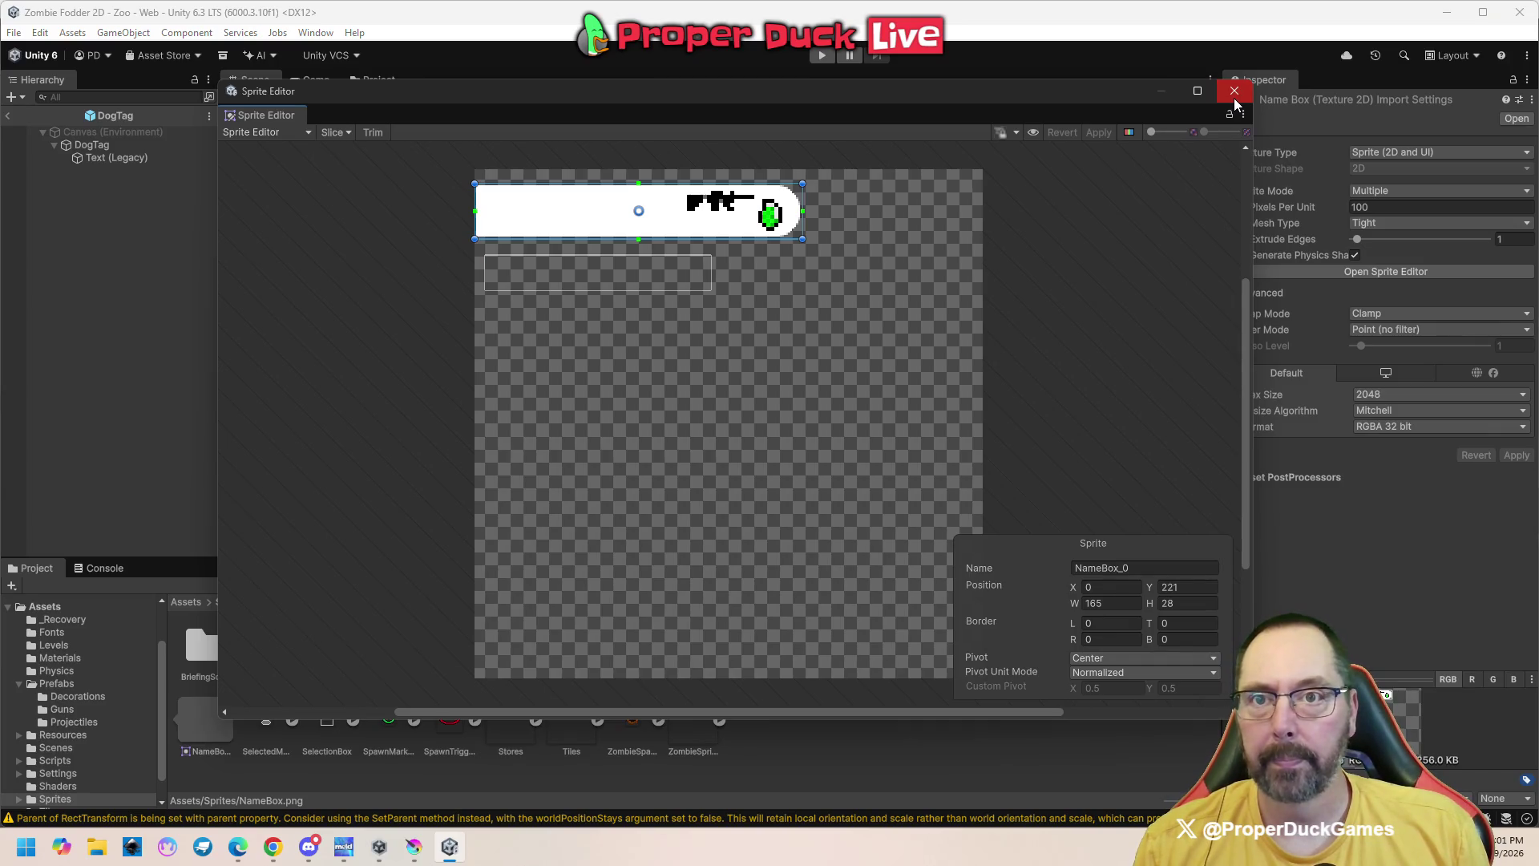
click(1234, 90)
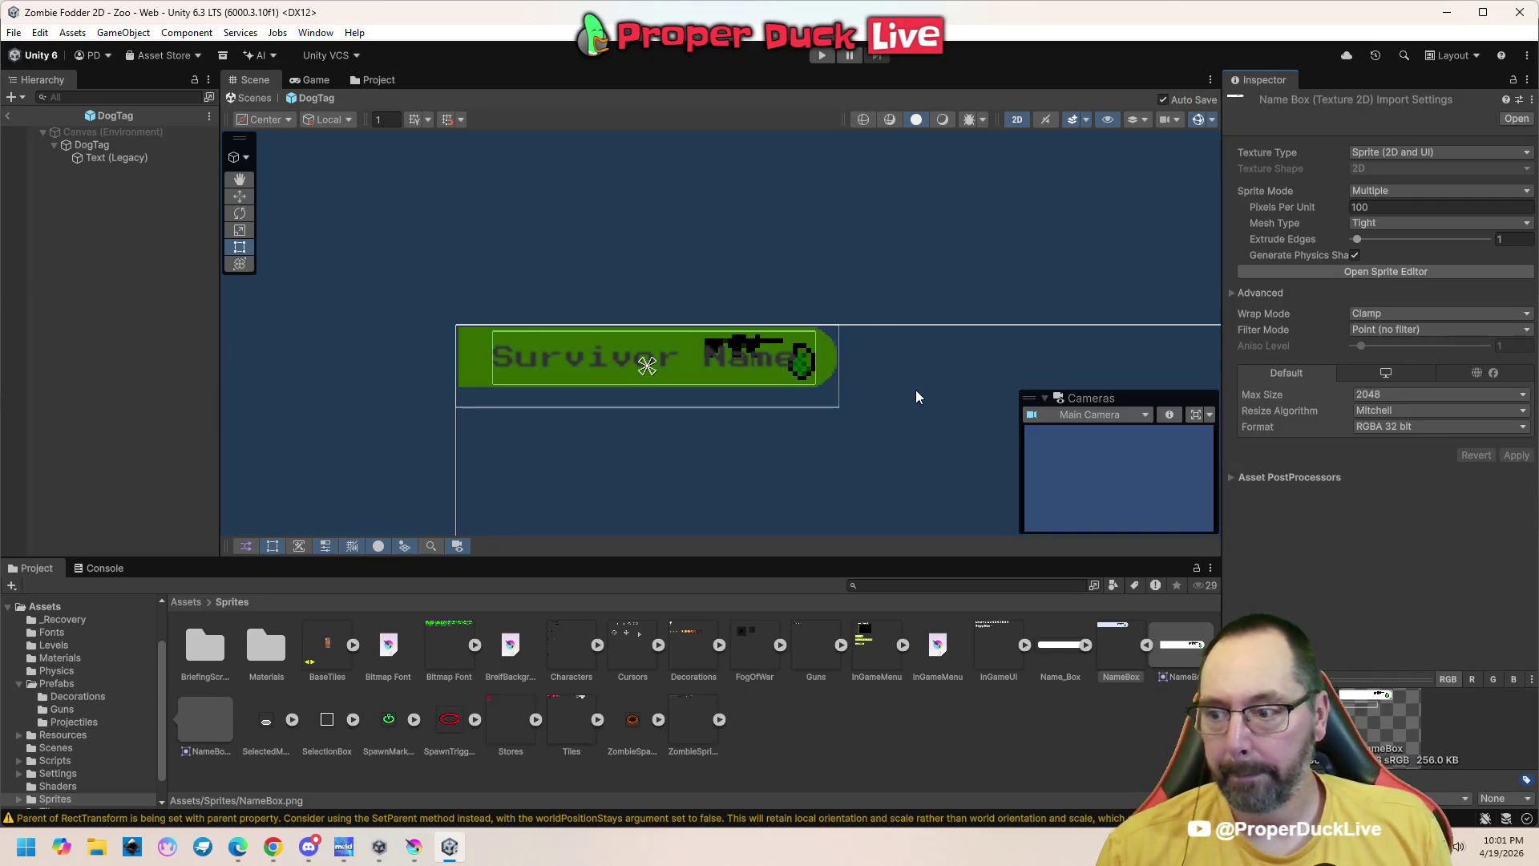
Reset DogTag to its native size of 165 × 28 and view the Game tab
click(773, 394)
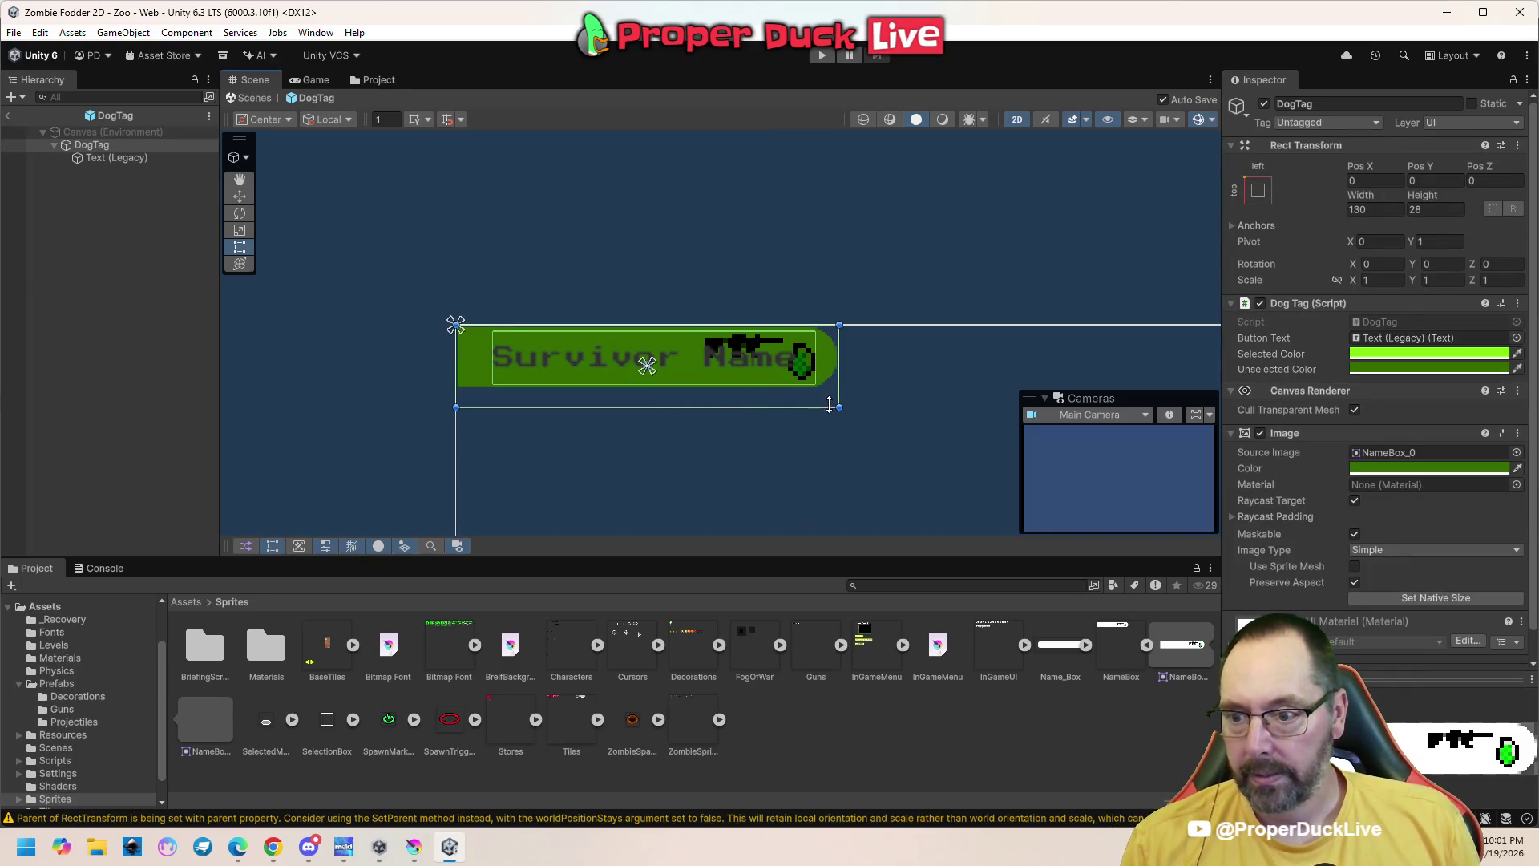
drag(841, 408, 849, 396)
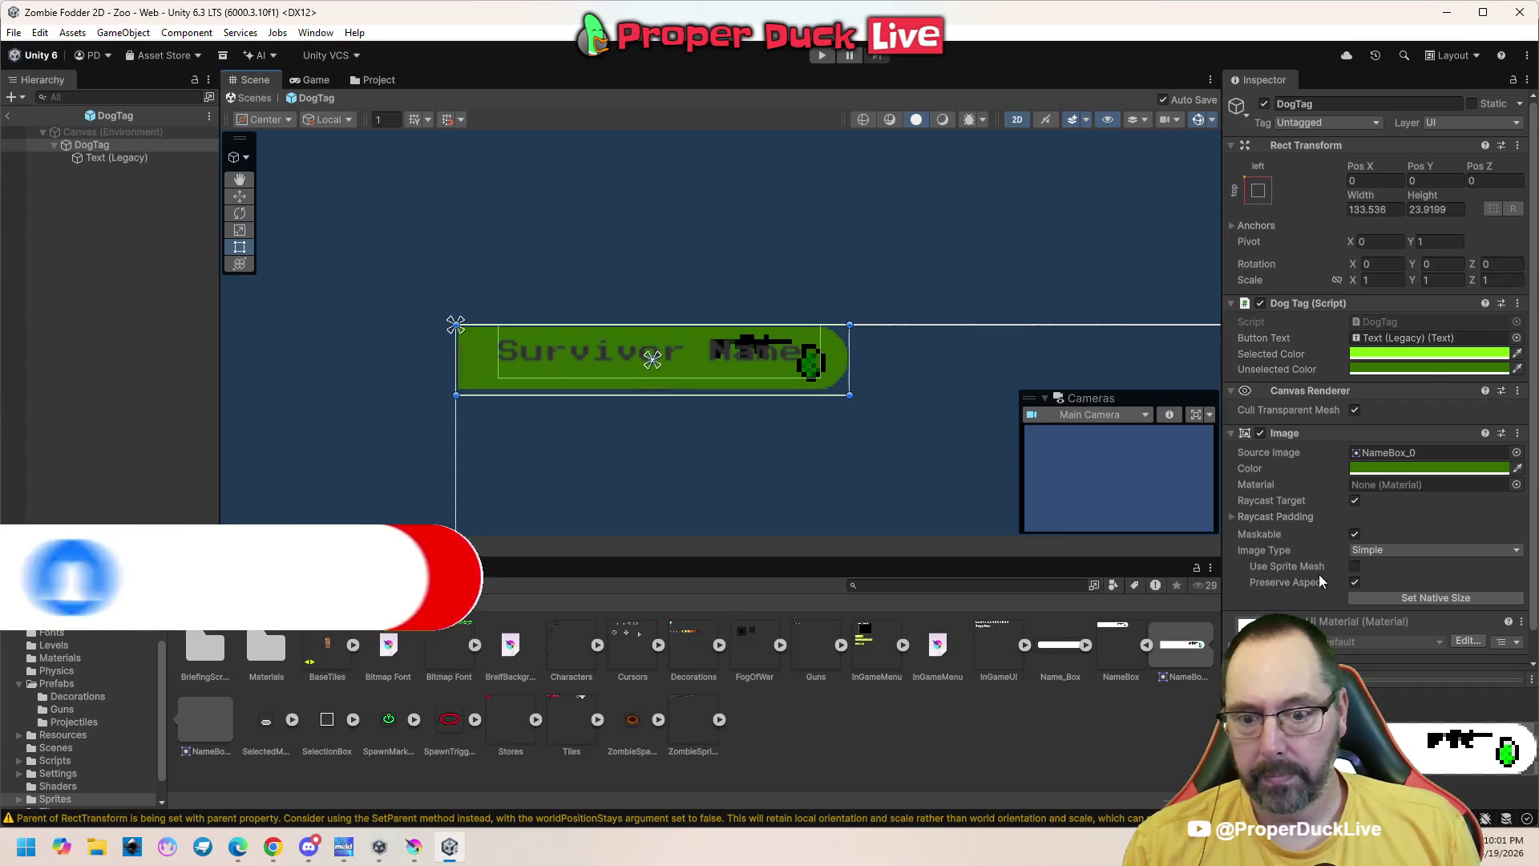
click(1445, 600)
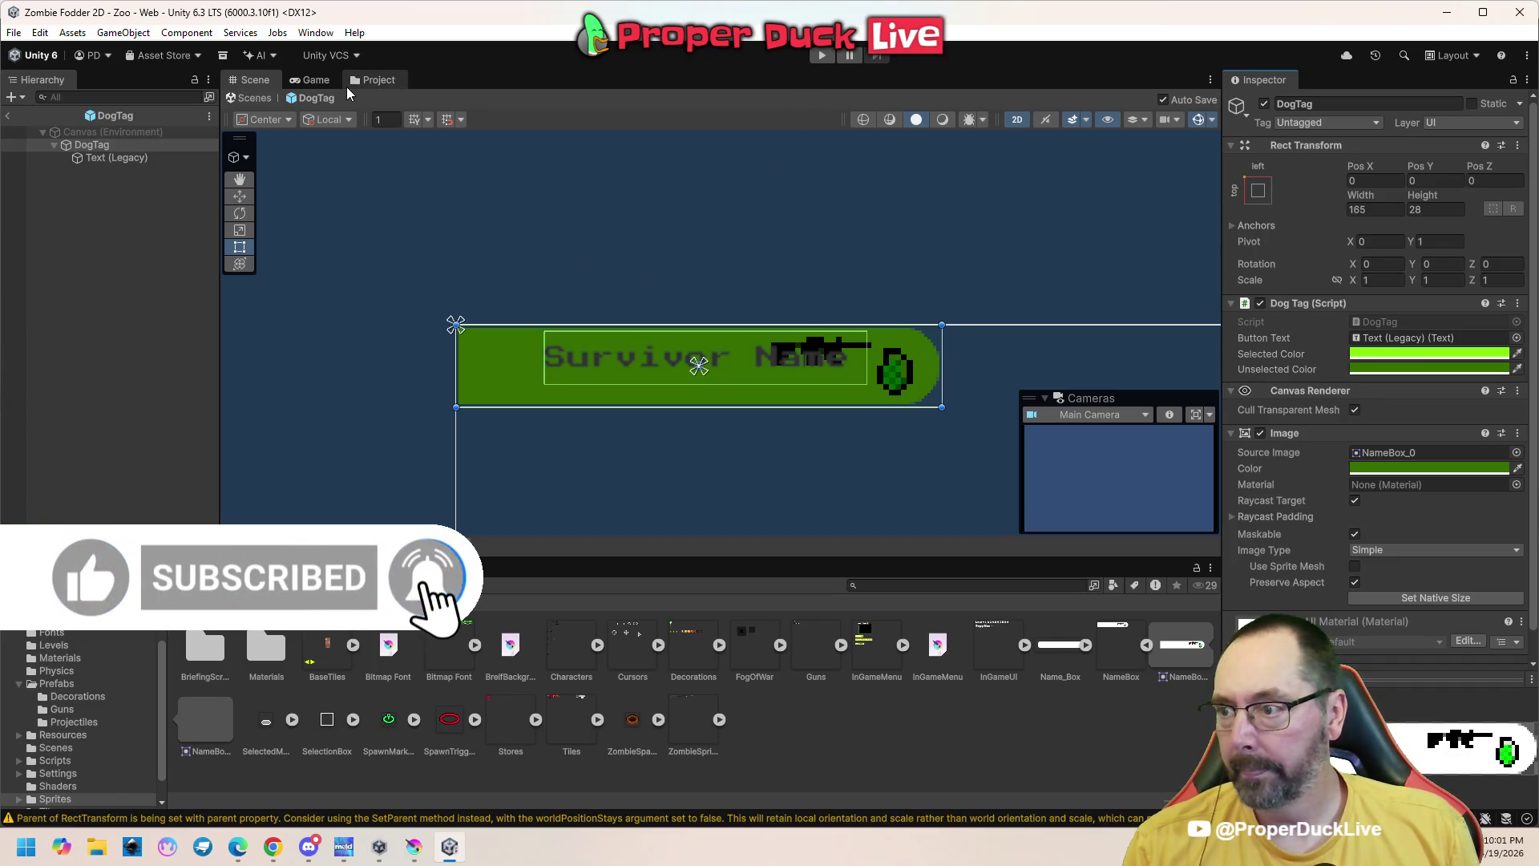
click(325, 83)
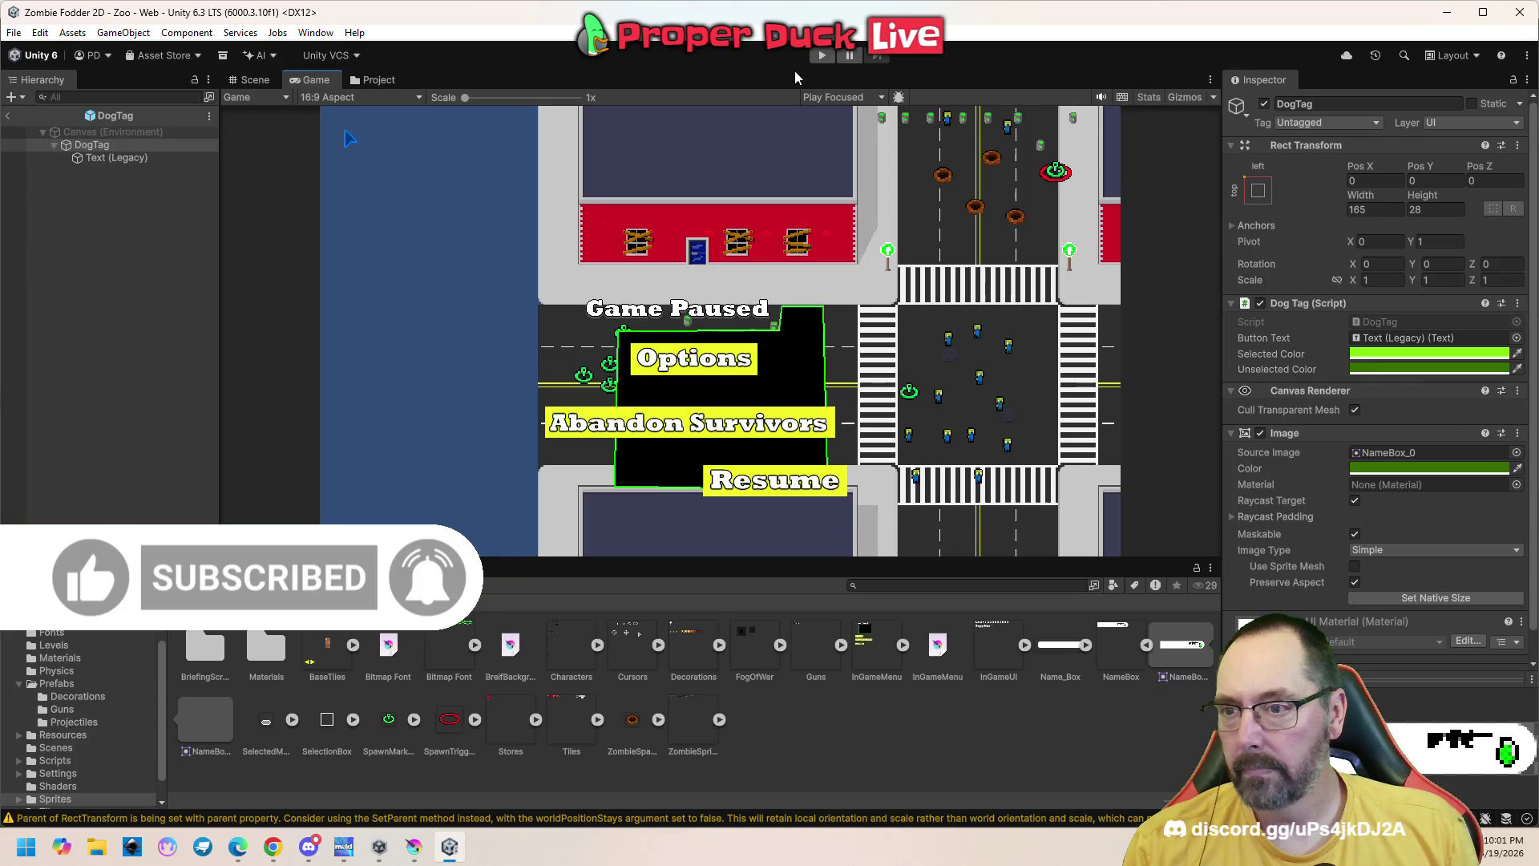
Play-test the game, toggling the survivor name tags with Tab, then return to NameBox.png in Krita
click(821, 55)
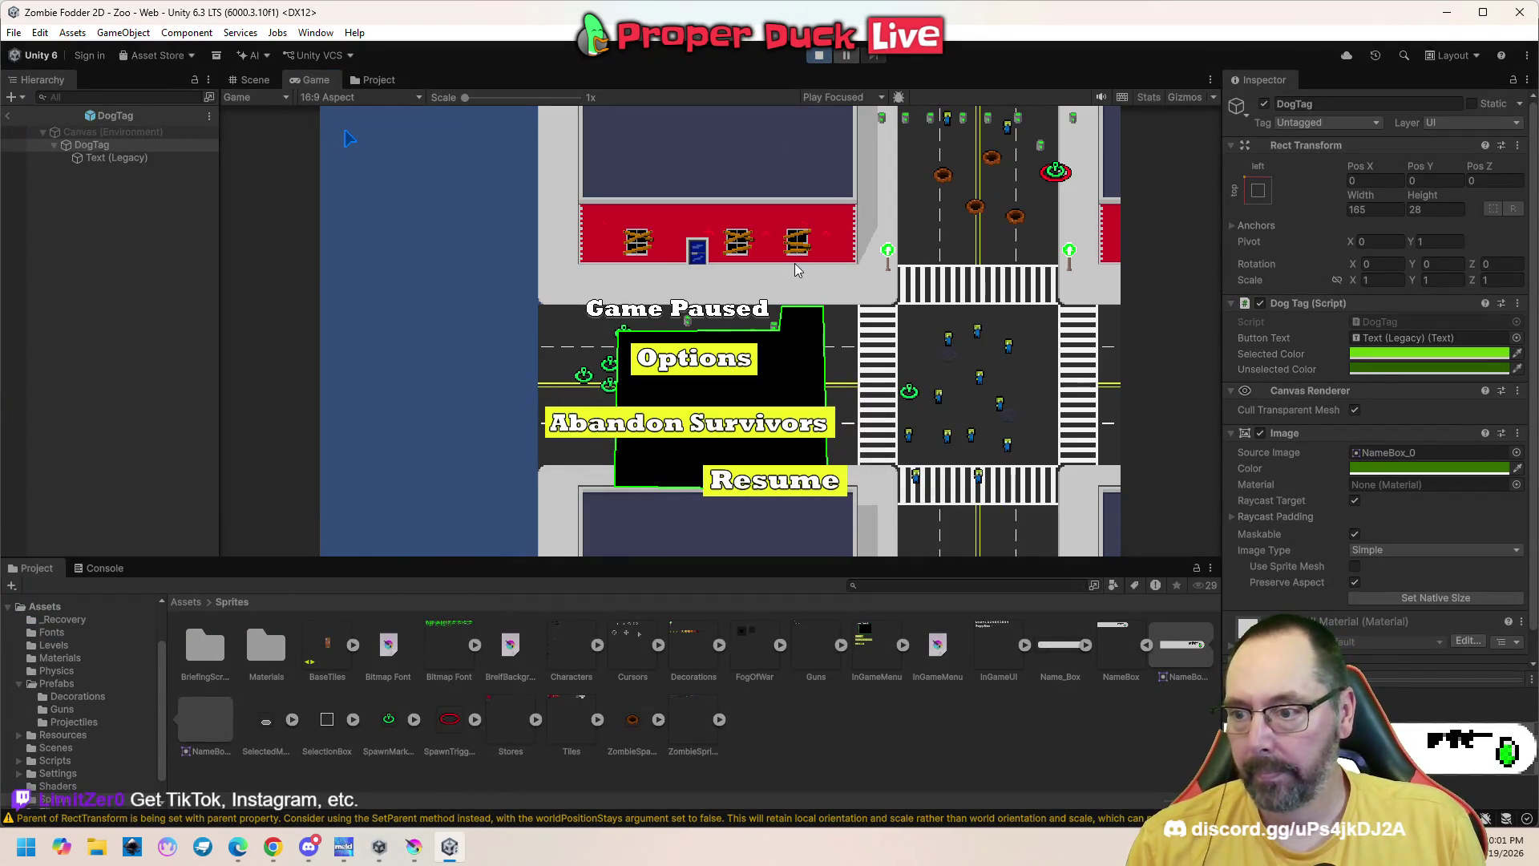
key(Escape)
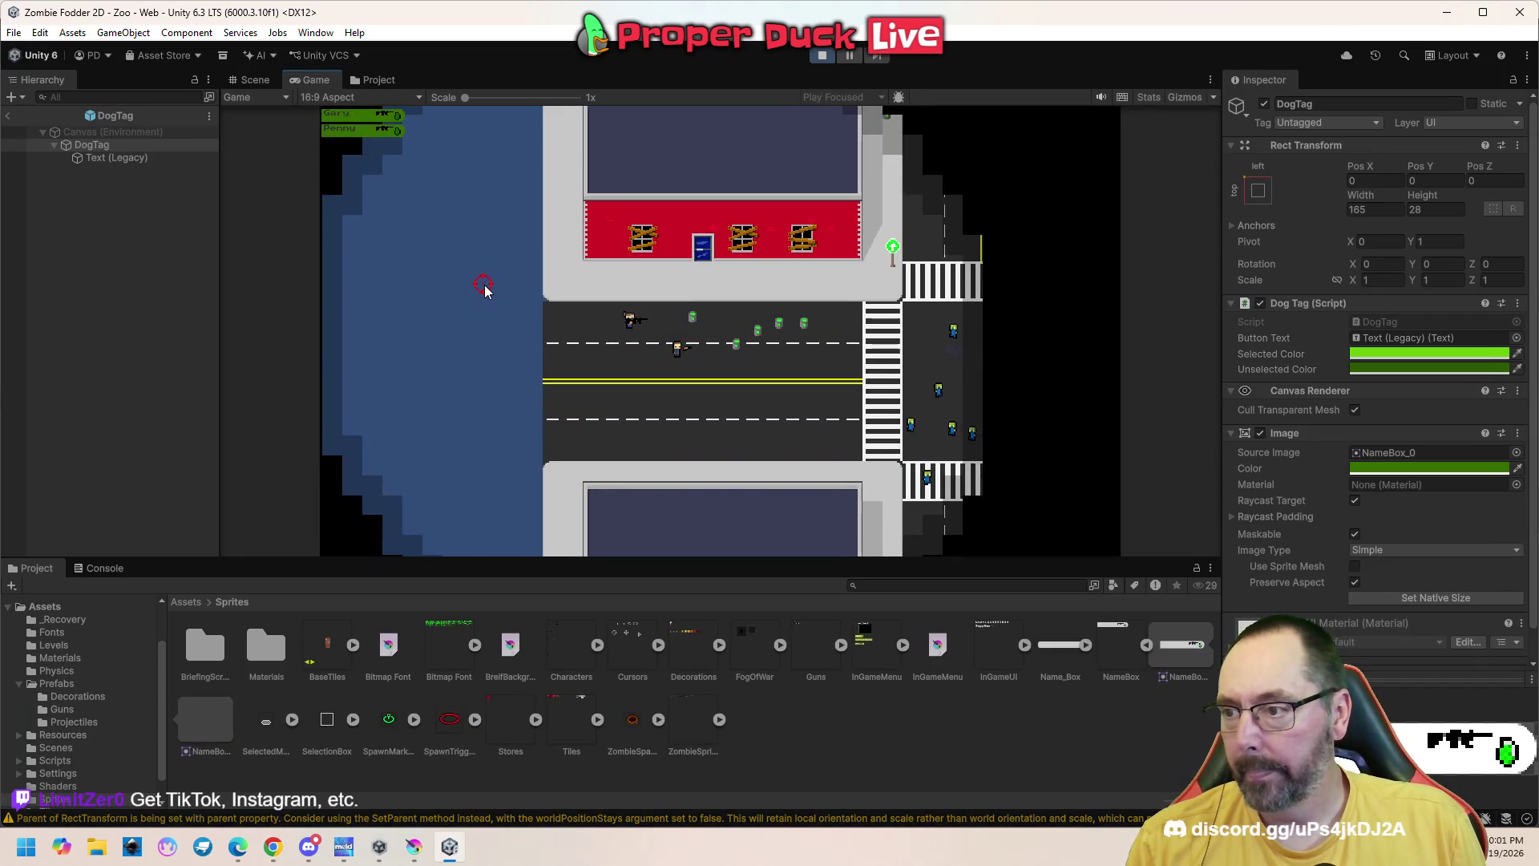
key(Tab)
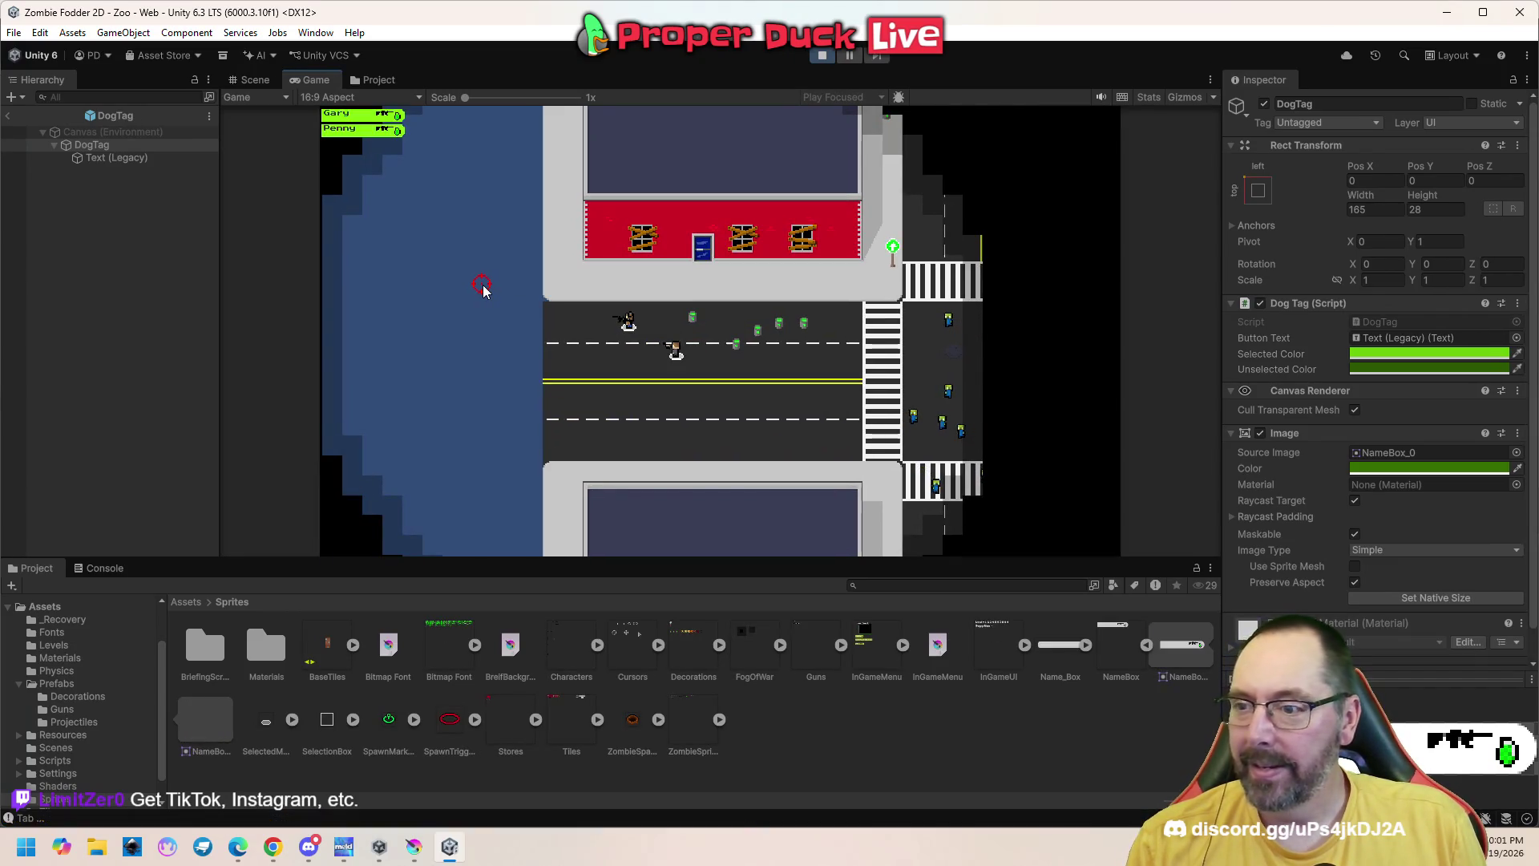
key(Escape)
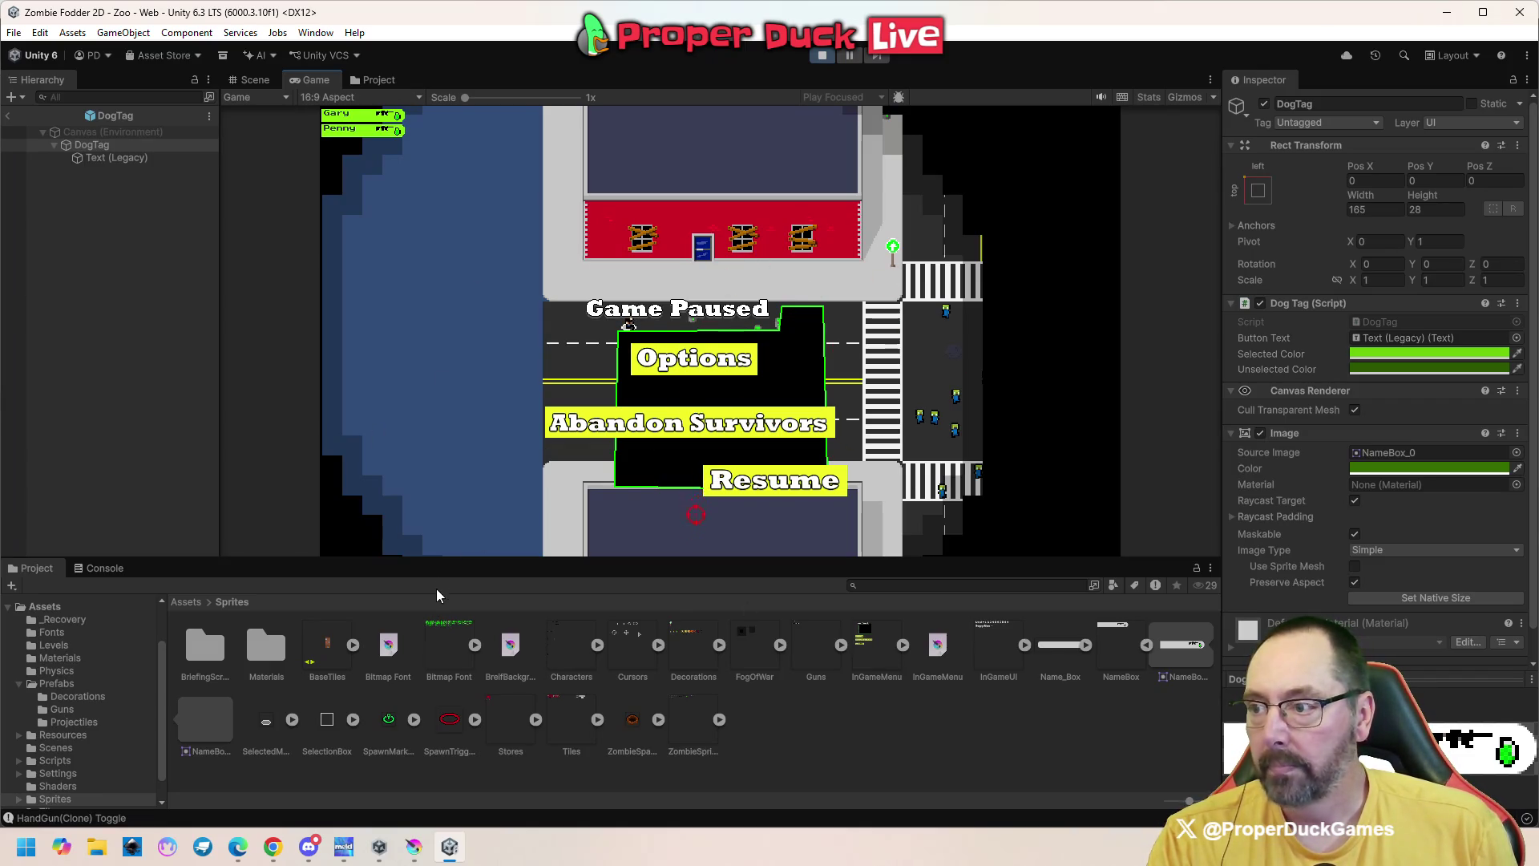
click(414, 847)
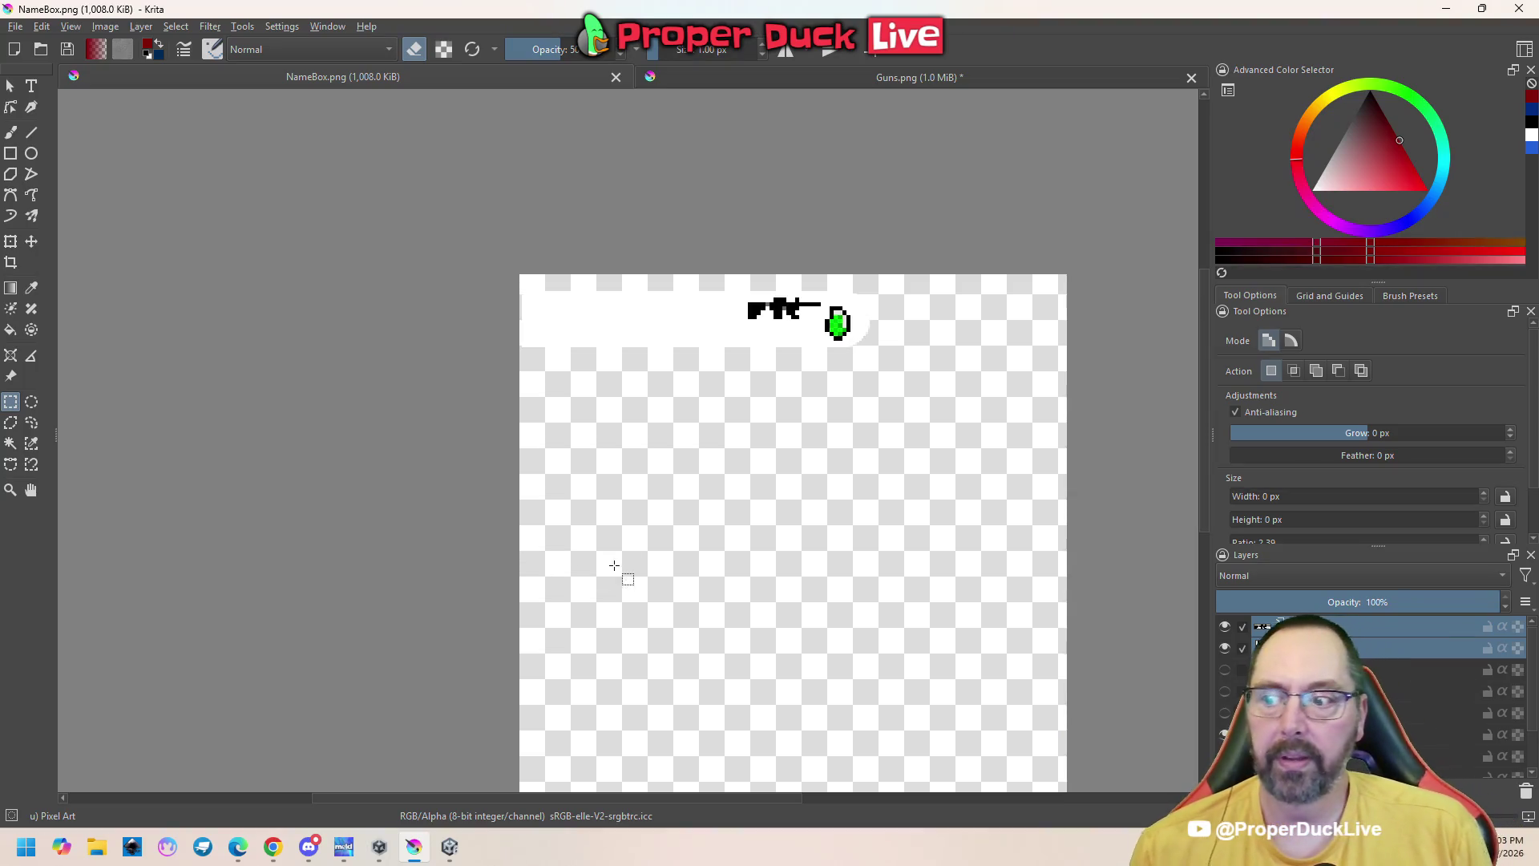
Show the blue backdrop and hide the gun and grenade layer in NameBox.png
scroll(736, 474, down, 2)
scroll(737, 474, up, 1)
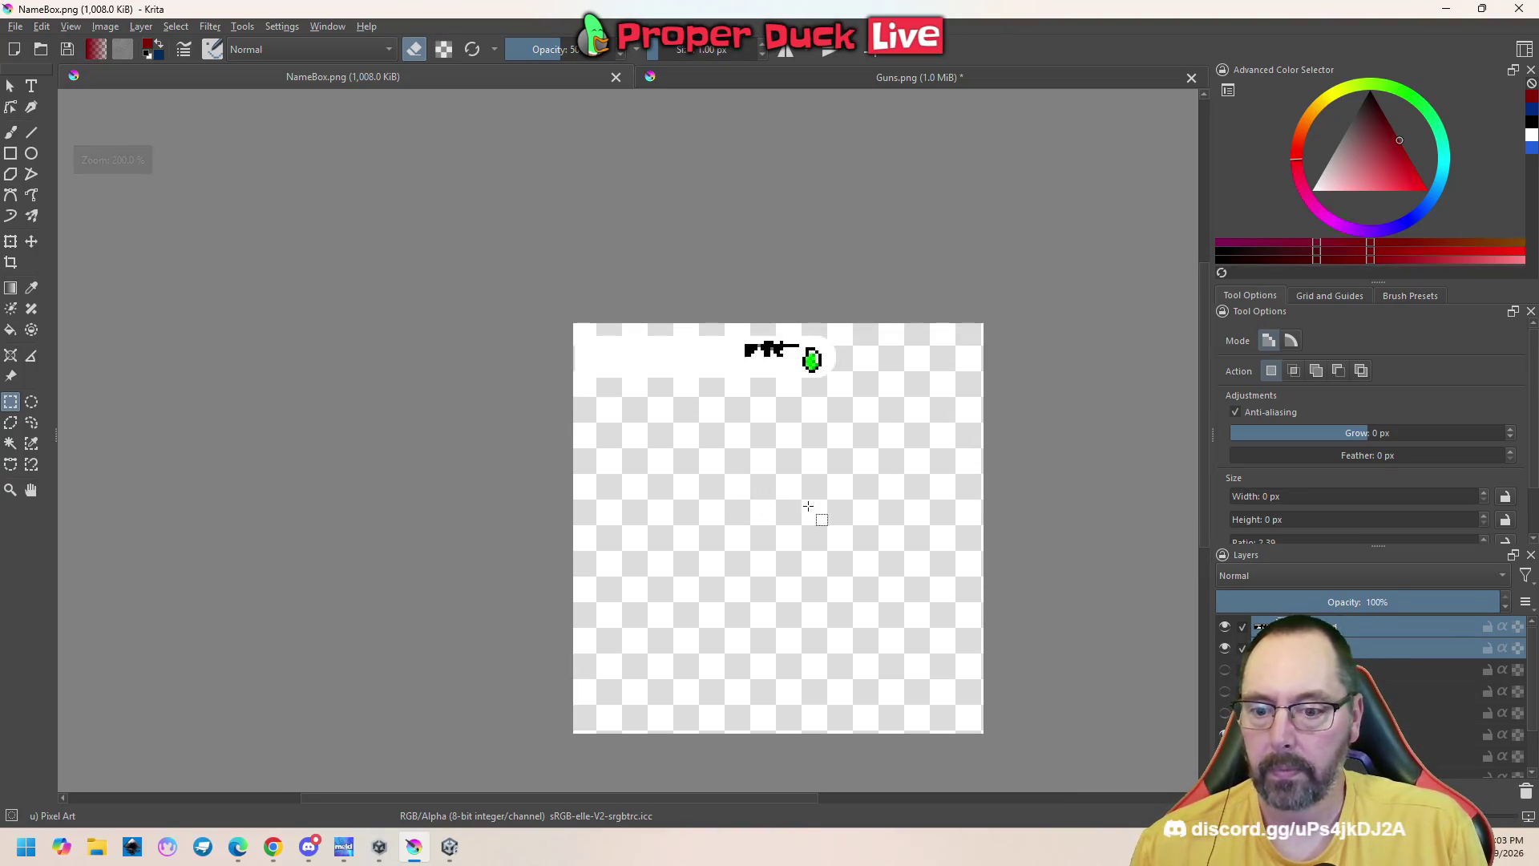
scroll(1417, 699, down, 1)
key(BackSpace)
shift+click(1389, 642)
click(1226, 627)
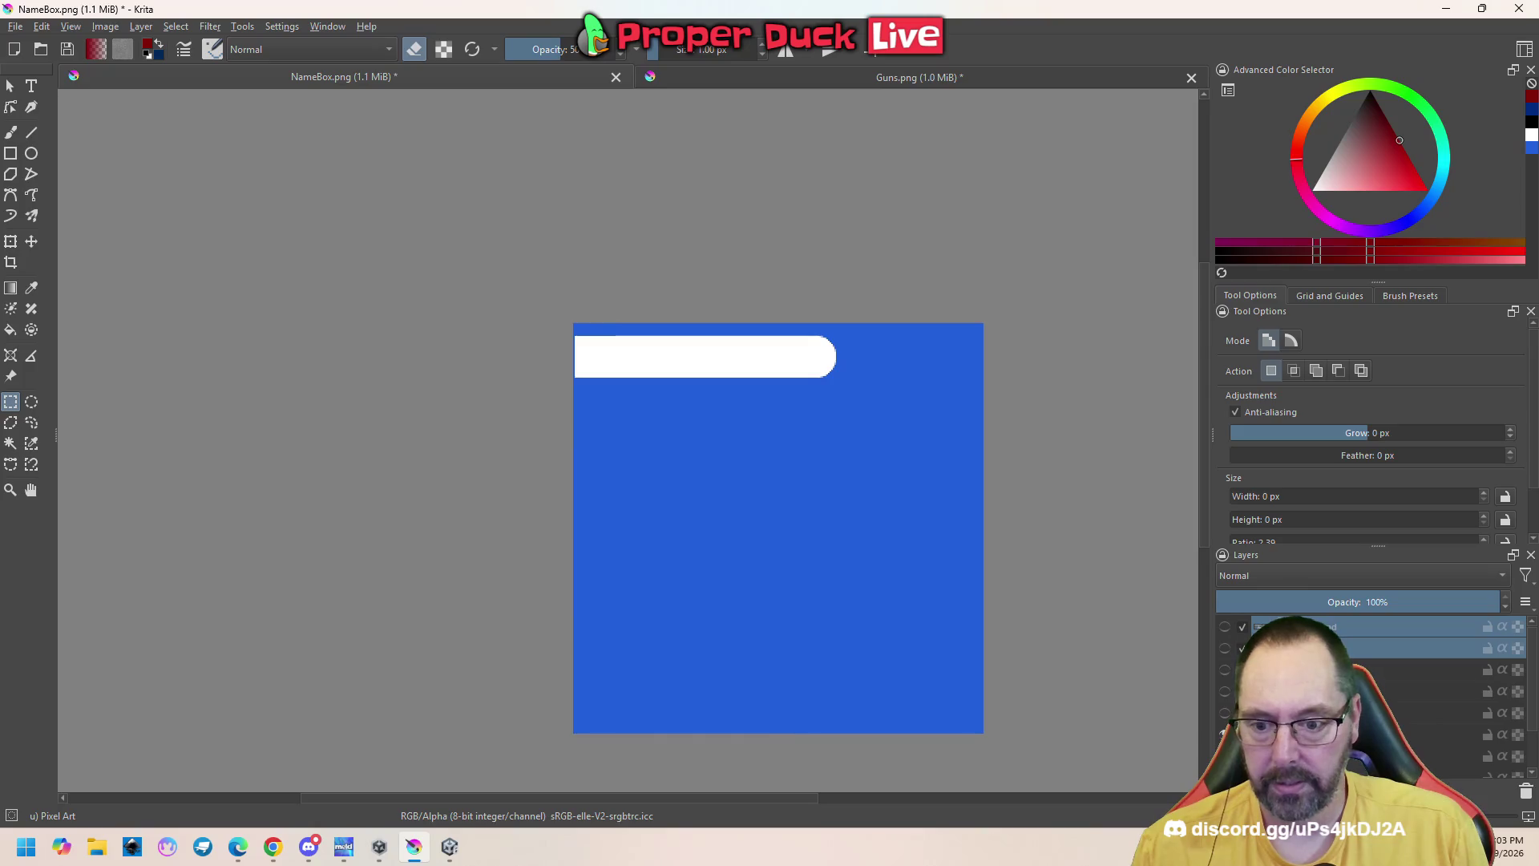
Select the white bar's layer in the Layers docker
click(1220, 734)
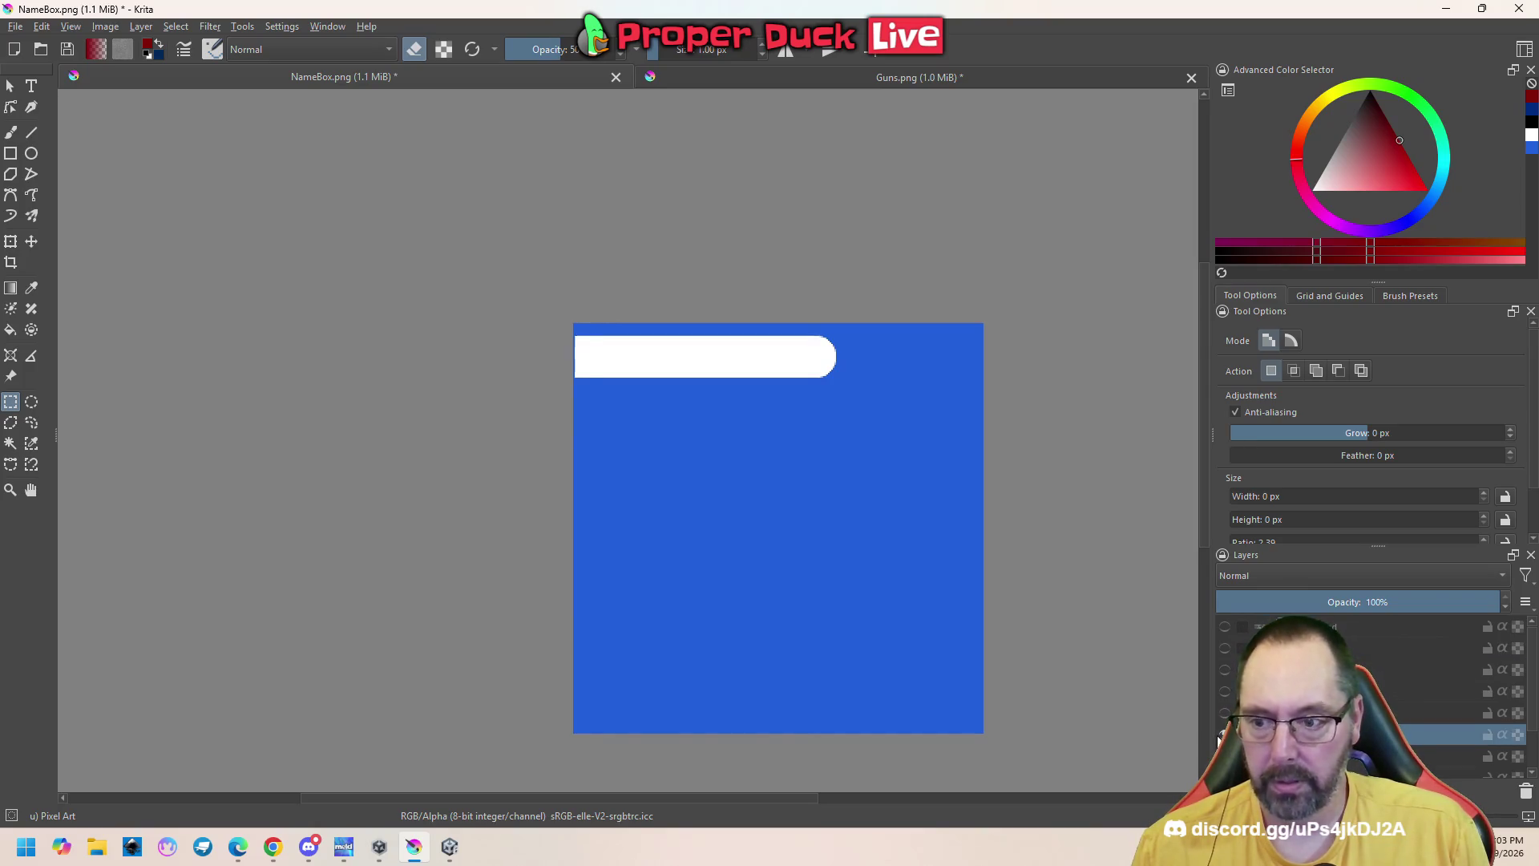
scroll(1282, 705, down, 2)
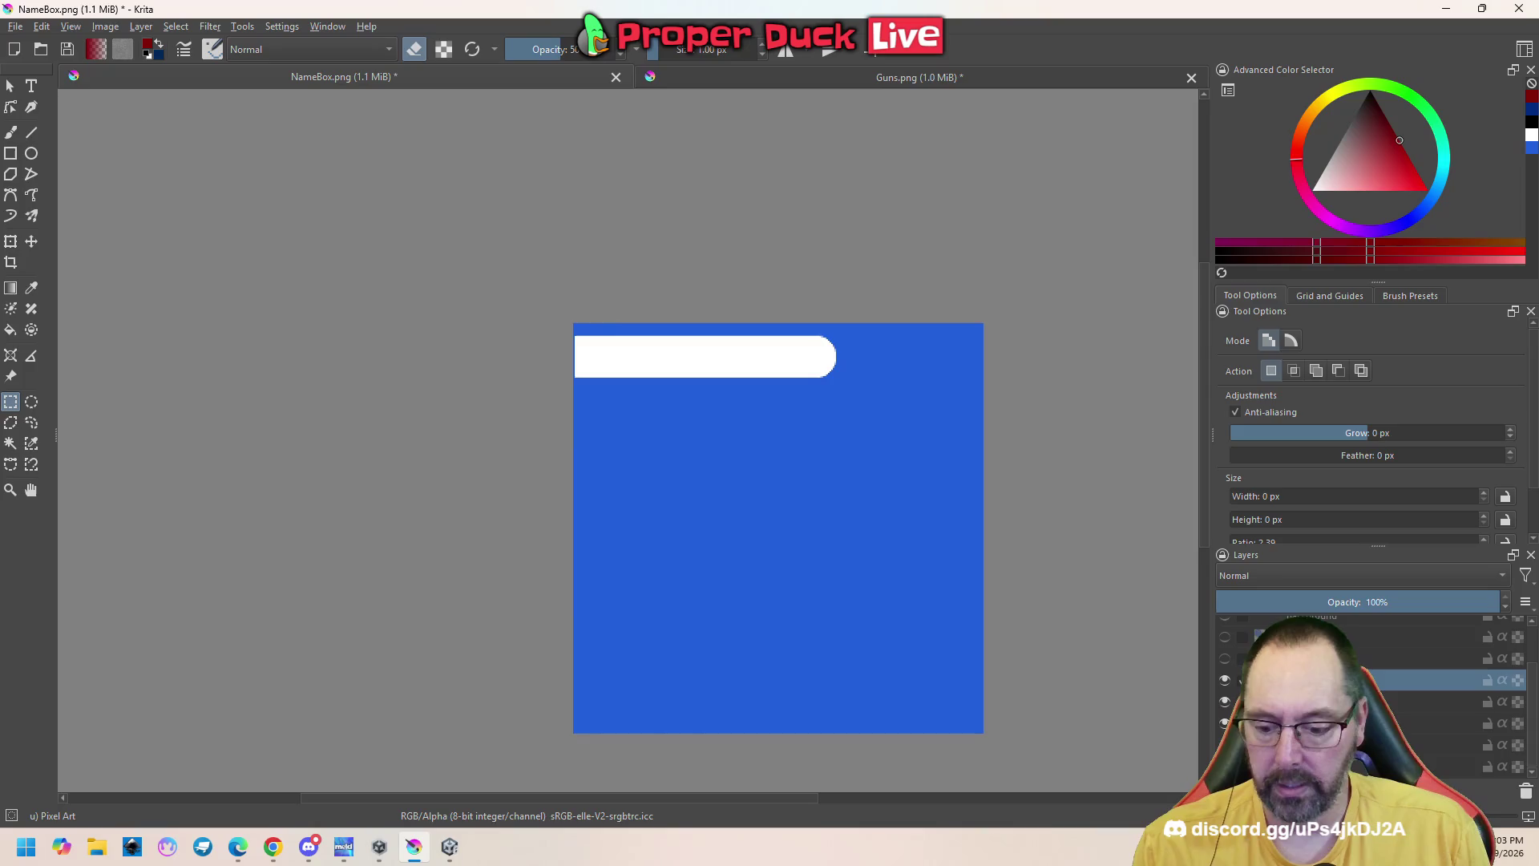
scroll(1283, 690, up, 1)
scroll(1283, 697, up, 1)
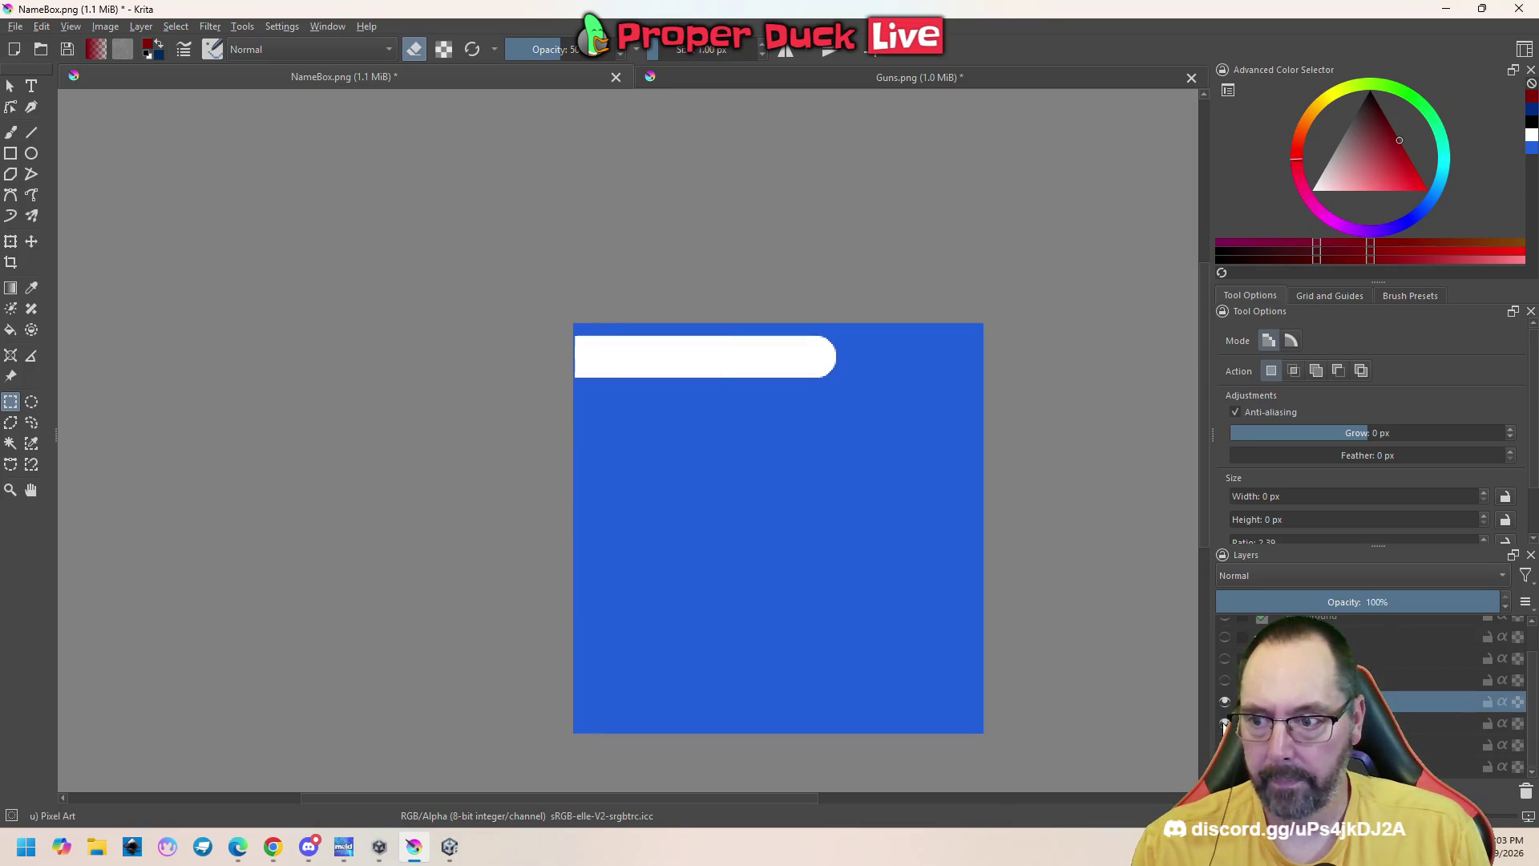
click(1443, 745)
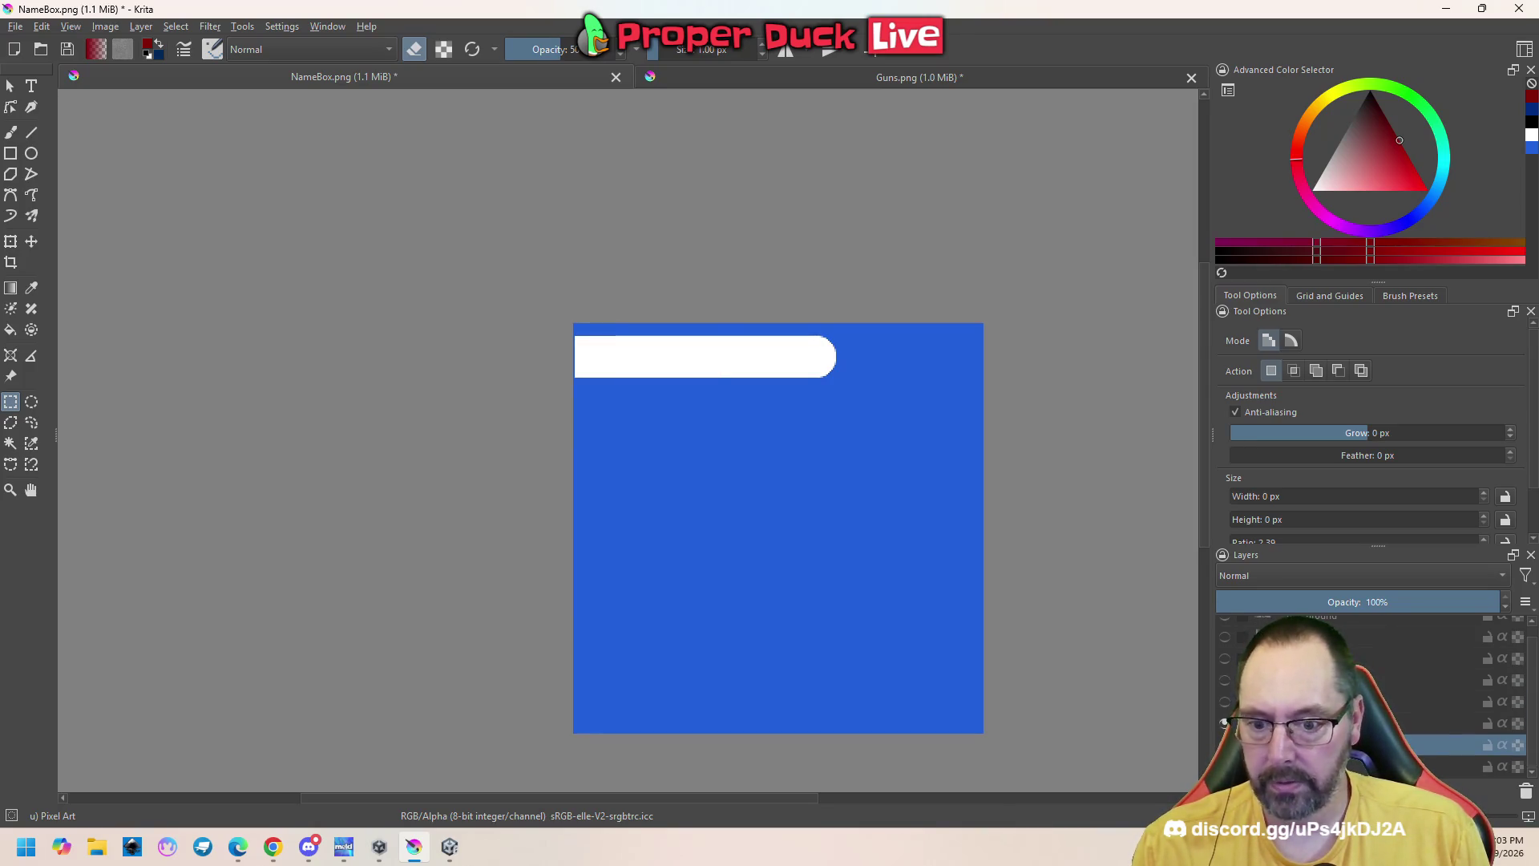
click(1443, 723)
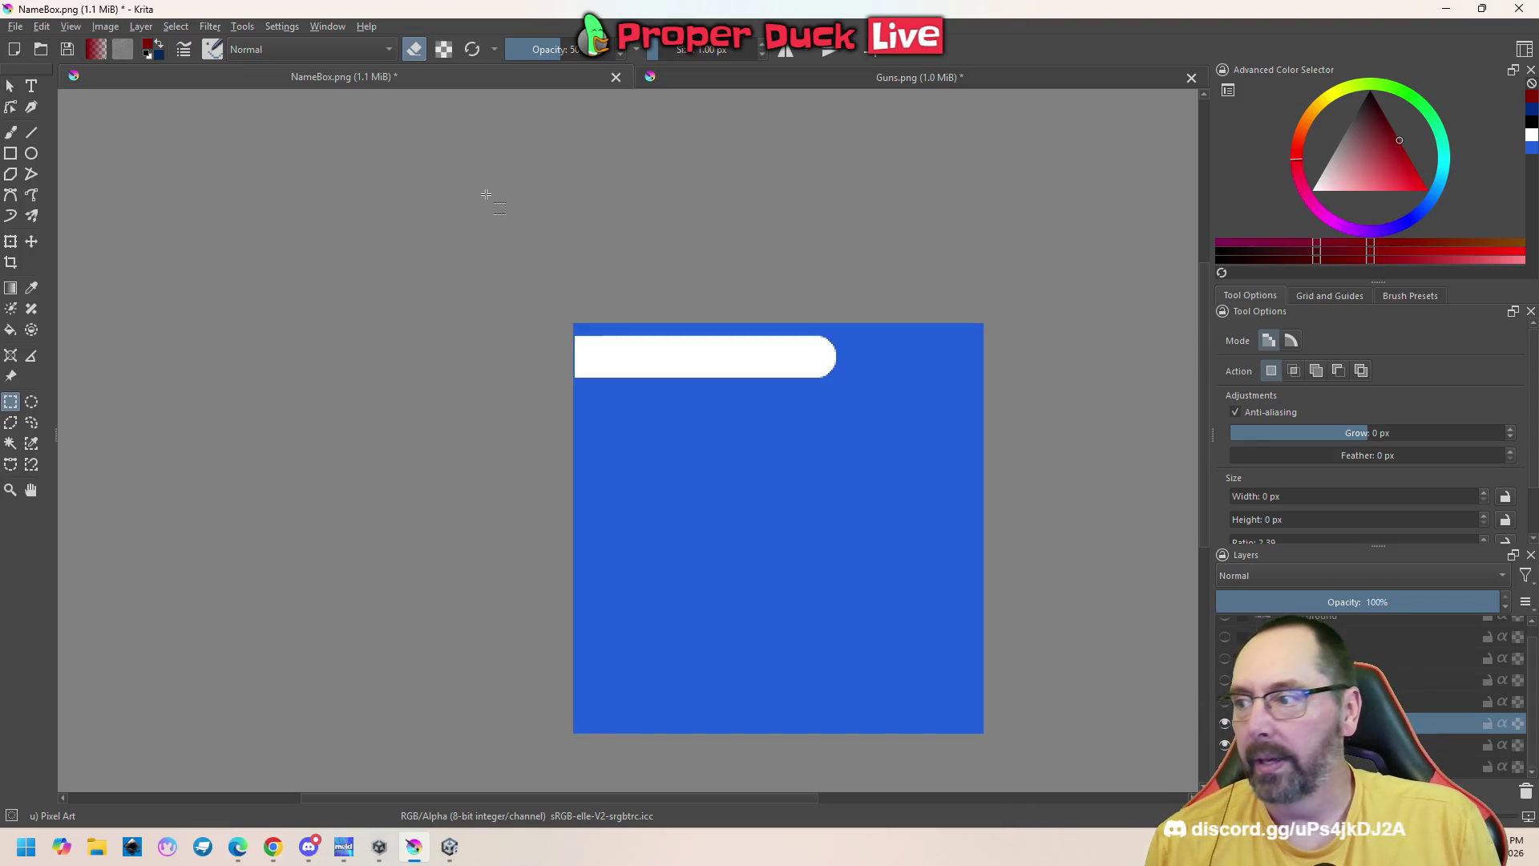
Choose the Line tool with bright green as the drawing colour
click(32, 134)
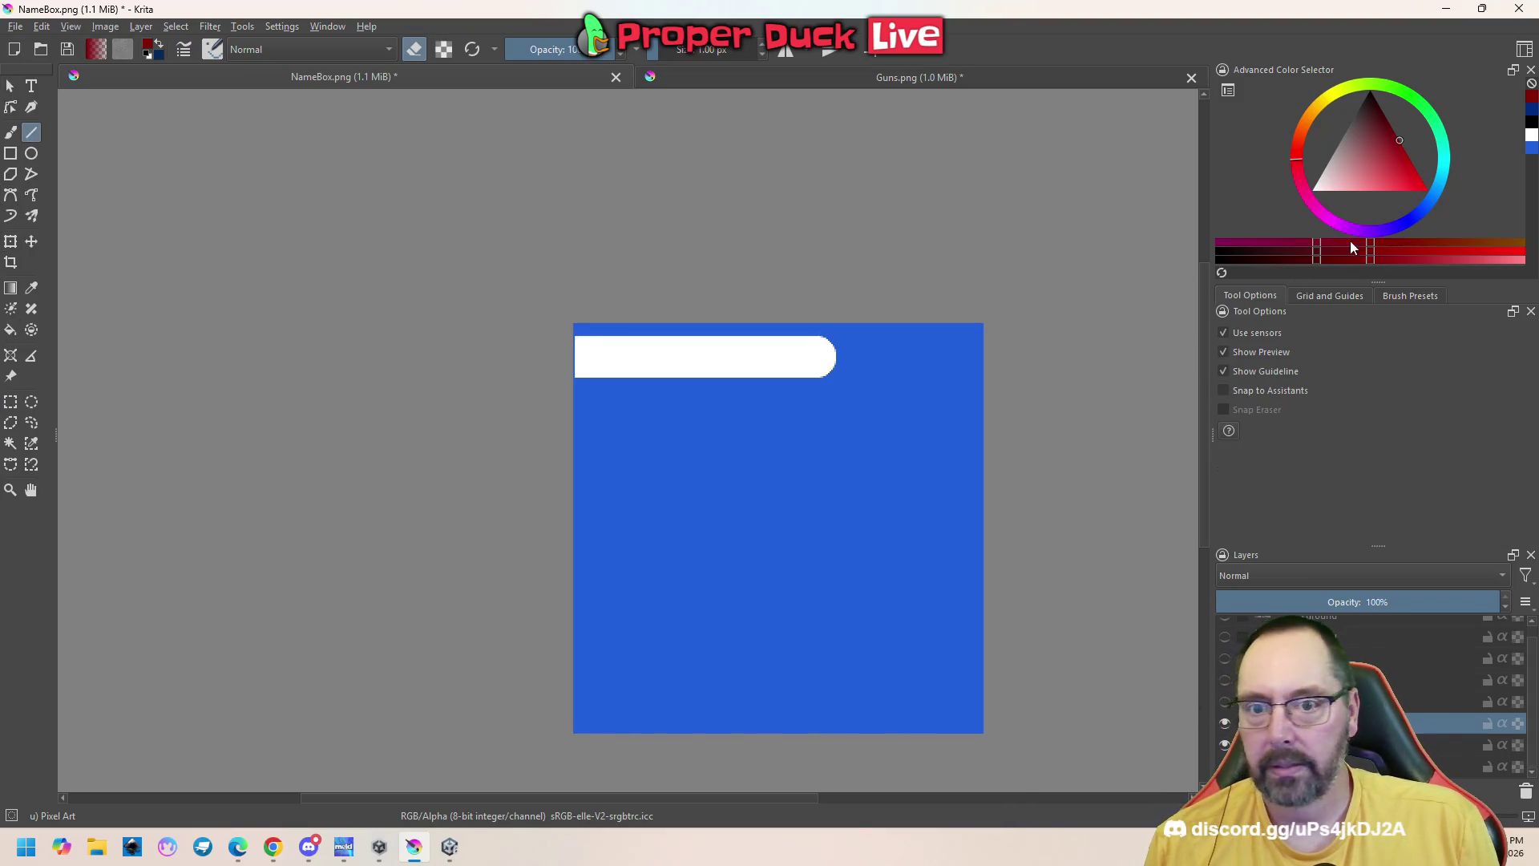
click(1418, 104)
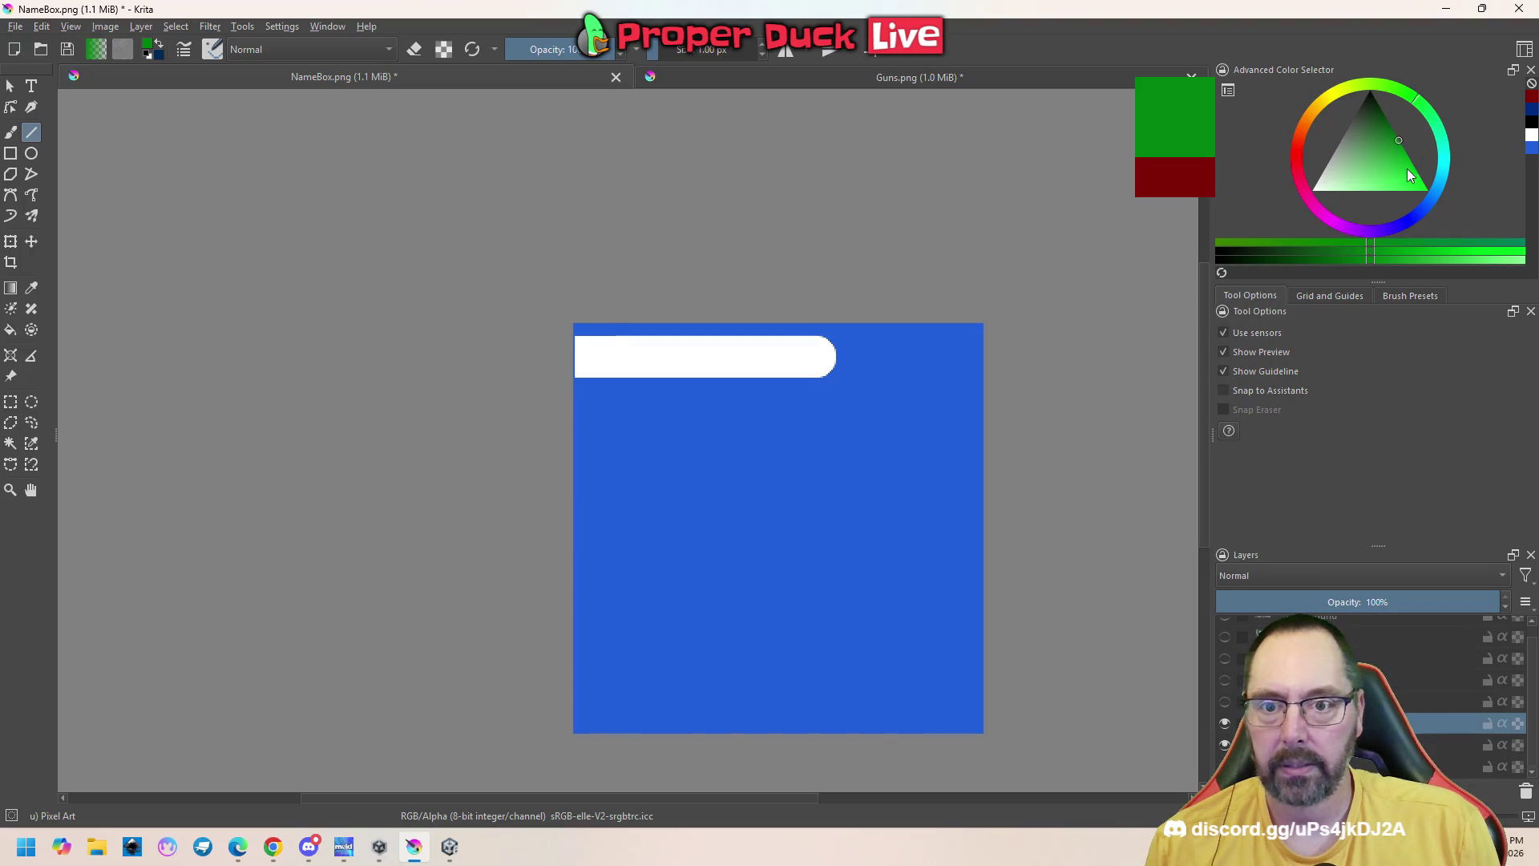
drag(1409, 174, 1447, 216)
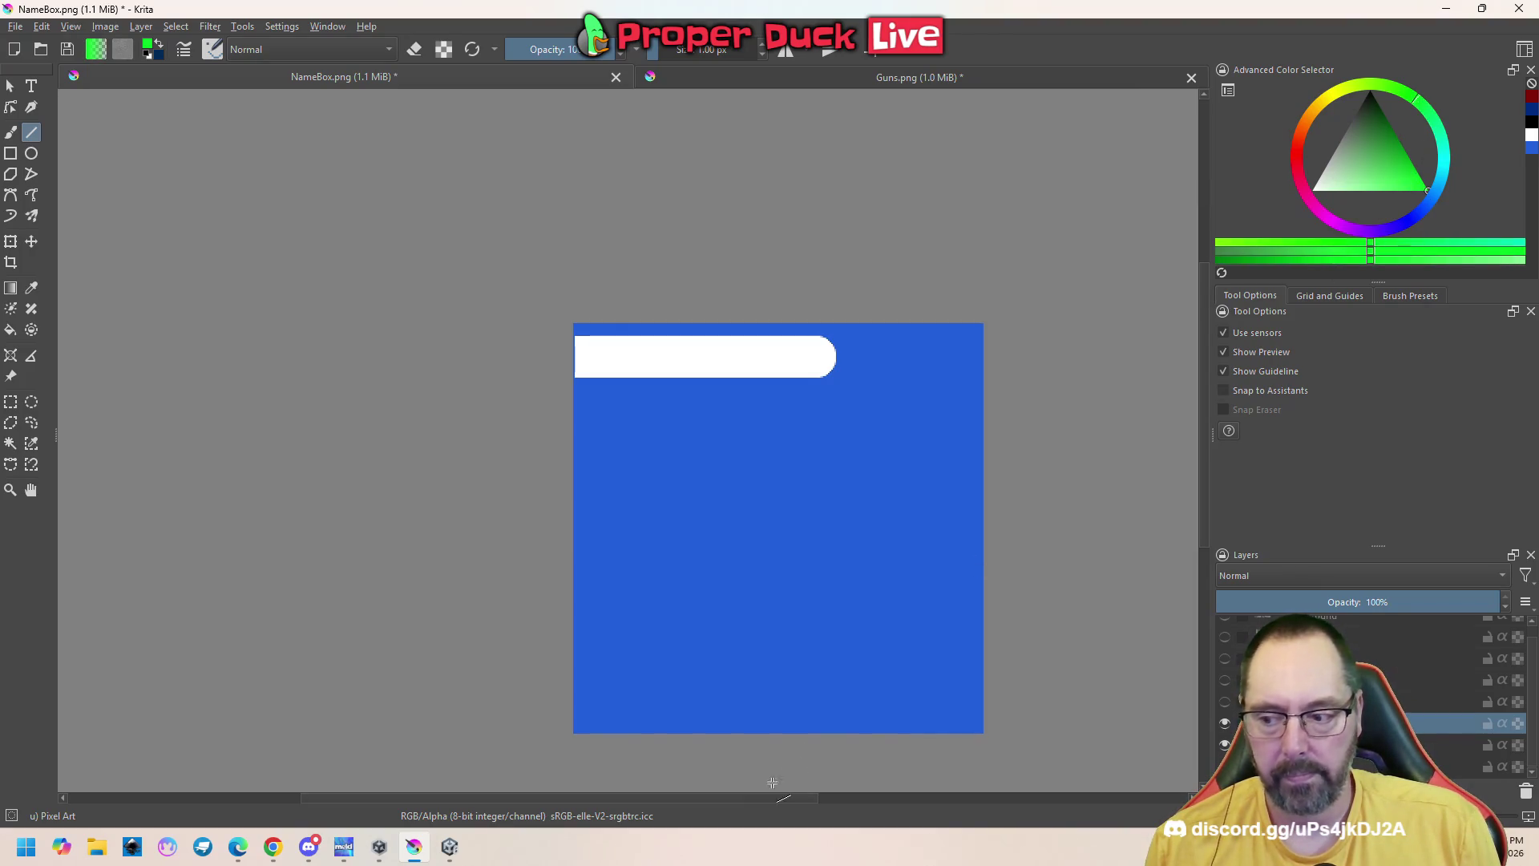
Draw green lines along the bar's top edge and around its rounded right end
click(450, 847)
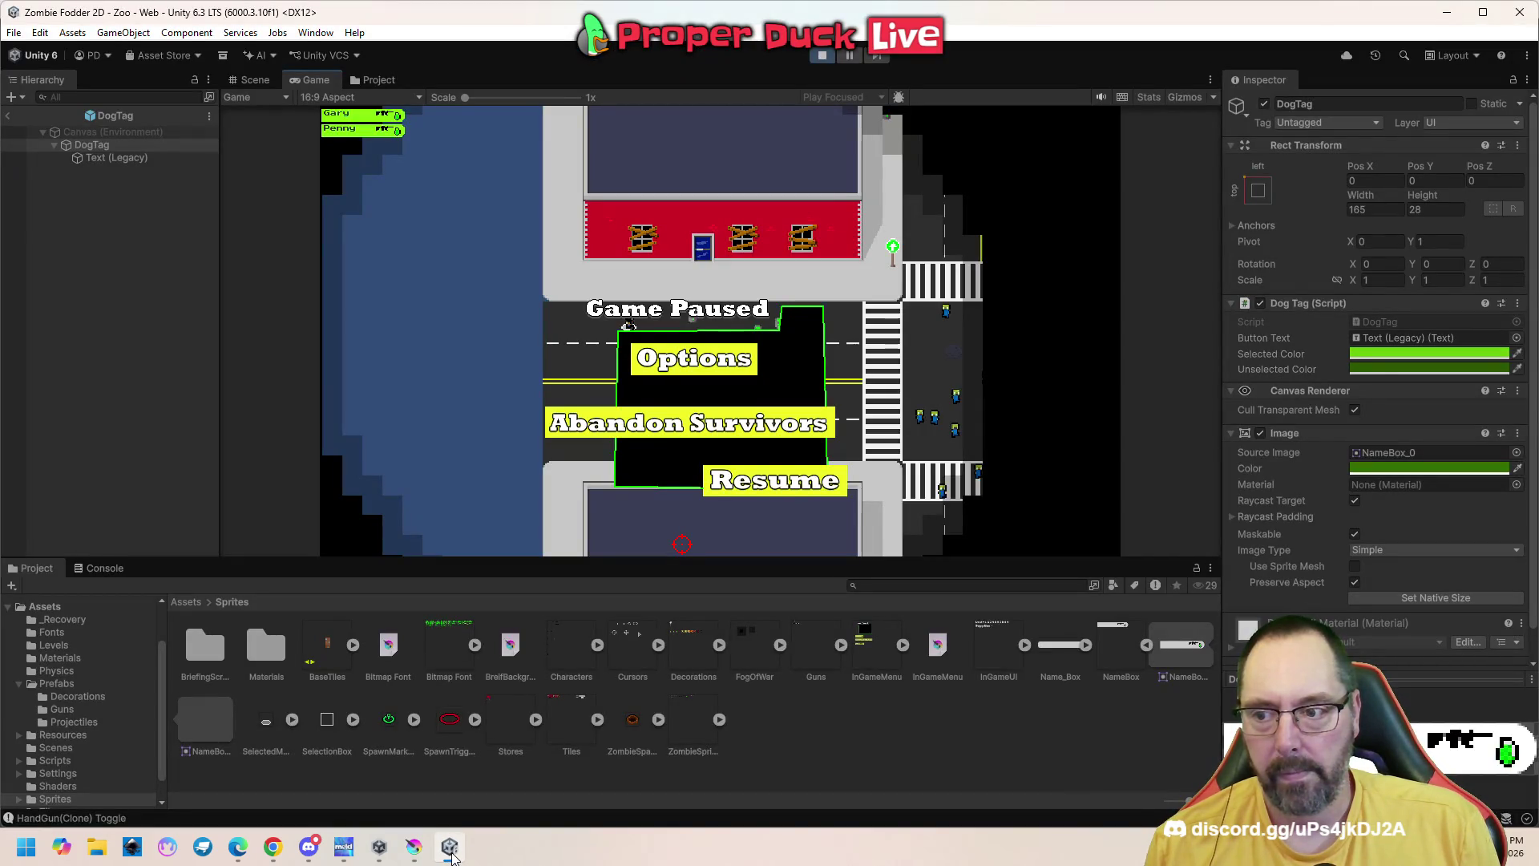
click(451, 856)
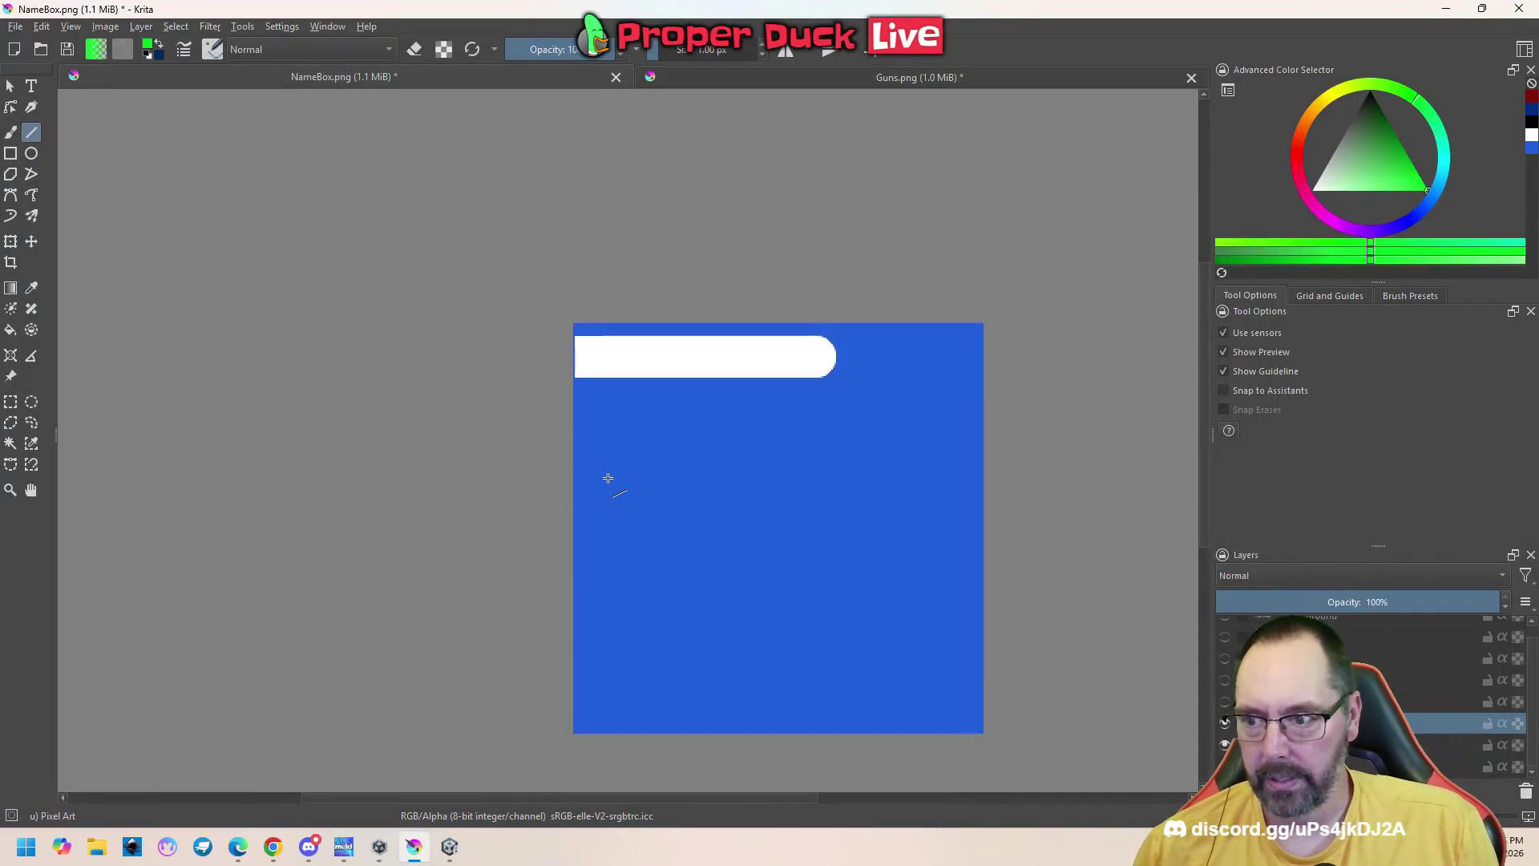
scroll(606, 470, up, 3)
scroll(611, 446, up, 2)
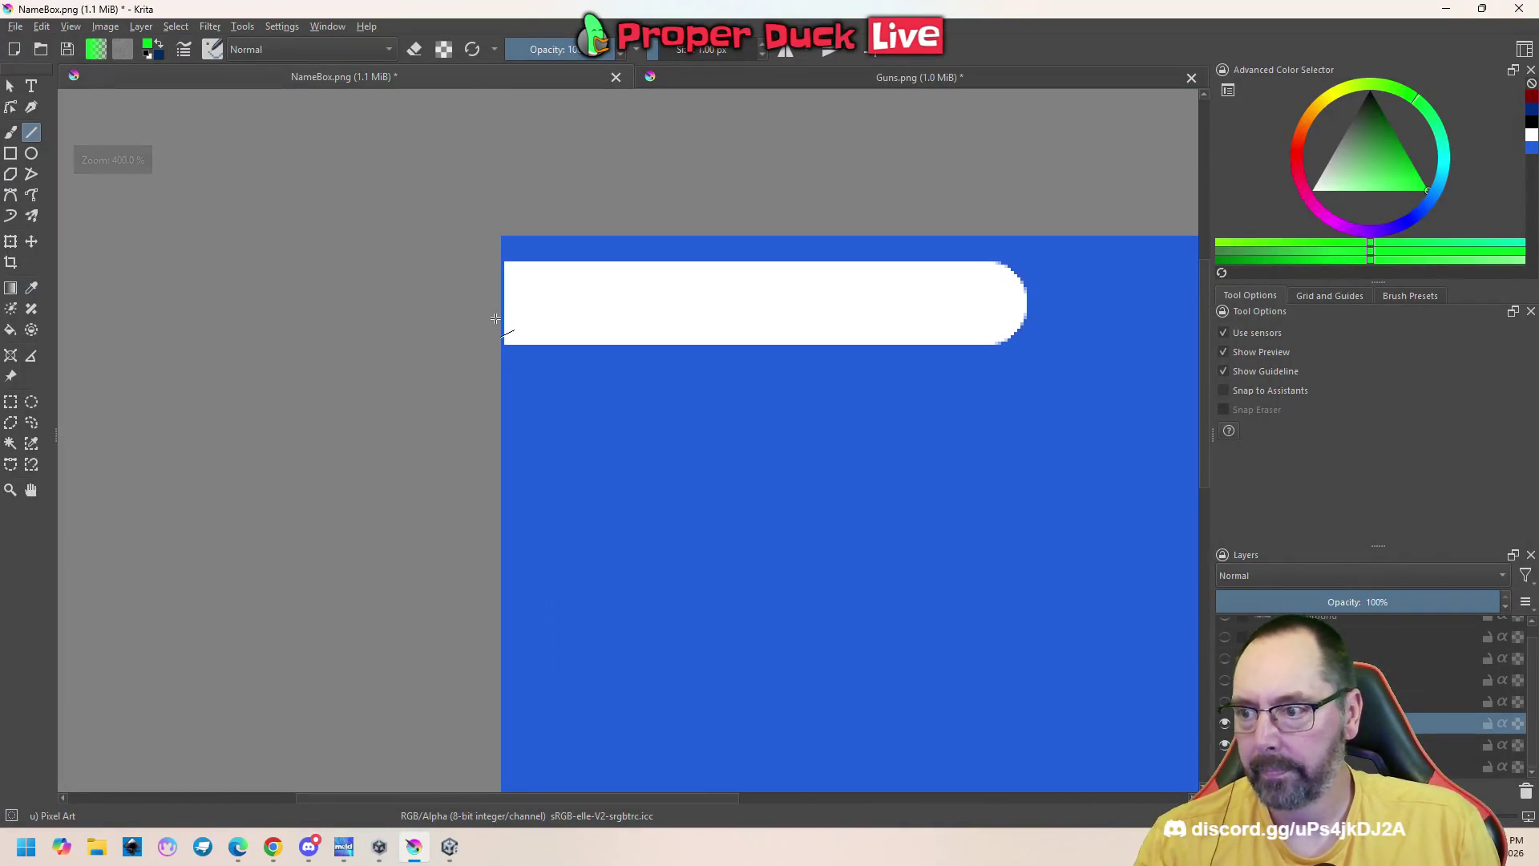
mouse_move(506, 262)
mouse_down()
mouse_move(622, 288)
mouse_move(1052, 259)
mouse_move(1039, 332)
mouse_up()
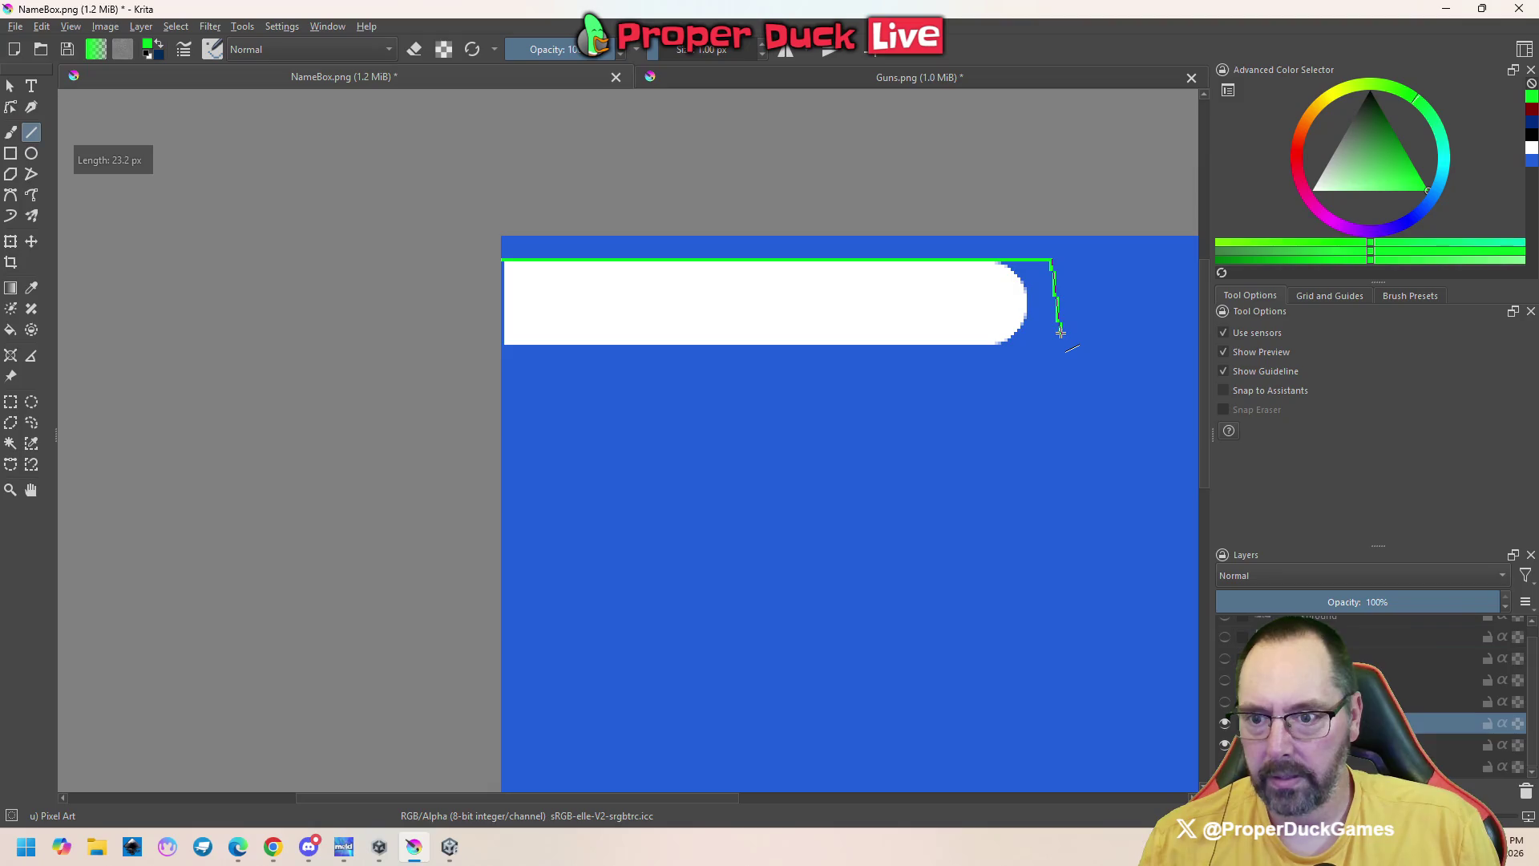
drag(1036, 352, 499, 344)
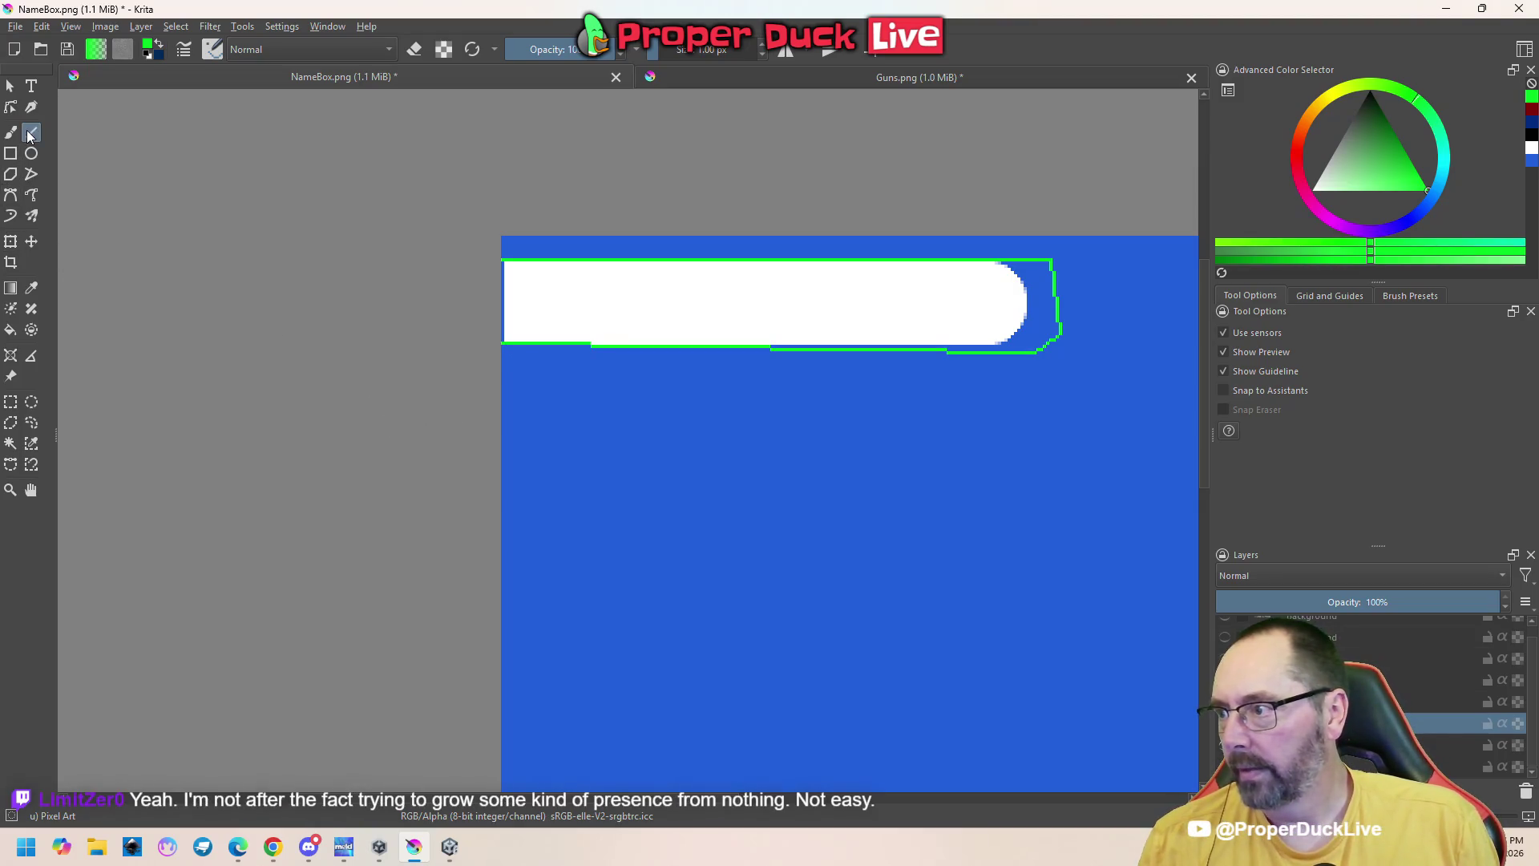
Try a green fill on the bar, undo it, and set black as the painting colour
key(f)
click(534, 301)
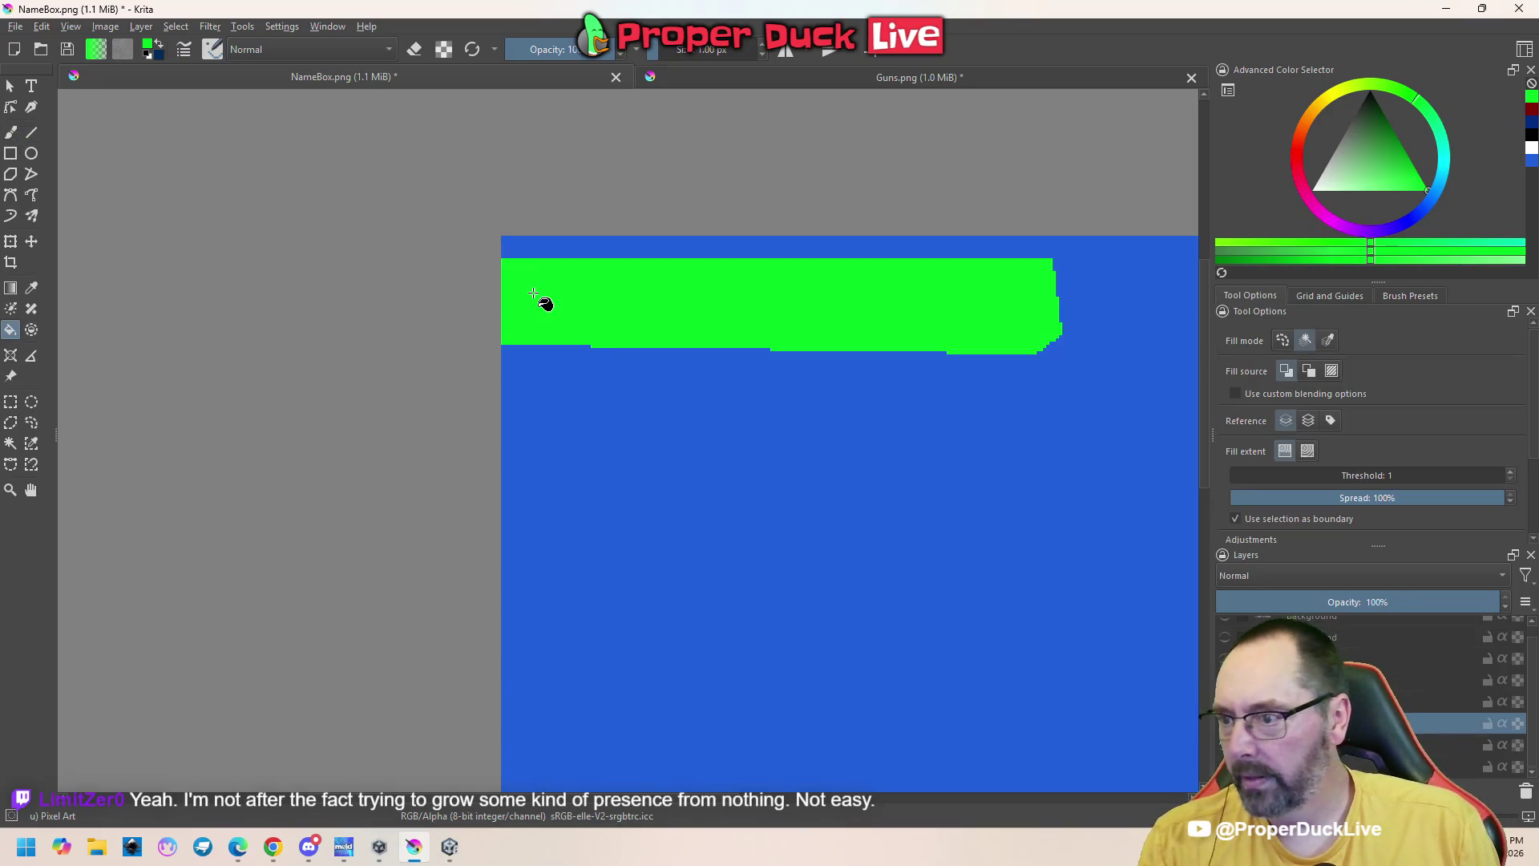
key(ctrl+z)
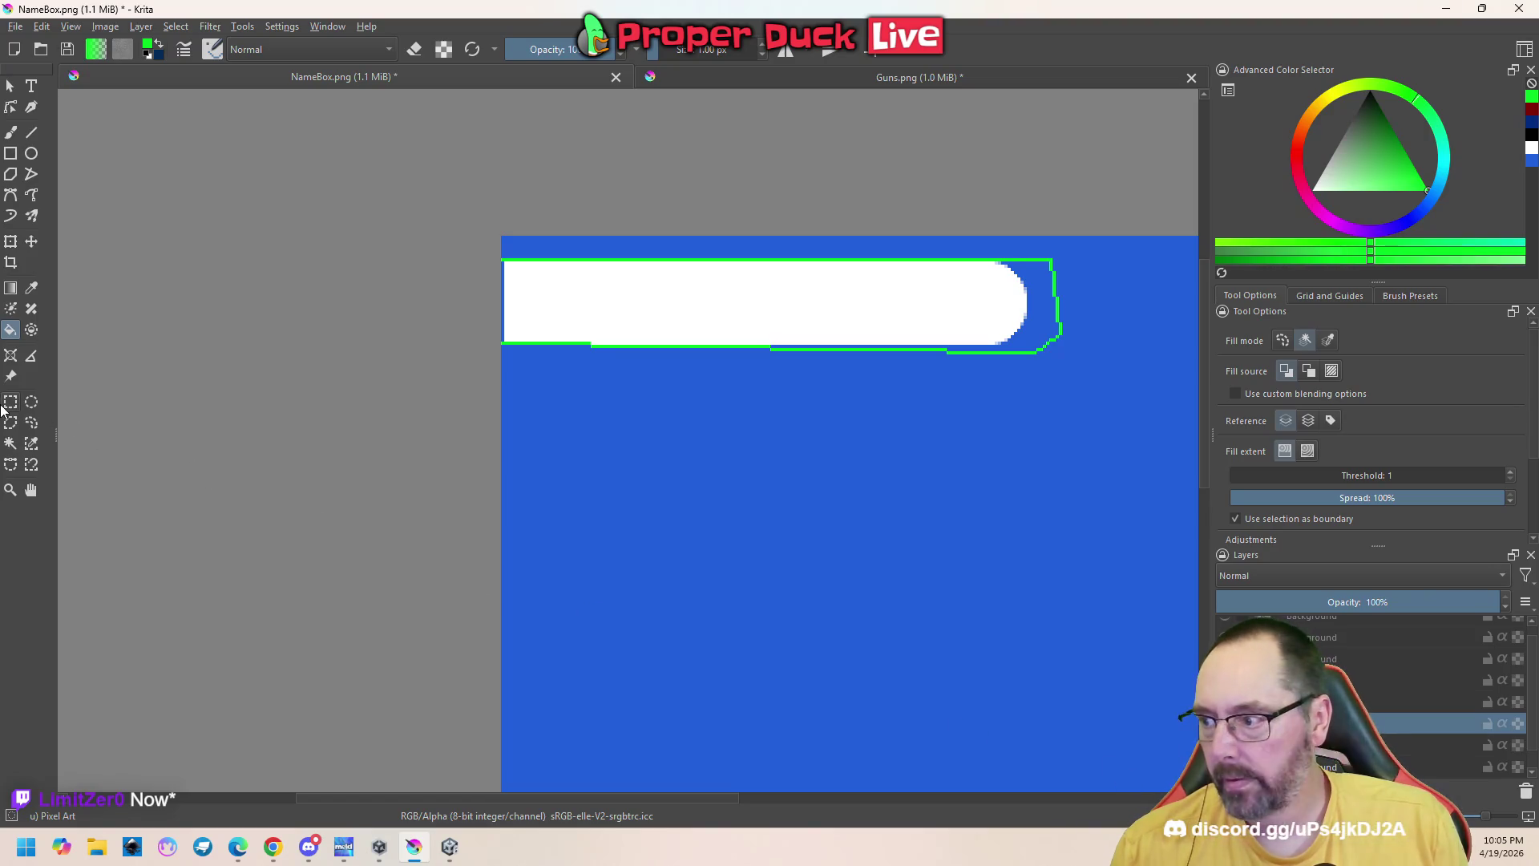
drag(1368, 155, 1392, 66)
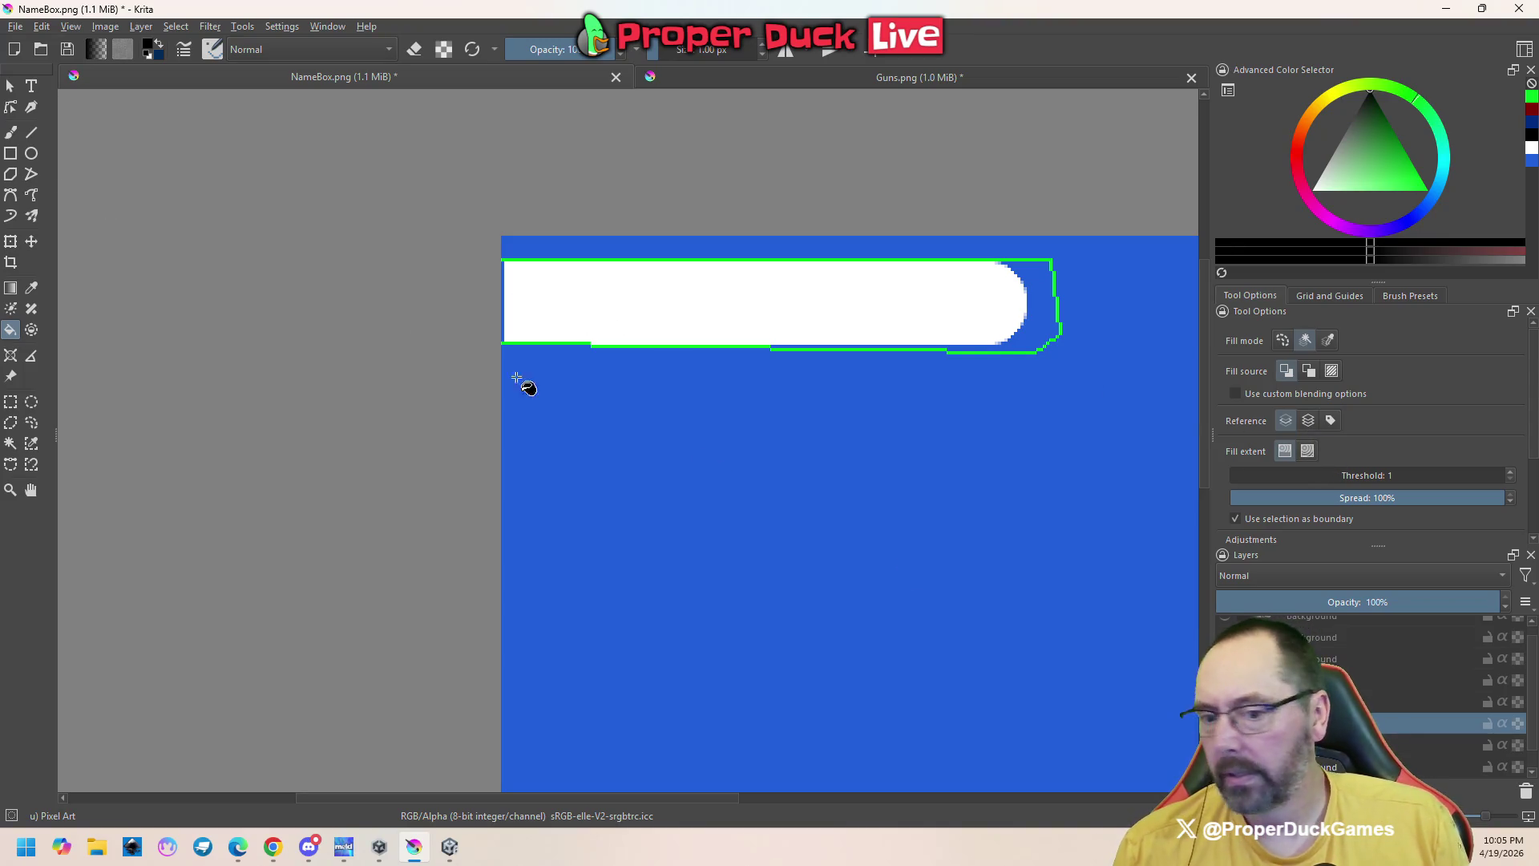
click(1411, 745)
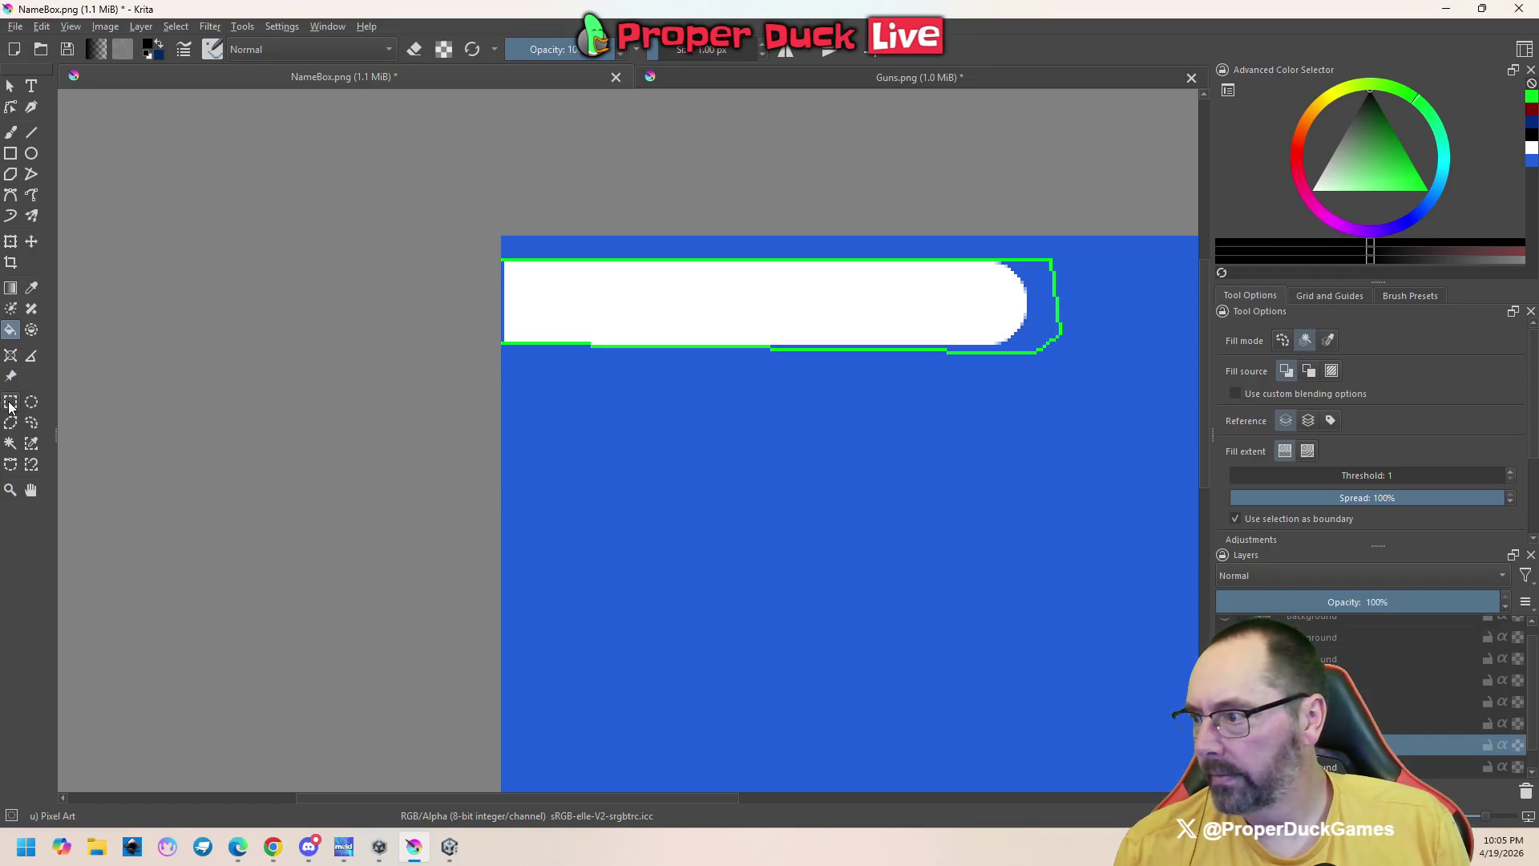
Magic-wand select the bar and fill it black inside the green outline
click(10, 444)
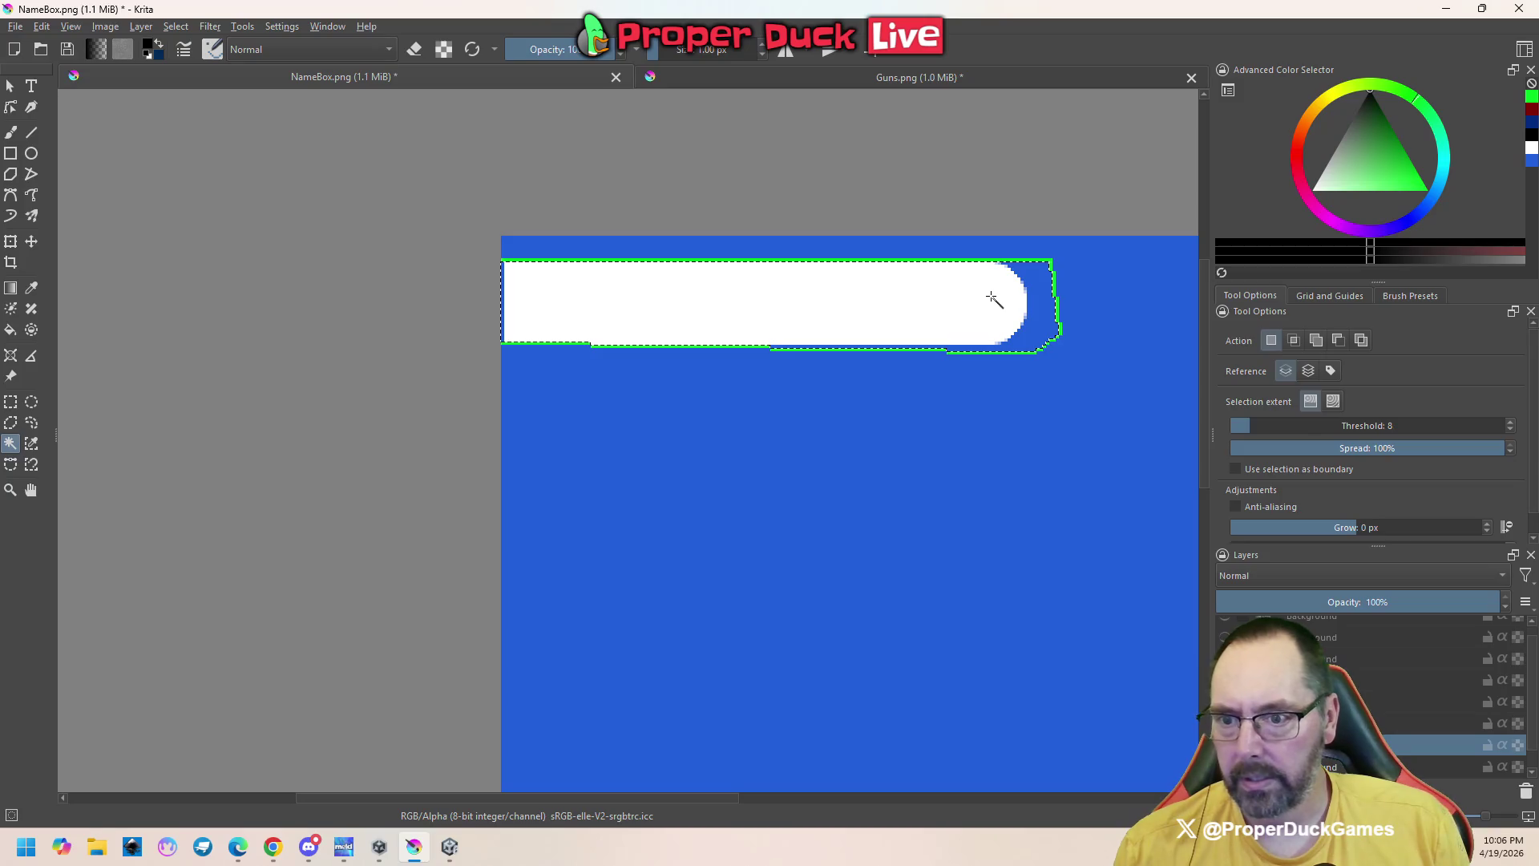
click(1411, 723)
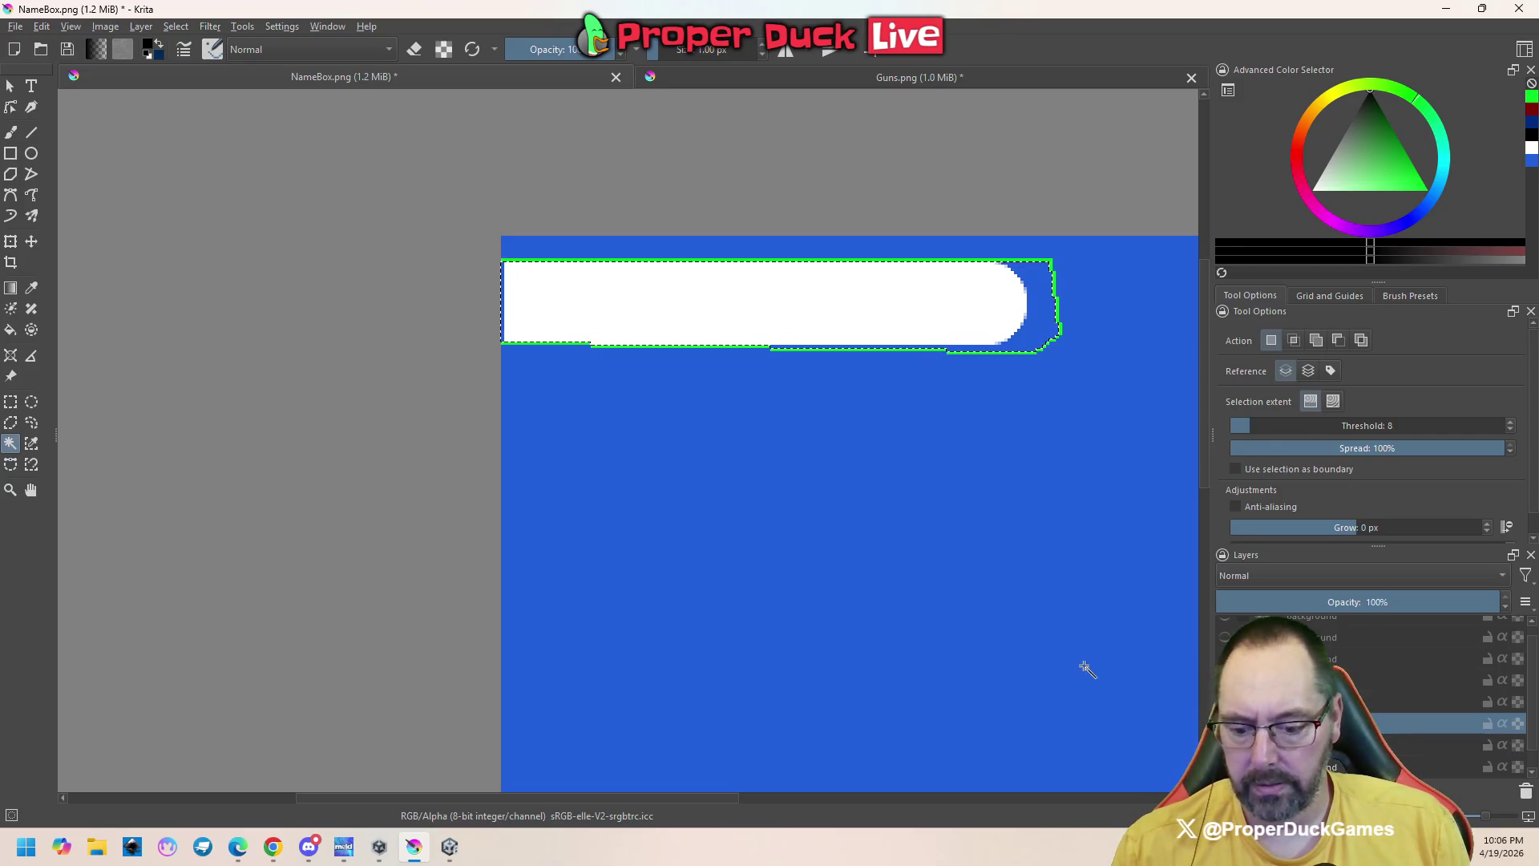
key(f)
click(881, 301)
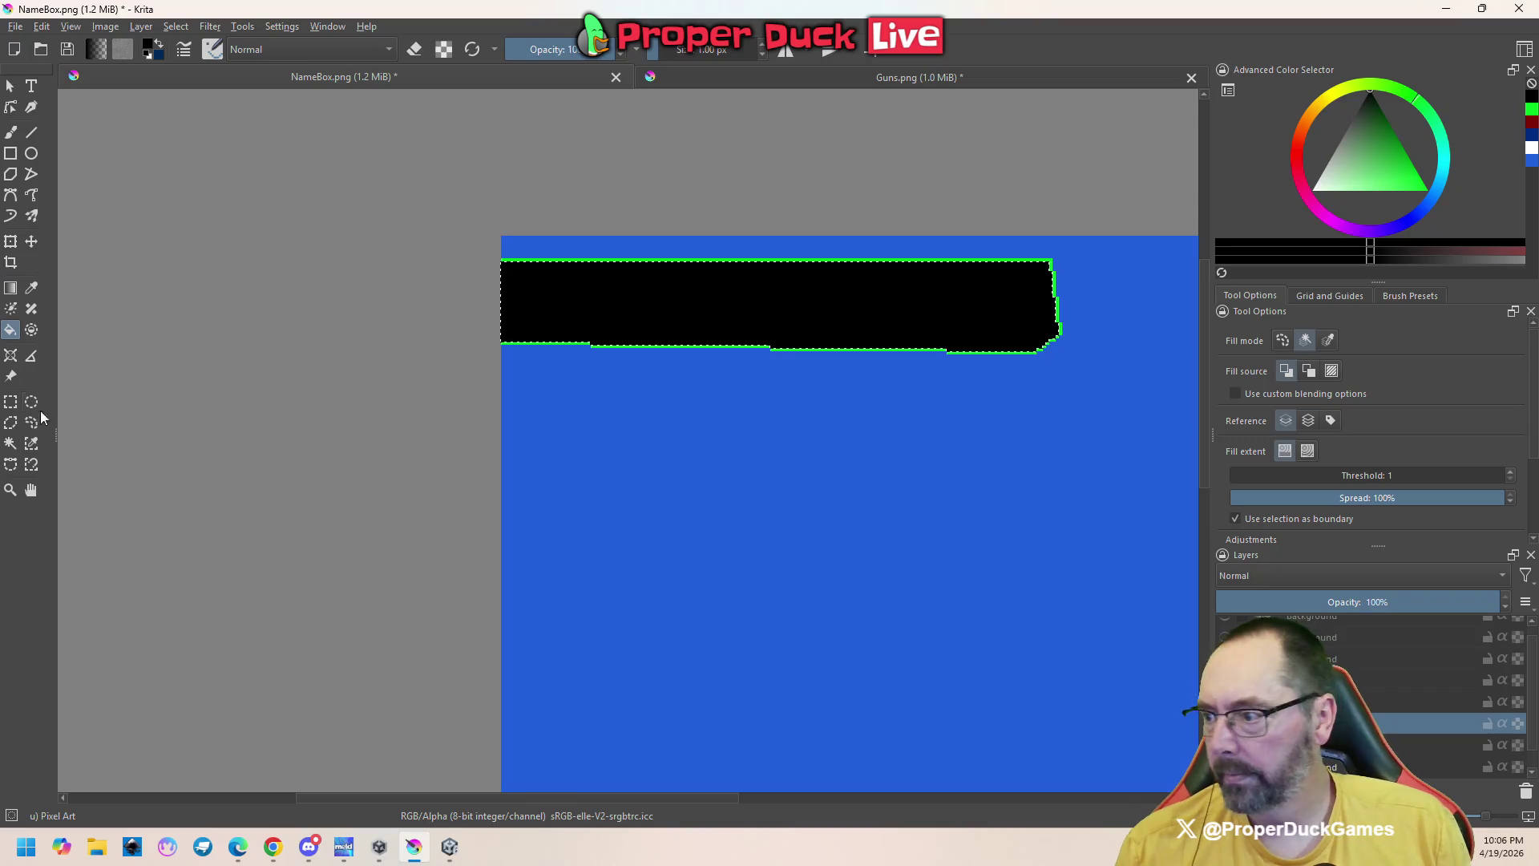
Save the image as NameBox.png, confirming the PNG export options
click(10, 403)
scroll(400, 405, down, 3)
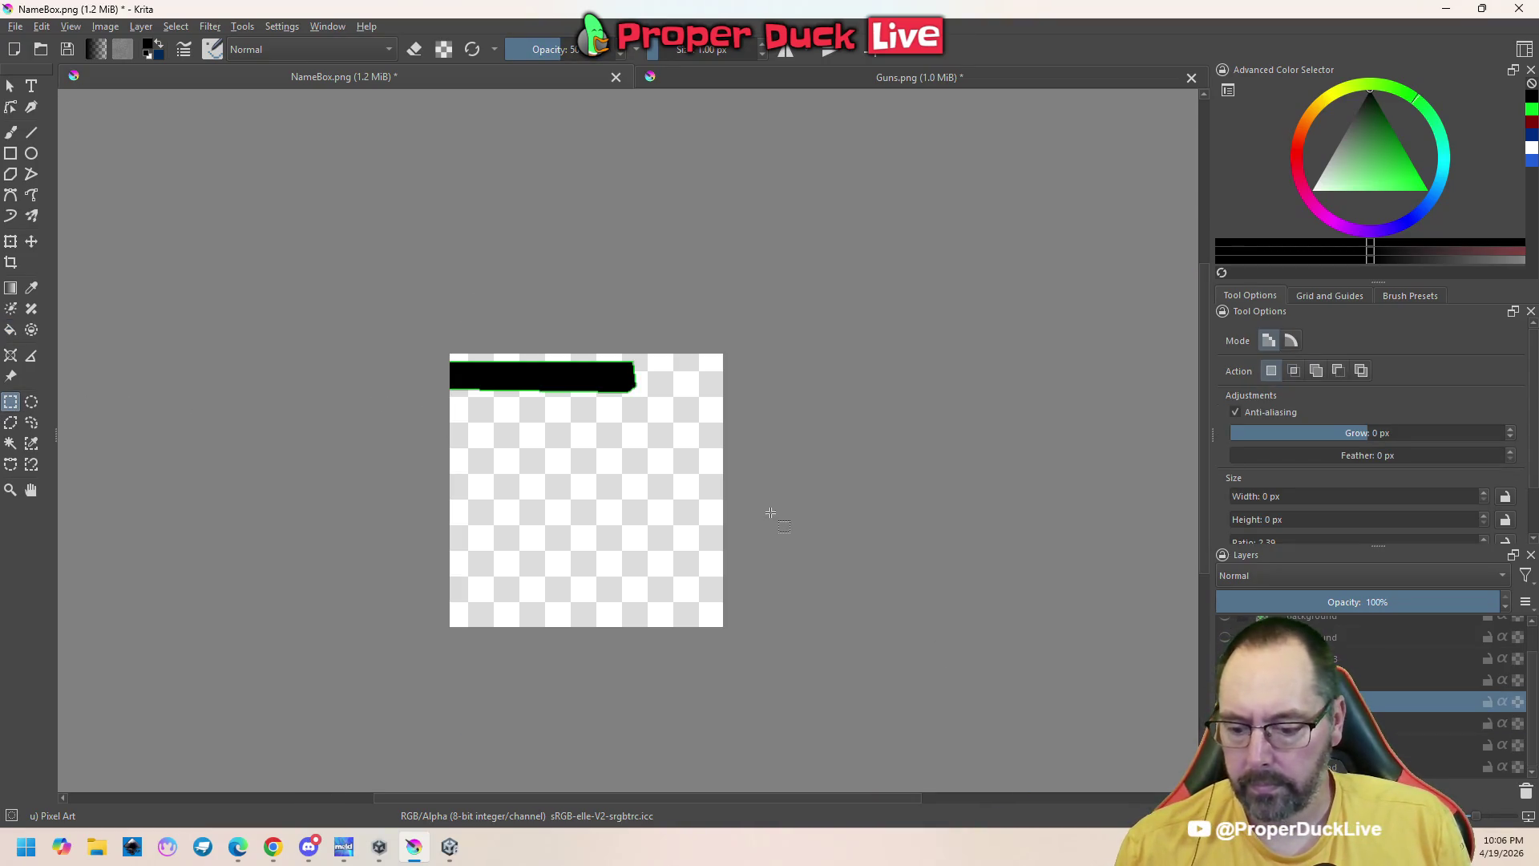
key(ctrl+s)
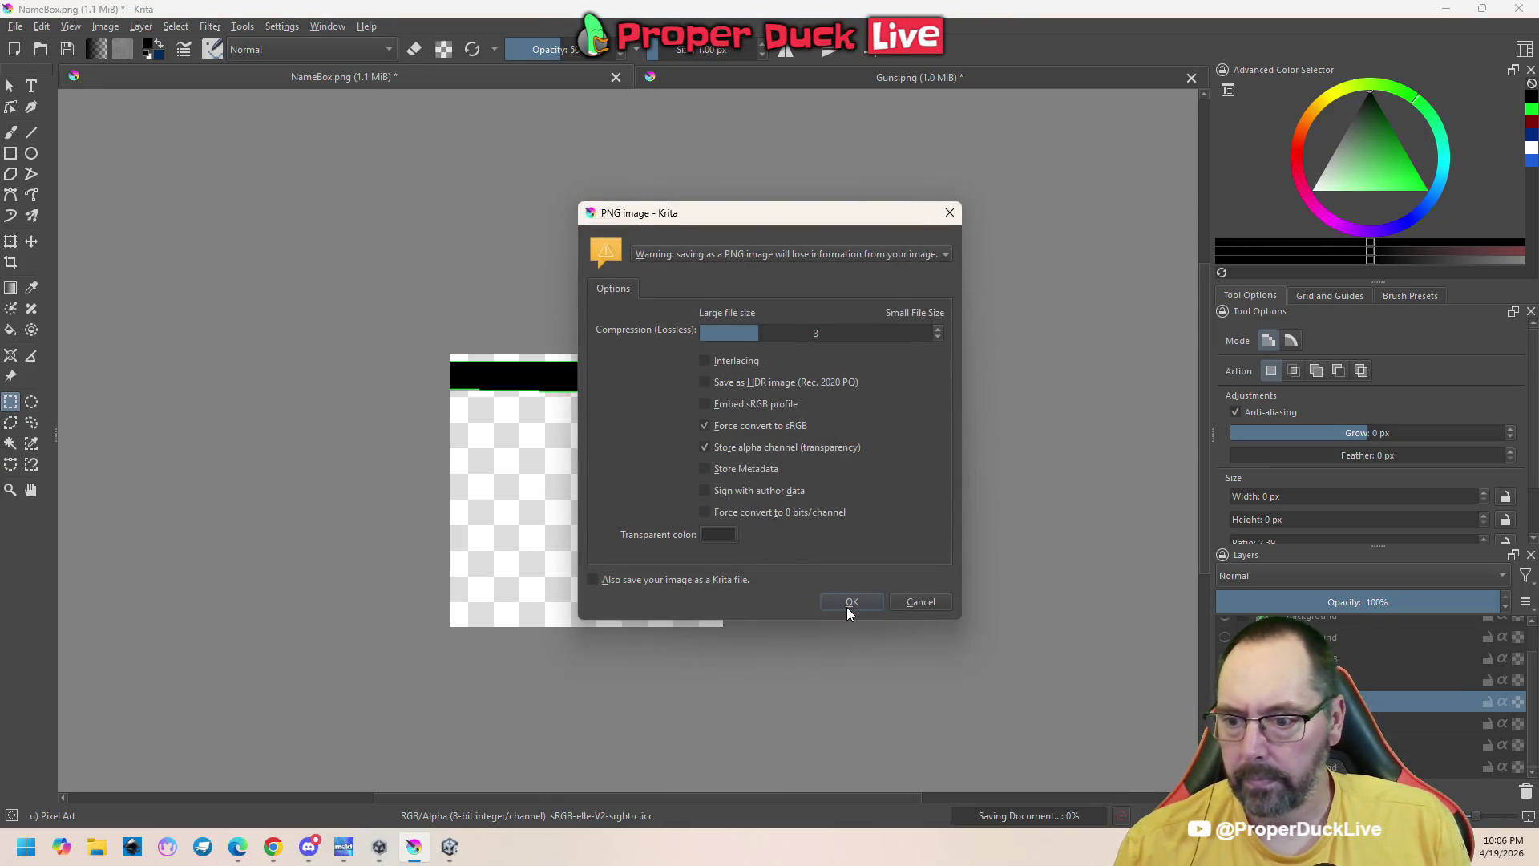
click(847, 606)
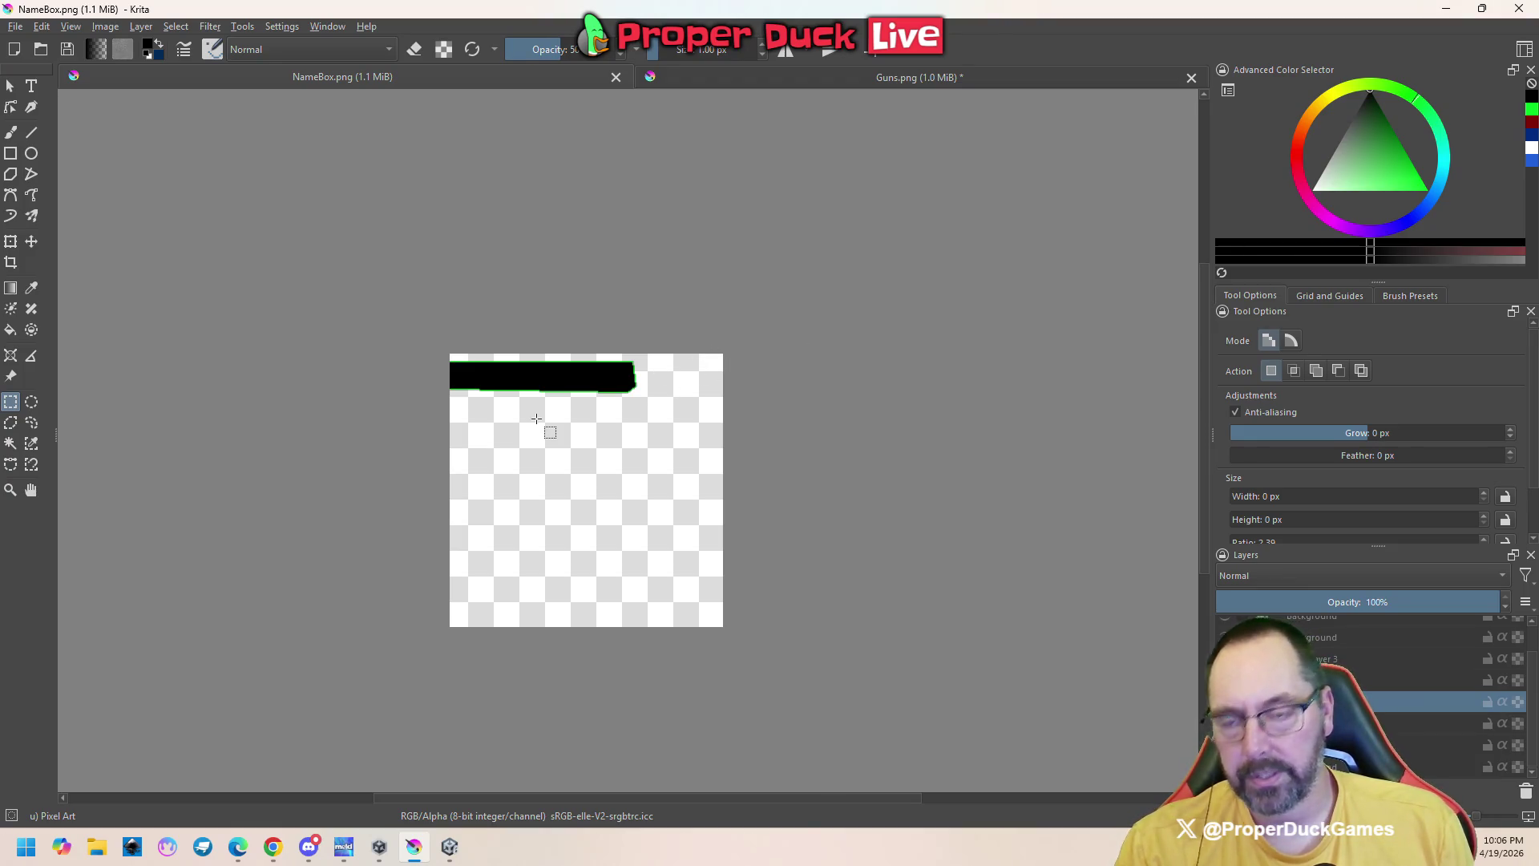
With the Line tool, sample green from the outline, select the layer below, and set 2 px width
scroll(493, 364, up, 2)
scroll(509, 406, up, 2)
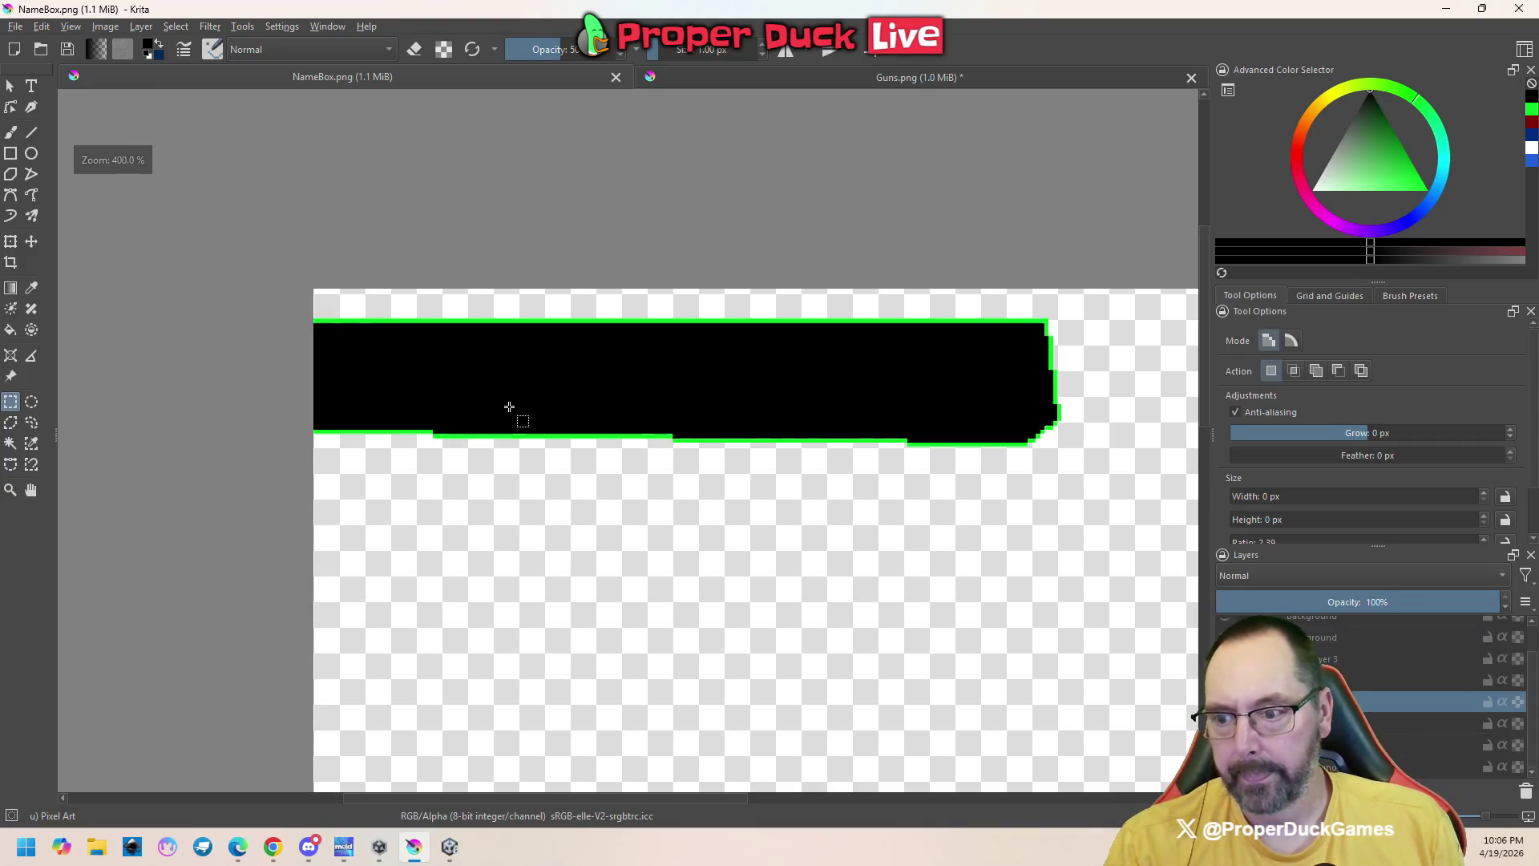
scroll(509, 406, down, 1)
scroll(777, 433, up, 3)
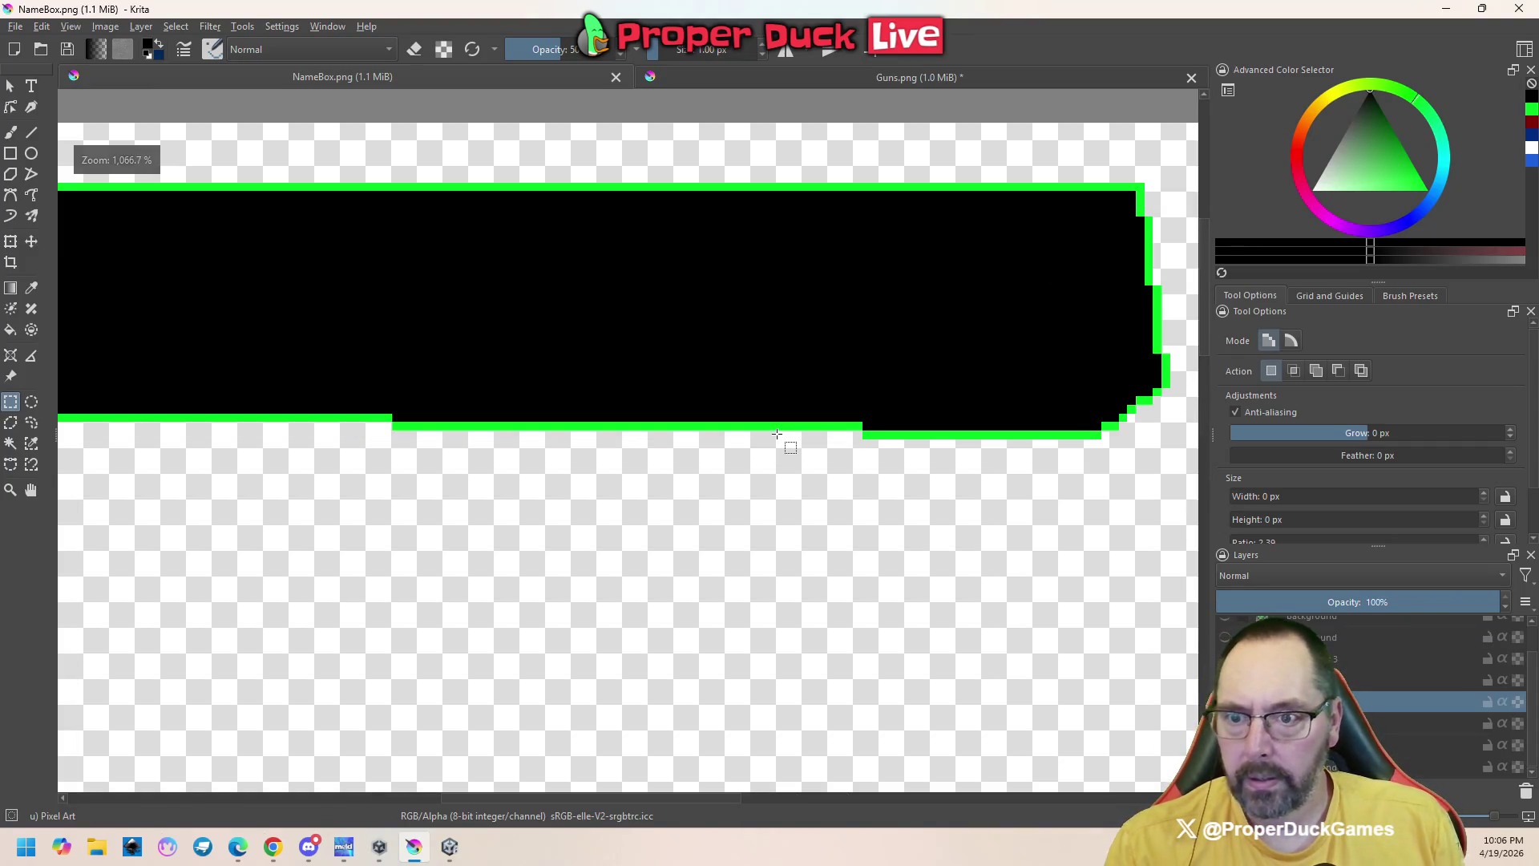
scroll(777, 434, down, 3)
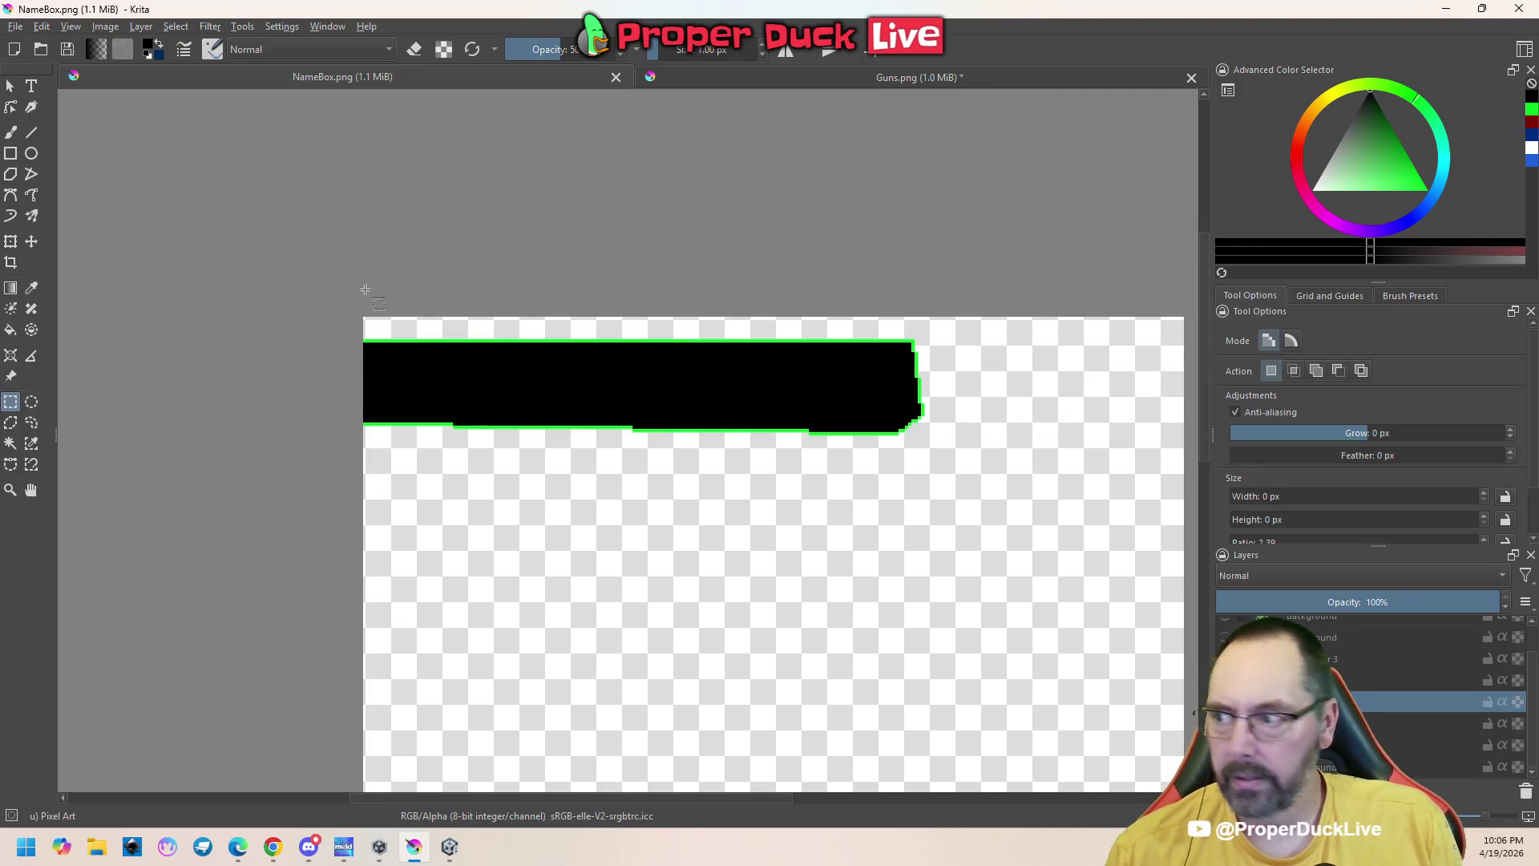
click(32, 133)
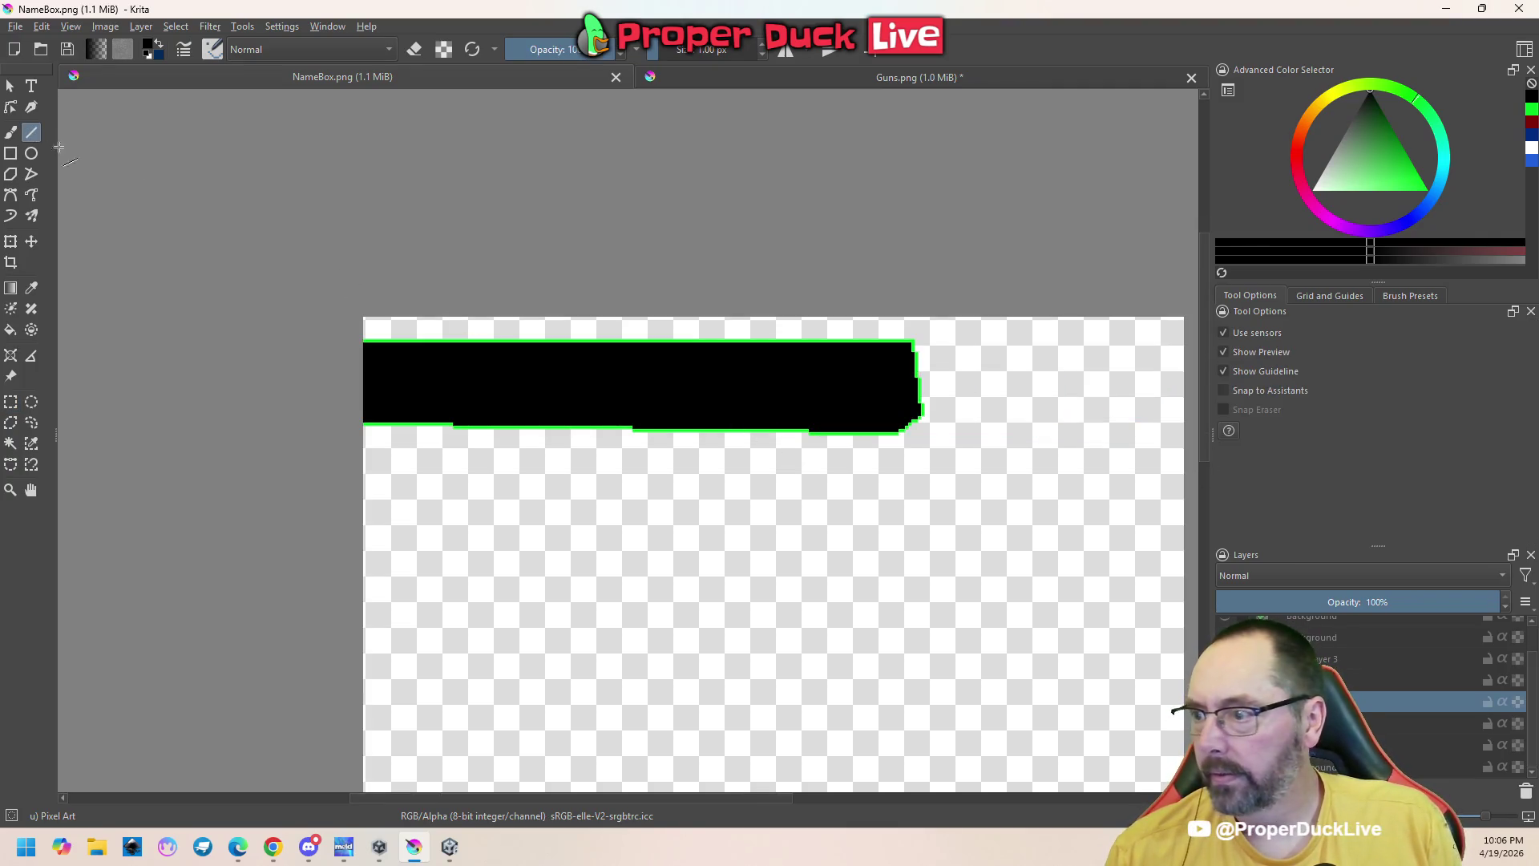
ctrl+click(628, 341)
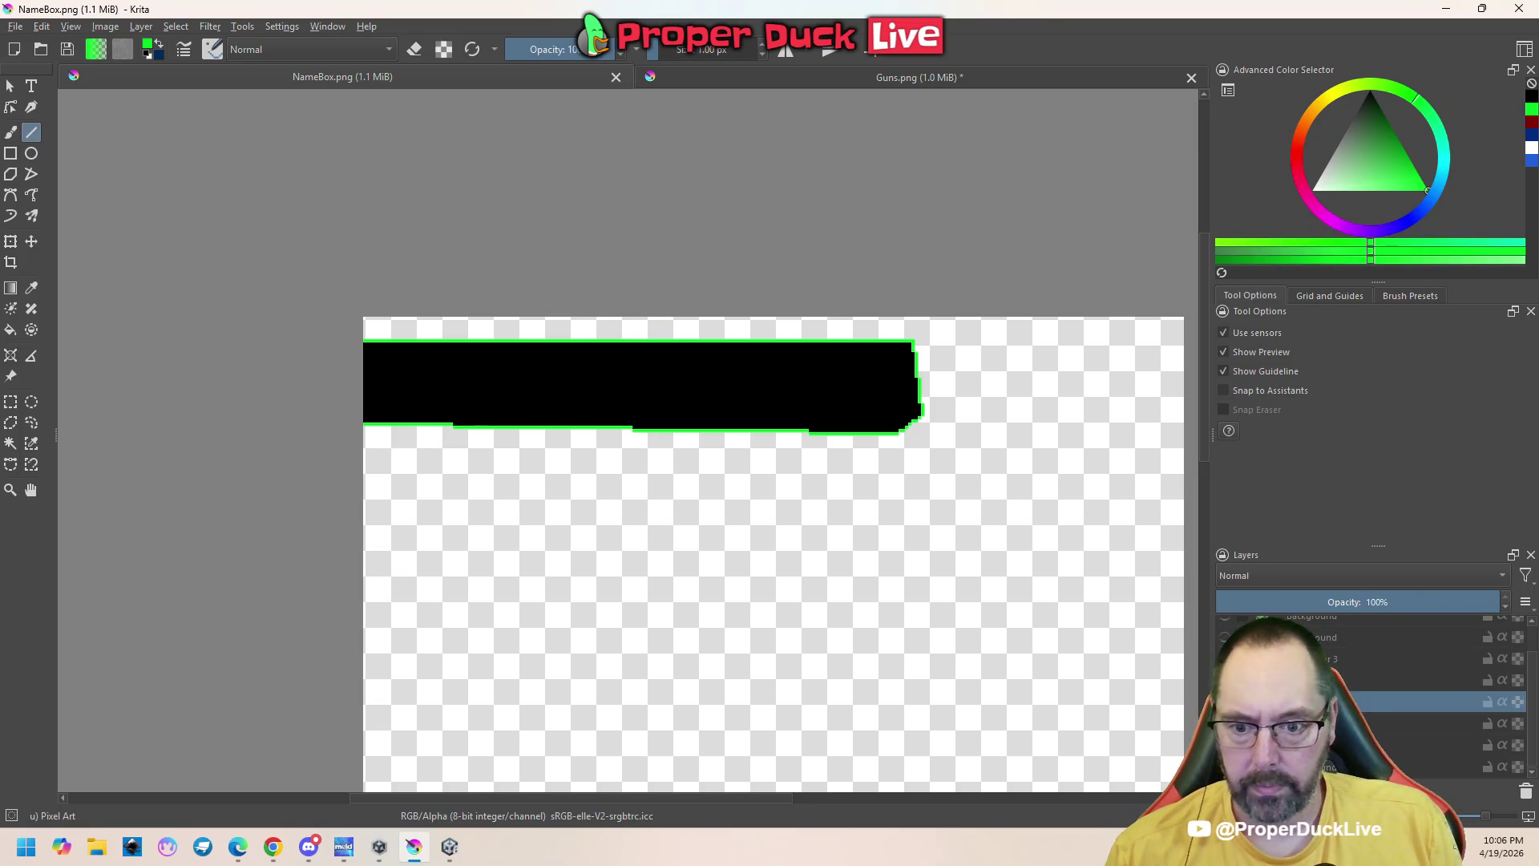
click(1363, 723)
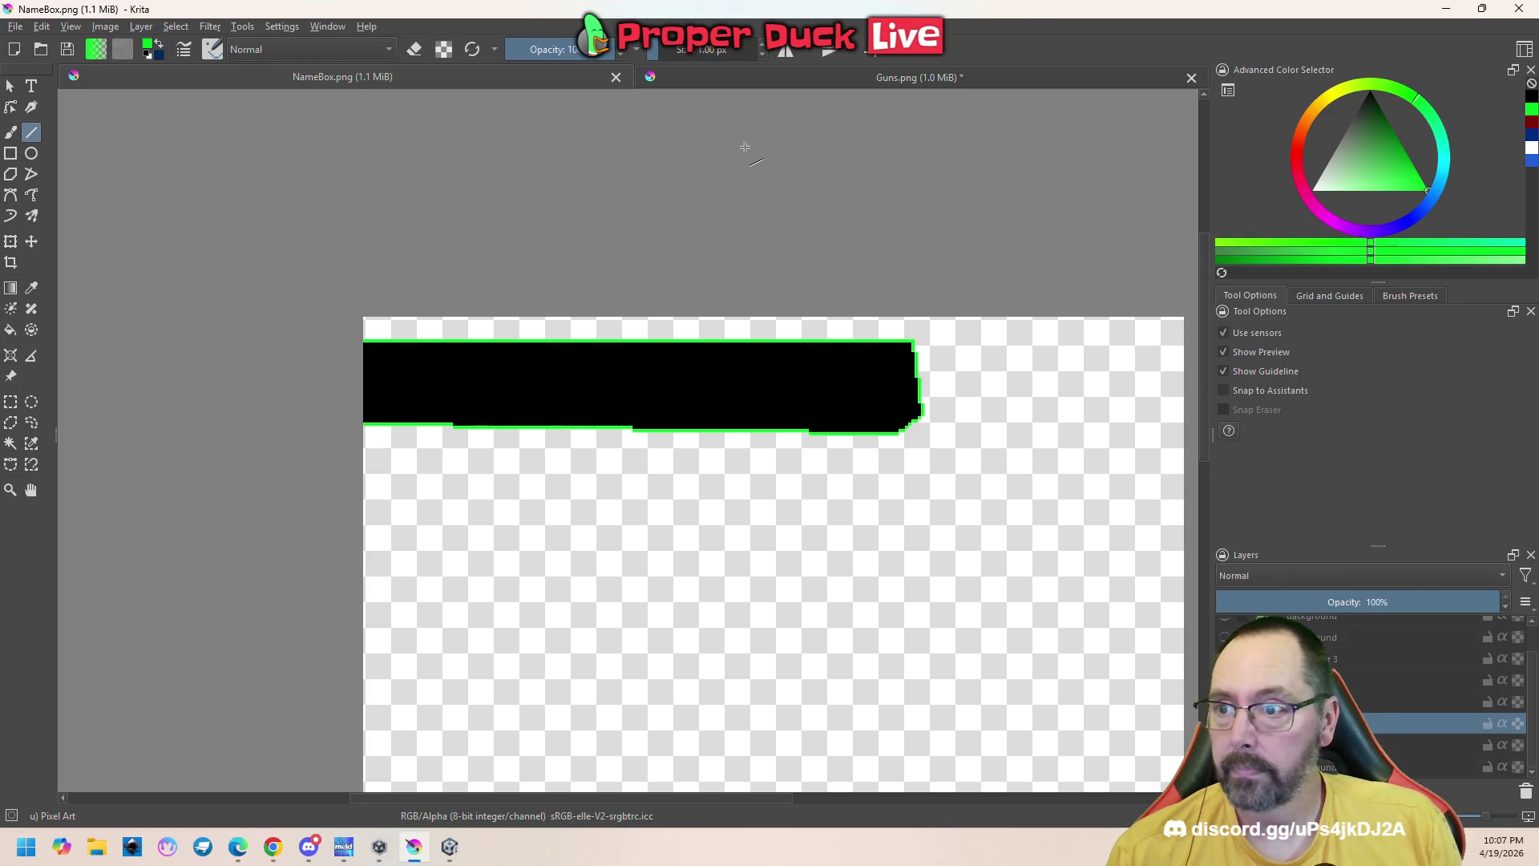
click(762, 47)
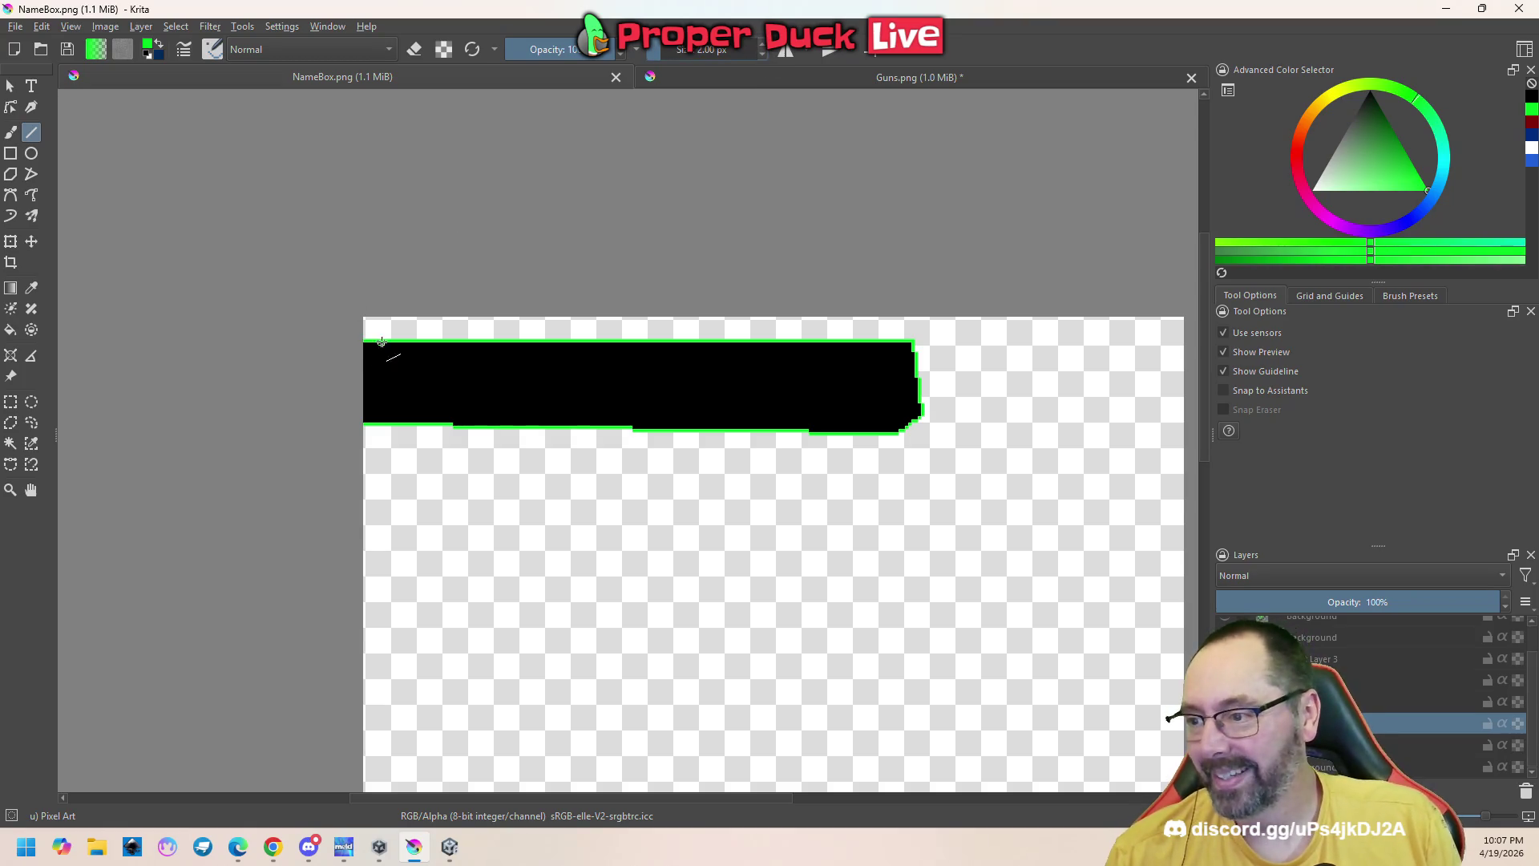
Draw green lines along the bar's top edge at 2 px and 3 px widths, undoing a stray stroke
drag(363, 340, 772, 342)
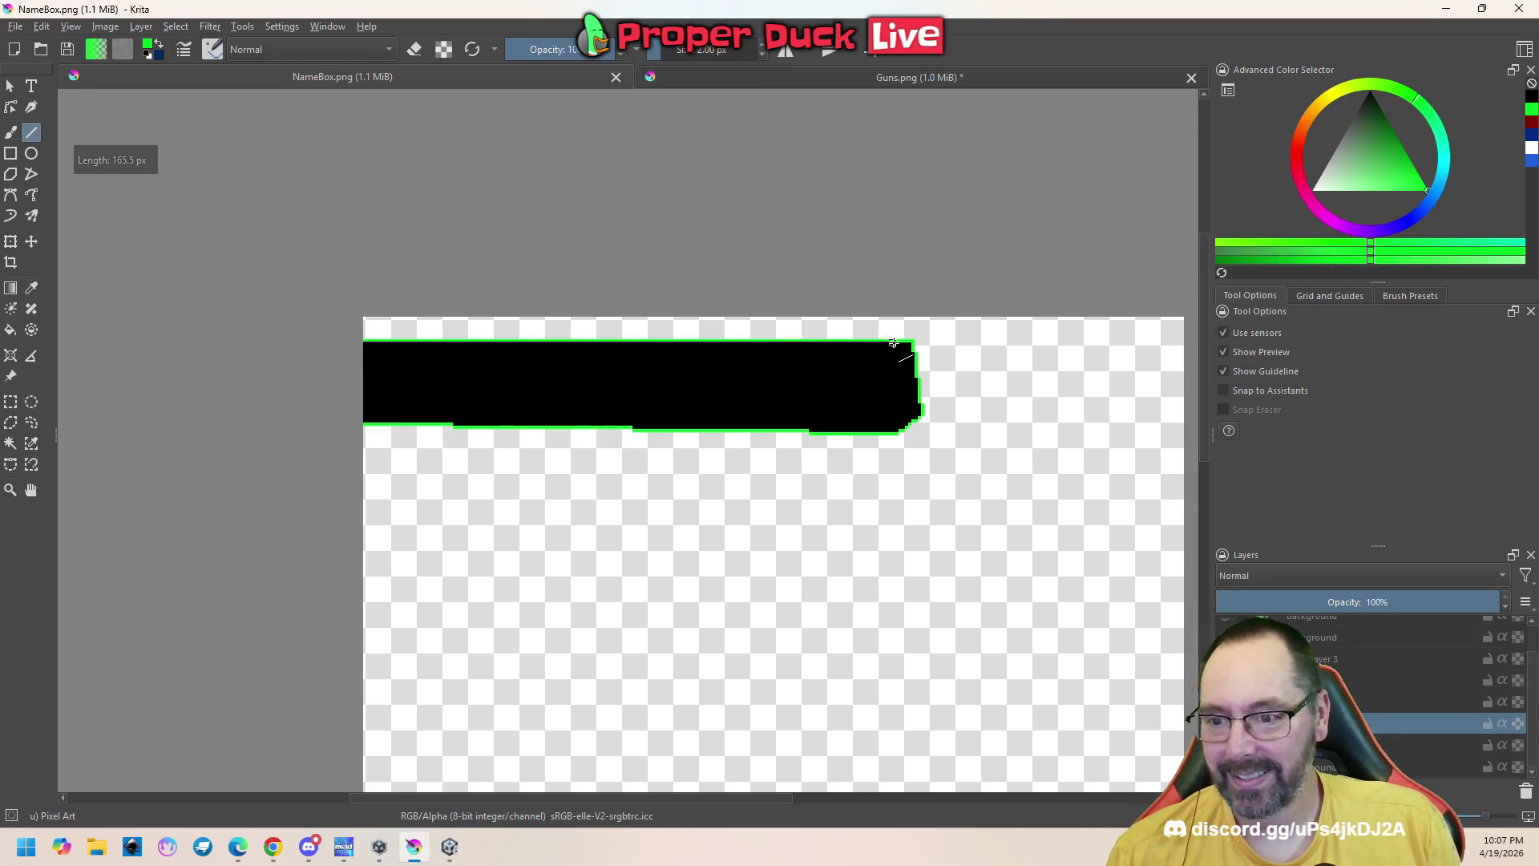
drag(908, 344, 912, 344)
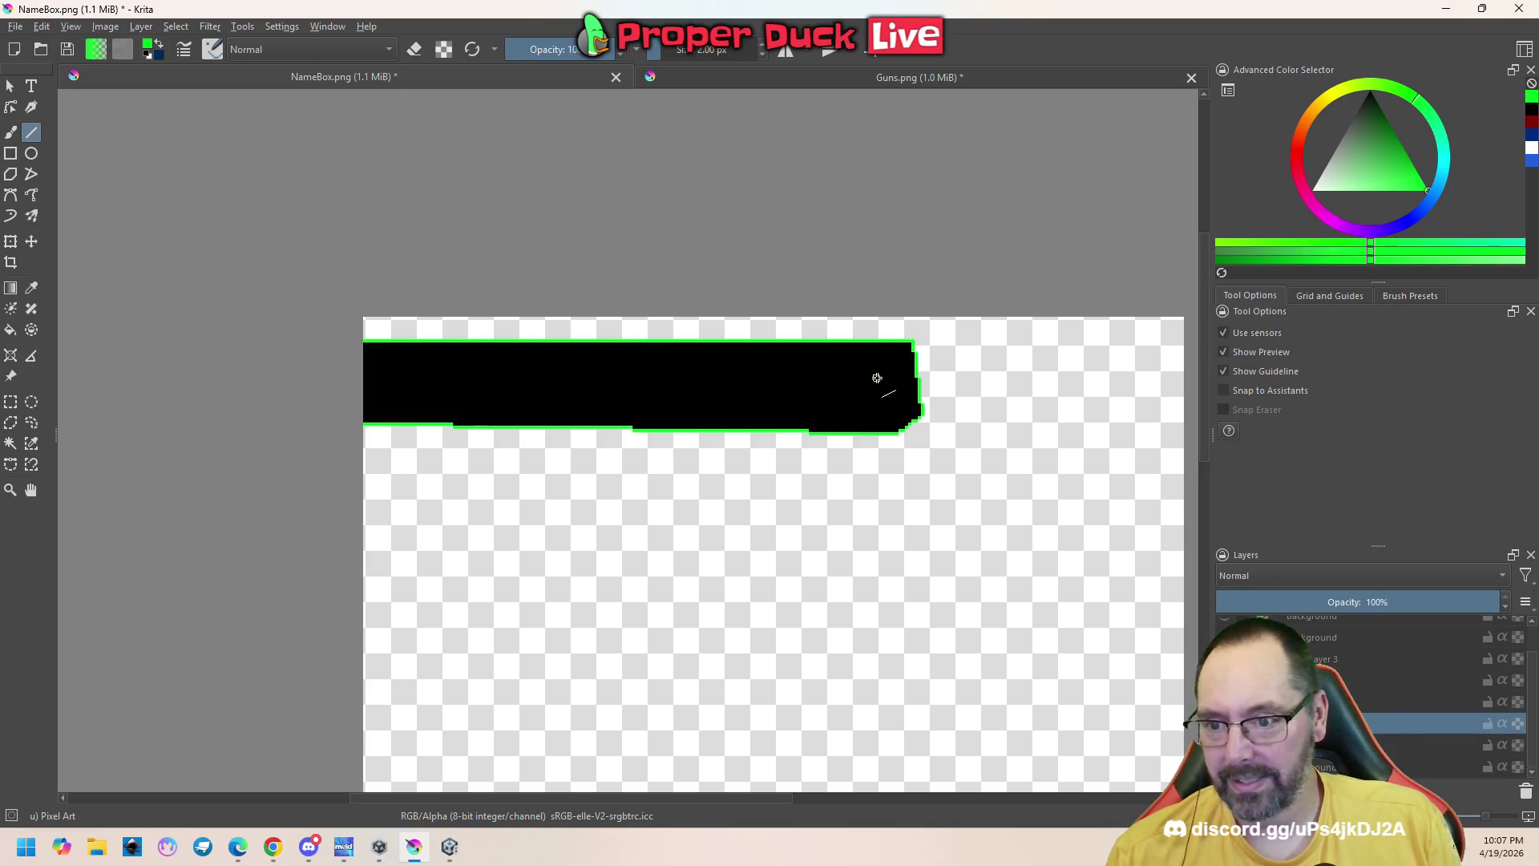
scroll(877, 381, up, 2)
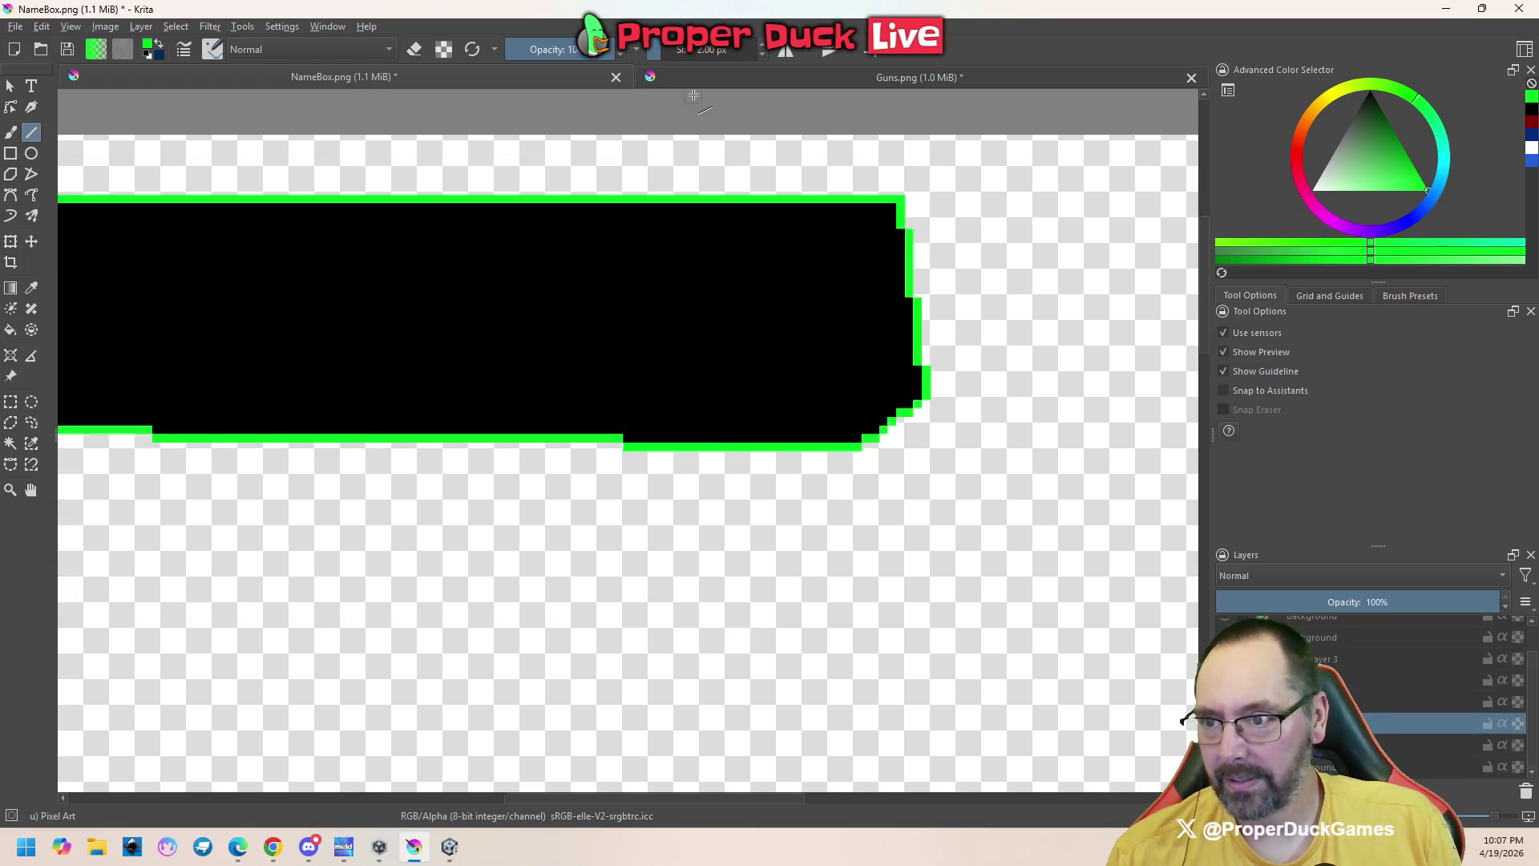
scroll(693, 95, down, 1)
click(766, 48)
scroll(590, 269, down, 2)
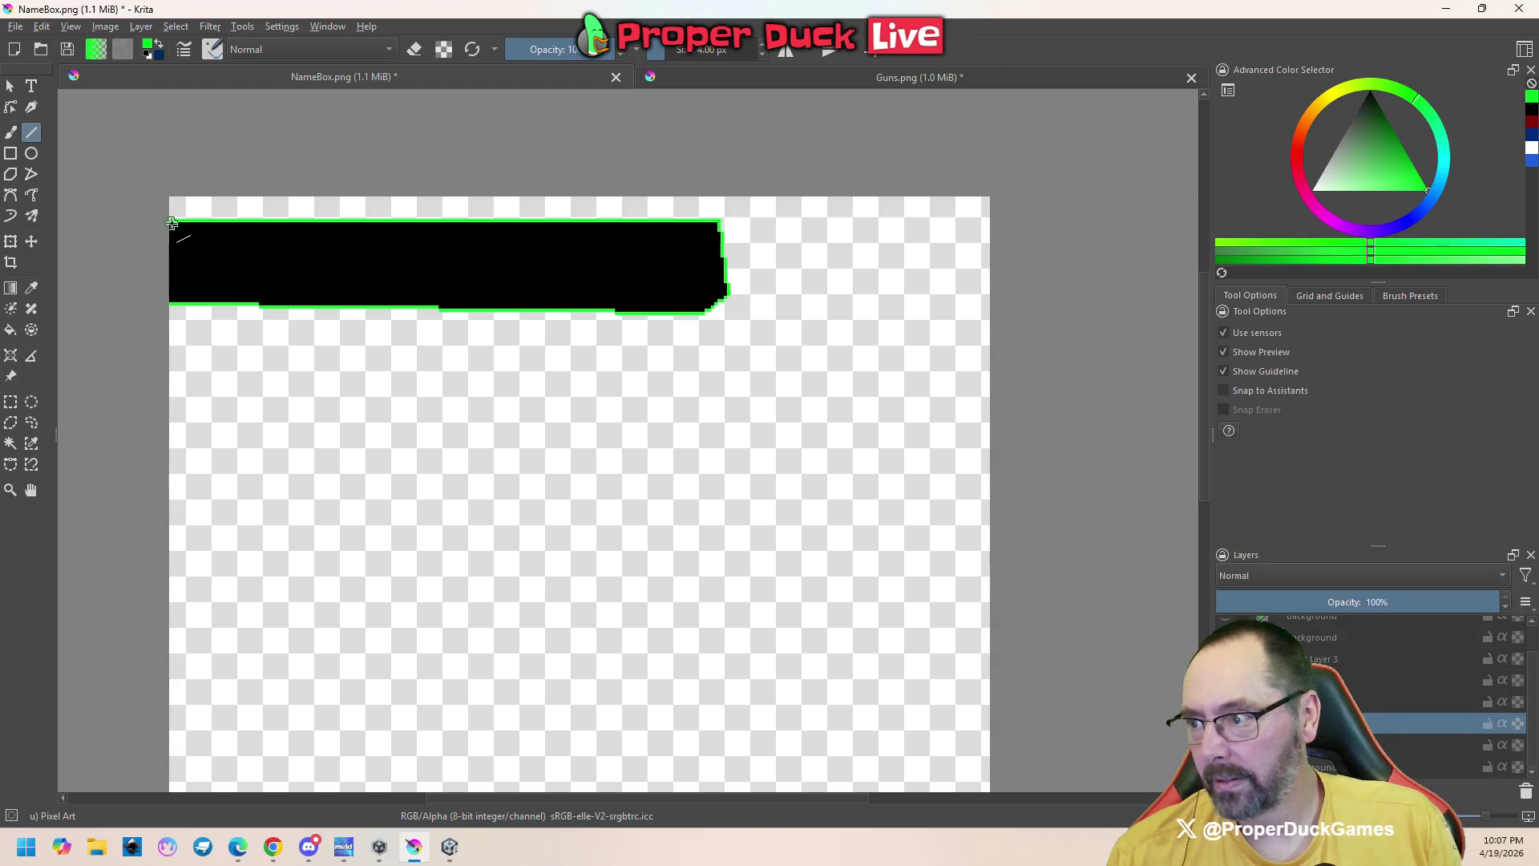
mouse_move(172, 222)
mouse_down()
mouse_move(708, 230)
mouse_move(719, 206)
mouse_up()
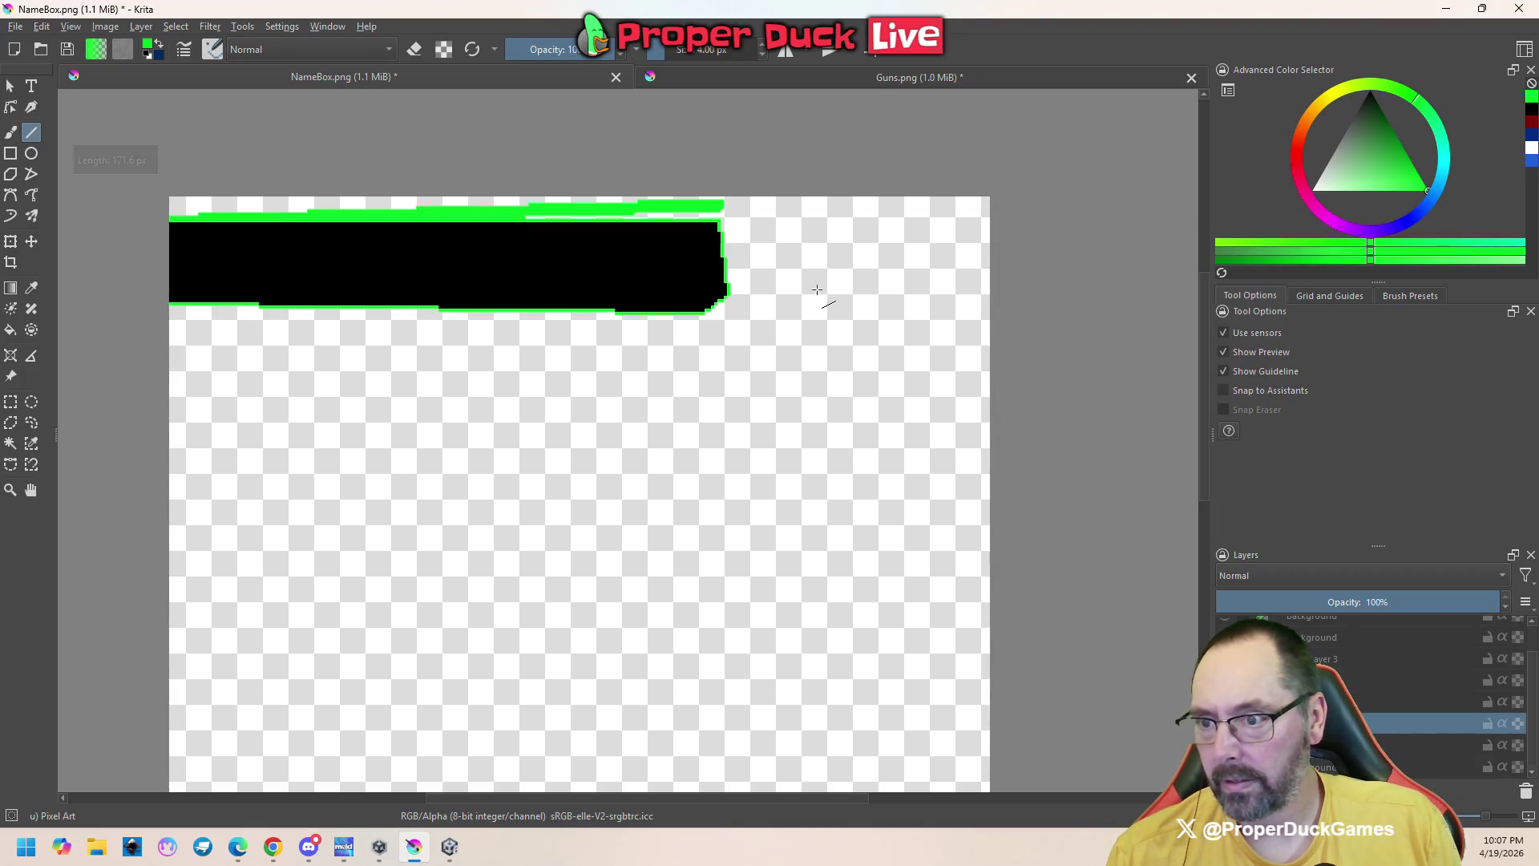
key(ctrl+z)
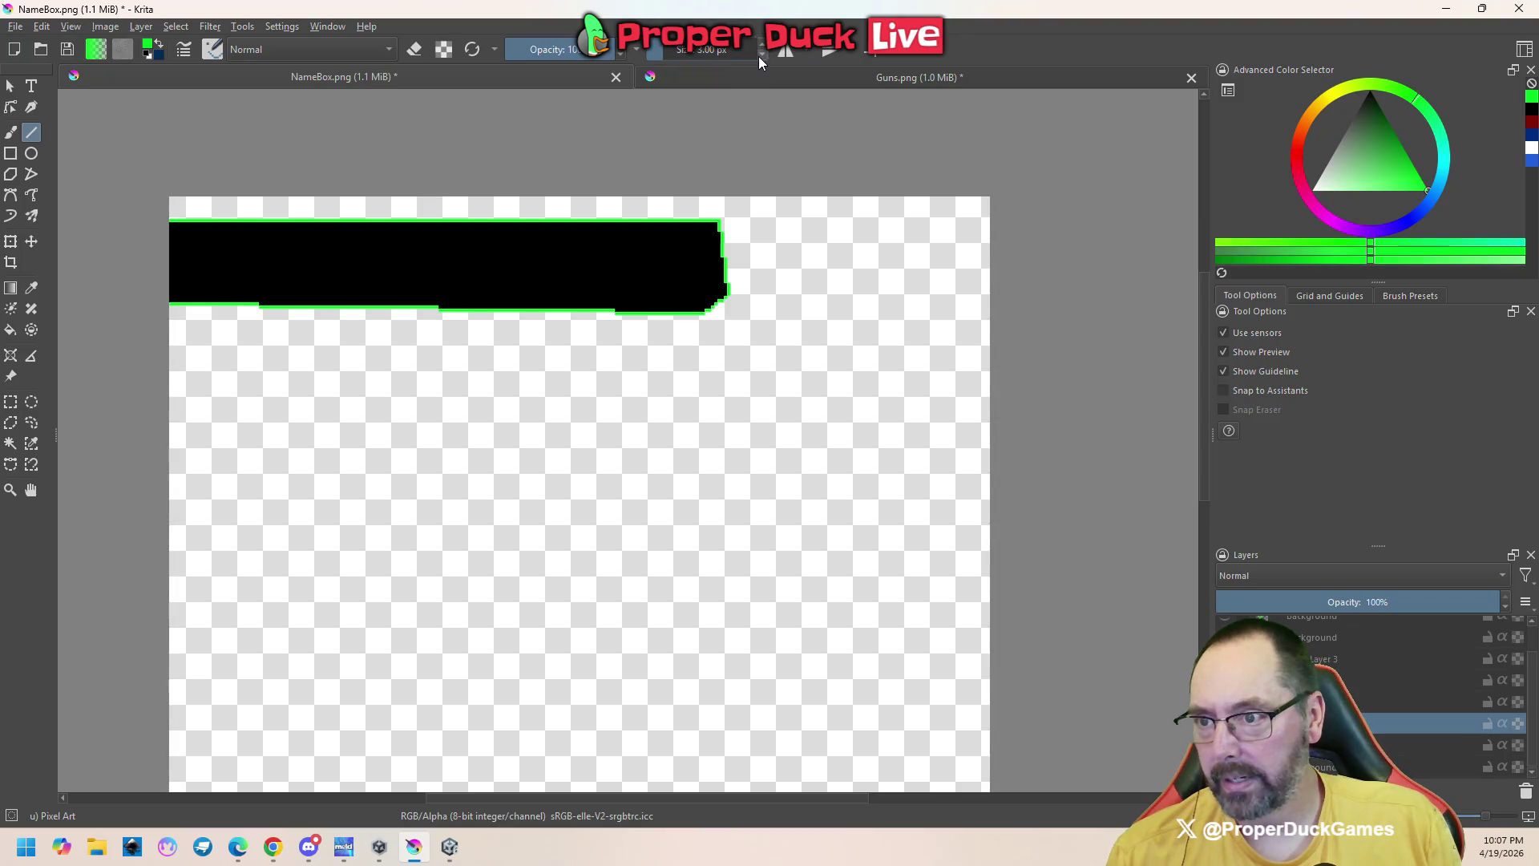
mouse_move(171, 222)
mouse_down()
mouse_move(719, 220)
mouse_move(723, 274)
mouse_move(703, 313)
mouse_up()
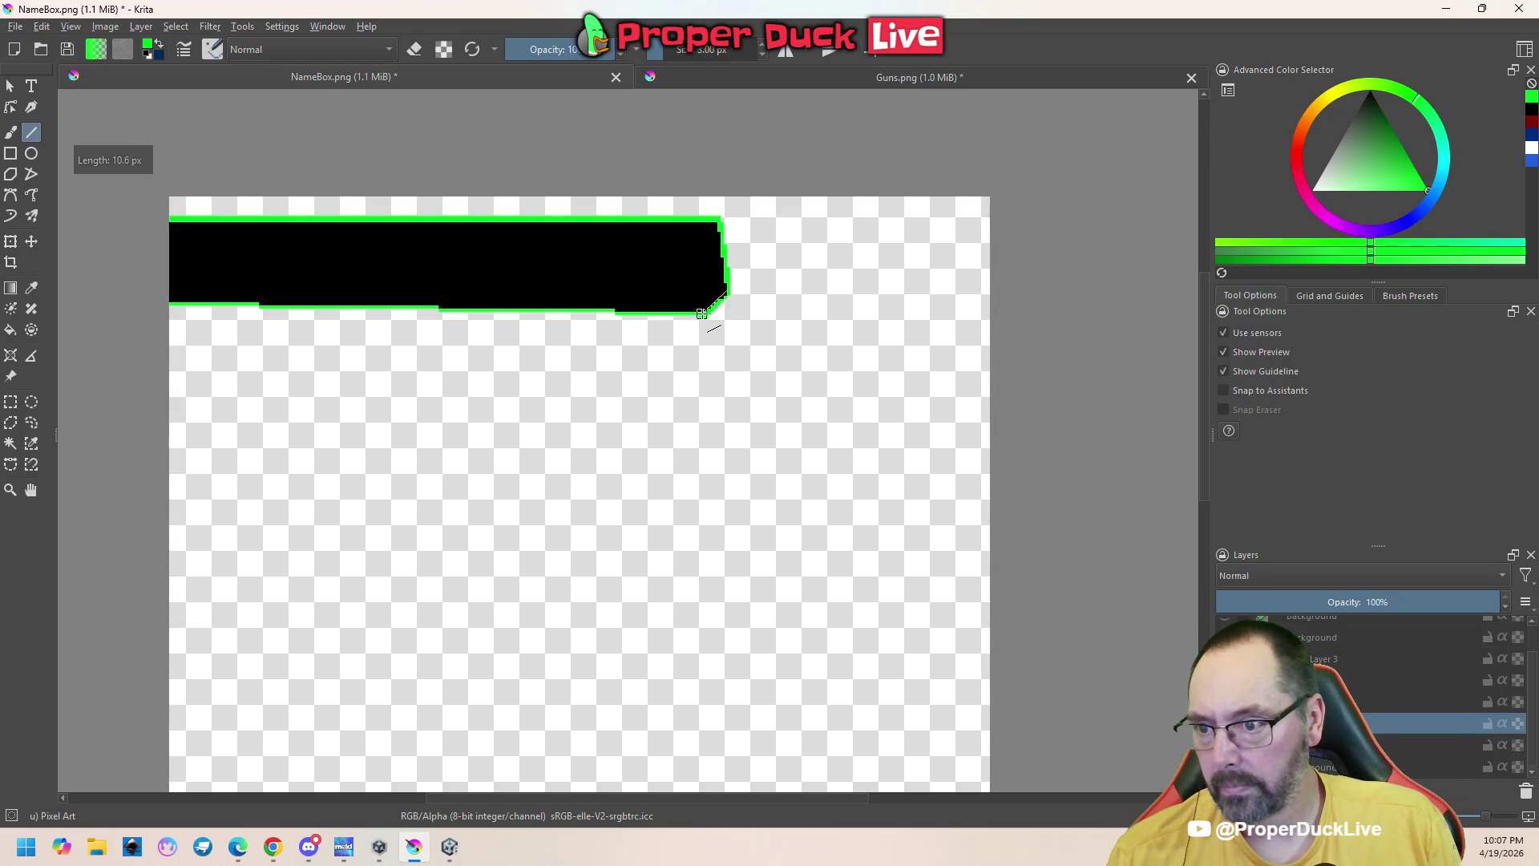
drag(702, 314, 171, 301)
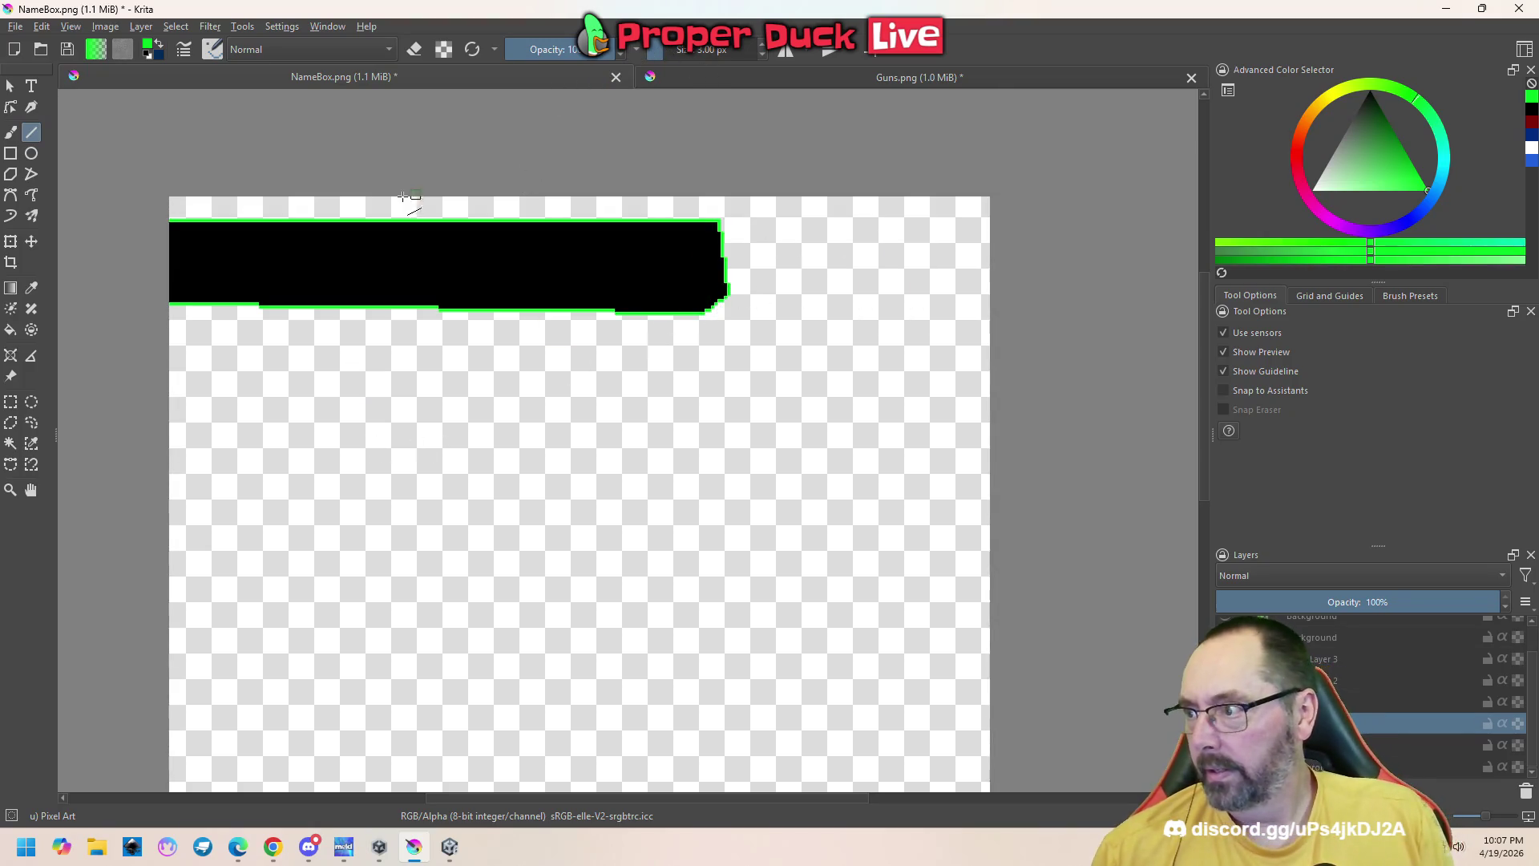
At 1 px width, redraw green lines along the bar's top and lower edges, undoing a stray diagonal
scroll(199, 232, up, 1)
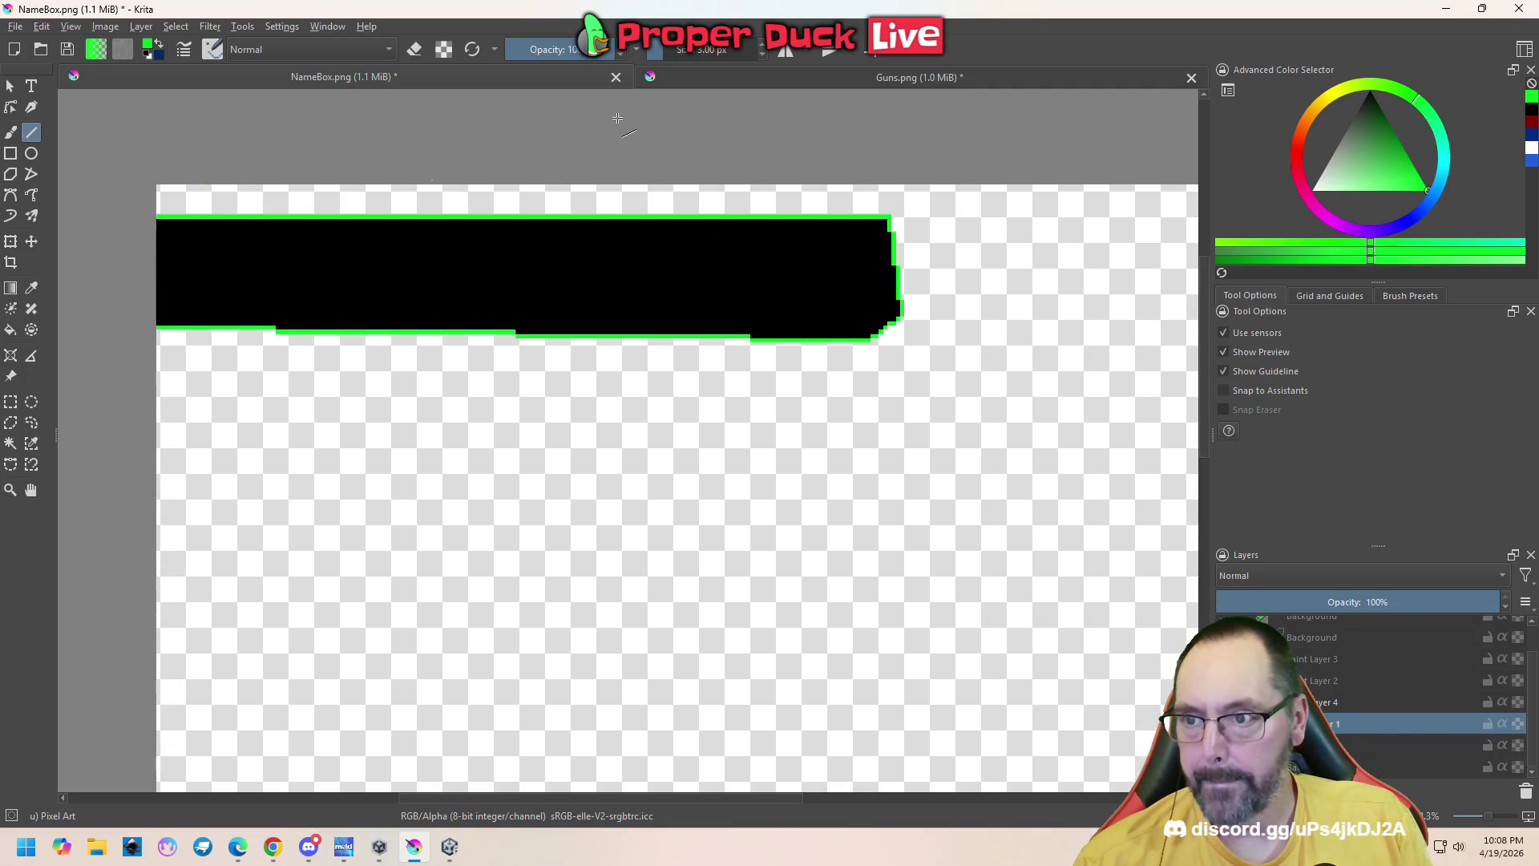
click(762, 56)
click(762, 56)
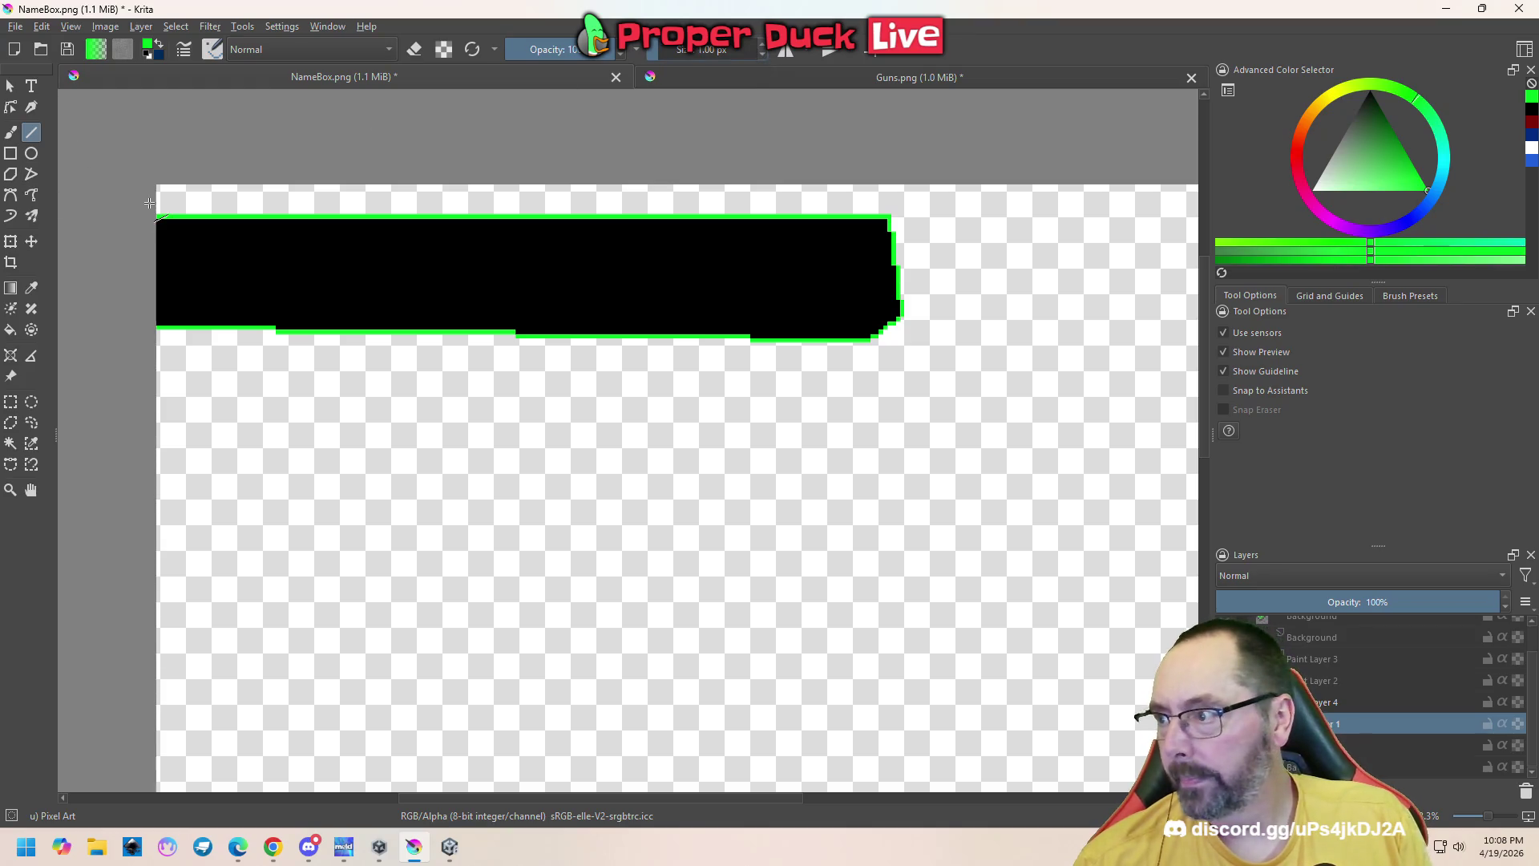
drag(159, 223, 886, 224)
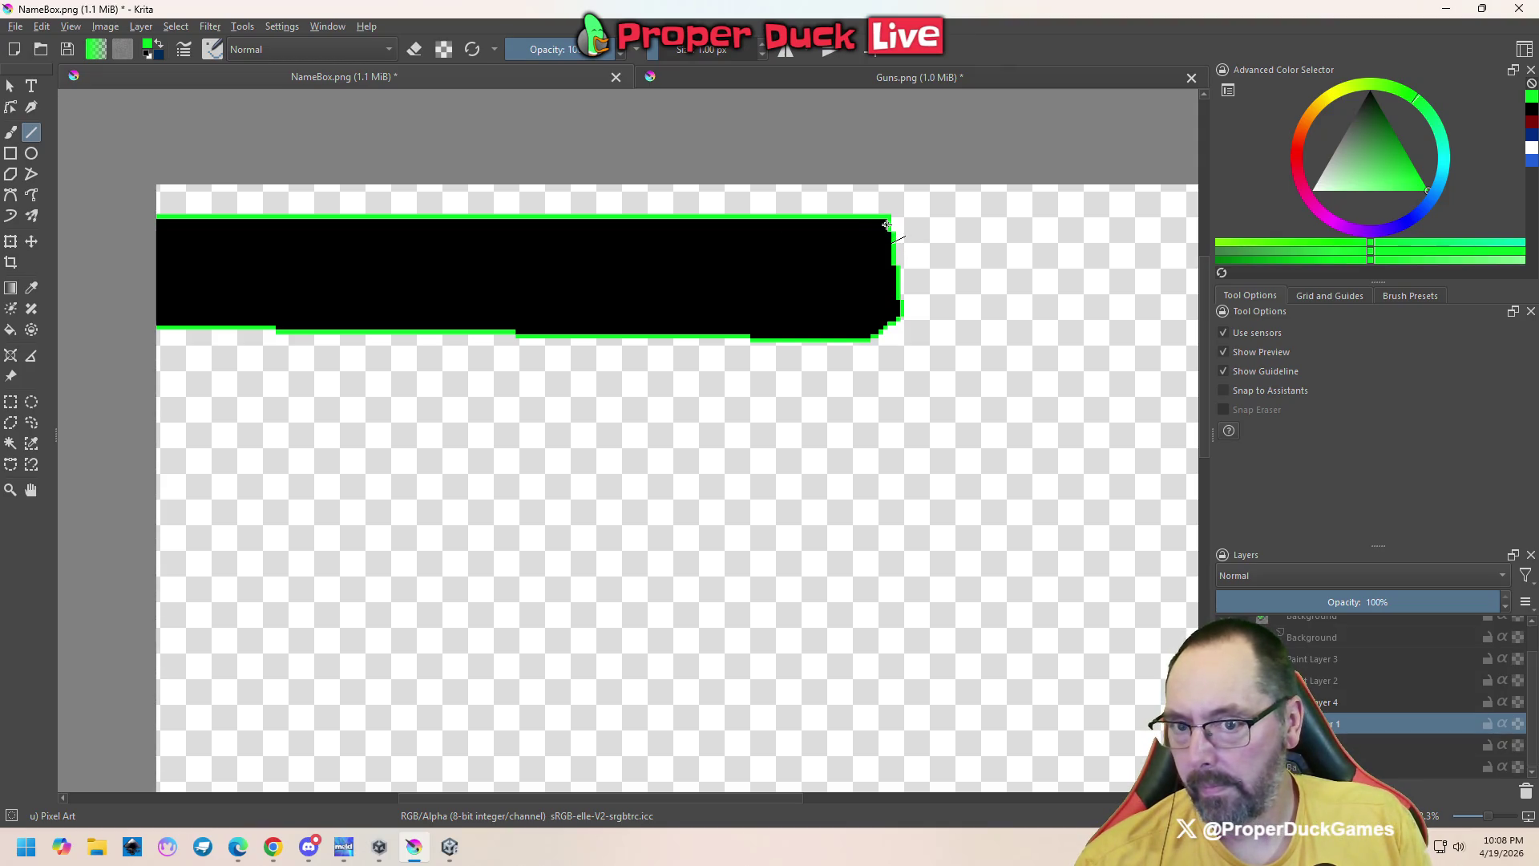
drag(882, 223, 618, 281)
drag(533, 251, 761, 366)
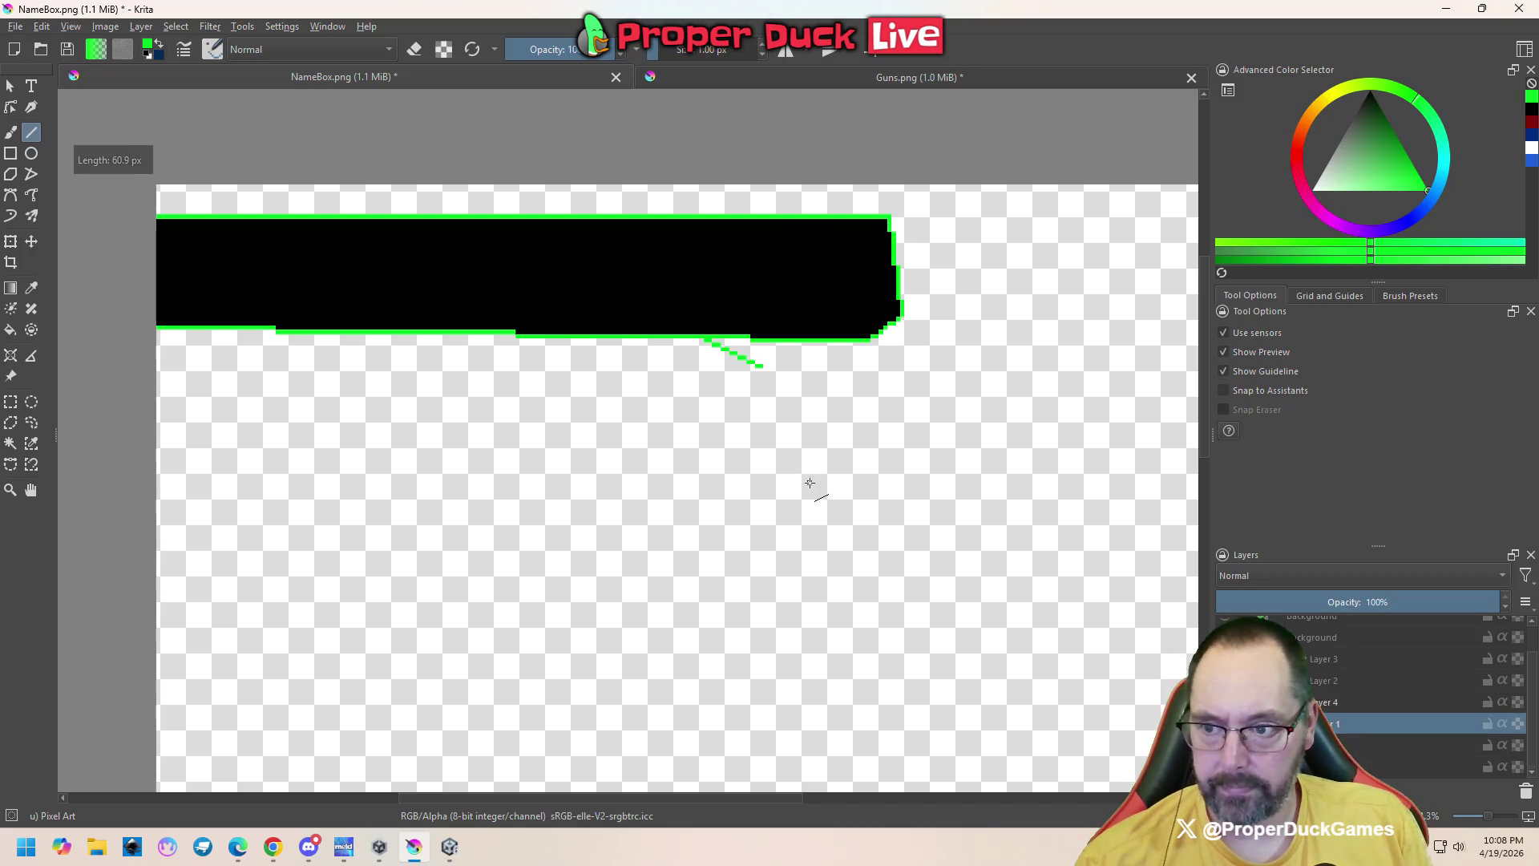
key(ctrl+z)
Toggle the blue backdrop and soft proofing, then undo the pasted square back to the saved image
key(BackSpace)
key(ctrl+v)
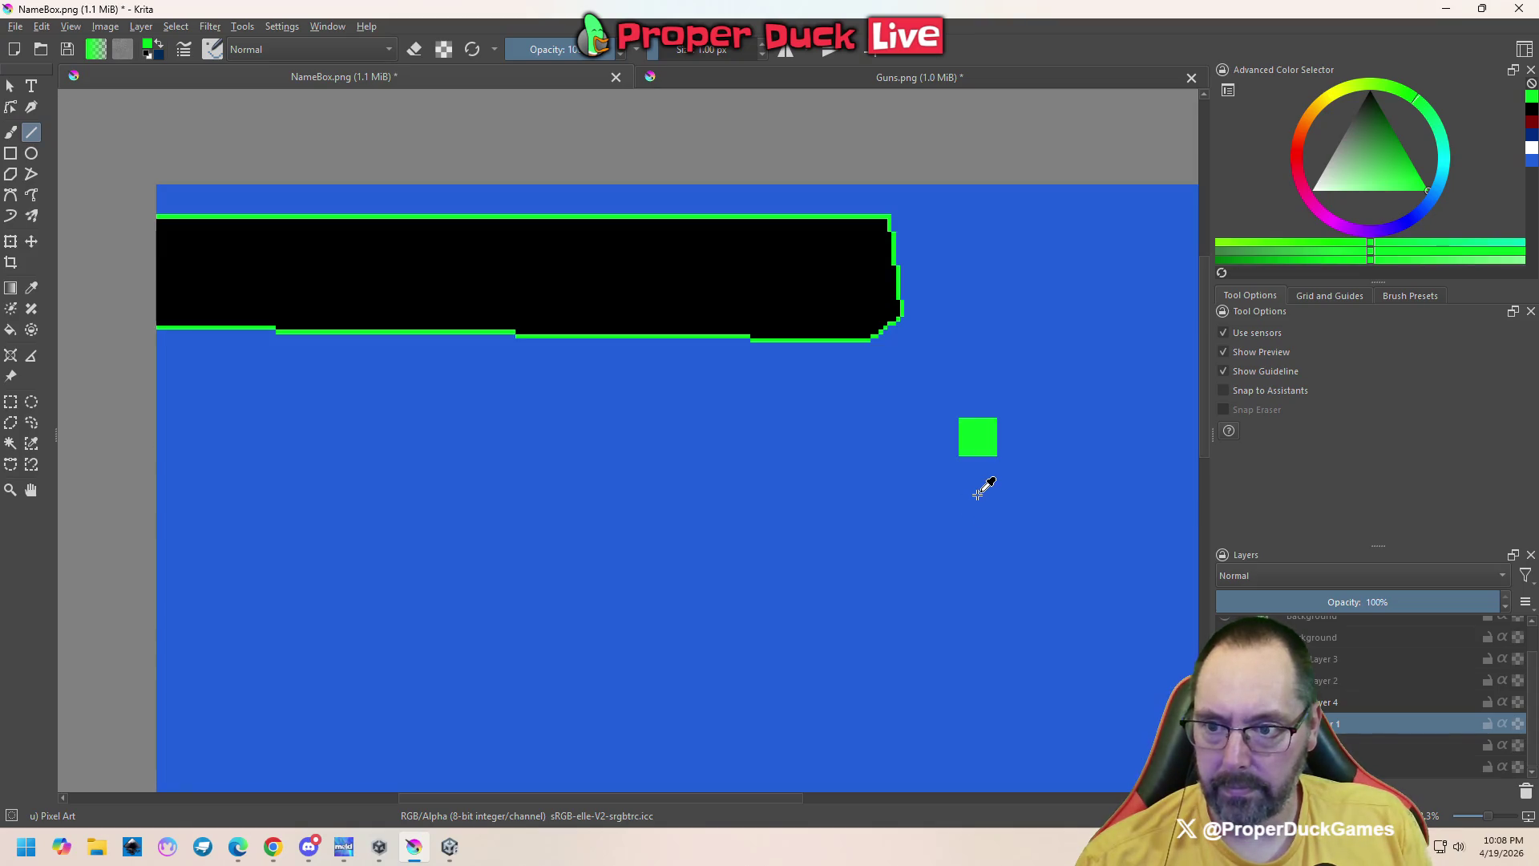
key(ctrl+y)
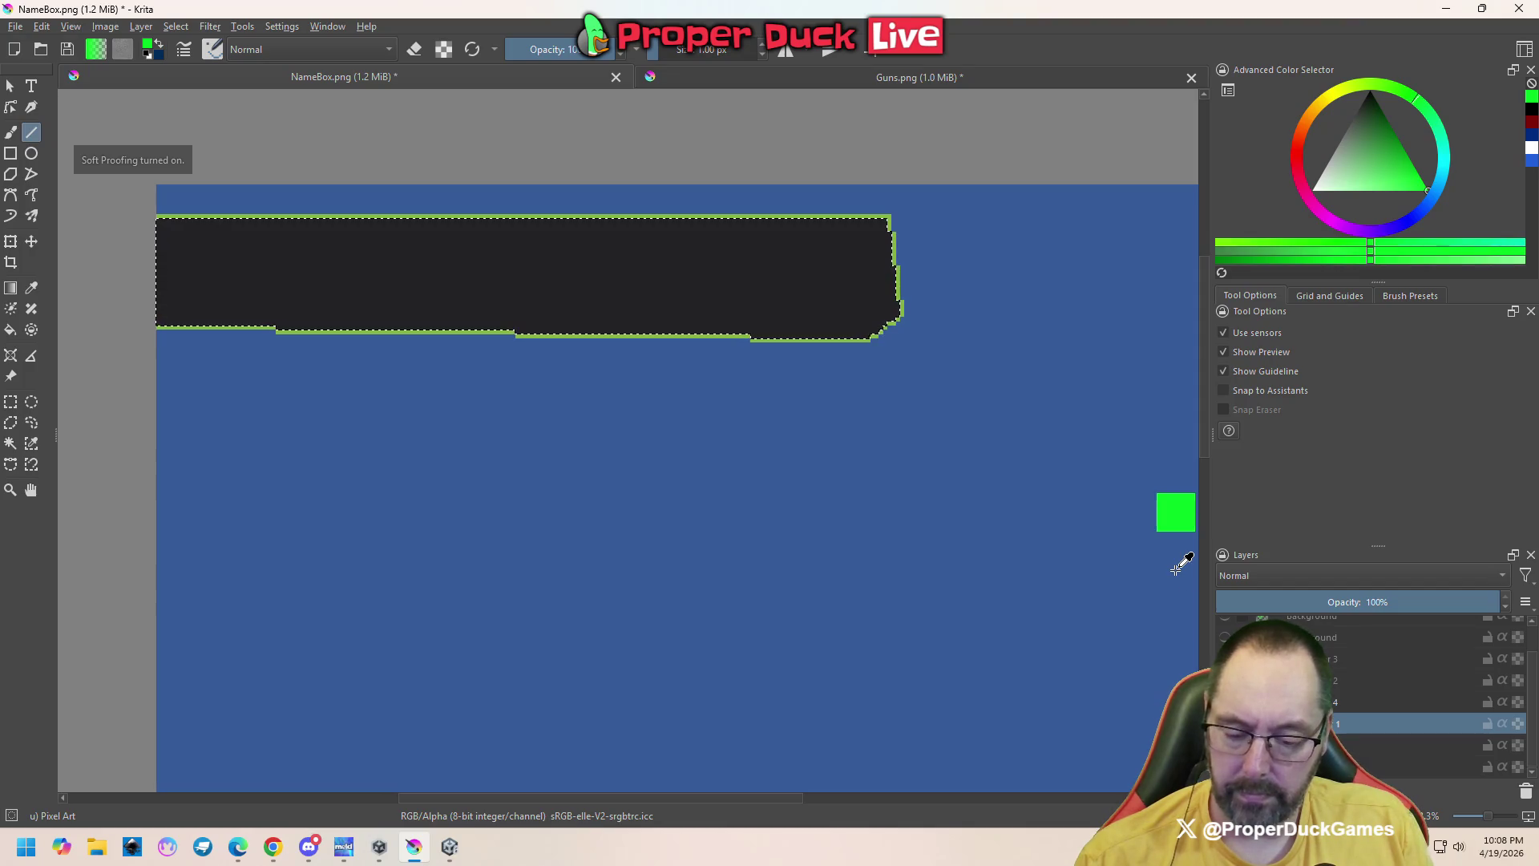
key(ctrl+y)
key(ctrl+z)
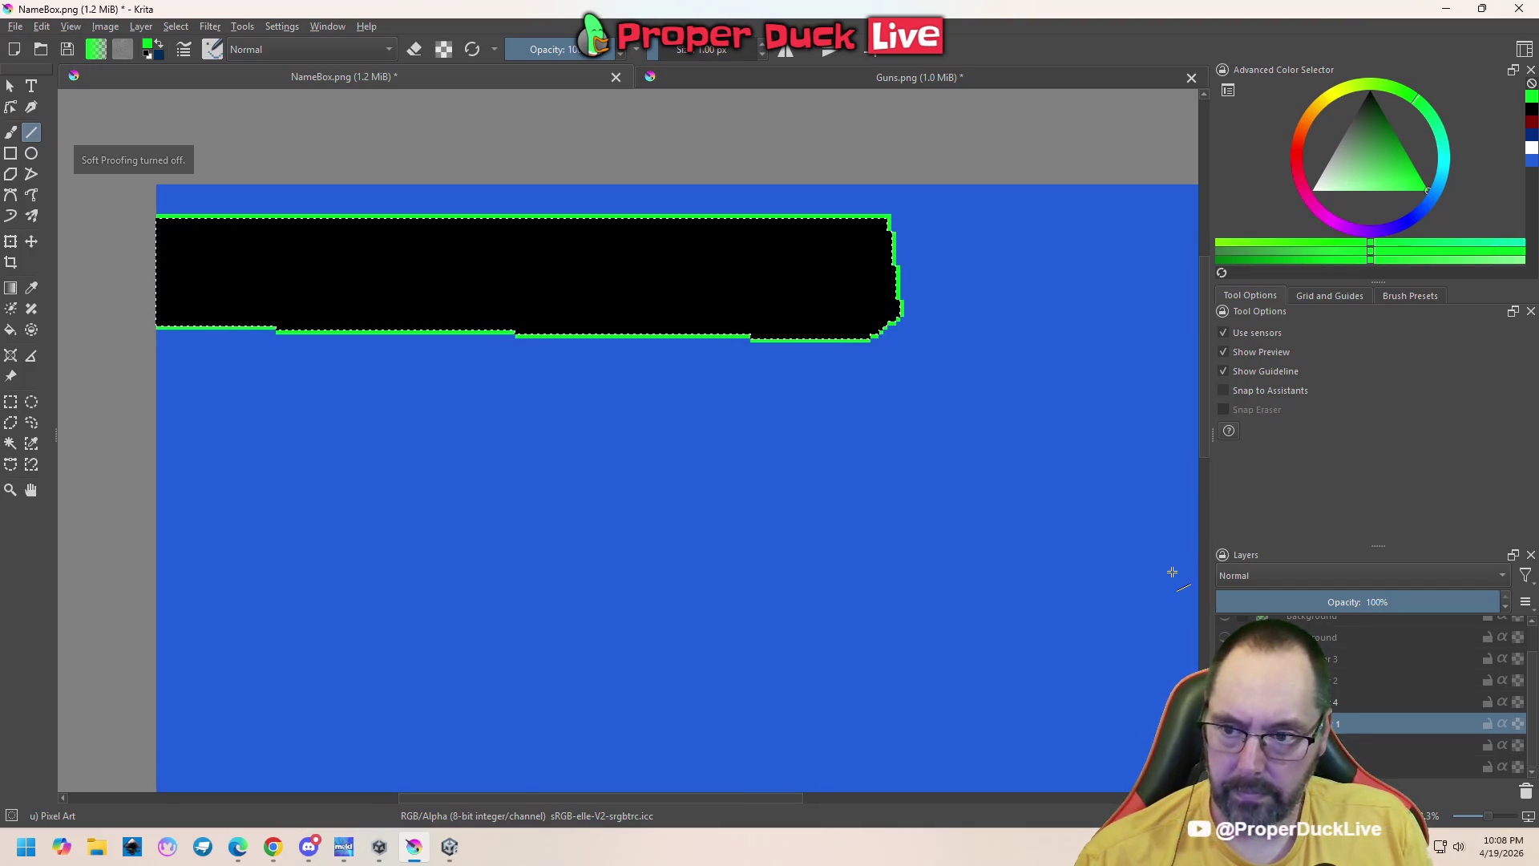
key(ctrl+z)
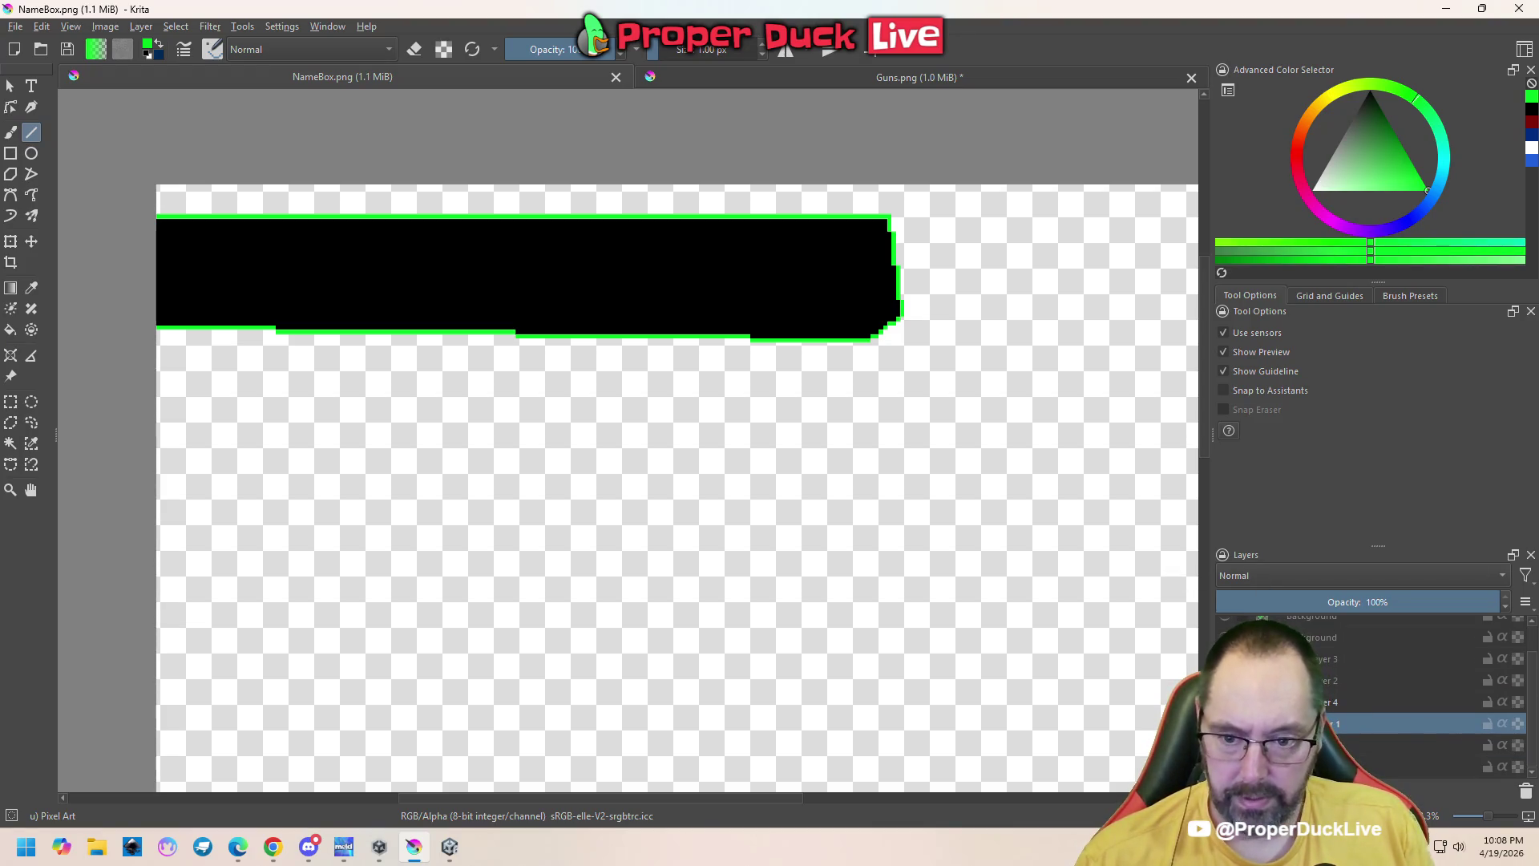
click(1225, 723)
Try green lines beside the black bar, undoing the stray diagonal strokes
key(ctrl+z)
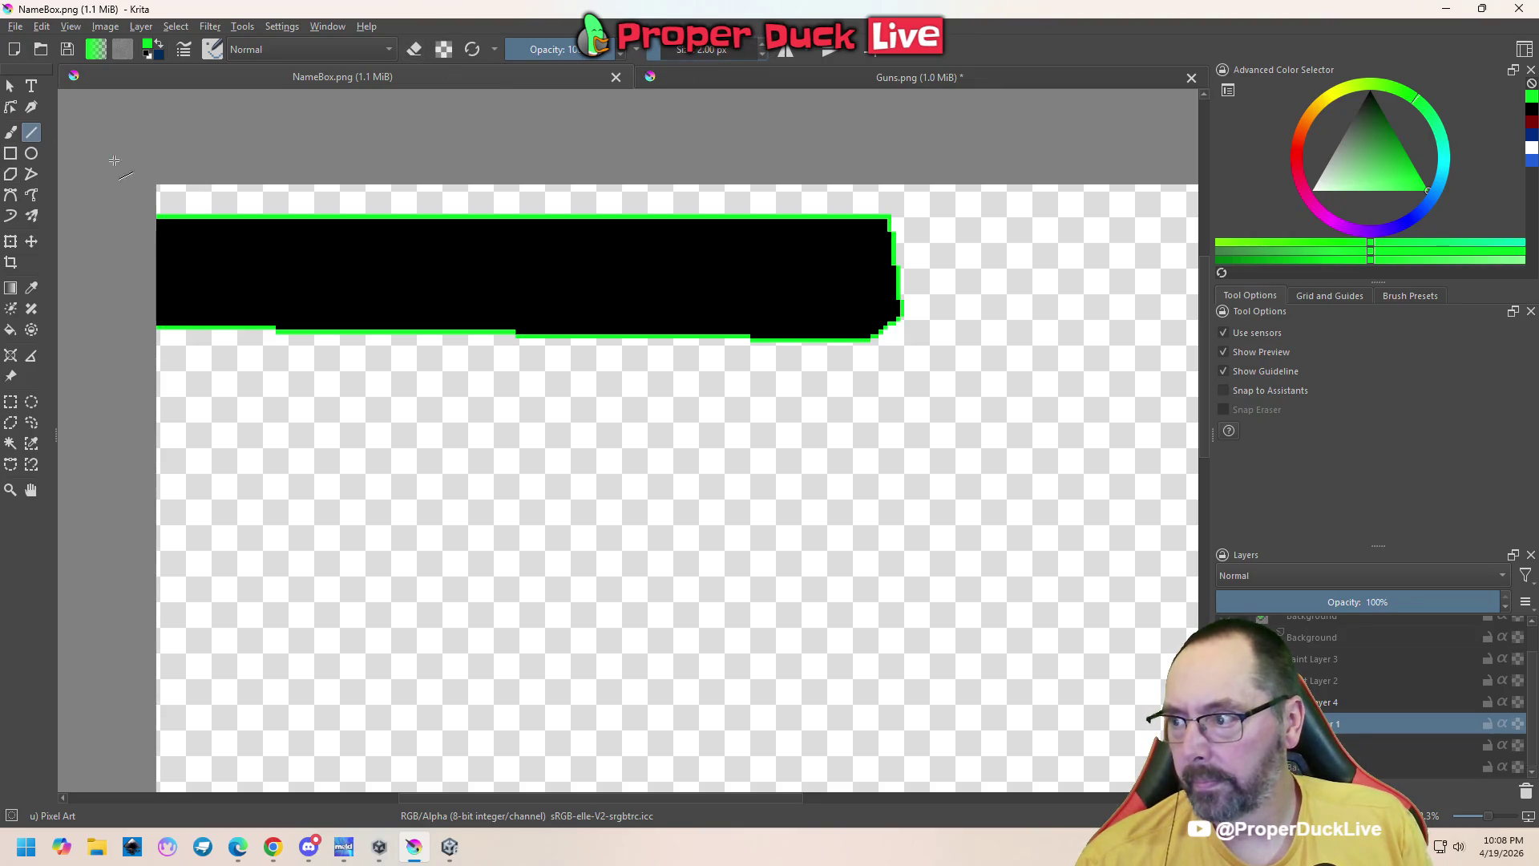
drag(158, 226, 416, 269)
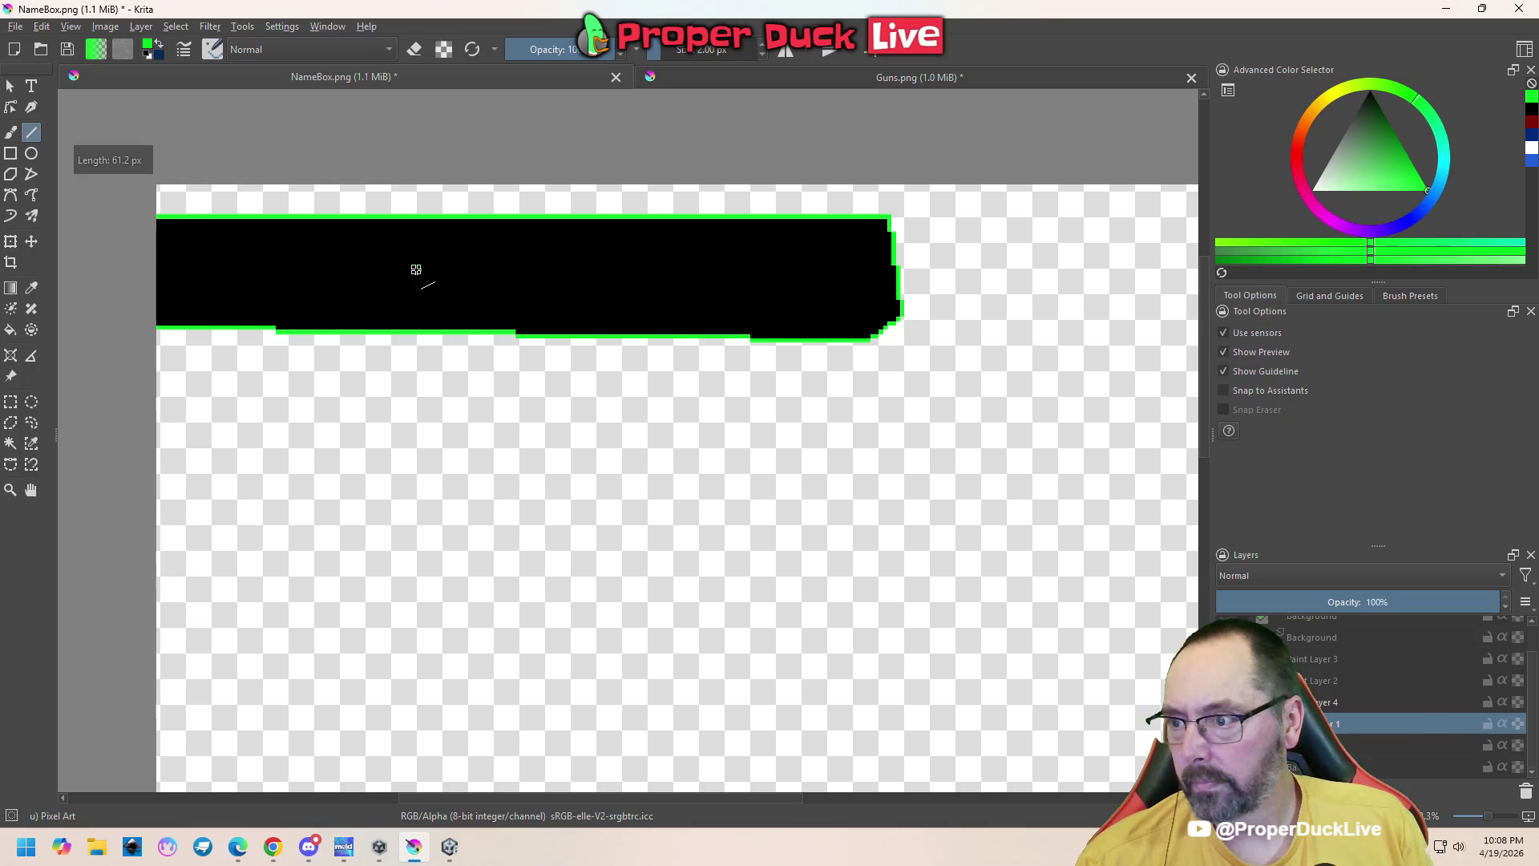
drag(629, 337, 680, 422)
key(ctrl+z)
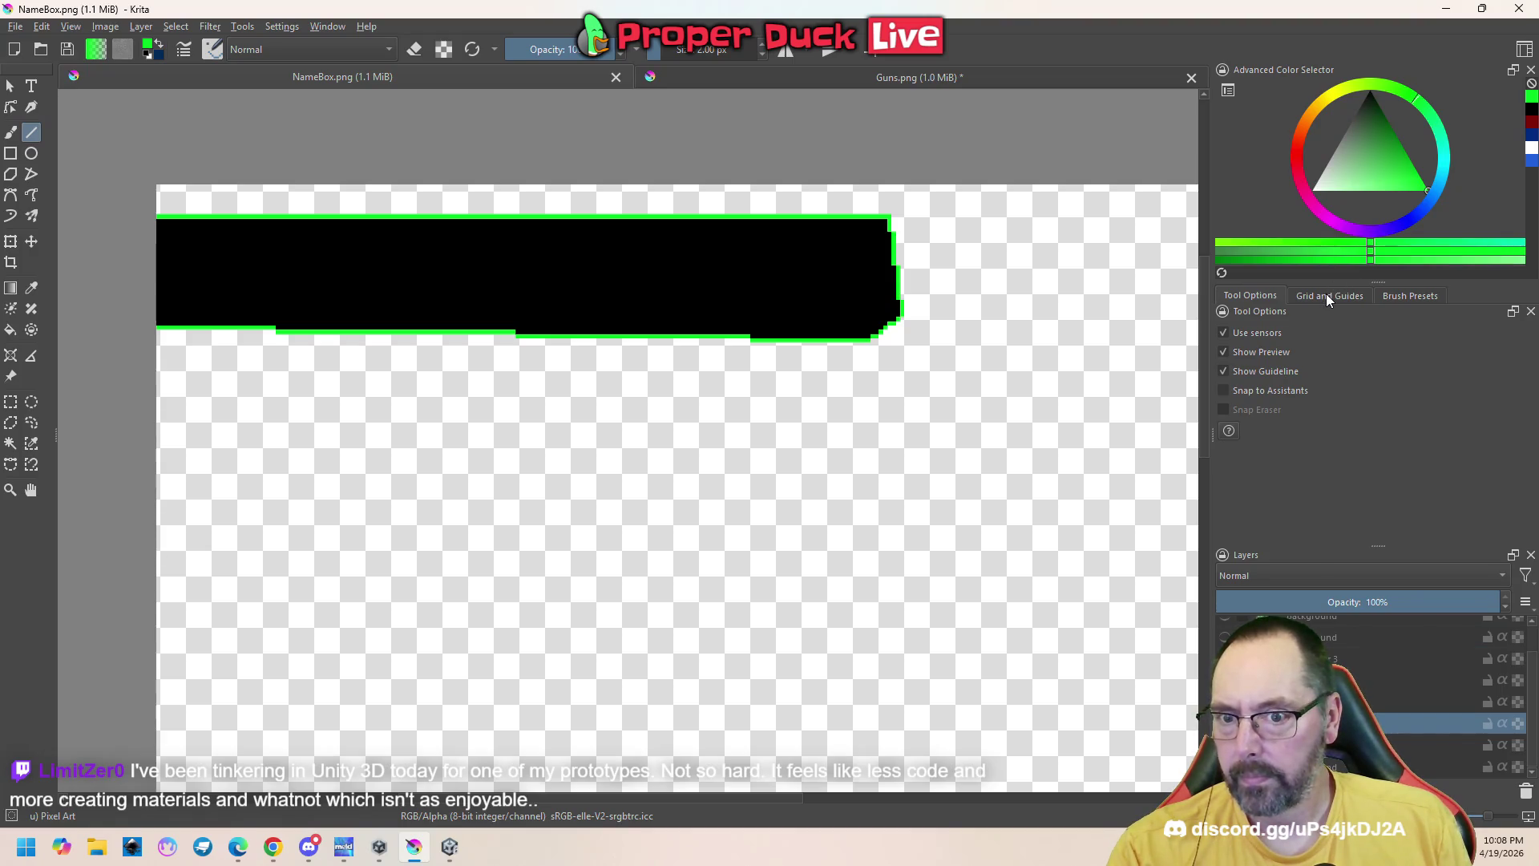
drag(988, 217, 912, 422)
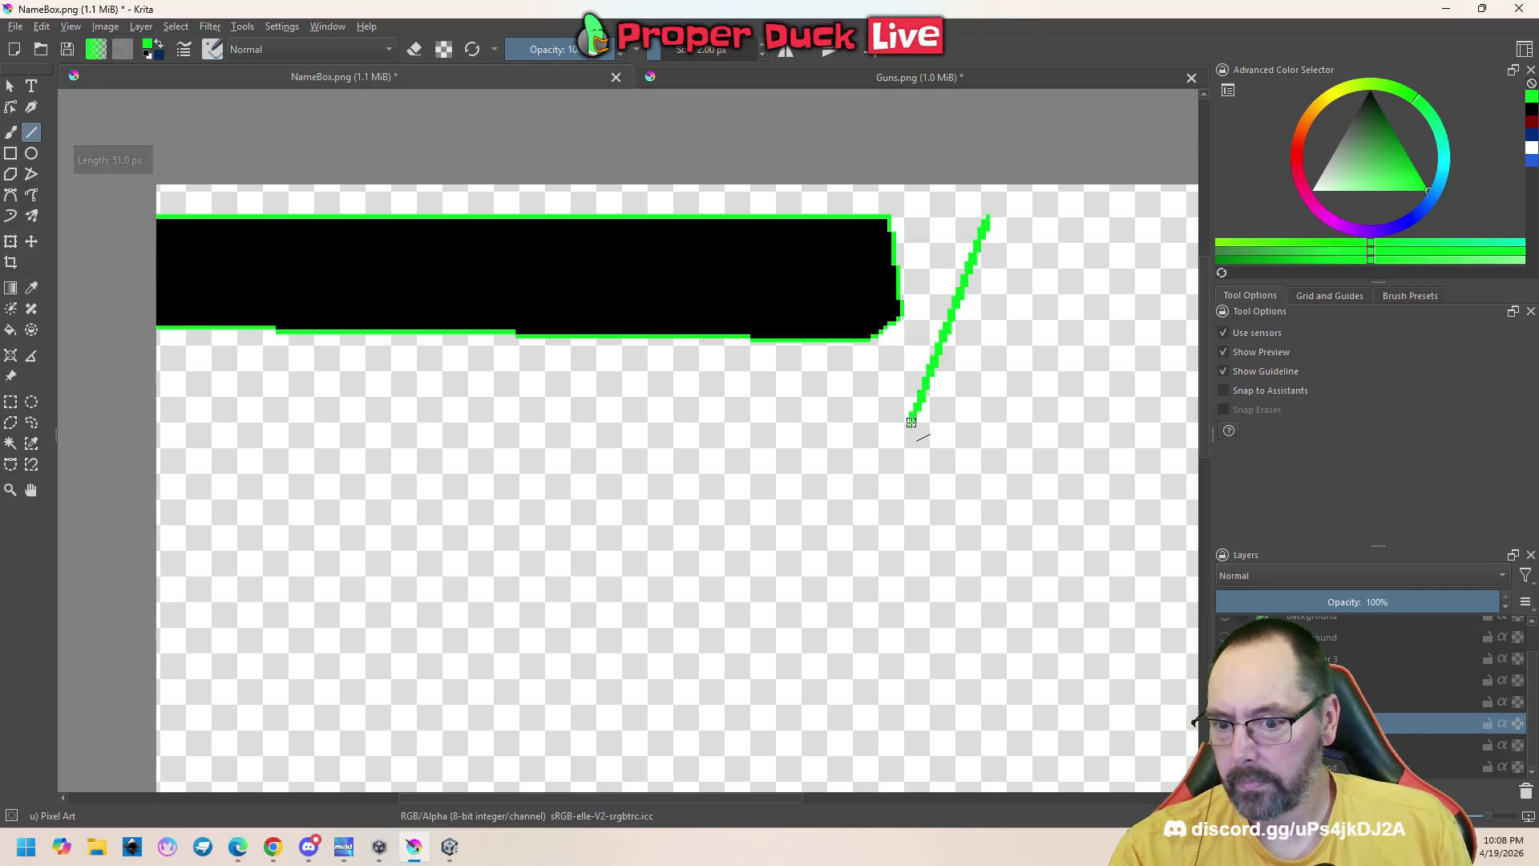
key(ctrl+z)
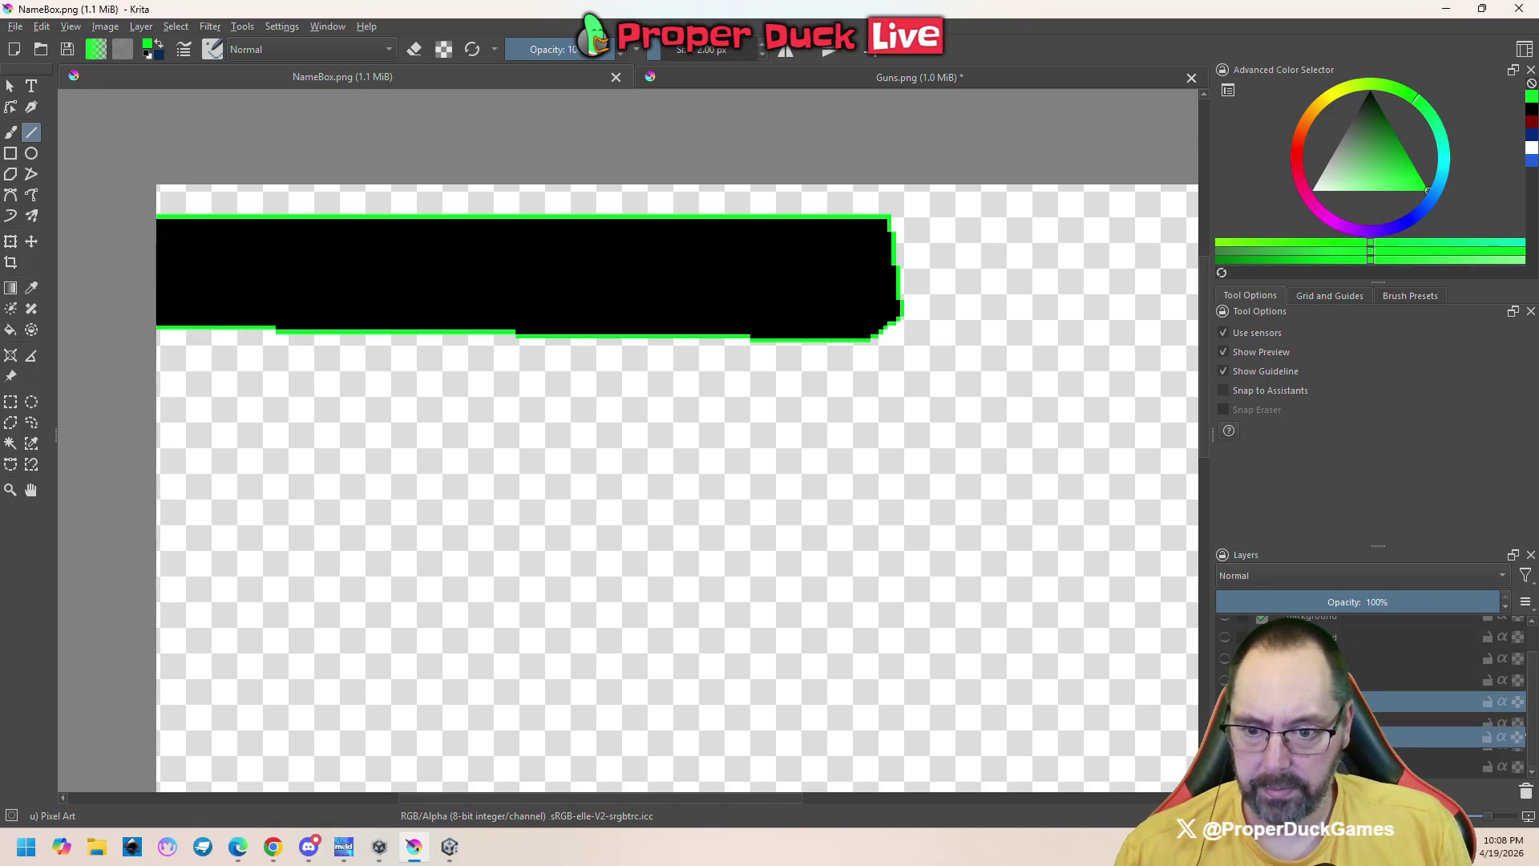
On the bar's layer, draw green lines along its right and bottom edges
click(1427, 724)
mouse_move(291, 233)
mouse_down()
mouse_move(371, 275)
mouse_move(498, 292)
mouse_move(141, 216)
mouse_move(894, 221)
mouse_move(901, 313)
mouse_up()
mouse_move(901, 312)
mouse_down()
mouse_move(880, 328)
mouse_move(433, 343)
mouse_move(160, 327)
mouse_up()
key(ctrl+r)
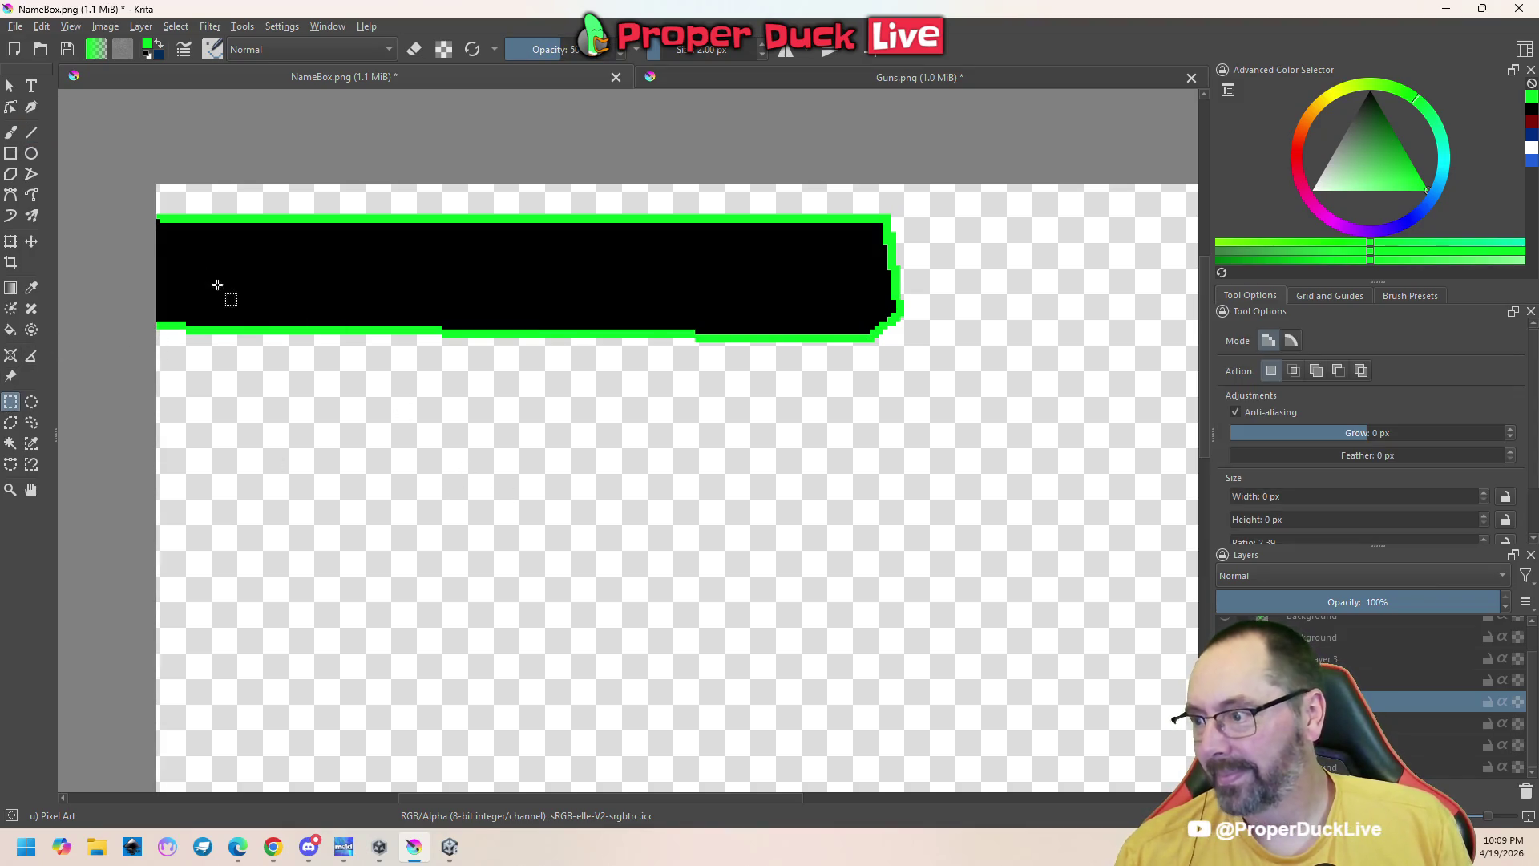
Touch up the green outline with the freehand brush, toggling eraser mode on and off
scroll(228, 294, up, 2)
key(b)
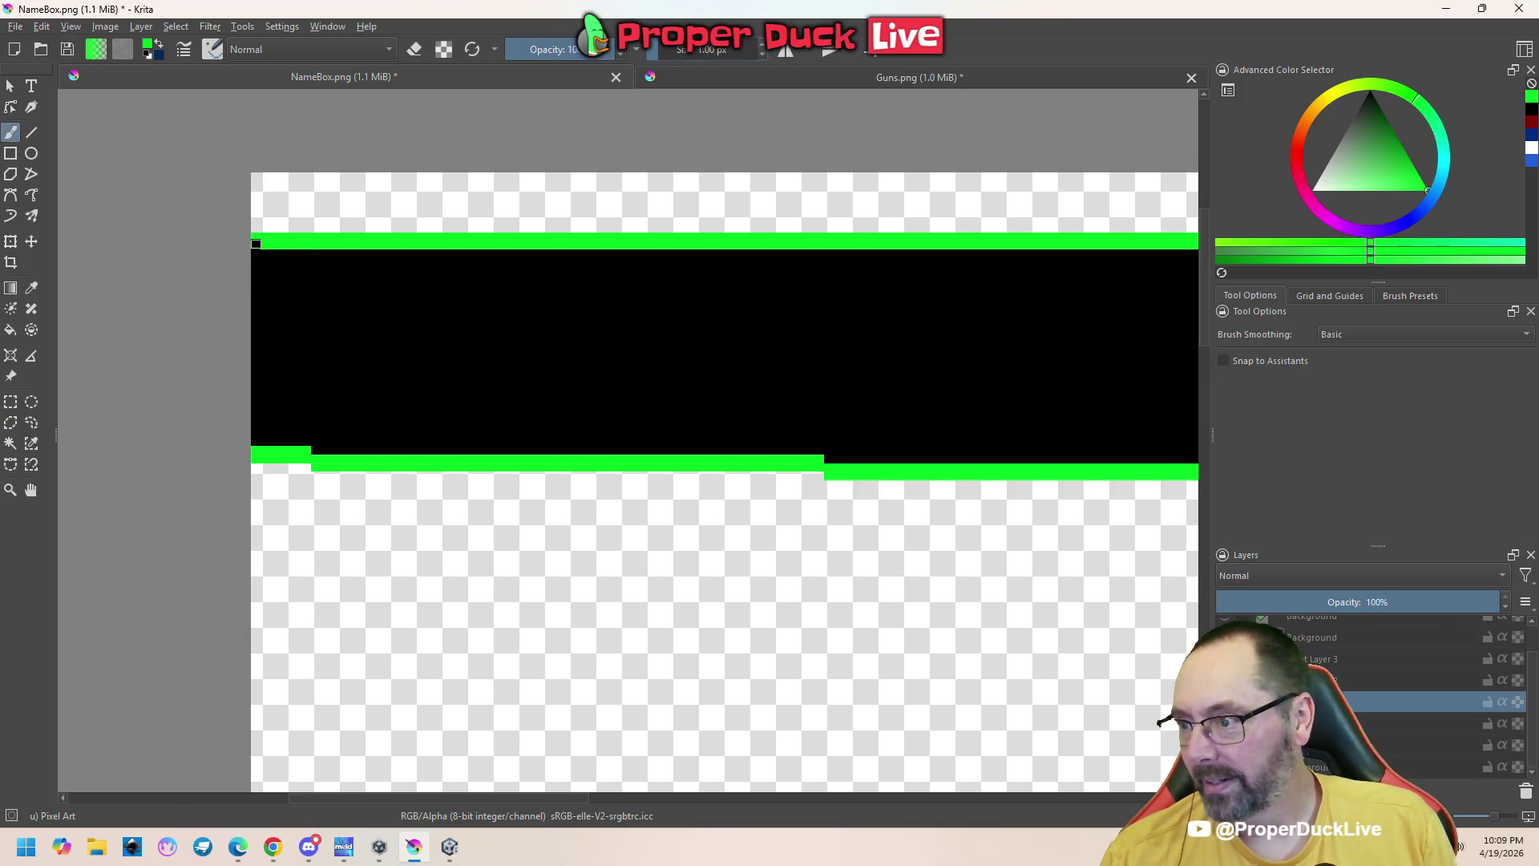
scroll(581, 530, down, 1)
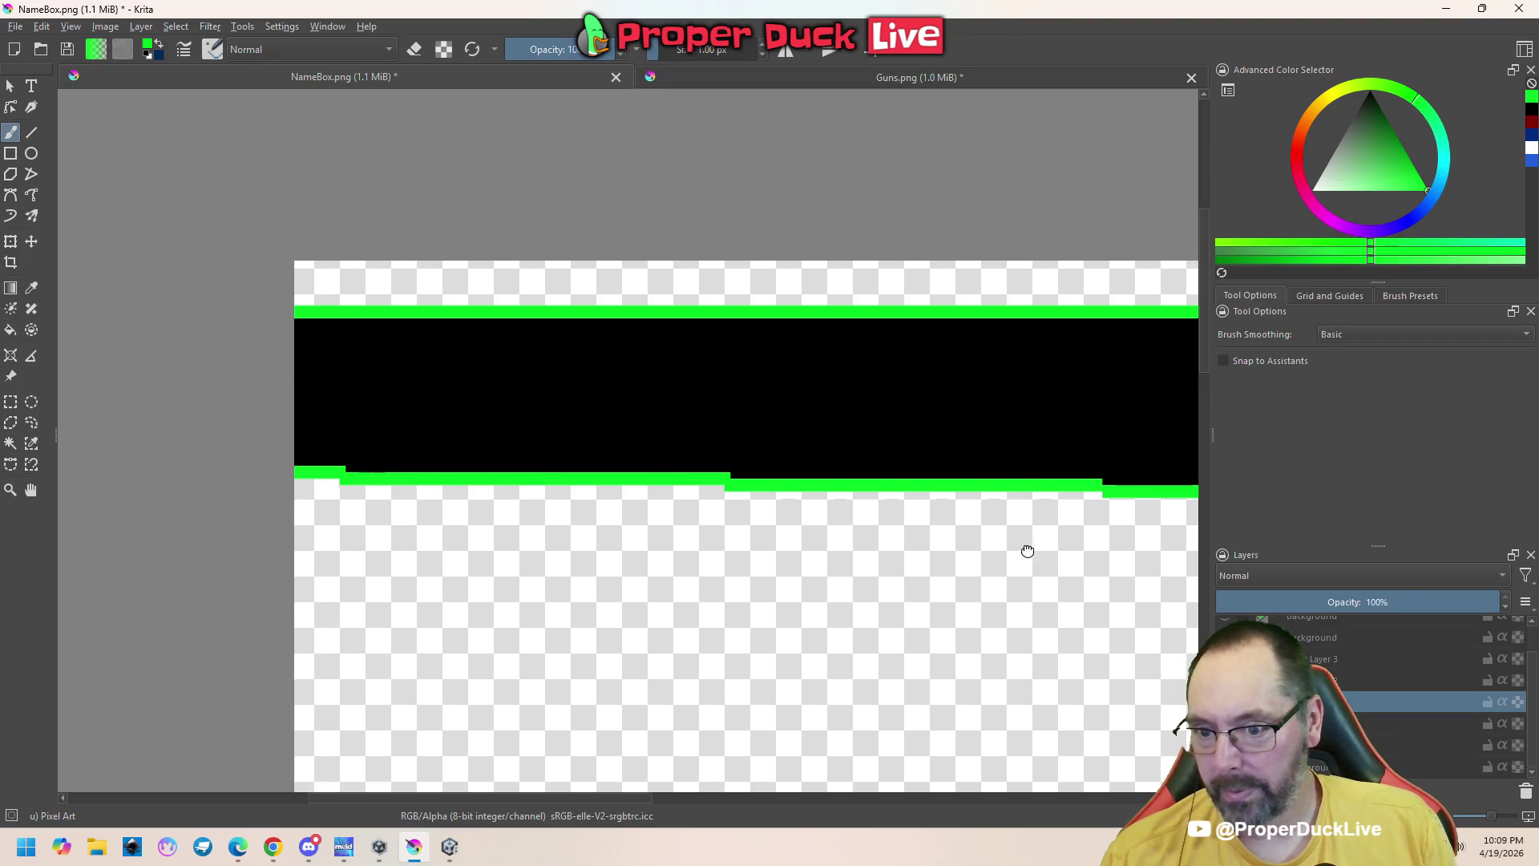
drag(1038, 553, 631, 514)
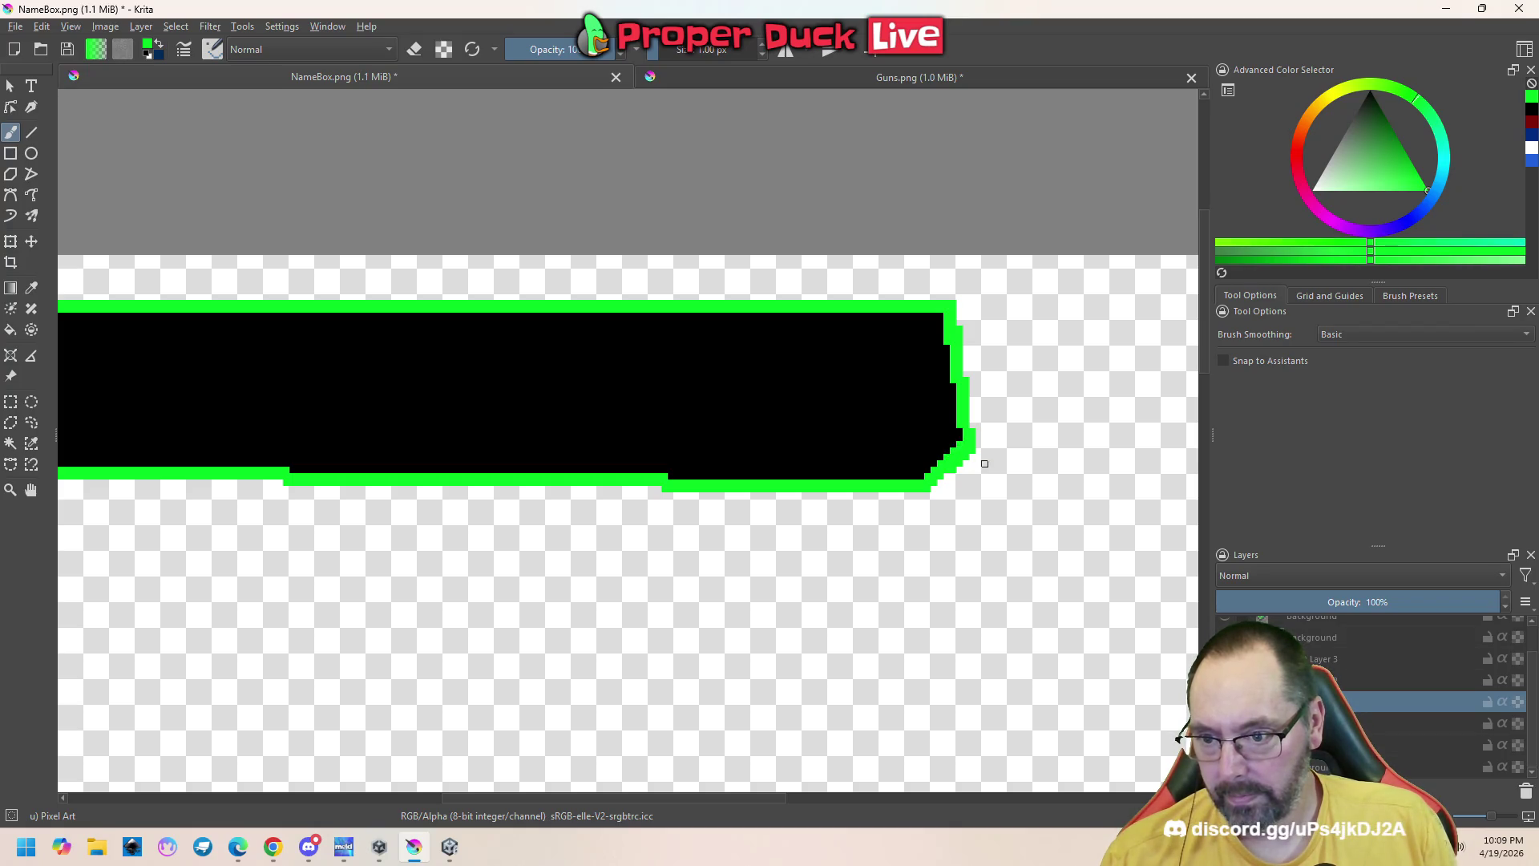
key(e)
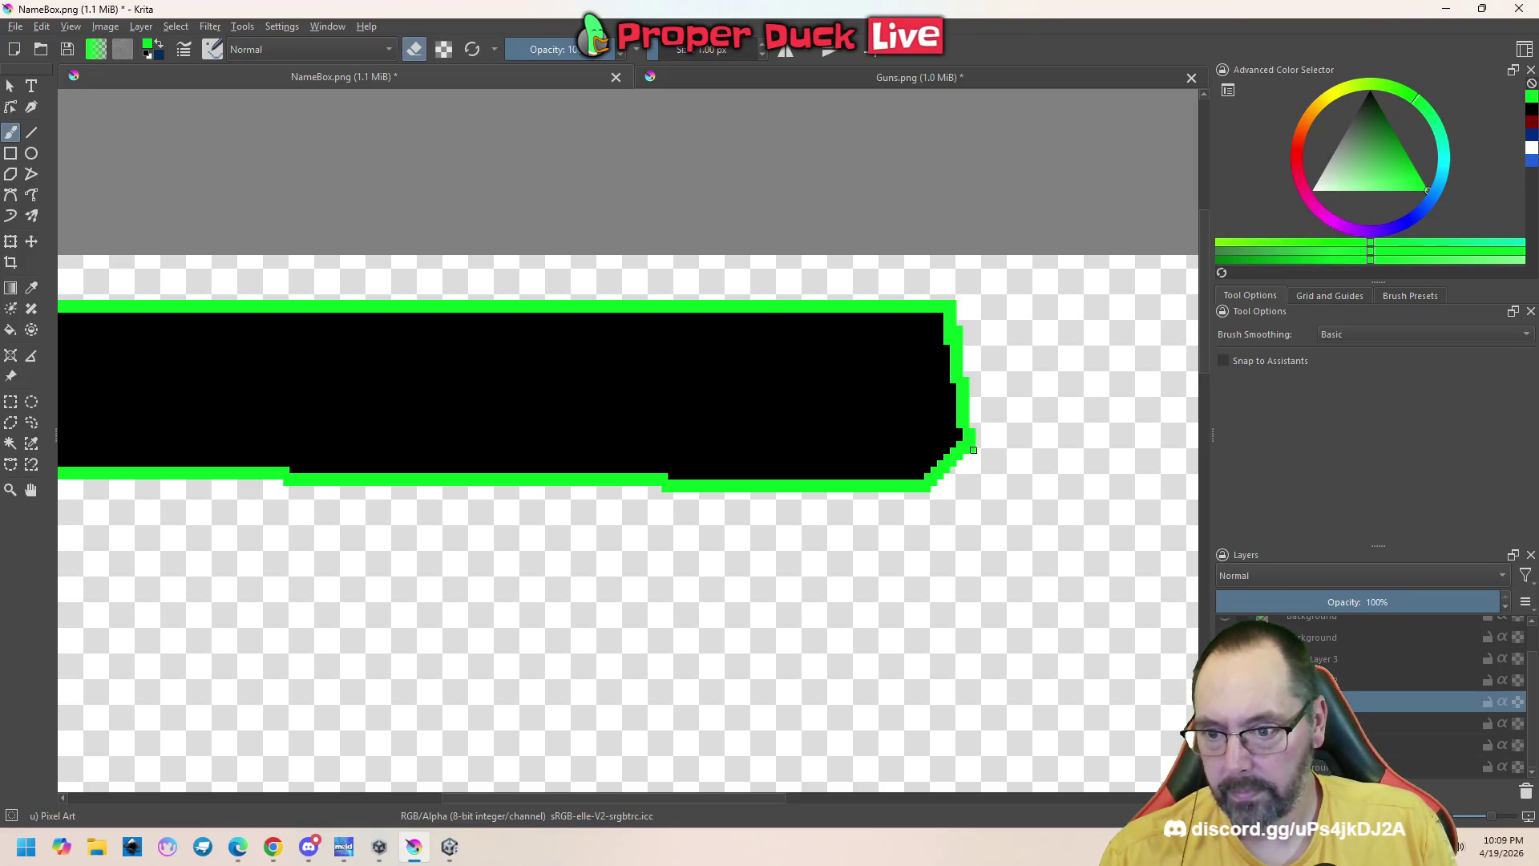
key(e)
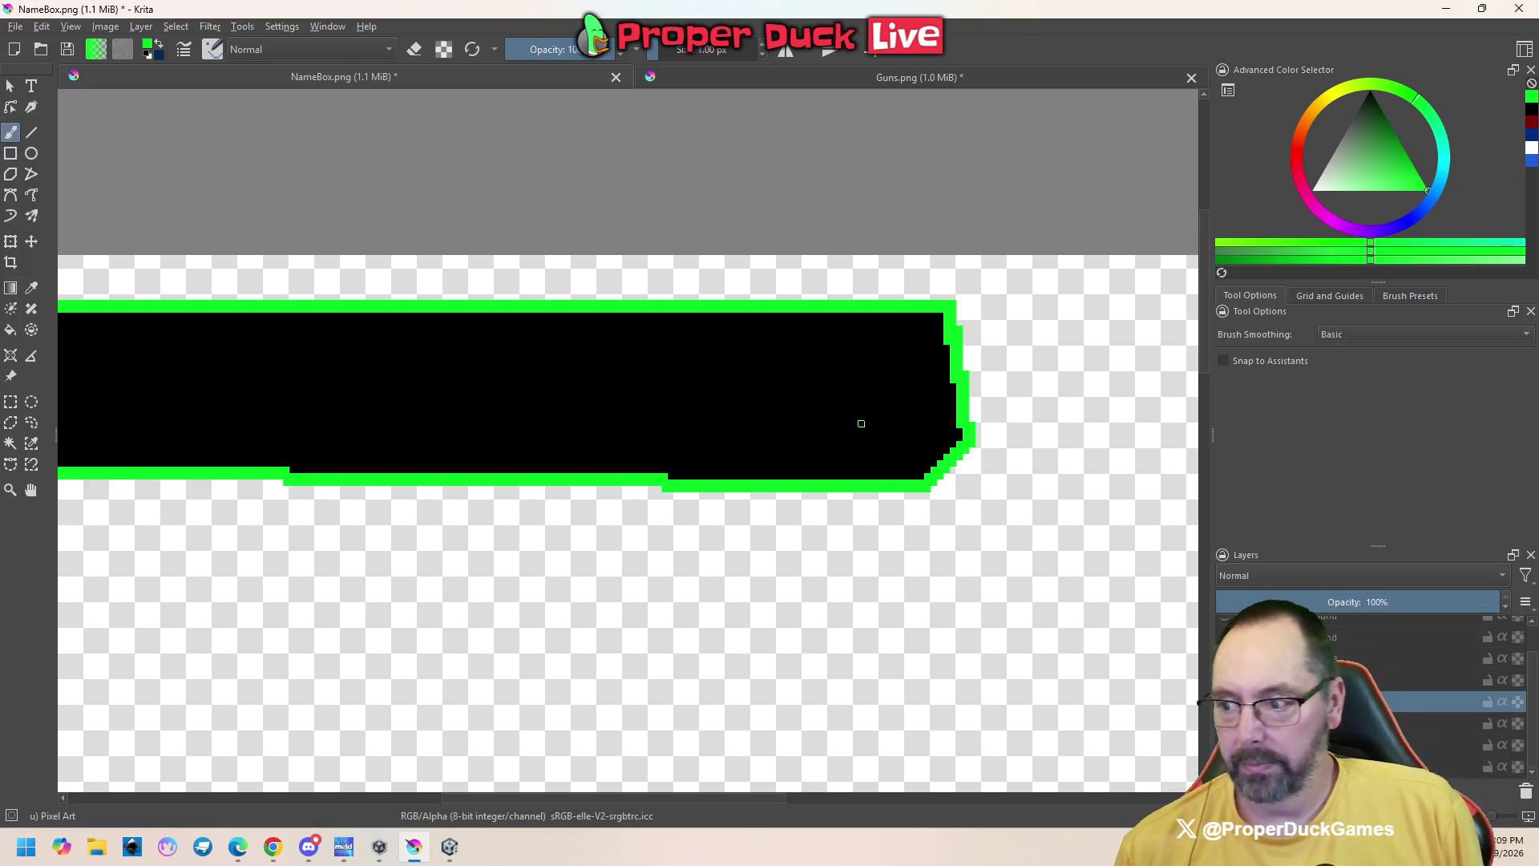
scroll(863, 424, down, 5)
scroll(793, 414, up, 2)
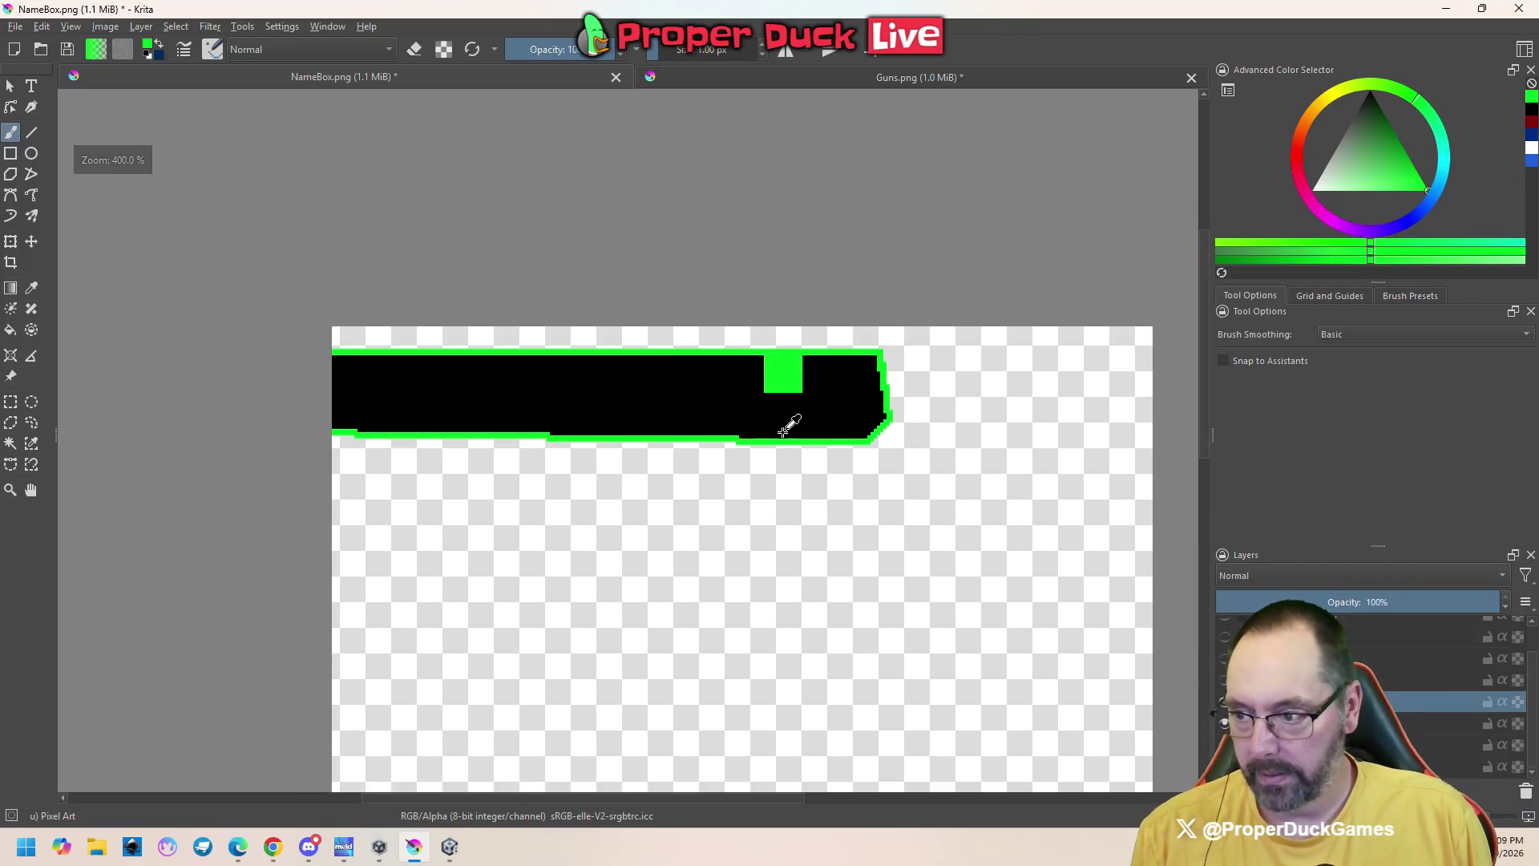
Save NameBox.png with the PNG export settings and bring Unity to the front
key(ctrl+s)
click(852, 601)
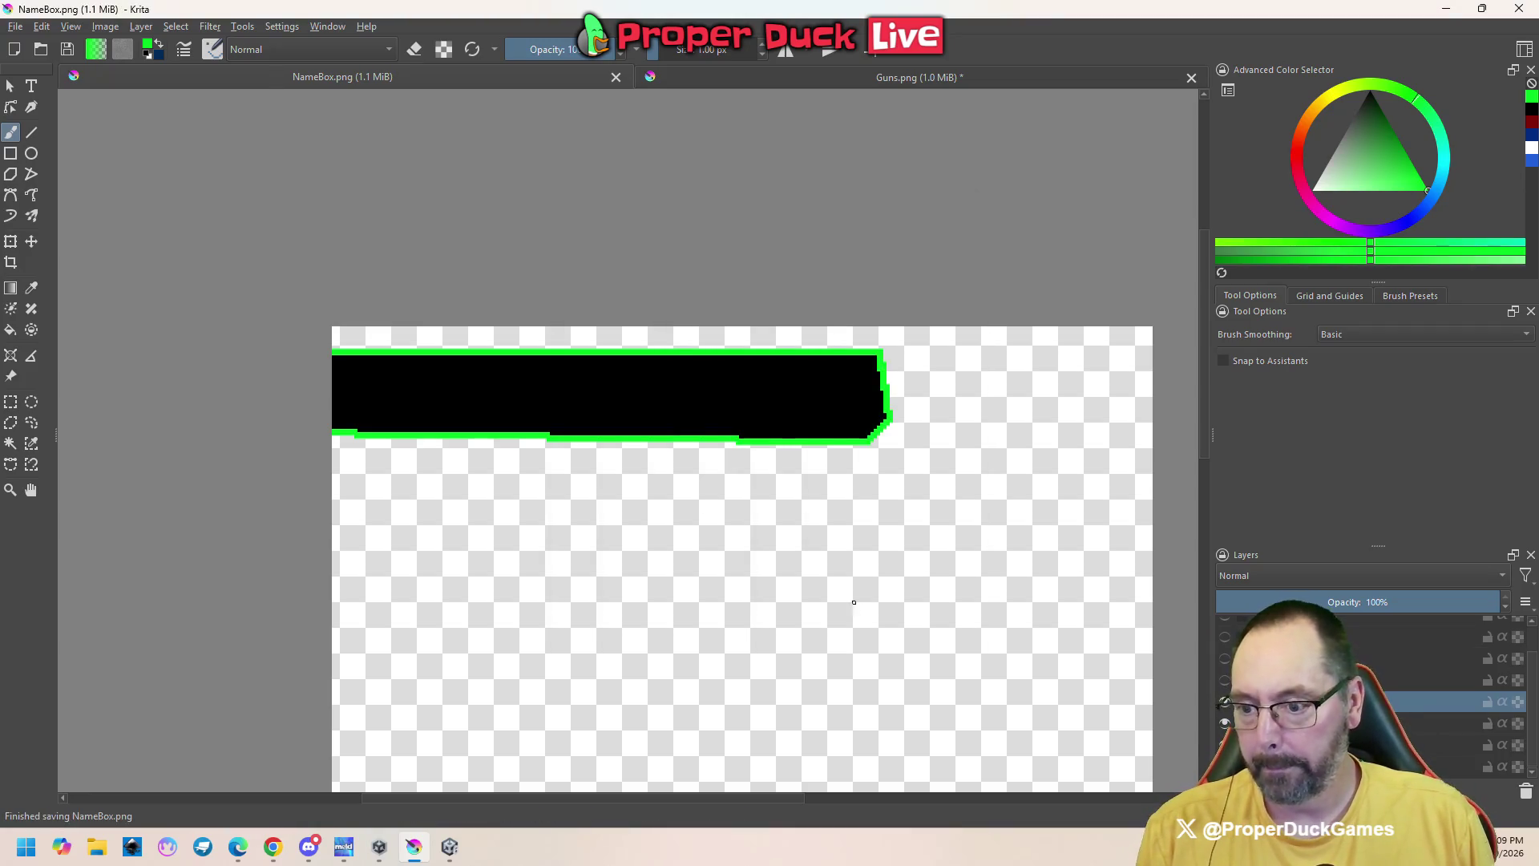
click(449, 846)
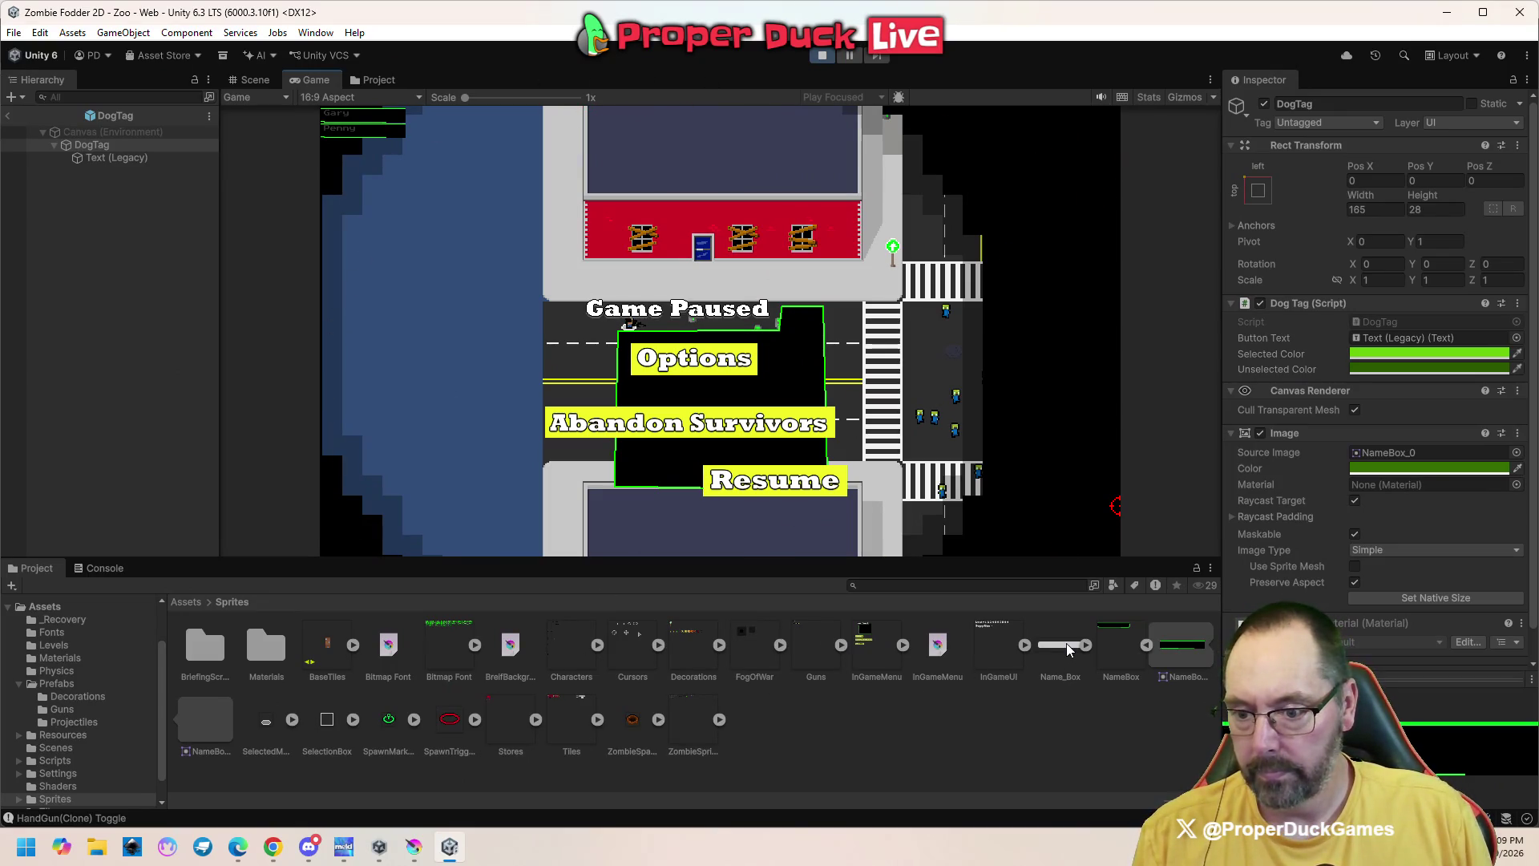
Stop Play mode and open the Sprite Editor for the NameBox sprite
click(1103, 643)
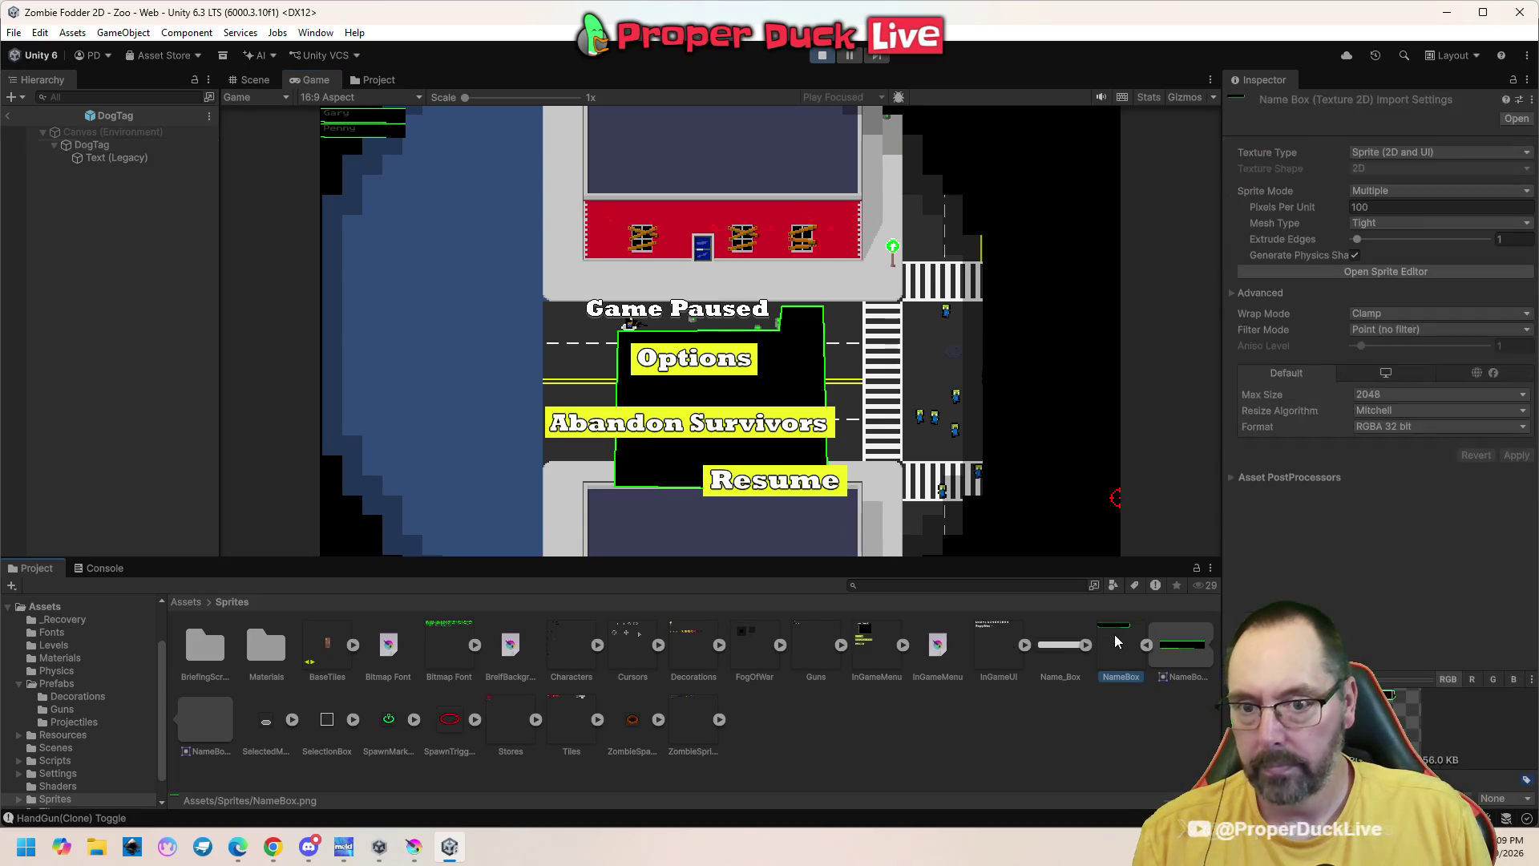
click(1384, 270)
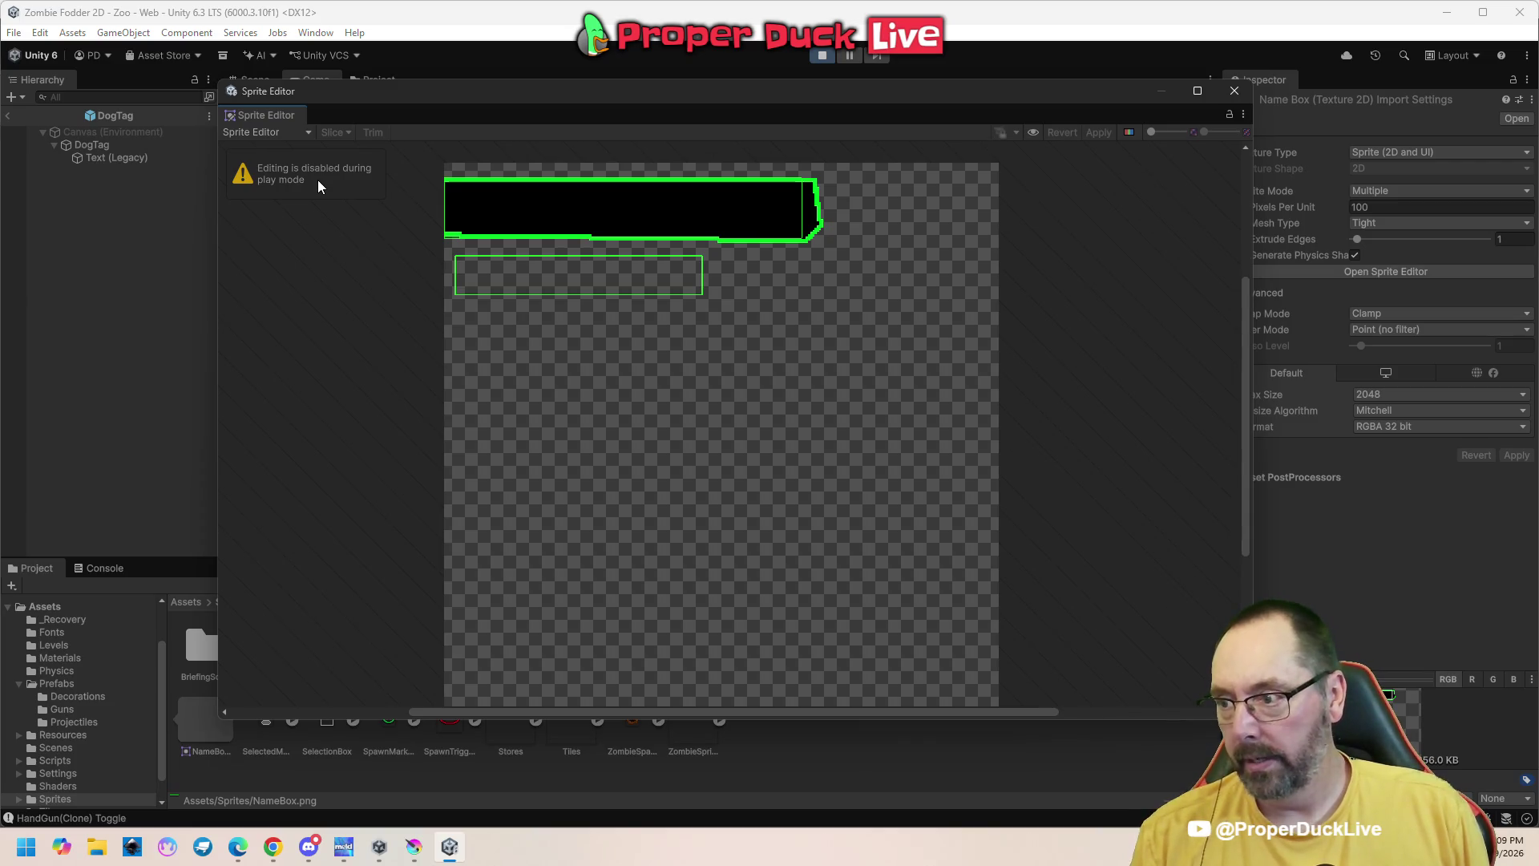
click(1234, 90)
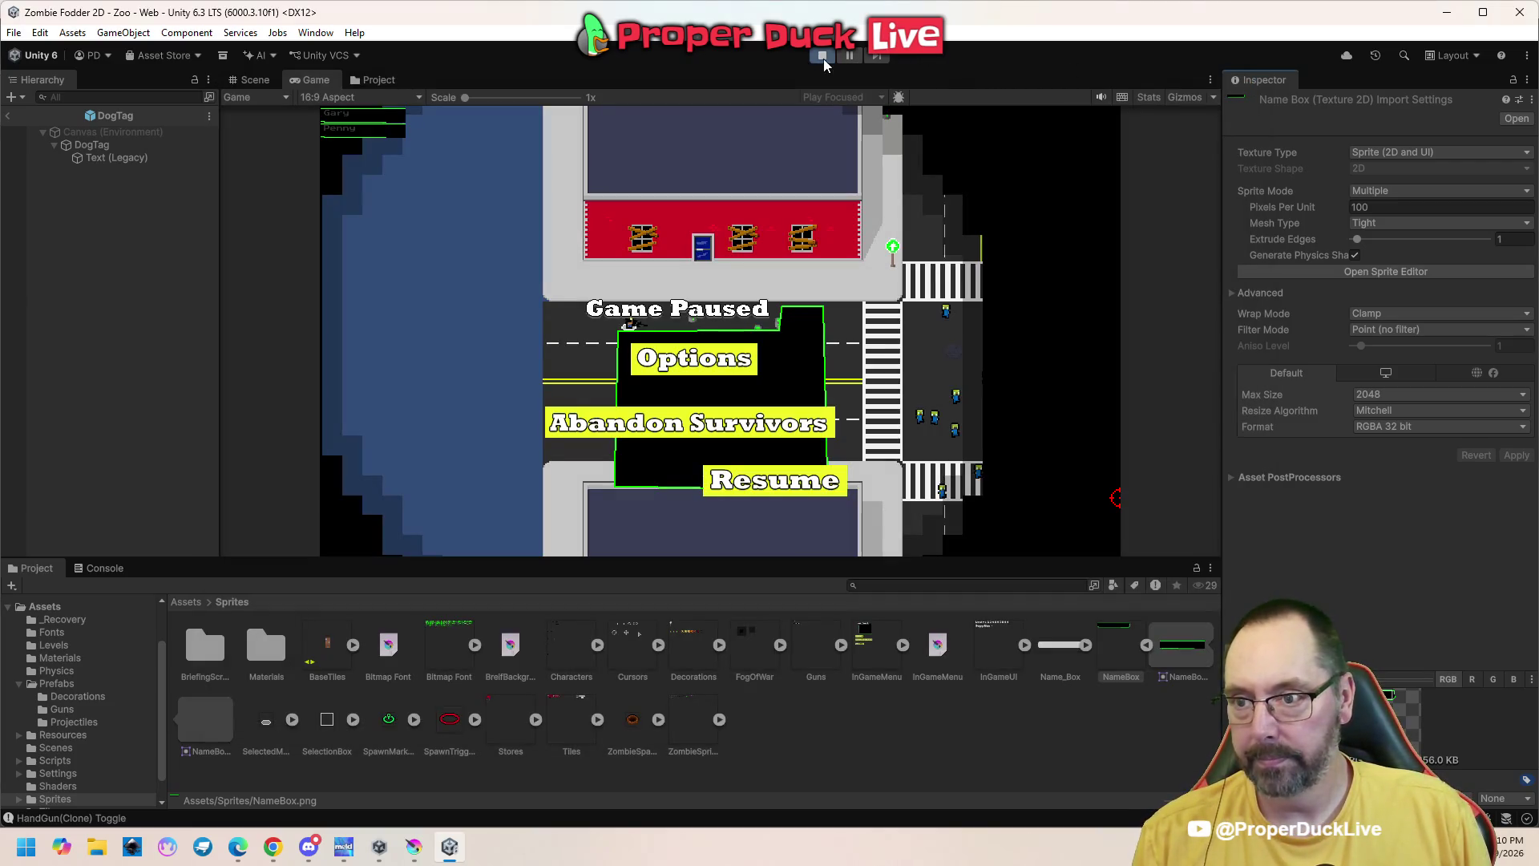
click(828, 59)
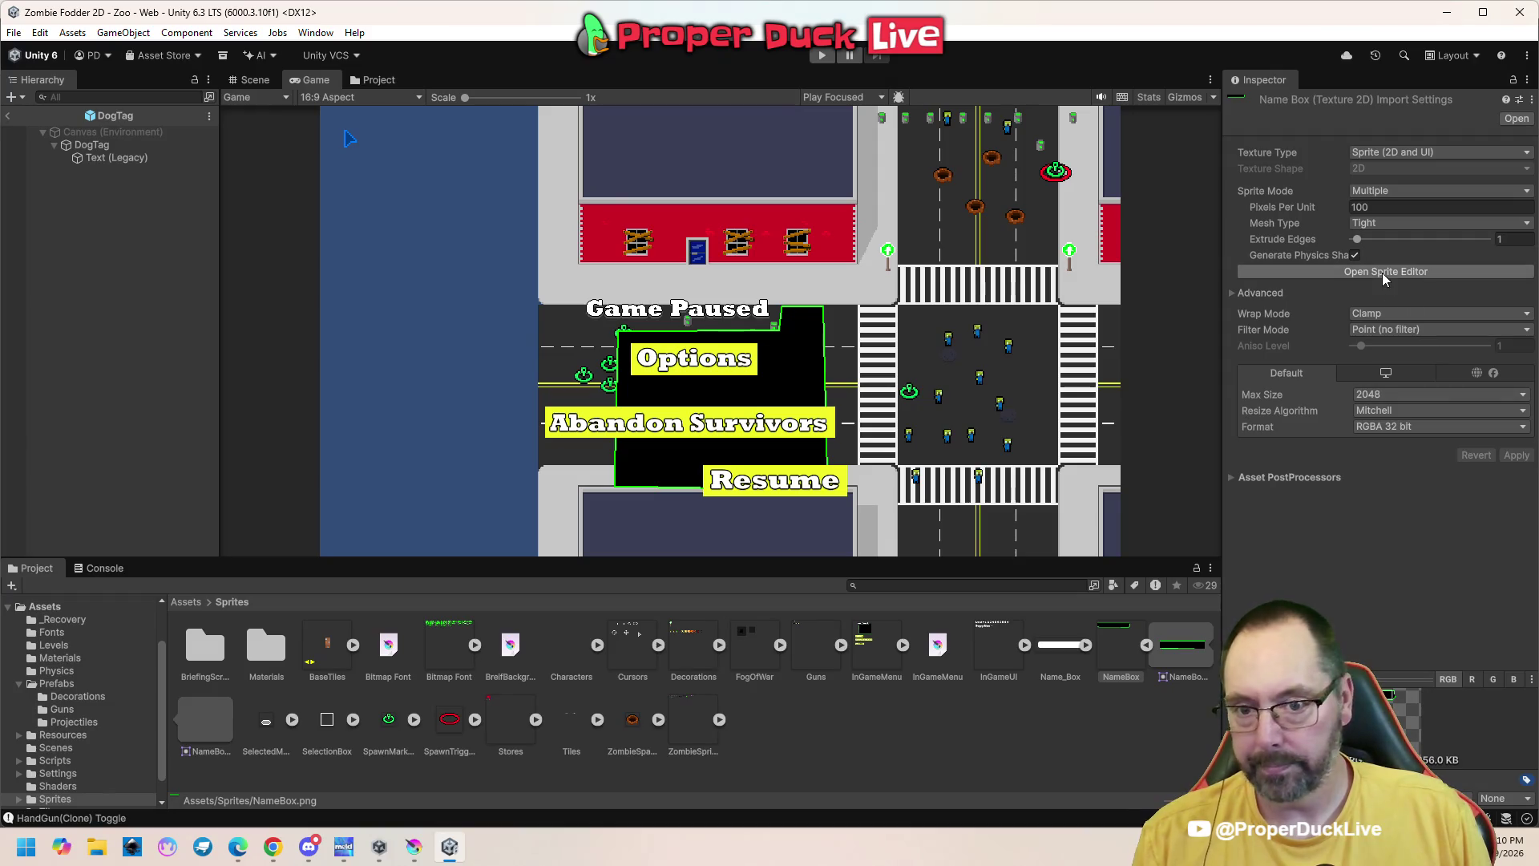
click(1382, 273)
Enlarge the NameBox sprite rect to 176×33, apply it, and close the editor
drag(804, 240, 824, 249)
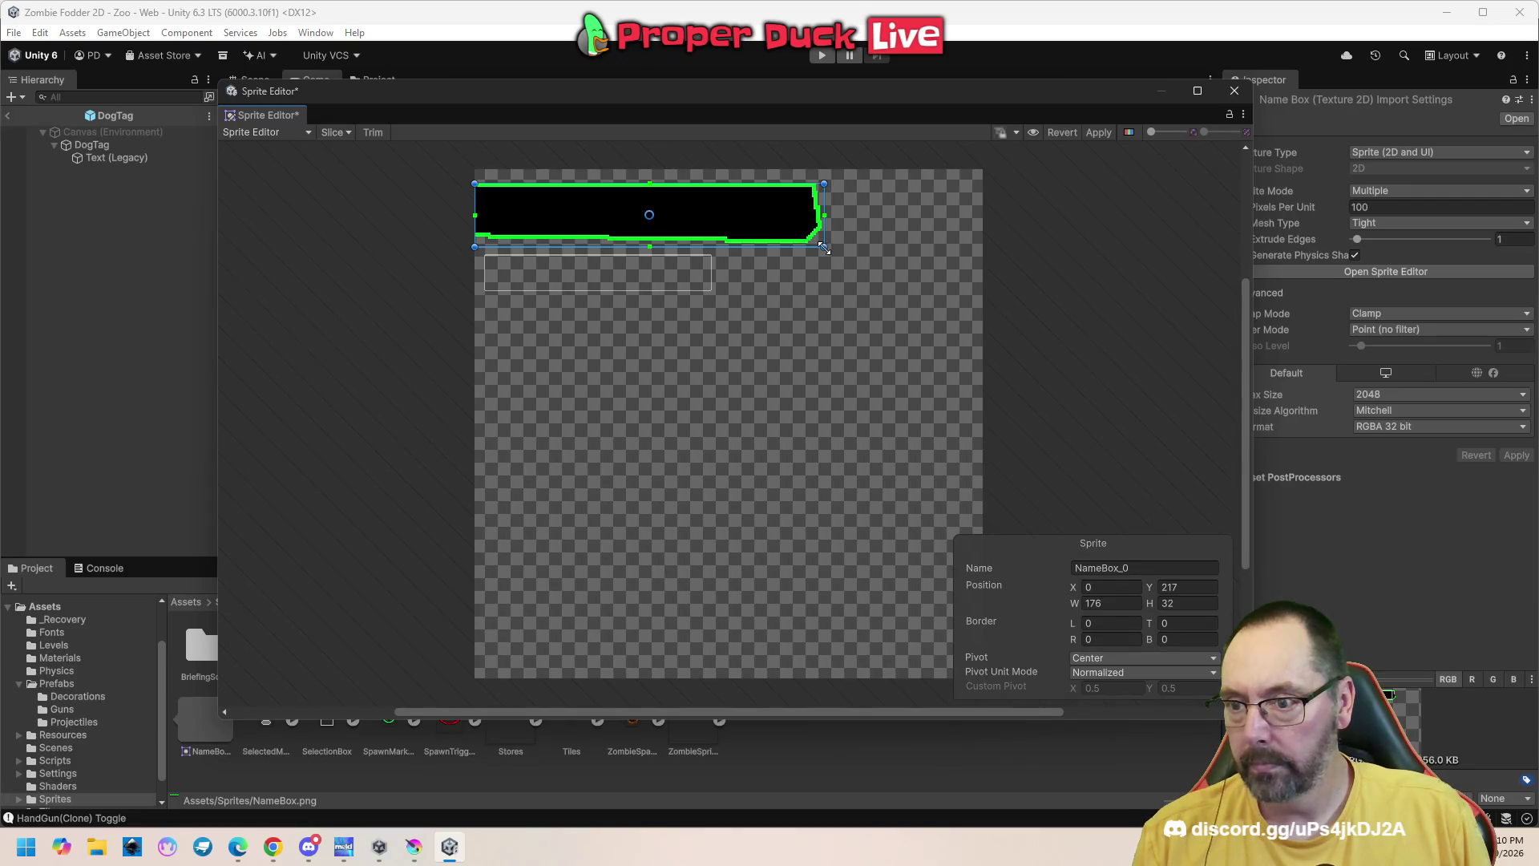
scroll(741, 219, up, 3)
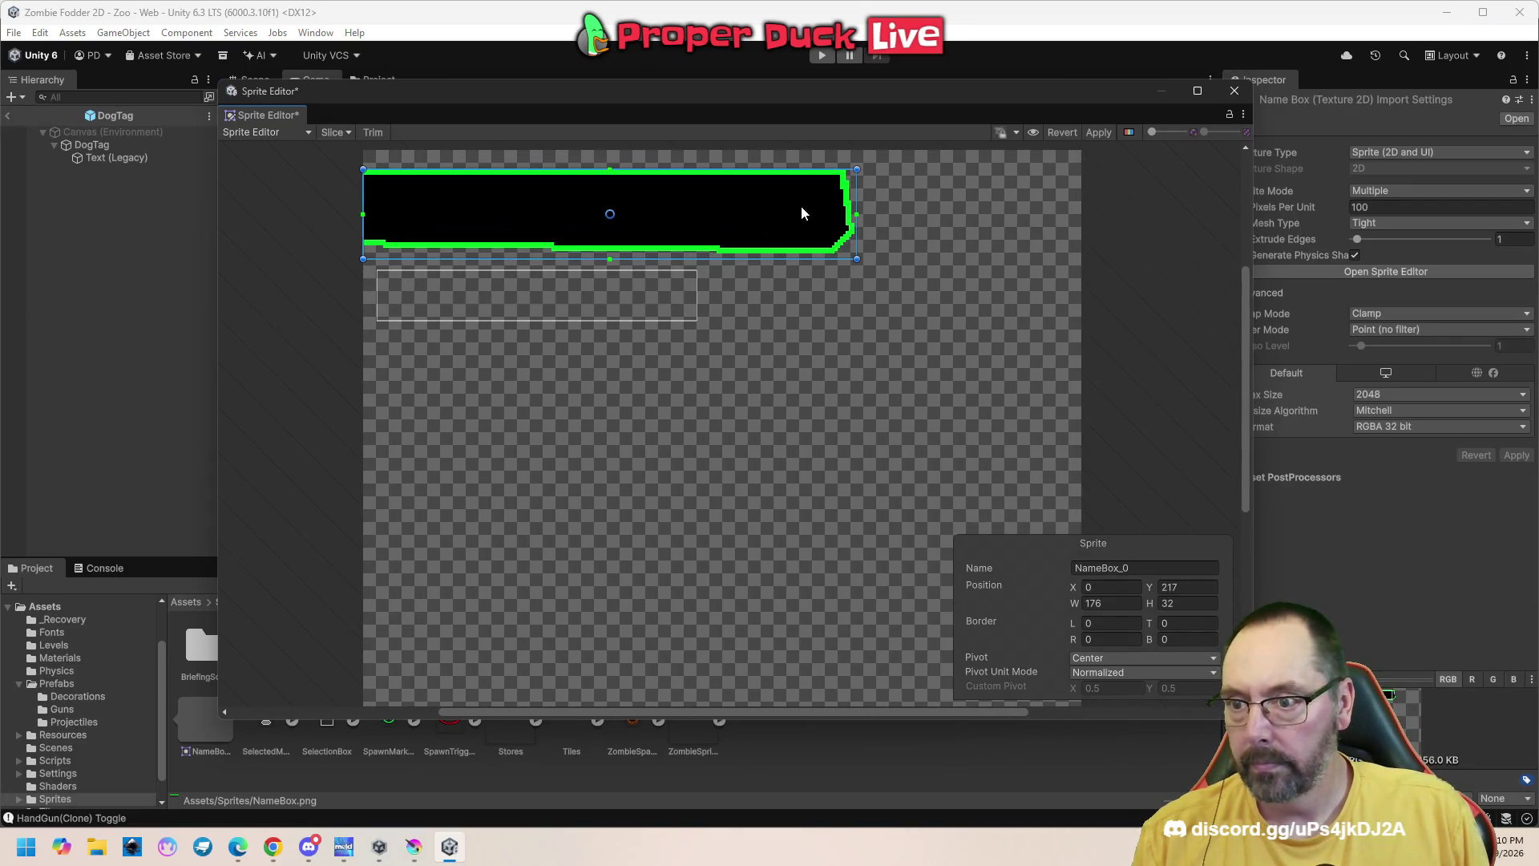
drag(855, 170, 856, 167)
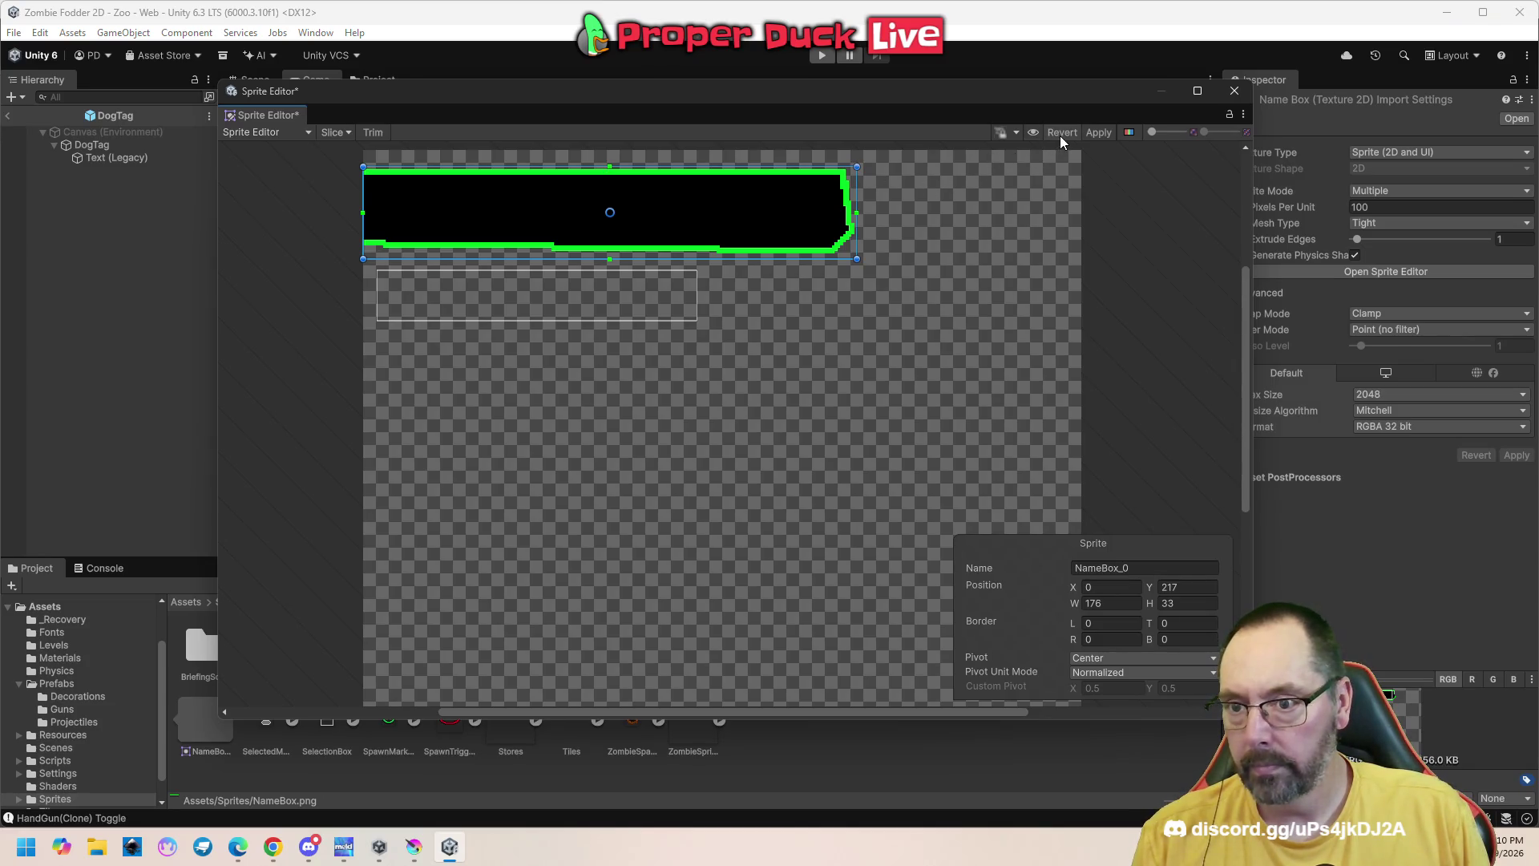
click(1095, 134)
click(1234, 91)
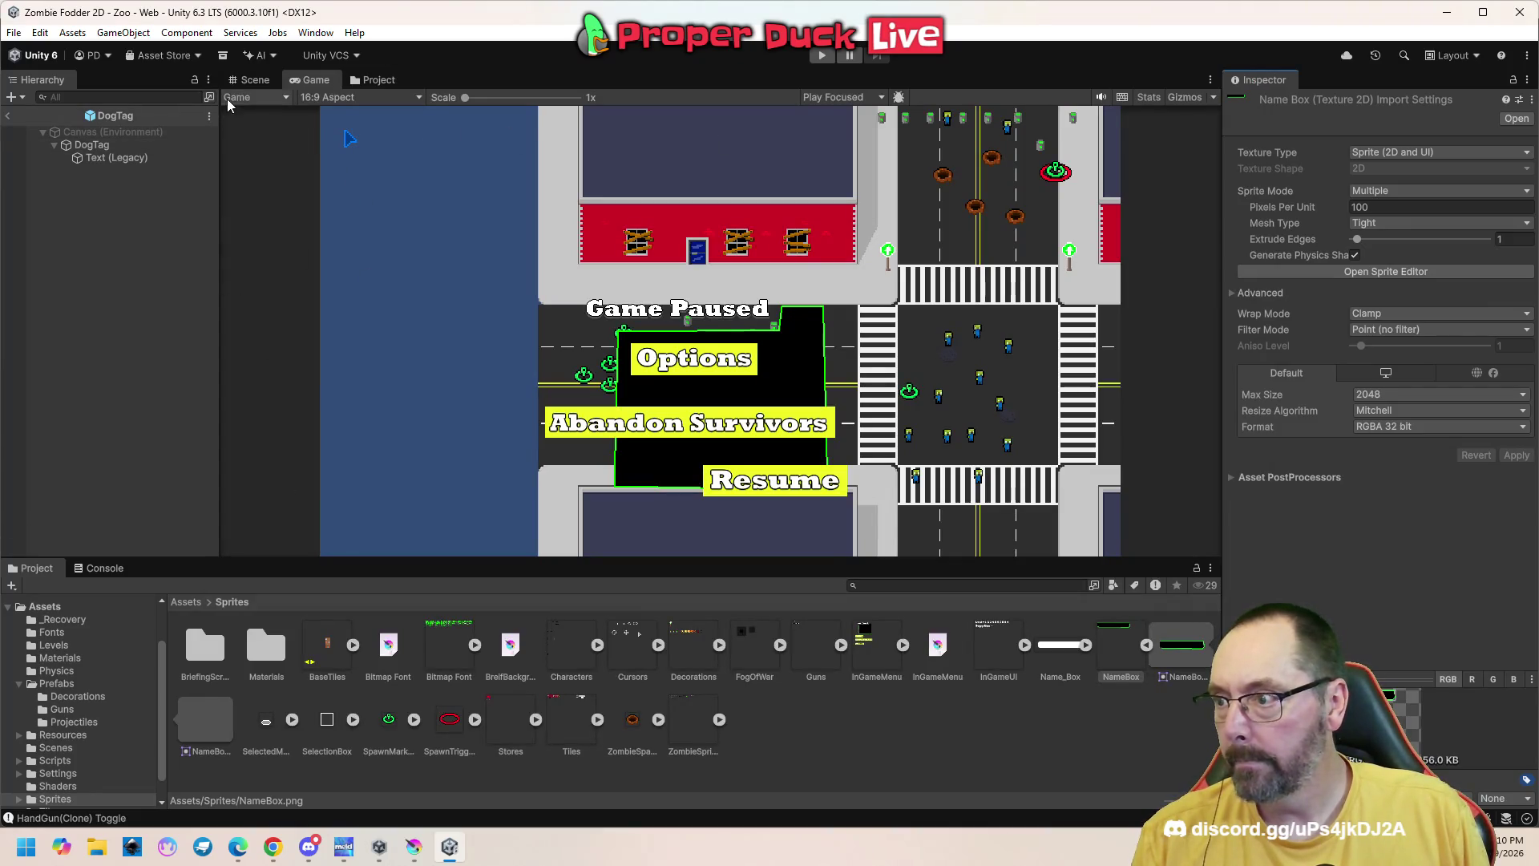
In the Scene view, size DogTag's image to its native 176×33 and open its anchor presets
click(242, 83)
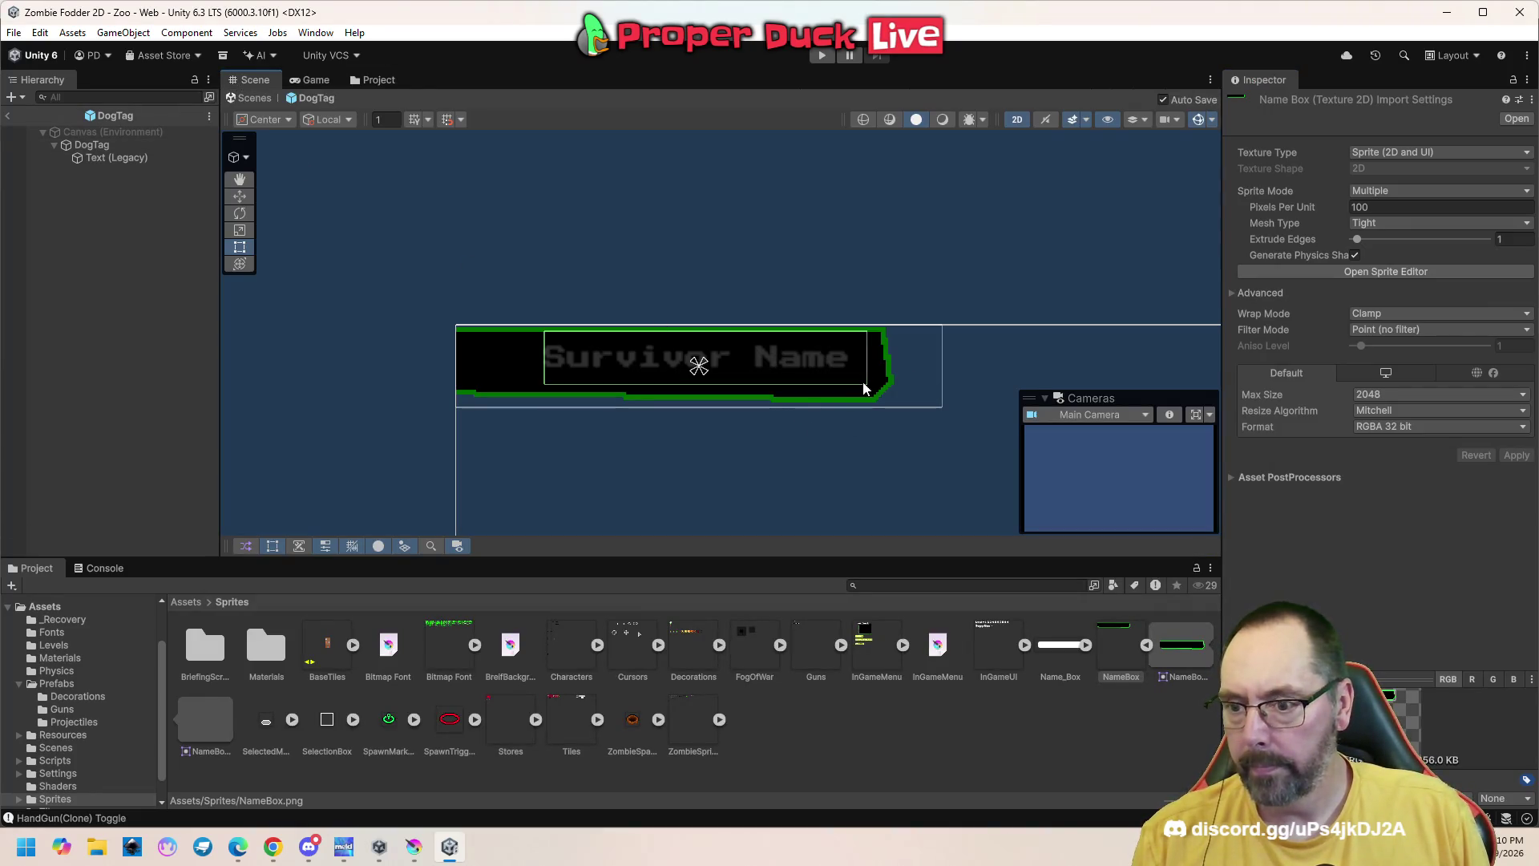
click(921, 368)
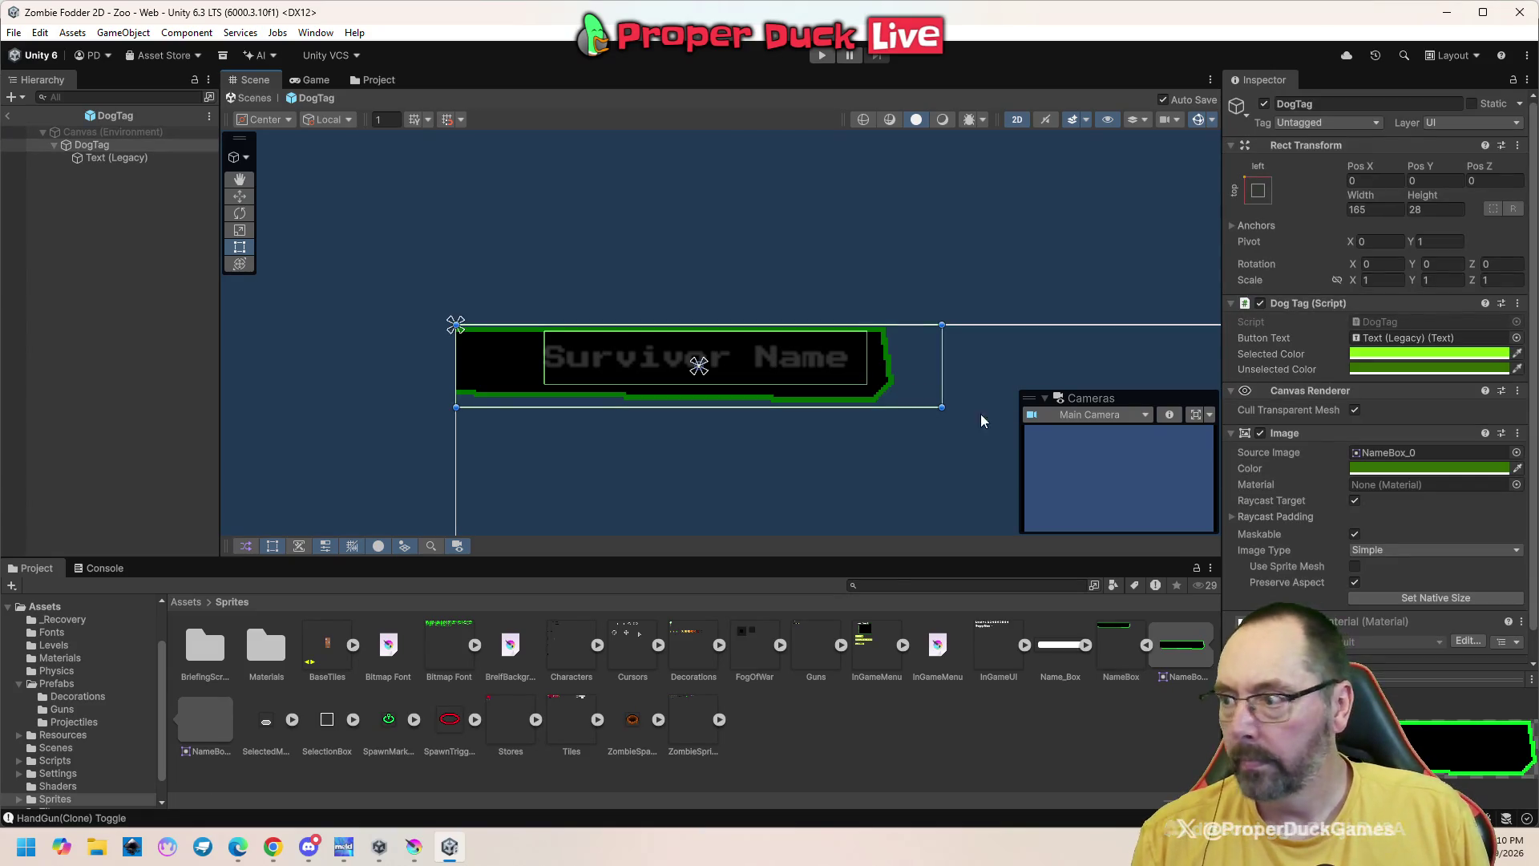
click(1443, 598)
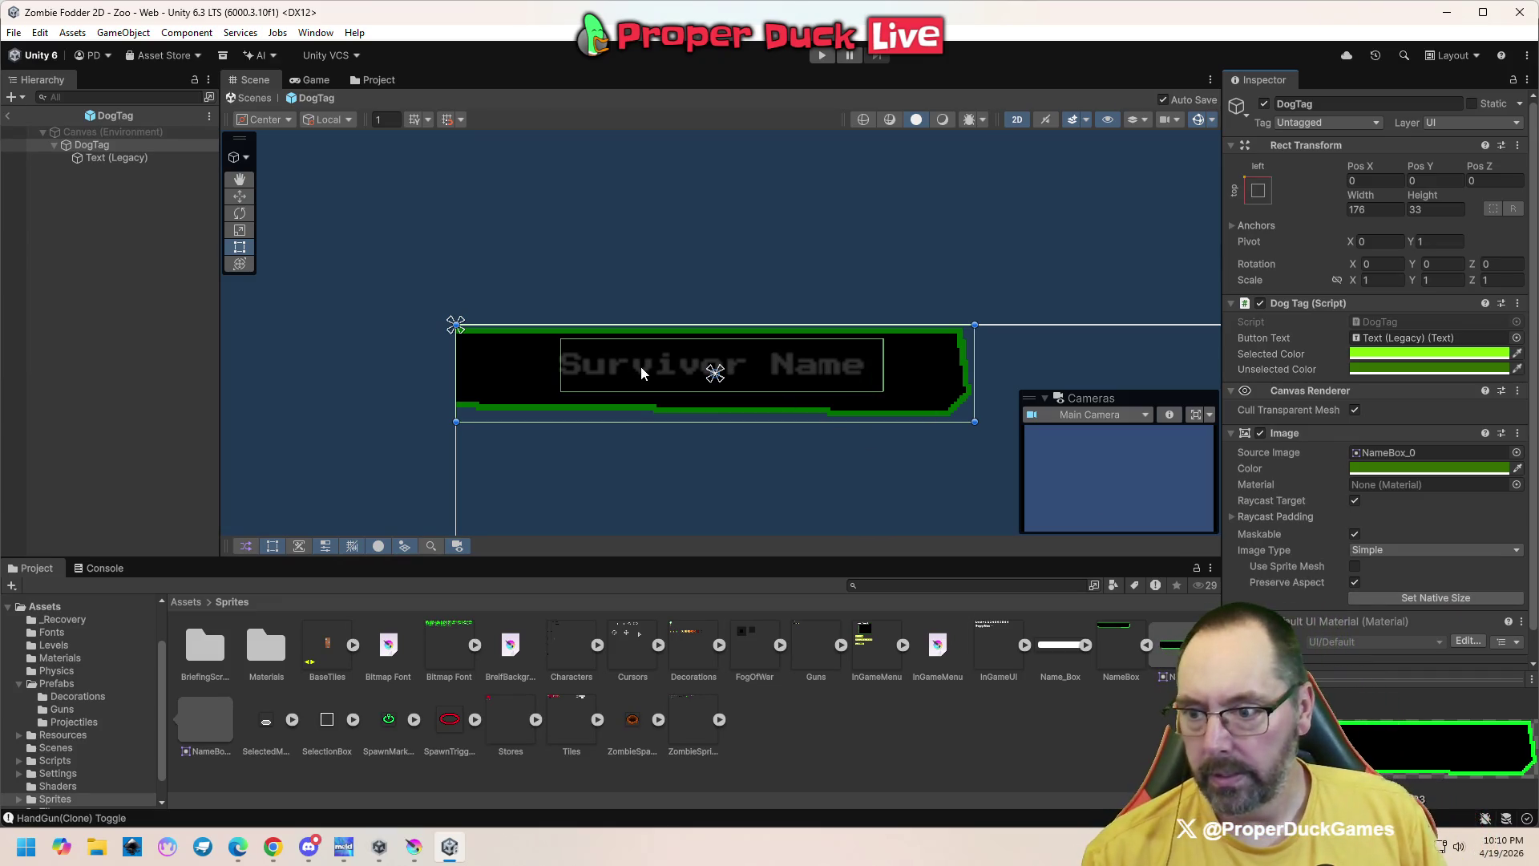
drag(635, 362, 611, 362)
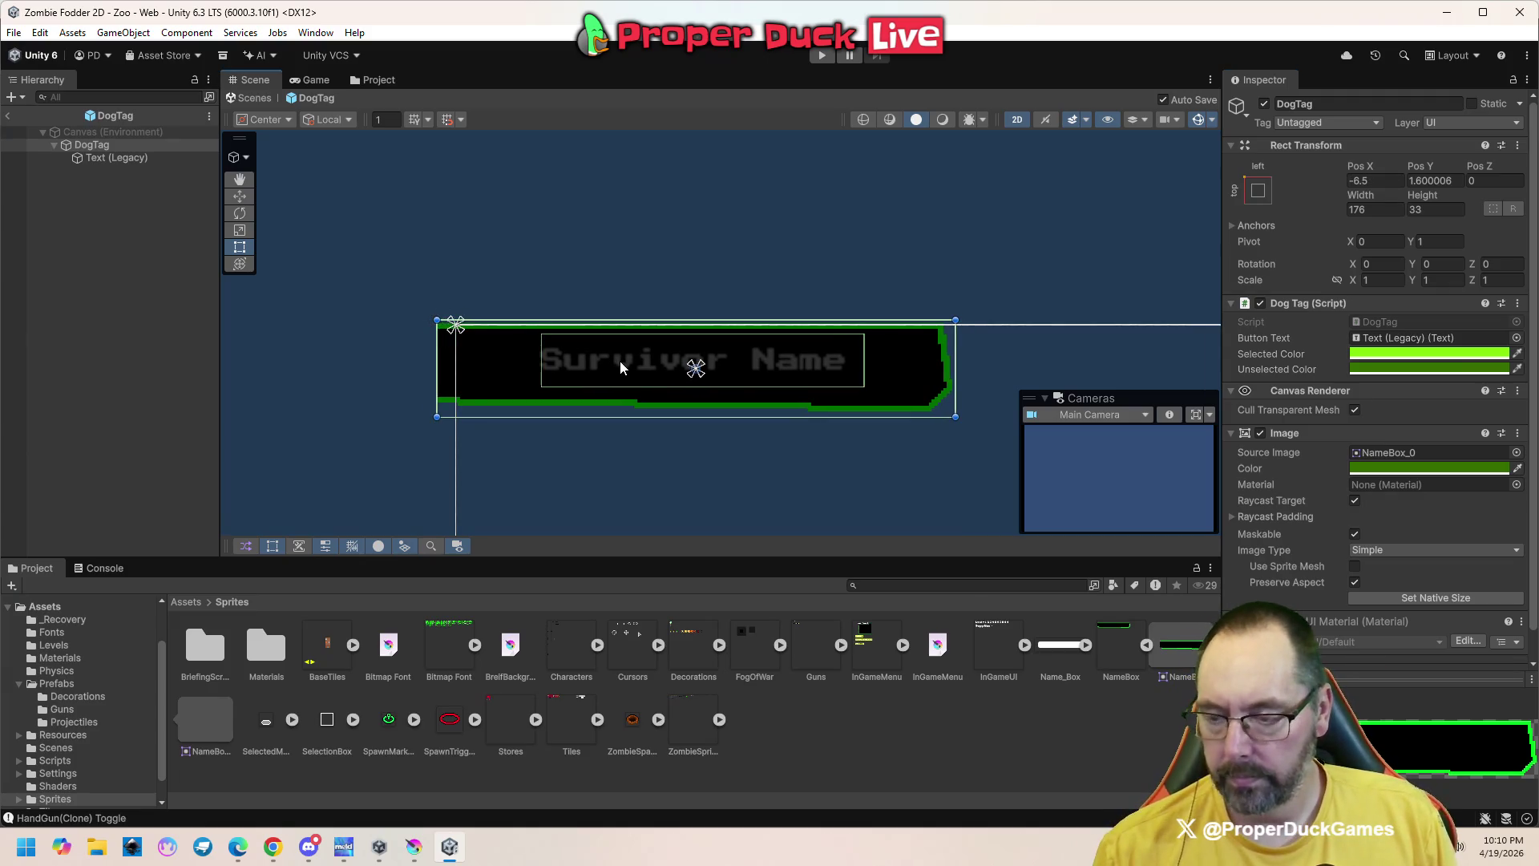
key(ctrl+z)
click(1258, 192)
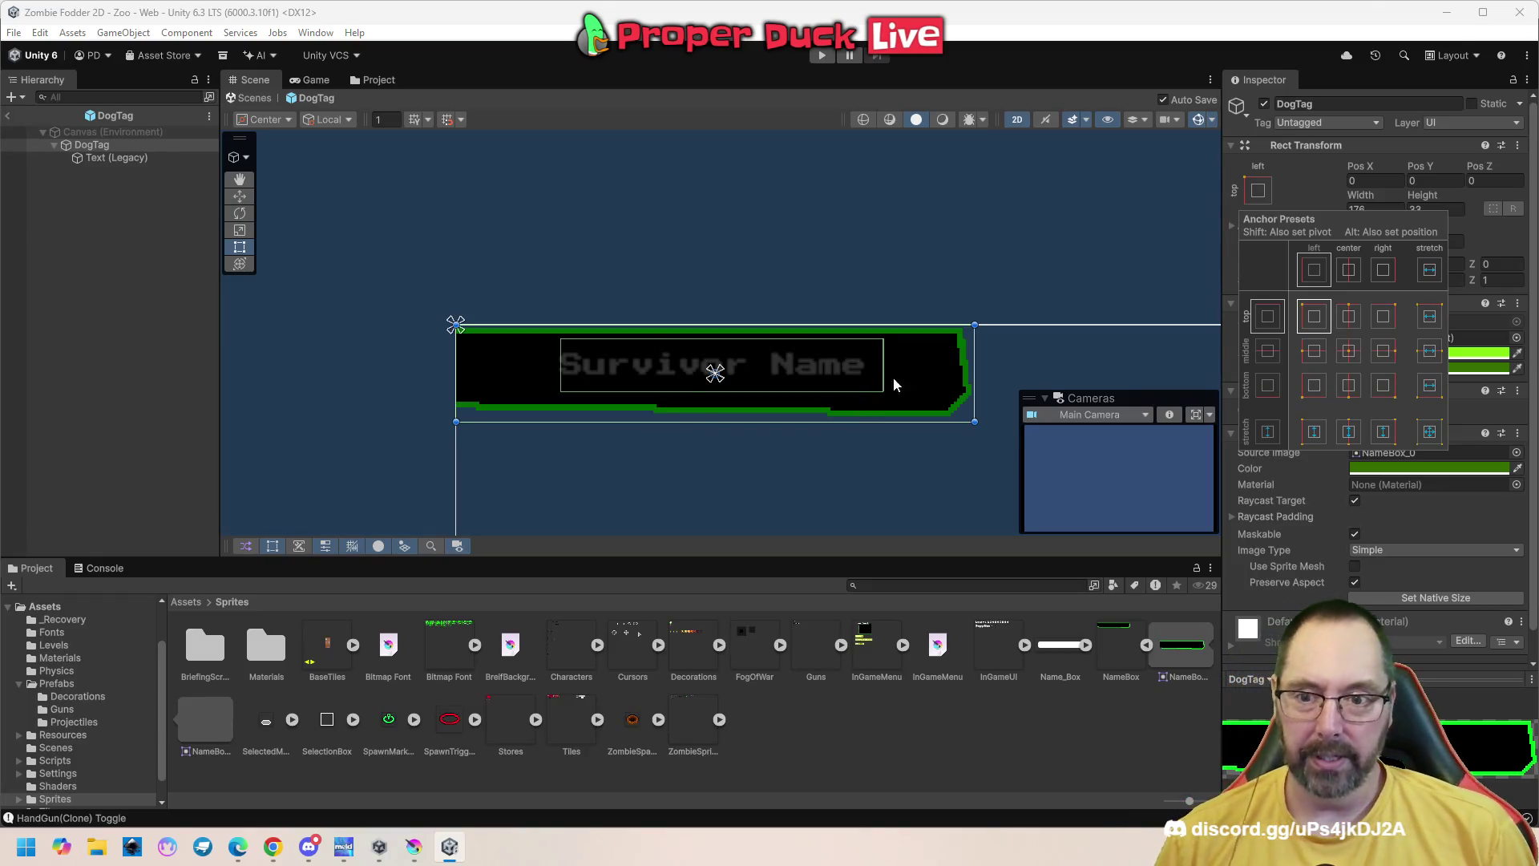
scroll(945, 363, up, 2)
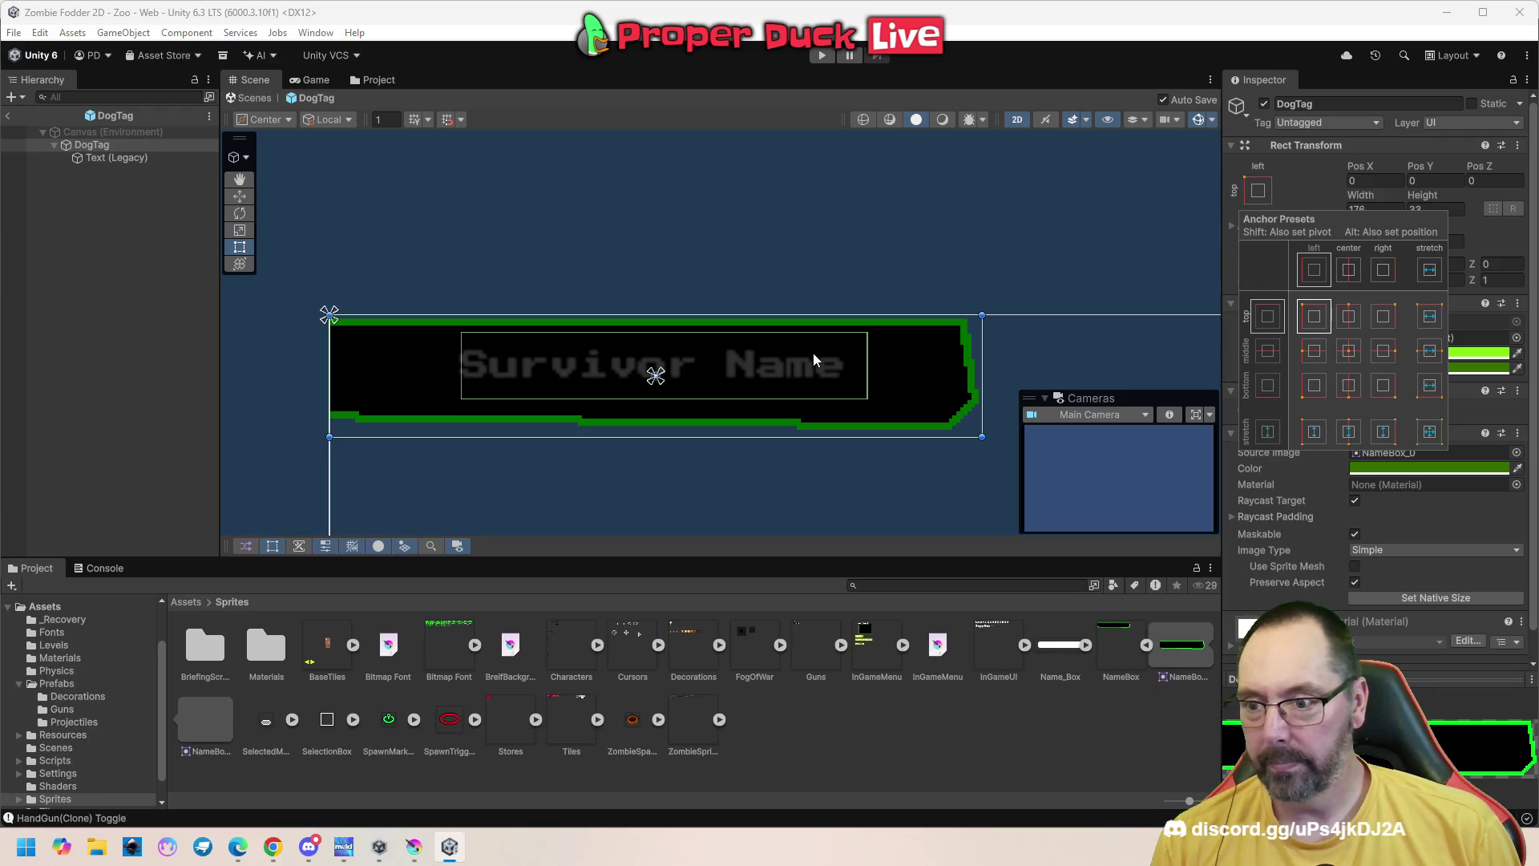
Nudge the Survivor Name legacy text slightly upward with the move gizmo
click(91, 160)
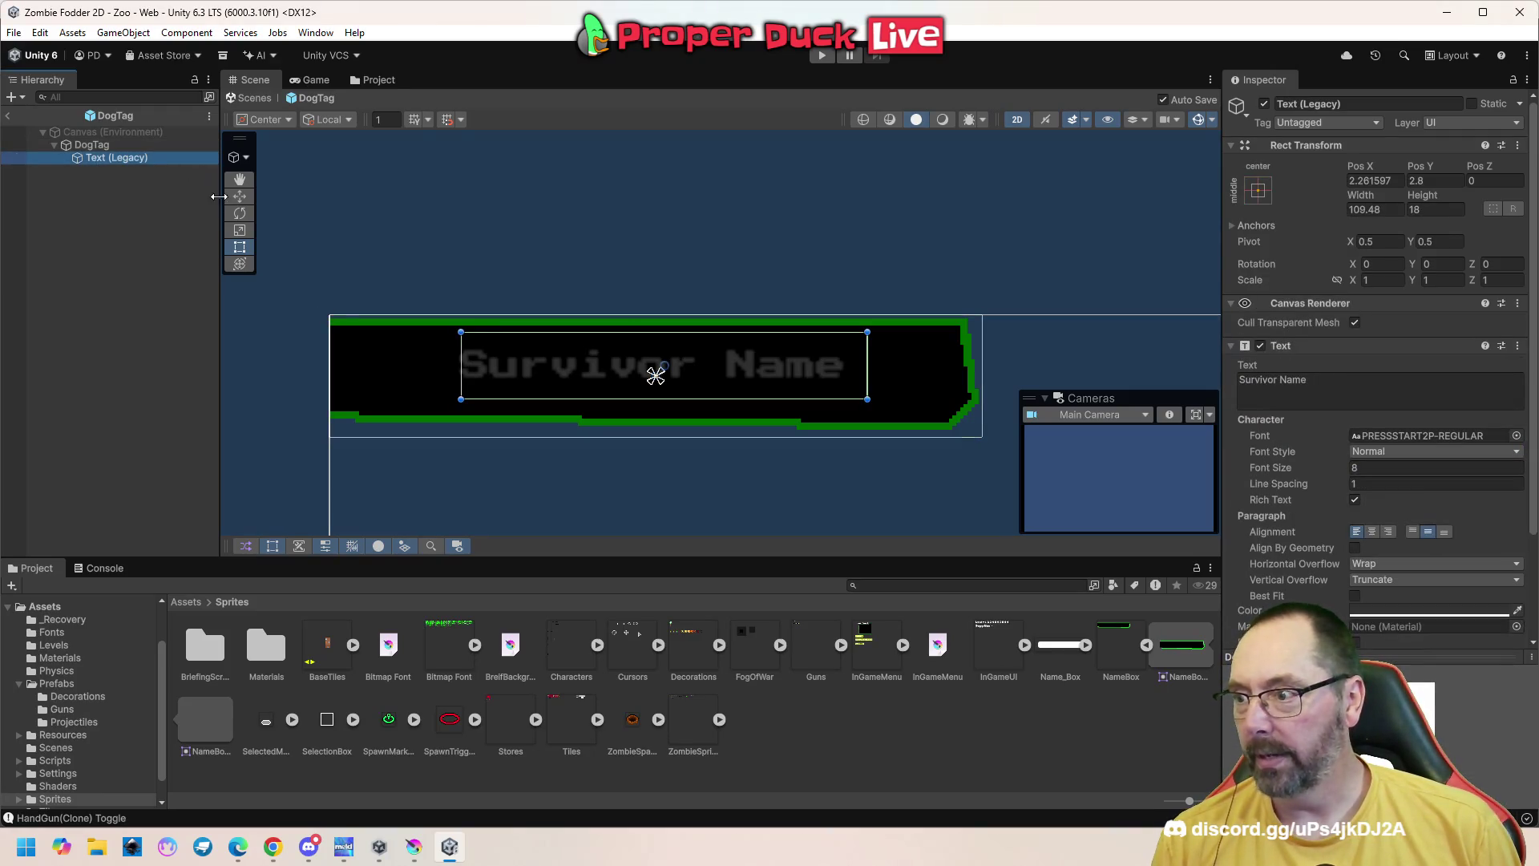
click(243, 204)
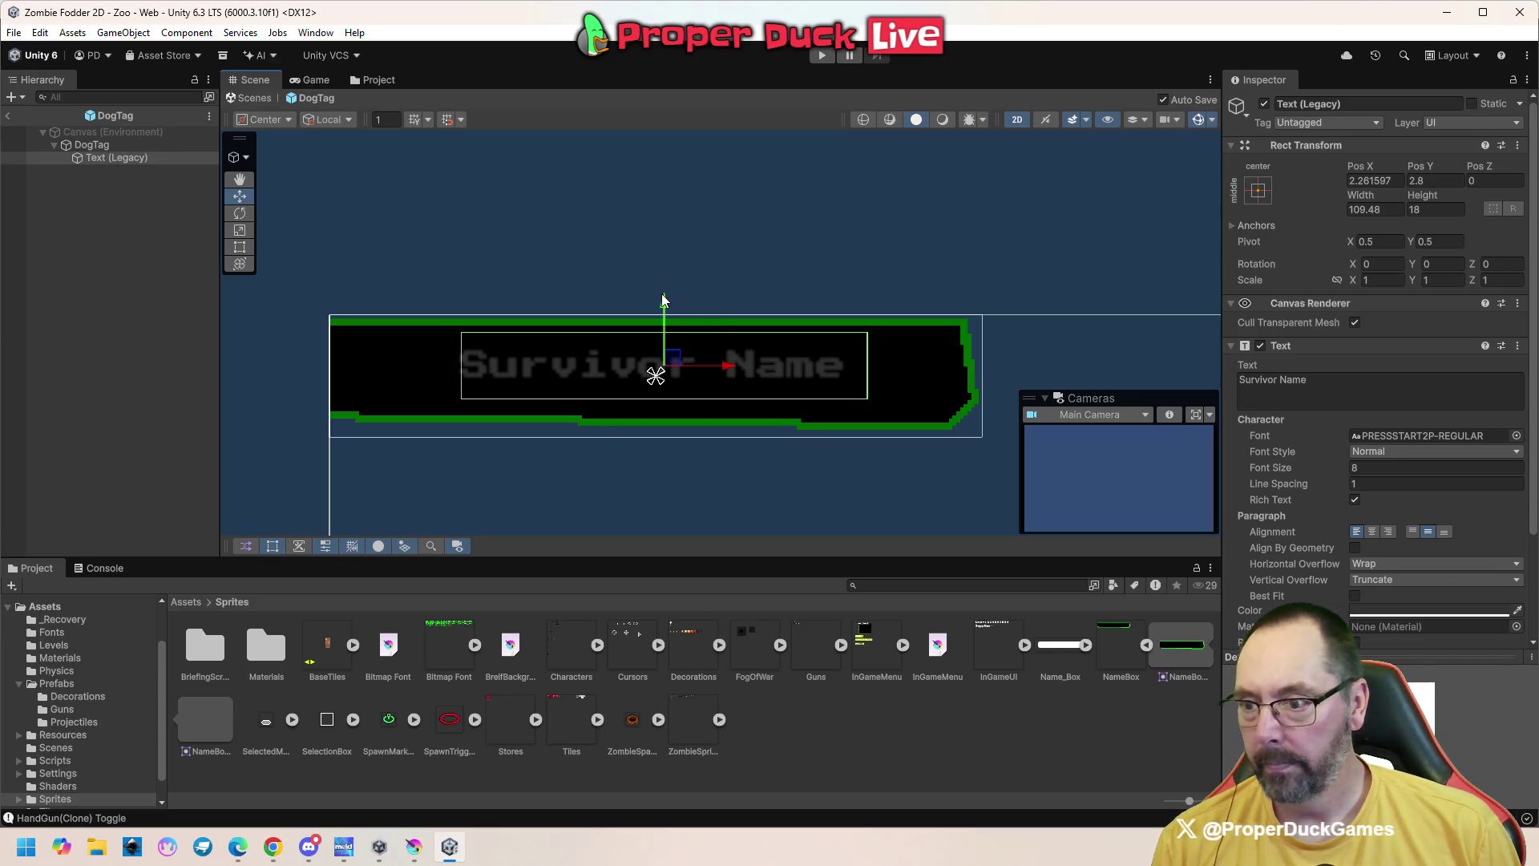
mouse_move(663, 303)
mouse_down()
mouse_move(664, 286)
mouse_move(664, 303)
mouse_up()
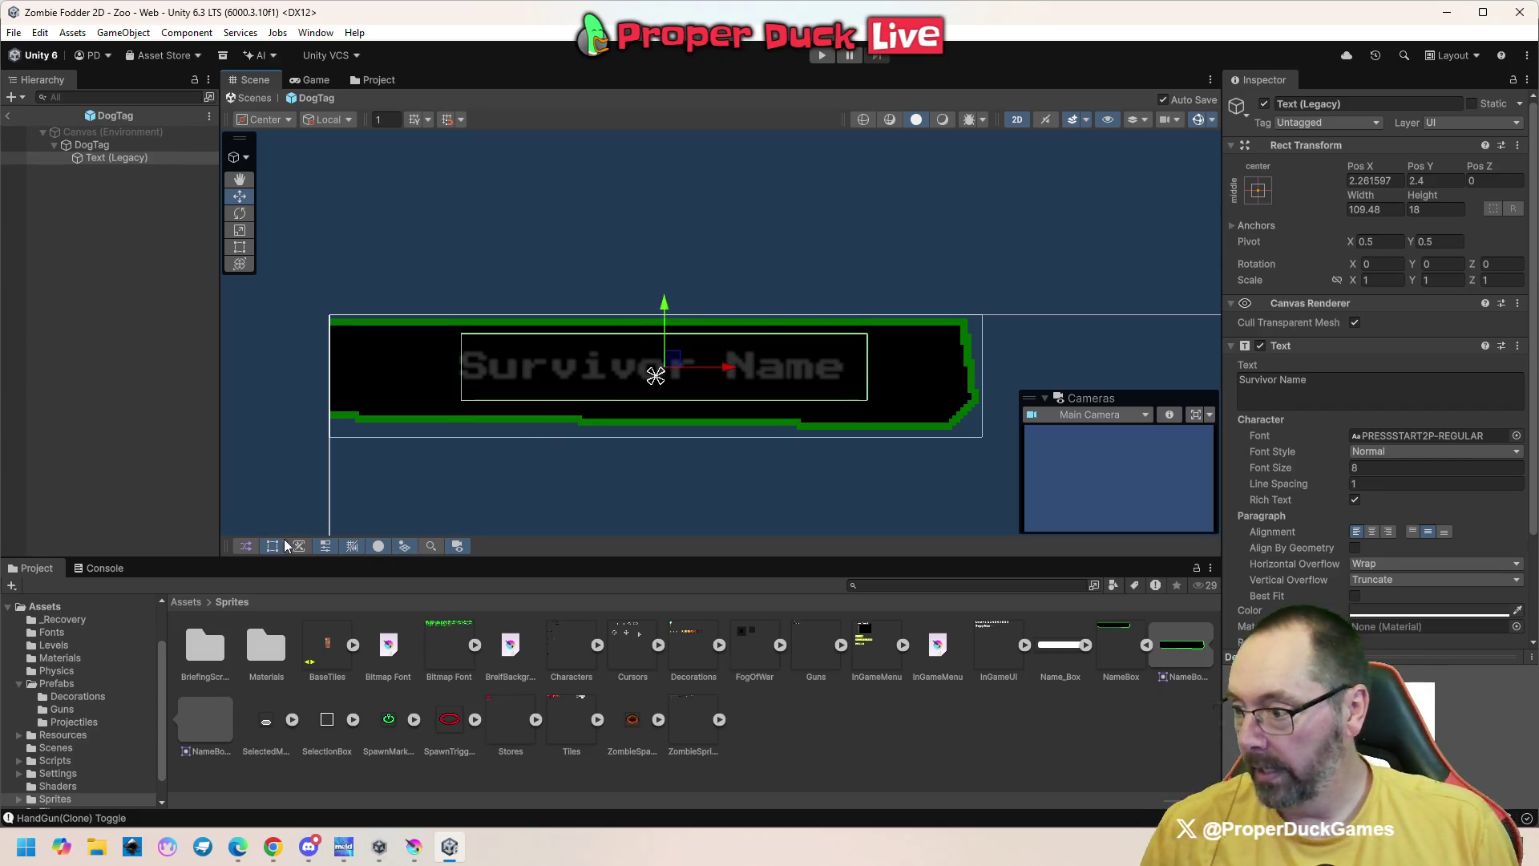
Open the Fonts folder, inspect Rockwell, and try assigning it as the legacy text's font
click(186, 604)
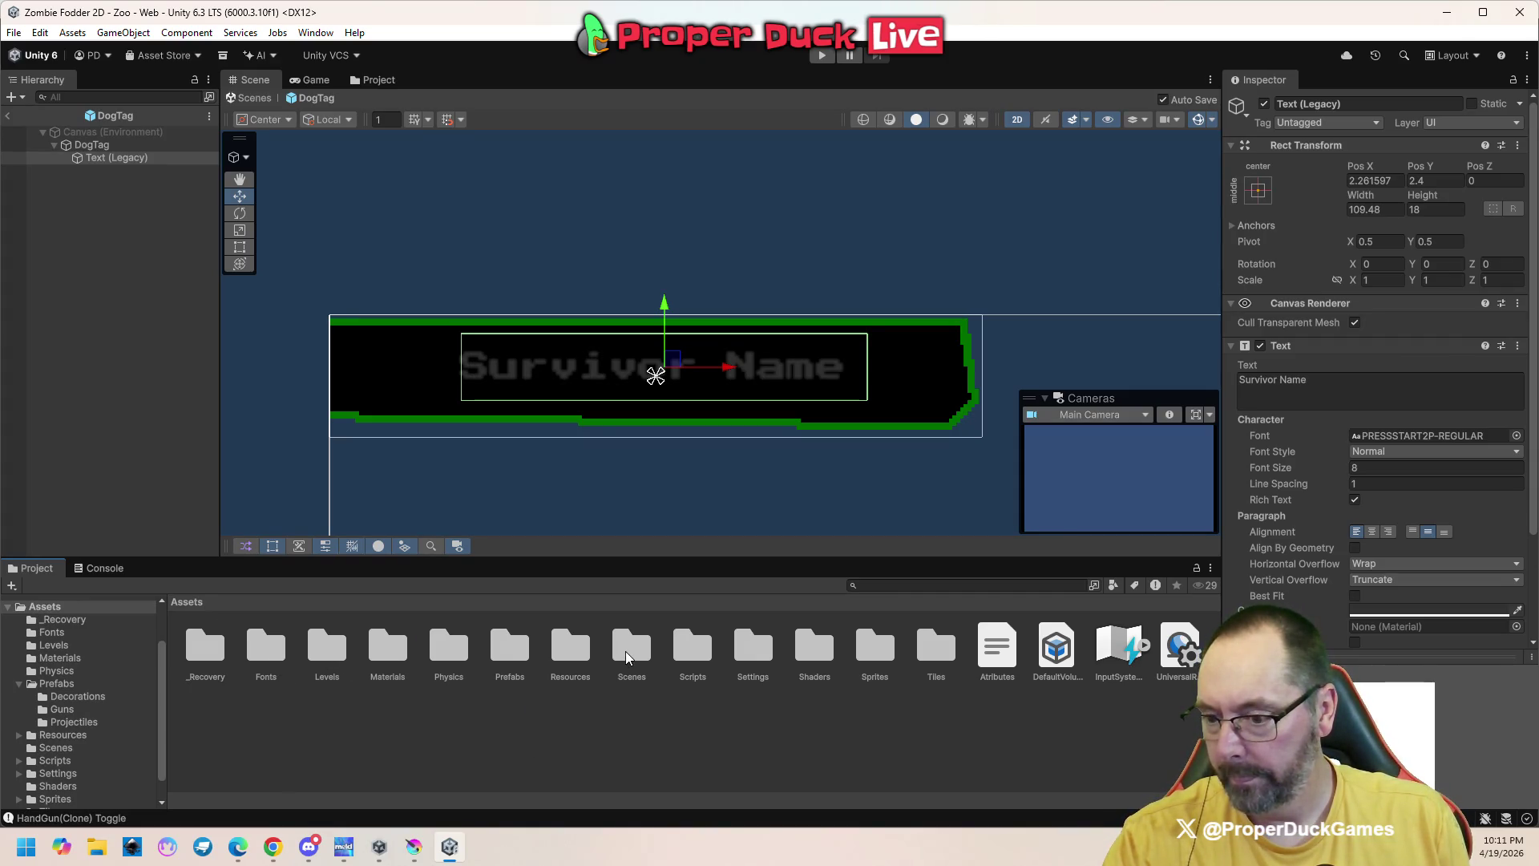
double_click(266, 647)
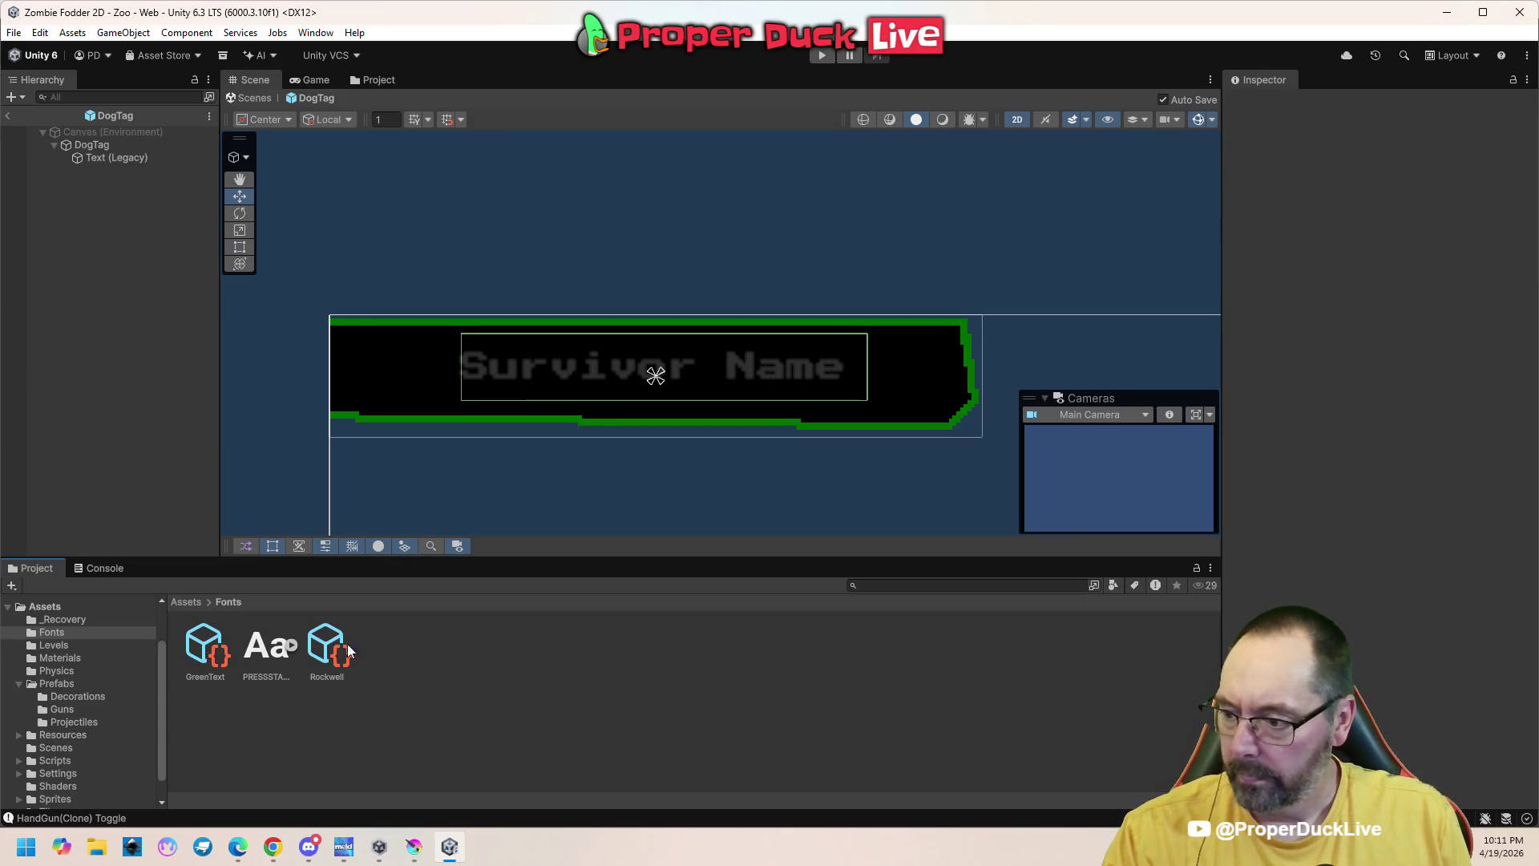
click(329, 653)
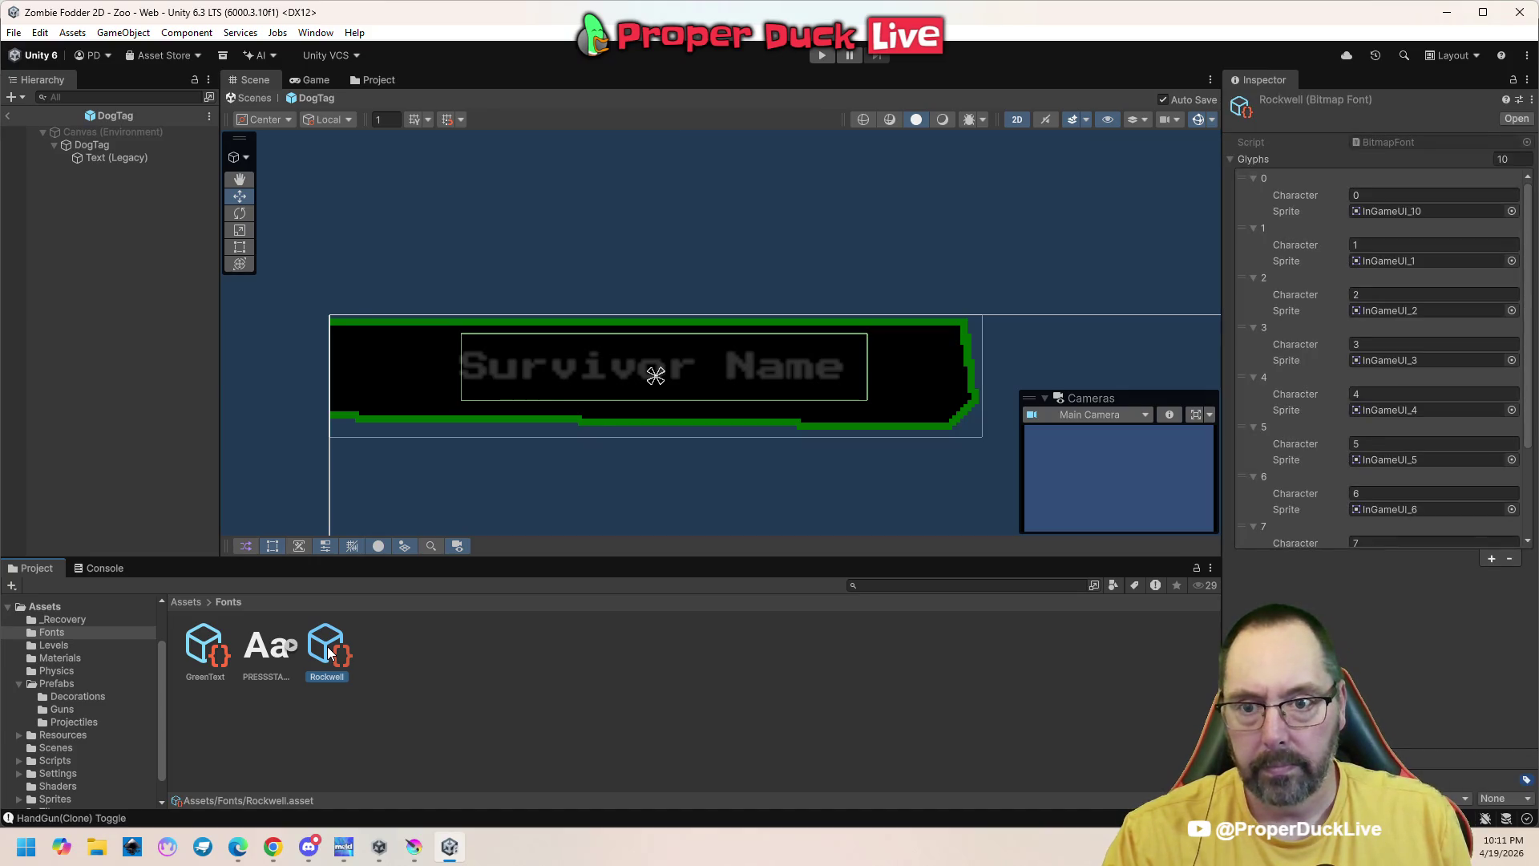
click(737, 368)
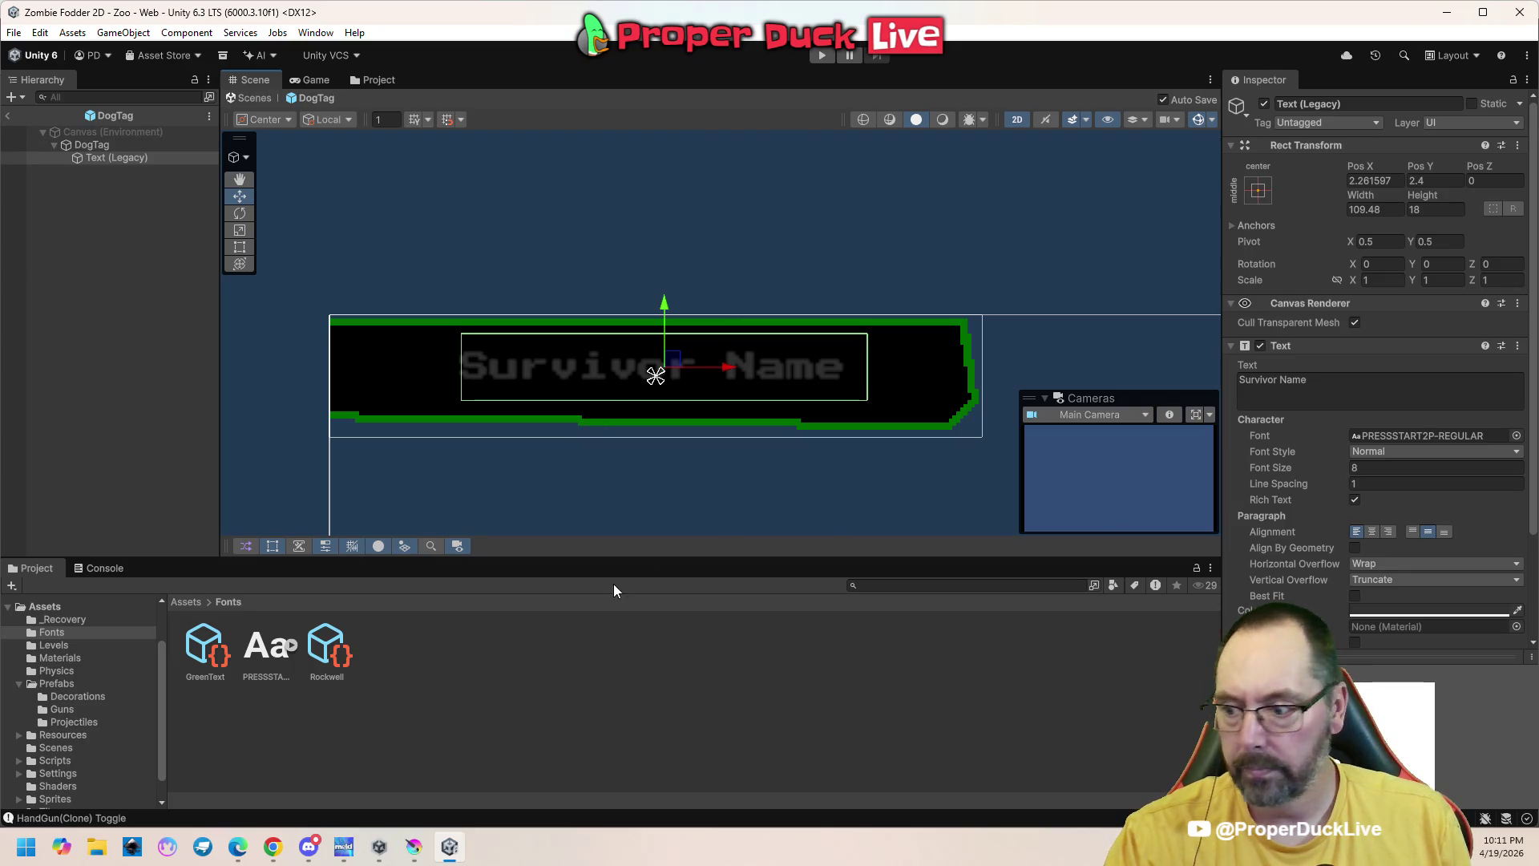
drag(327, 648, 1411, 436)
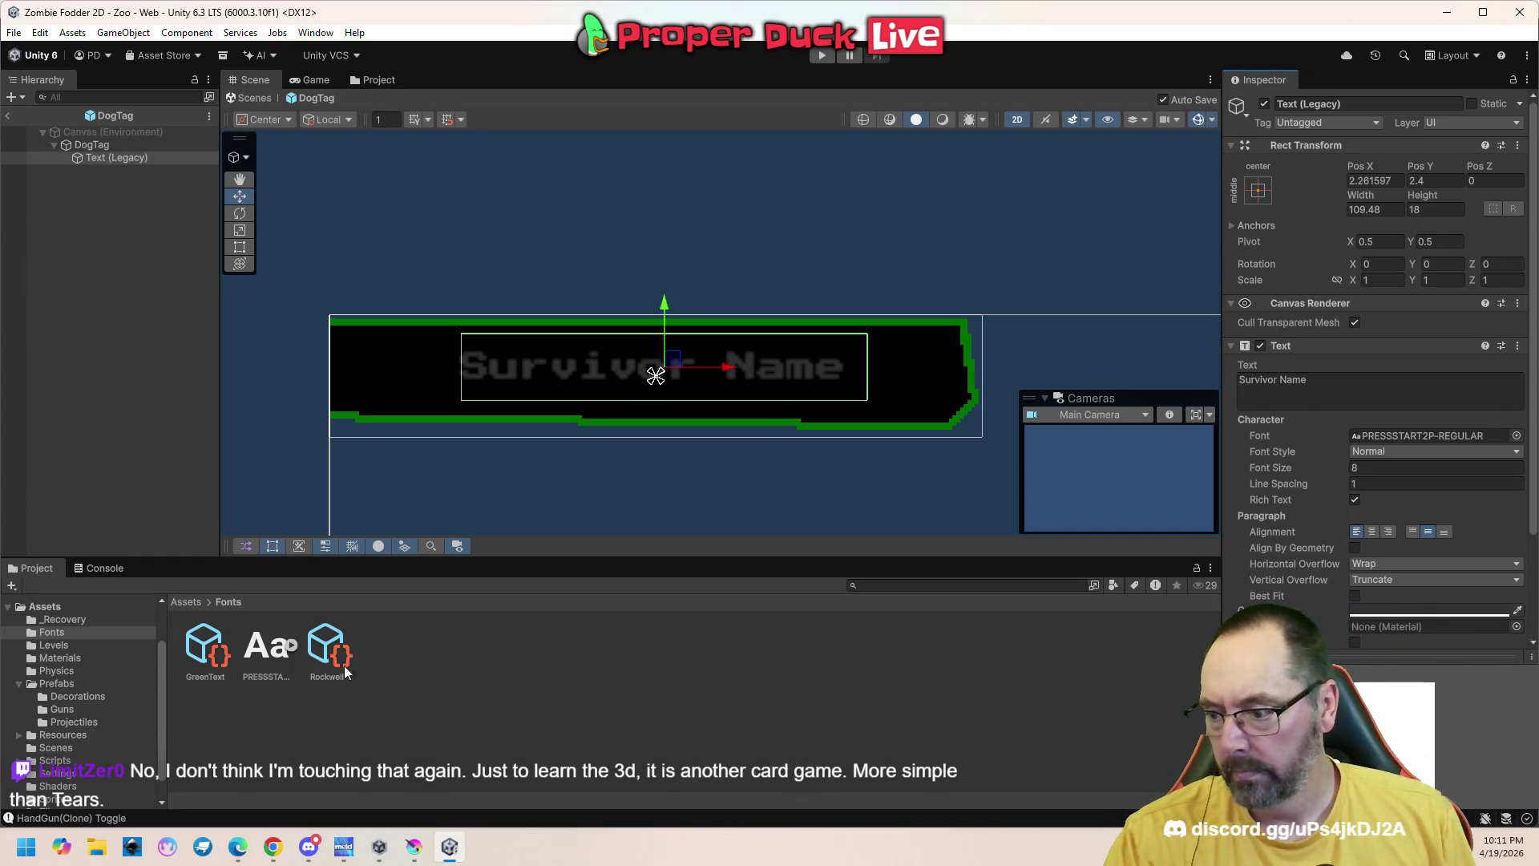
click(327, 649)
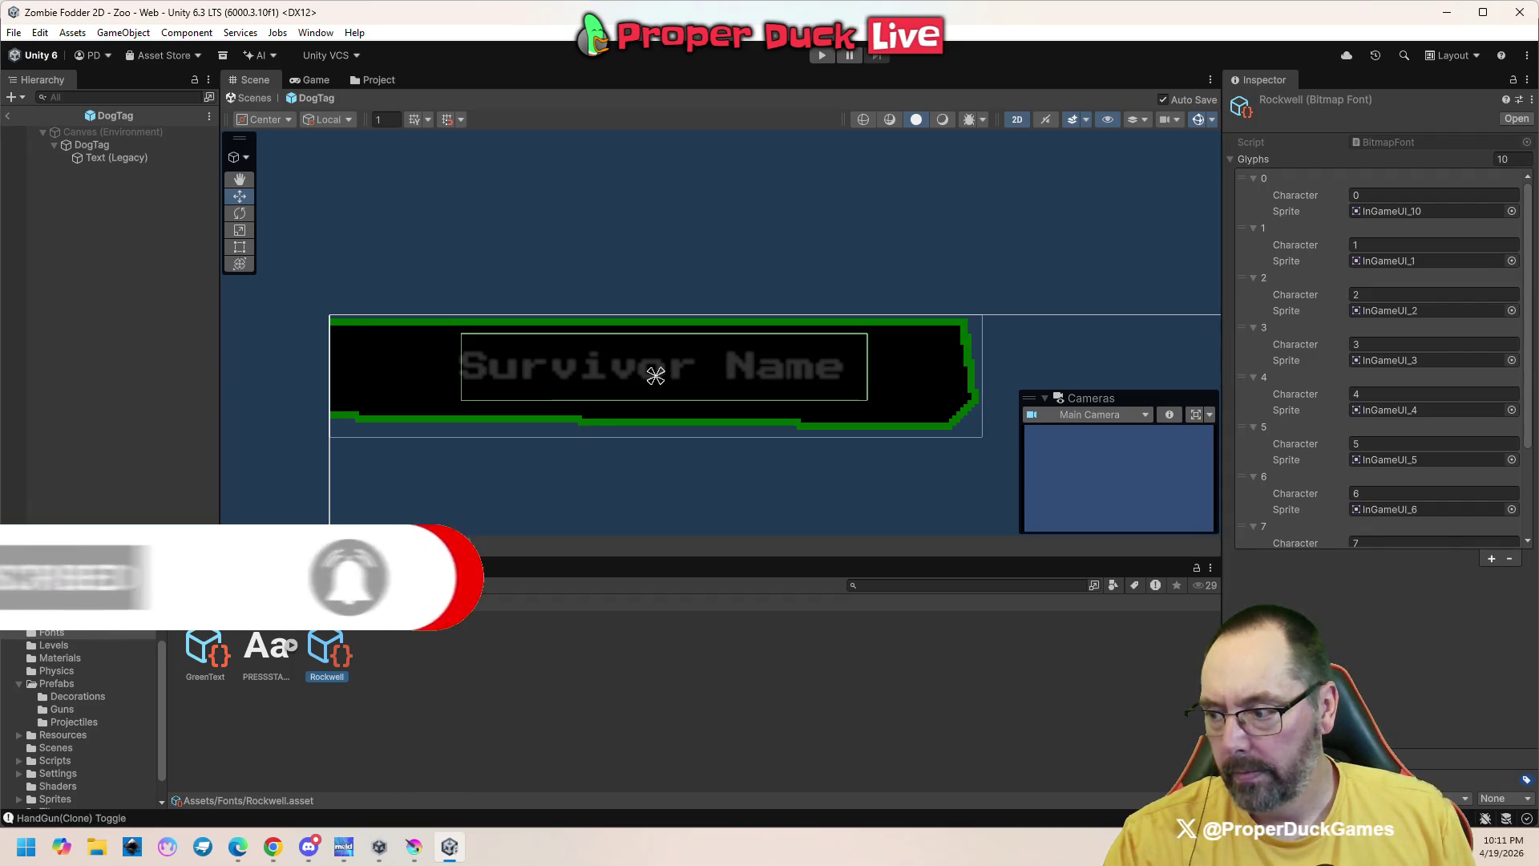
Add a Text - TextMeshPro object under DogTag from the Hierarchy's UI menu
right_click(82, 209)
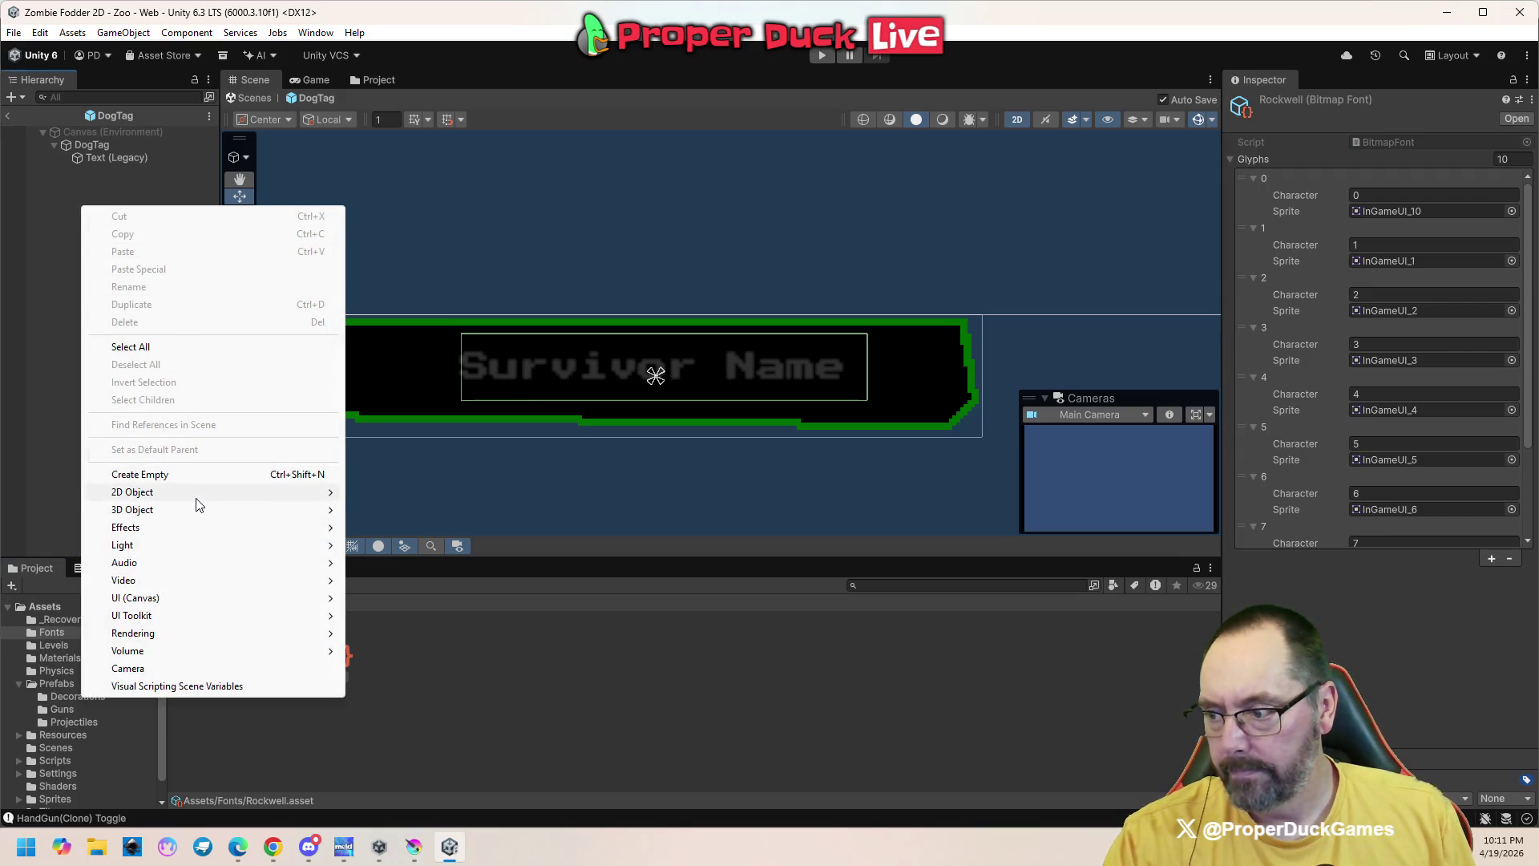
mouse_move(198, 503)
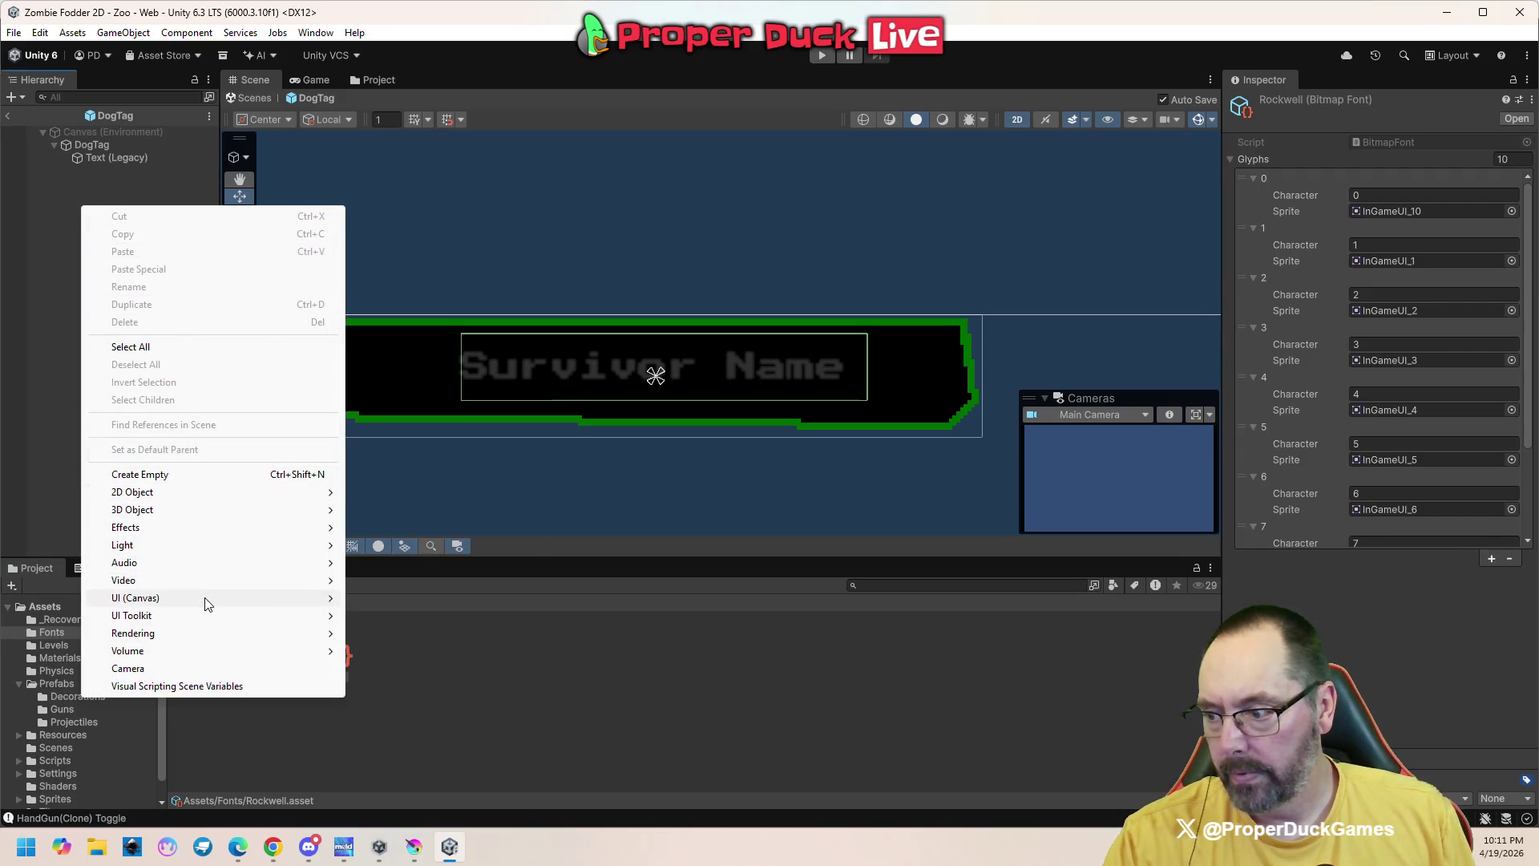
mouse_move(206, 604)
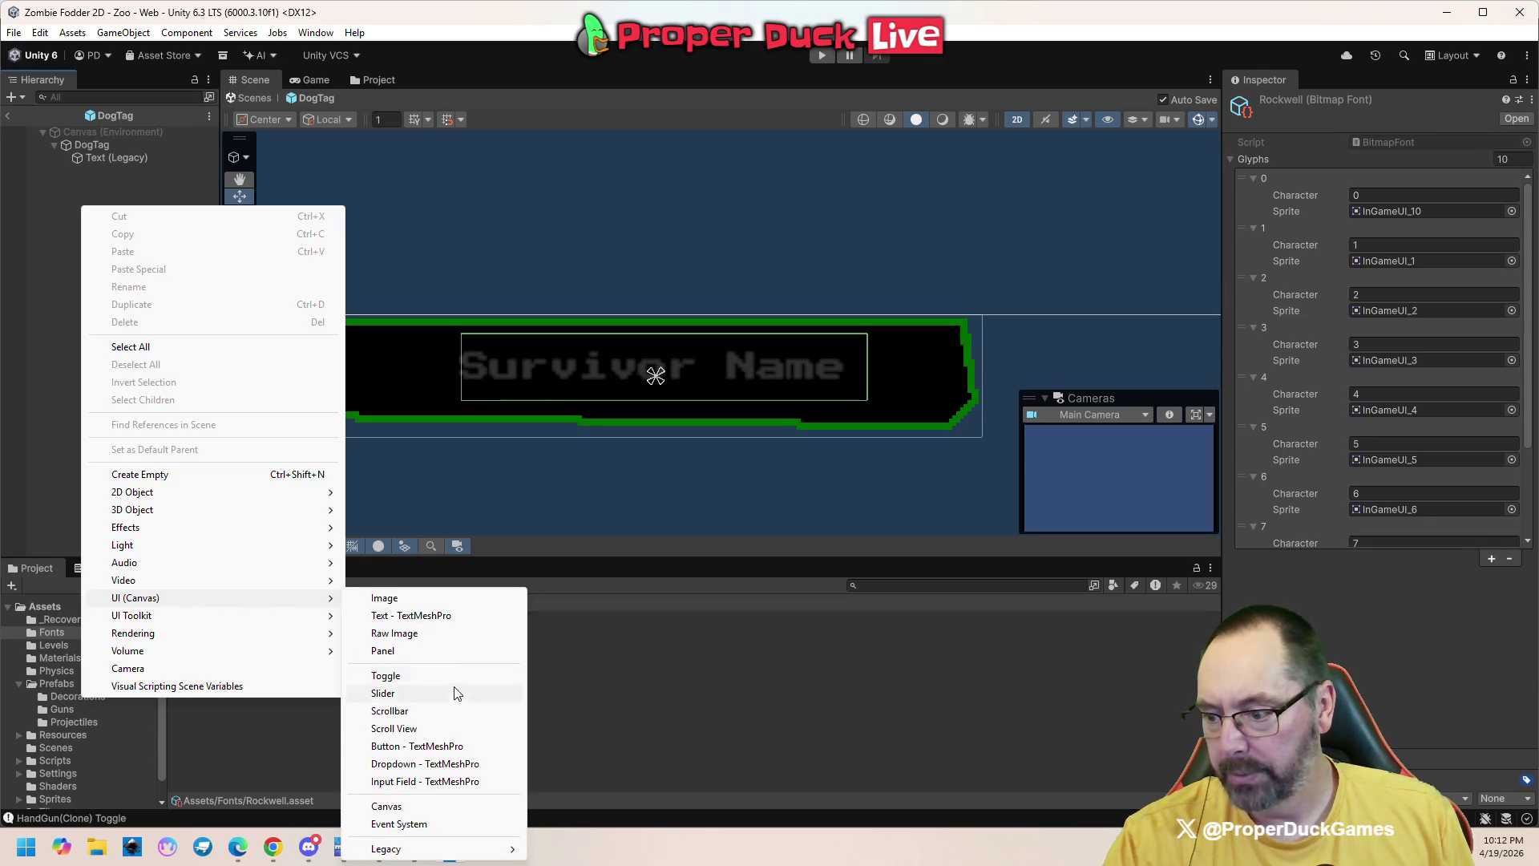
click(441, 615)
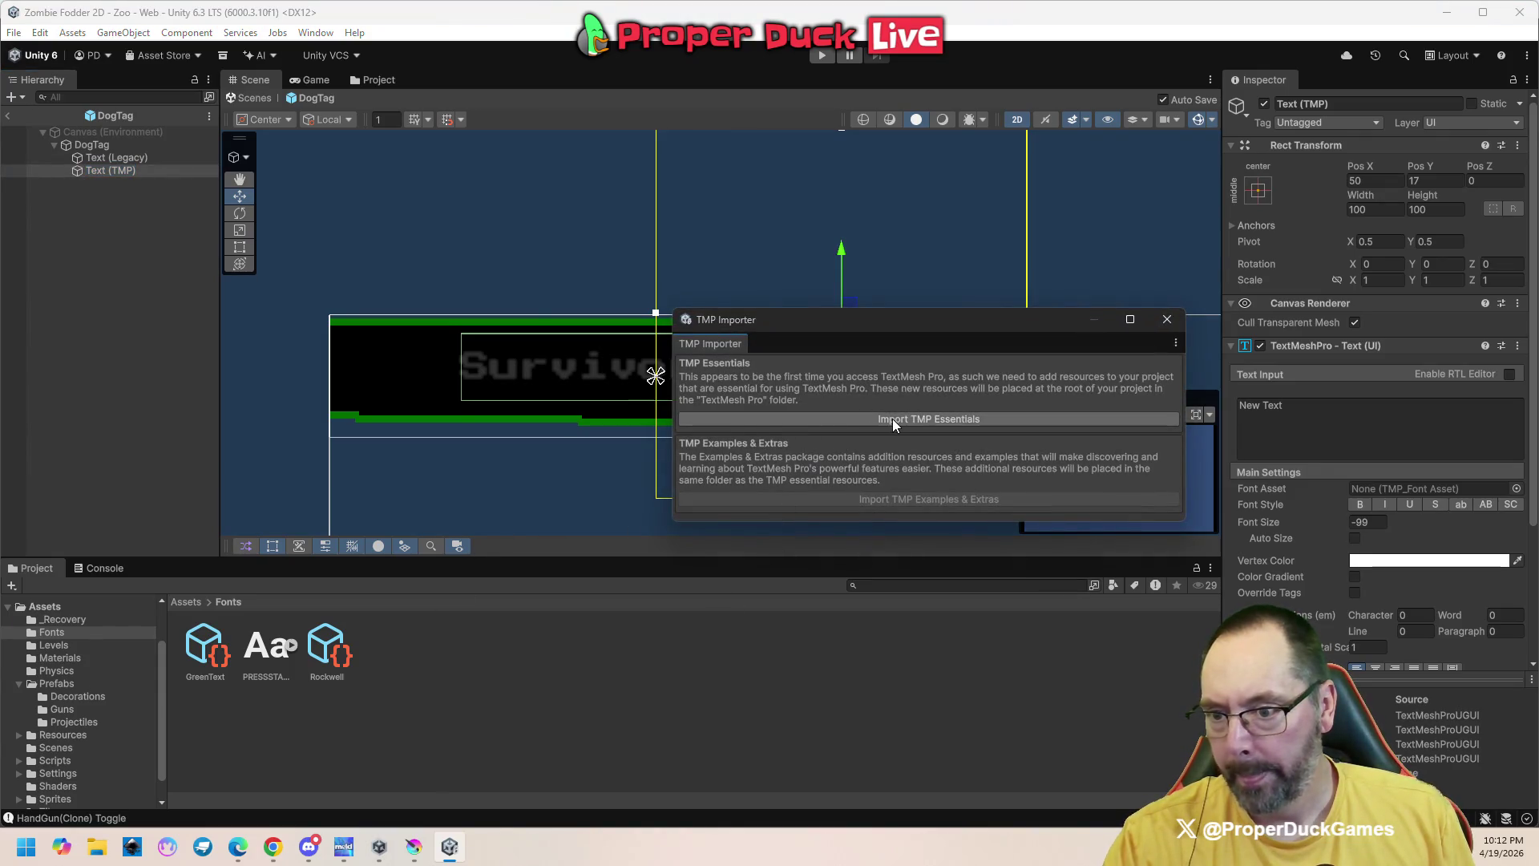
click(1167, 319)
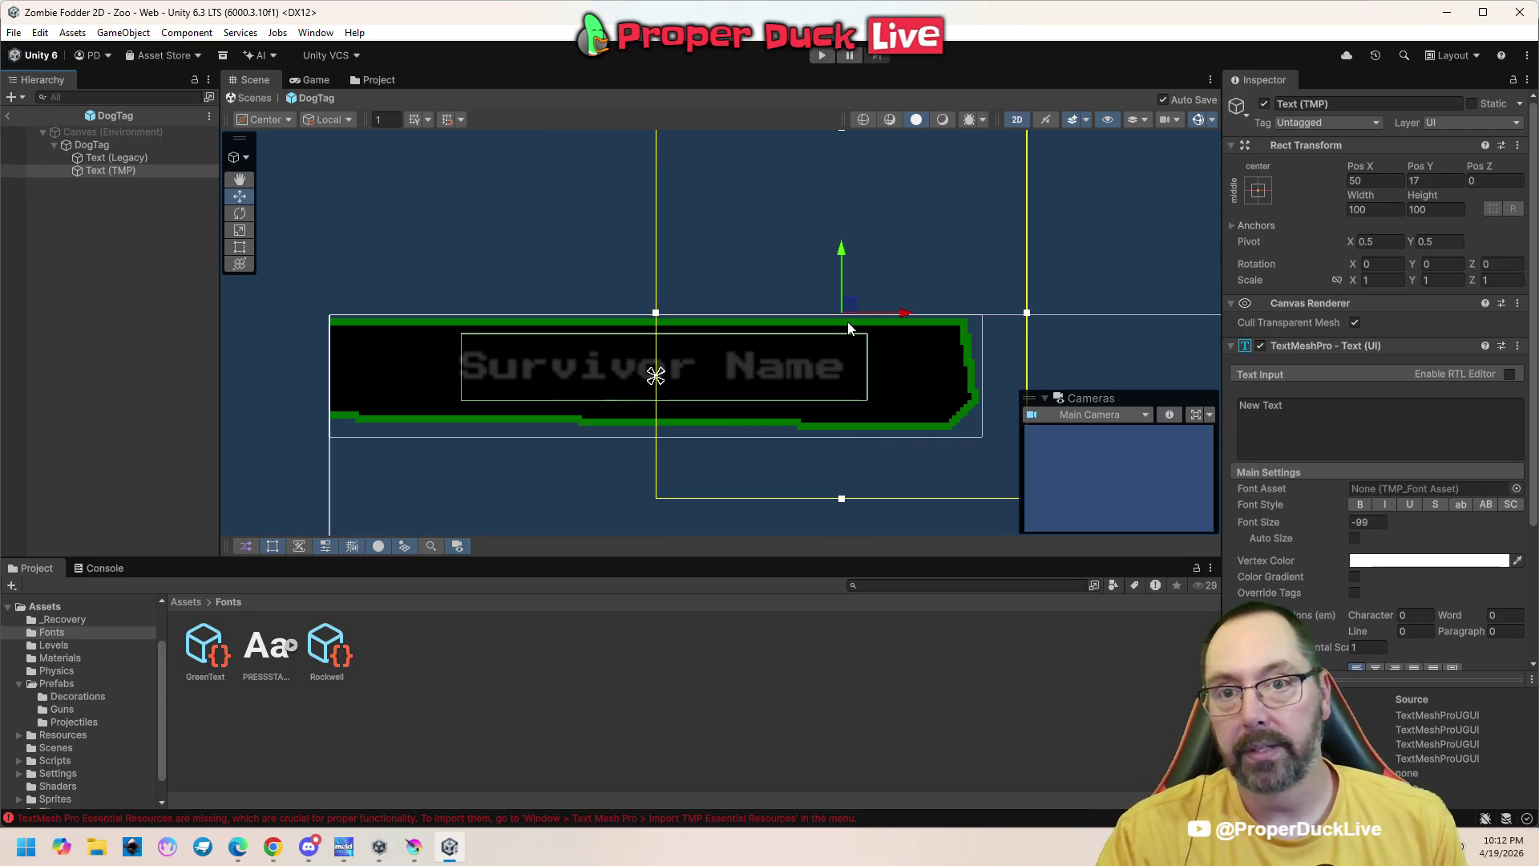
Reposition the new text object and import the TMP Essential Resources
scroll(832, 257, down, 1)
scroll(832, 257, down, 1)
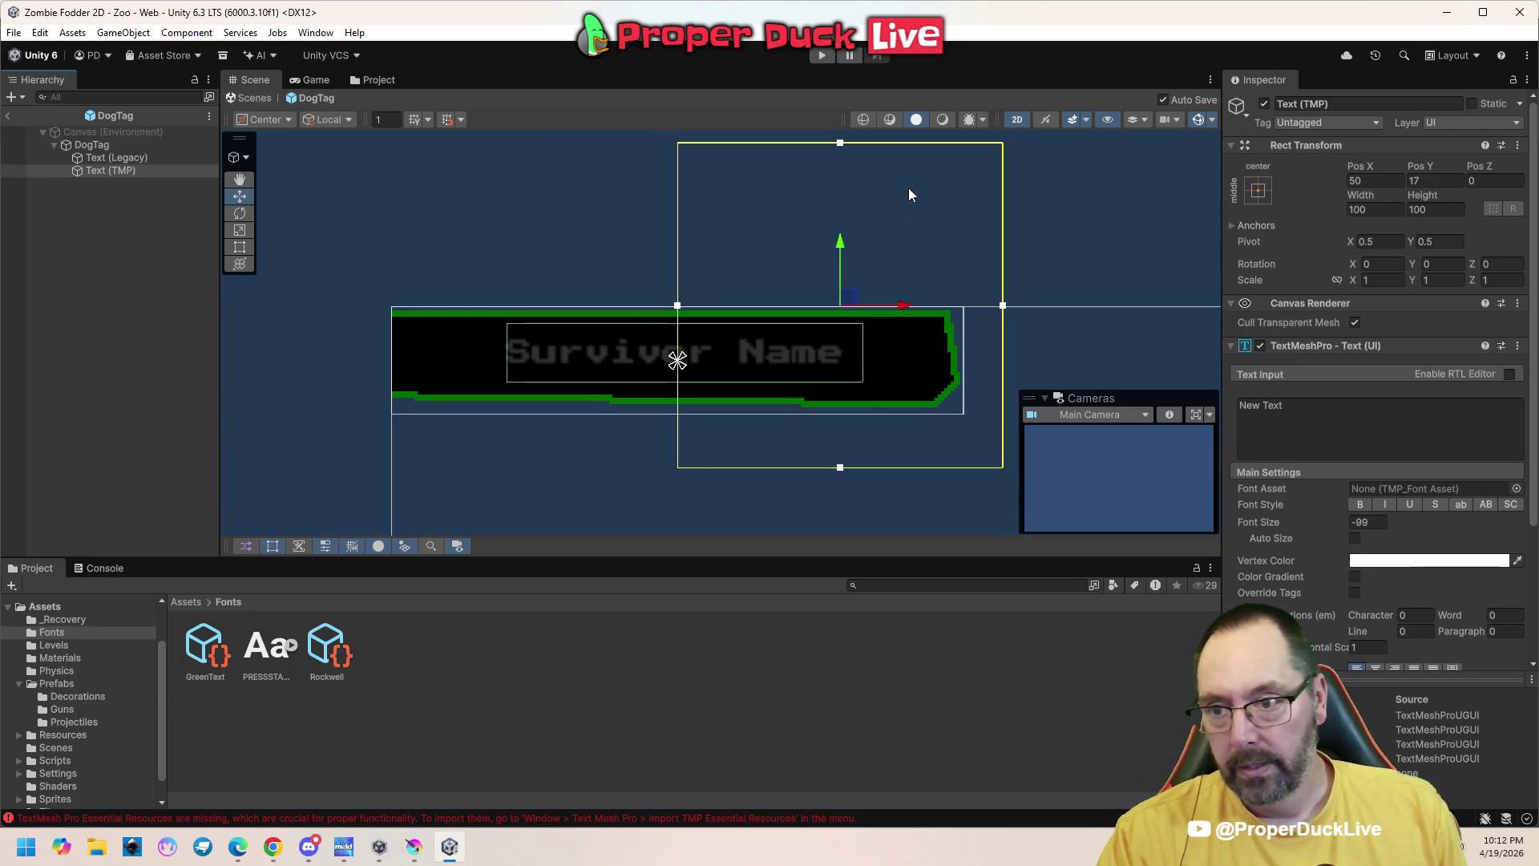
key(ctrl+z)
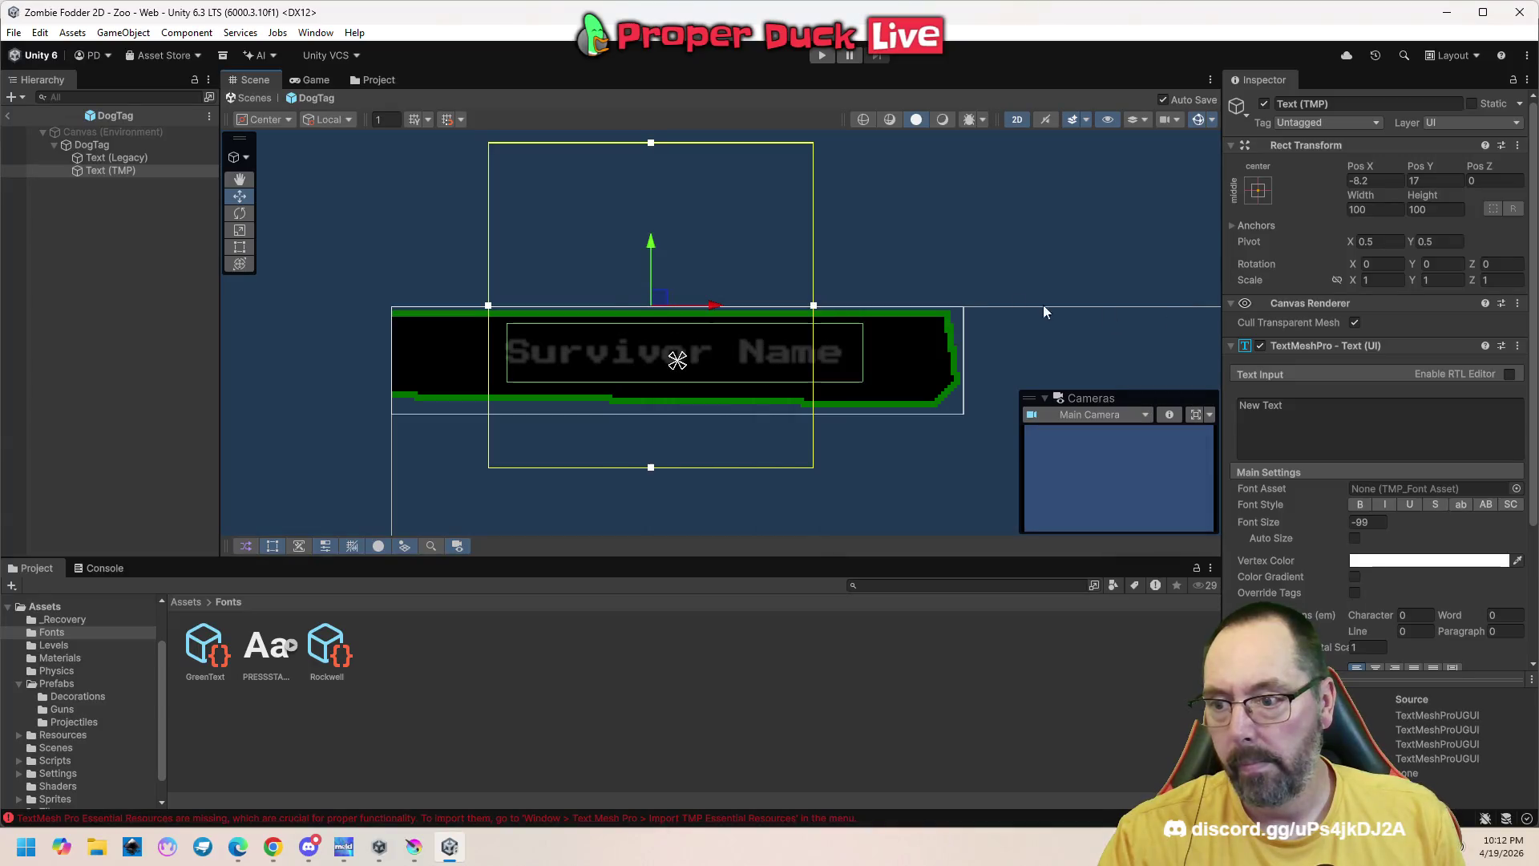
drag(653, 243, 652, 355)
click(922, 423)
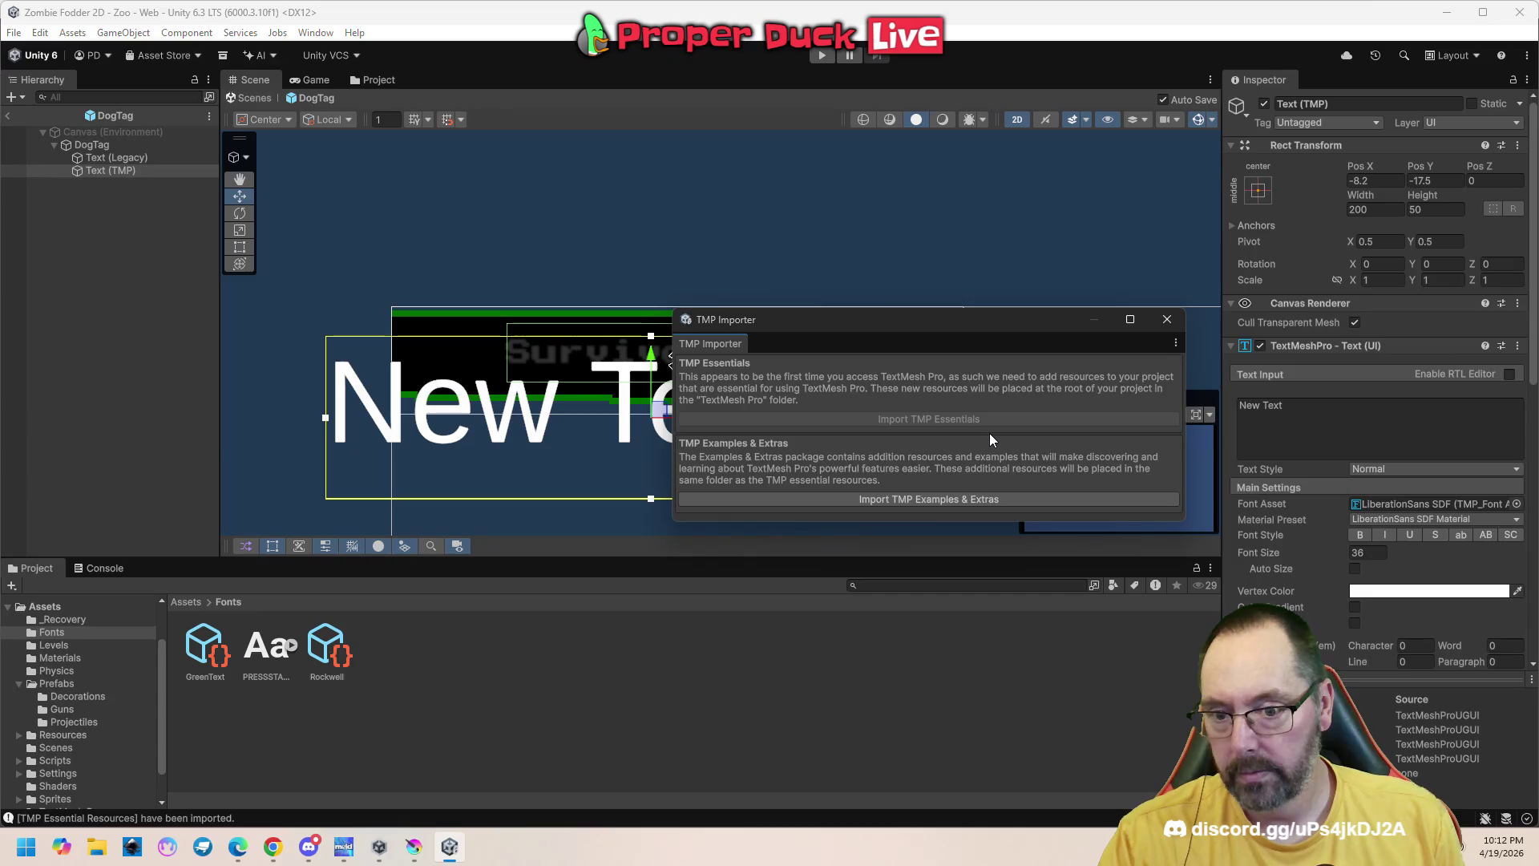
click(1167, 319)
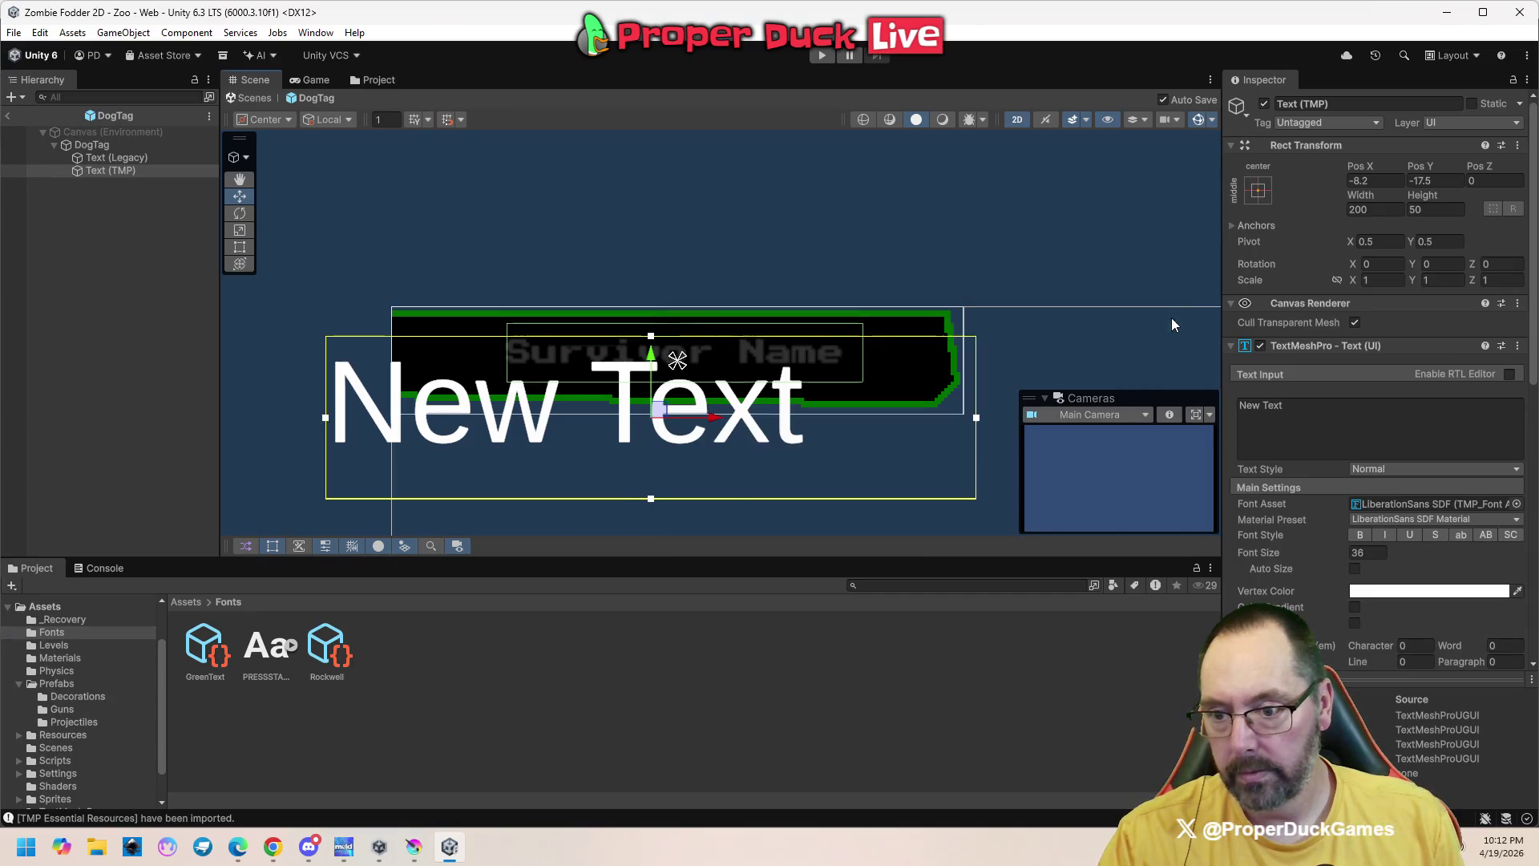
Move the New Text onto the tag and try assigning Rockwell as its font
drag(656, 375, 655, 311)
drag(714, 353, 808, 353)
mouse_move(329, 648)
mouse_down()
mouse_move(834, 612)
mouse_move(1393, 505)
mouse_up()
click(337, 656)
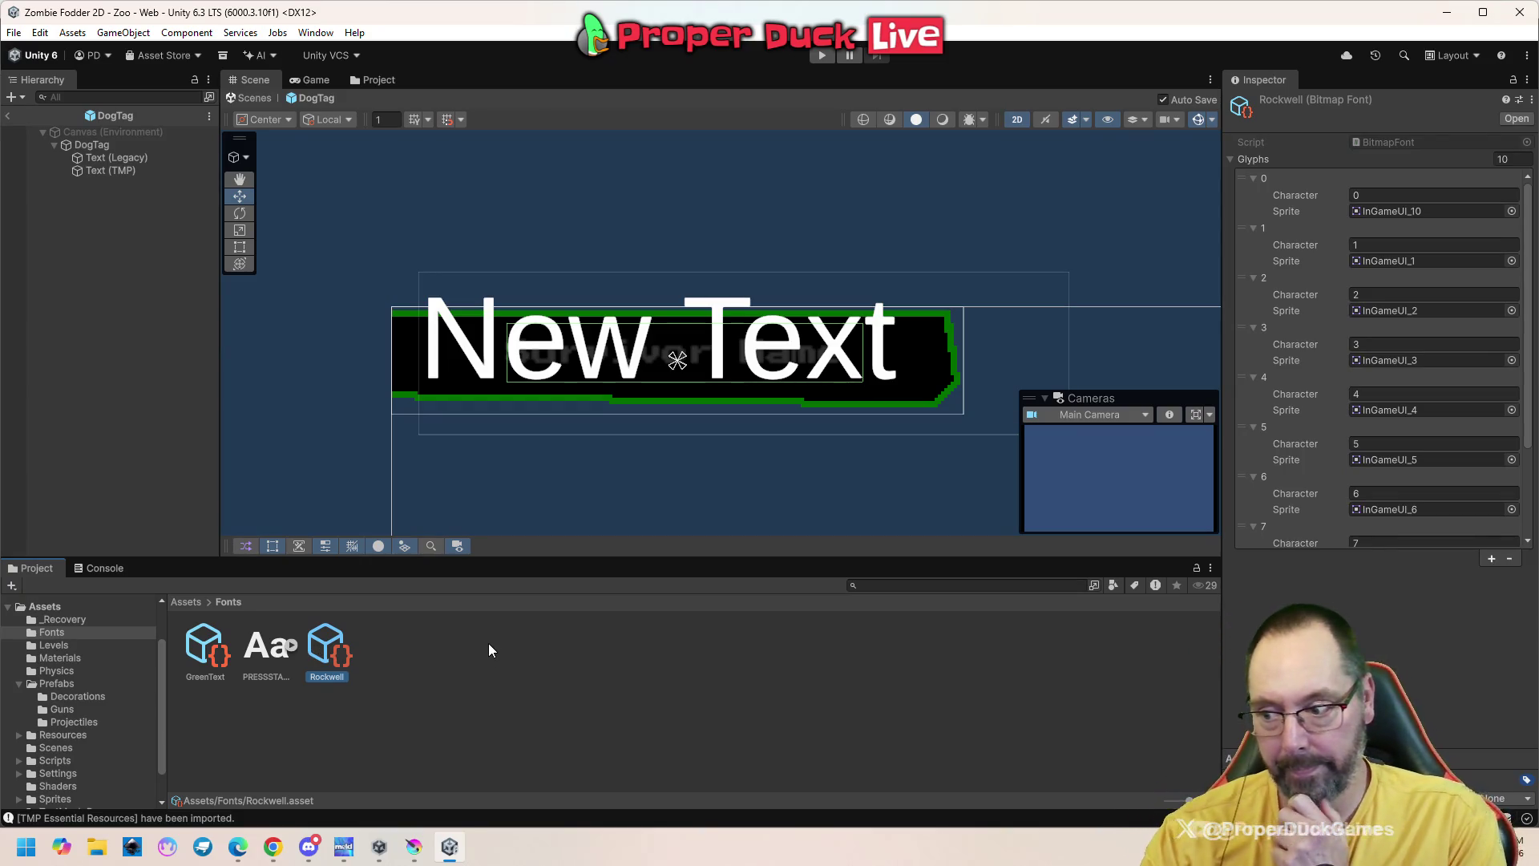
Delete the Rockwell font asset and reframe the scene around the New Text label
key(Delete)
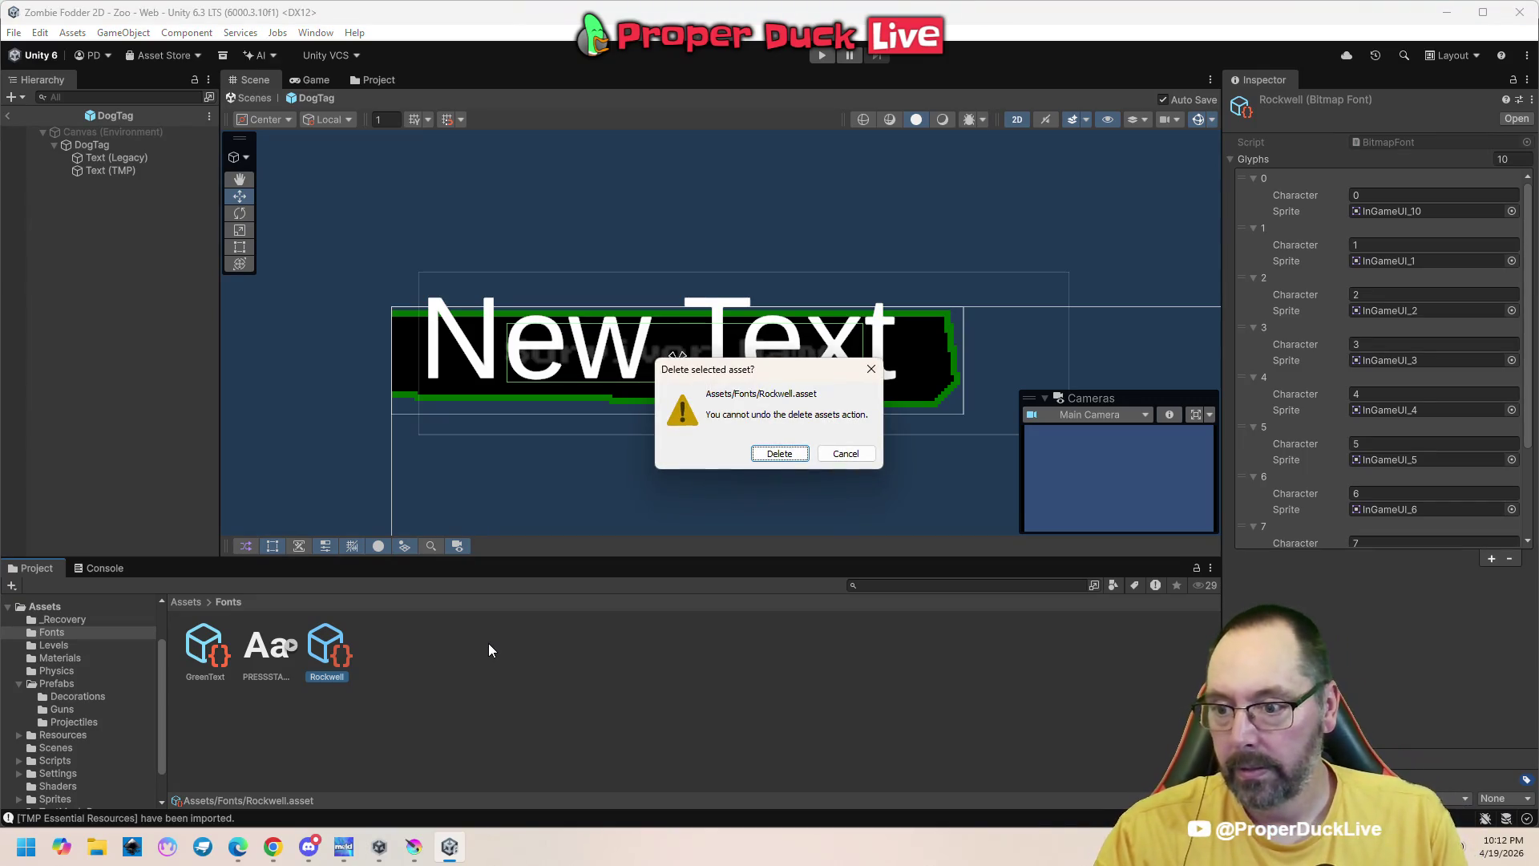
key(Return)
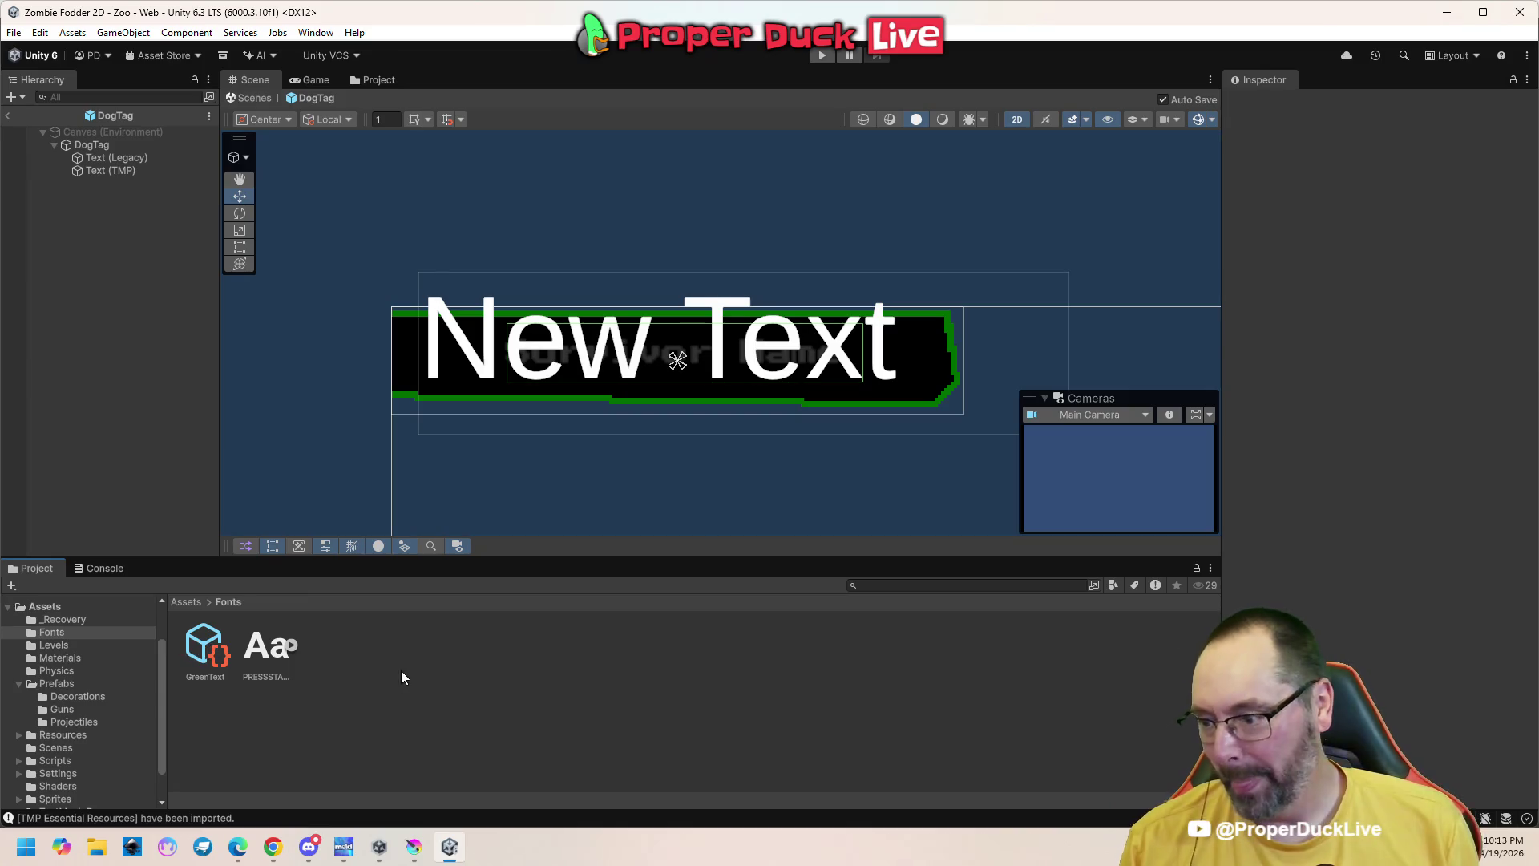
click(723, 377)
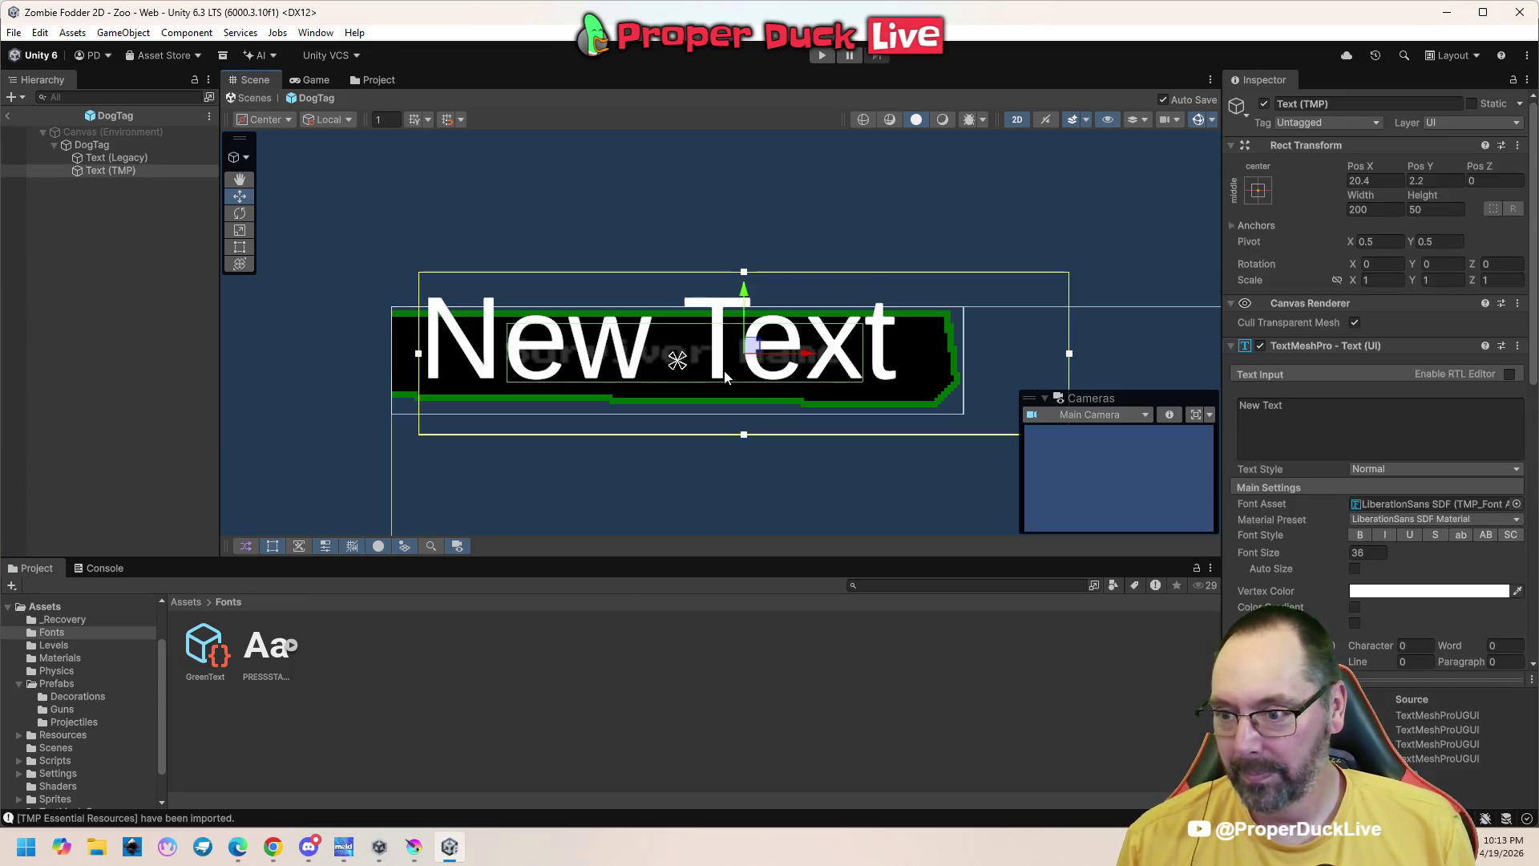
scroll(637, 460, down, 2)
scroll(642, 453, down, 1)
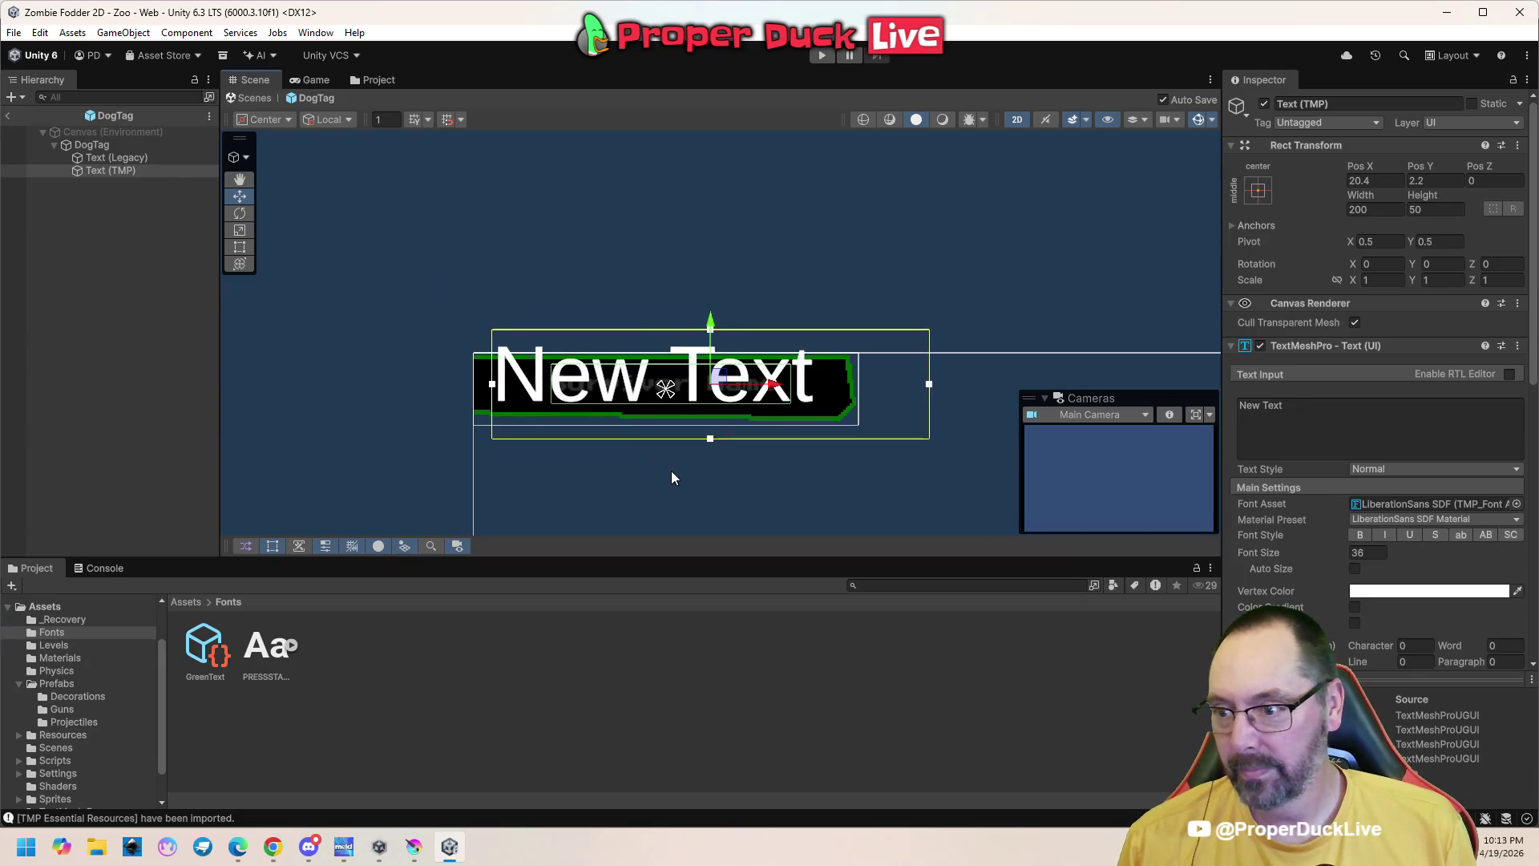
drag(671, 470, 635, 374)
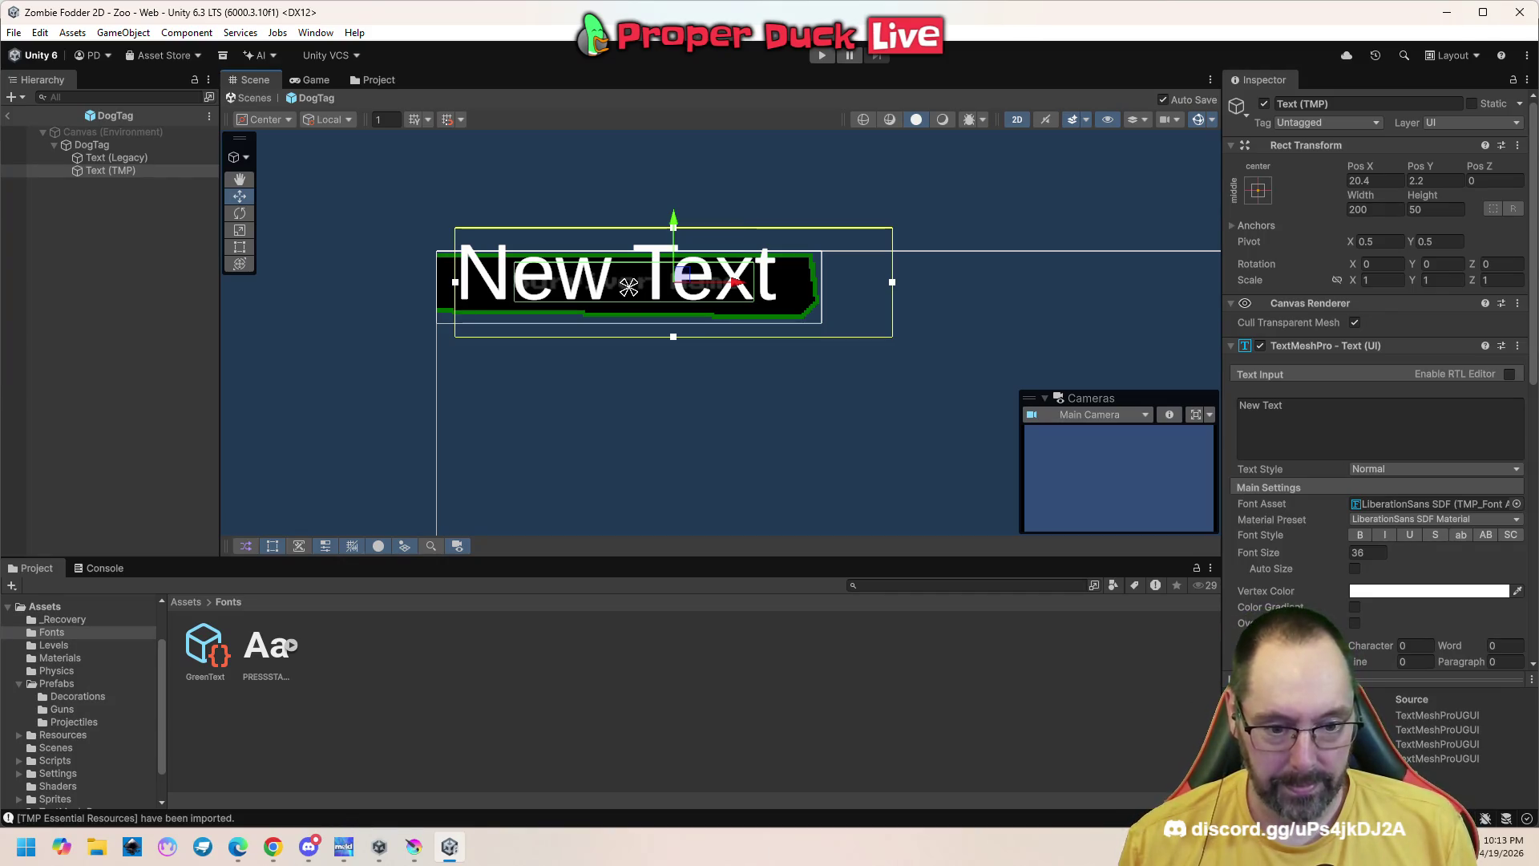
Switch from Unity over to Krita
key(super)
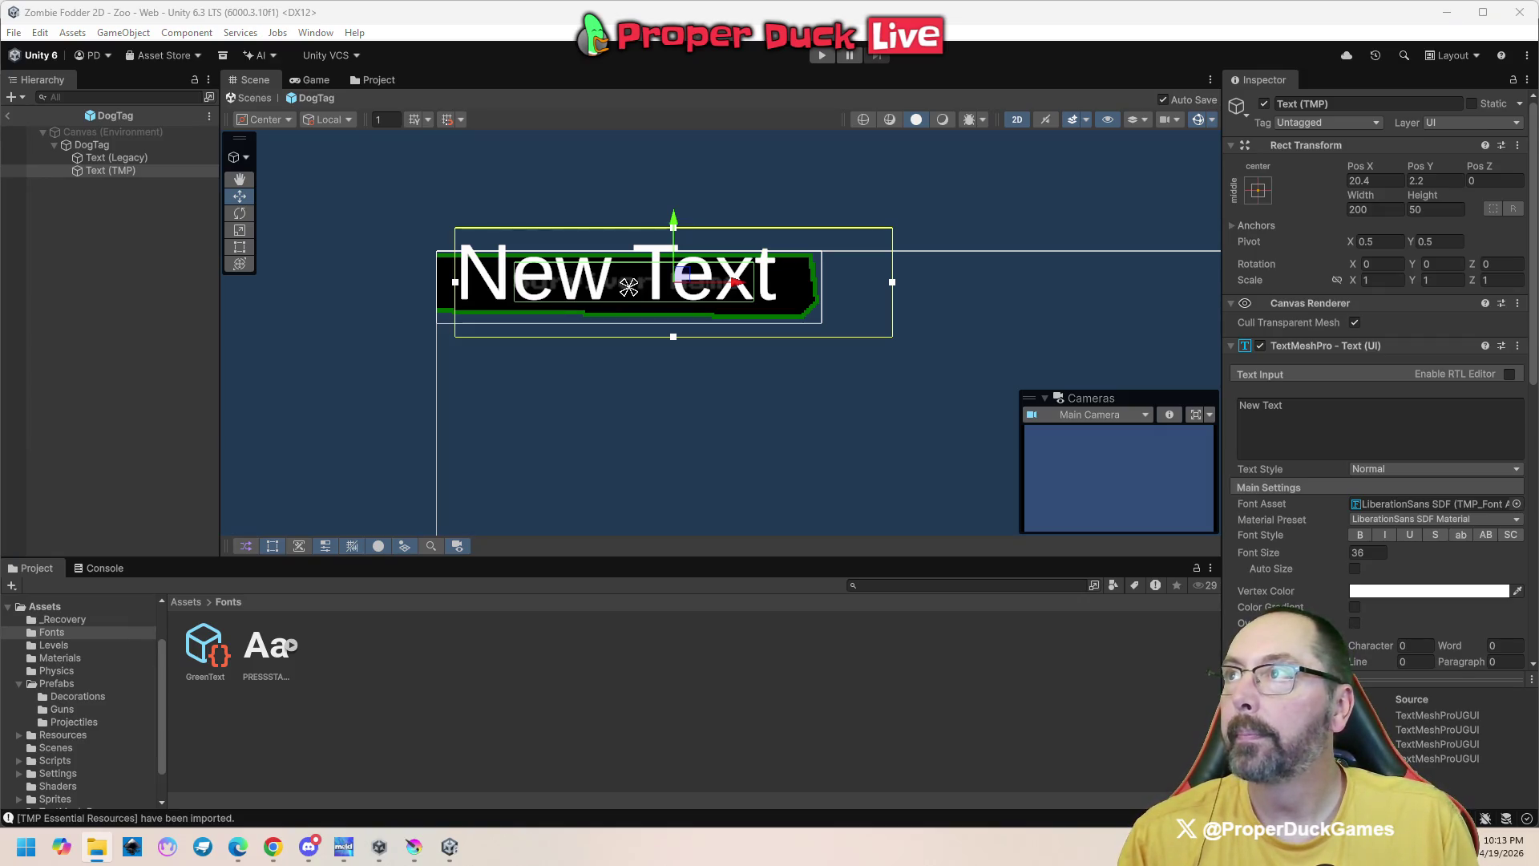
click(590, 652)
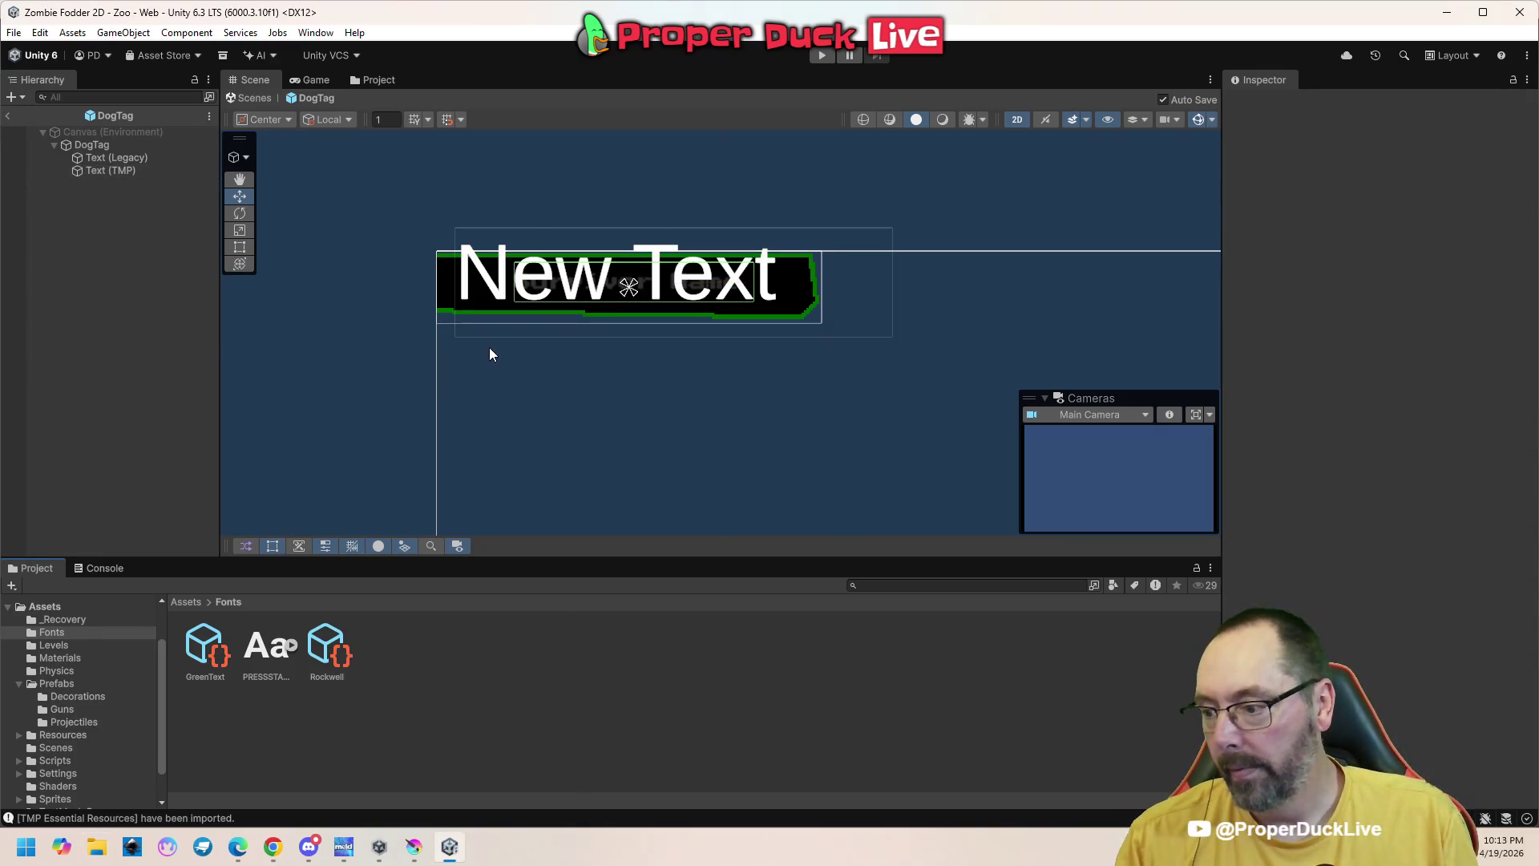
click(414, 847)
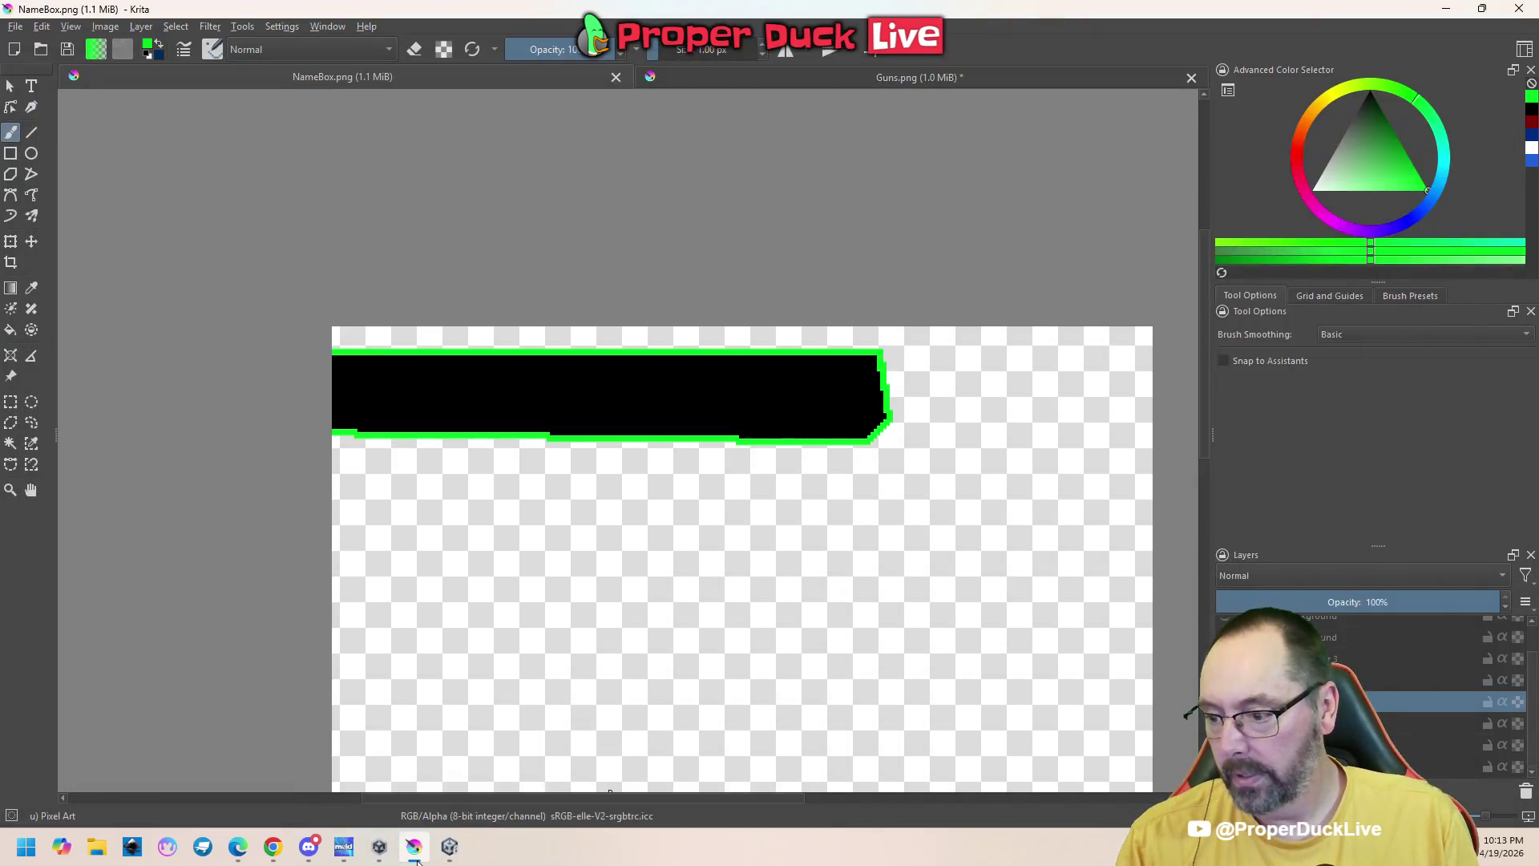
Open InGameMenu.kra in Krita and frame the whole Game Paused title
click(415, 856)
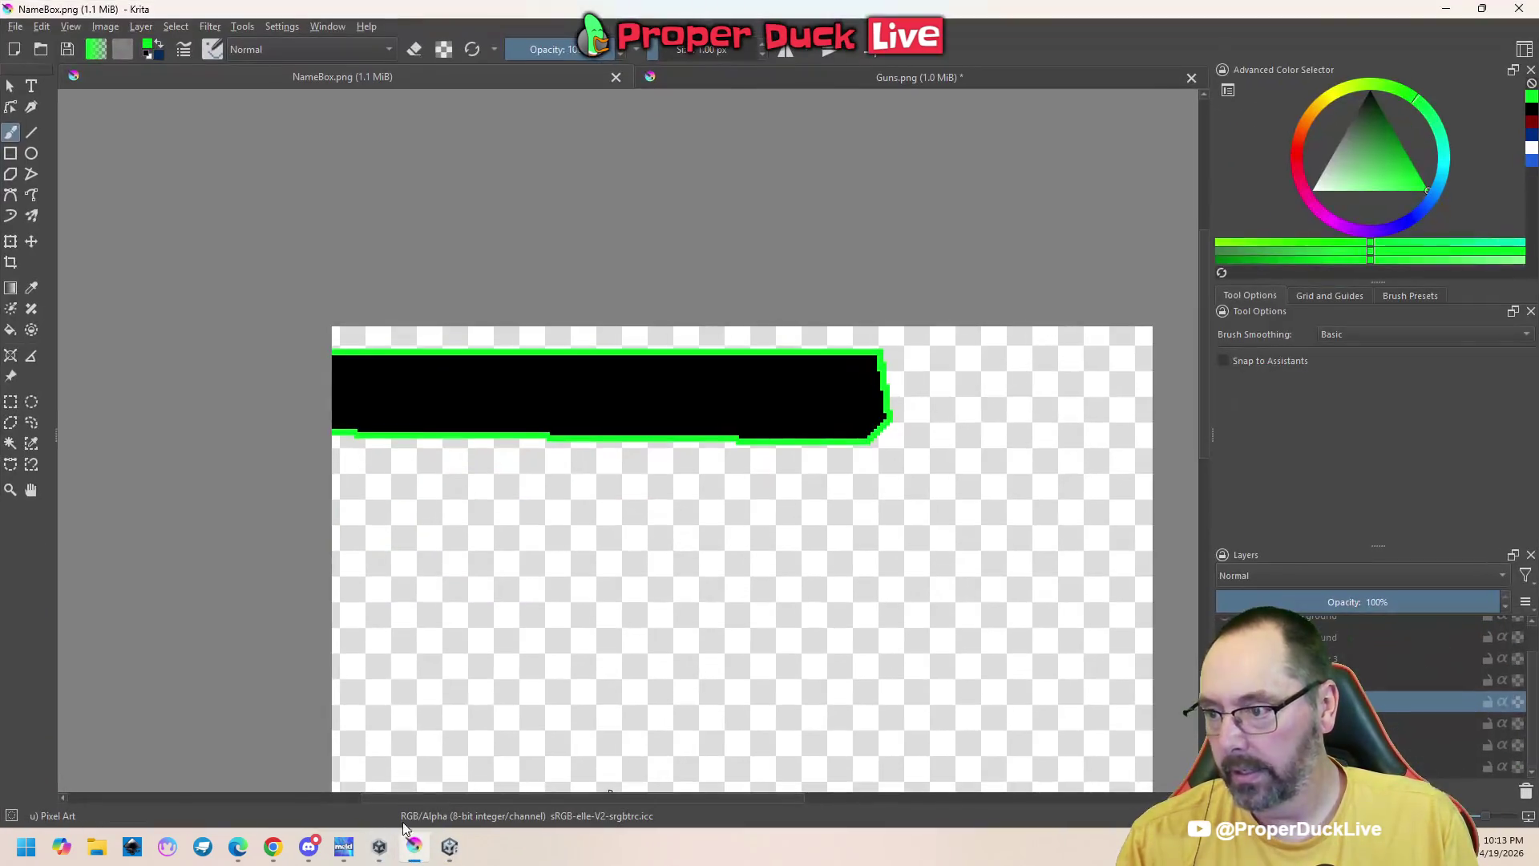
click(15, 26)
click(44, 64)
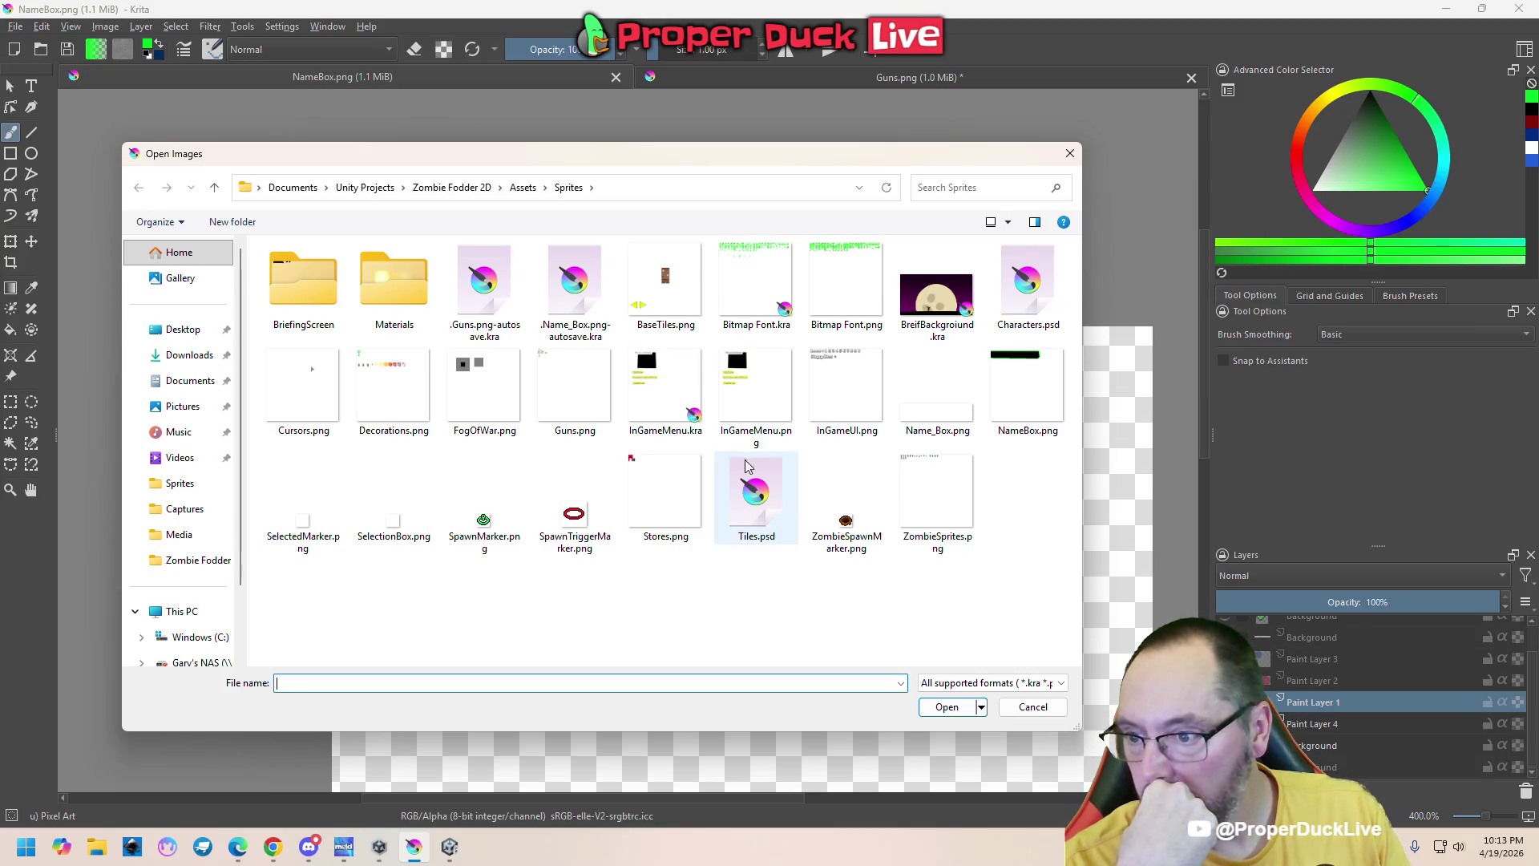
click(674, 388)
double_click(653, 377)
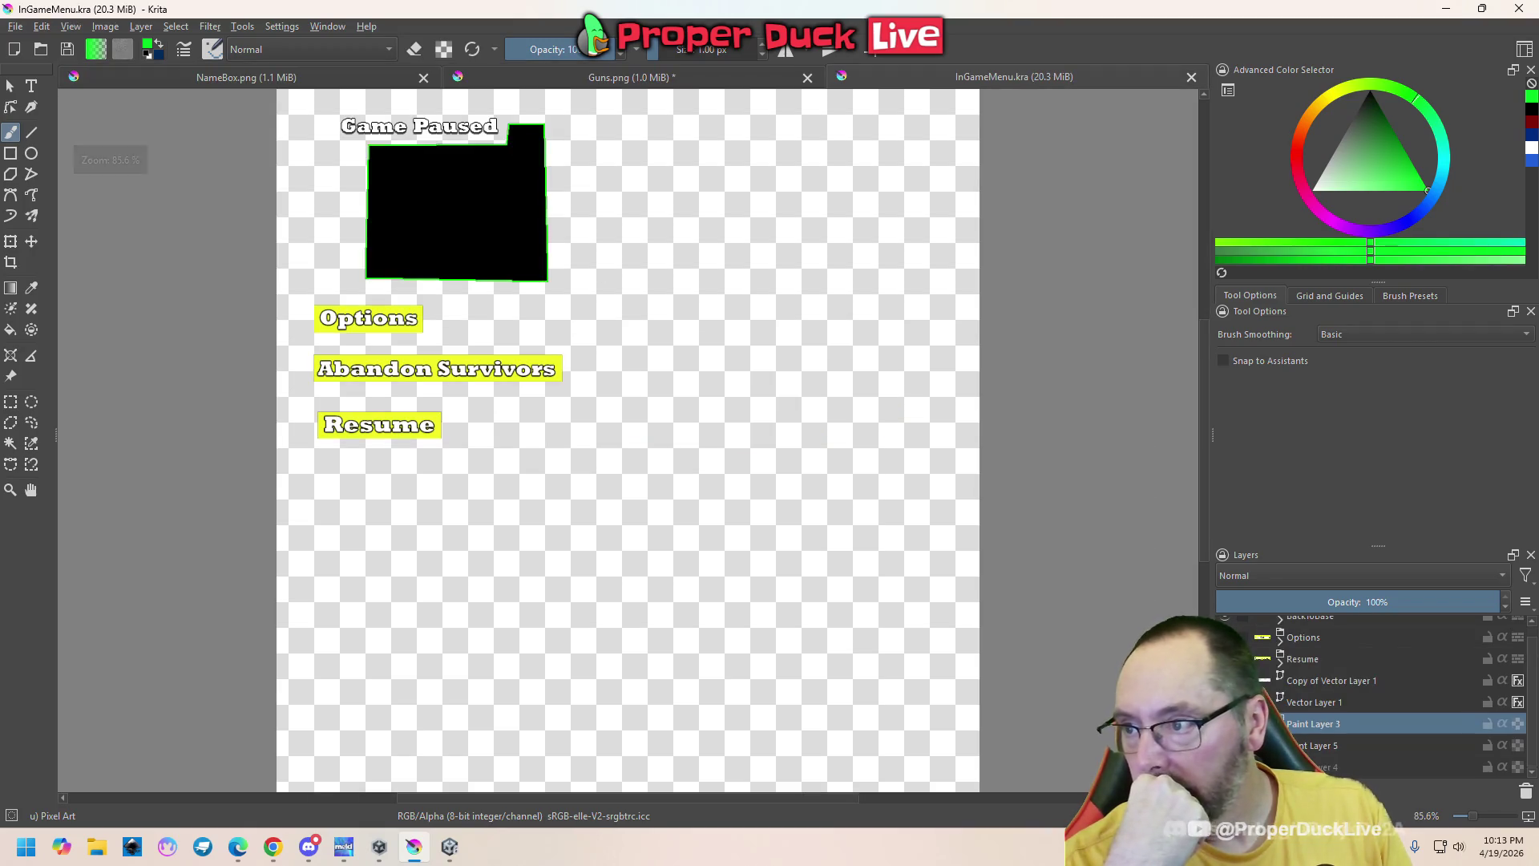
scroll(410, 132, up, 5)
drag(410, 132, 451, 277)
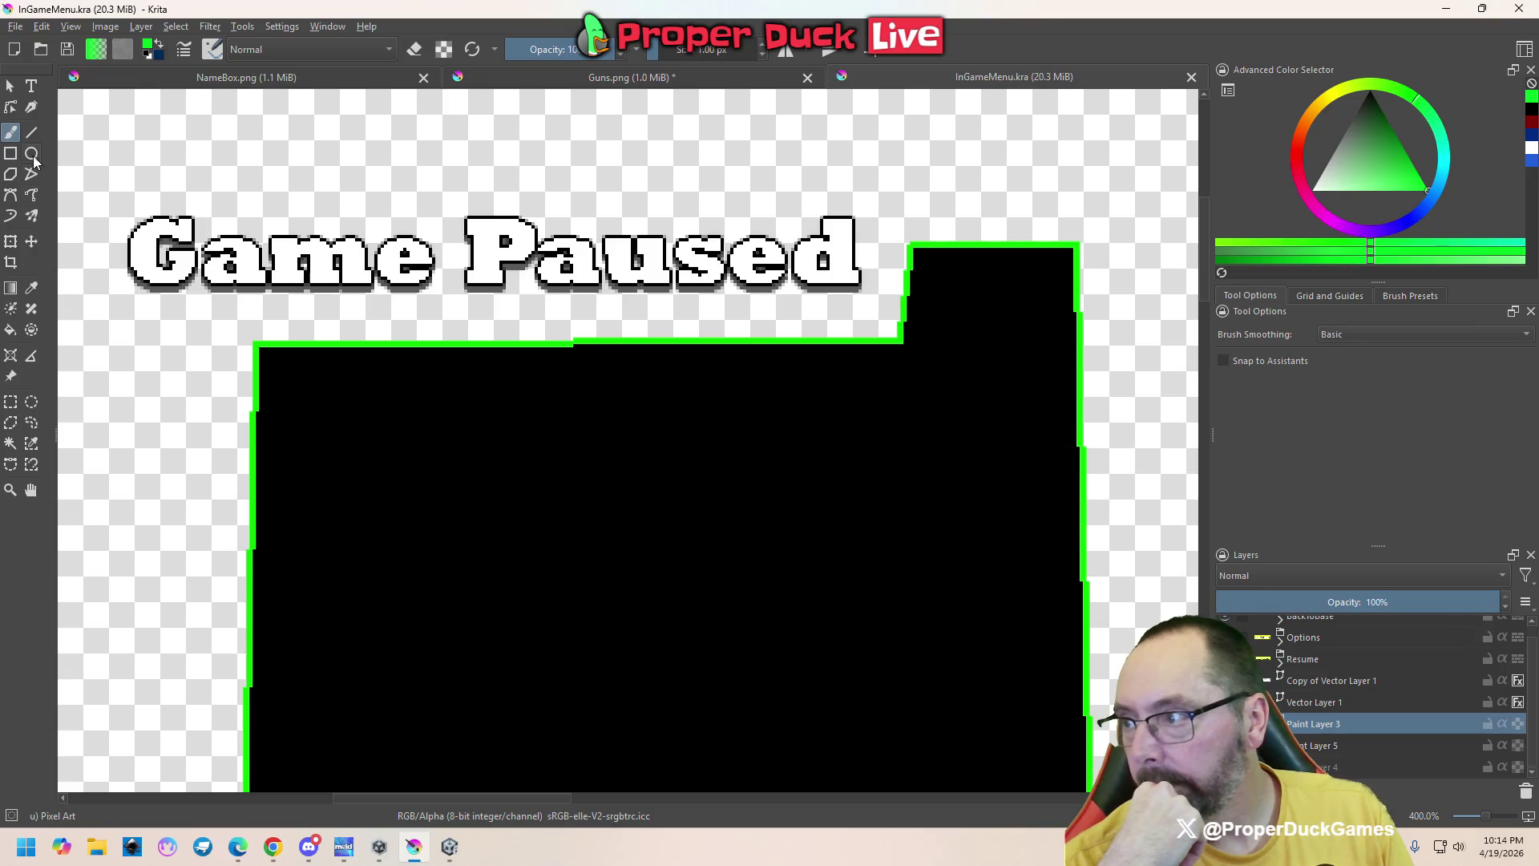
Try moving Copy of Vector Layer 1 below Paint Layer 3, then undo and save
click(31, 86)
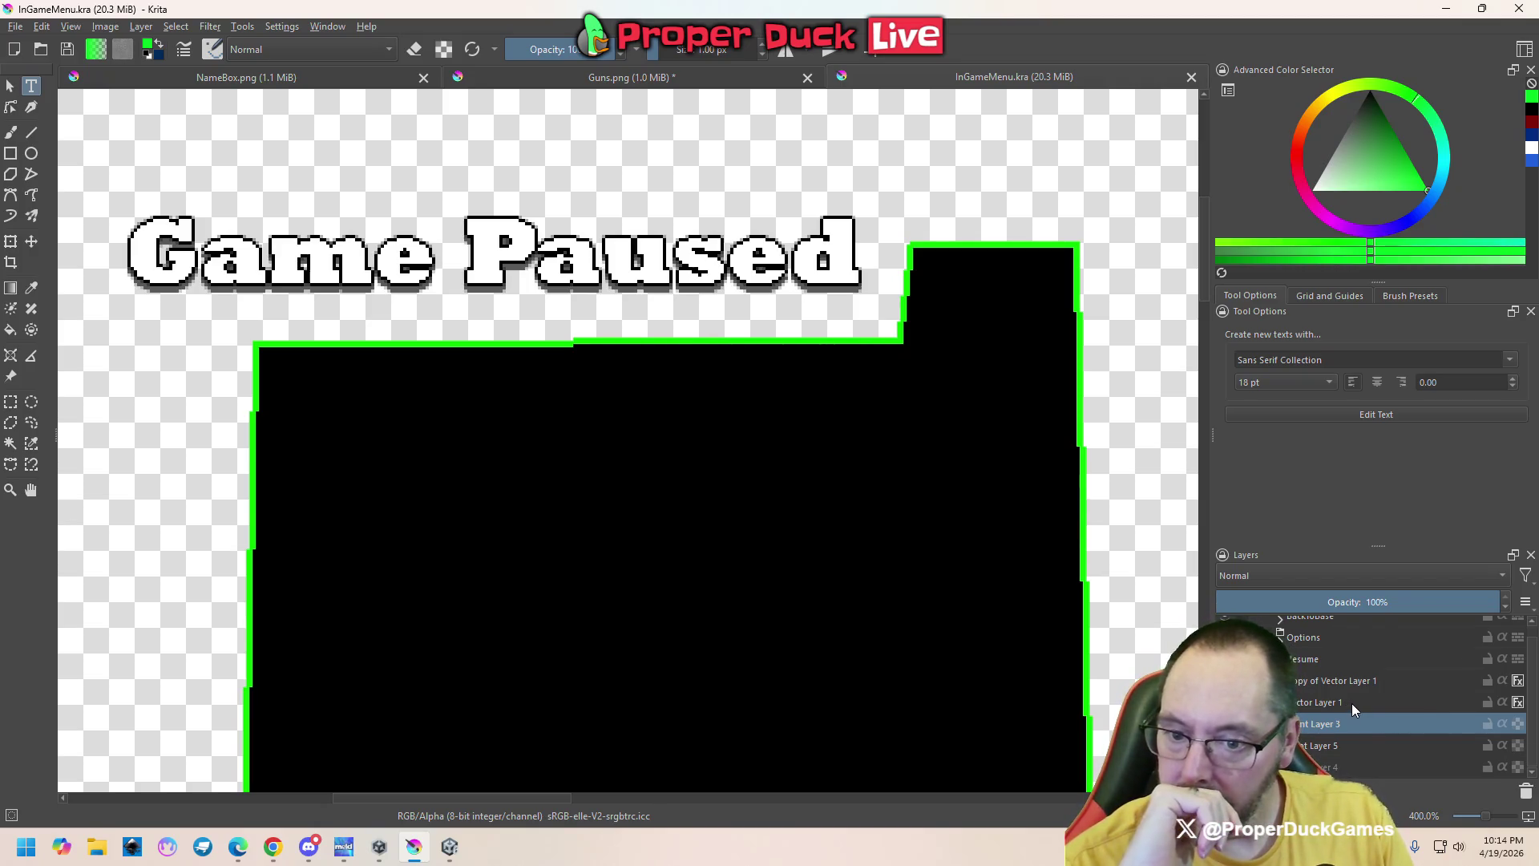
scroll(1352, 704, up, 1)
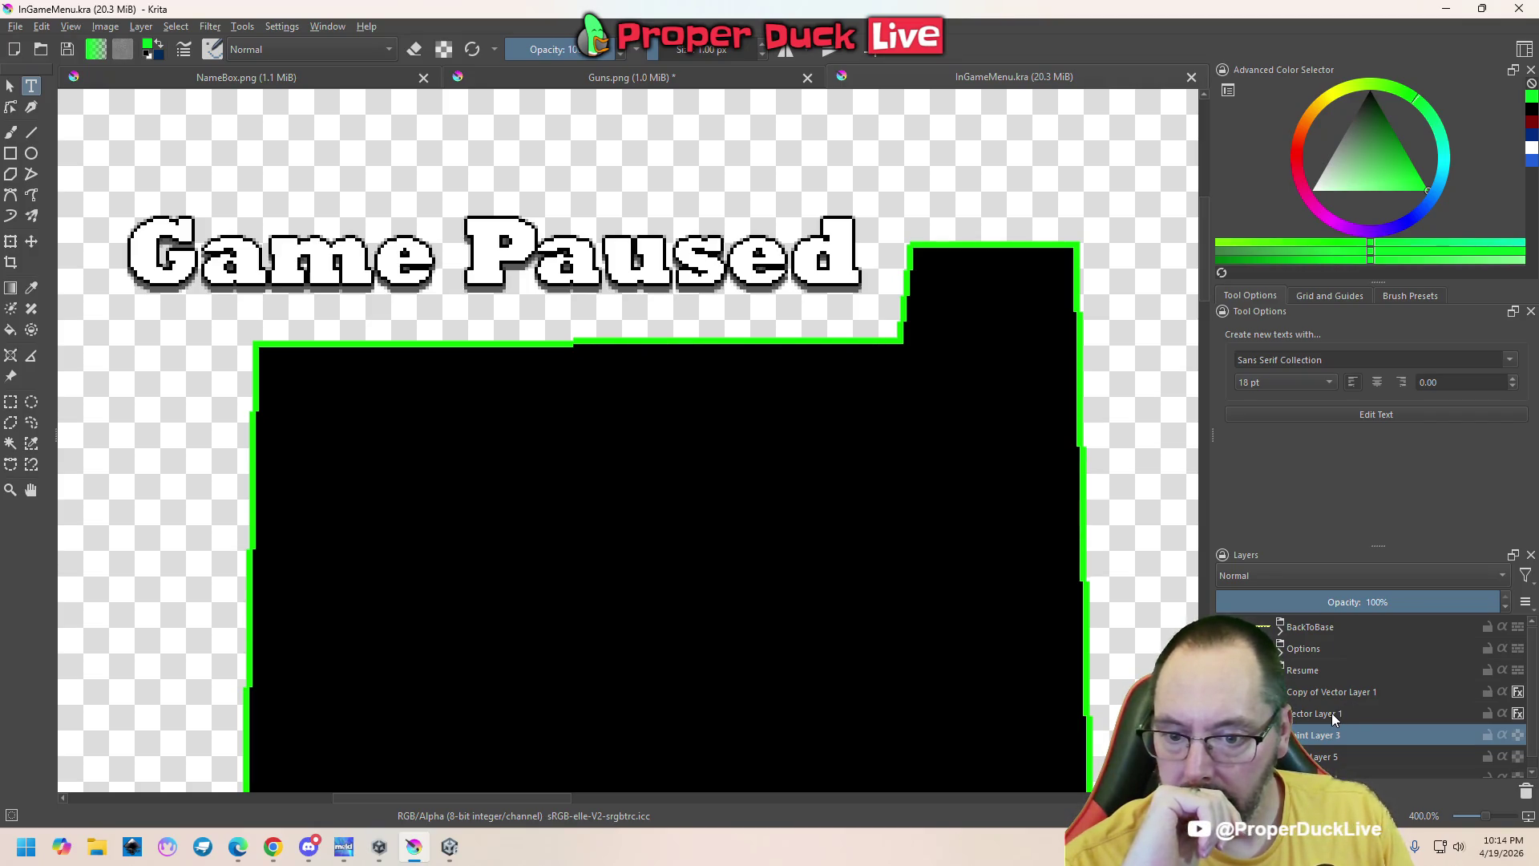
click(1344, 694)
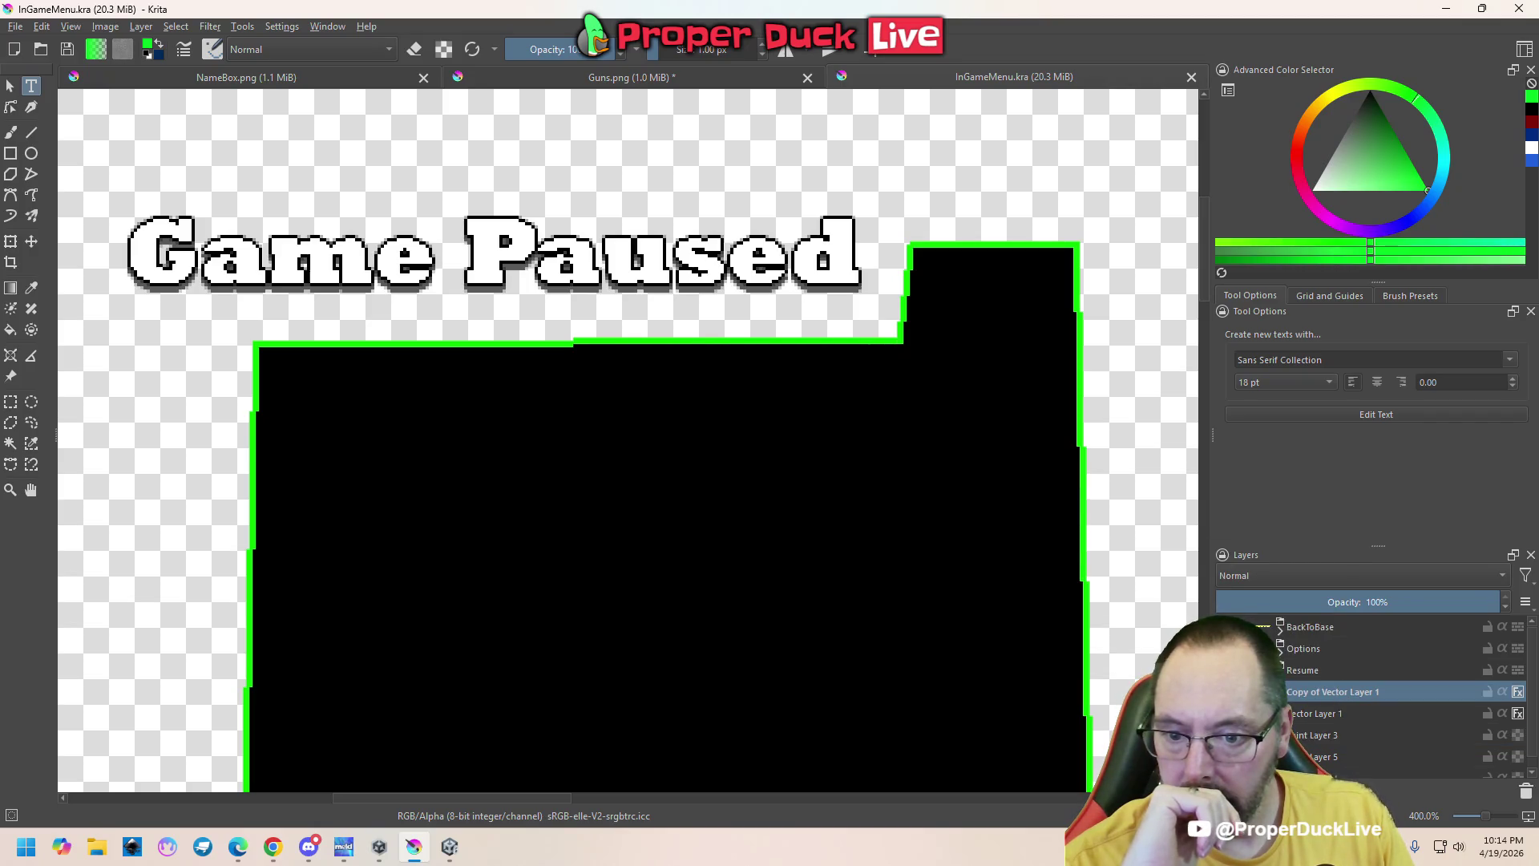
drag(1320, 712, 1339, 747)
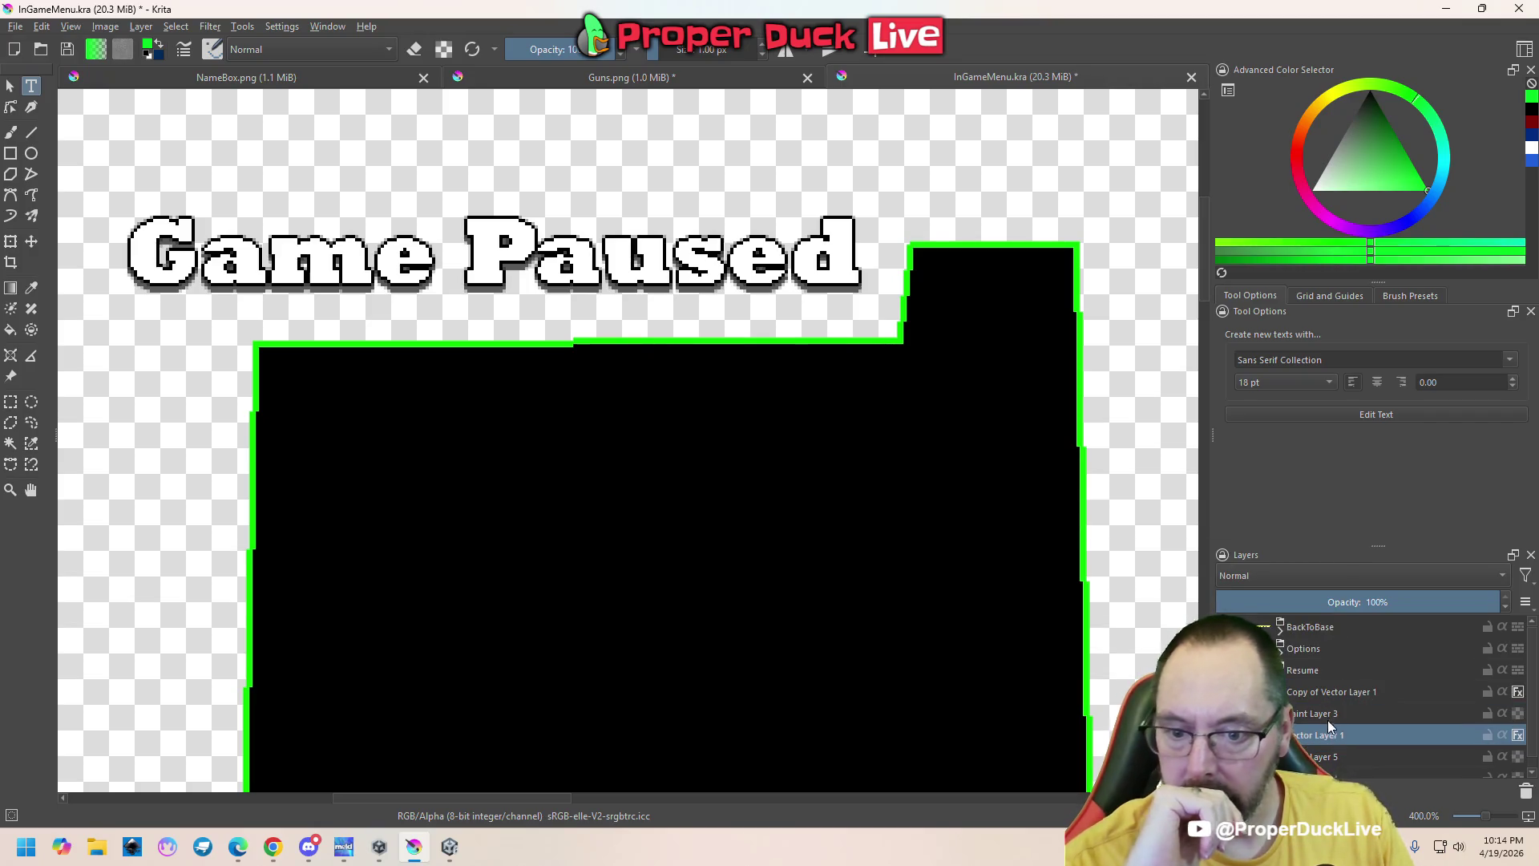
key(ctrl+z)
key(ctrl+s)
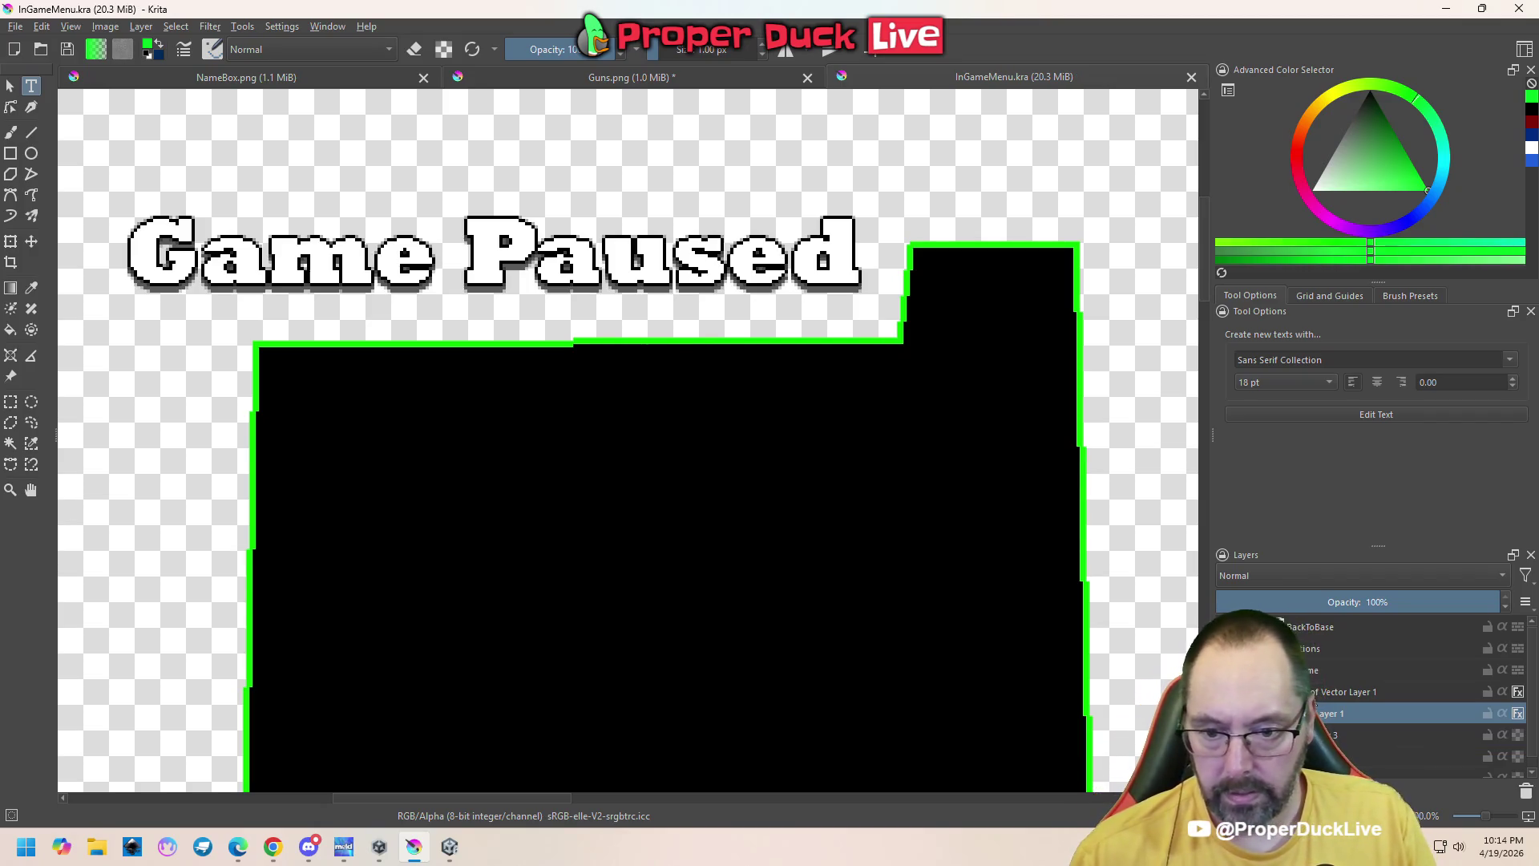
Rename the Copy of Vector Layer 1 layer
click(1363, 691)
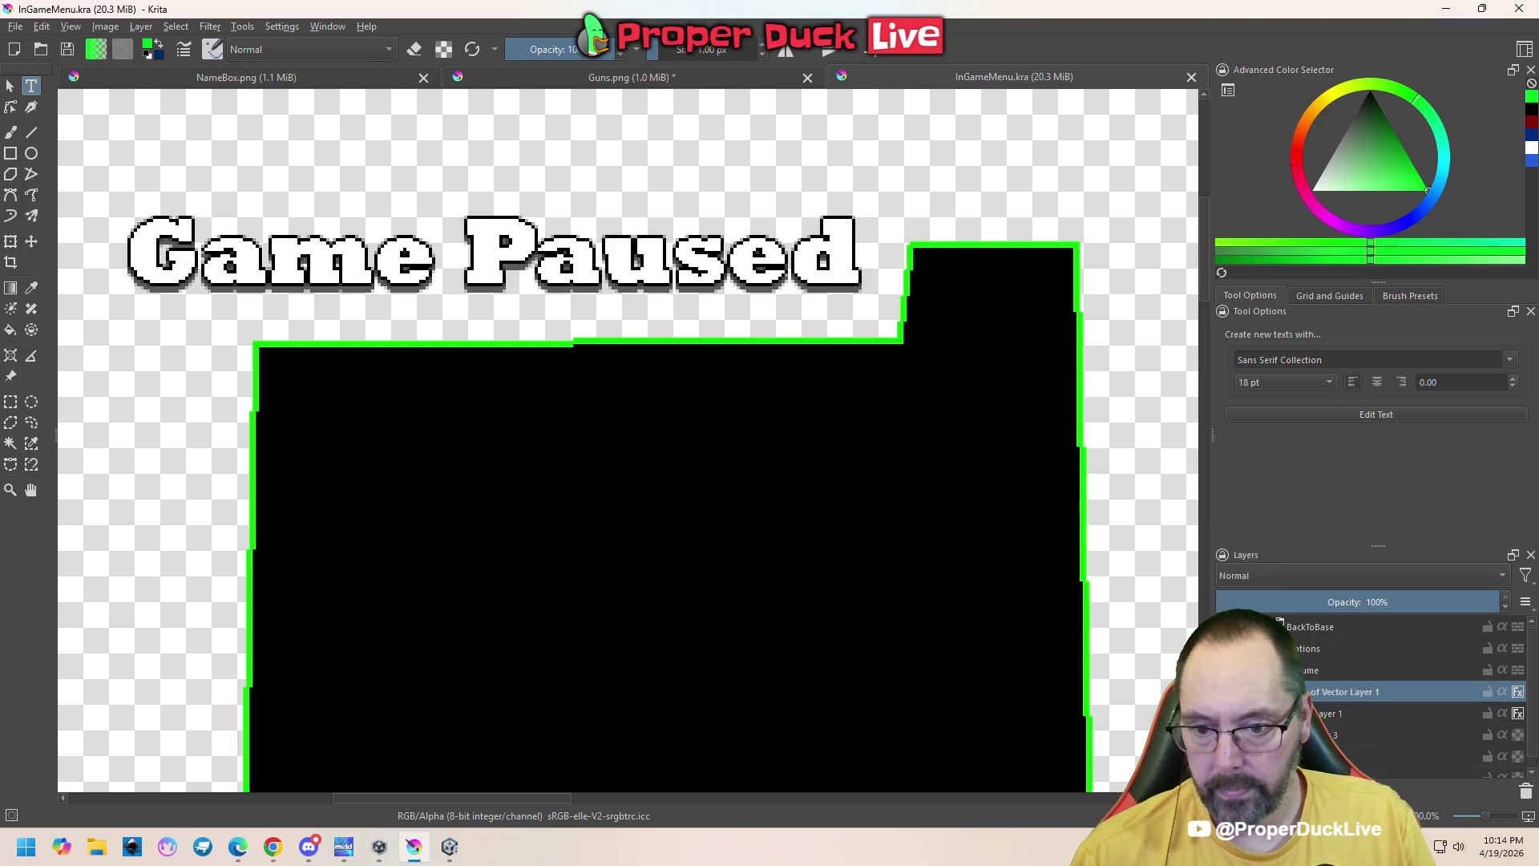
double_click(1347, 691)
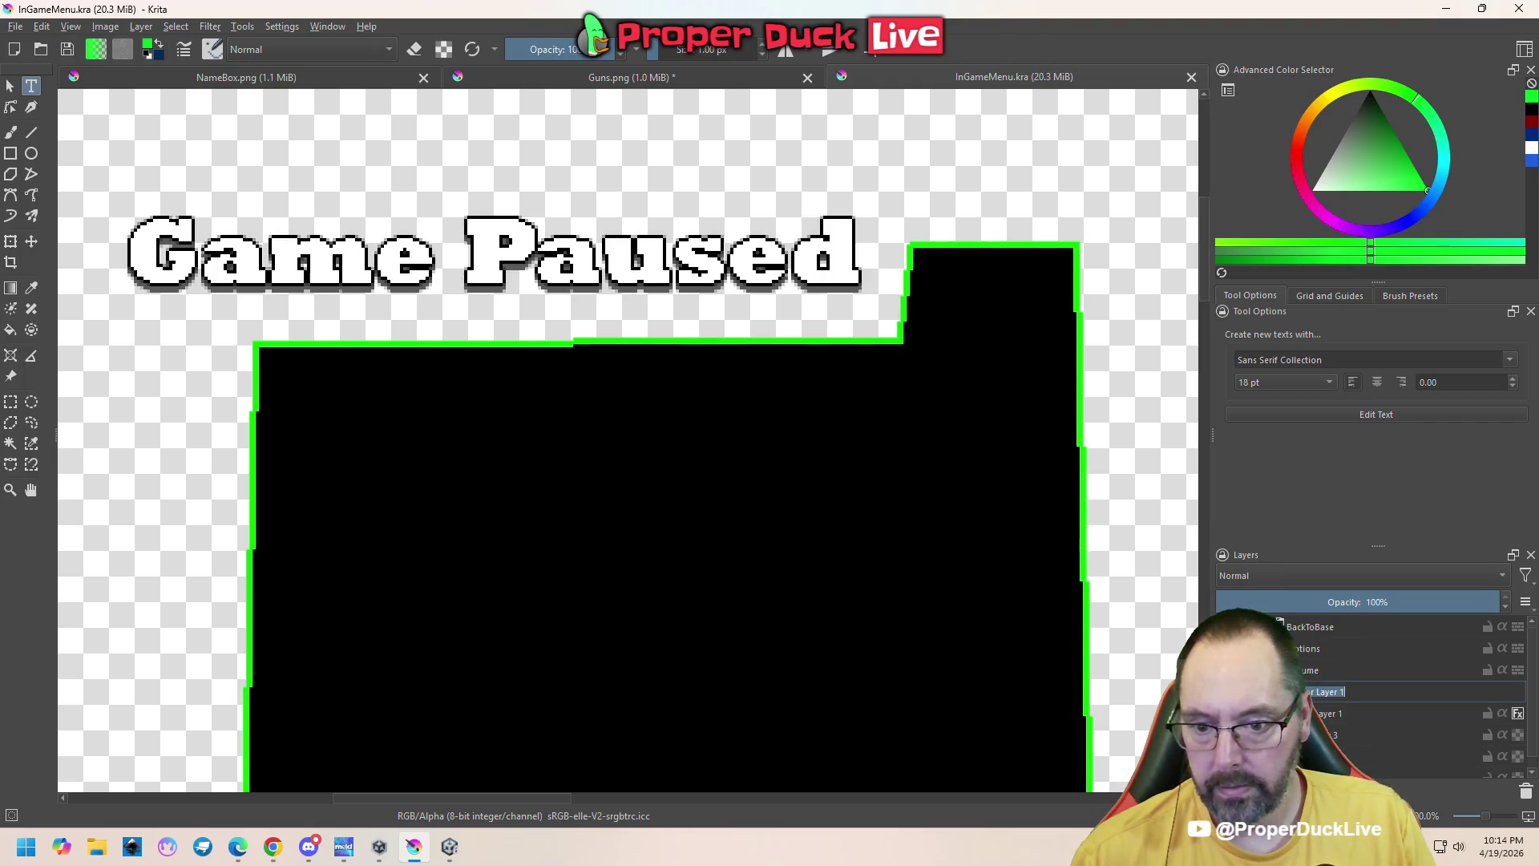
key(Return)
scroll(747, 503, down, 4)
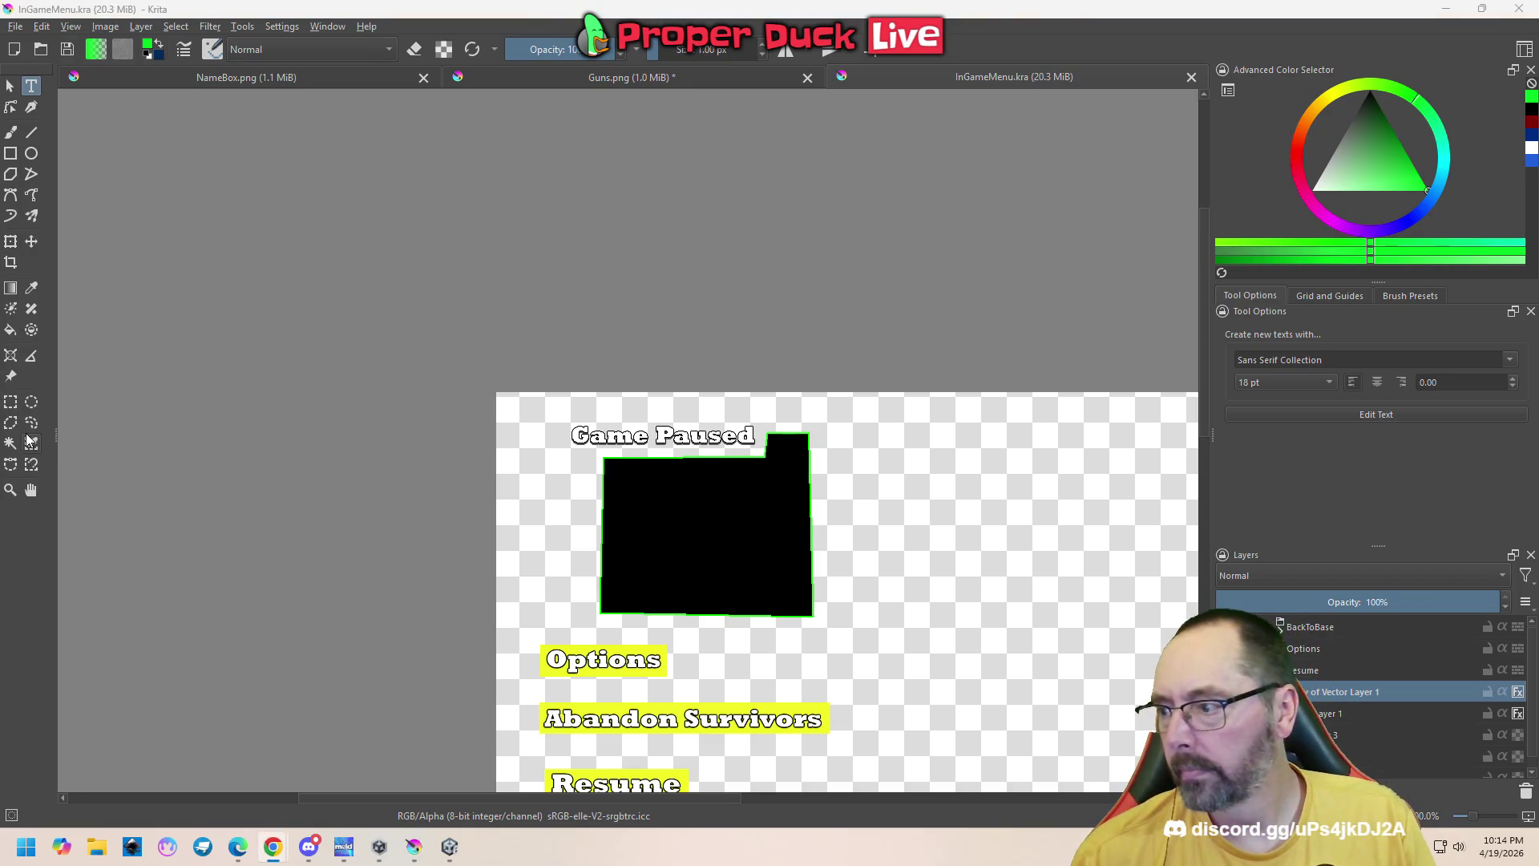
Try shifting the Game text away from Paused, undo it, and return to Unity
key(t)
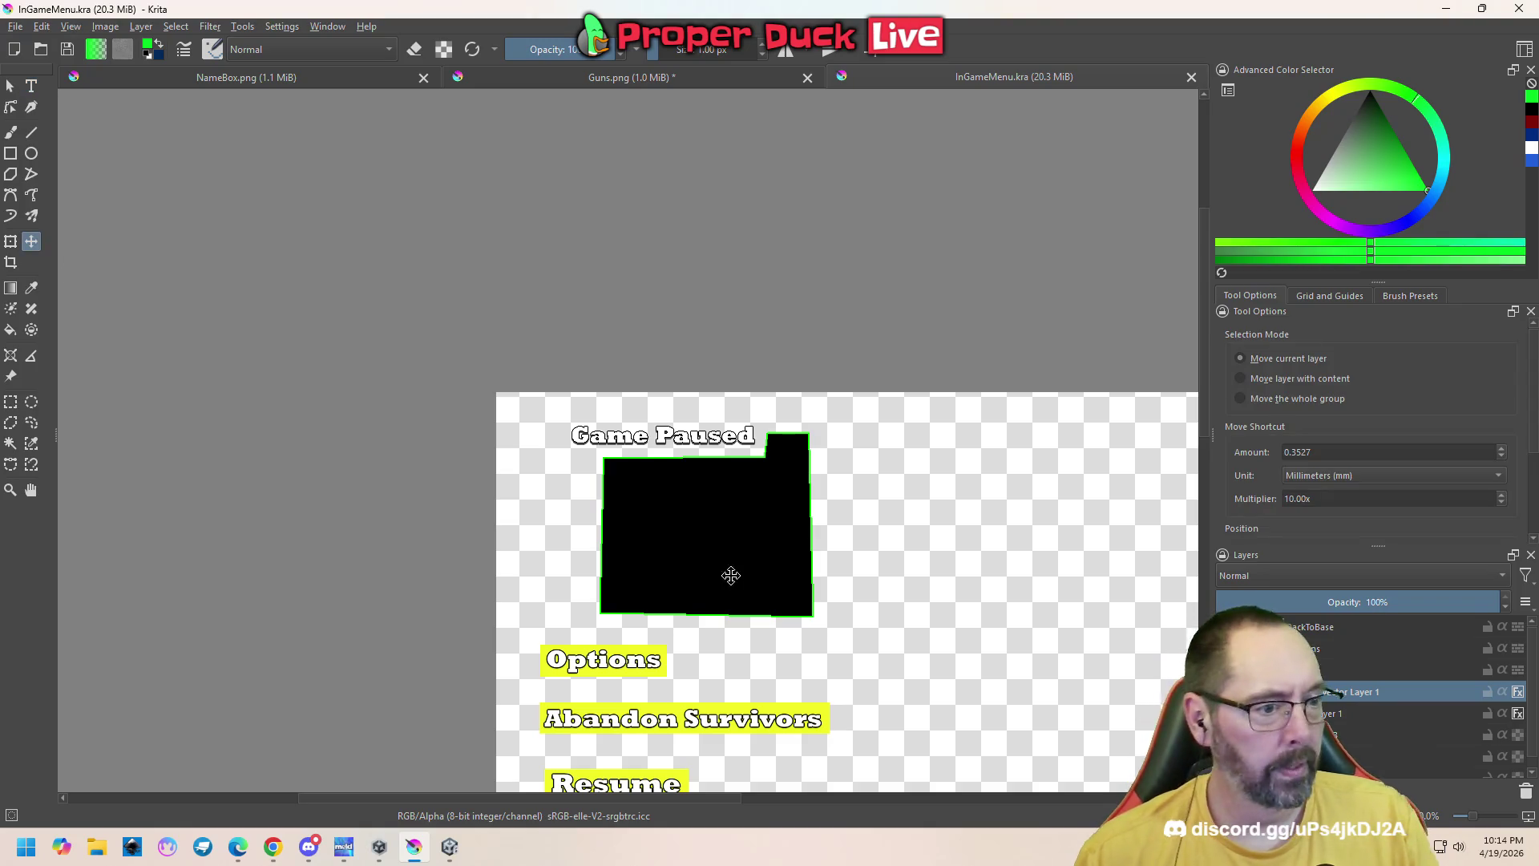
mouse_move(677, 548)
mouse_down()
mouse_move(687, 526)
mouse_move(928, 550)
mouse_up()
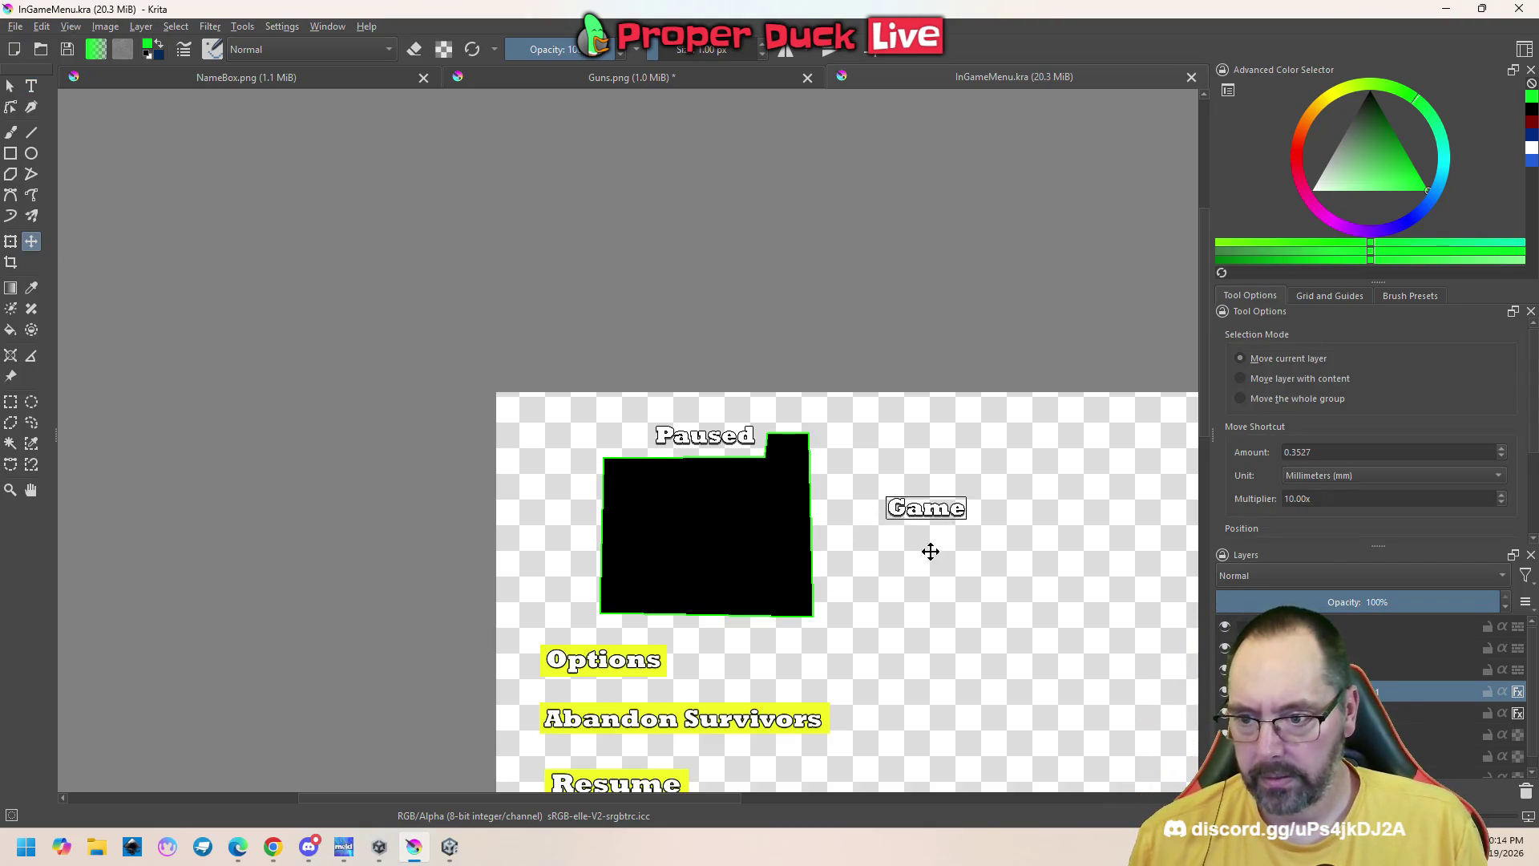
key(ctrl+z)
scroll(597, 437, up, 5)
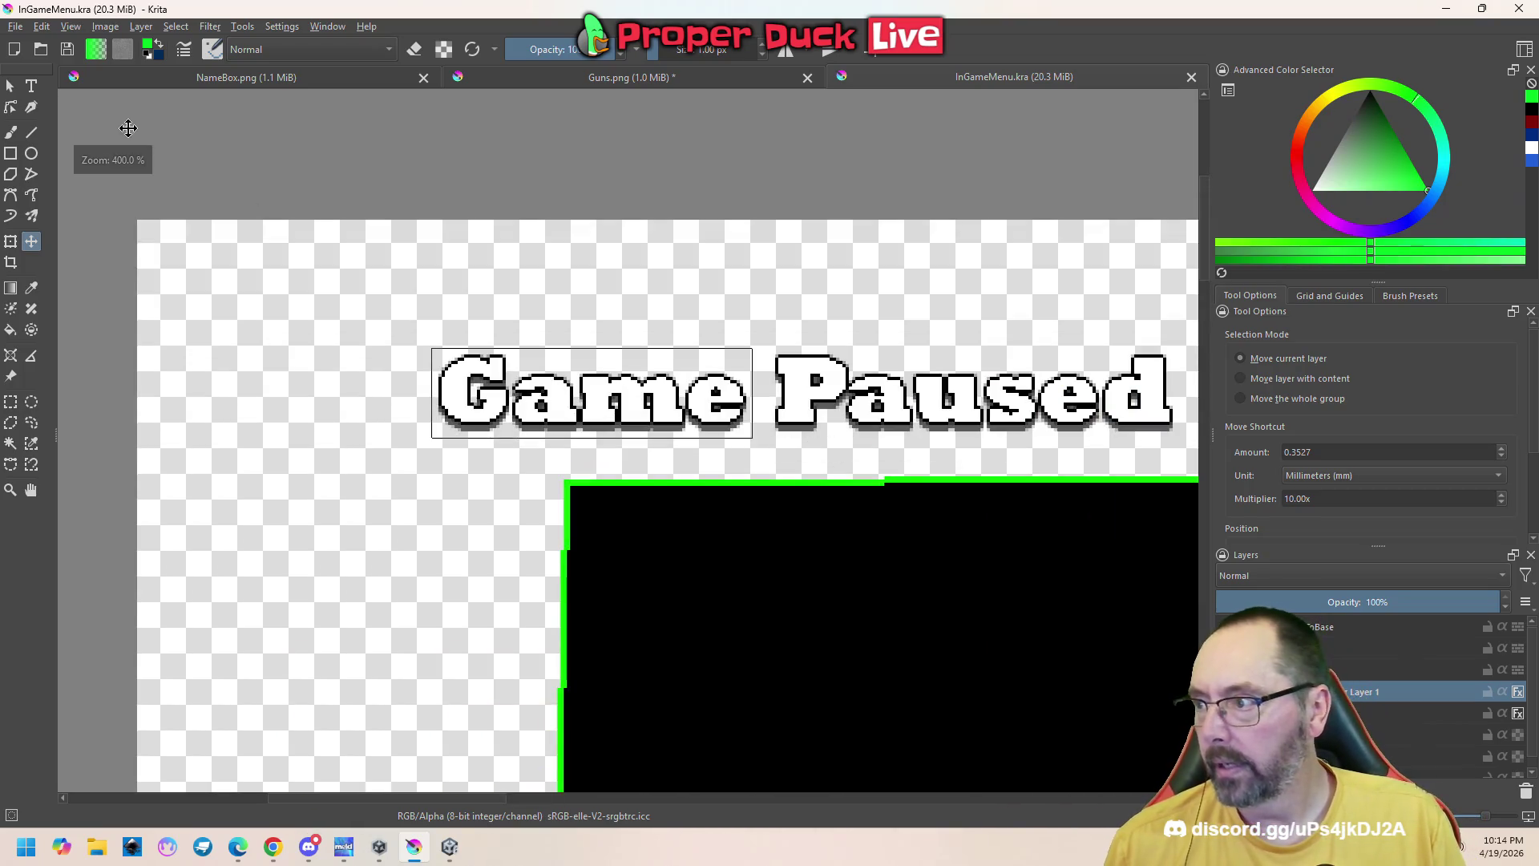
click(32, 86)
click(592, 404)
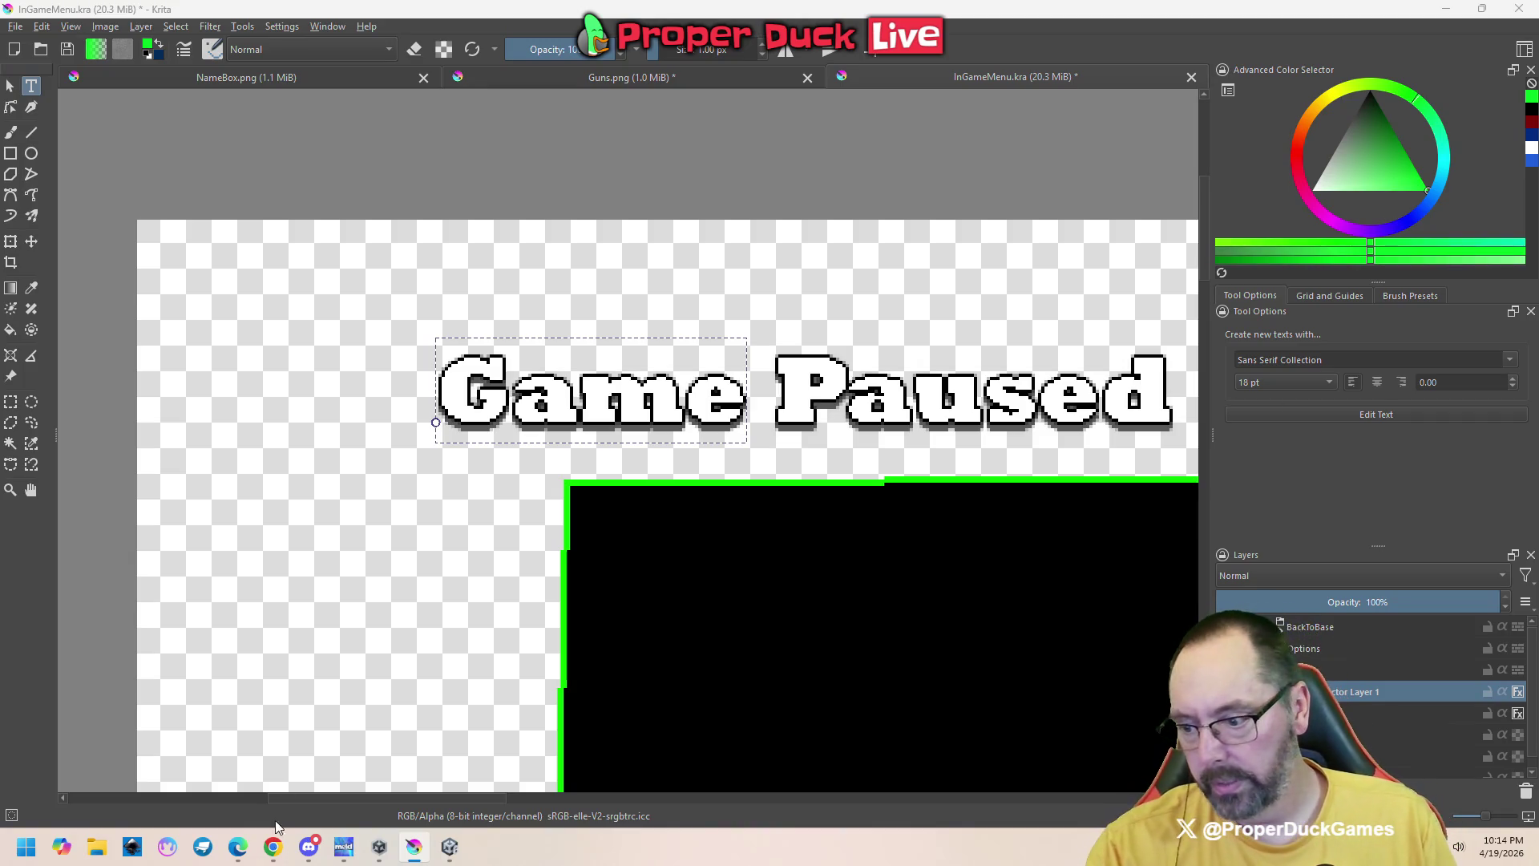
click(449, 852)
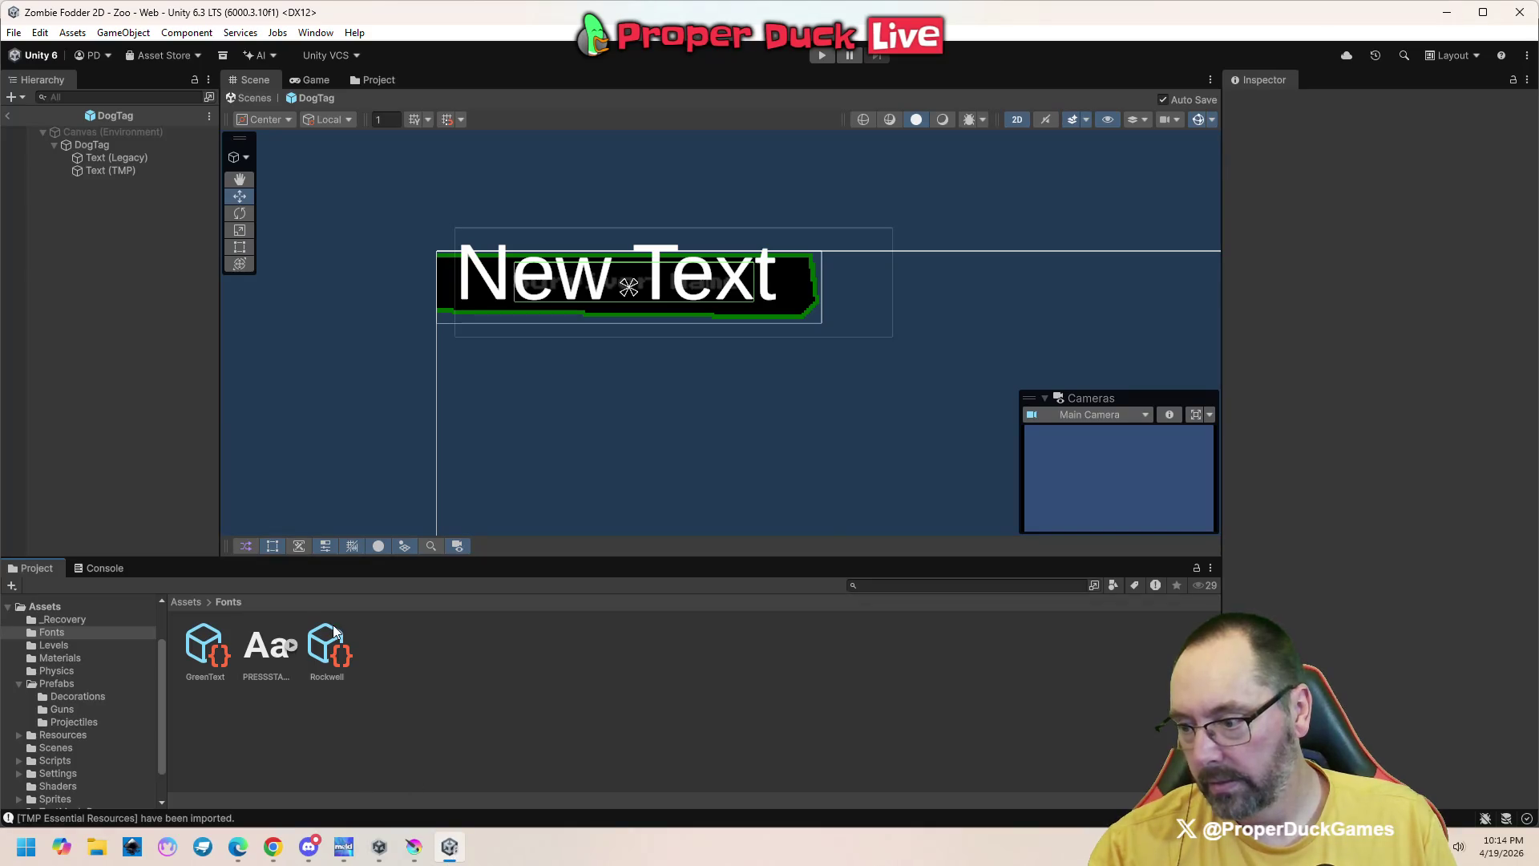
Review the Rockwell bitmap font's 0–9 glyph mappings, then bring up the Fonts folder's options
click(323, 649)
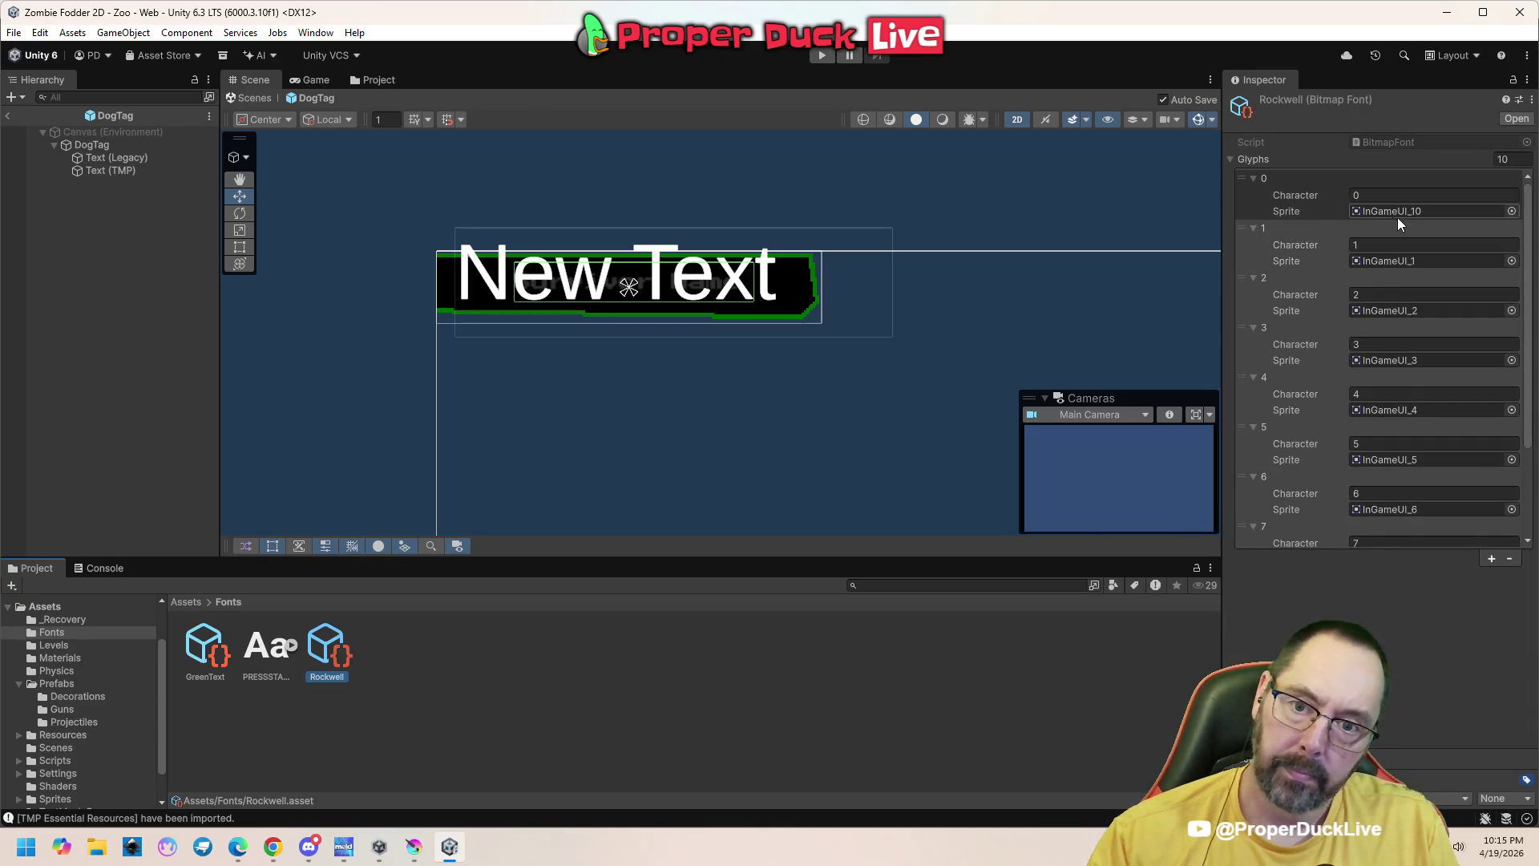
scroll(1449, 281, down, 3)
scroll(1456, 357, up, 3)
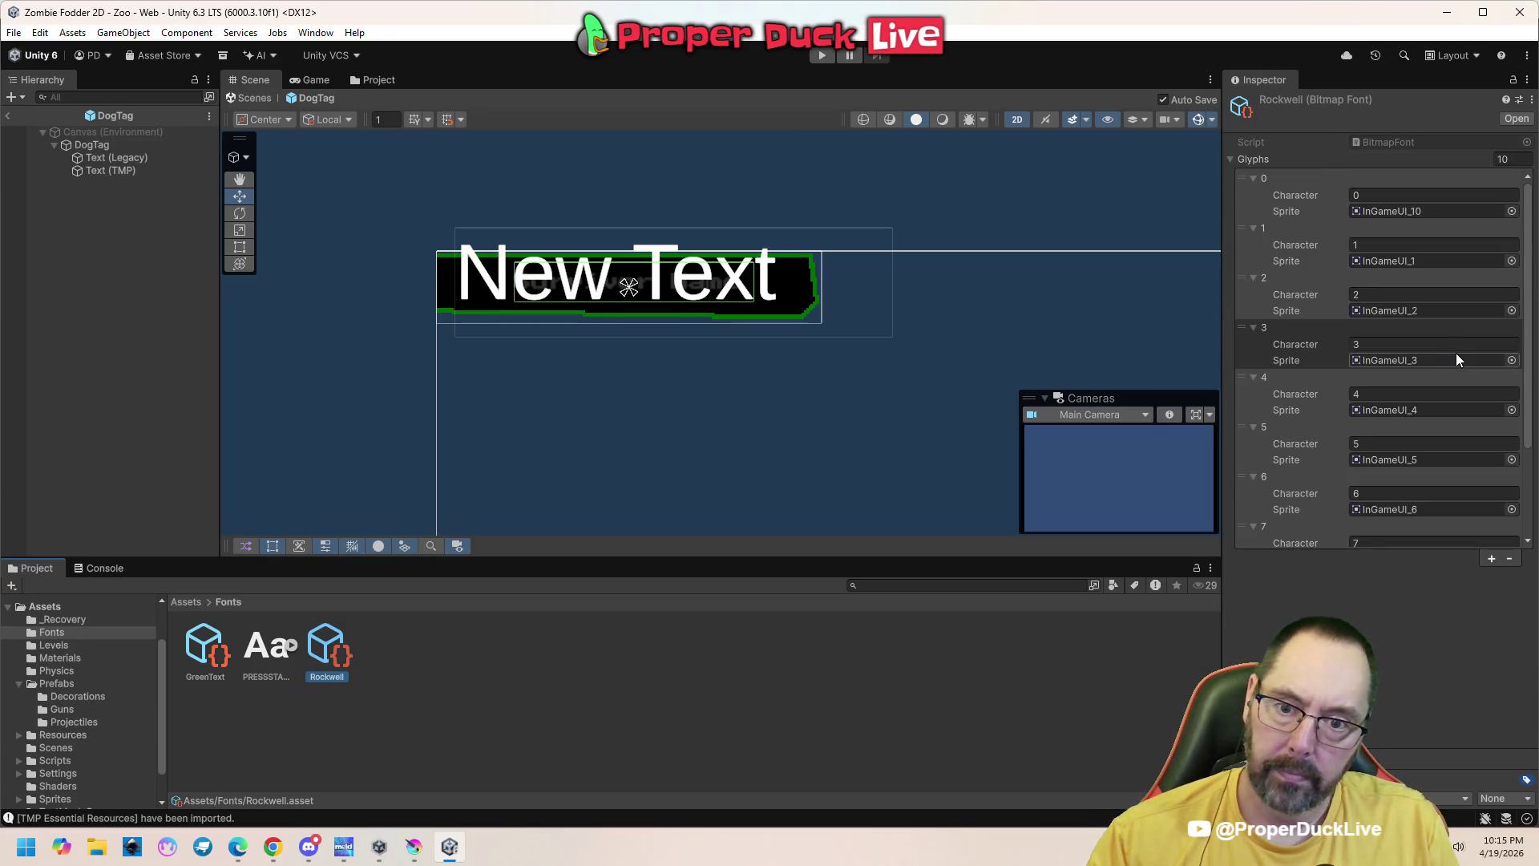
scroll(1458, 360, down, 3)
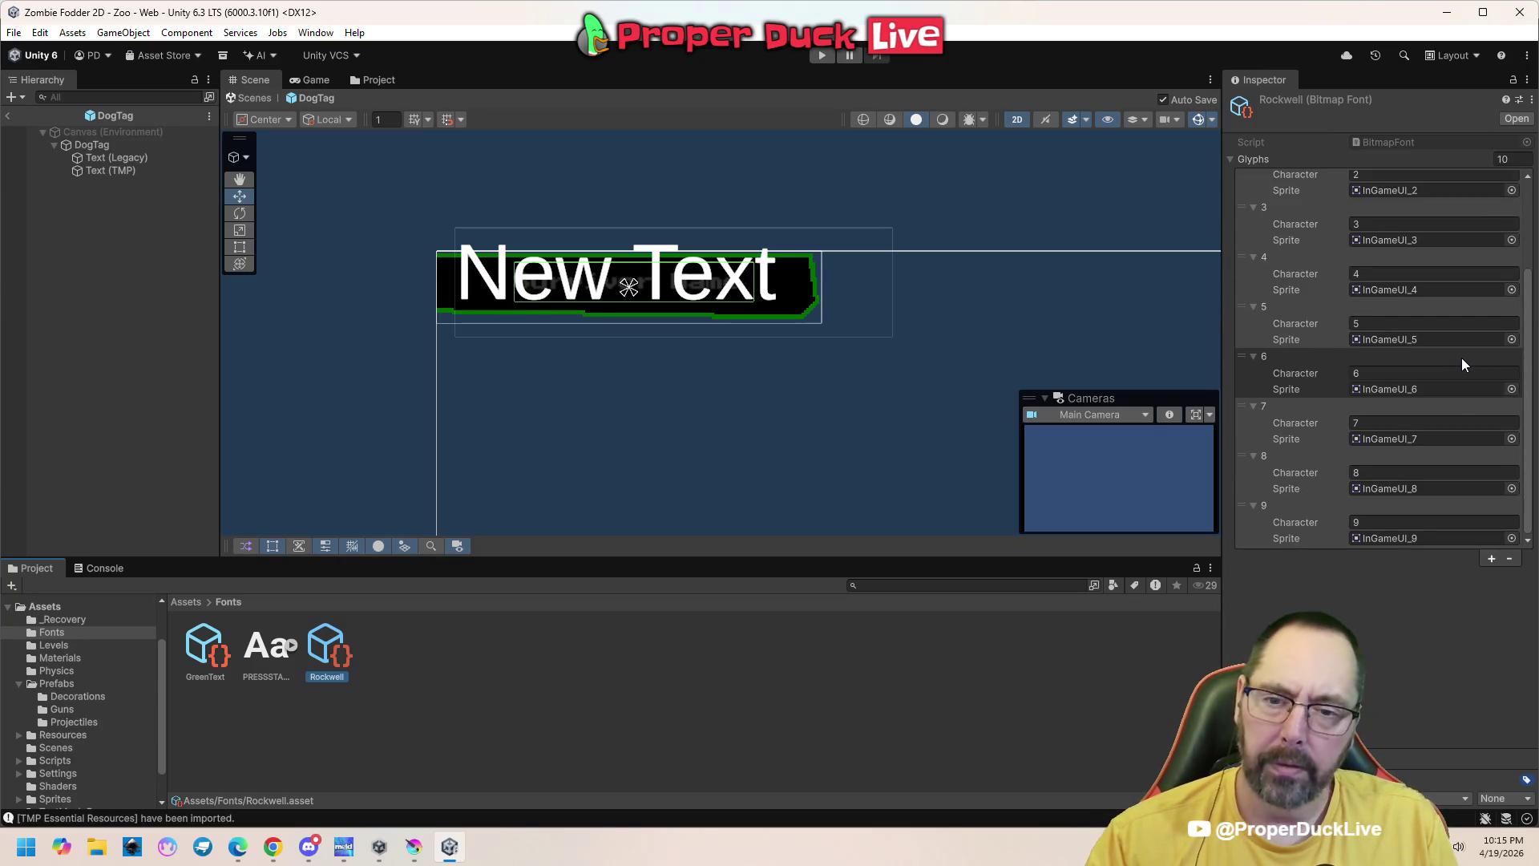
scroll(1464, 367, up, 3)
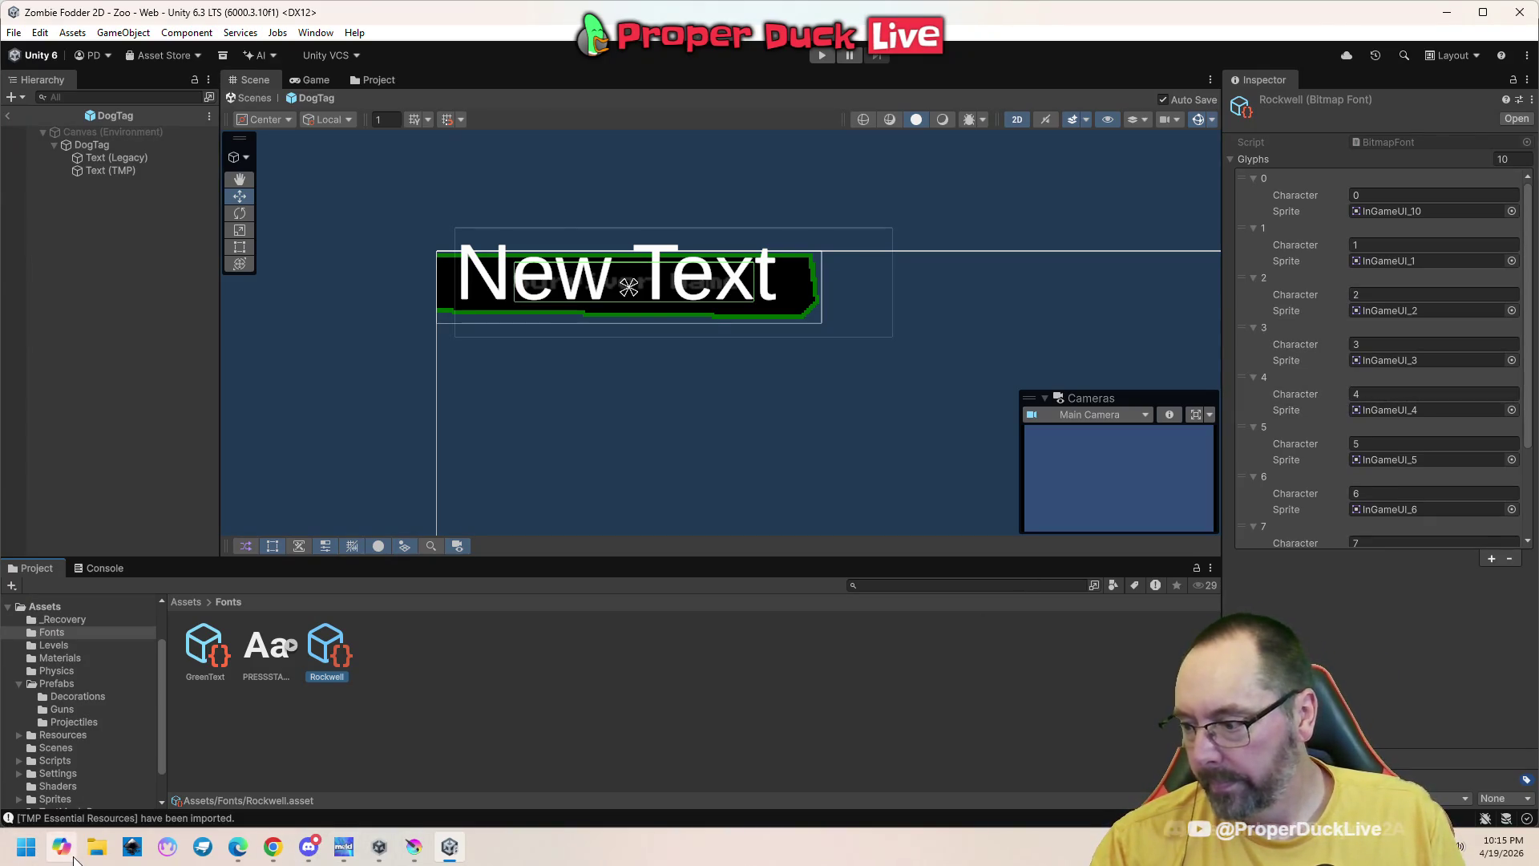
click(97, 847)
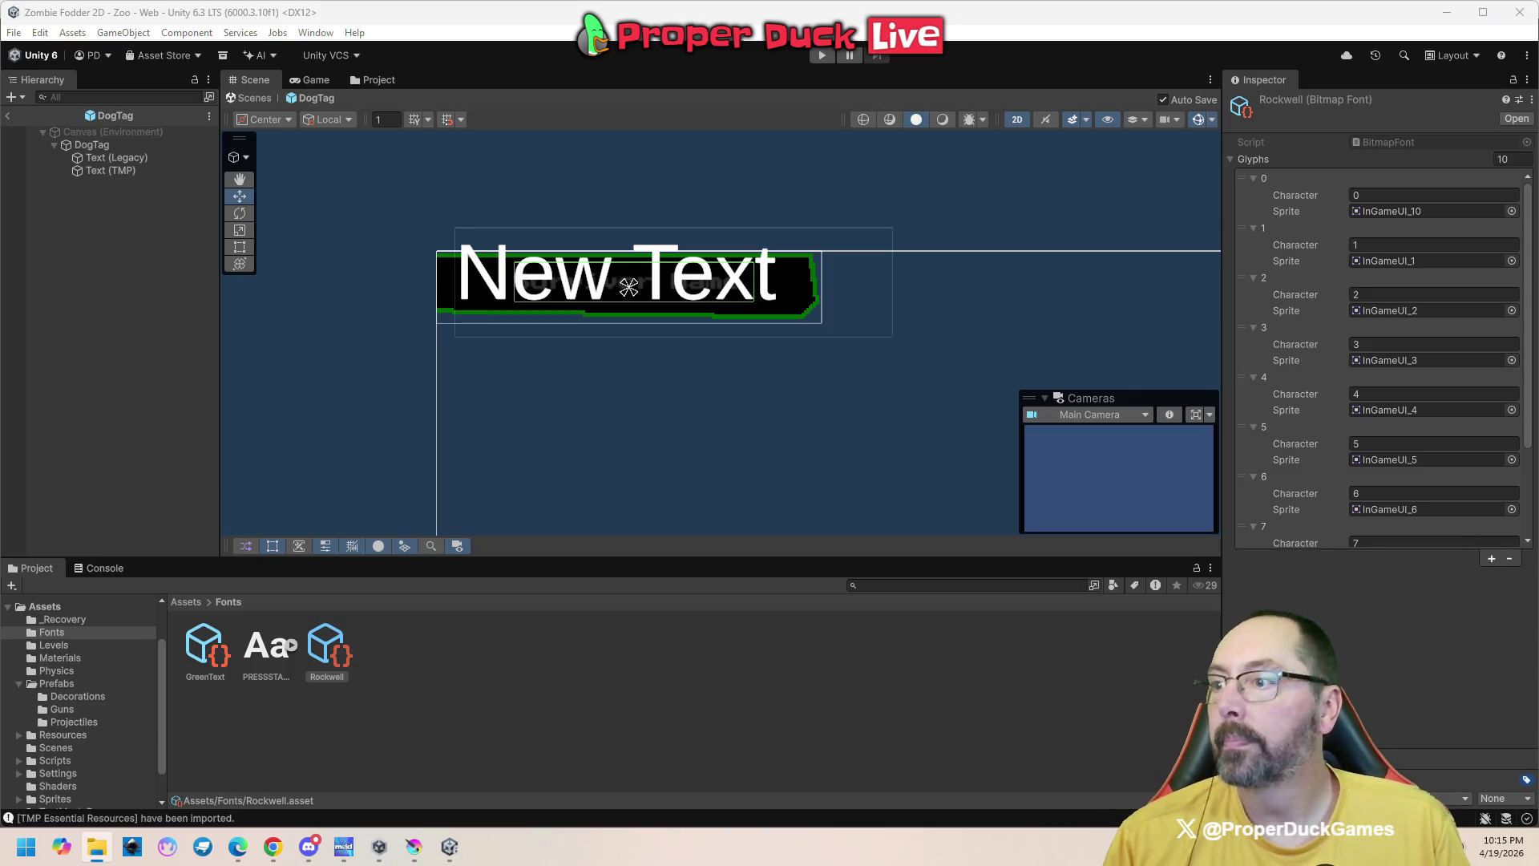
right_click(479, 707)
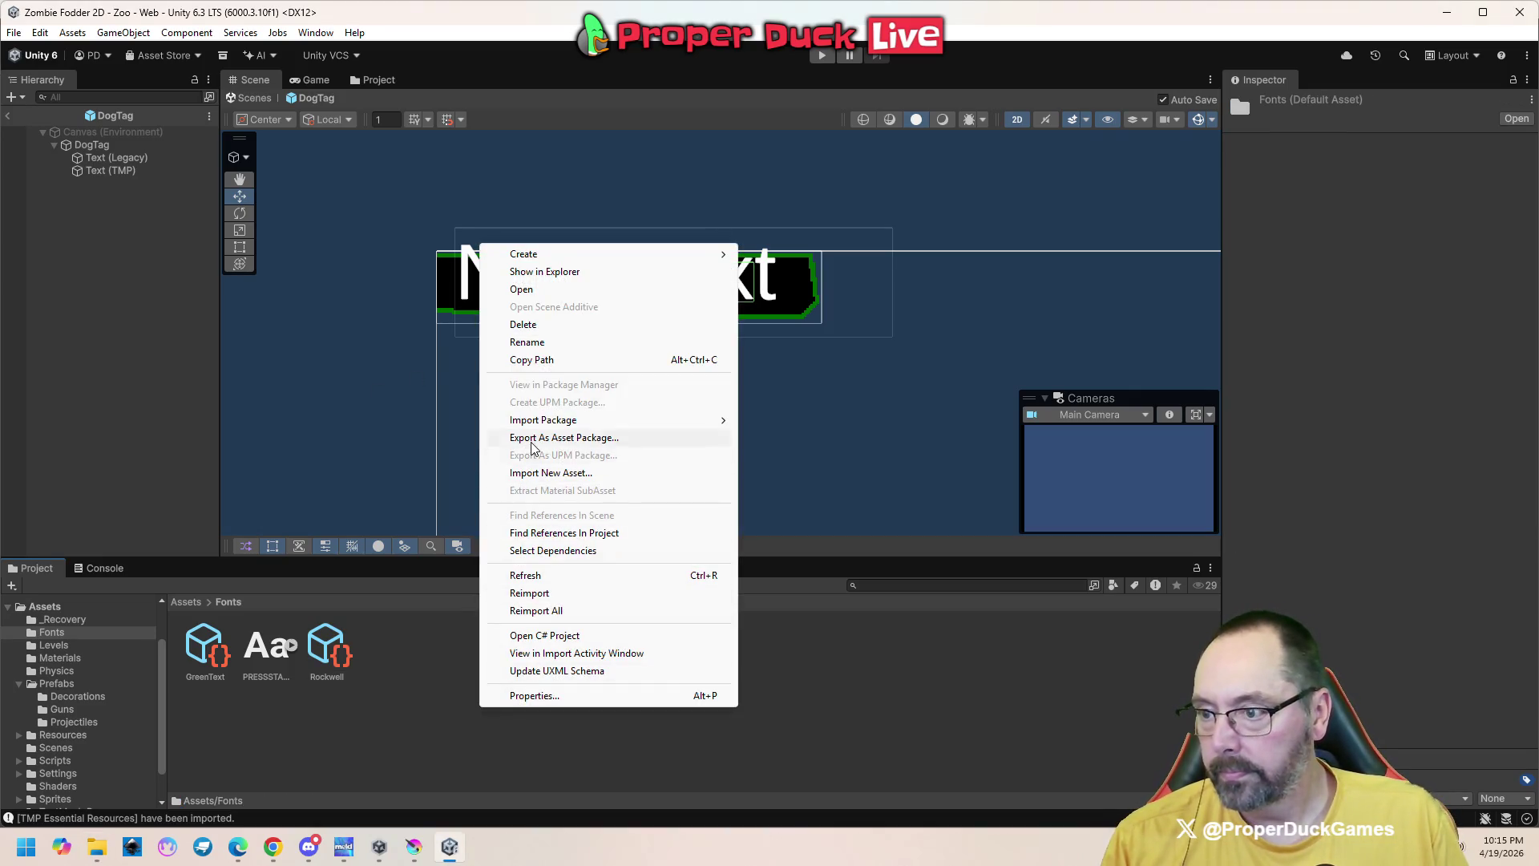
Show Fonts in Explorer, copy in the seven Rockwell TTF files, and close Explorer
click(582, 287)
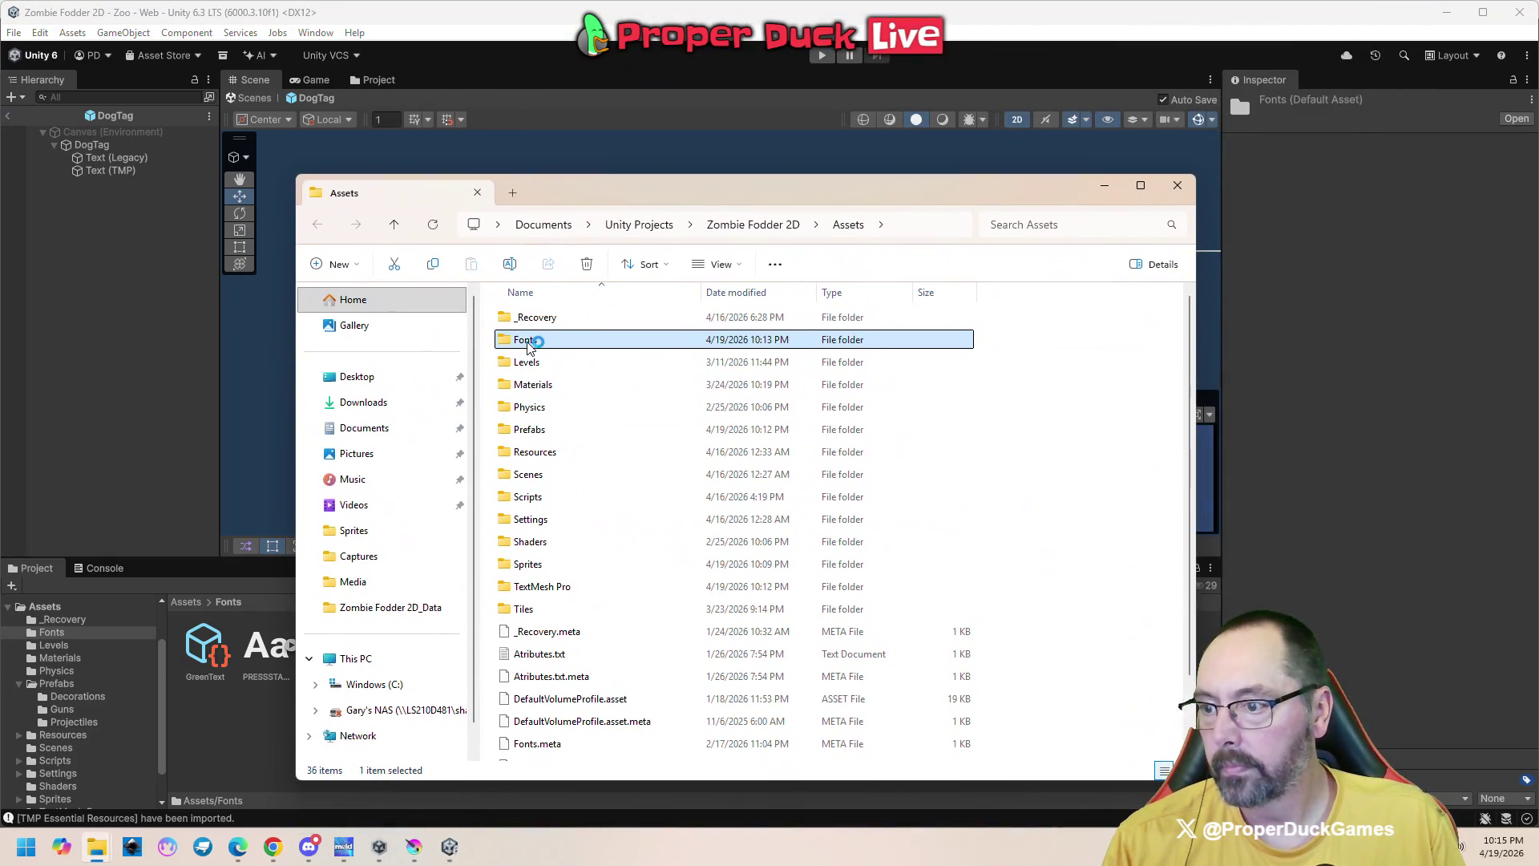
double_click(527, 343)
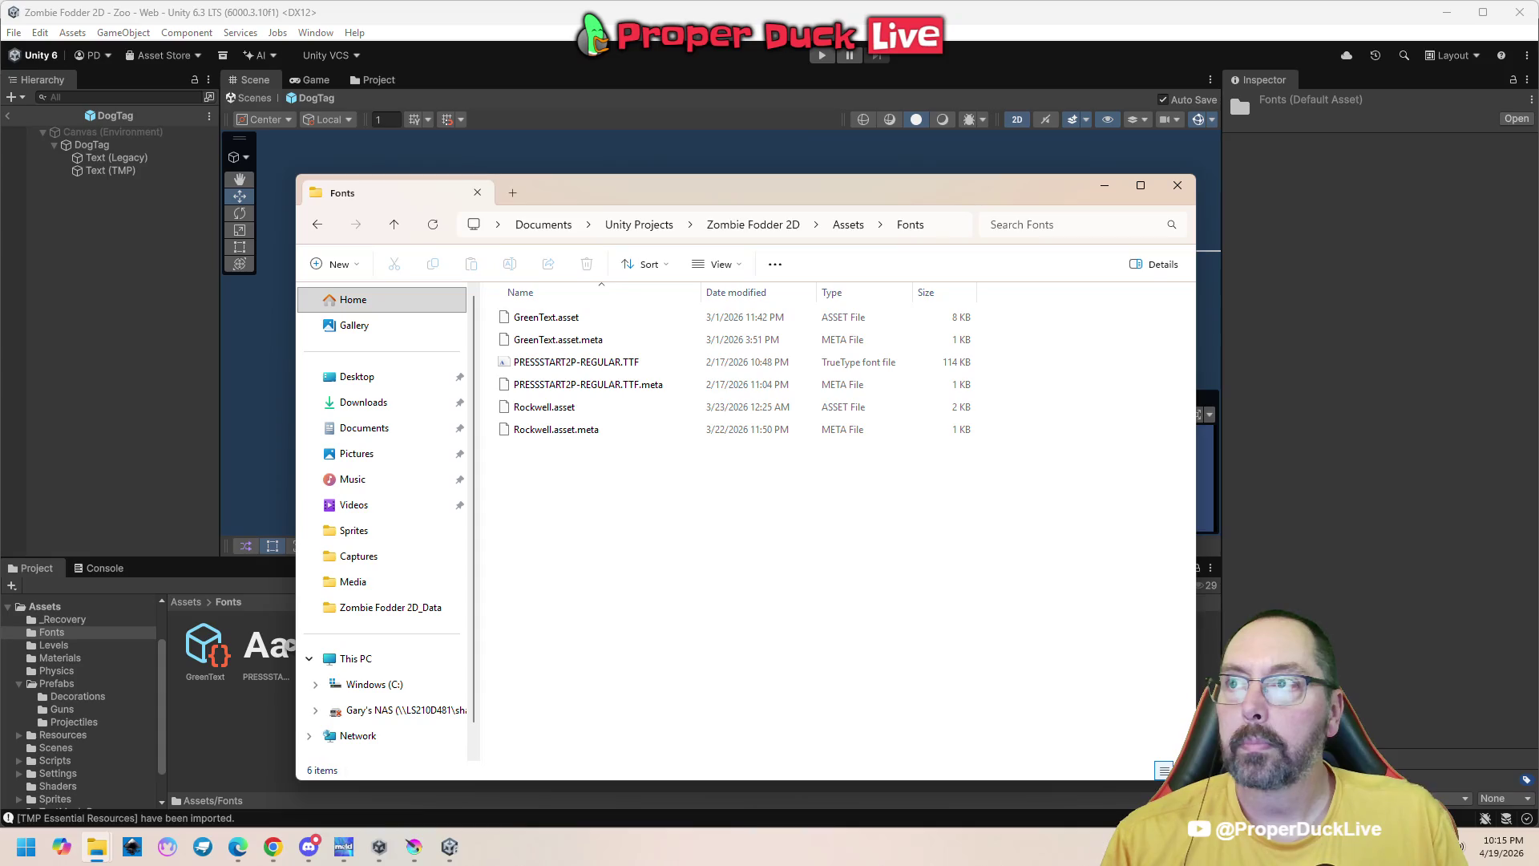
drag(904, 440, 885, 515)
click(1012, 507)
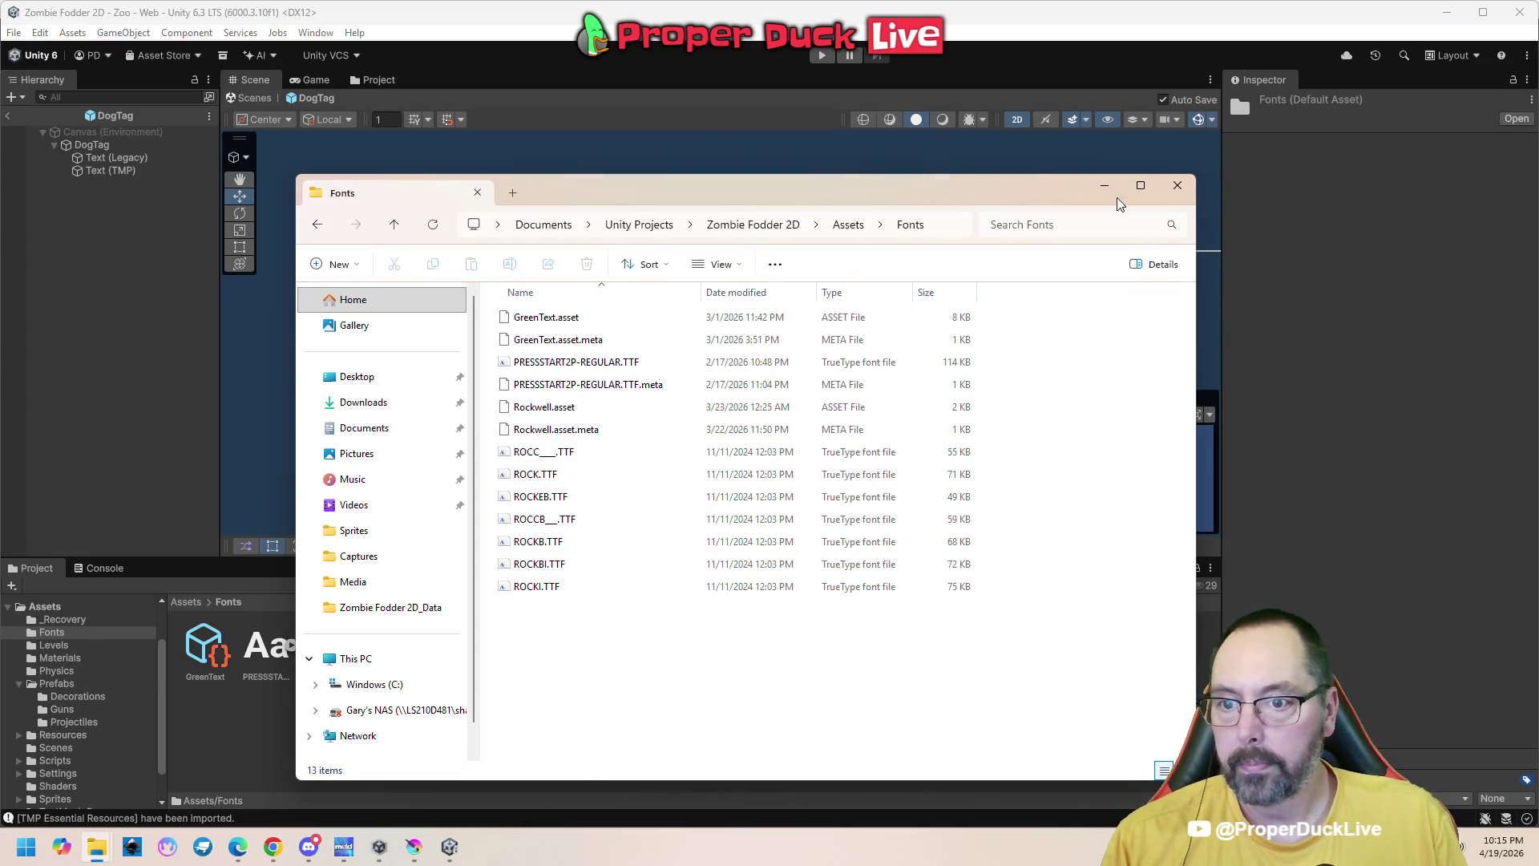
click(1177, 192)
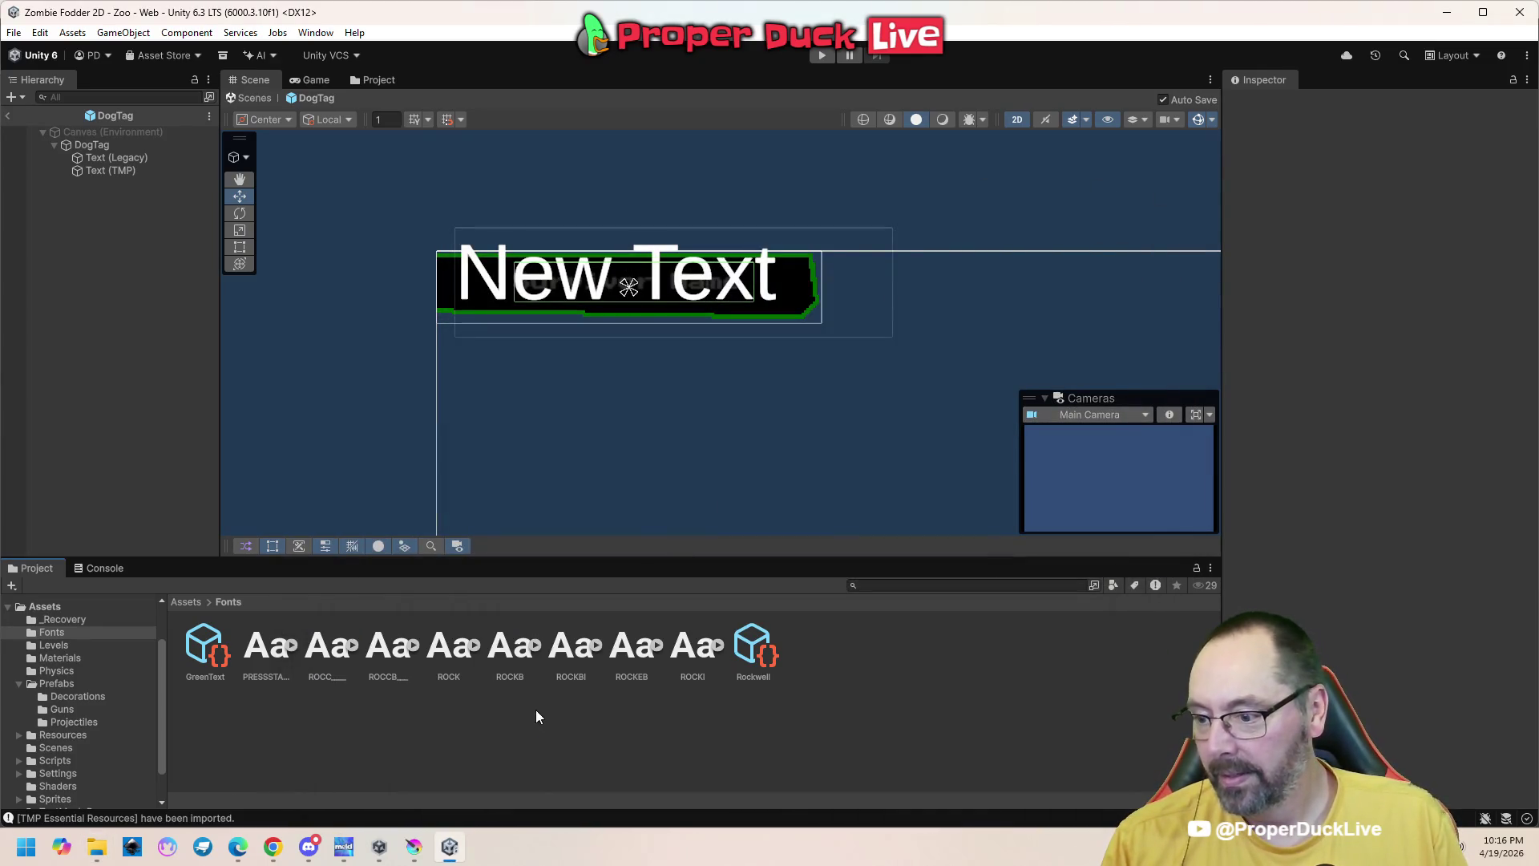
Inspect the imported PressStart2P and ROCC font import settings
click(262, 646)
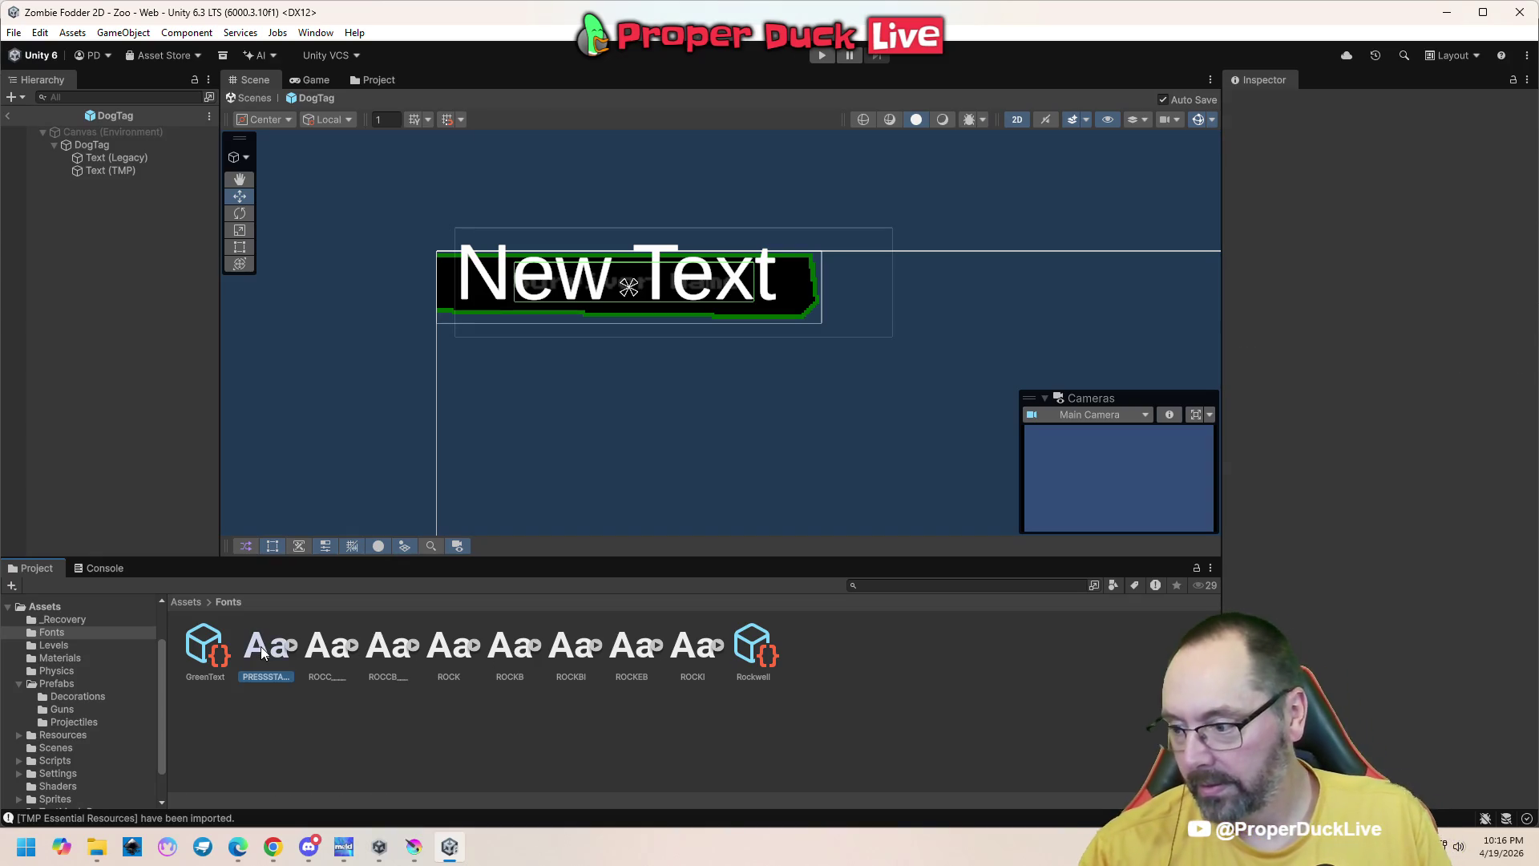
click(356, 646)
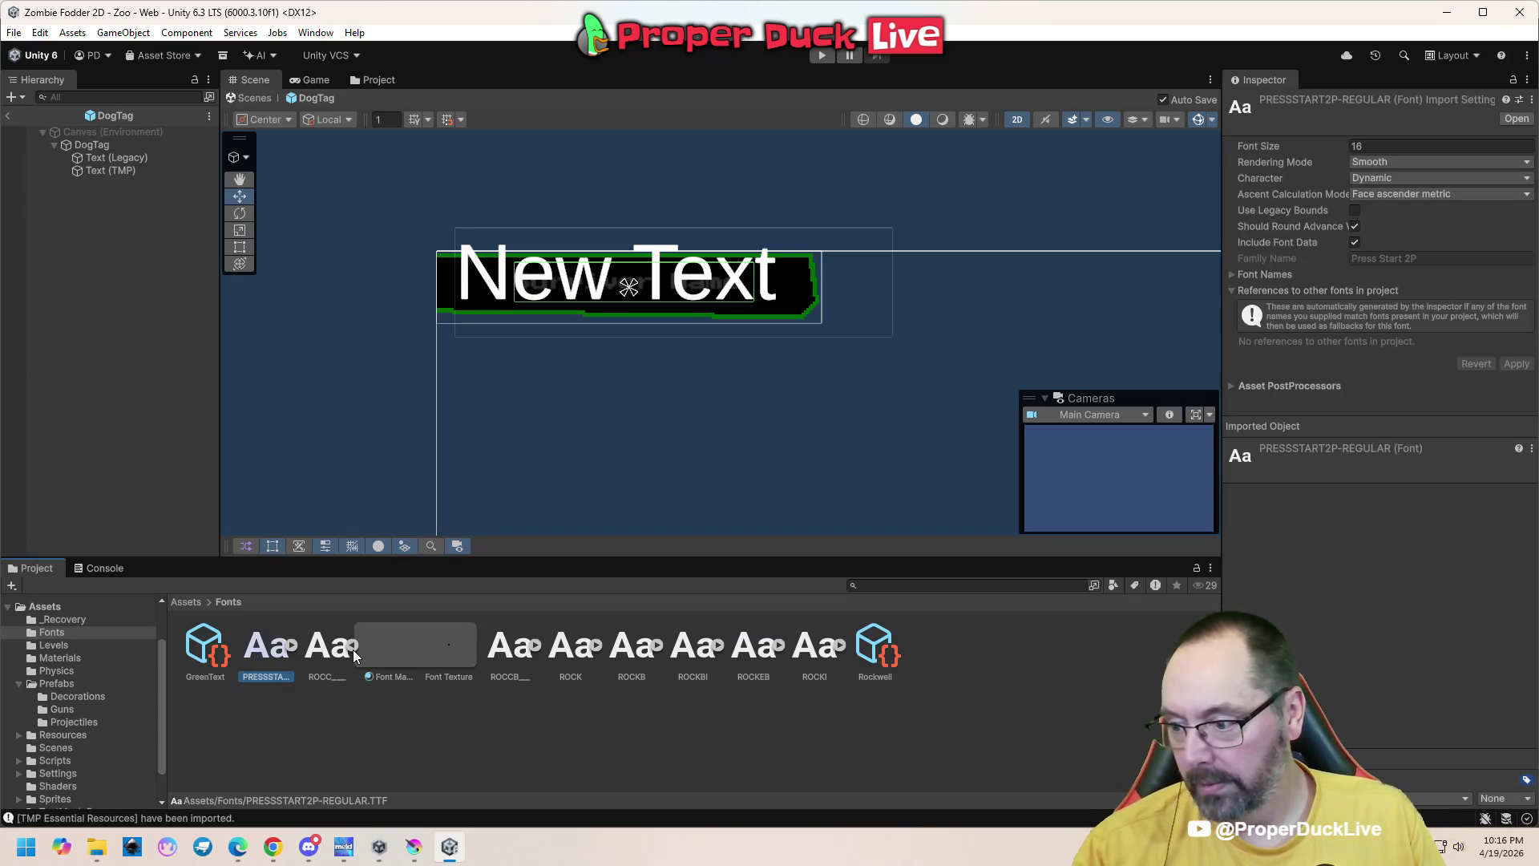
click(828, 735)
click(100, 170)
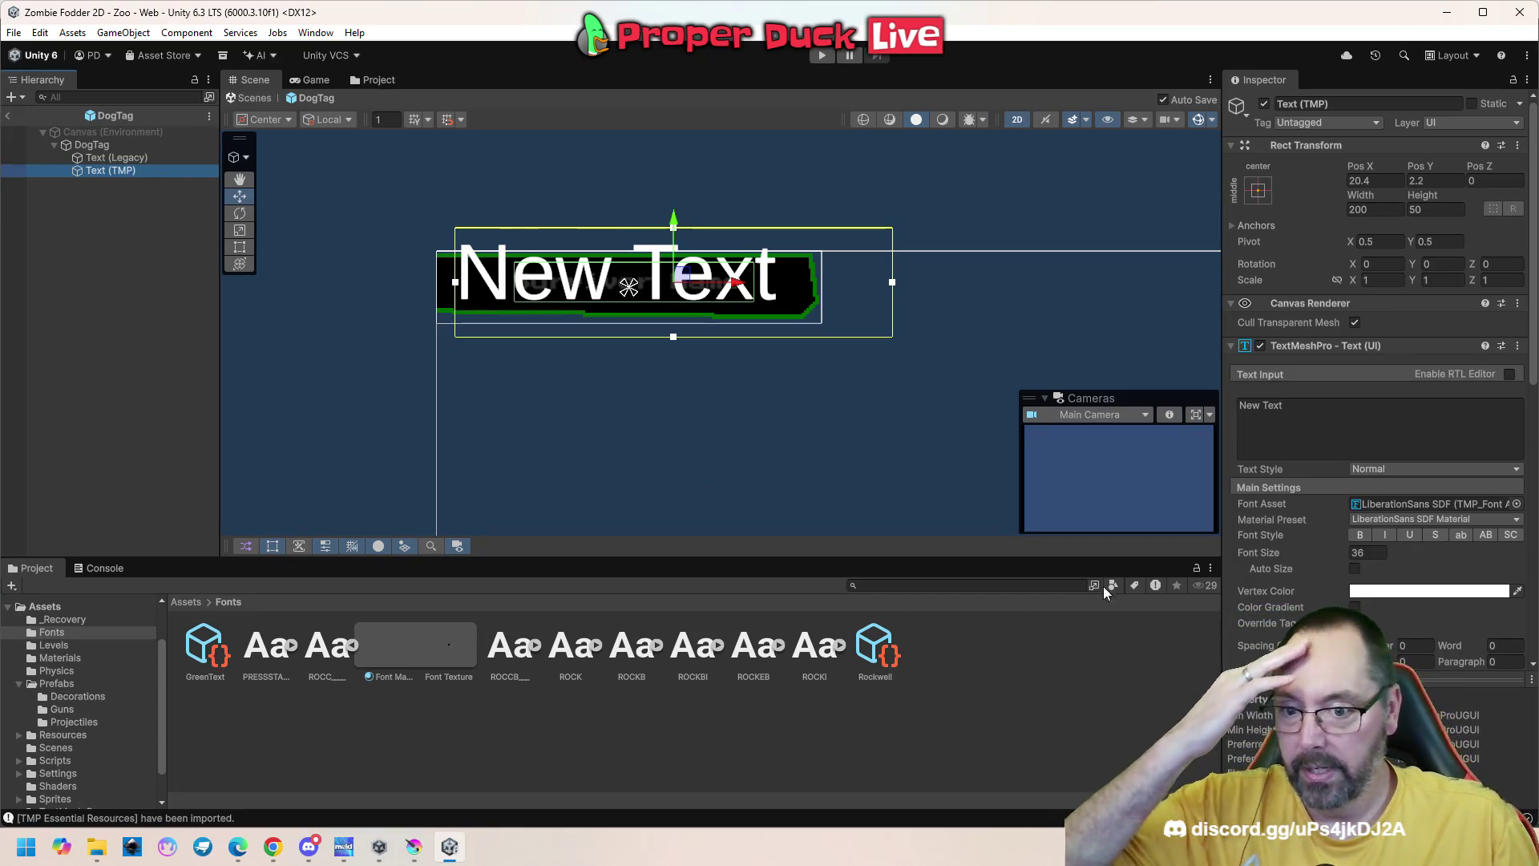
scroll(1281, 531, down, 10)
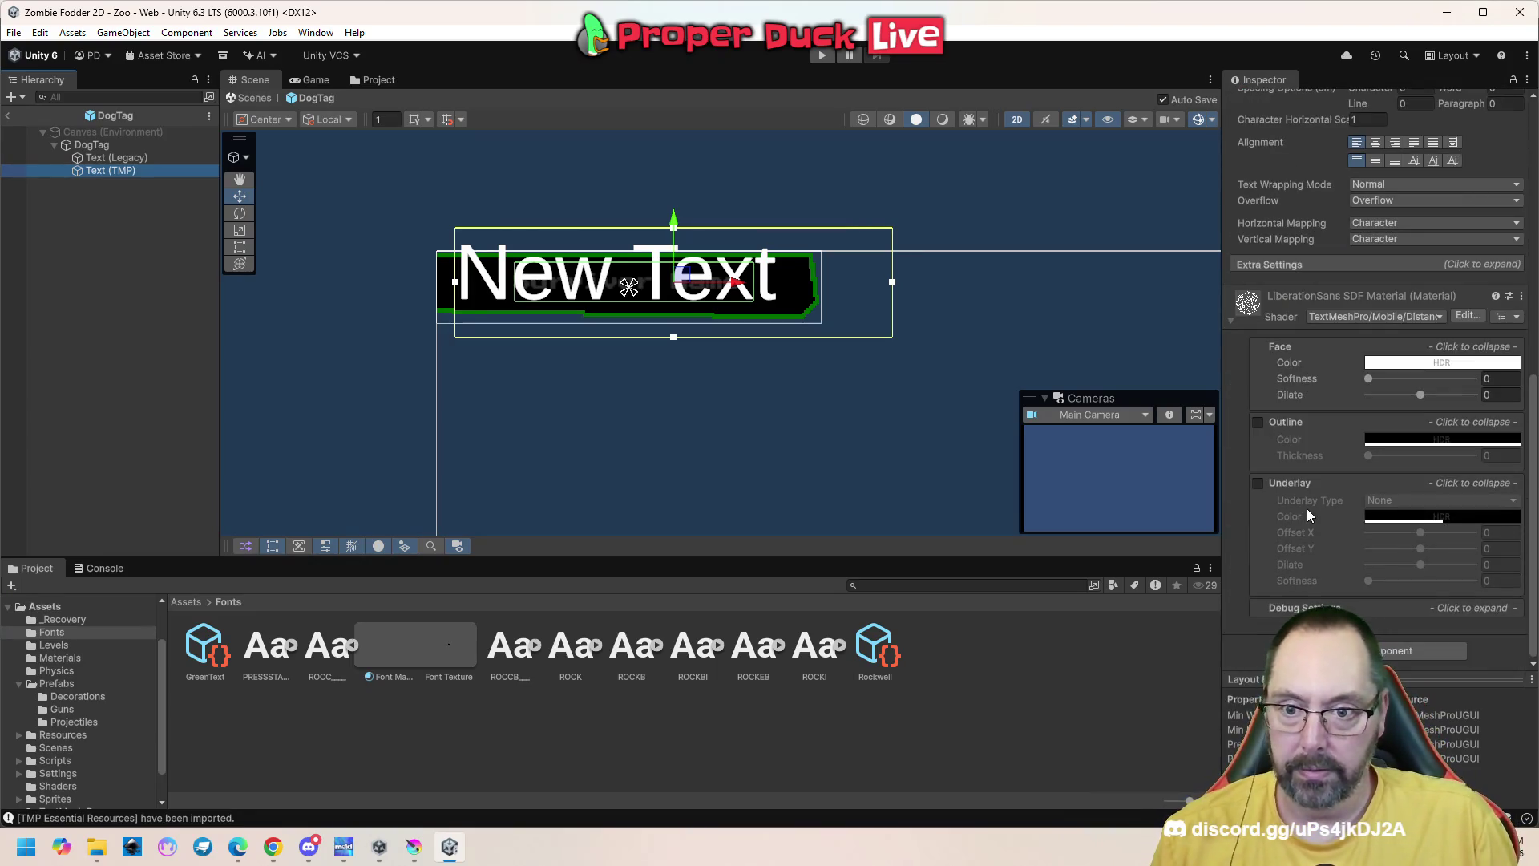
click(379, 714)
click(354, 645)
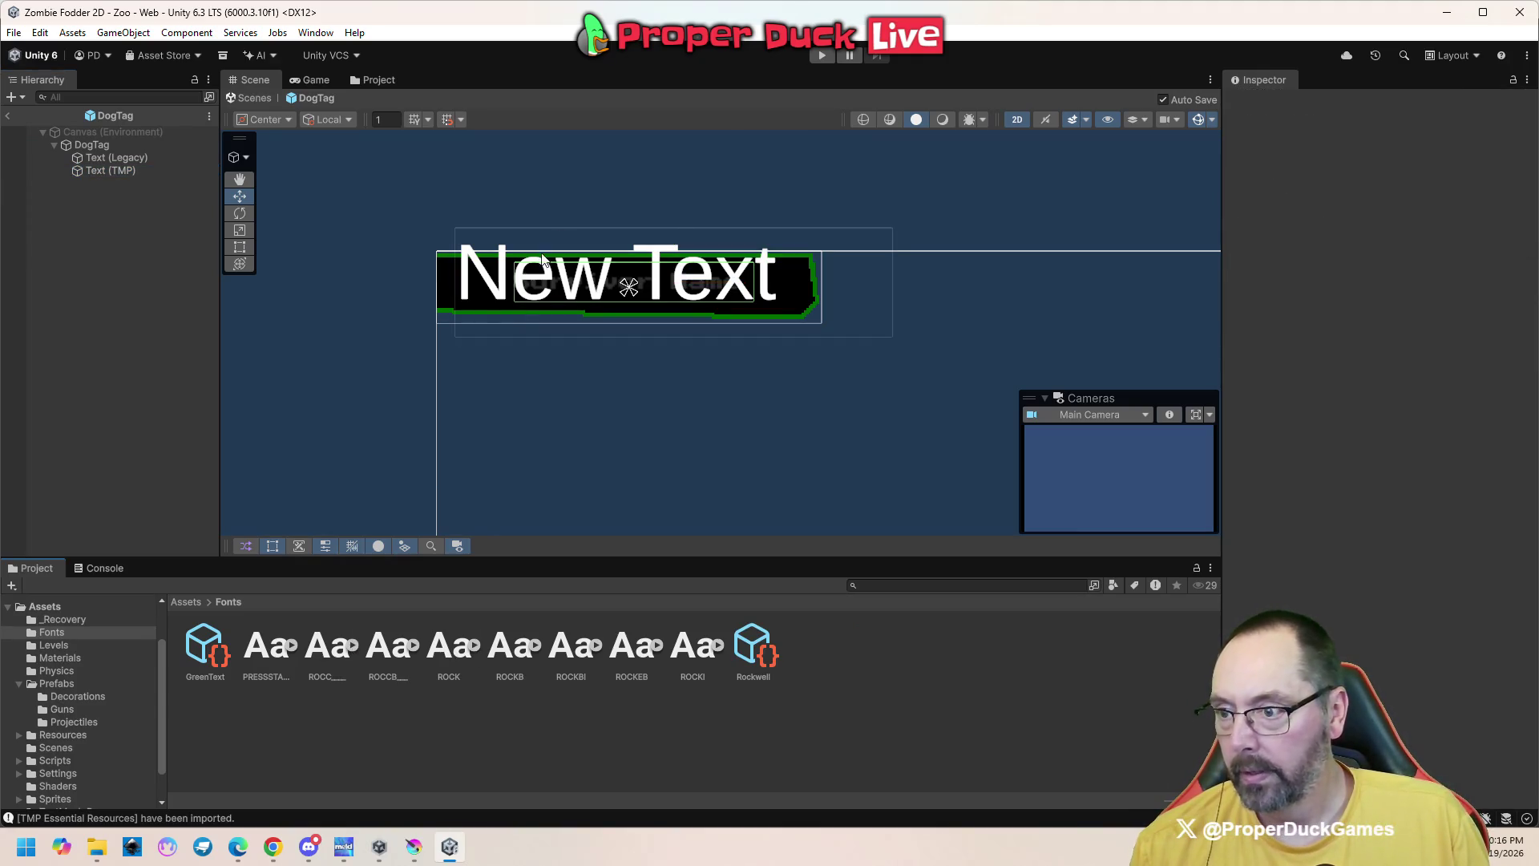
Hide the Text (TMP) object and select the Text (Legacy) object
click(128, 171)
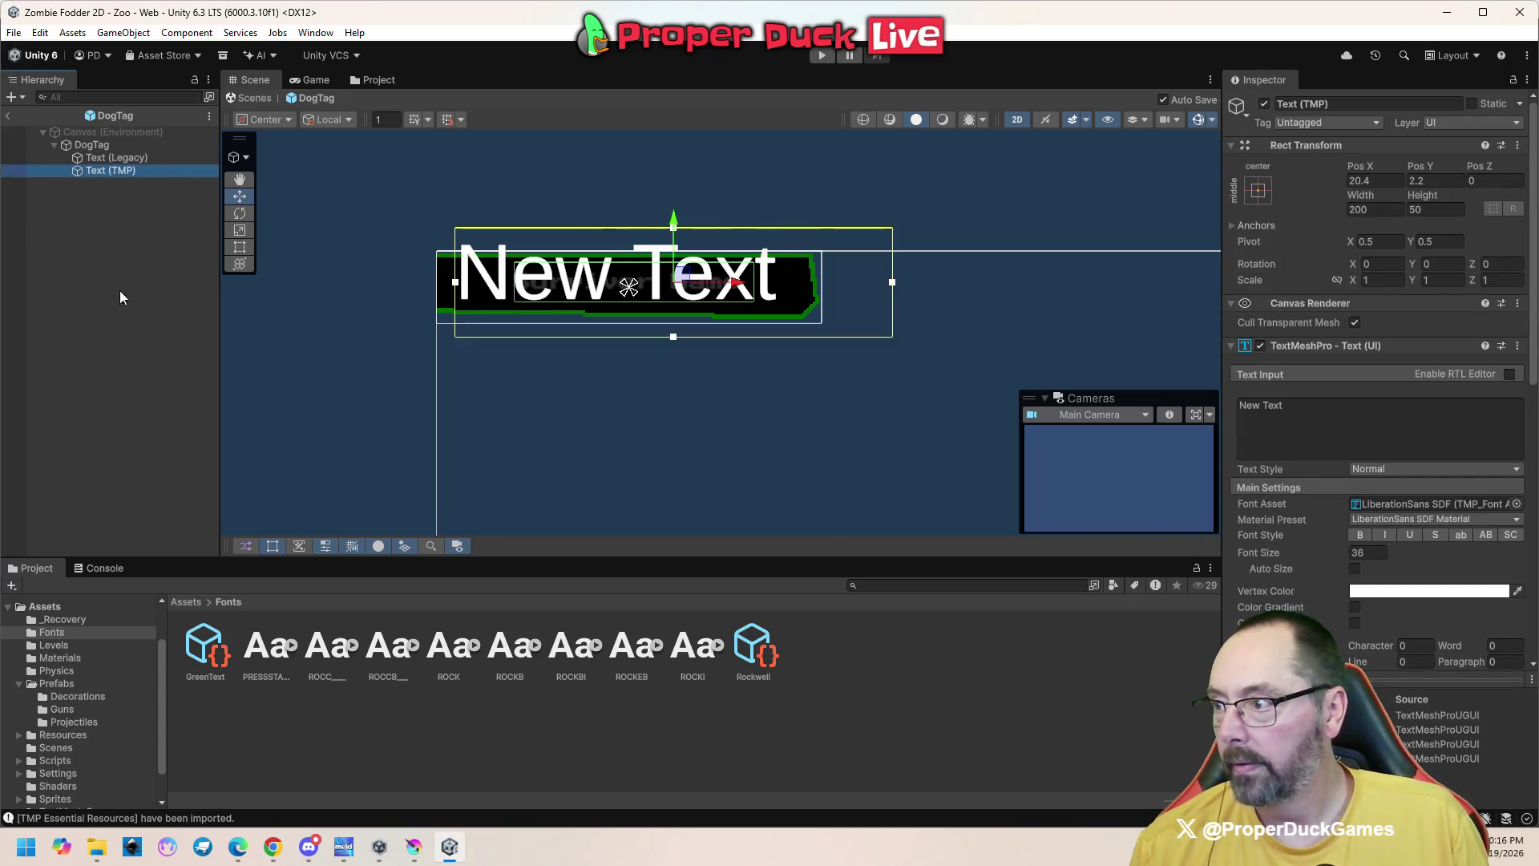
click(8, 171)
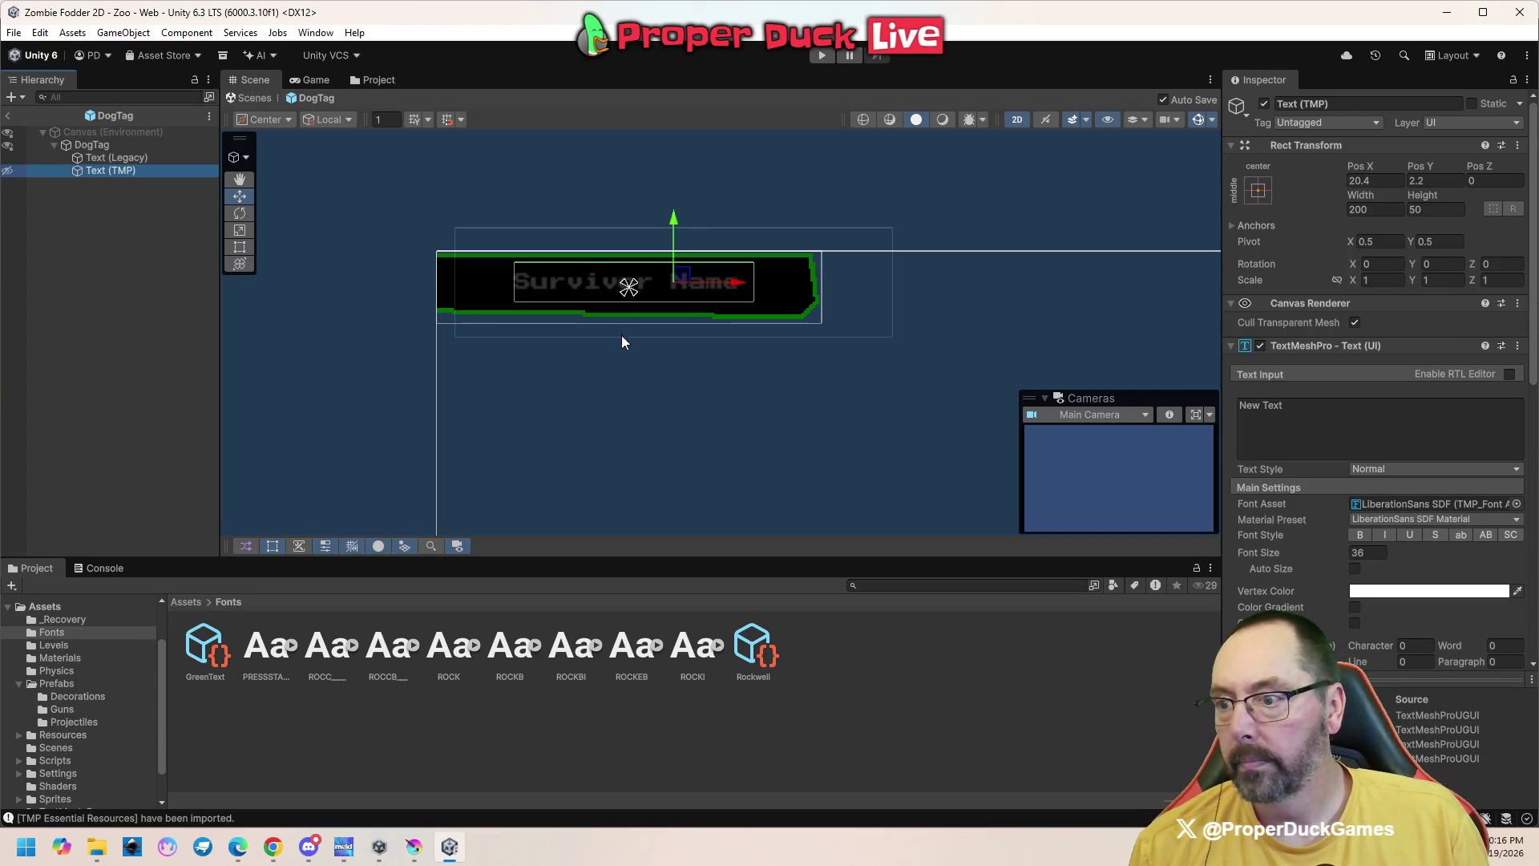
scroll(580, 258, up, 5)
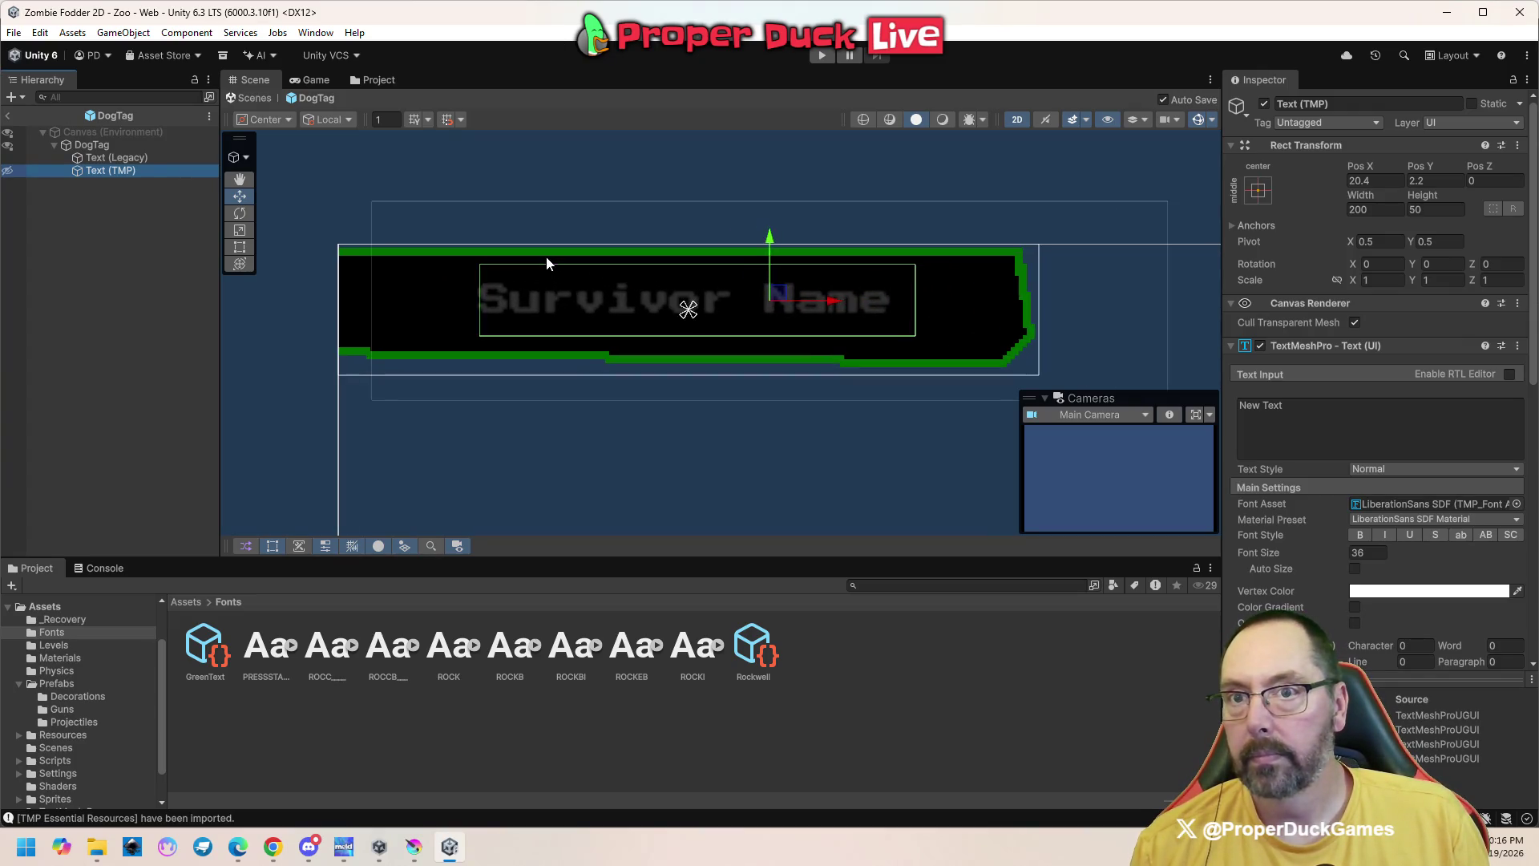
click(574, 304)
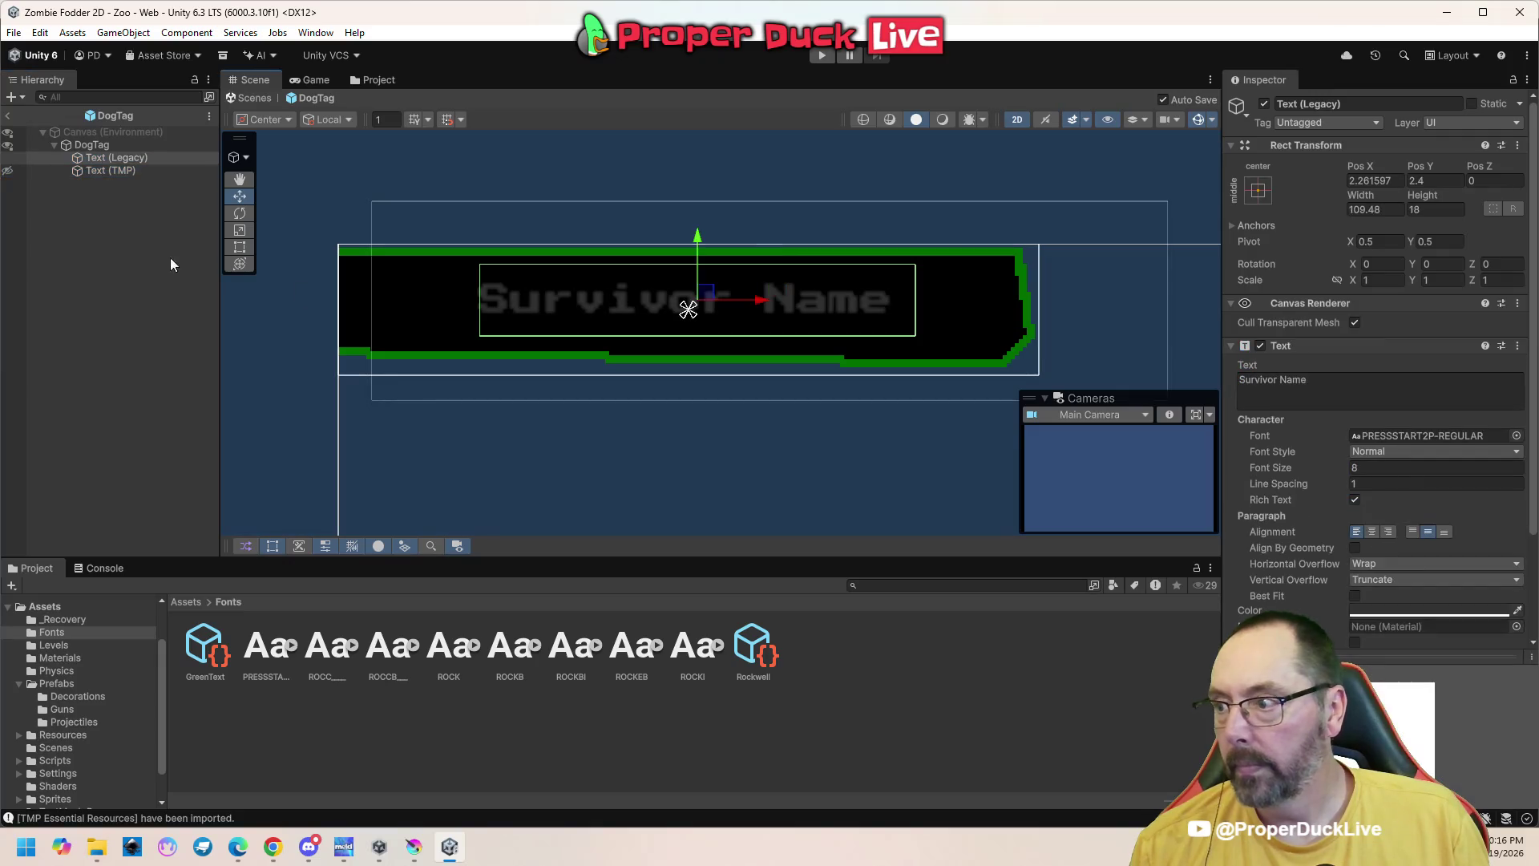
Set the name text to ROCC, resize its box to 200 by 36, and shift it right
click(138, 160)
drag(319, 667, 1415, 435)
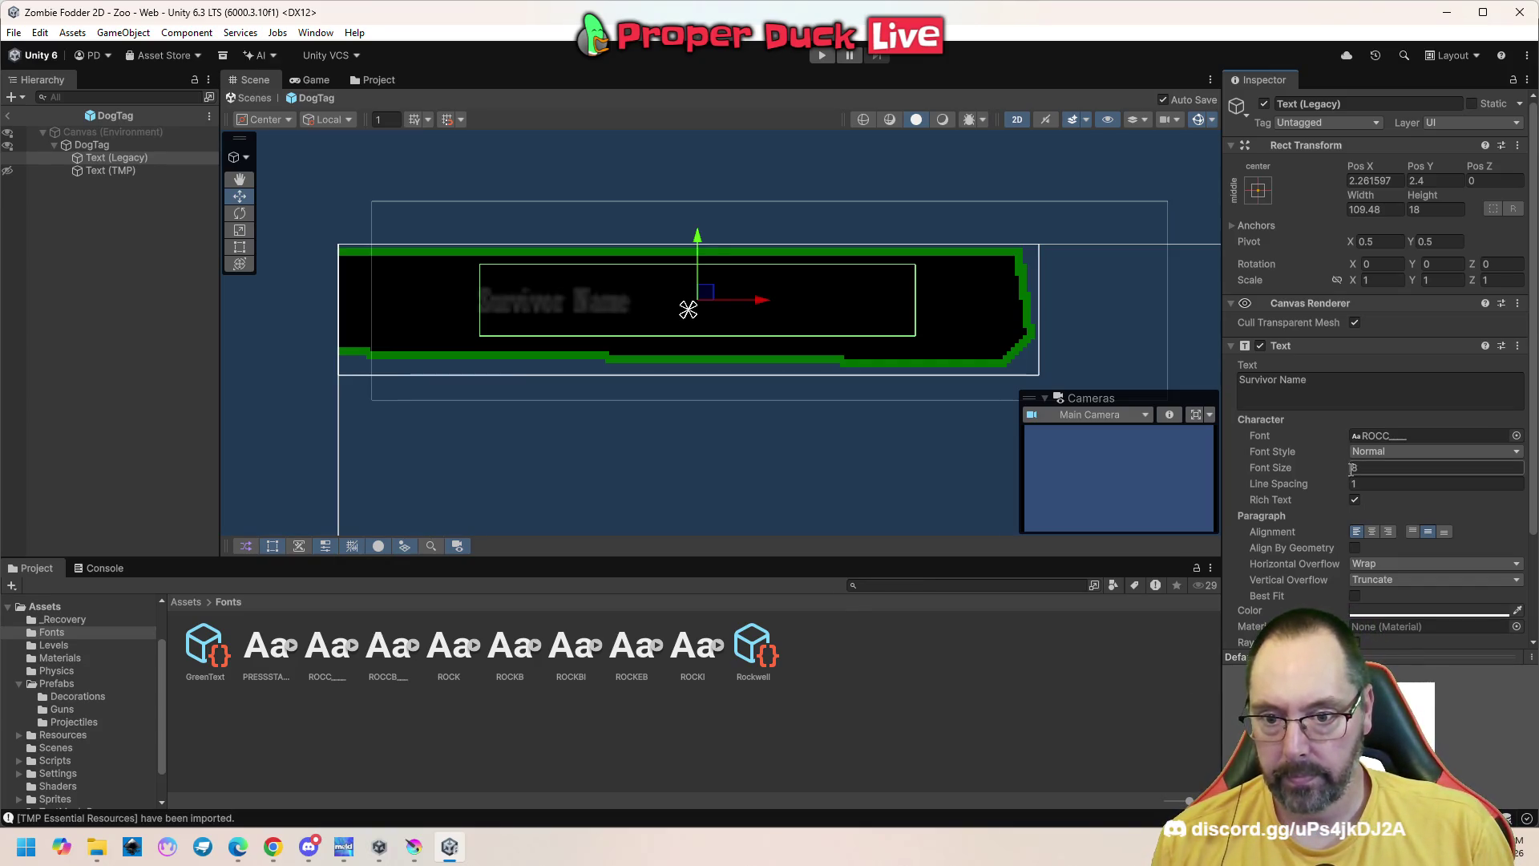
mouse_move(1344, 467)
mouse_down()
mouse_move(1360, 470)
mouse_move(1336, 472)
mouse_up()
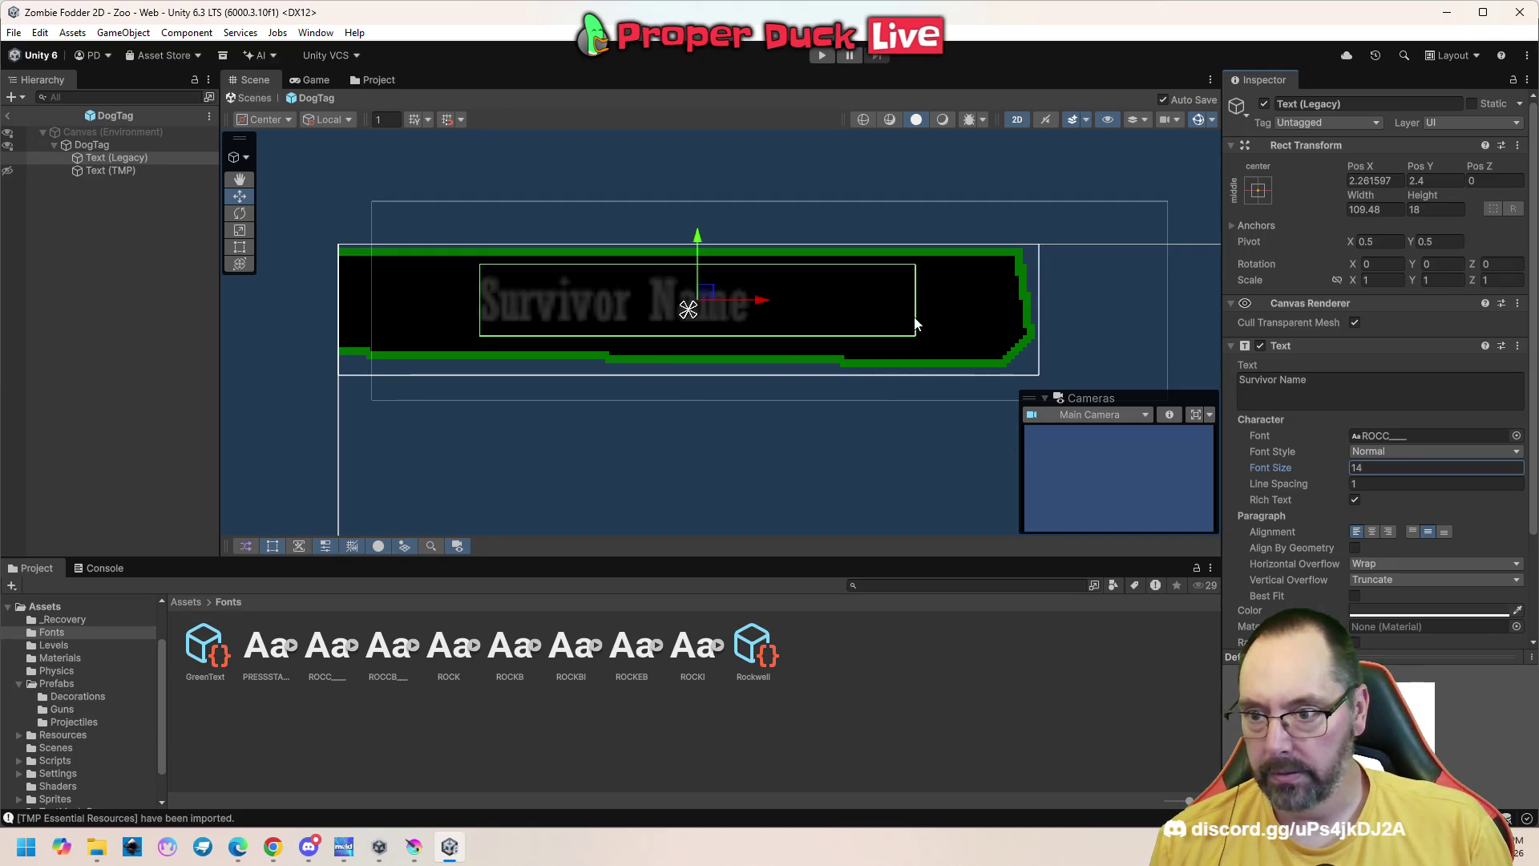
click(1402, 210)
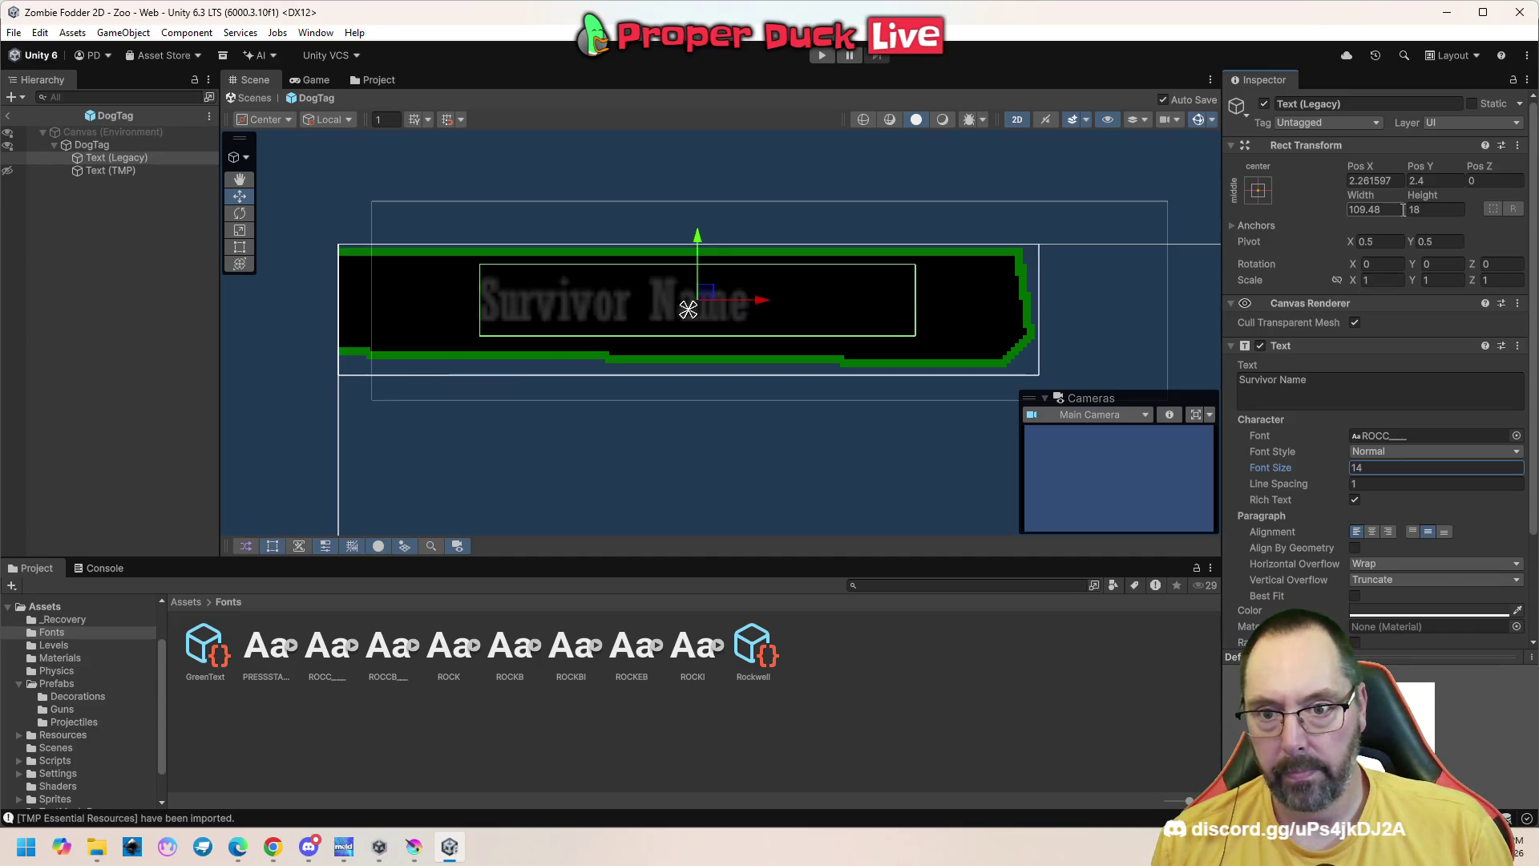
text(200)
click(1443, 214)
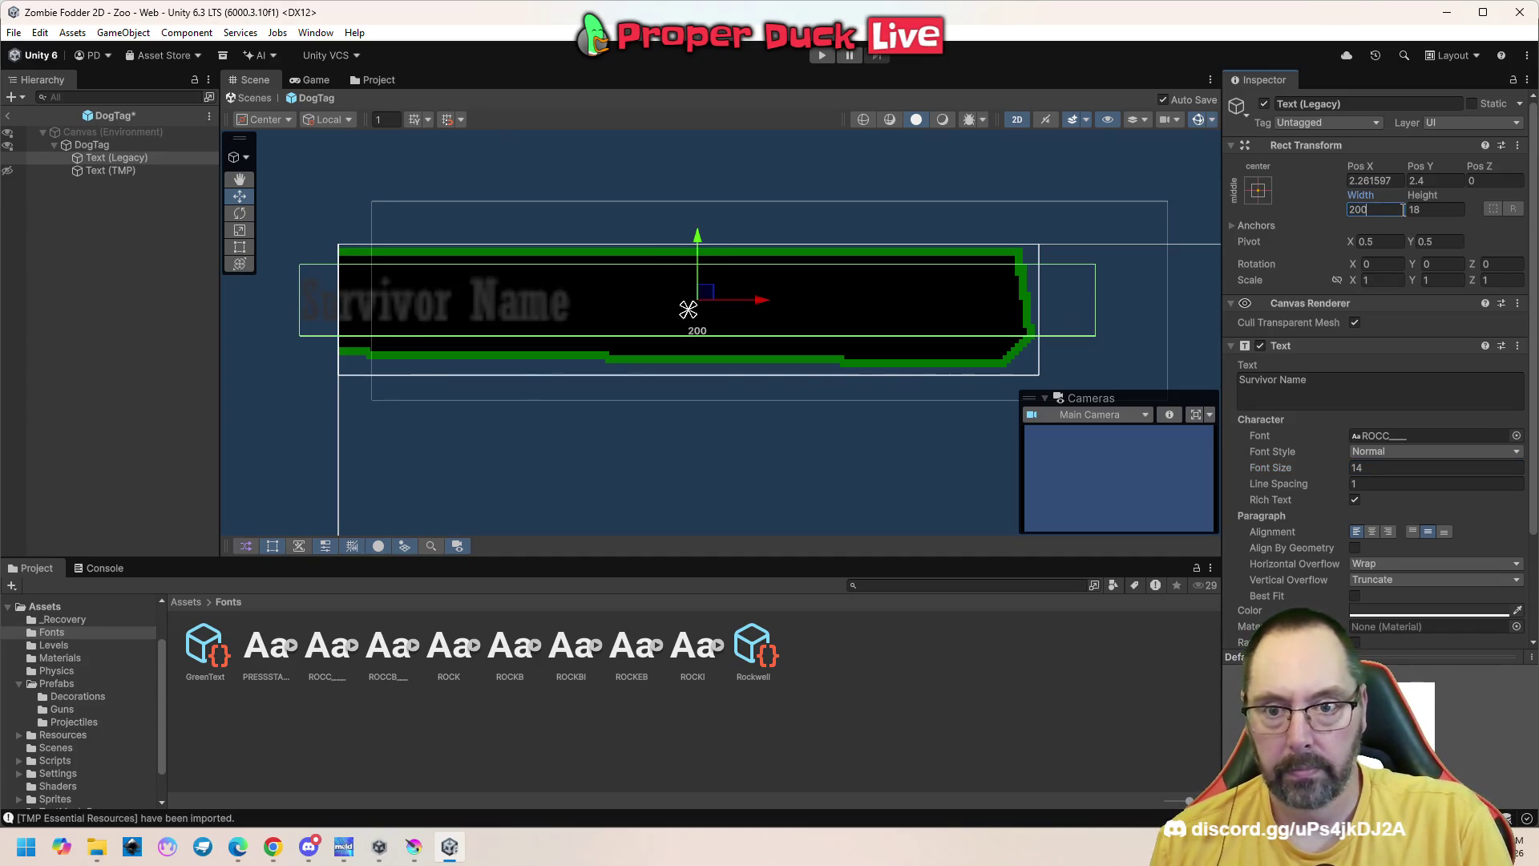
text(36)
drag(759, 301, 848, 303)
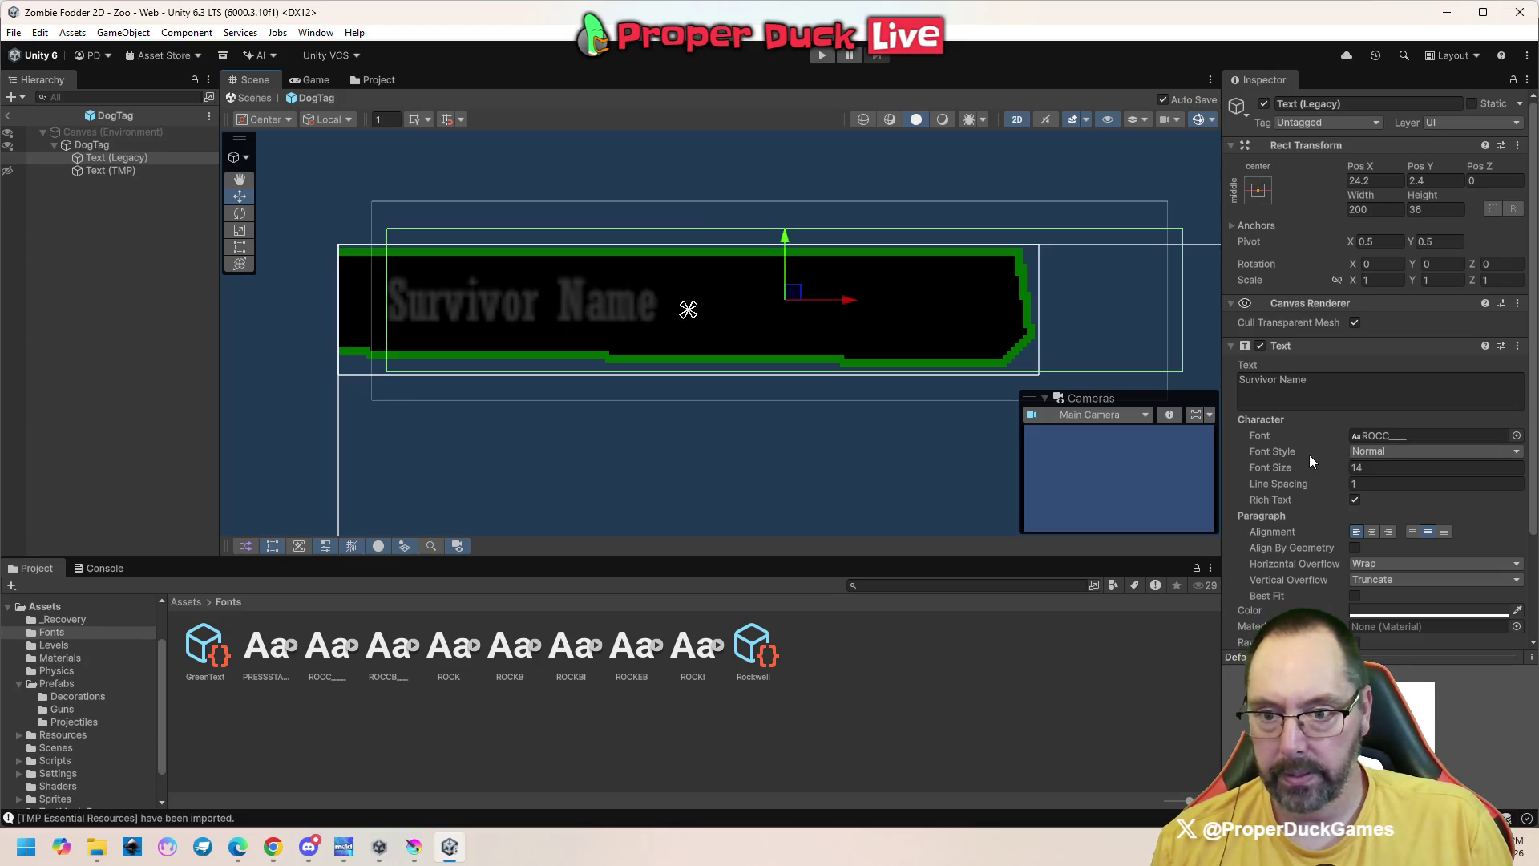
Set the Survivor Name font size to 22
click(1357, 467)
text(26)
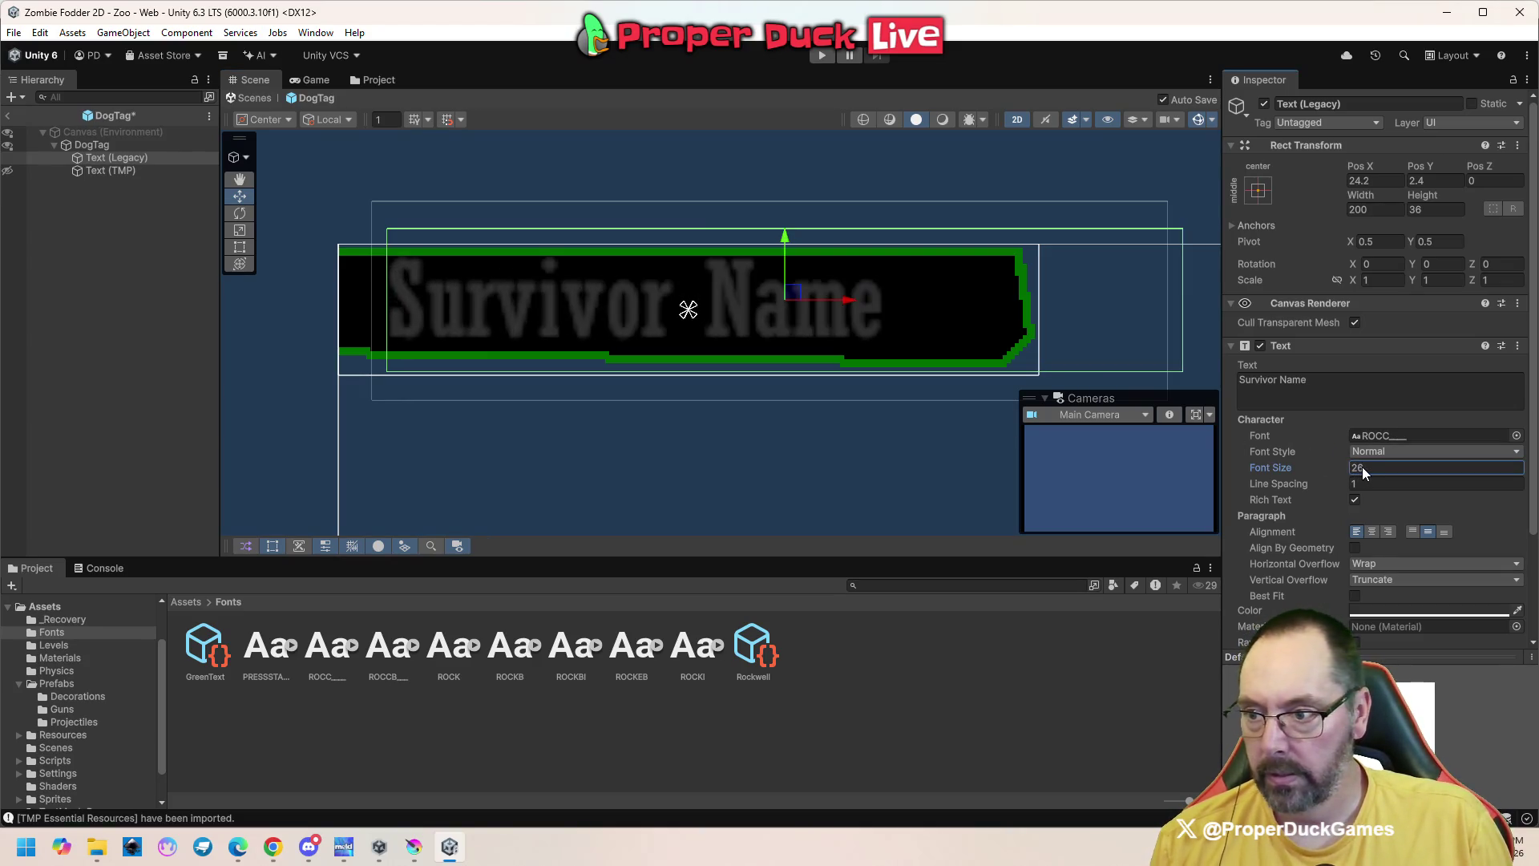
key(BackSpace)
text(4)
key(BackSpace)
text(2)
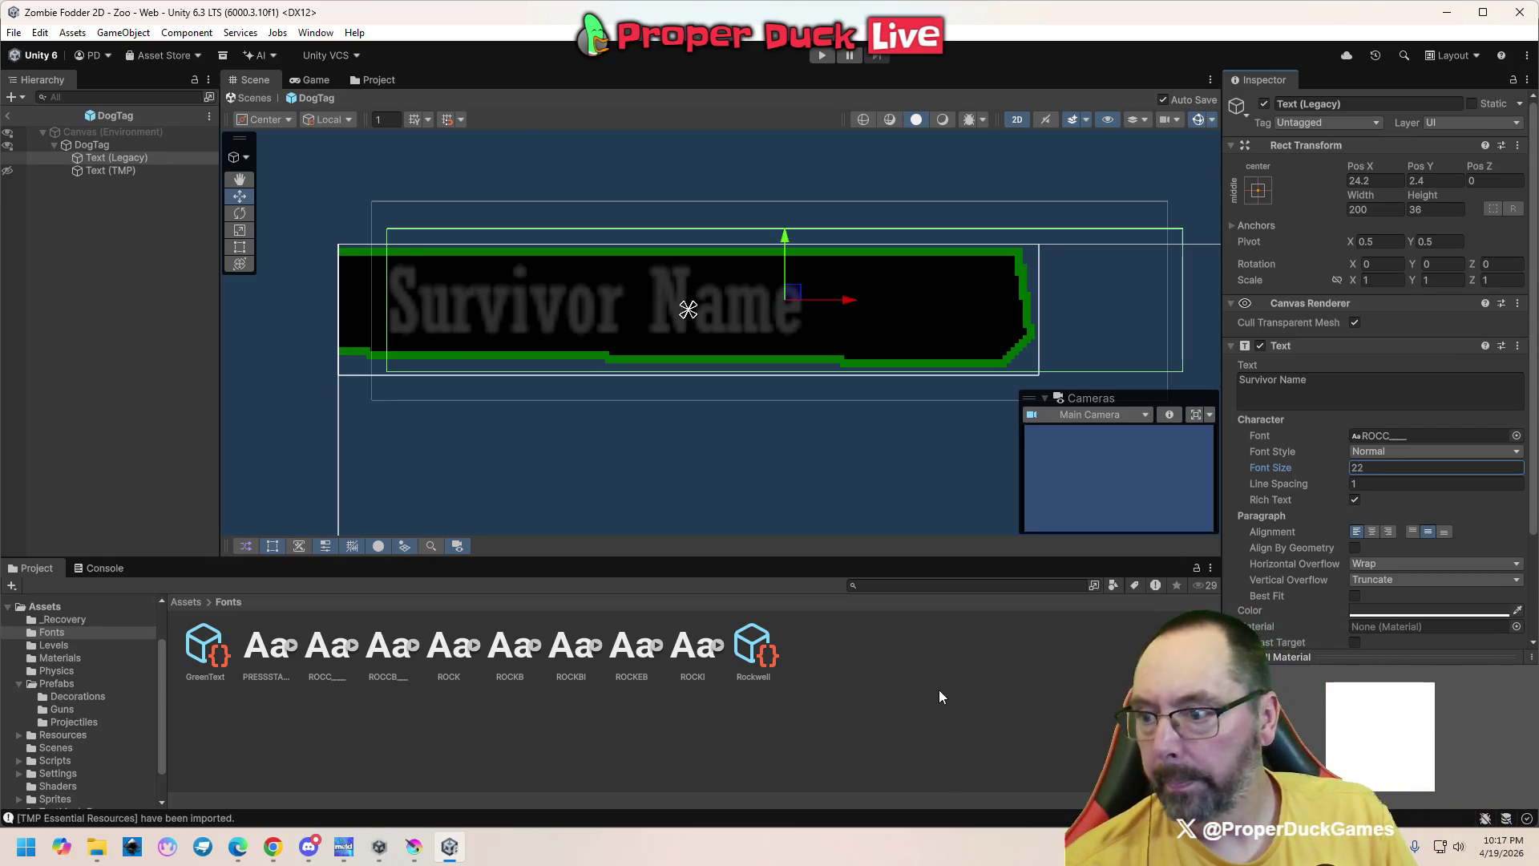
Try the ROCCB, ROCK, ROCKB, ROCKBI, ROCKEB and ROCKI fonts, settling back on ROCCB
mouse_move(377, 651)
mouse_down()
mouse_move(627, 577)
mouse_move(1374, 439)
mouse_up()
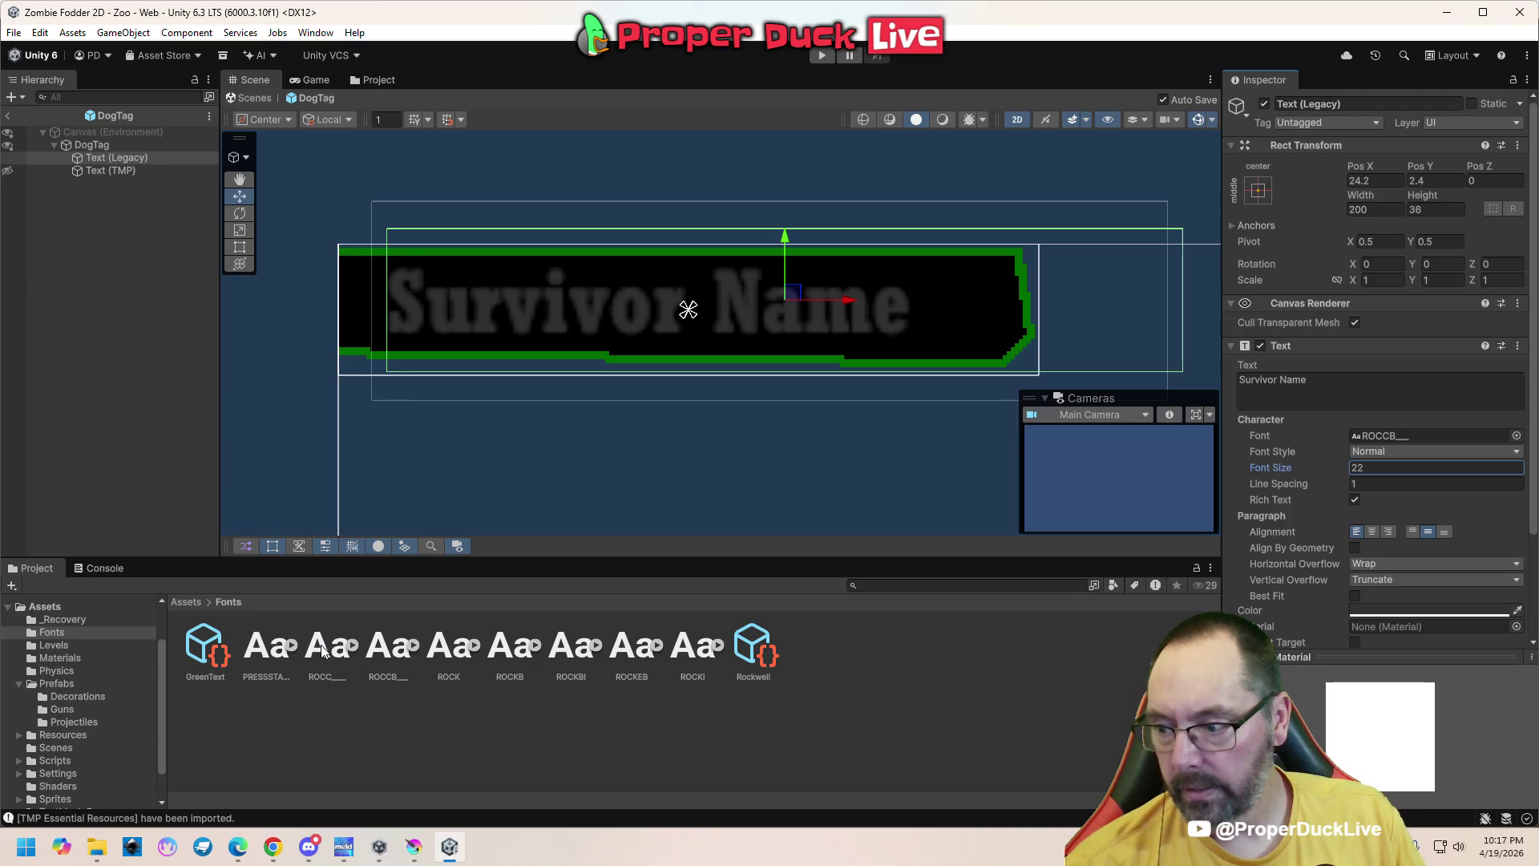
mouse_move(435, 647)
mouse_down()
mouse_move(1371, 538)
mouse_move(1393, 435)
mouse_up()
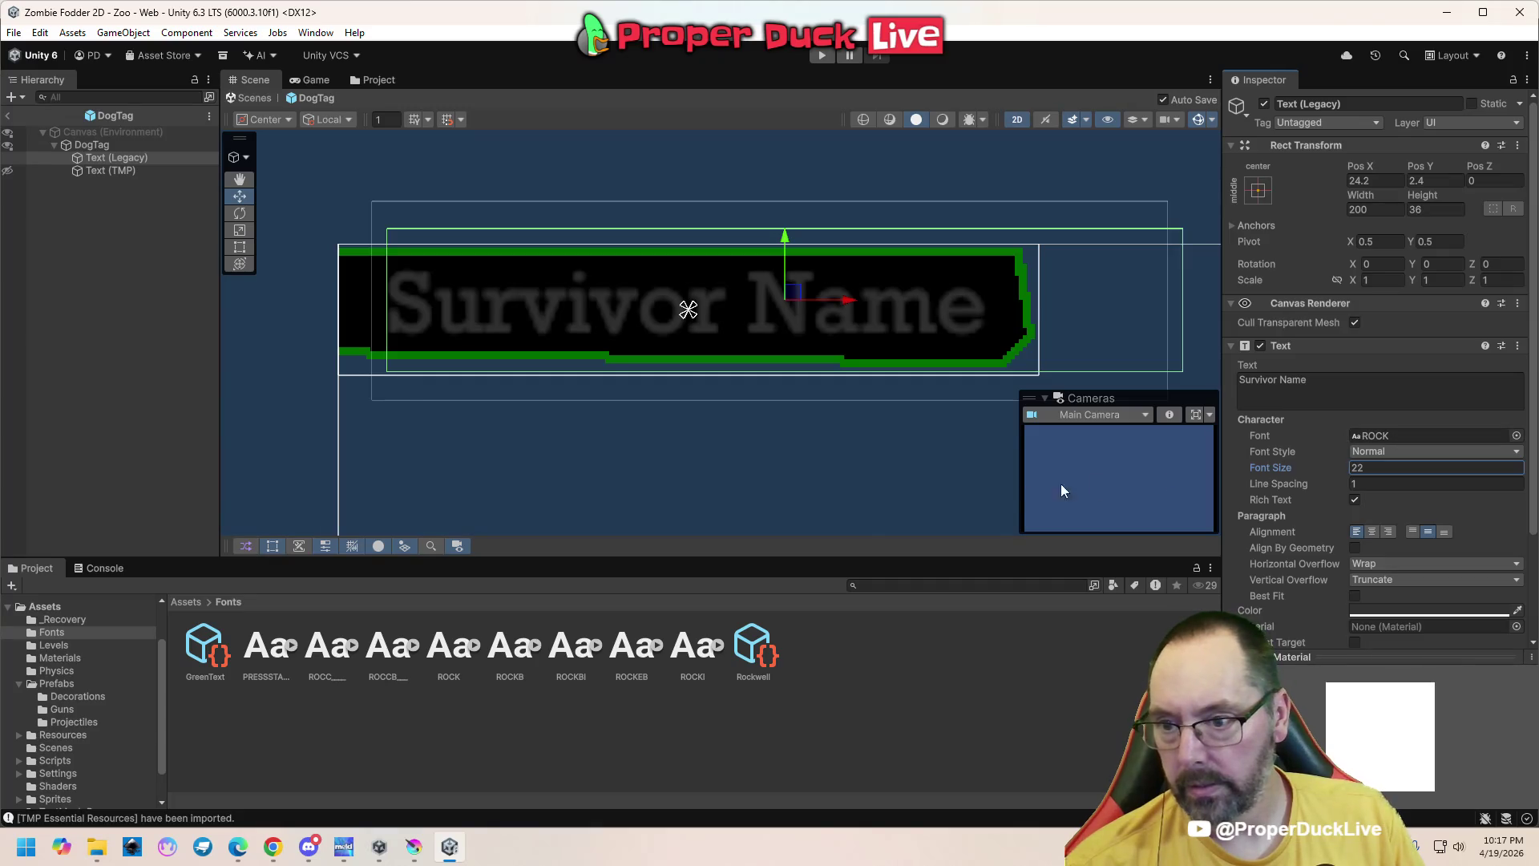
mouse_move(510, 650)
mouse_down()
mouse_move(1455, 441)
mouse_move(1430, 433)
mouse_up()
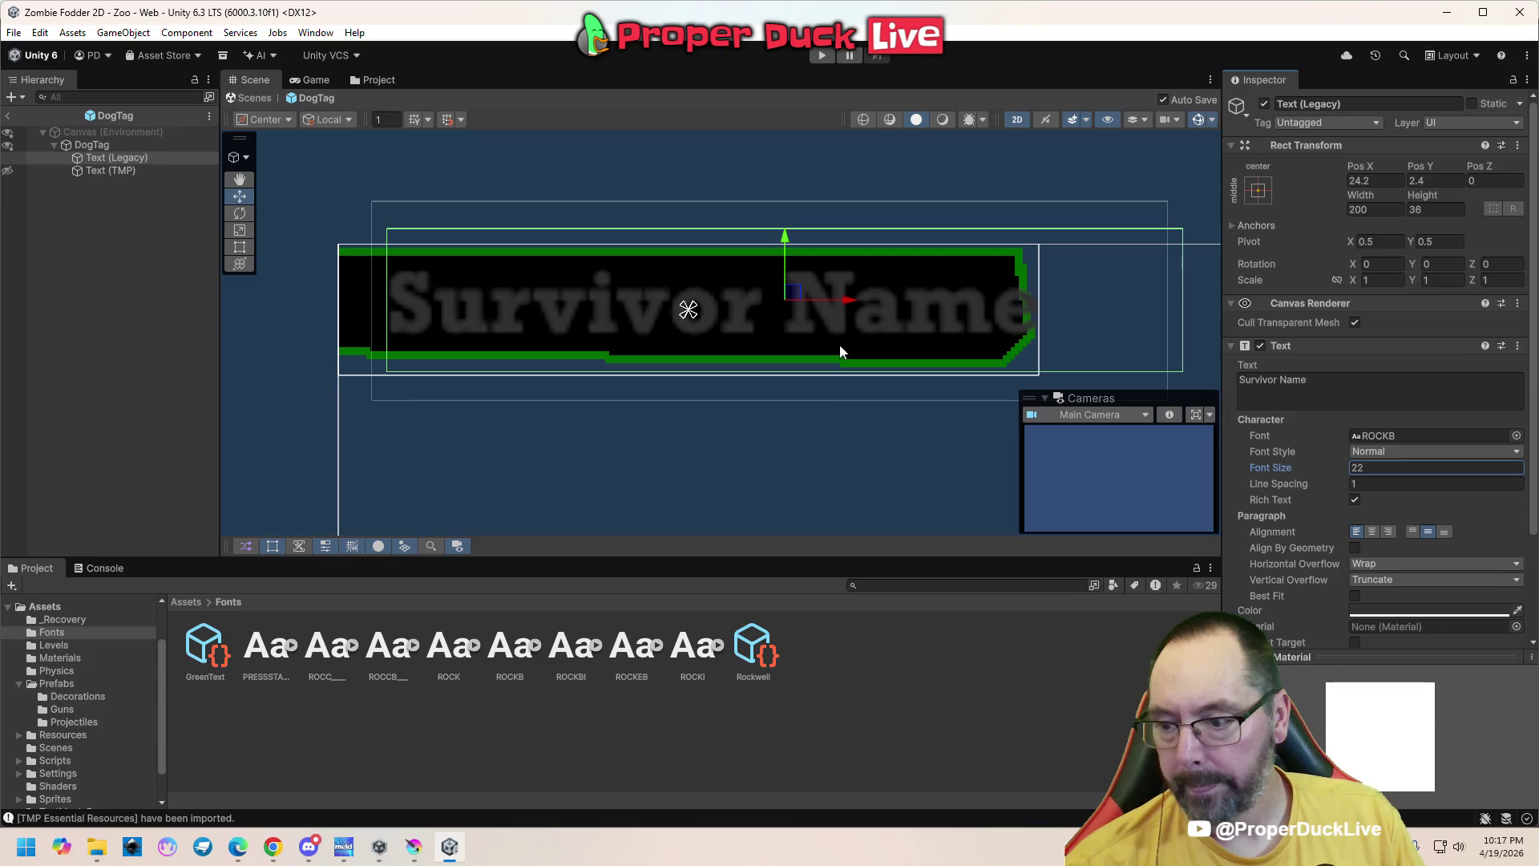
mouse_move(561, 649)
mouse_down()
mouse_move(1162, 449)
mouse_move(1403, 452)
mouse_move(1402, 438)
mouse_up()
mouse_move(632, 648)
mouse_down()
mouse_move(1283, 481)
mouse_move(1377, 434)
mouse_up()
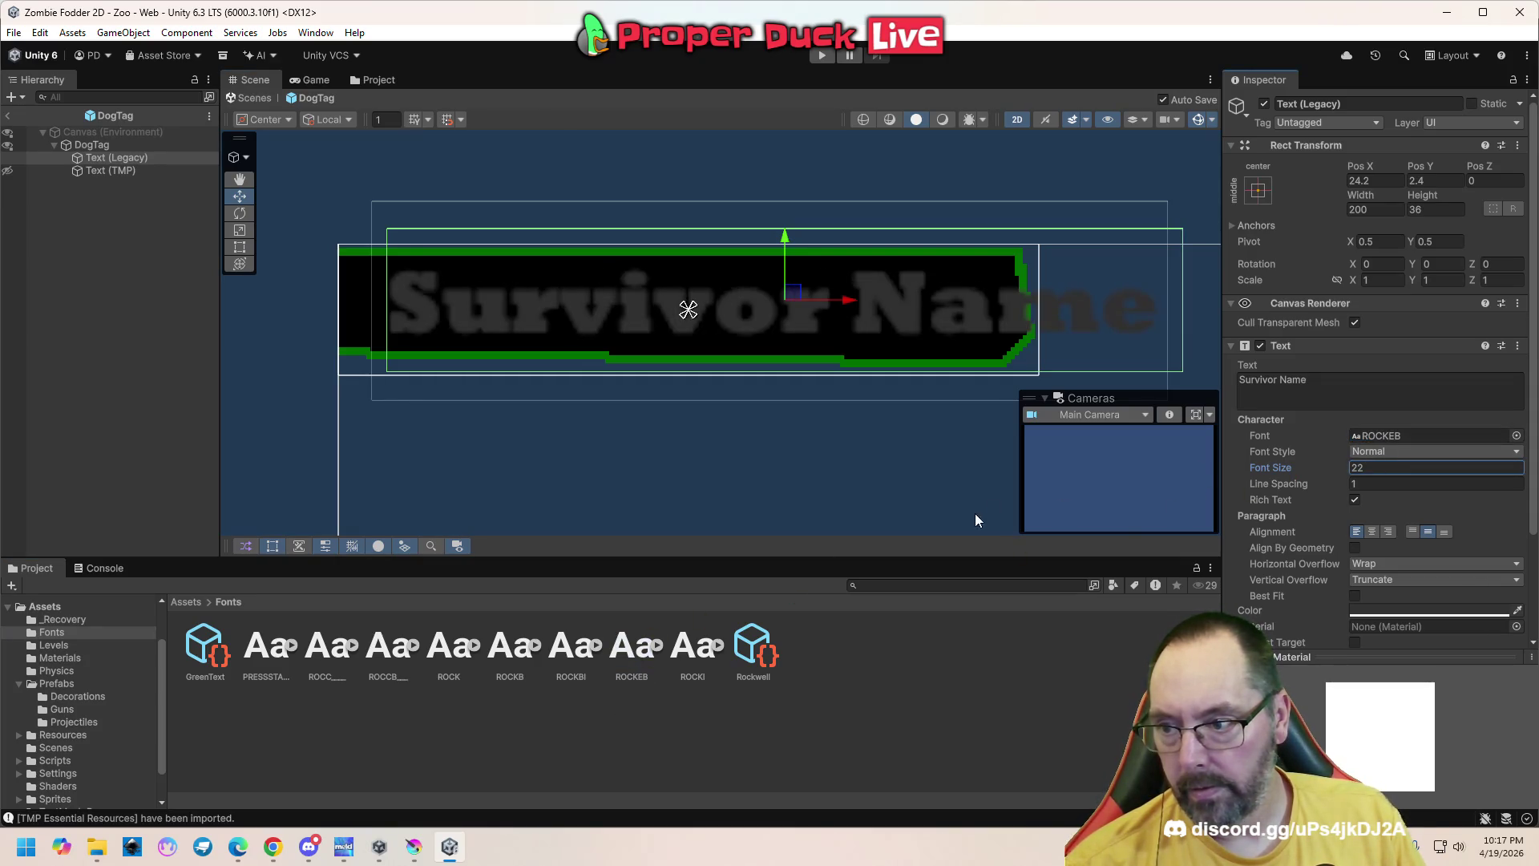
mouse_move(673, 649)
mouse_down()
mouse_move(1363, 469)
mouse_move(1402, 423)
mouse_move(1398, 436)
mouse_up()
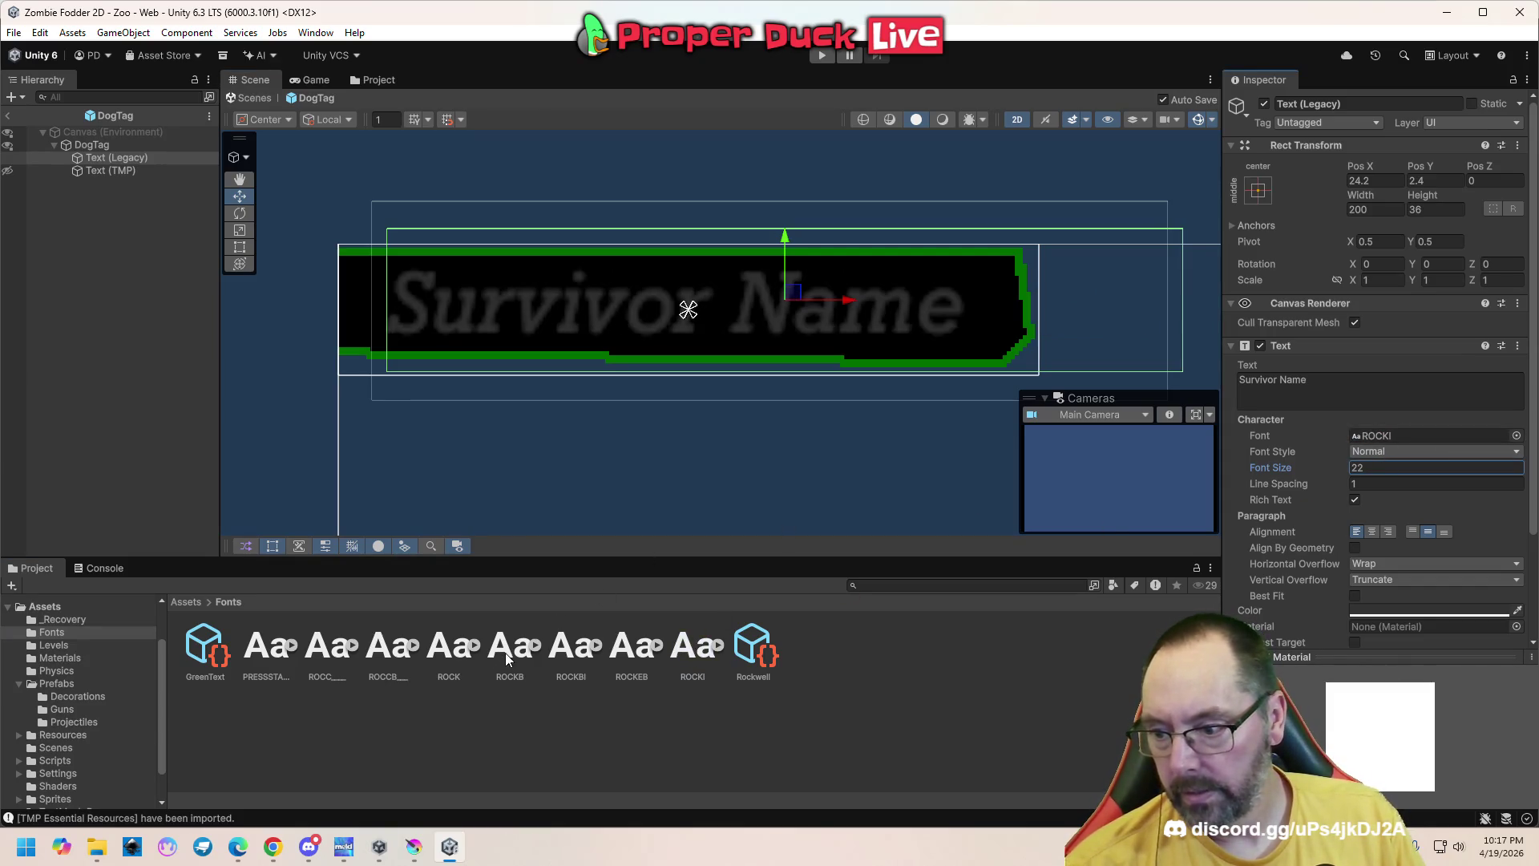
drag(406, 661, 1378, 436)
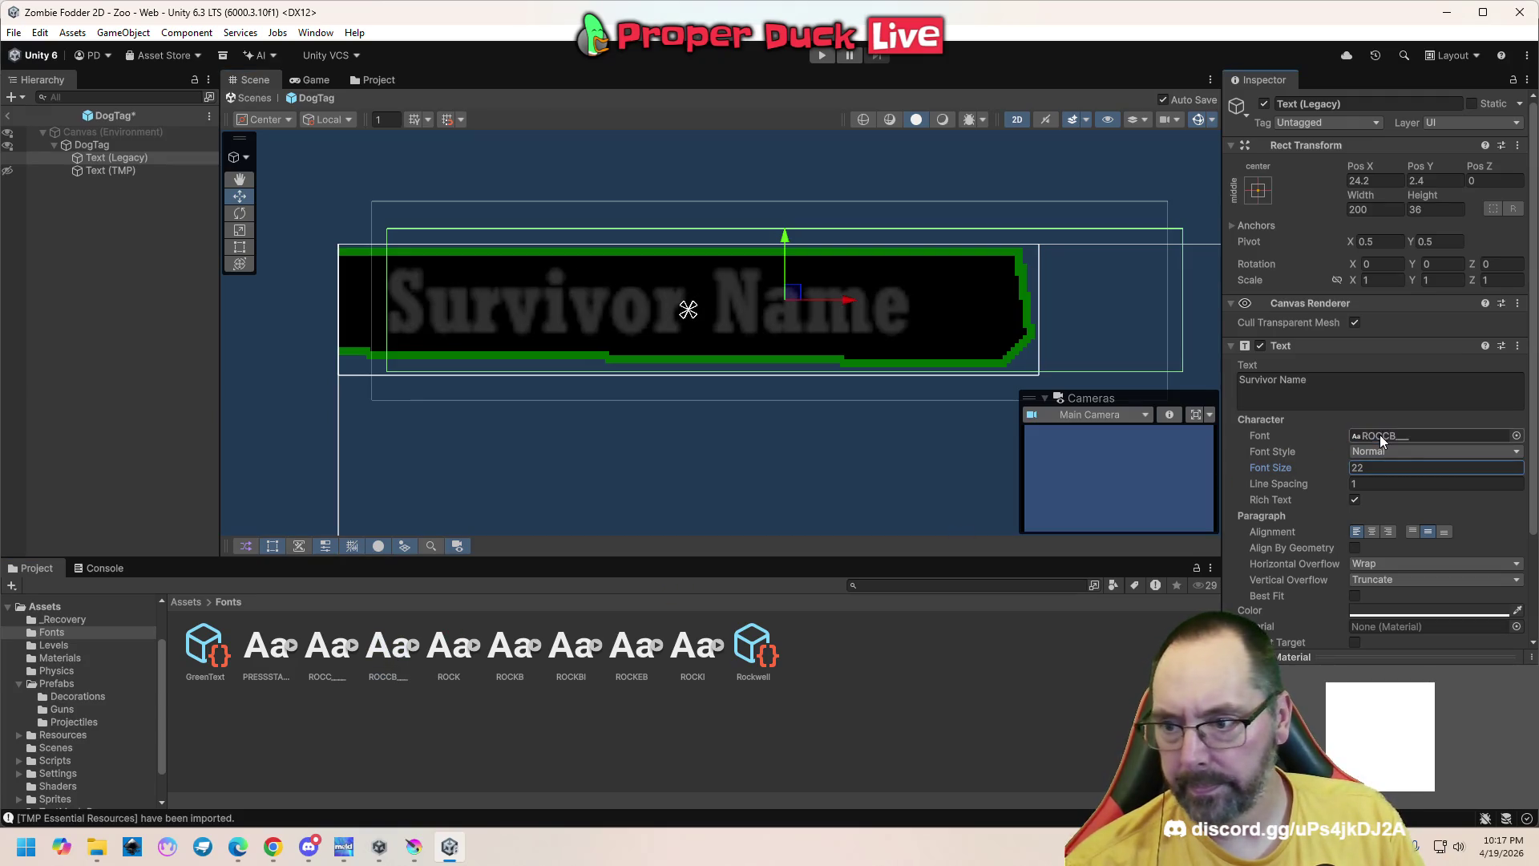
Run the game and compare the name text in ROCK and ROCKB
scroll(697, 340, down, 1)
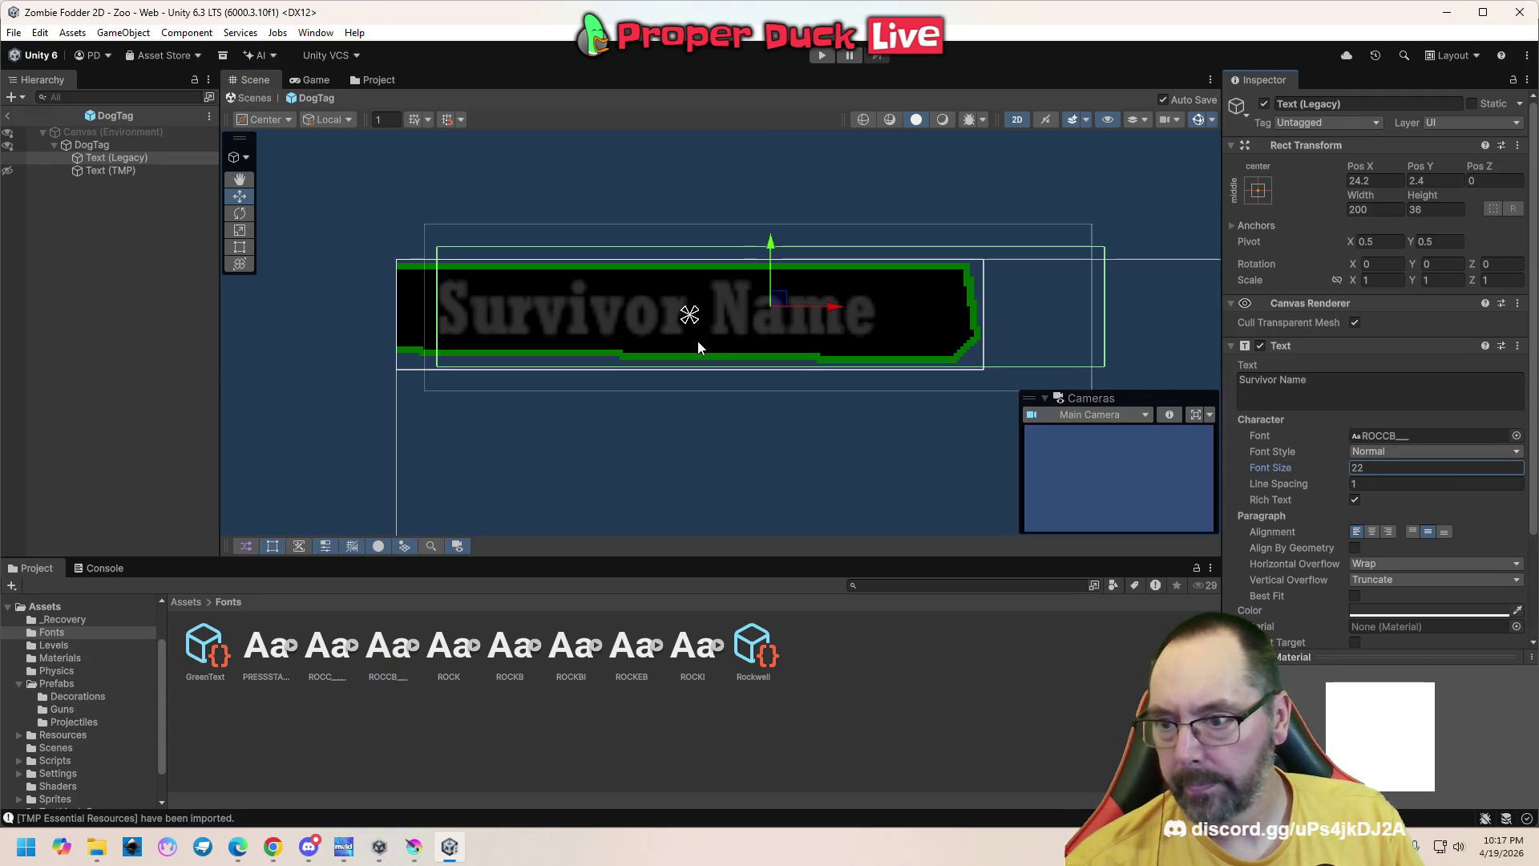
click(819, 56)
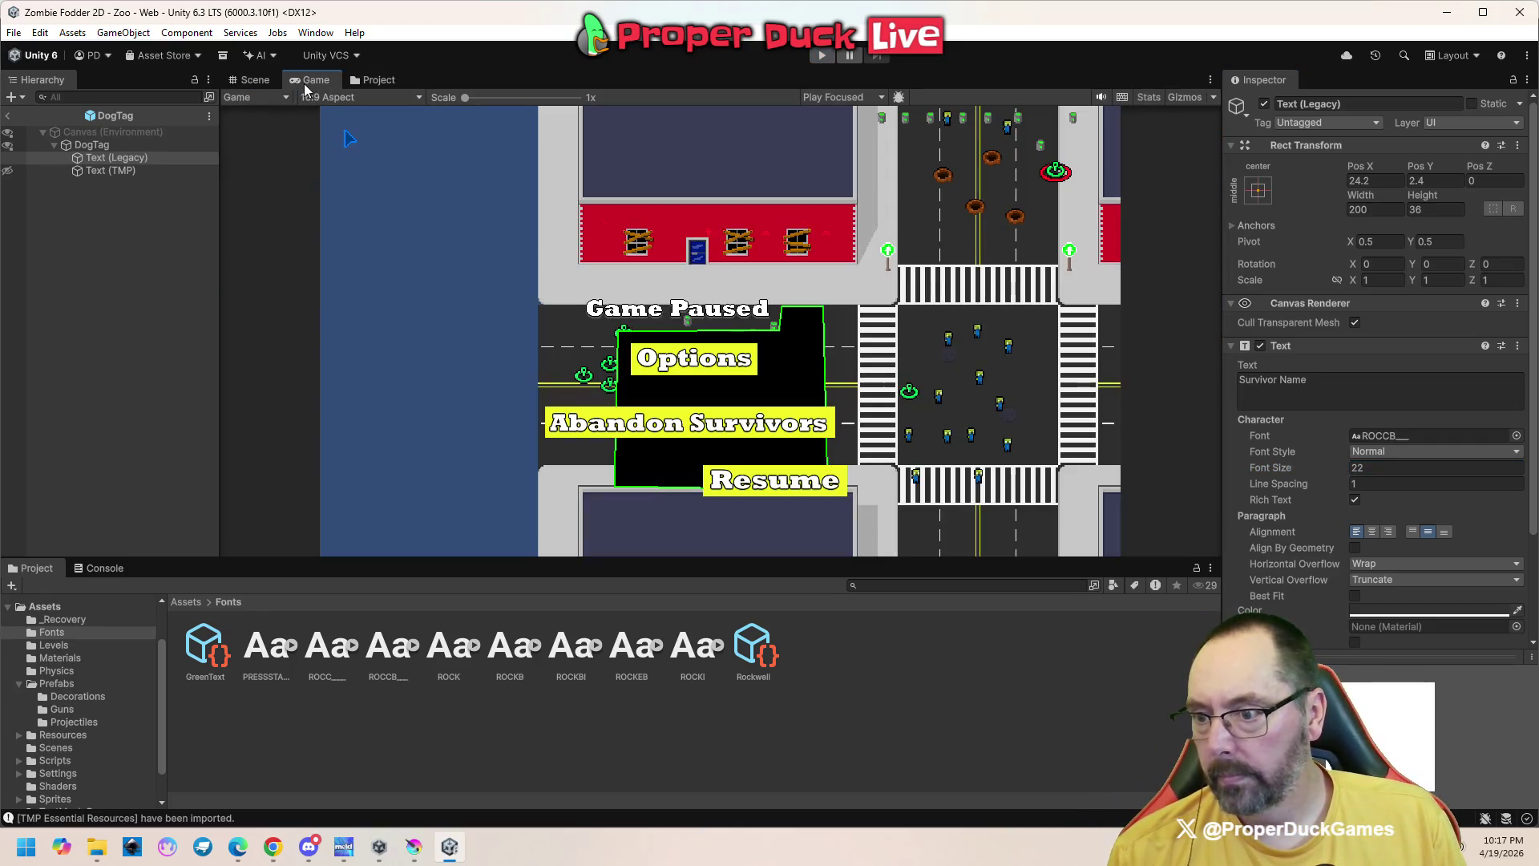
click(255, 80)
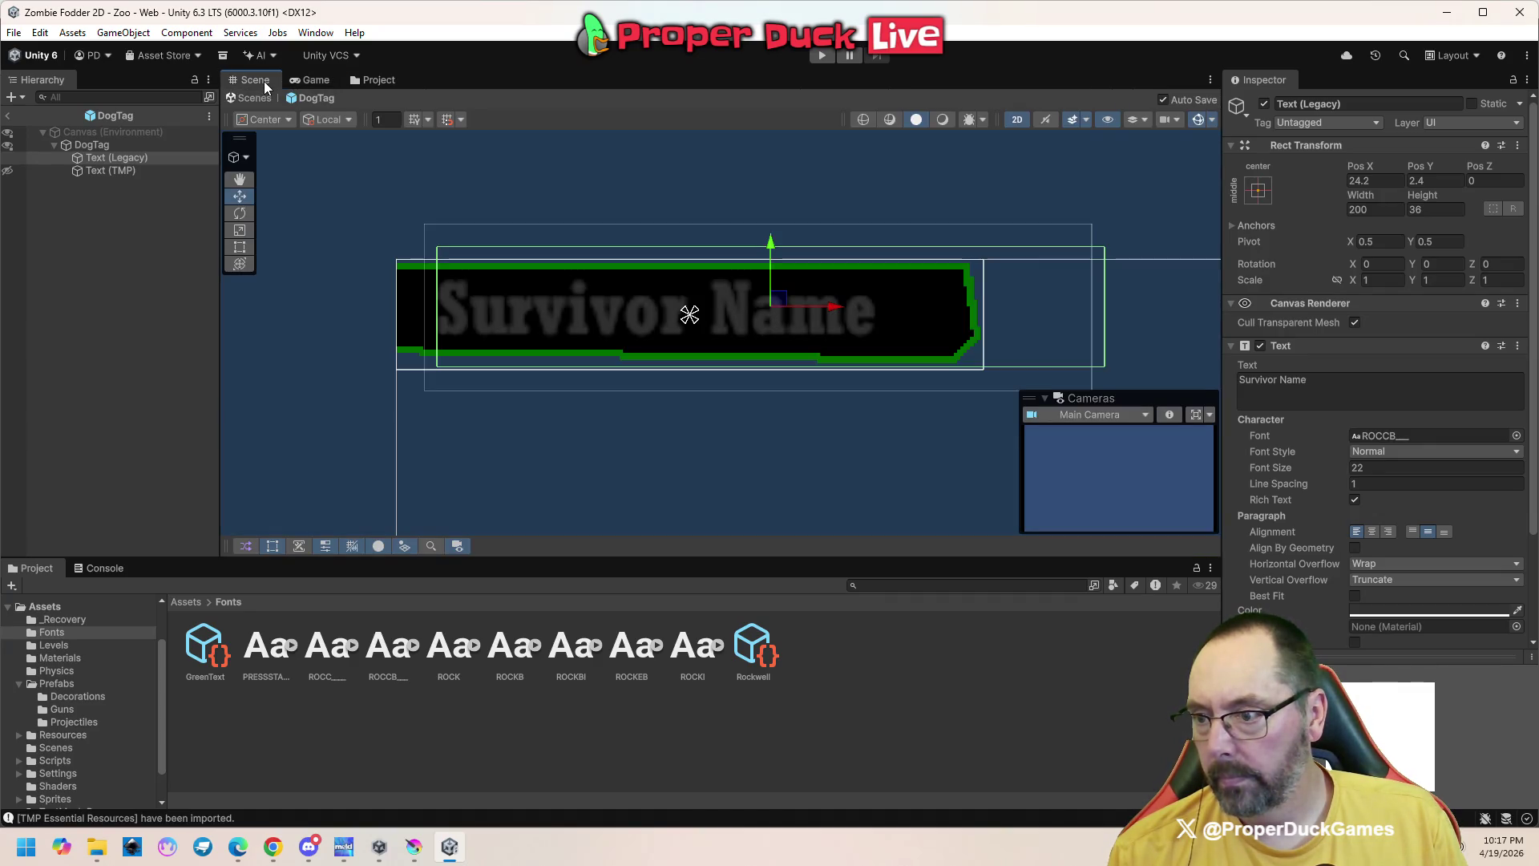
click(314, 81)
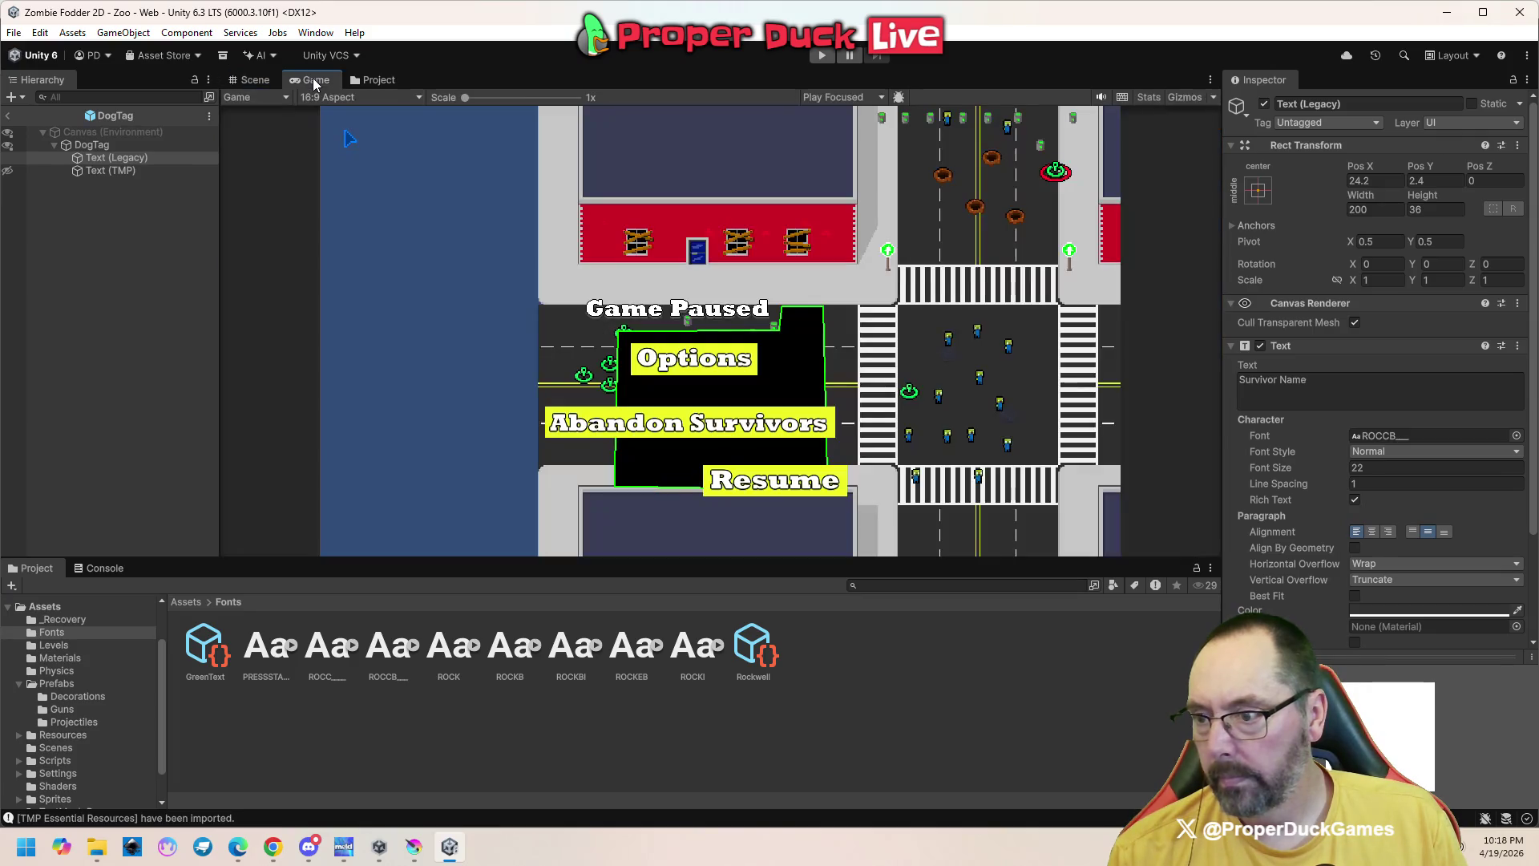
click(260, 79)
mouse_move(453, 650)
mouse_down()
mouse_move(1102, 515)
mouse_move(1393, 436)
mouse_up()
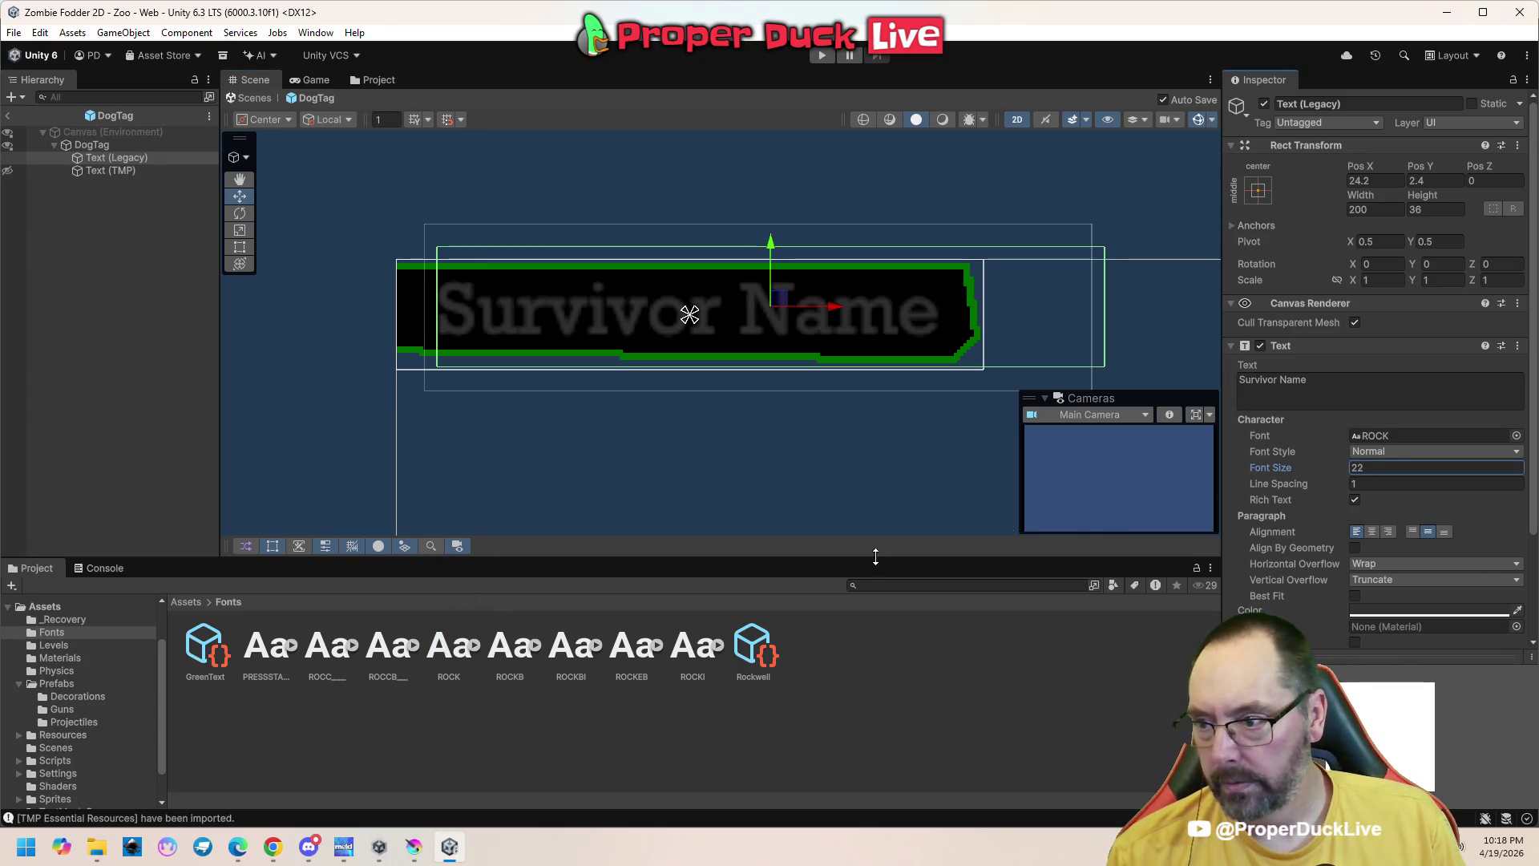
mouse_move(619, 654)
mouse_down()
mouse_move(1162, 517)
mouse_move(1351, 501)
mouse_move(1390, 437)
mouse_up()
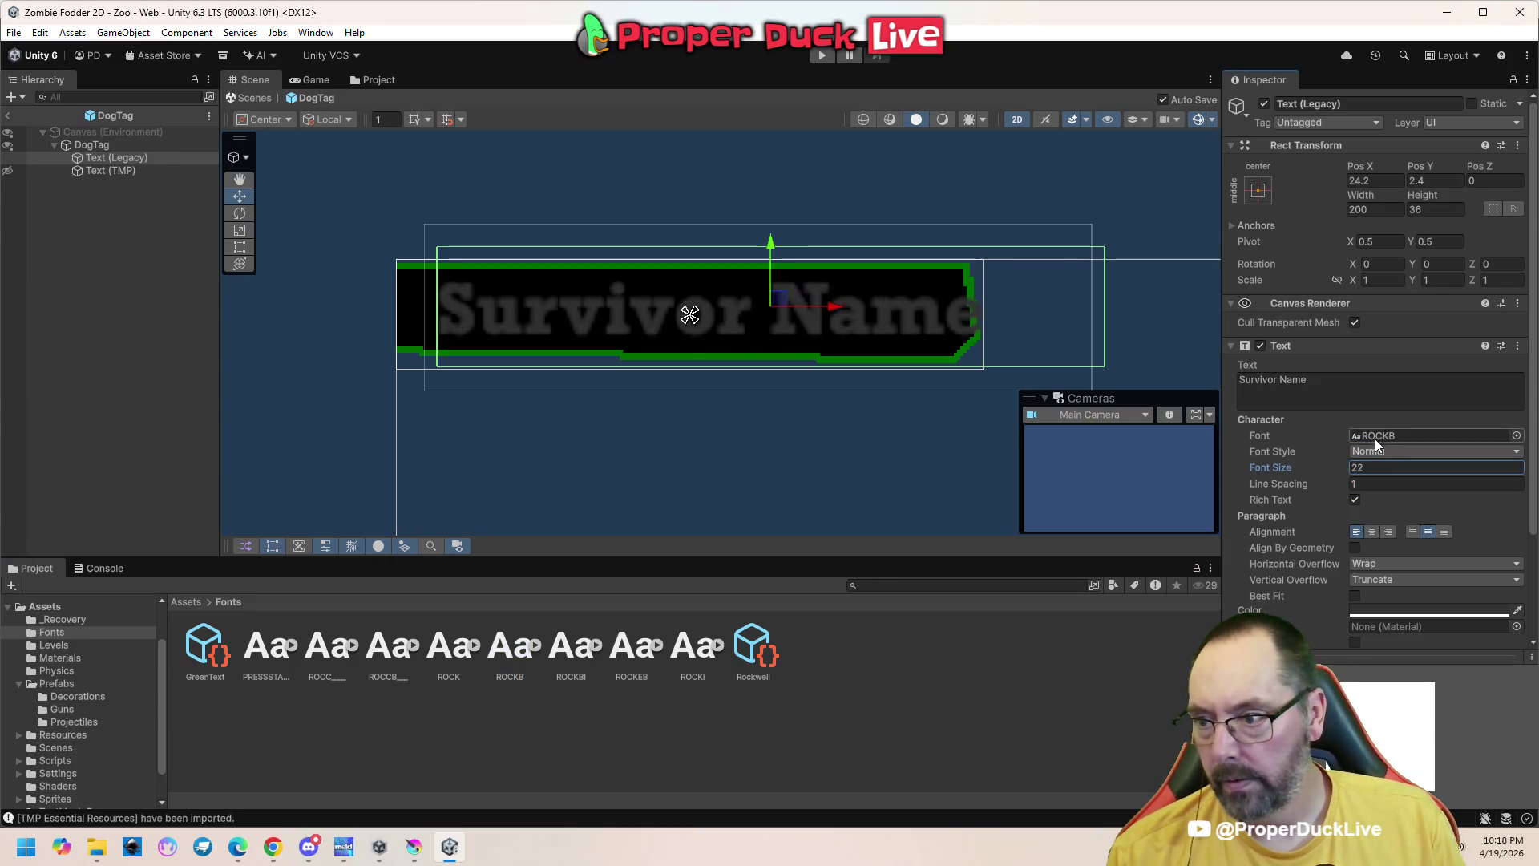
click(313, 81)
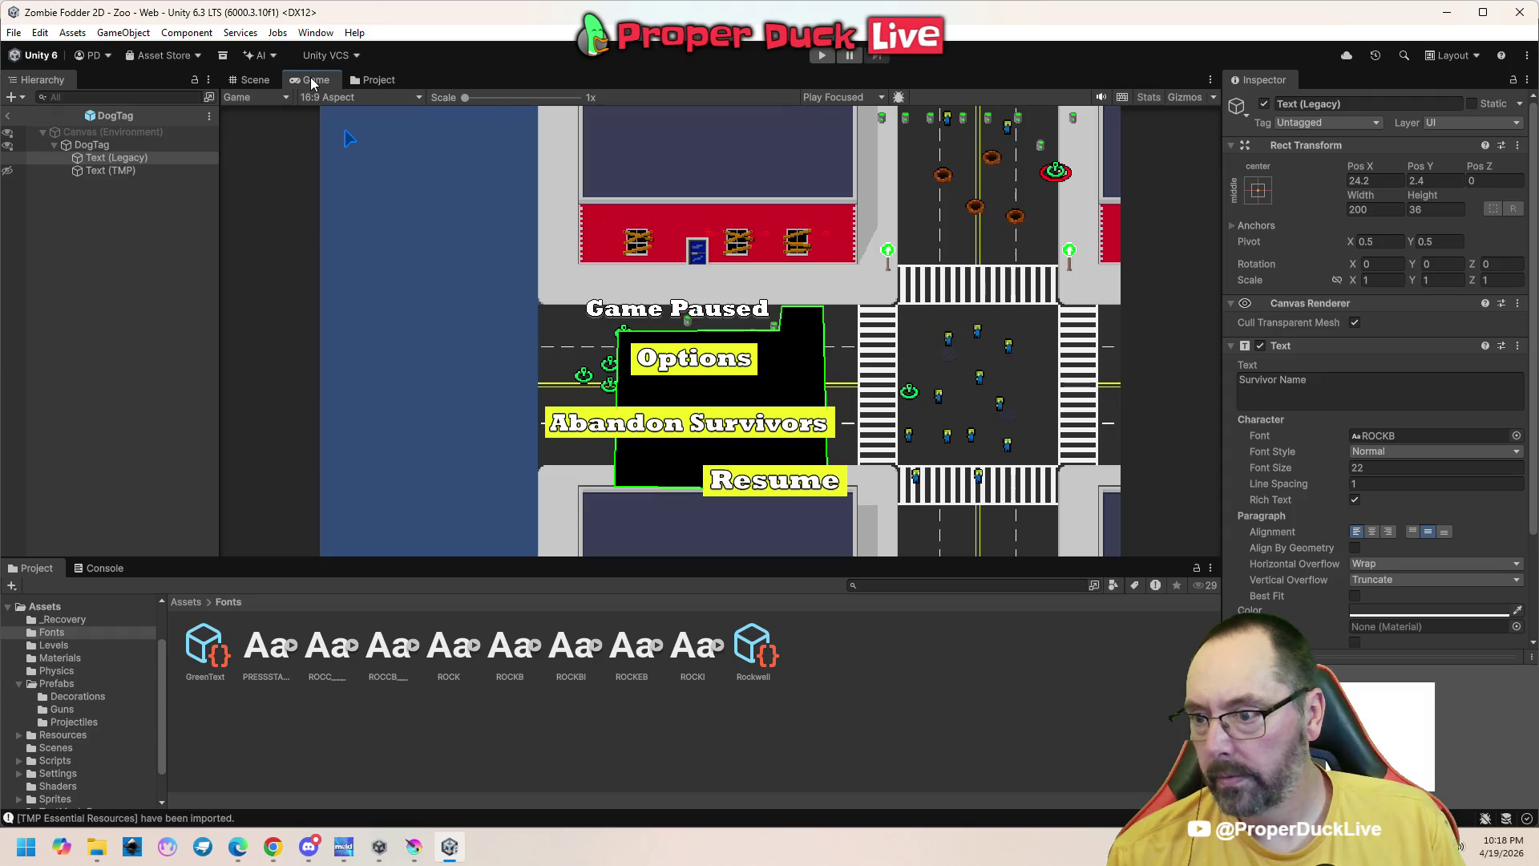
click(269, 84)
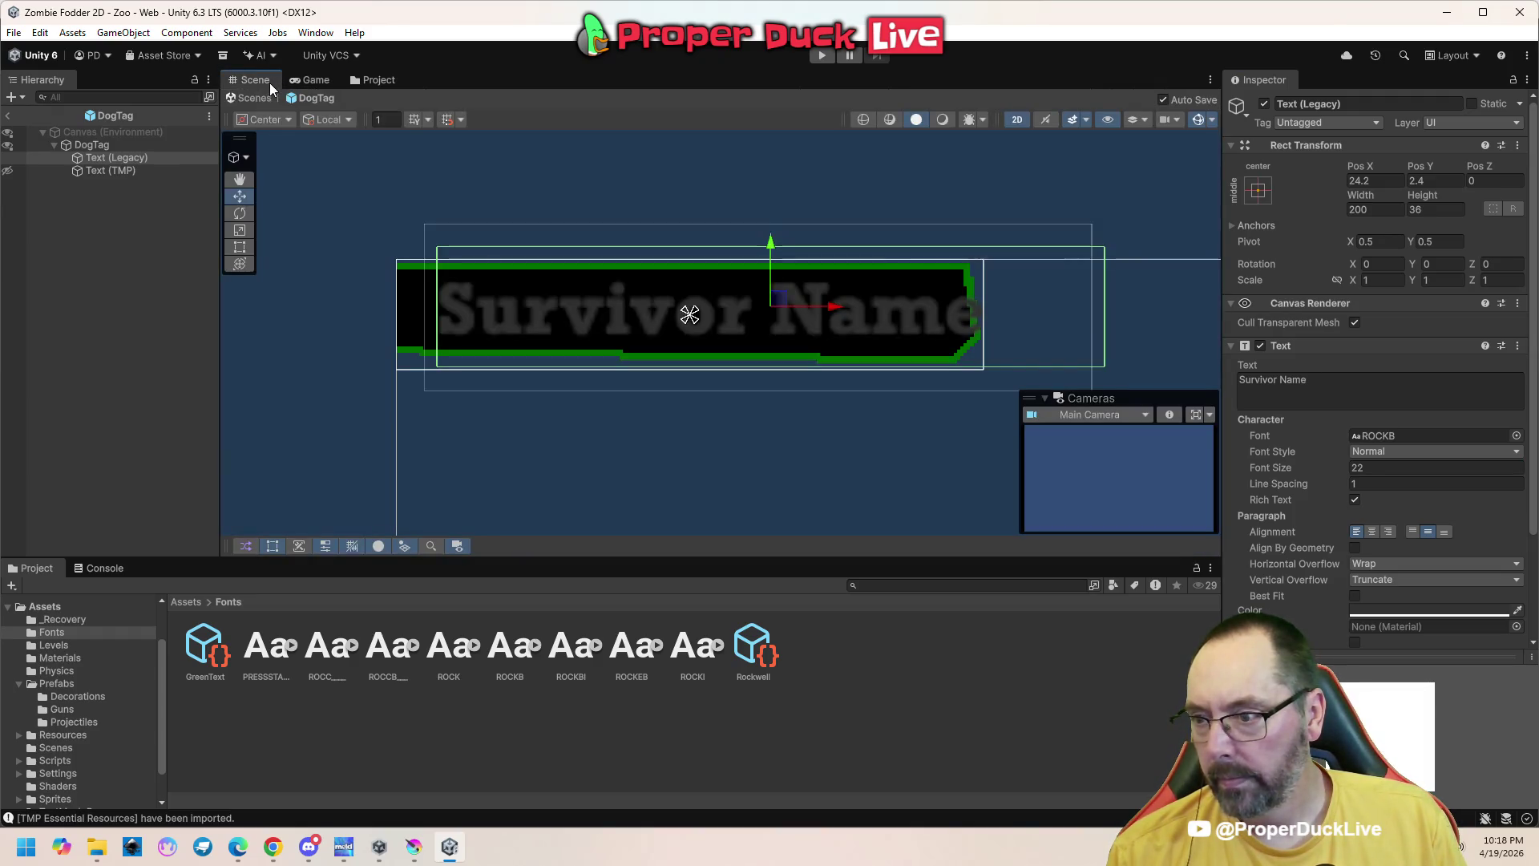
Apply the ROCKEB font and check it in the Game view
drag(645, 648, 1396, 441)
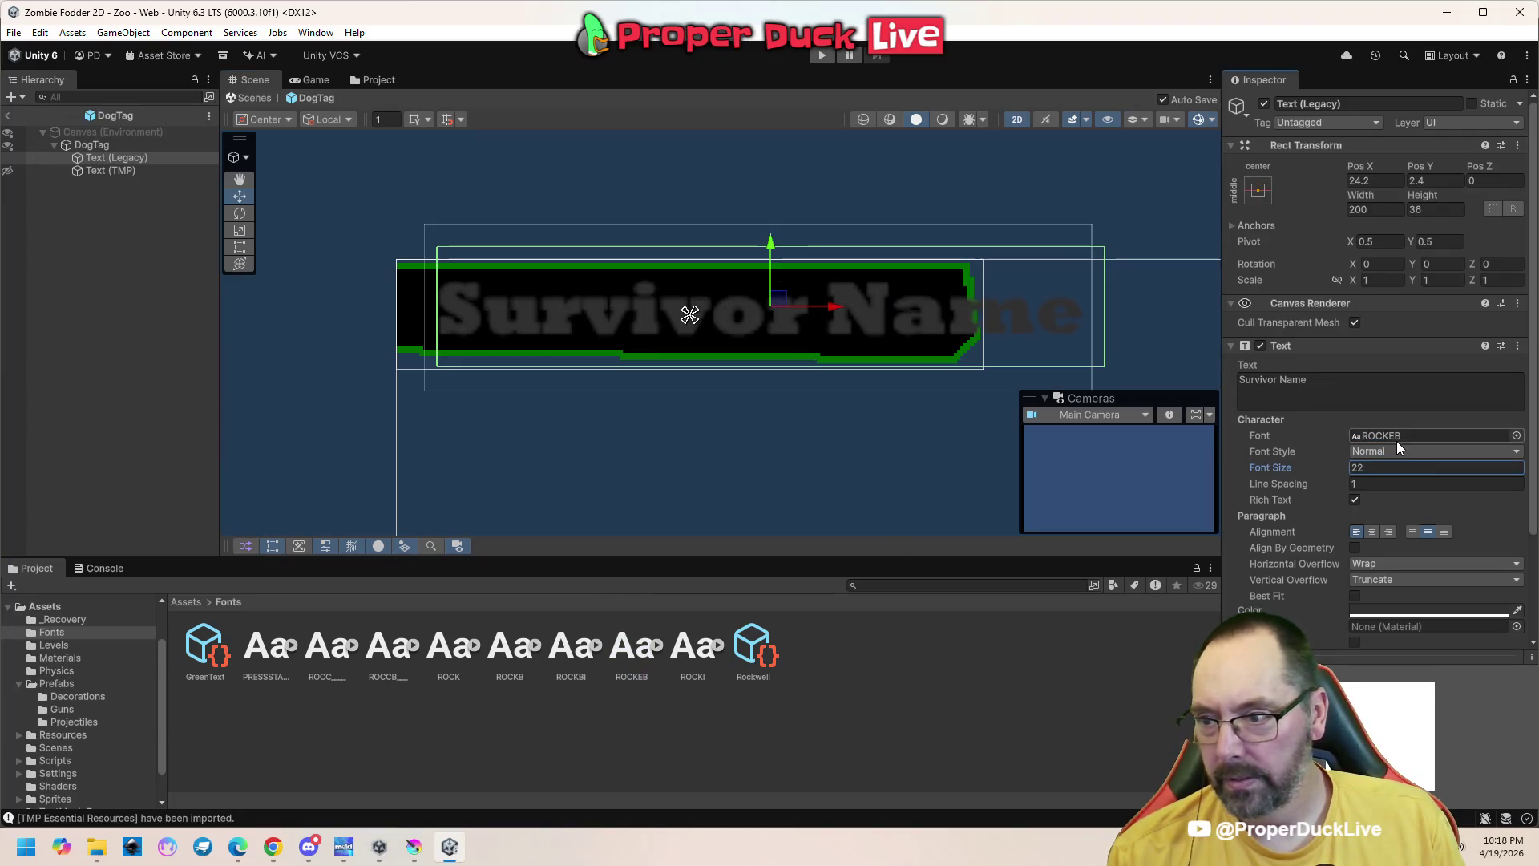
click(321, 82)
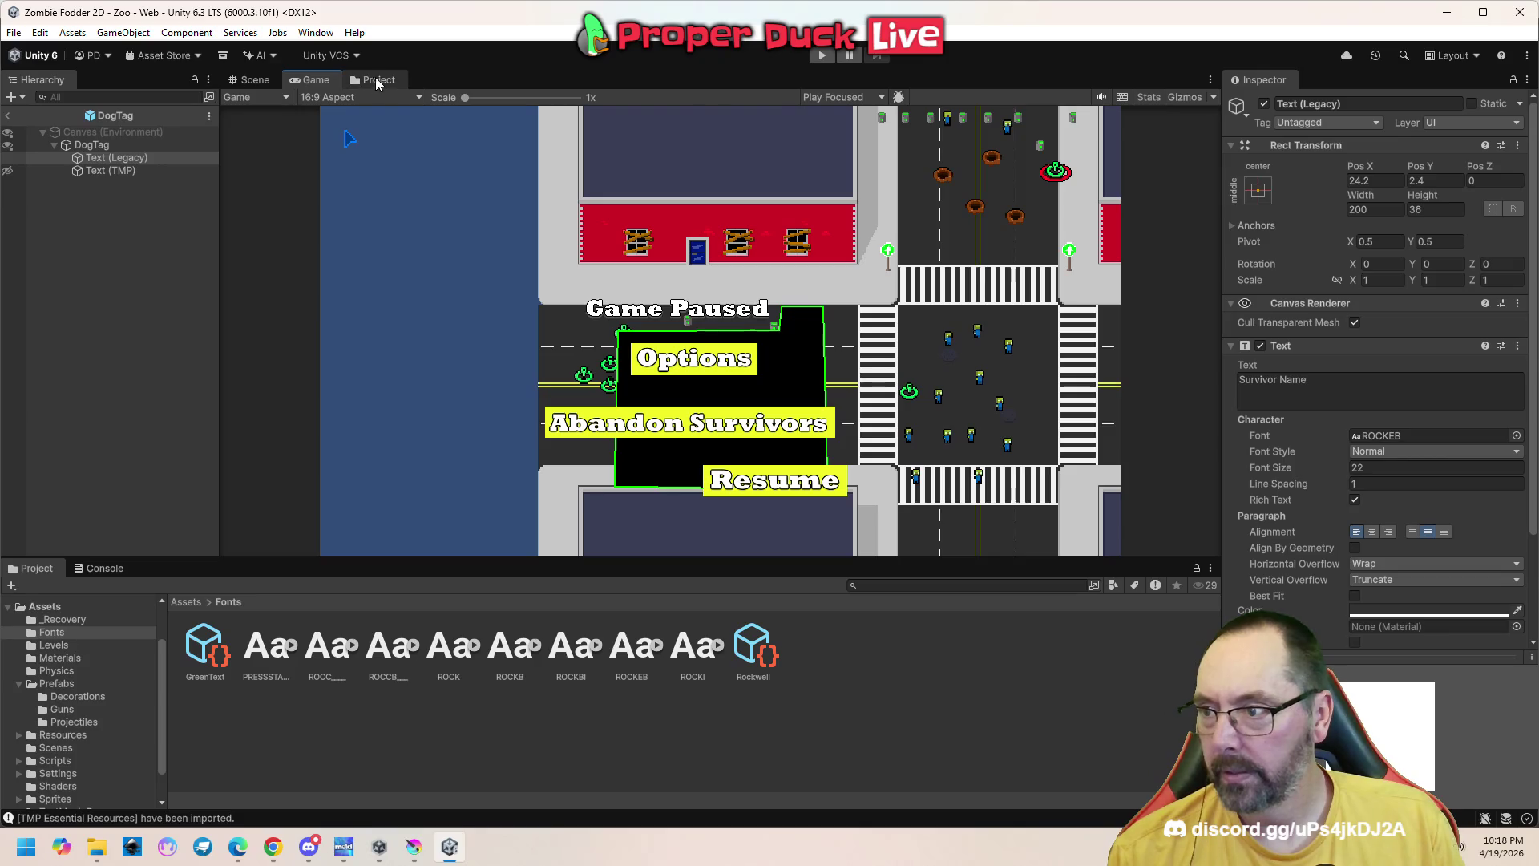
click(369, 81)
click(311, 79)
click(251, 80)
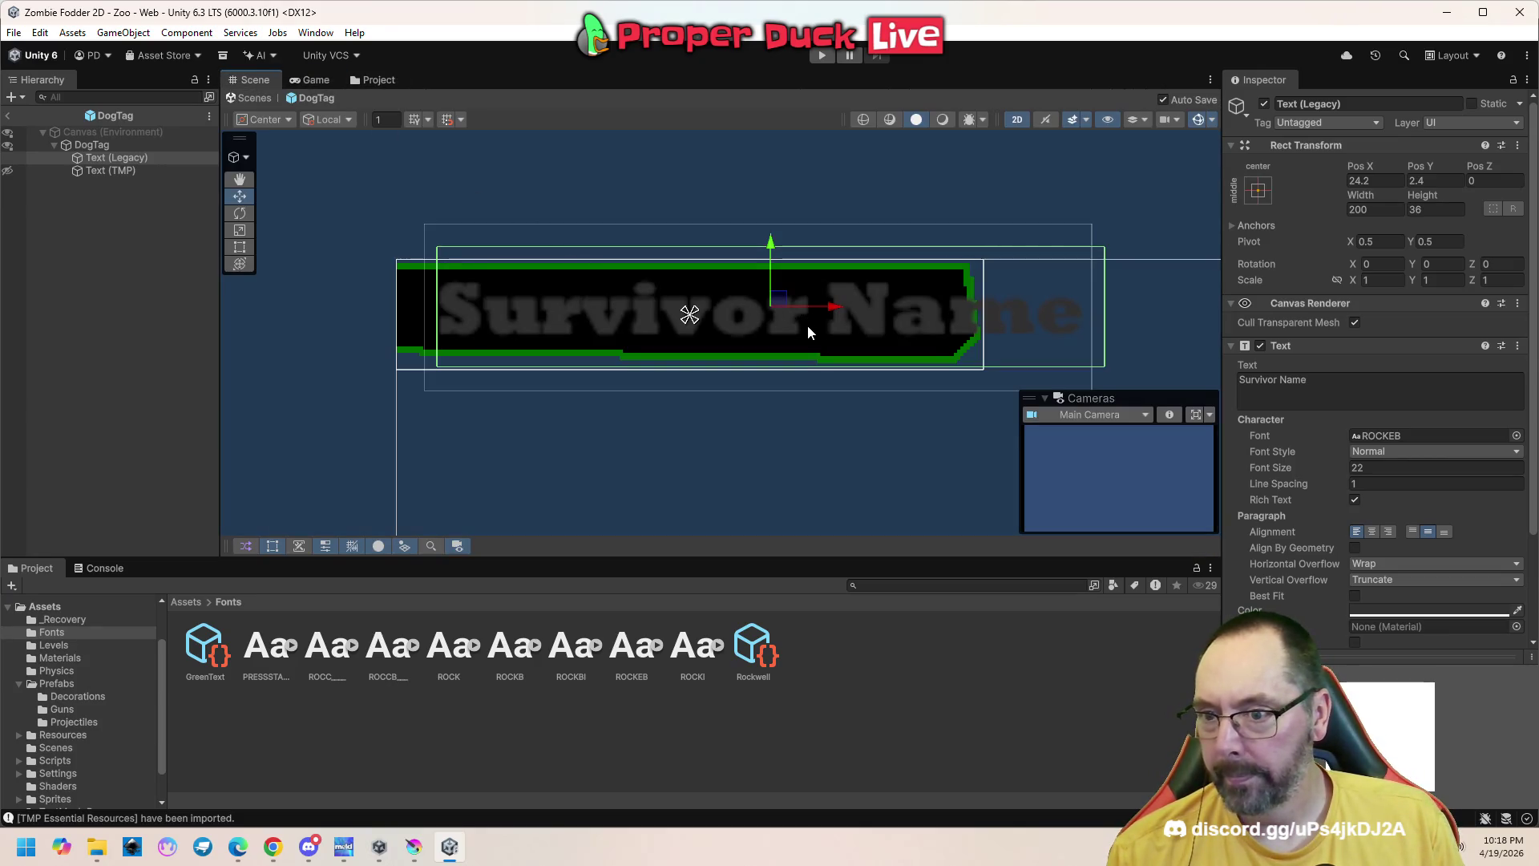
scroll(809, 327, down, 2)
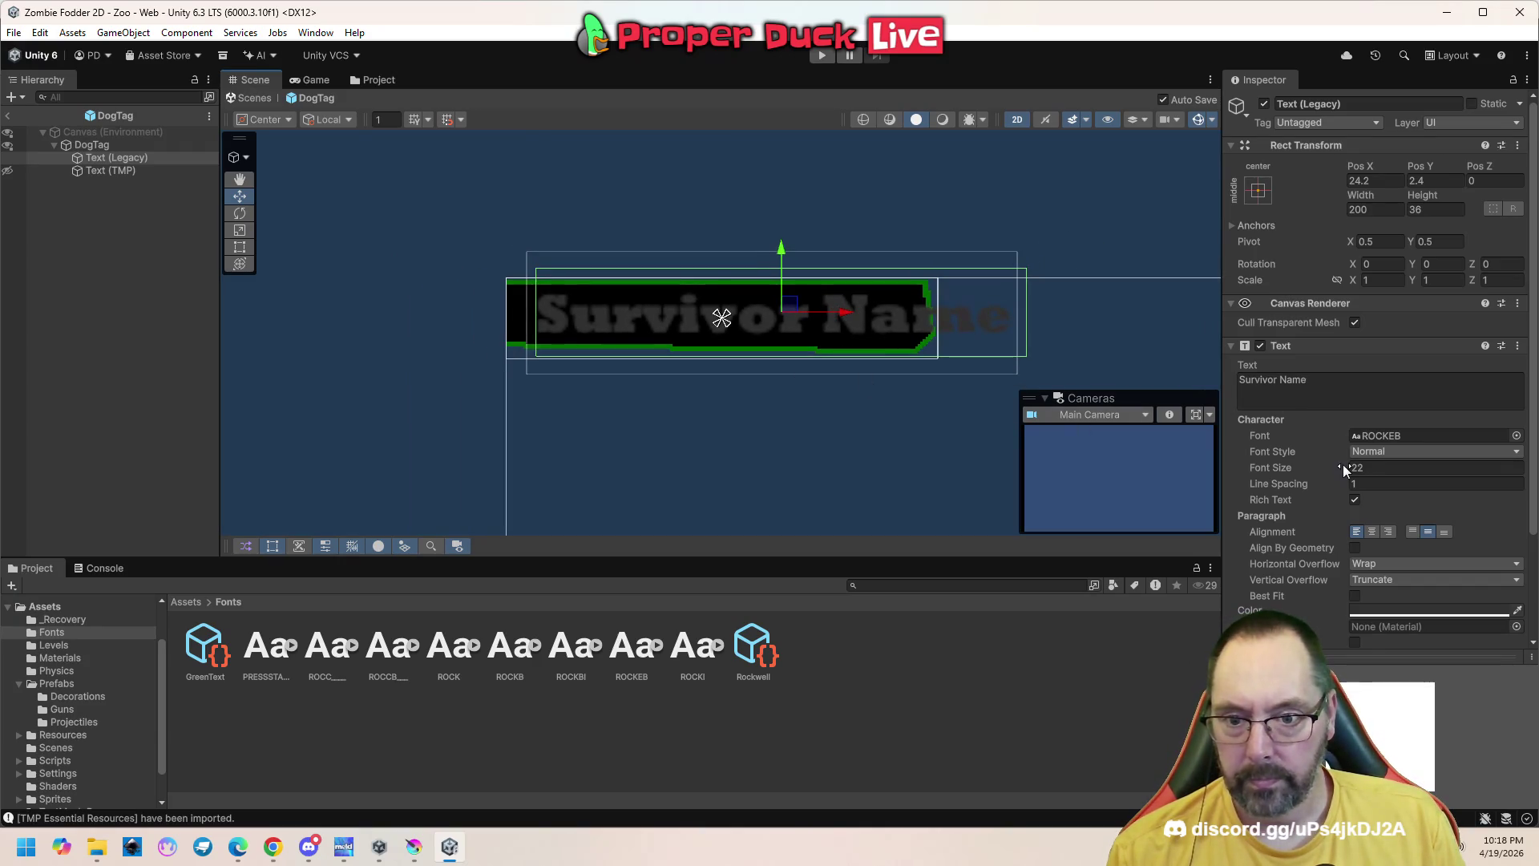
Lower the font size to 16 so the name fits, then dismiss ROCKEB's context menu
drag(1348, 467, 1336, 464)
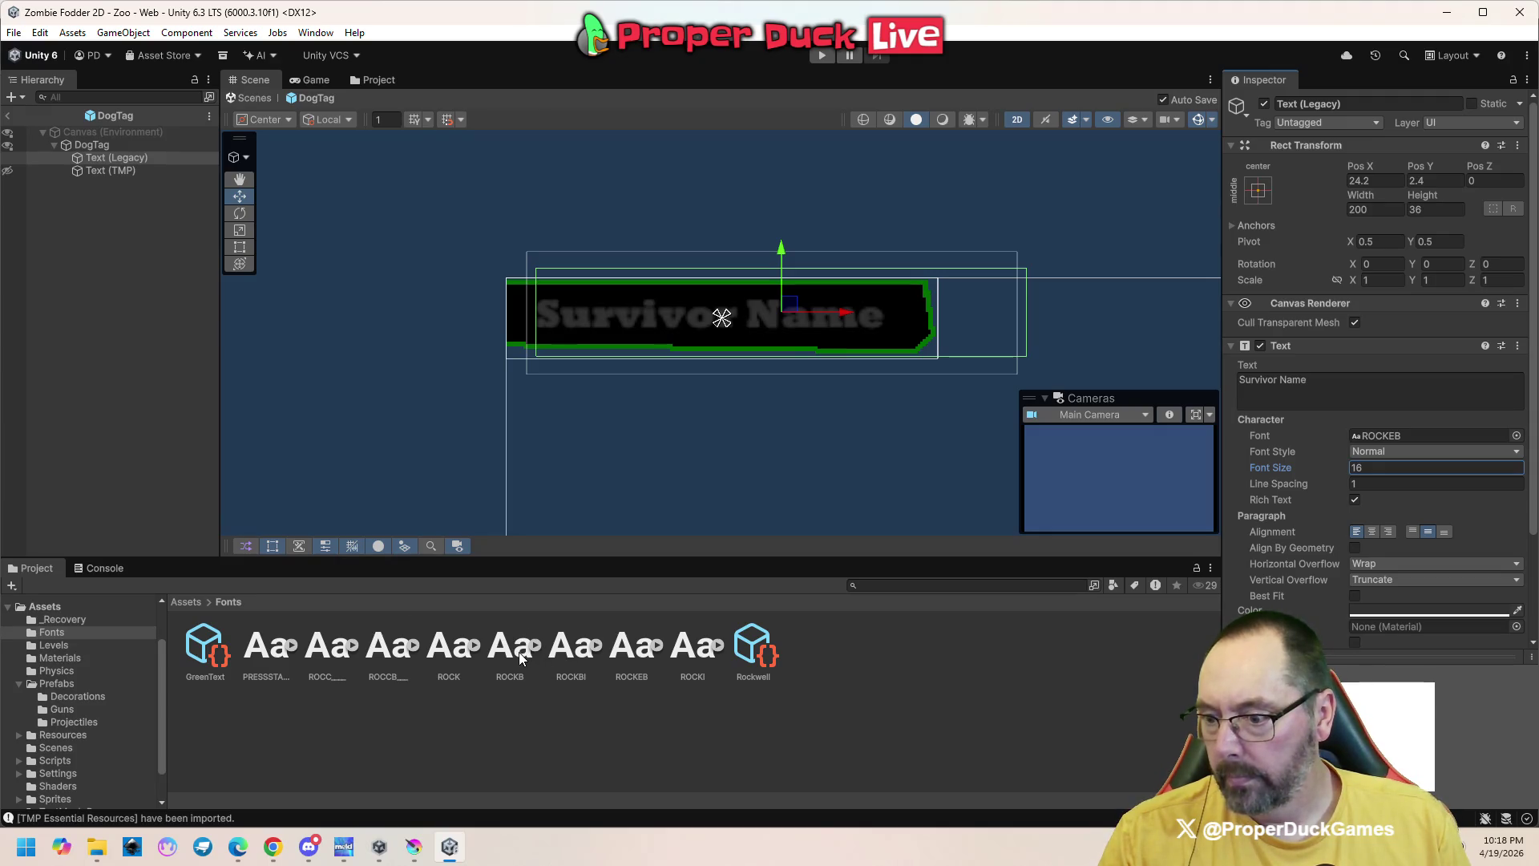
click(628, 642)
right_click(625, 644)
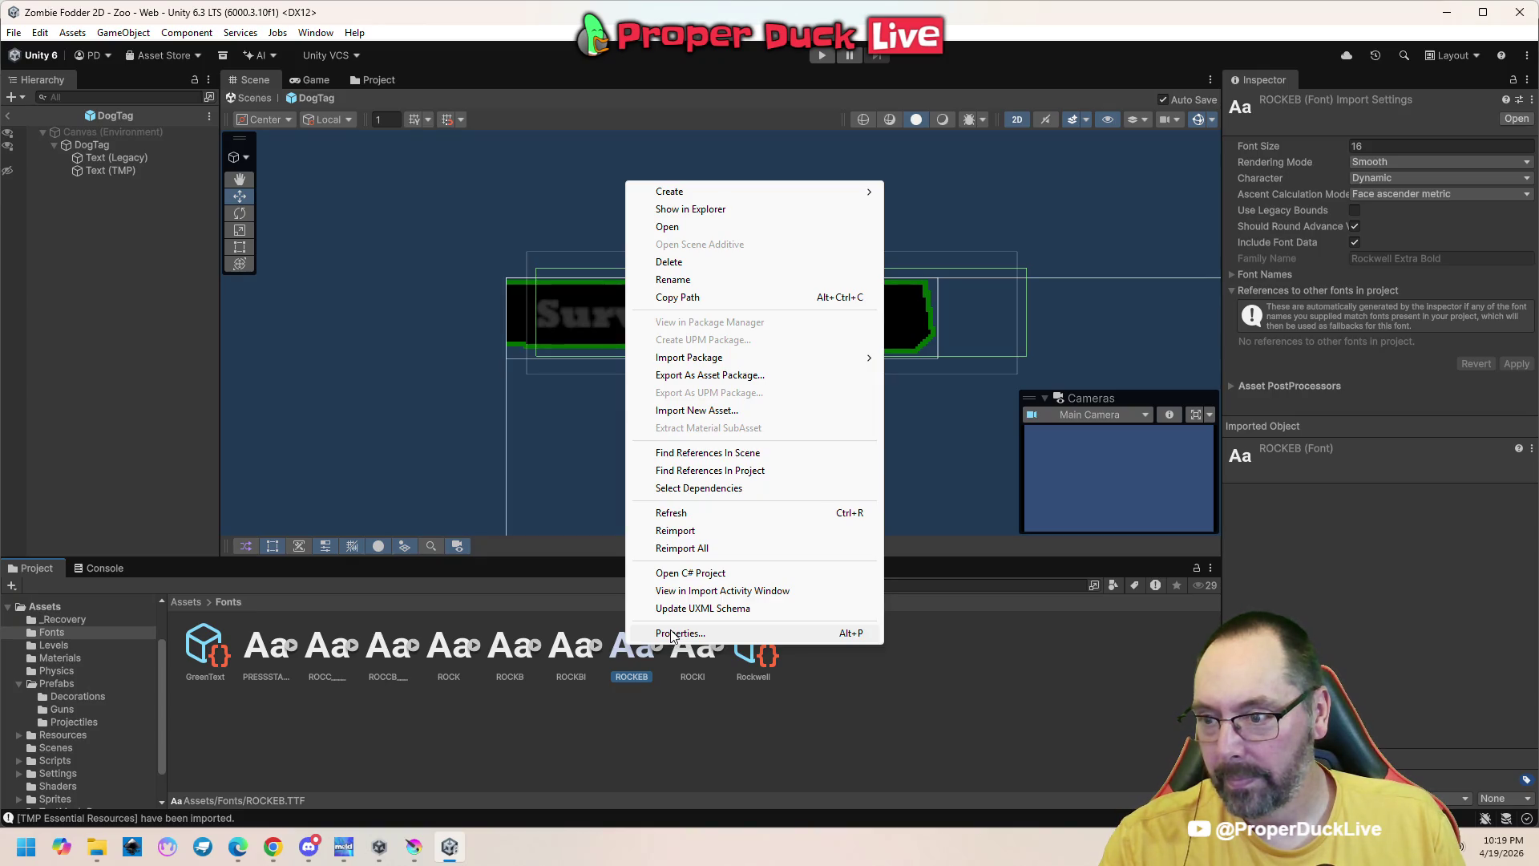
click(949, 672)
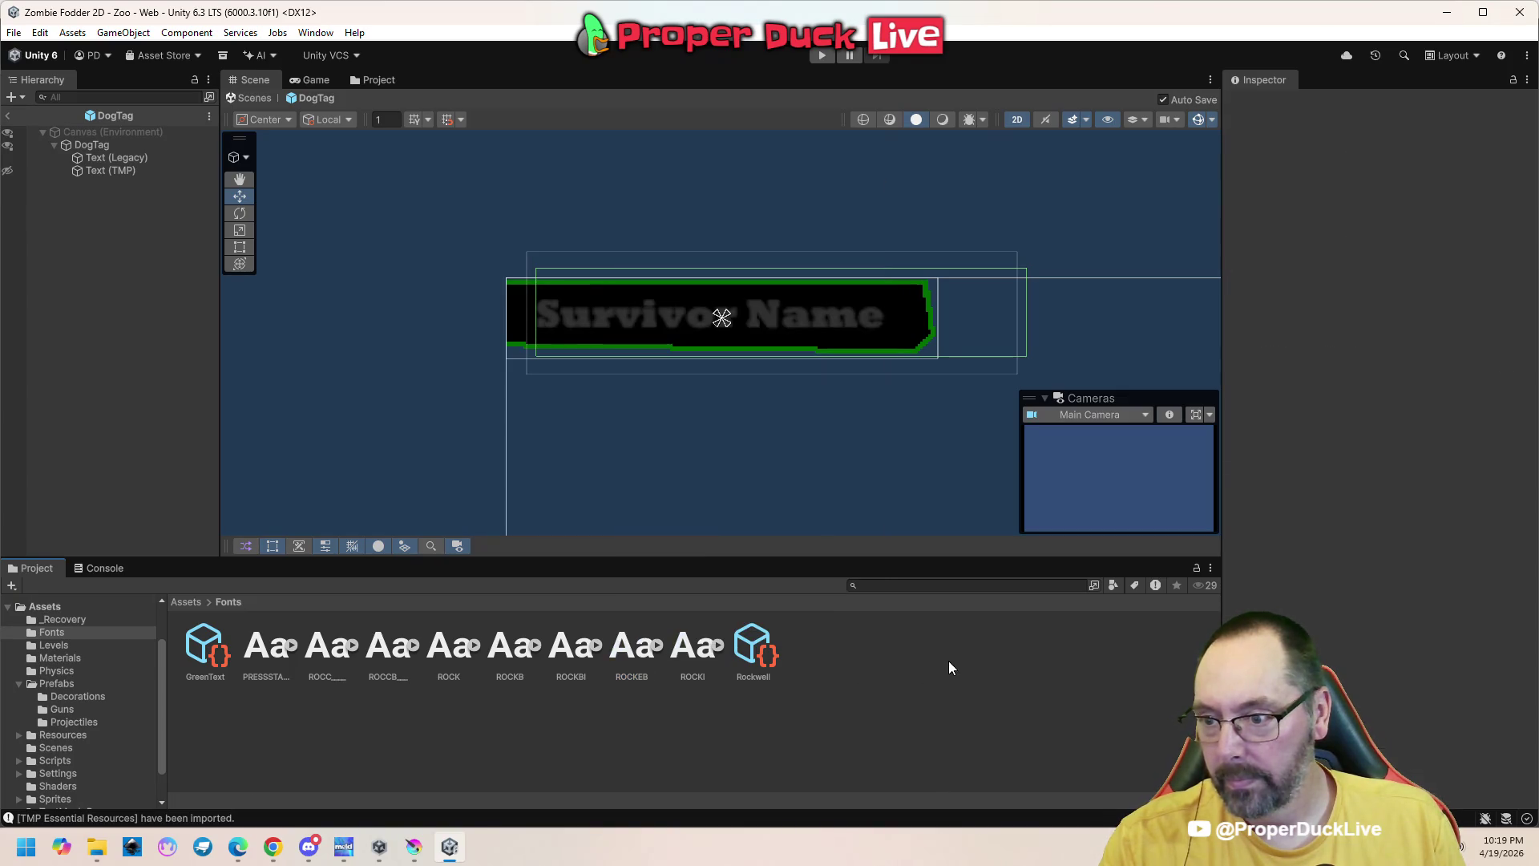
Attempt Create > TextMeshPro > Font Asset > SDF on the Fonts folder
right_click(872, 653)
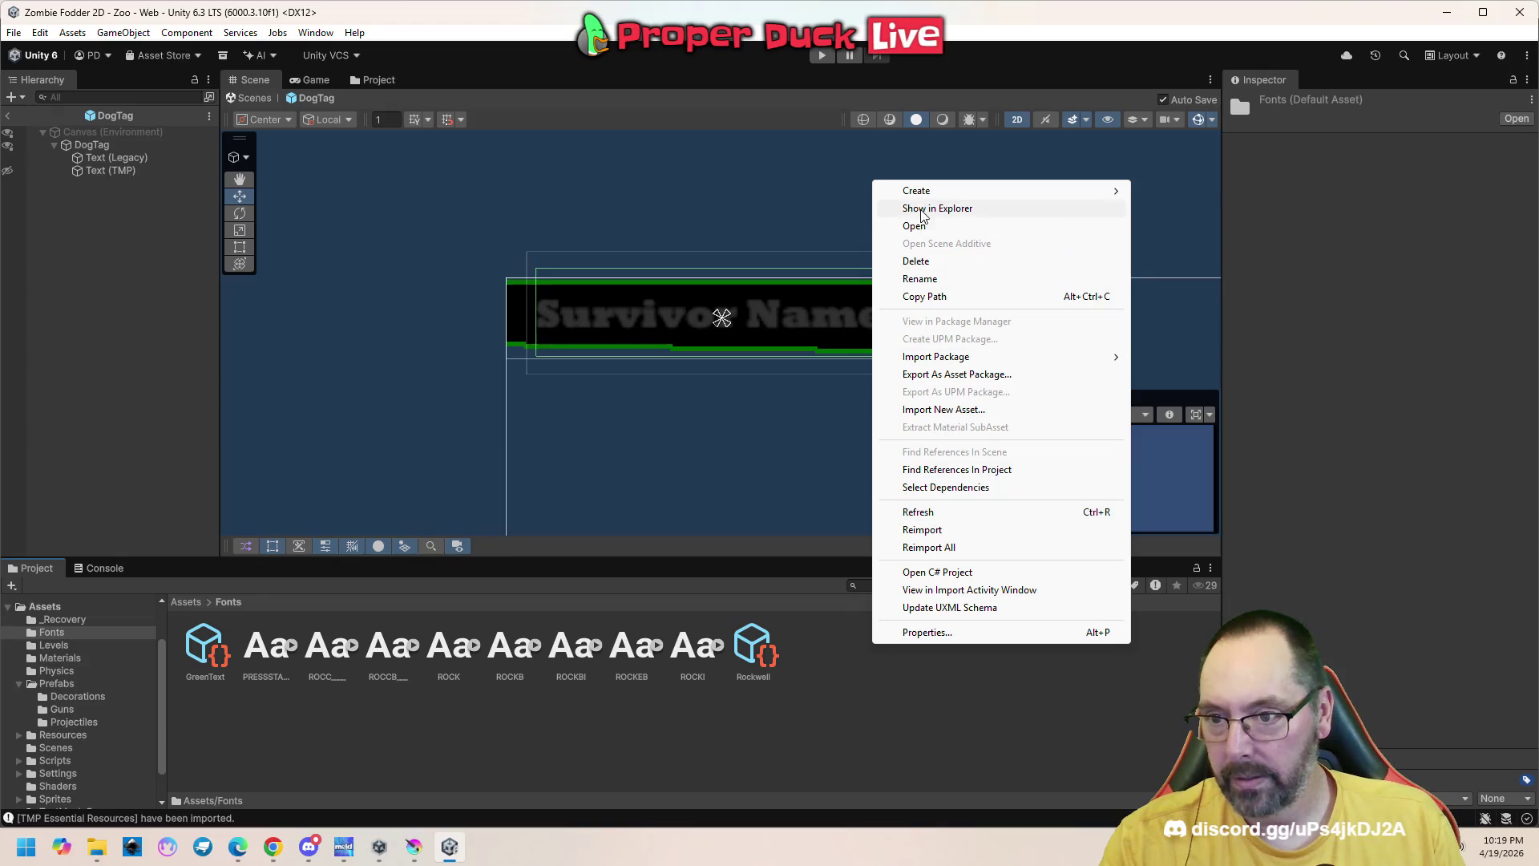
mouse_move(921, 192)
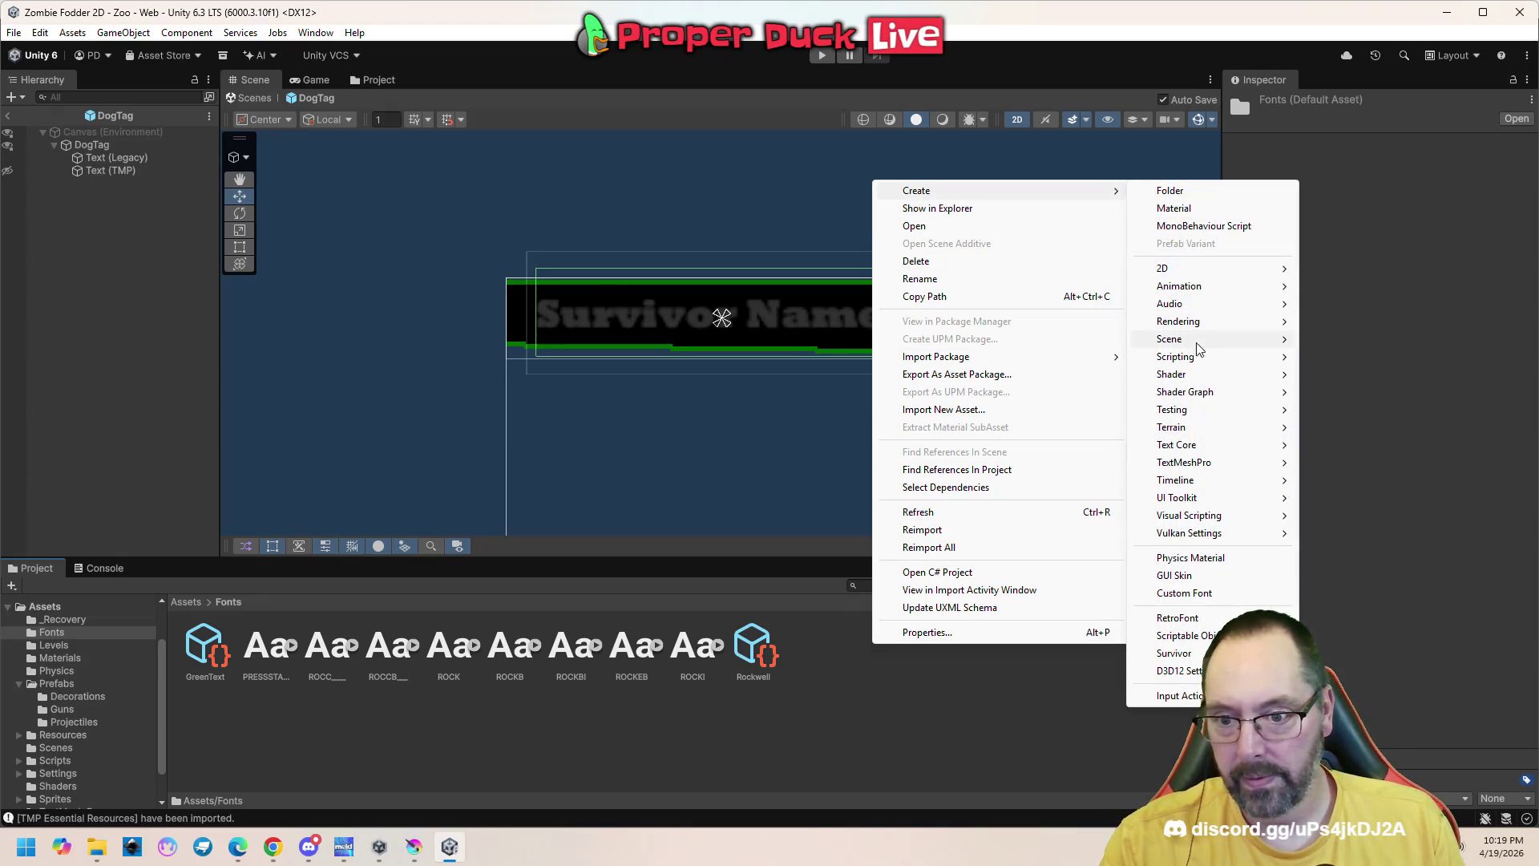
mouse_move(1210, 498)
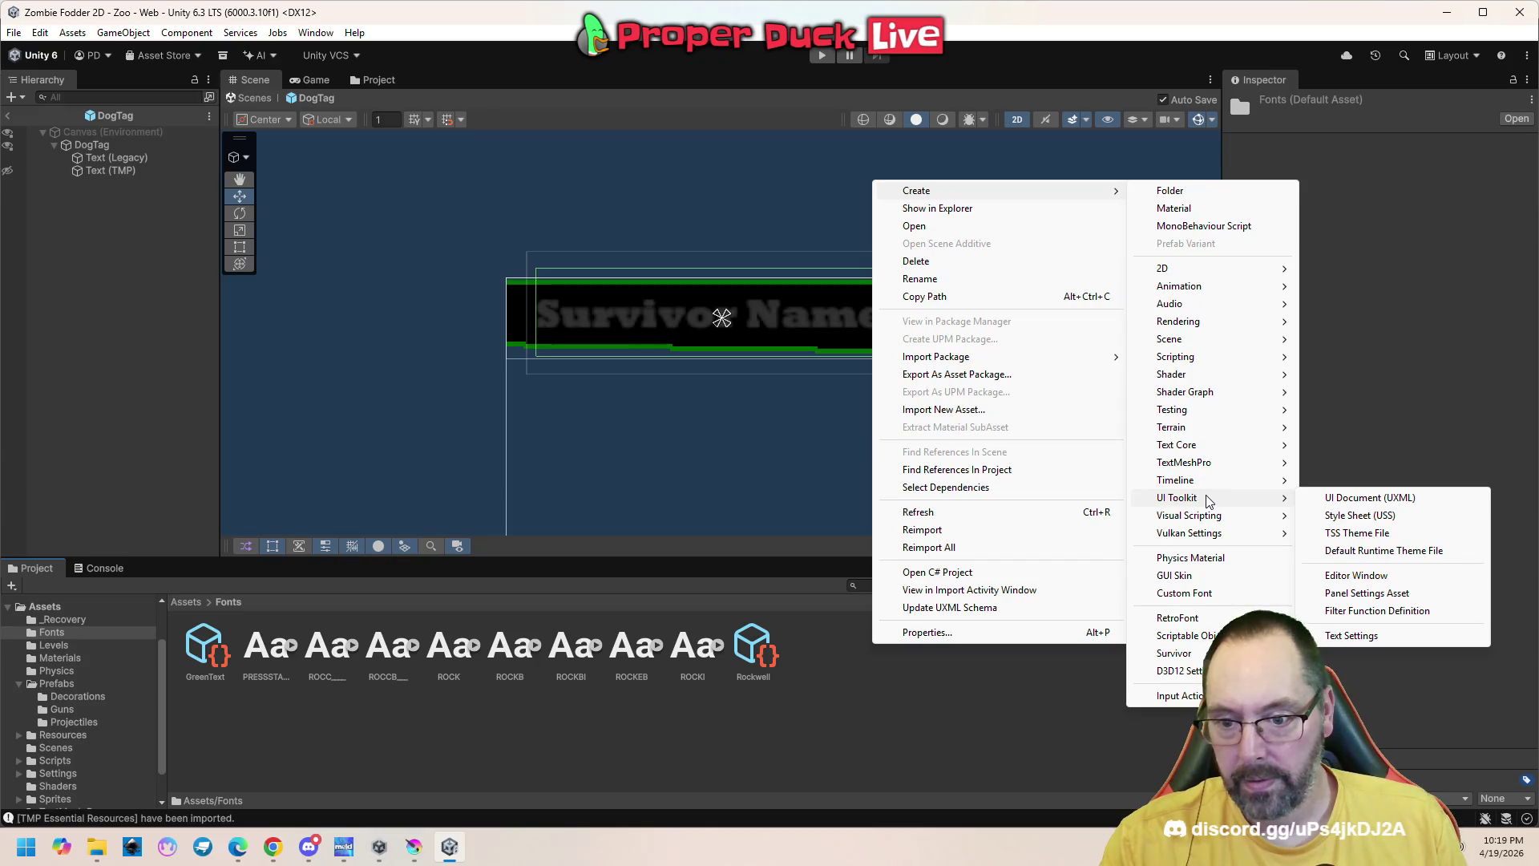
mouse_move(1204, 467)
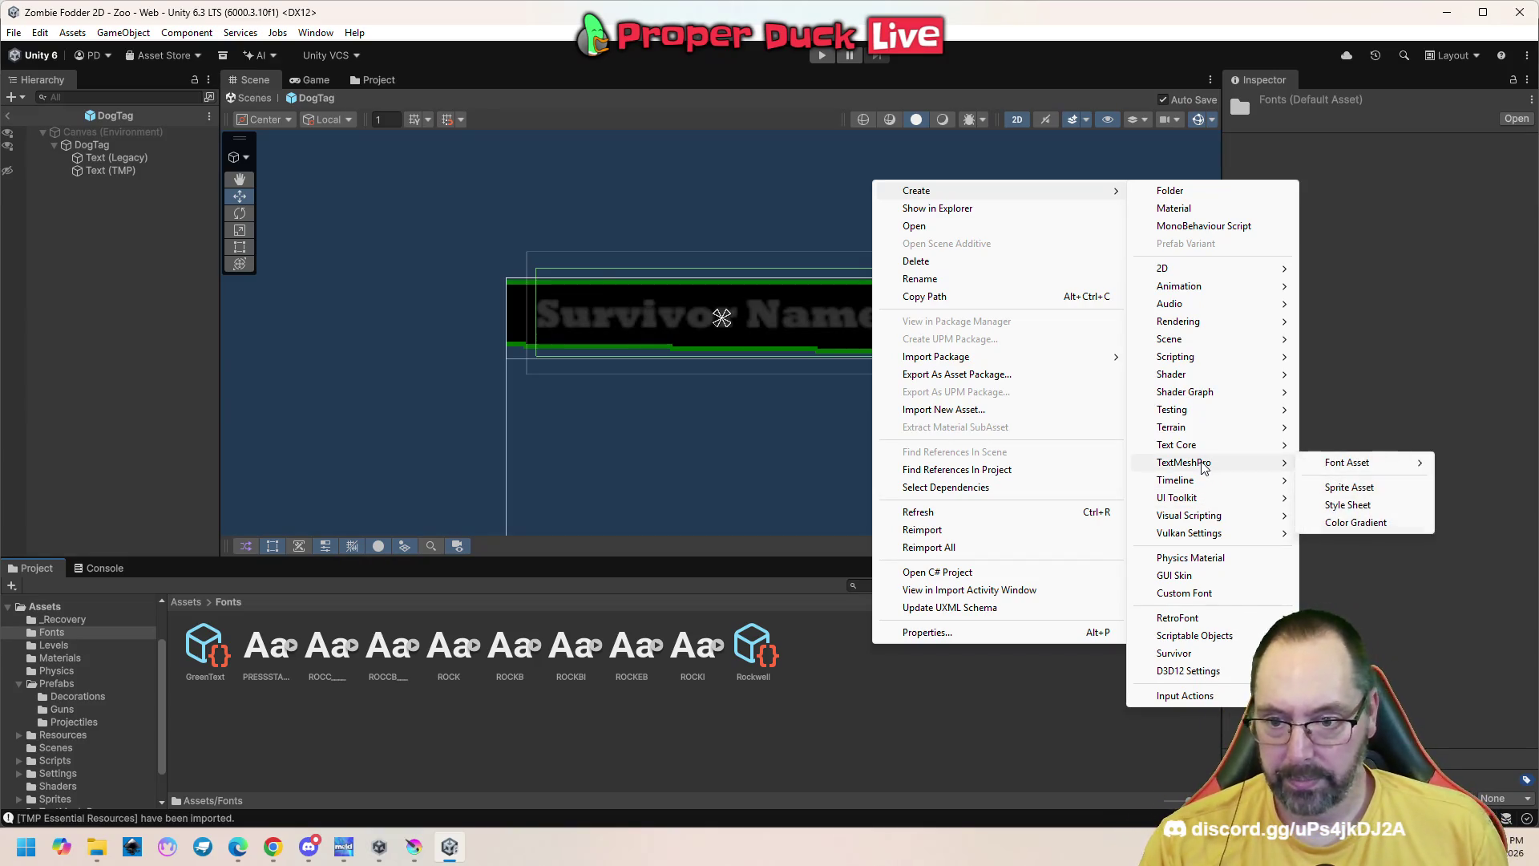
mouse_move(1334, 463)
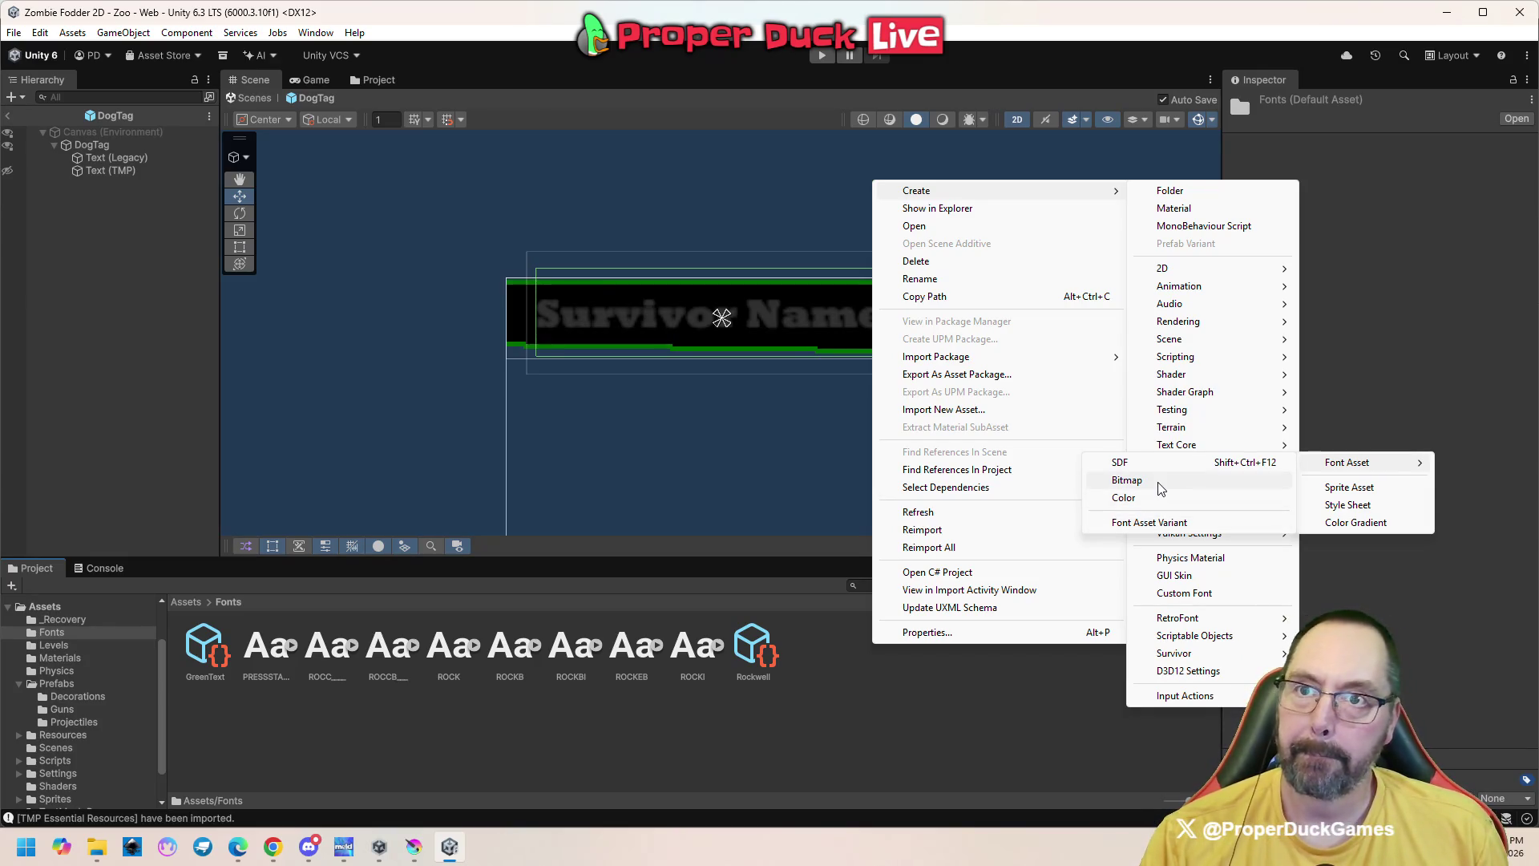
click(1160, 481)
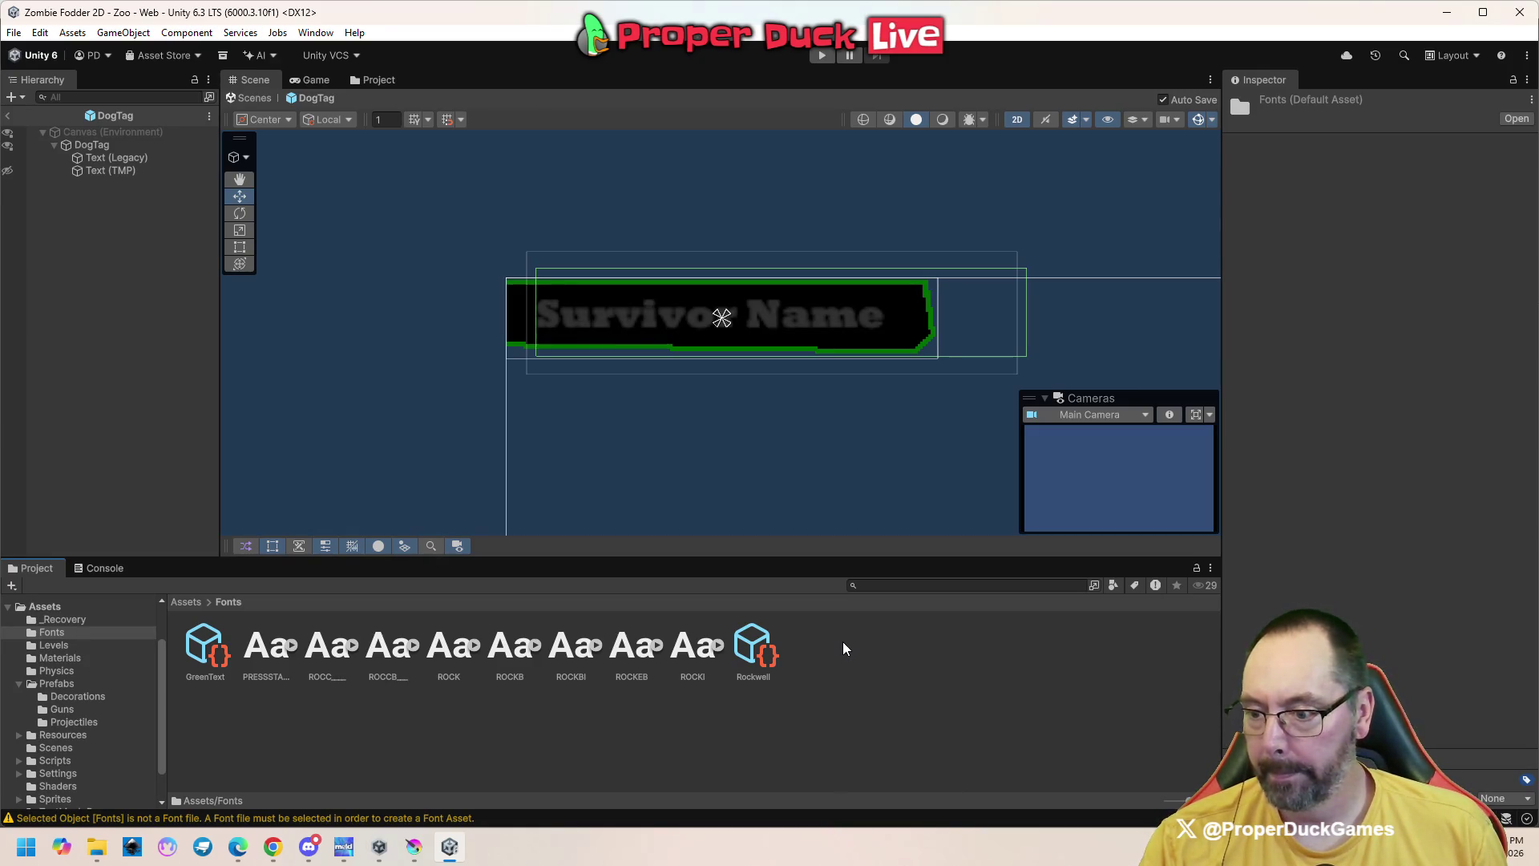
Retry generating the SDF font asset, then return to the top-level Assets folder
right_click(843, 648)
mouse_move(962, 355)
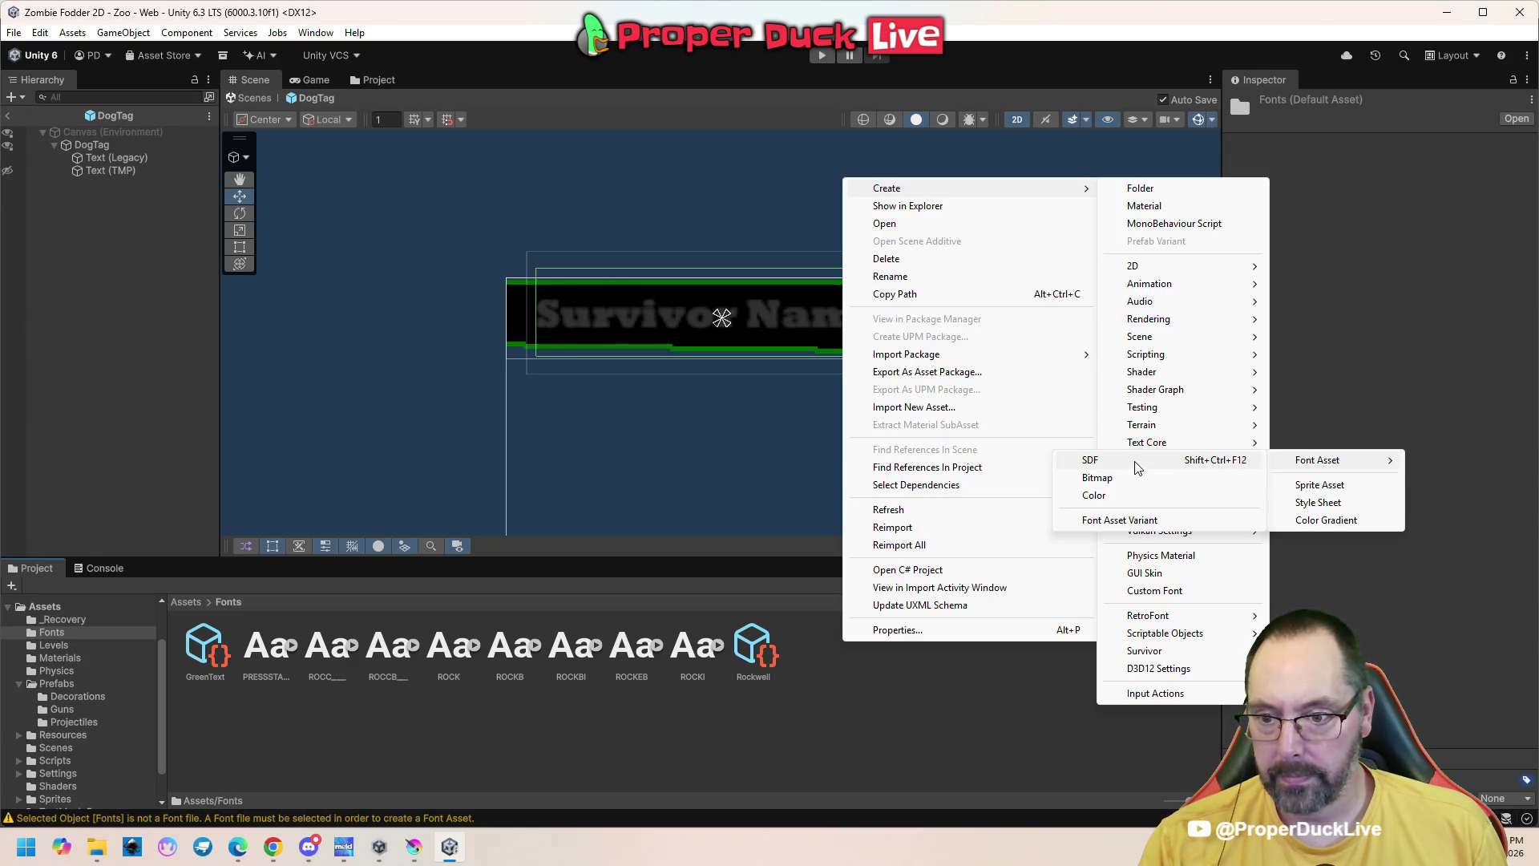
click(1136, 462)
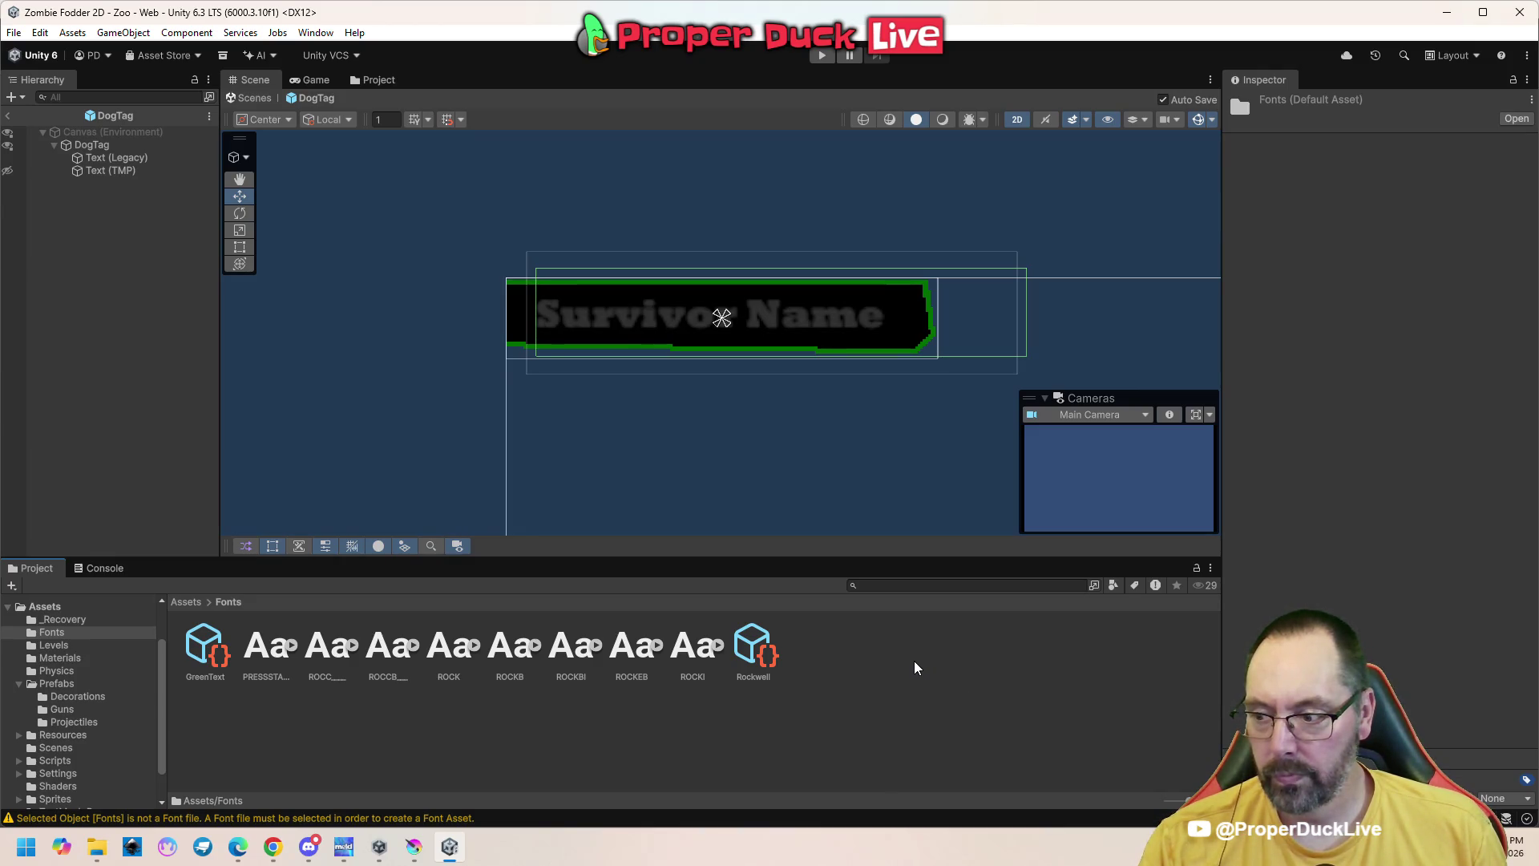
click(183, 602)
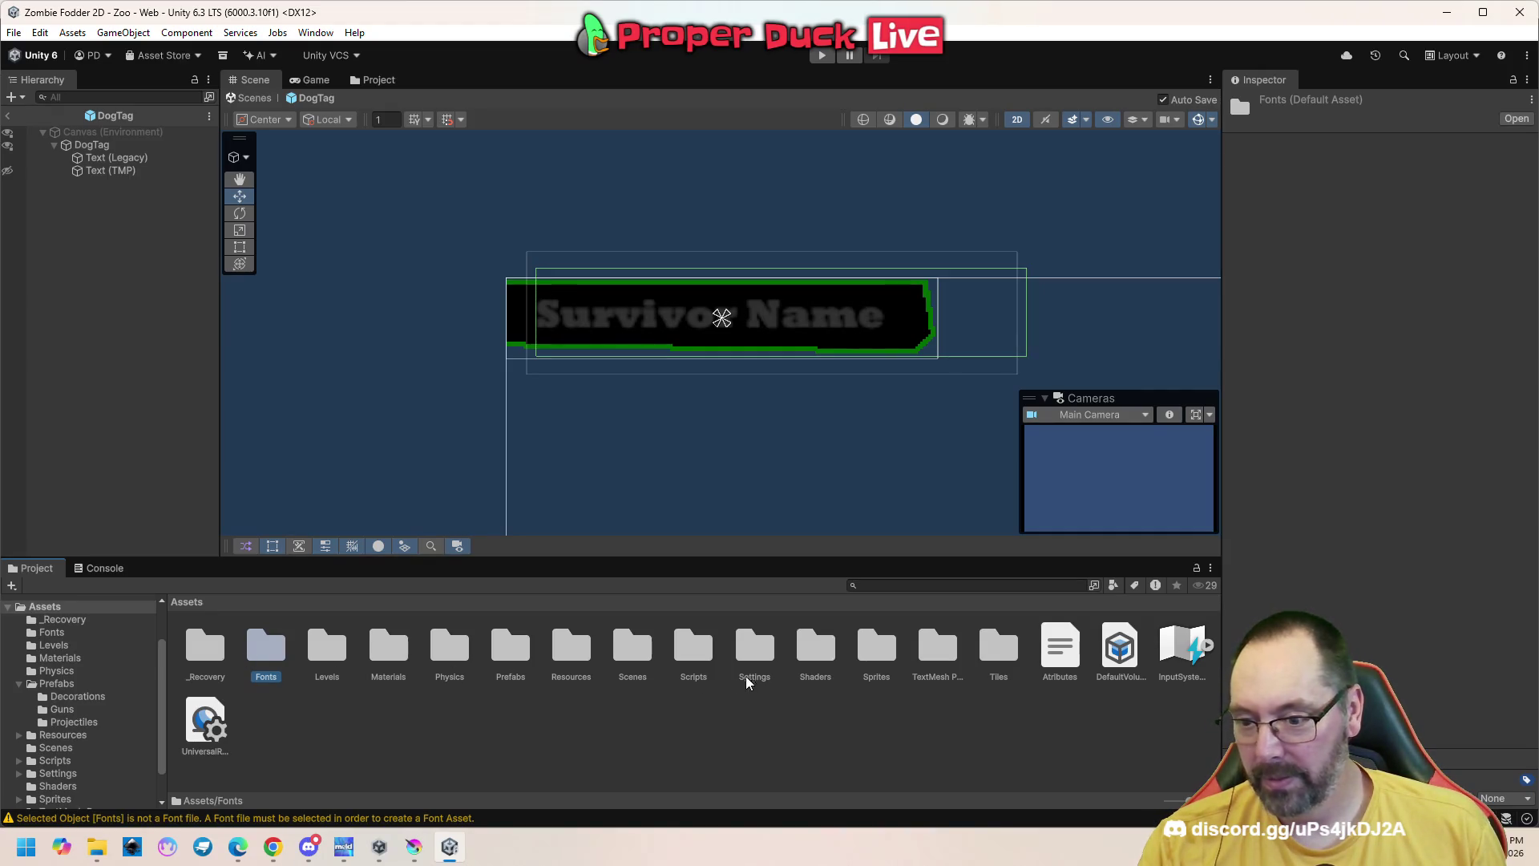
Browse into the TextMesh Pro Fonts folder to check its fonts
click(940, 654)
double_click(941, 656)
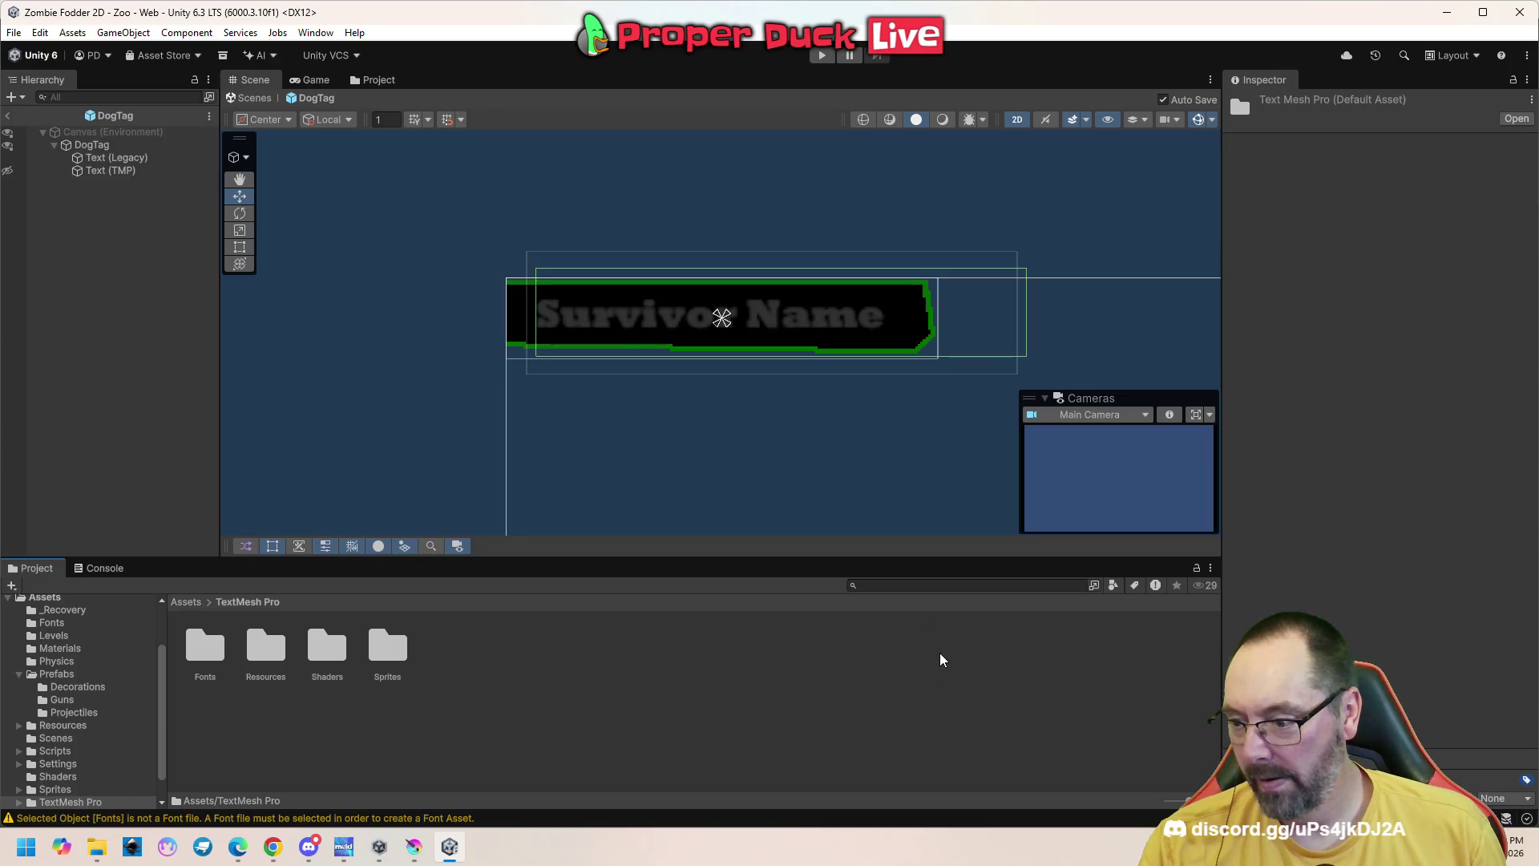
double_click(205, 647)
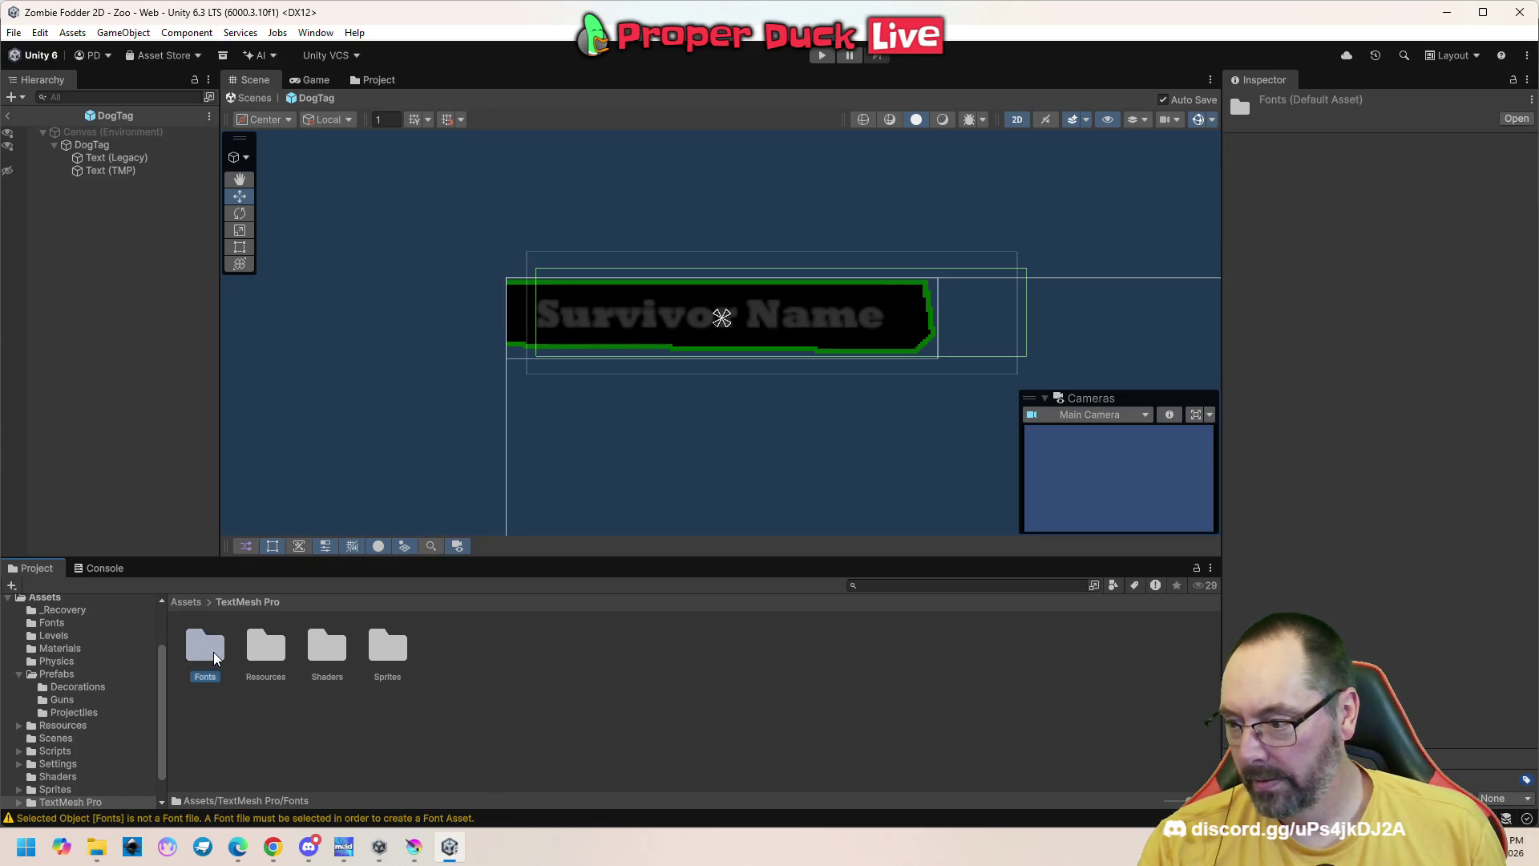
Return to Assets and open the project's Fonts folder with the Rockwell fonts
click(254, 602)
click(187, 606)
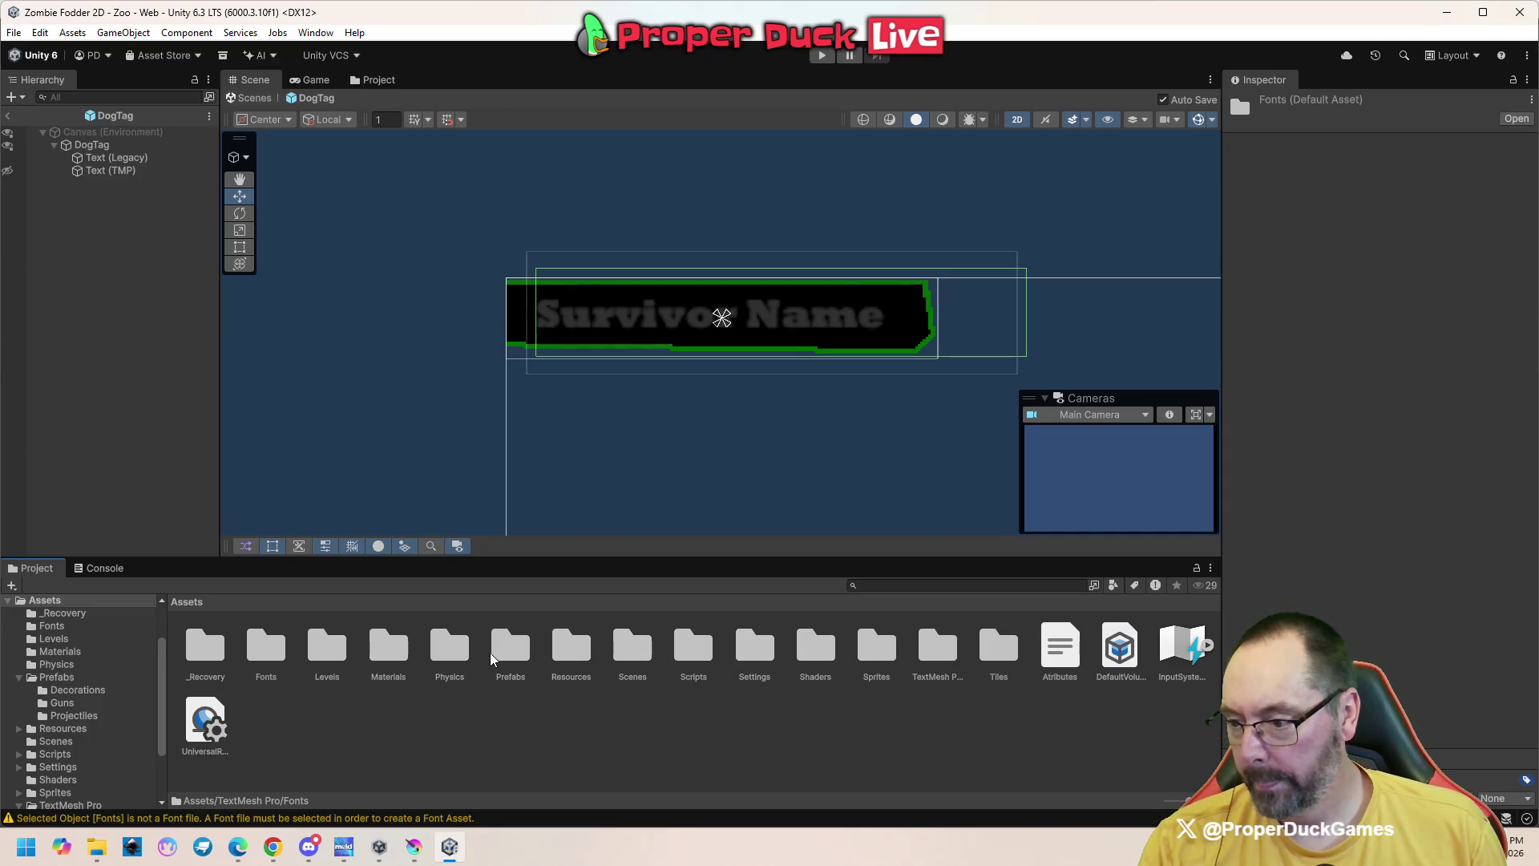
double_click(264, 655)
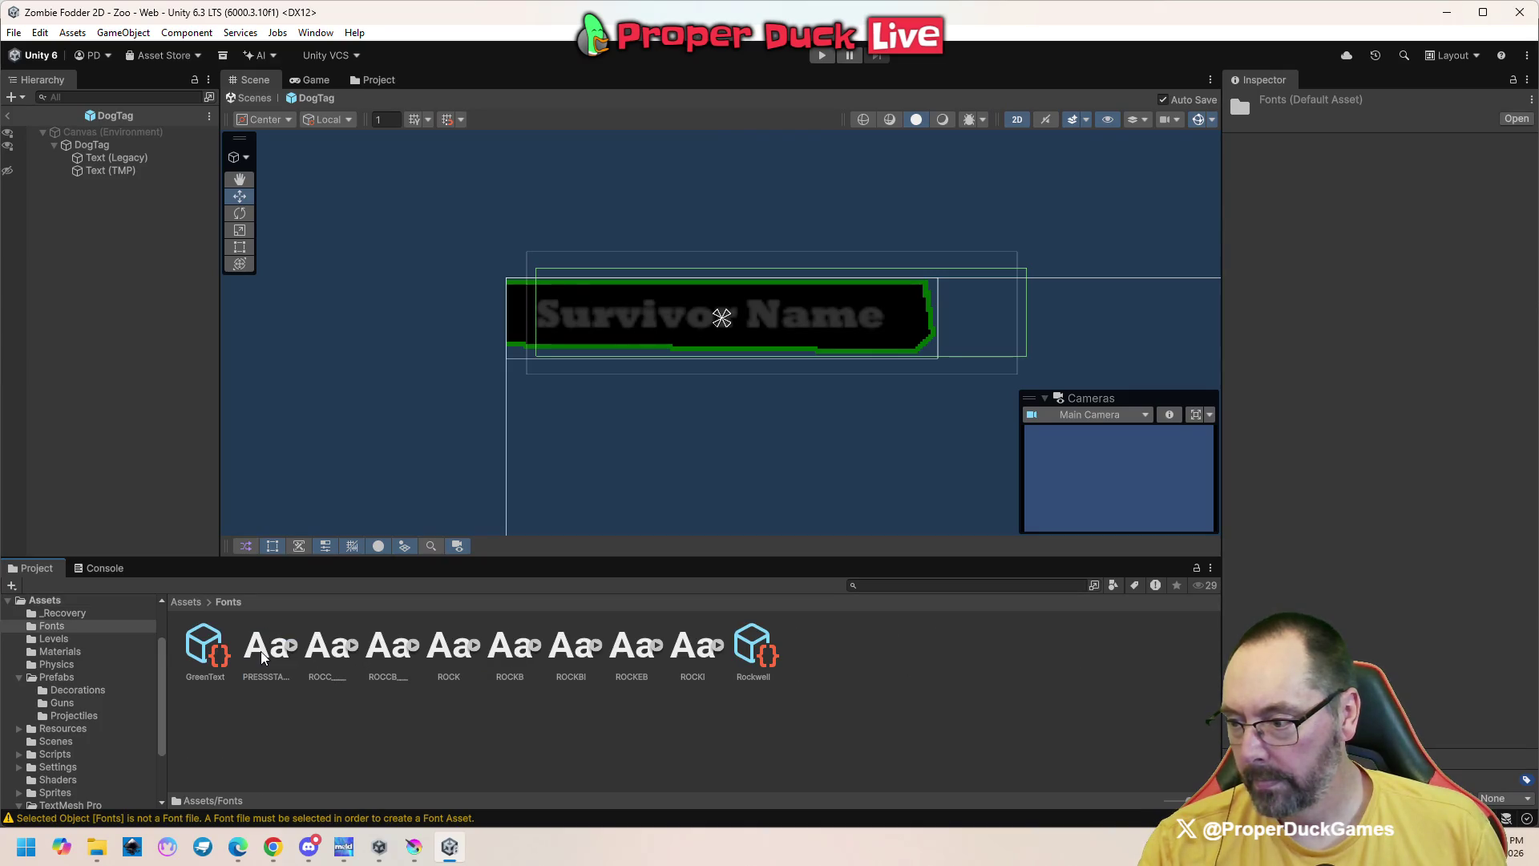
Try creating a TextMeshPro Font Asset Variant from the Fonts folder's context menu
right_click(908, 701)
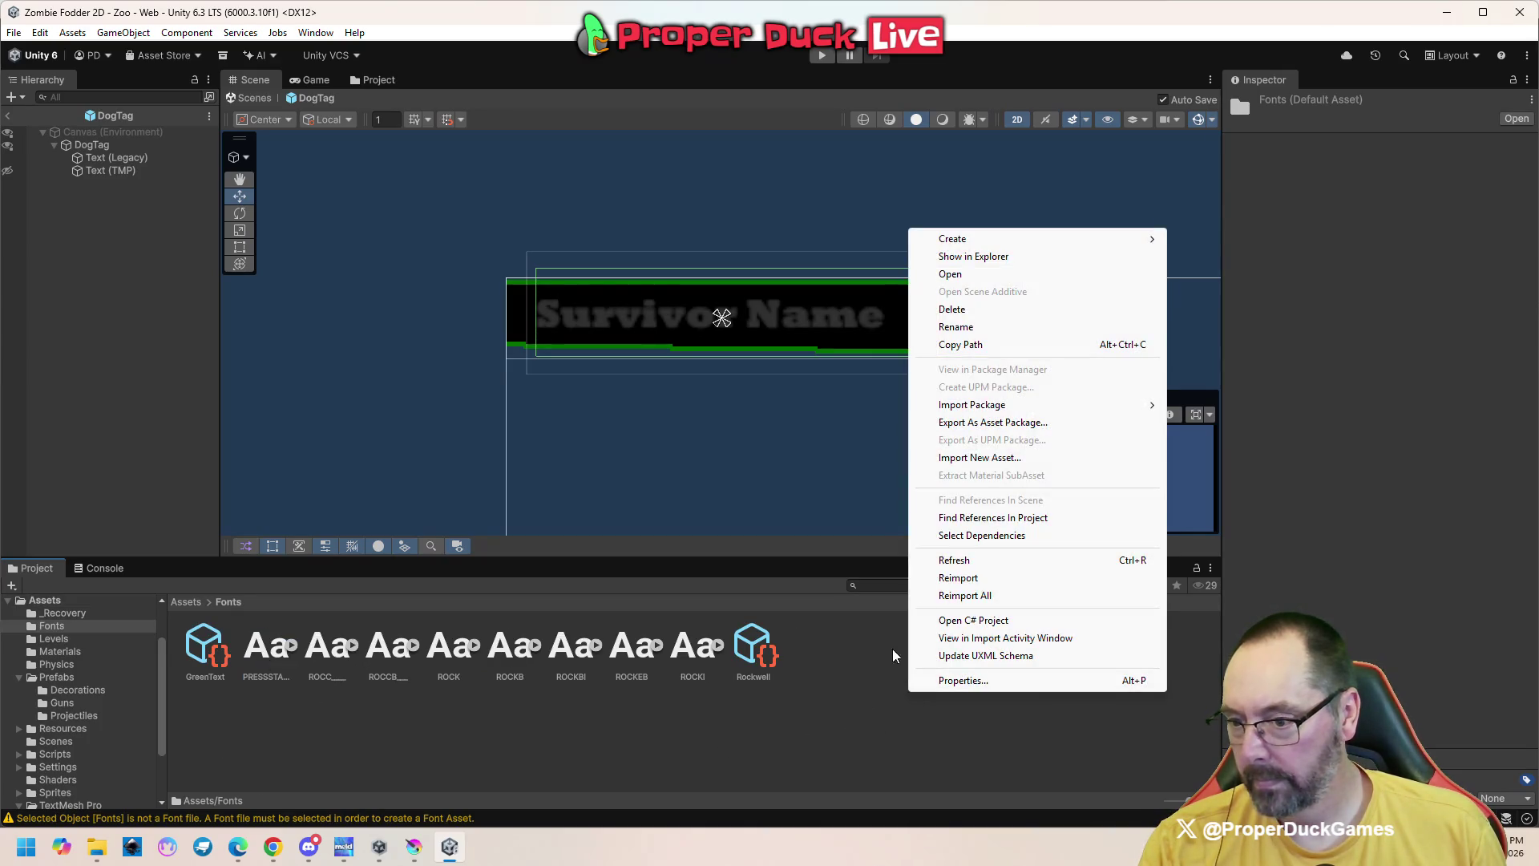
mouse_move(986, 239)
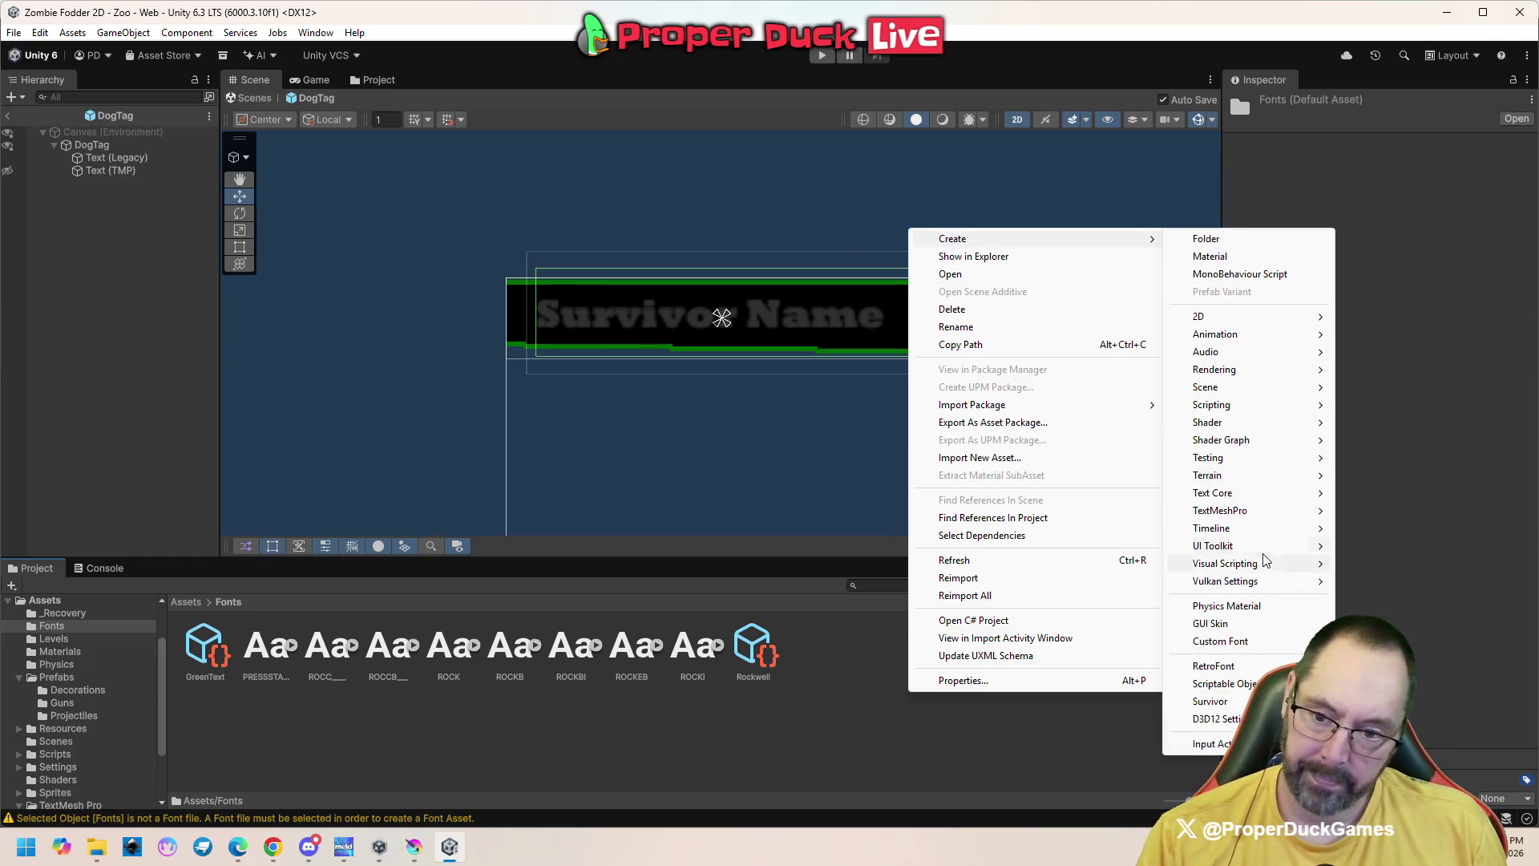
mouse_move(1259, 511)
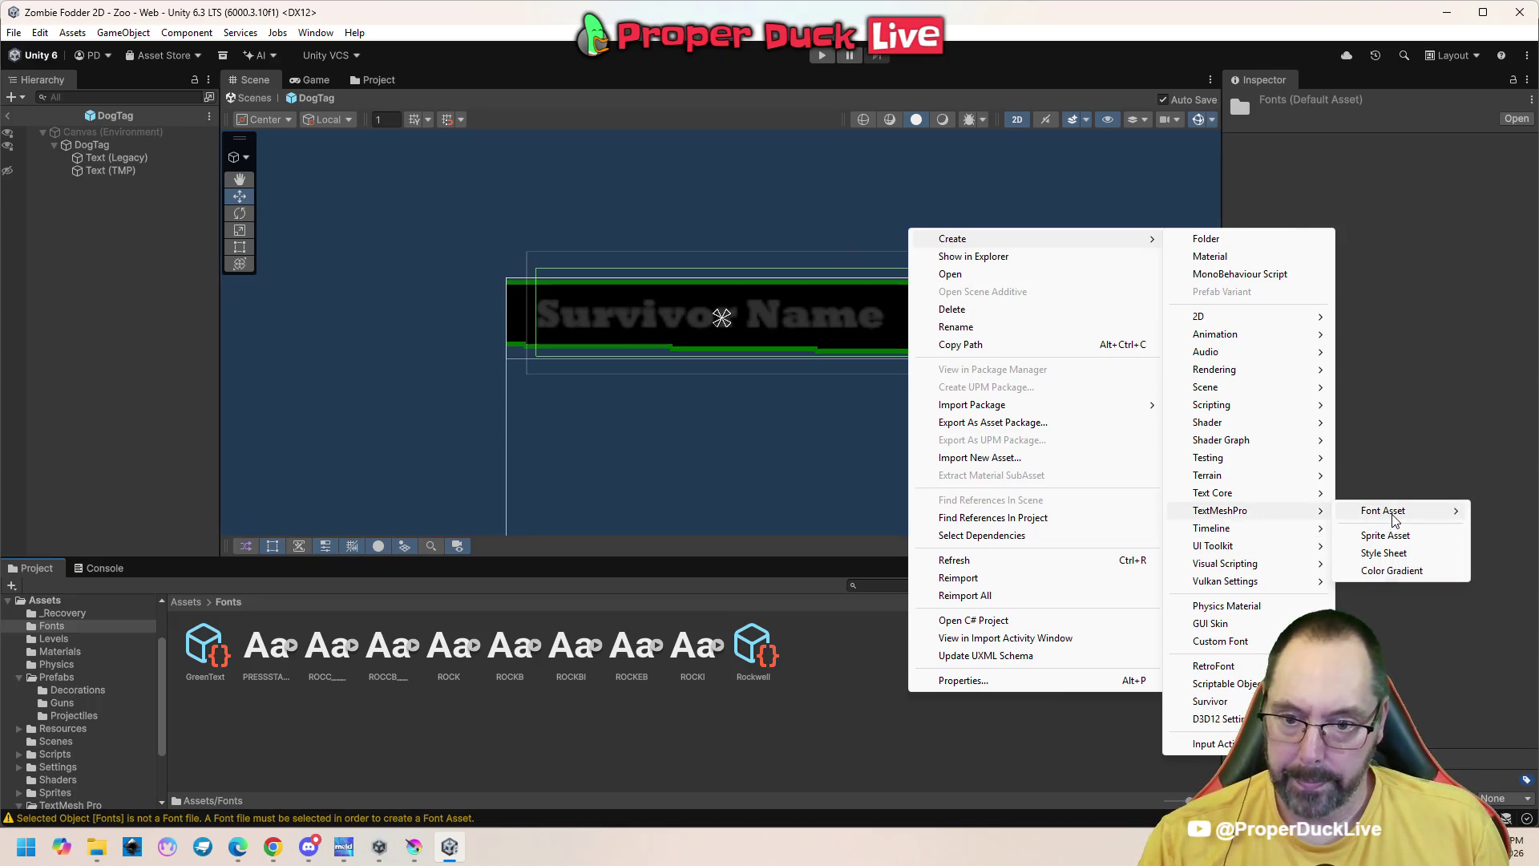
mouse_move(1395, 514)
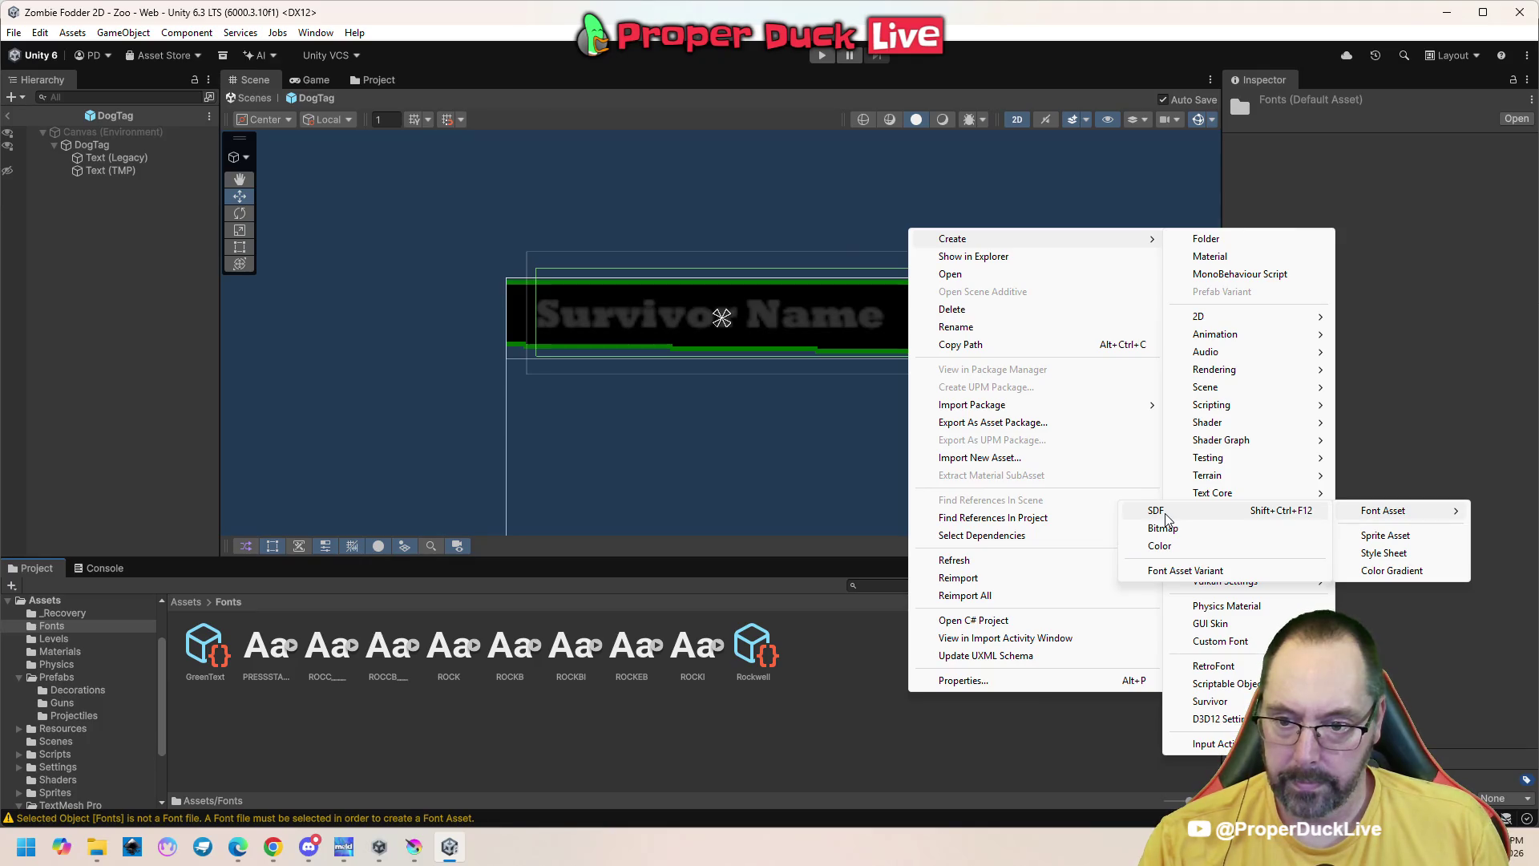
click(1172, 572)
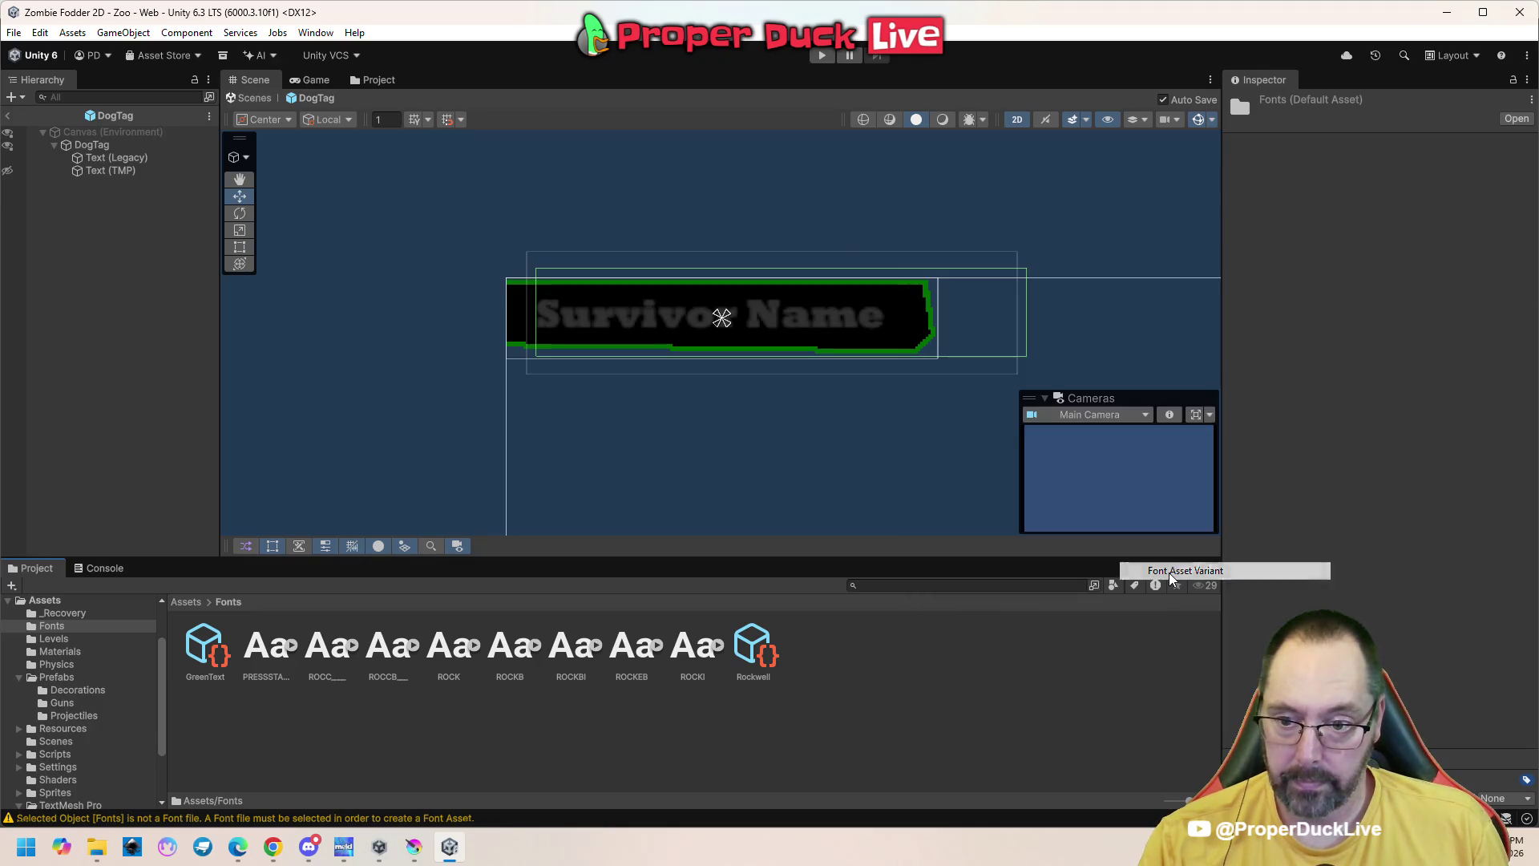
Clear the selection and move the YouTube TextMesh Pro tutorial window over Unity
click(997, 696)
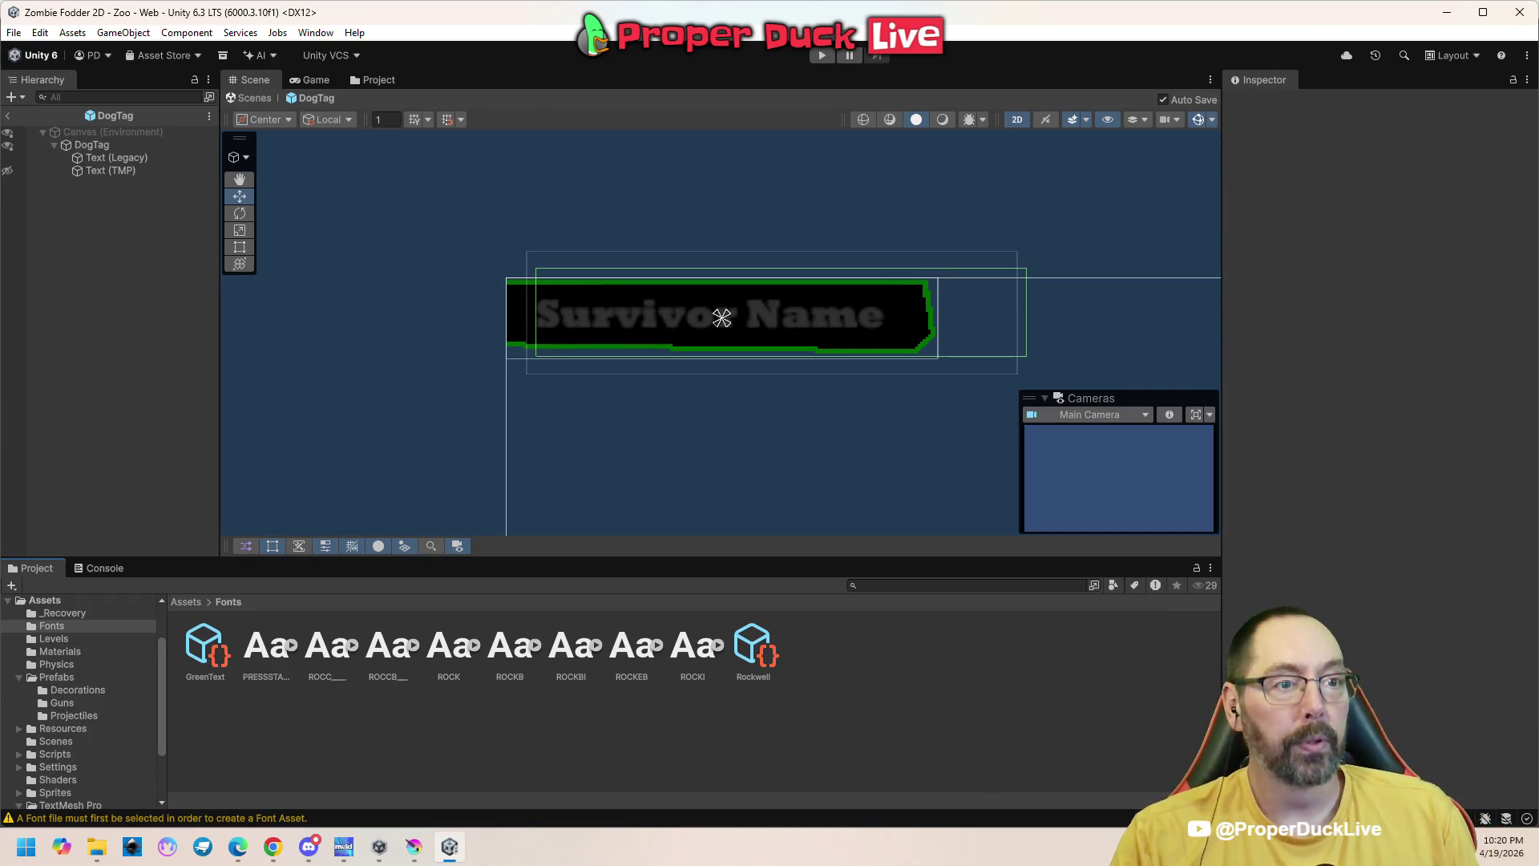
key(alt+Tab)
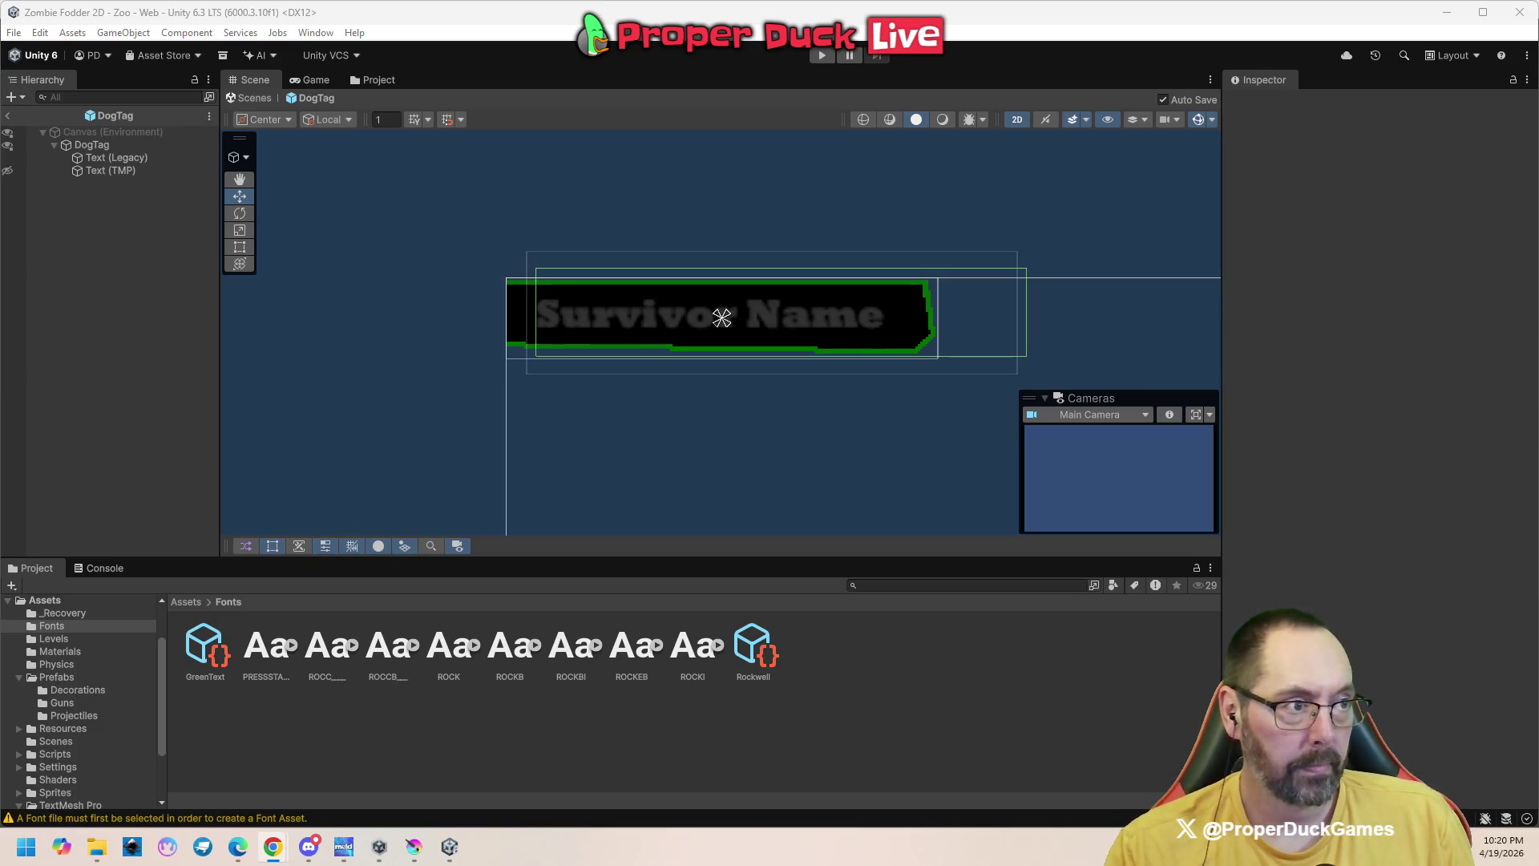
mouse_move(1538, 642)
mouse_down()
mouse_move(965, 501)
mouse_move(902, 209)
mouse_move(850, 146)
mouse_move(848, 100)
mouse_move(960, 205)
mouse_move(816, 59)
mouse_up()
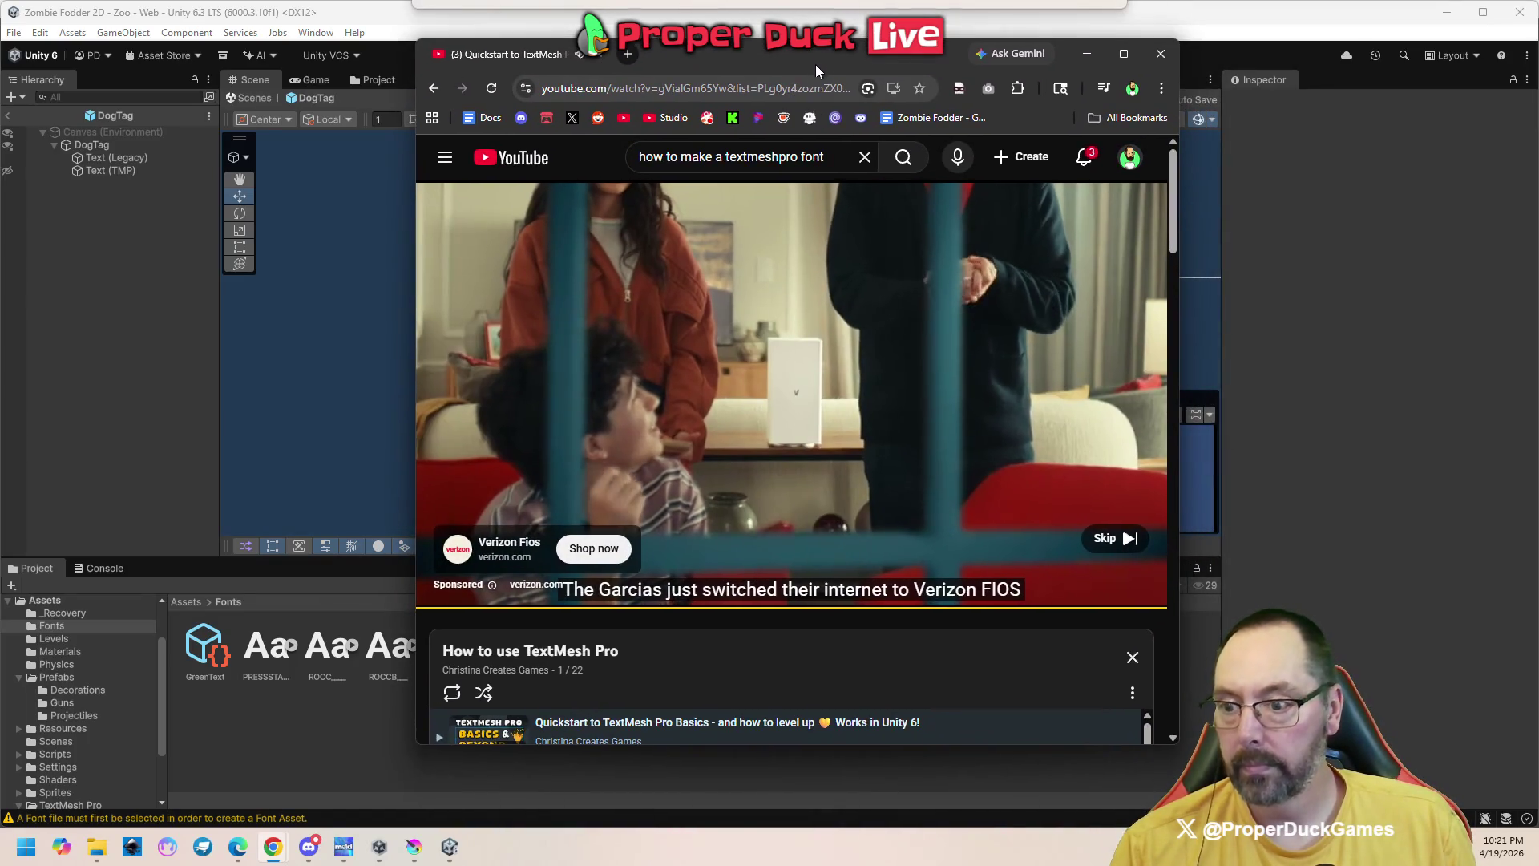
Skip the ad, maximize Chrome, and seek to 1:10, the 'Creating a new UI text' chapter
click(1113, 539)
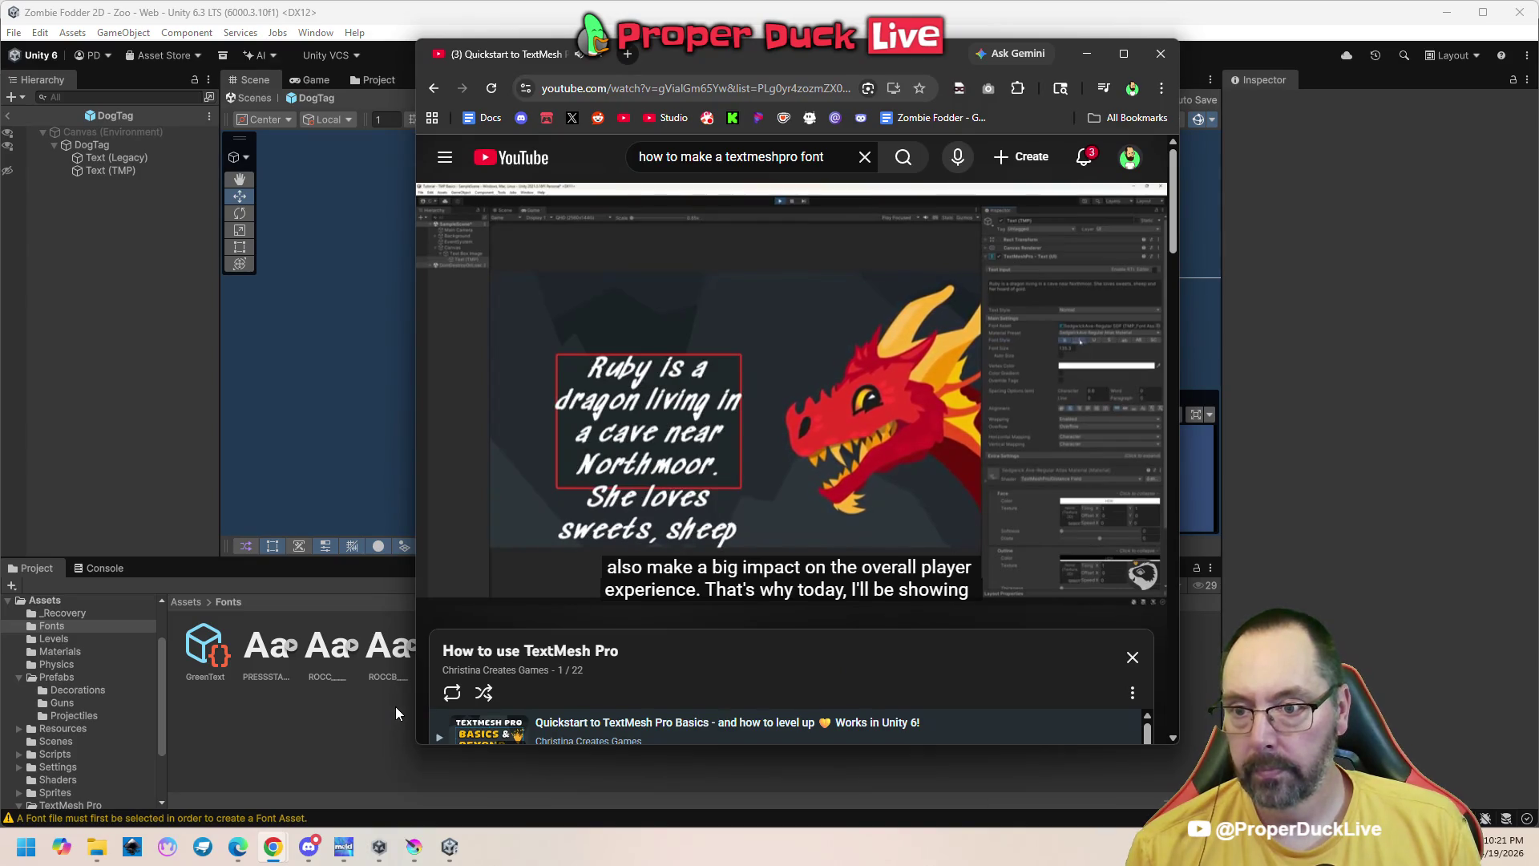
mouse_move(1057, 601)
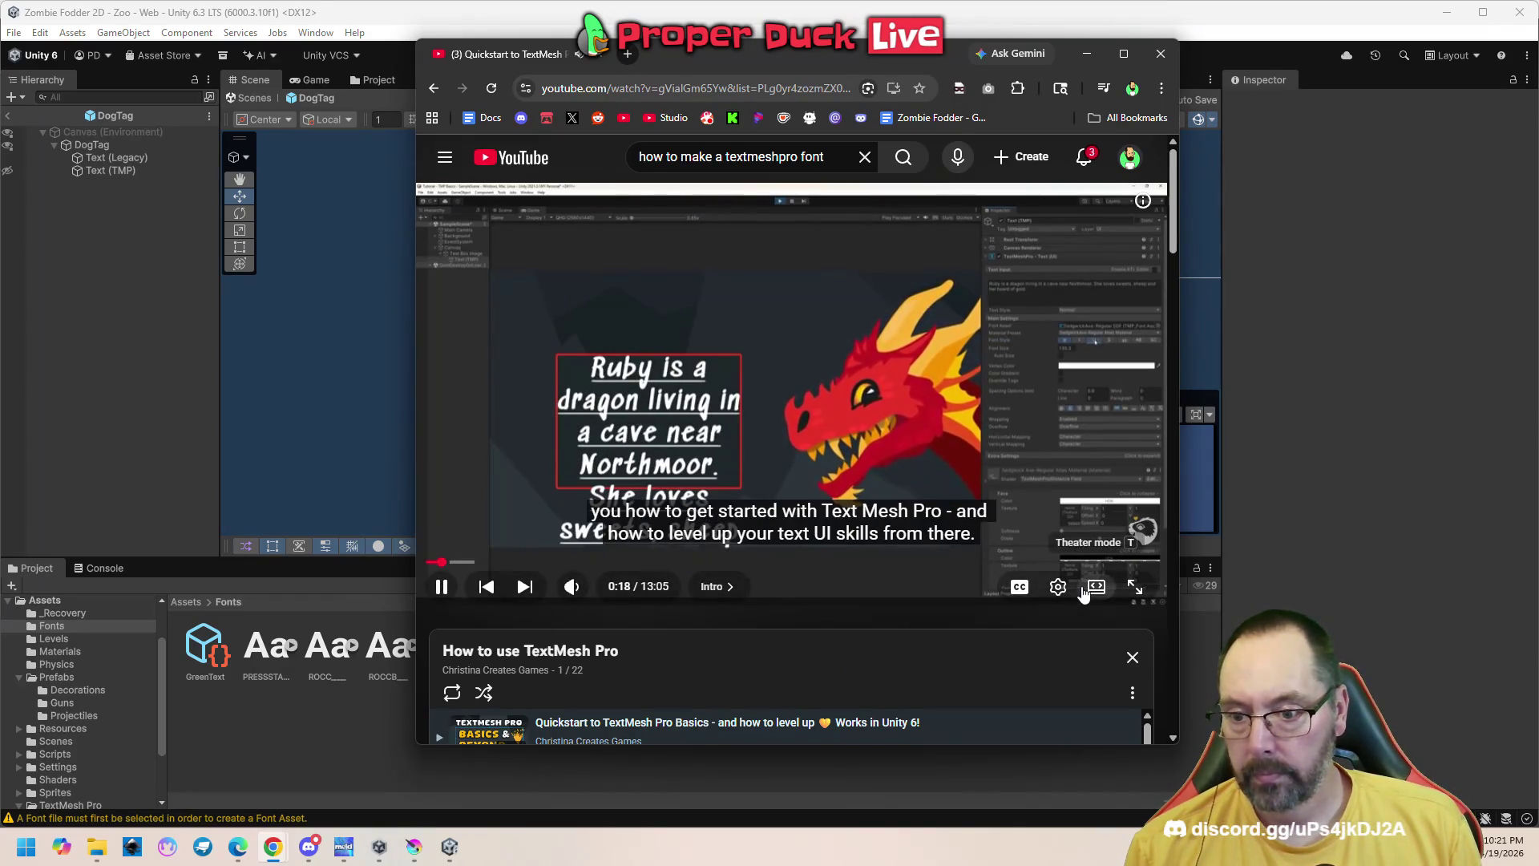
click(1124, 55)
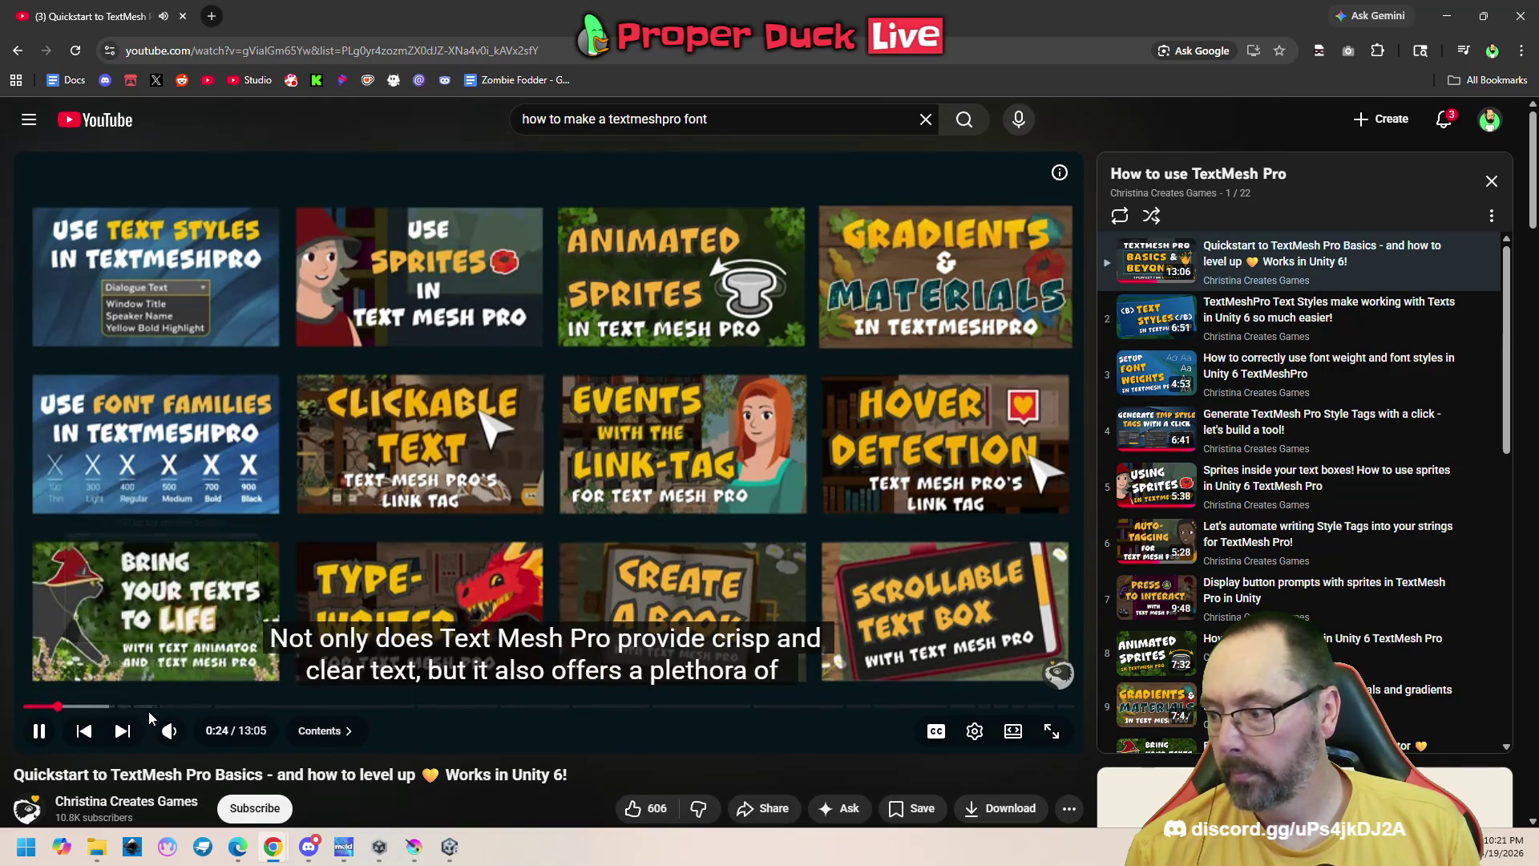
click(70, 708)
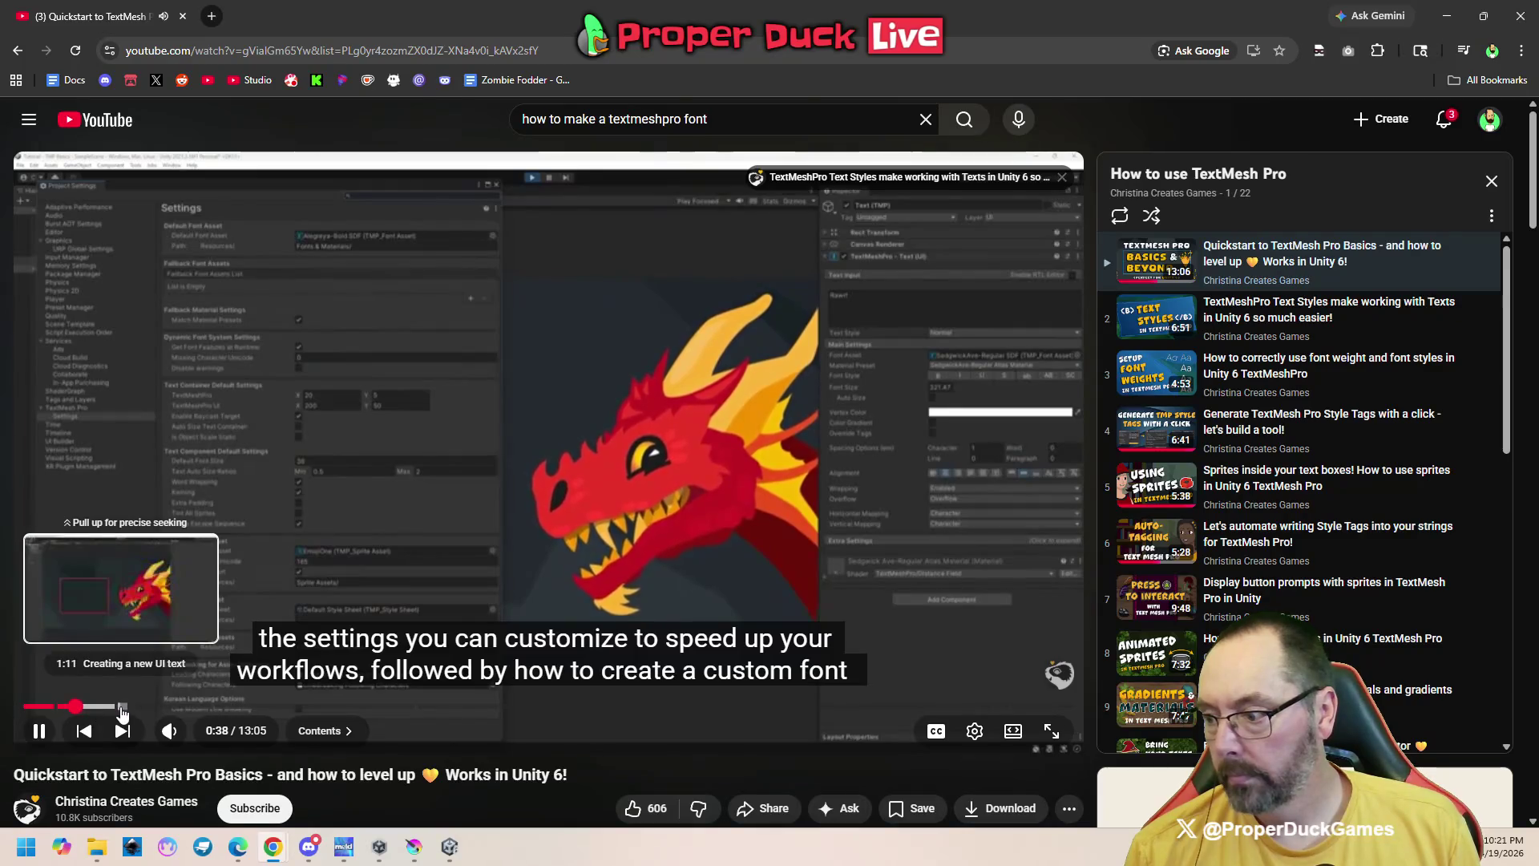
click(120, 708)
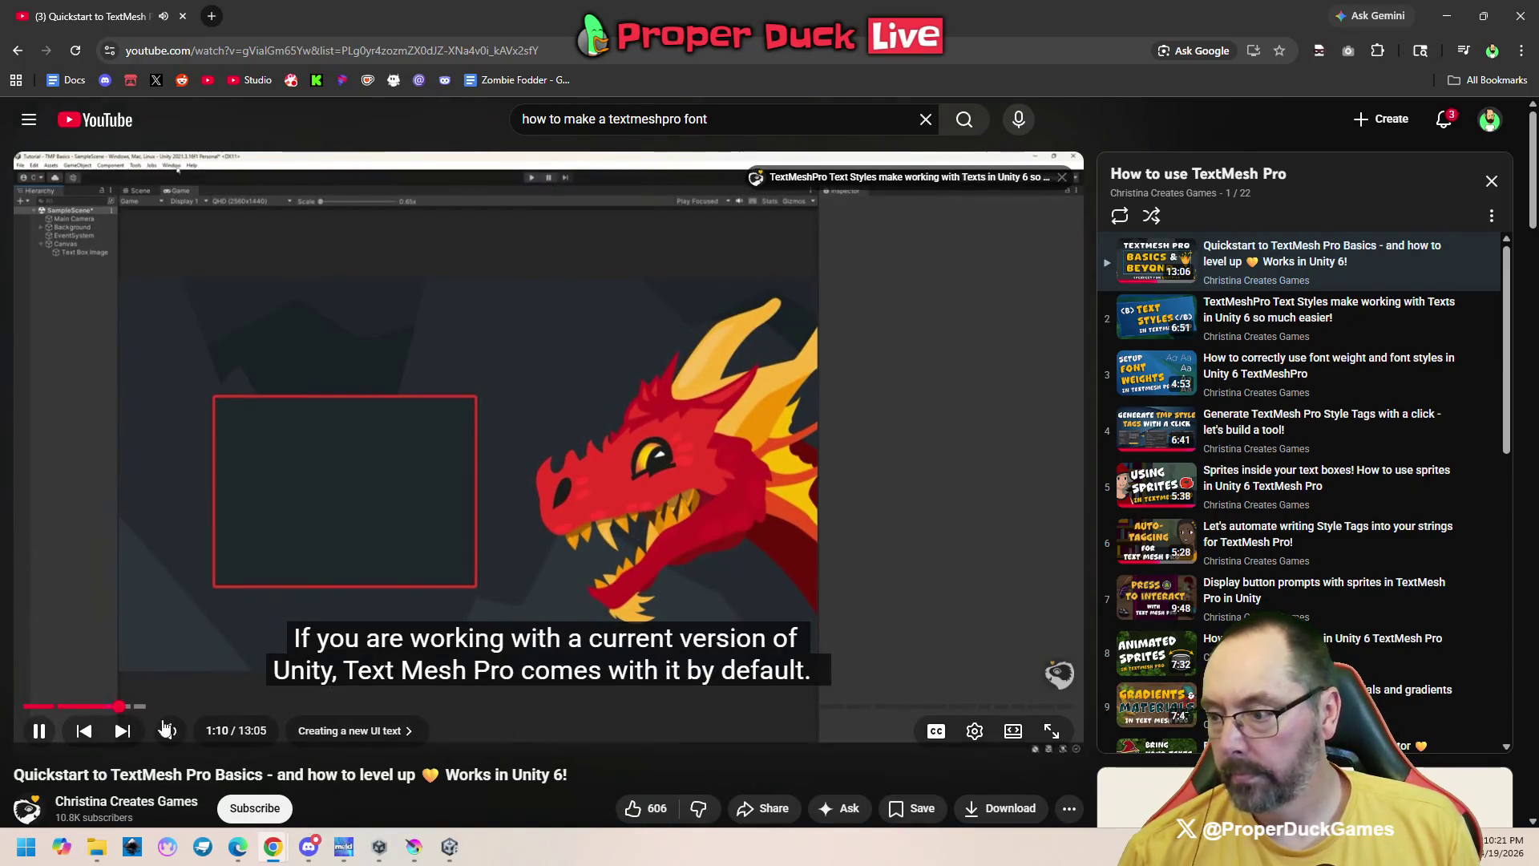
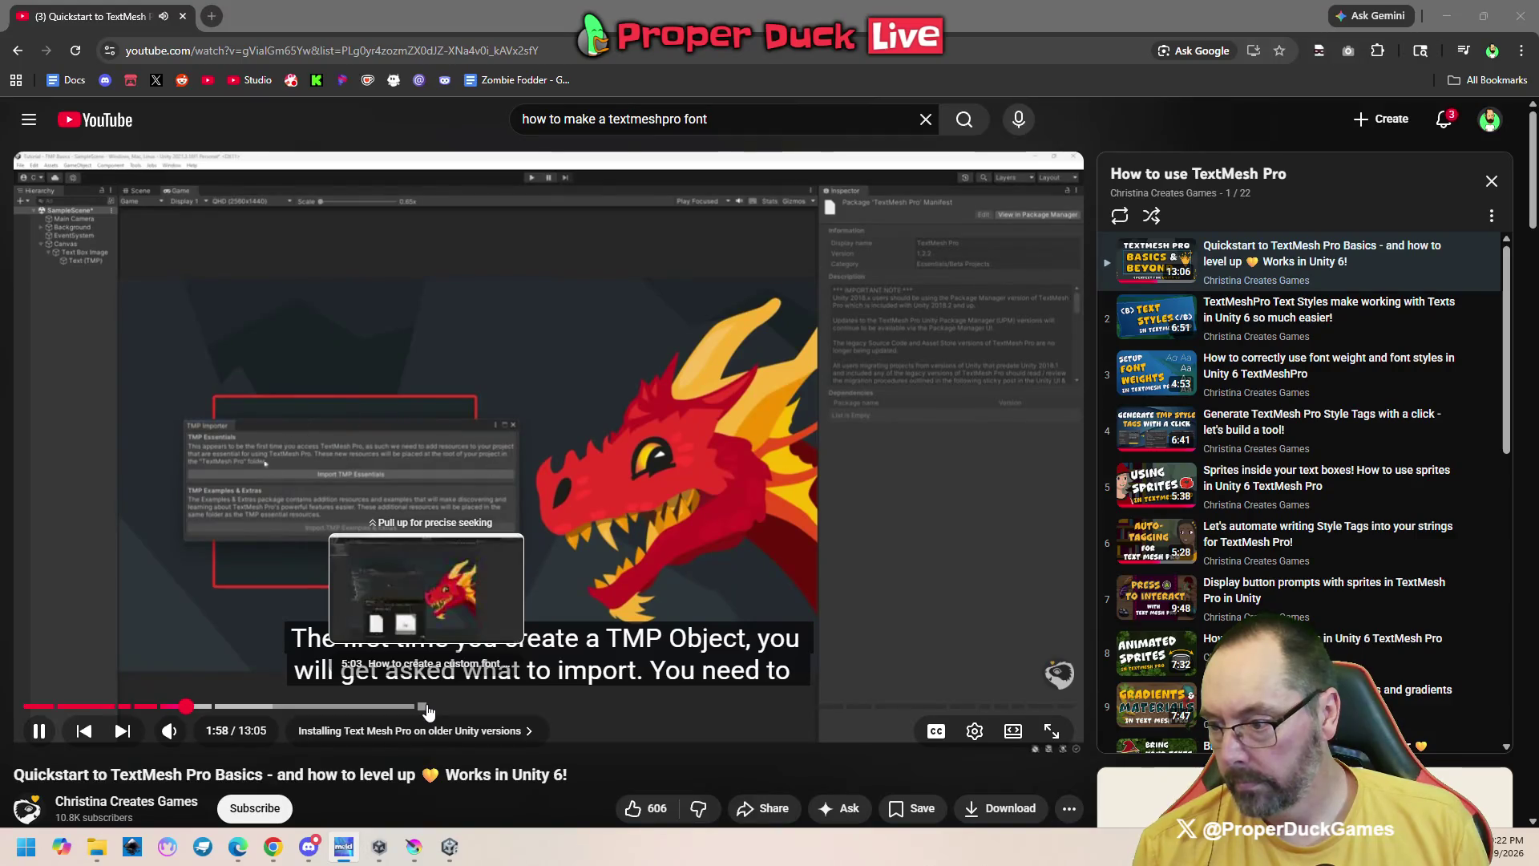
Pause the TextMesh Pro tutorial at its font-asset creation part and return to Unity
click(420, 709)
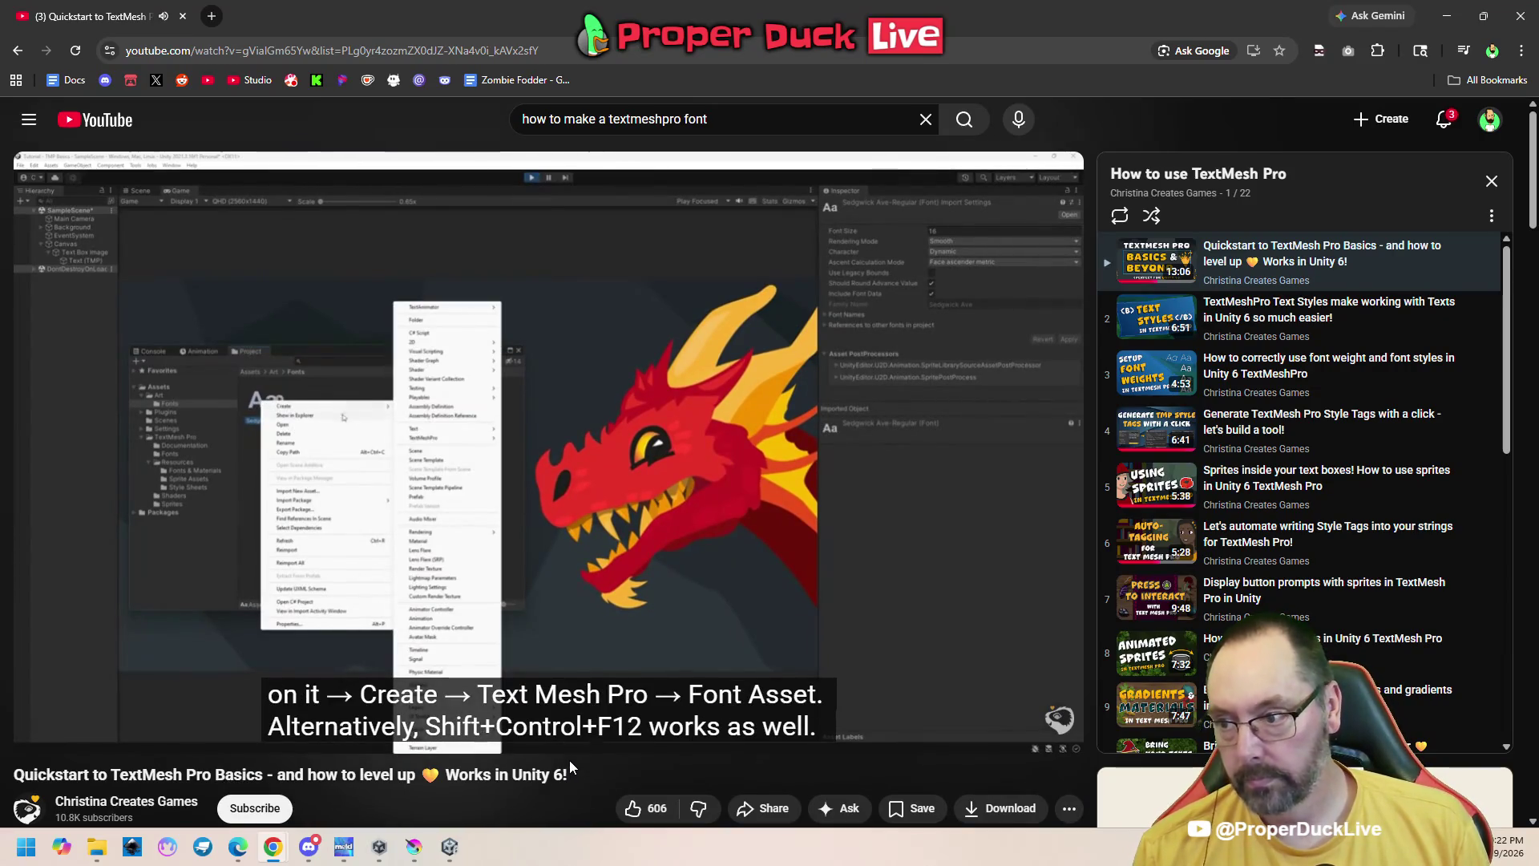
click(606, 523)
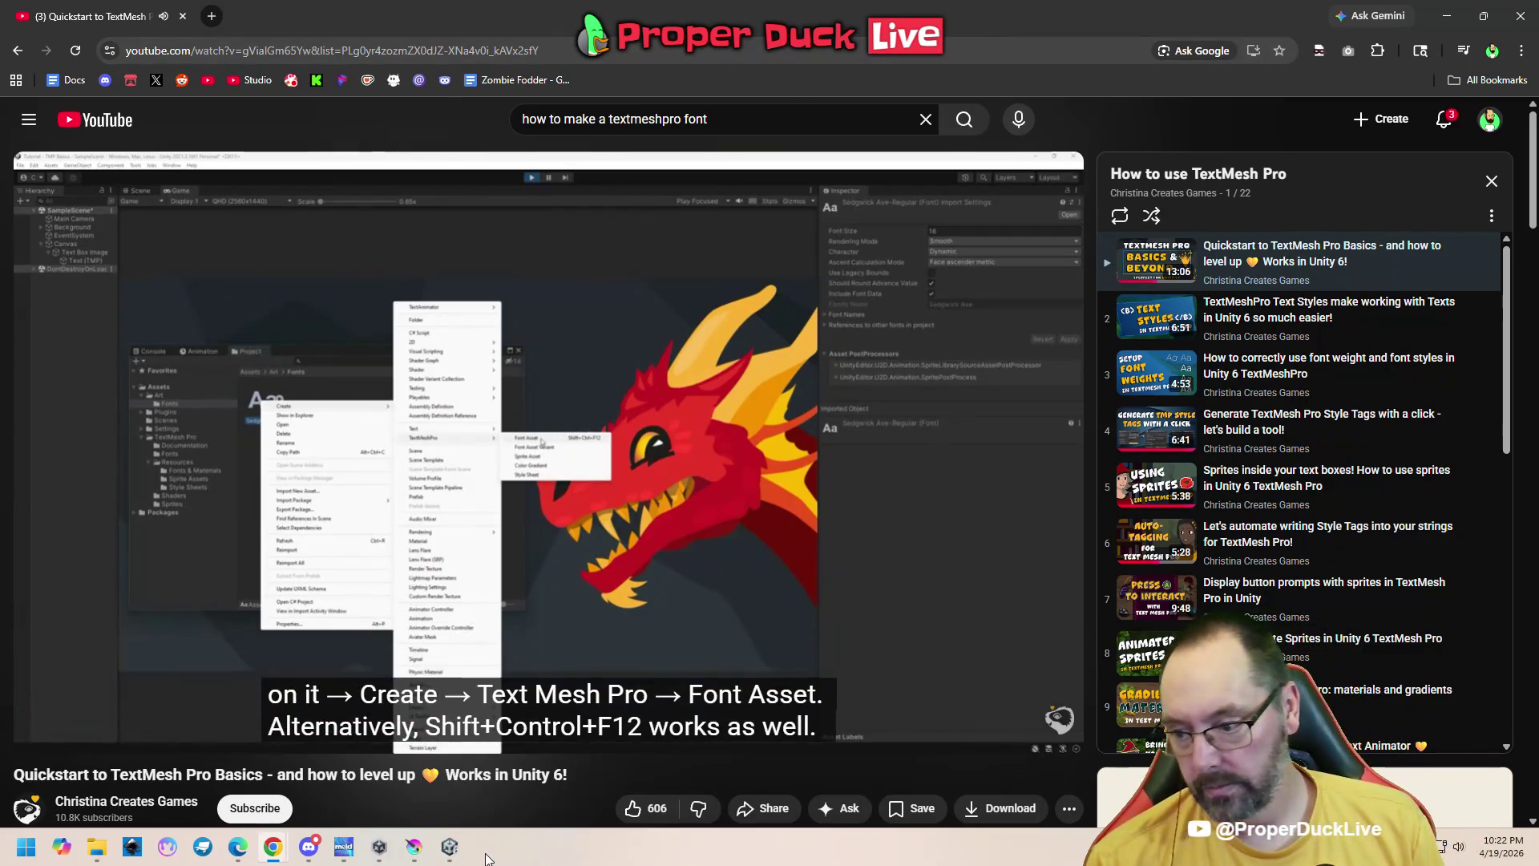
click(460, 851)
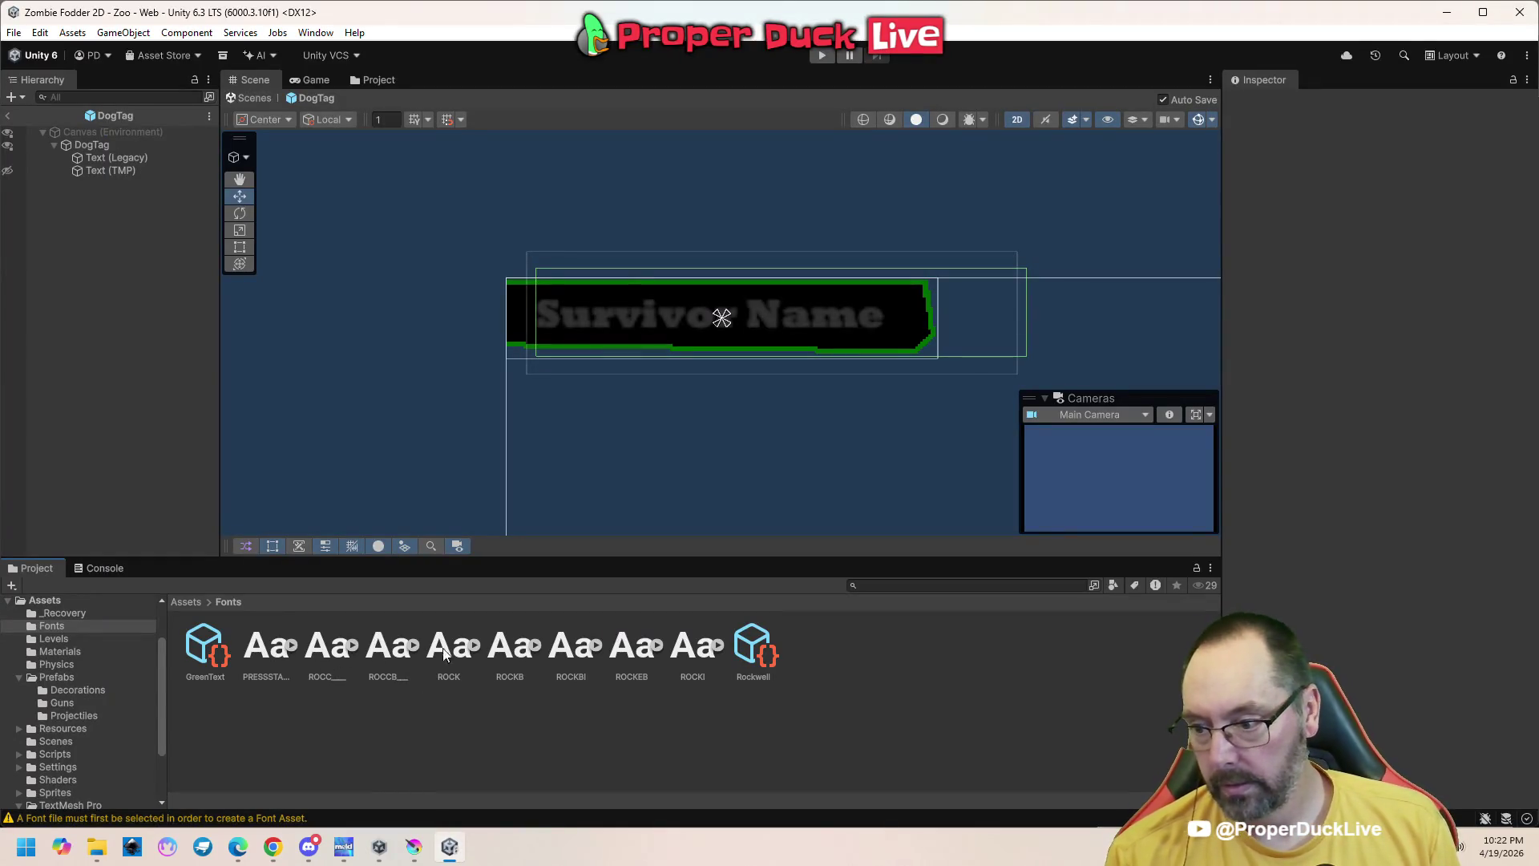
Select the ROCKEB font and briefly replay the tutorial's font-asset step
click(633, 653)
right_click(641, 657)
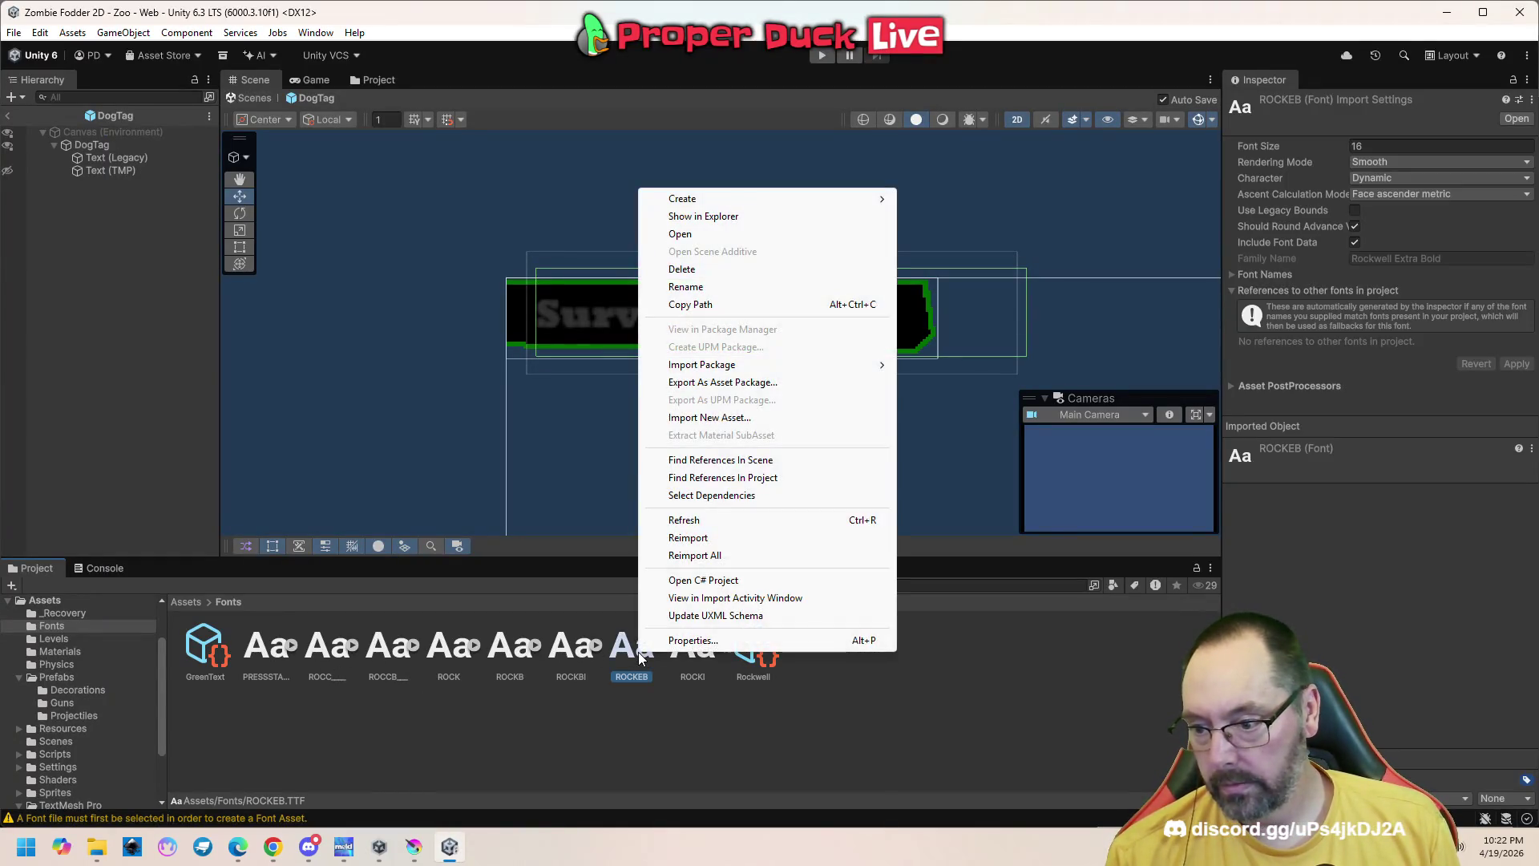
mouse_move(781, 198)
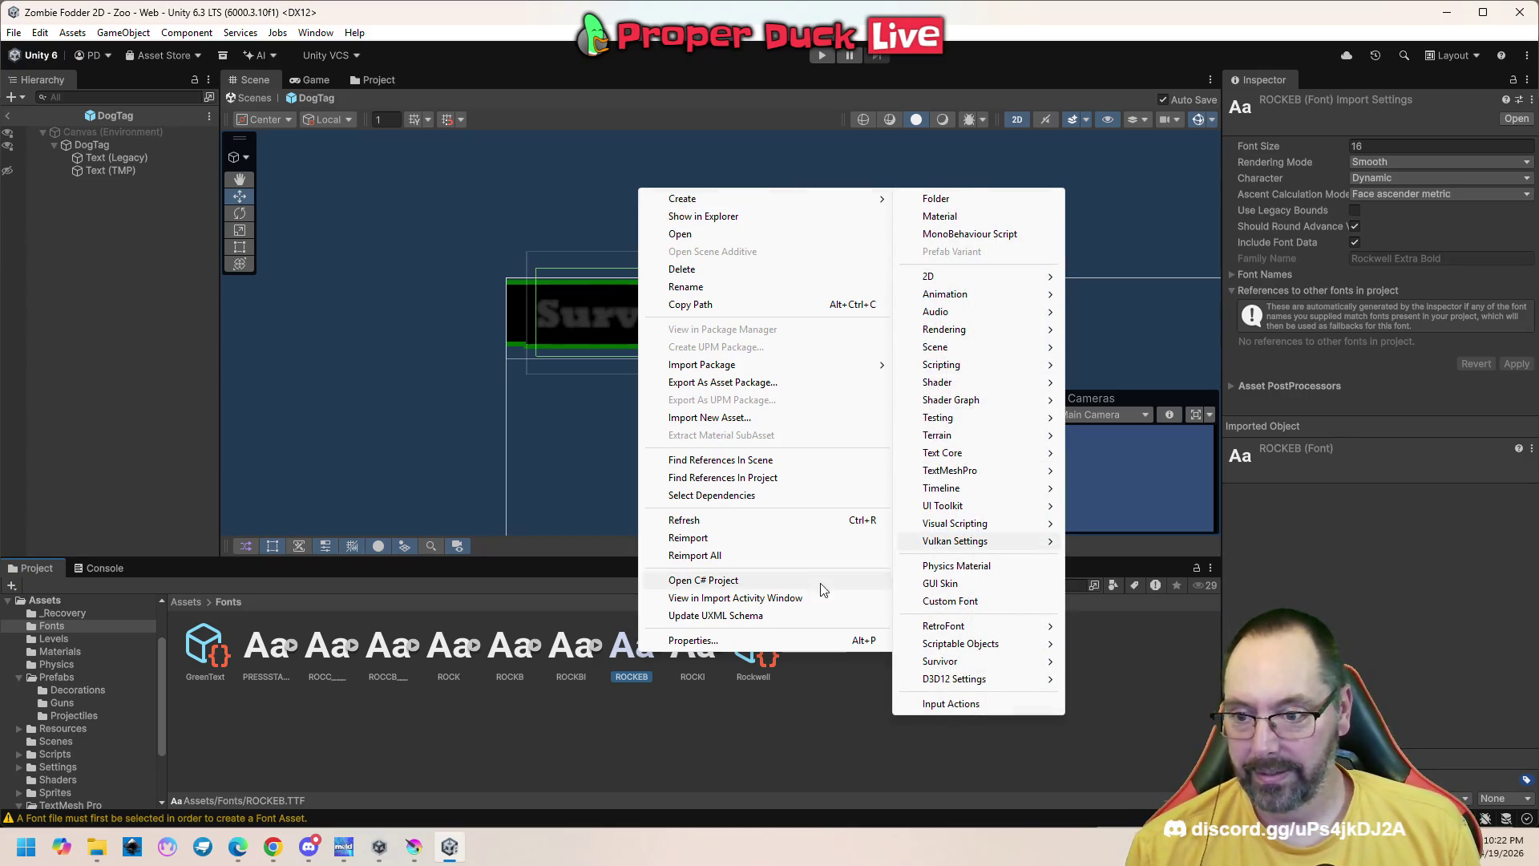
click(273, 847)
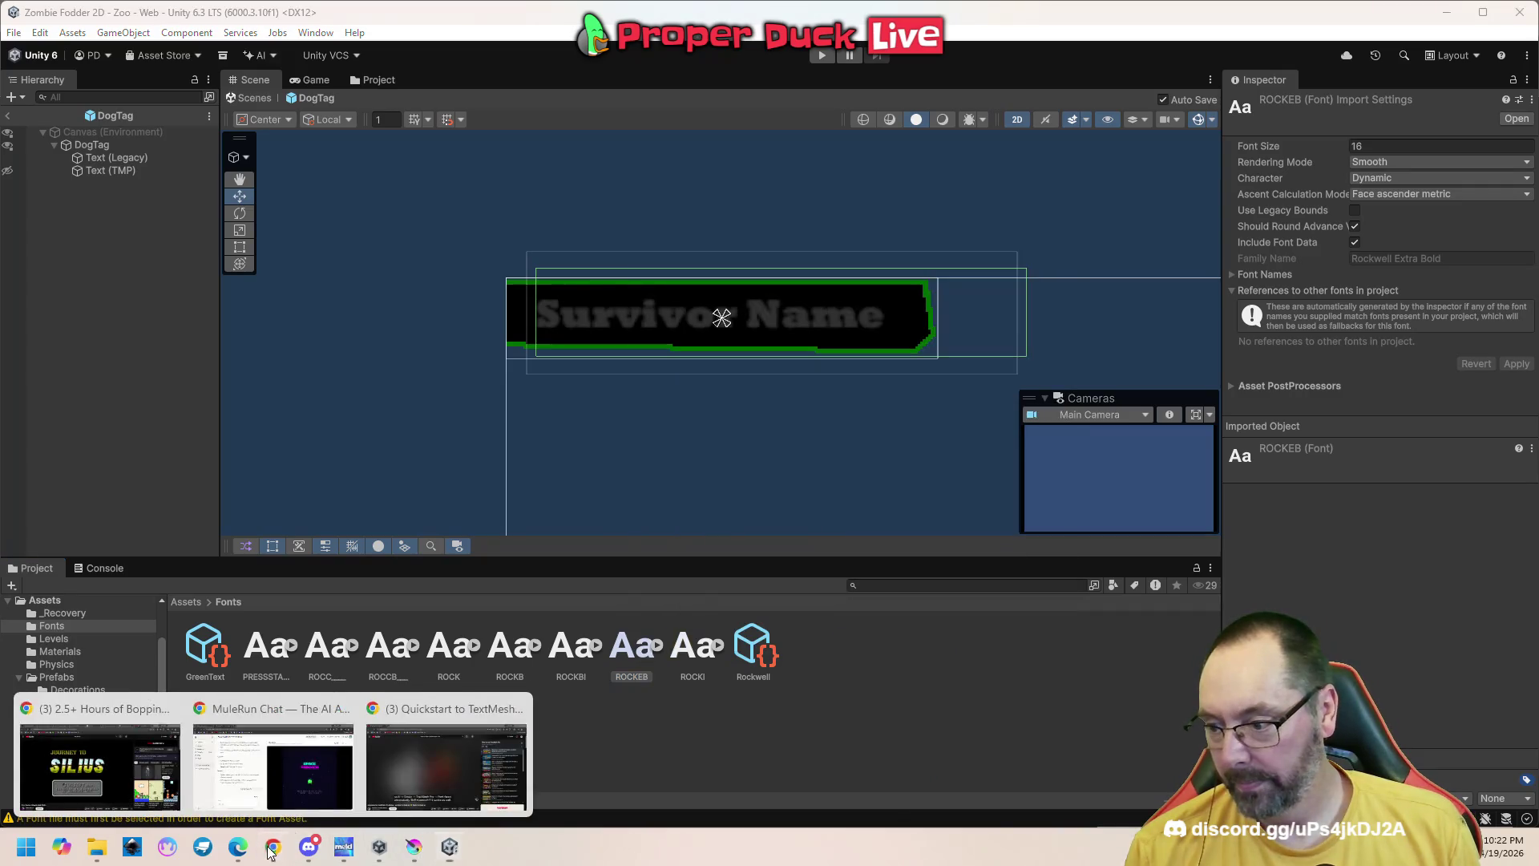
click(457, 767)
click(524, 594)
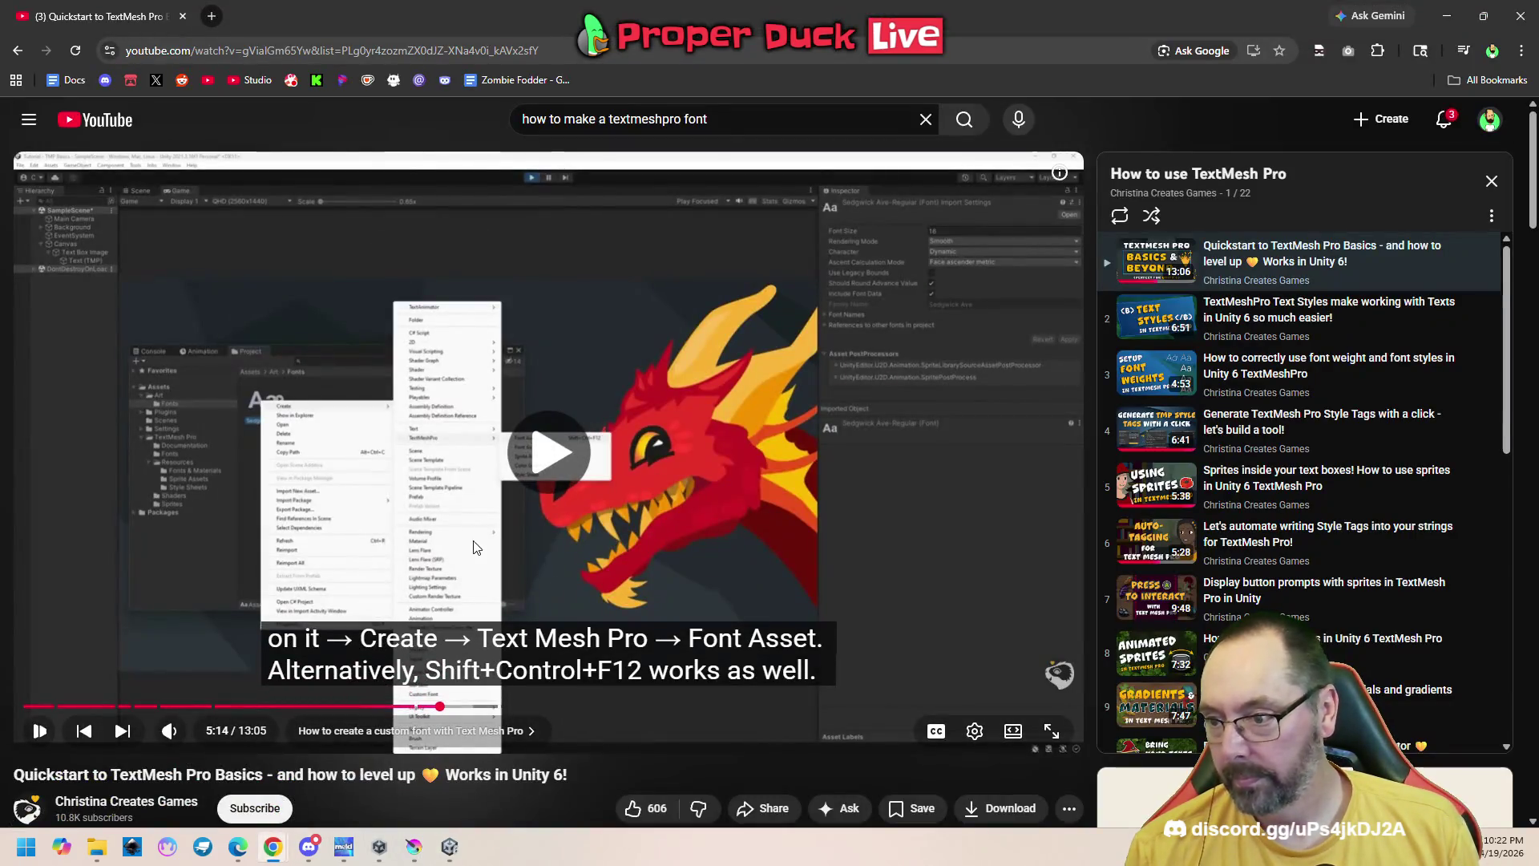
click(523, 591)
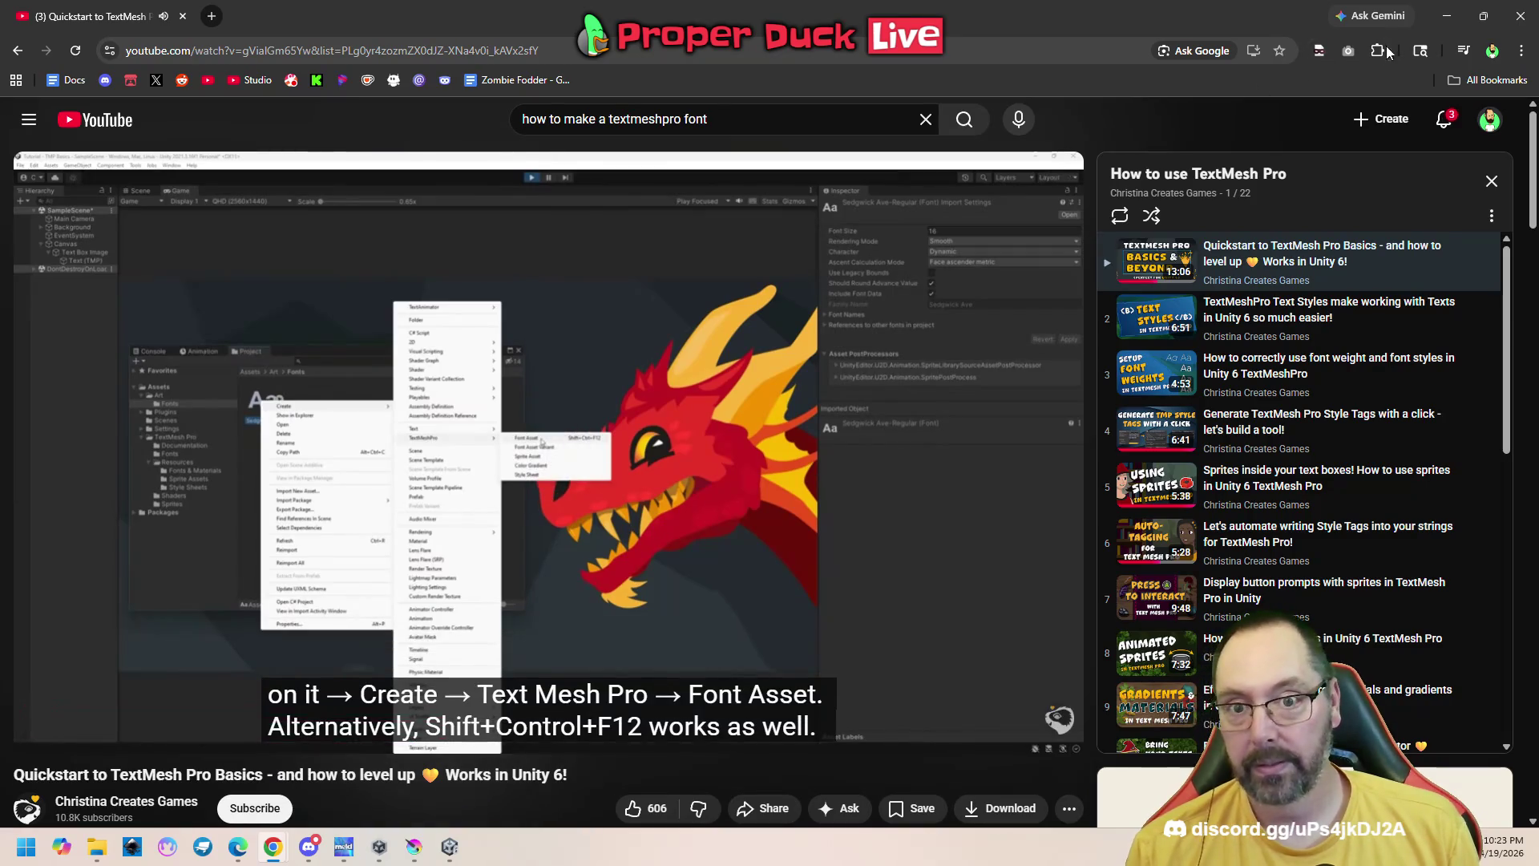
click(1432, 21)
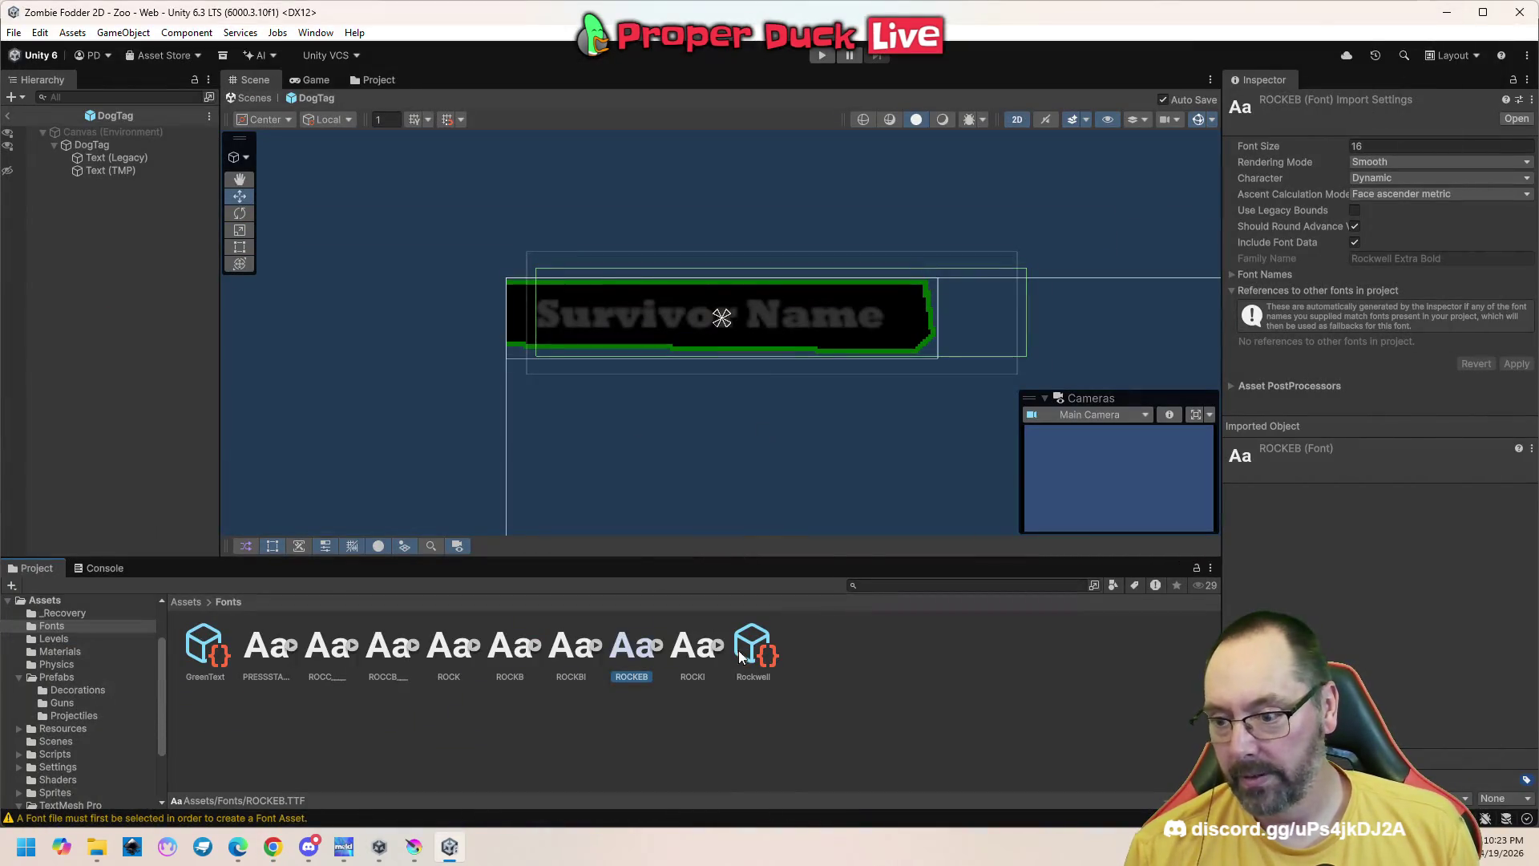
Browse ROCKEB's Create > TextMeshPro > Font Asset menu, then rewatch more of the tutorial
right_click(627, 652)
mouse_move(705, 205)
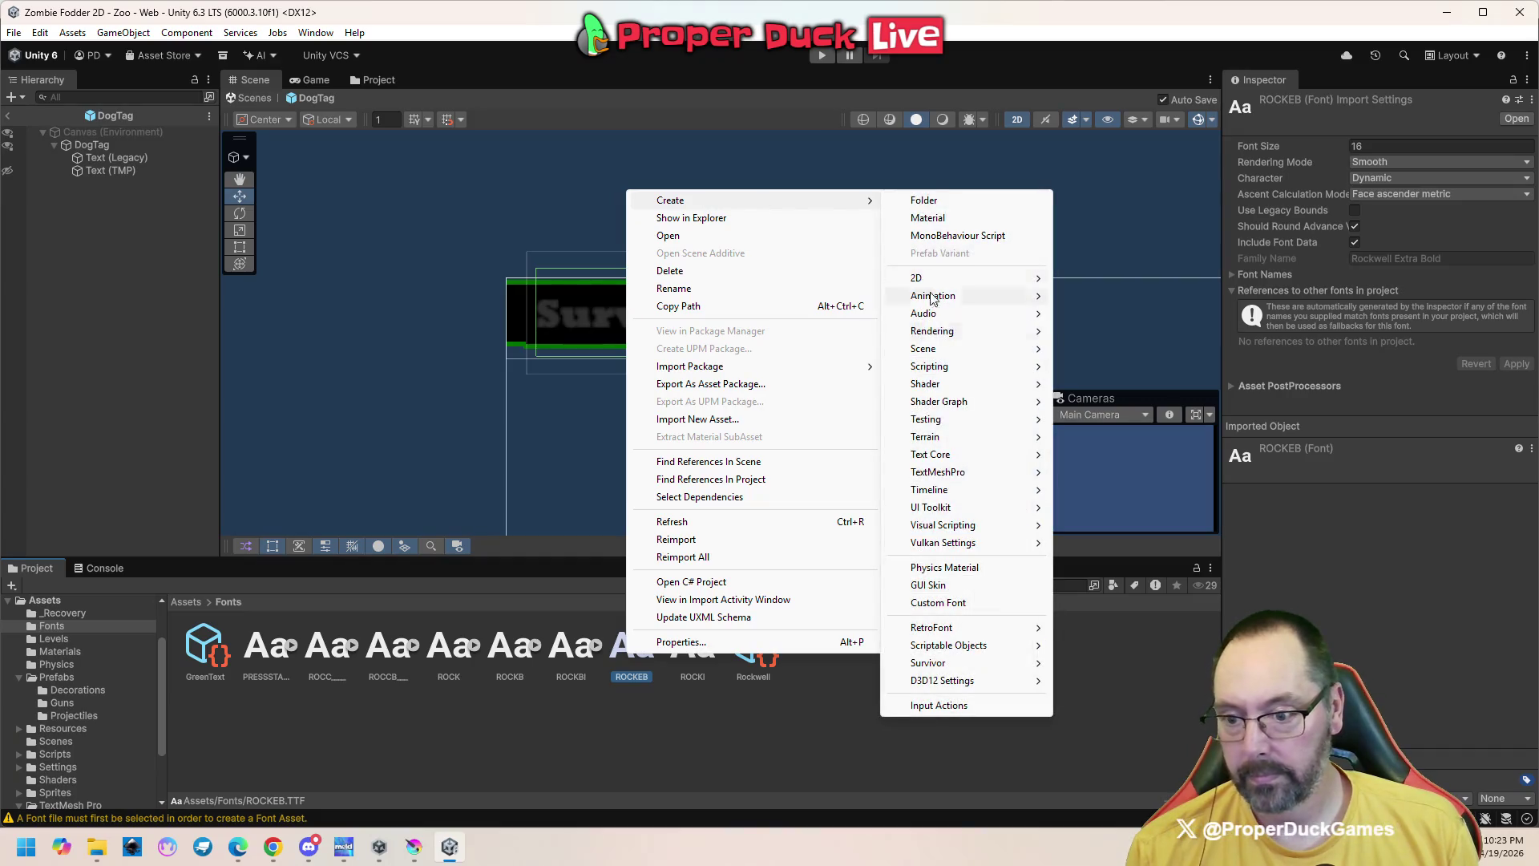
mouse_move(968, 478)
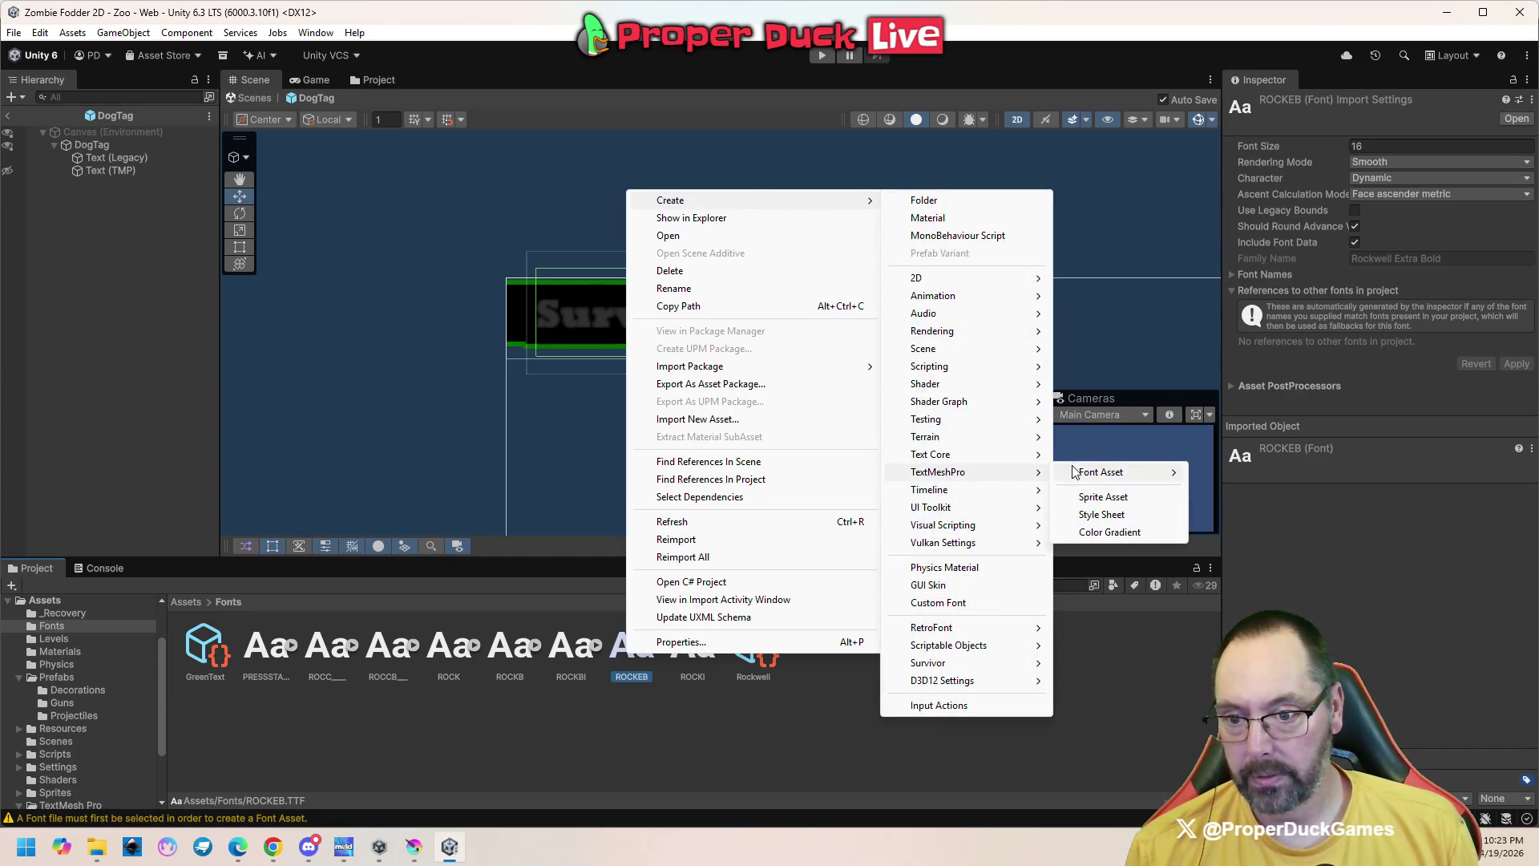
mouse_move(1089, 480)
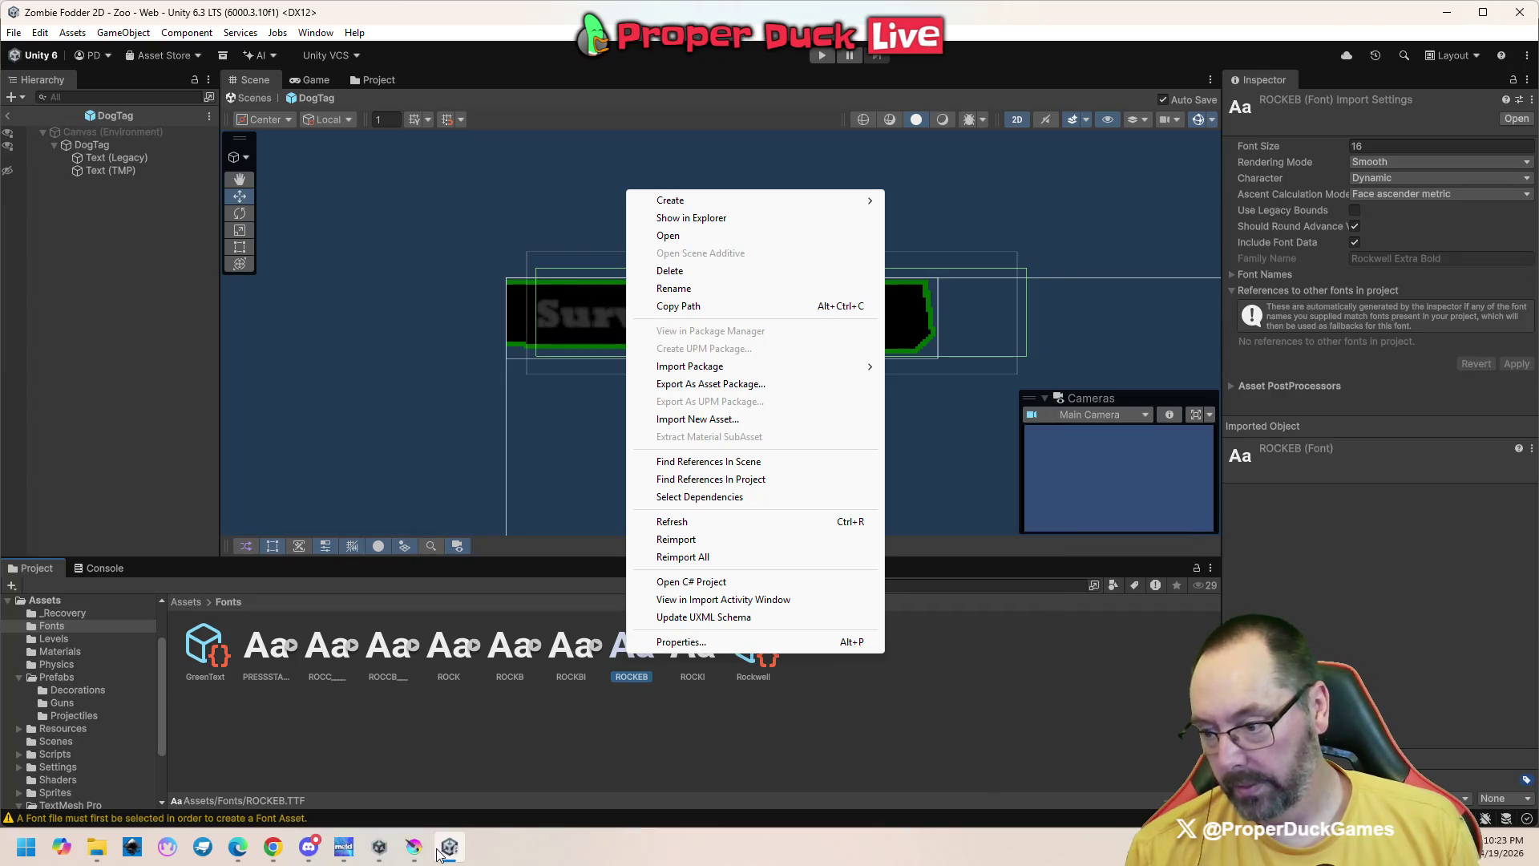
mouse_move(381, 849)
mouse_move(273, 846)
click(104, 761)
click(662, 465)
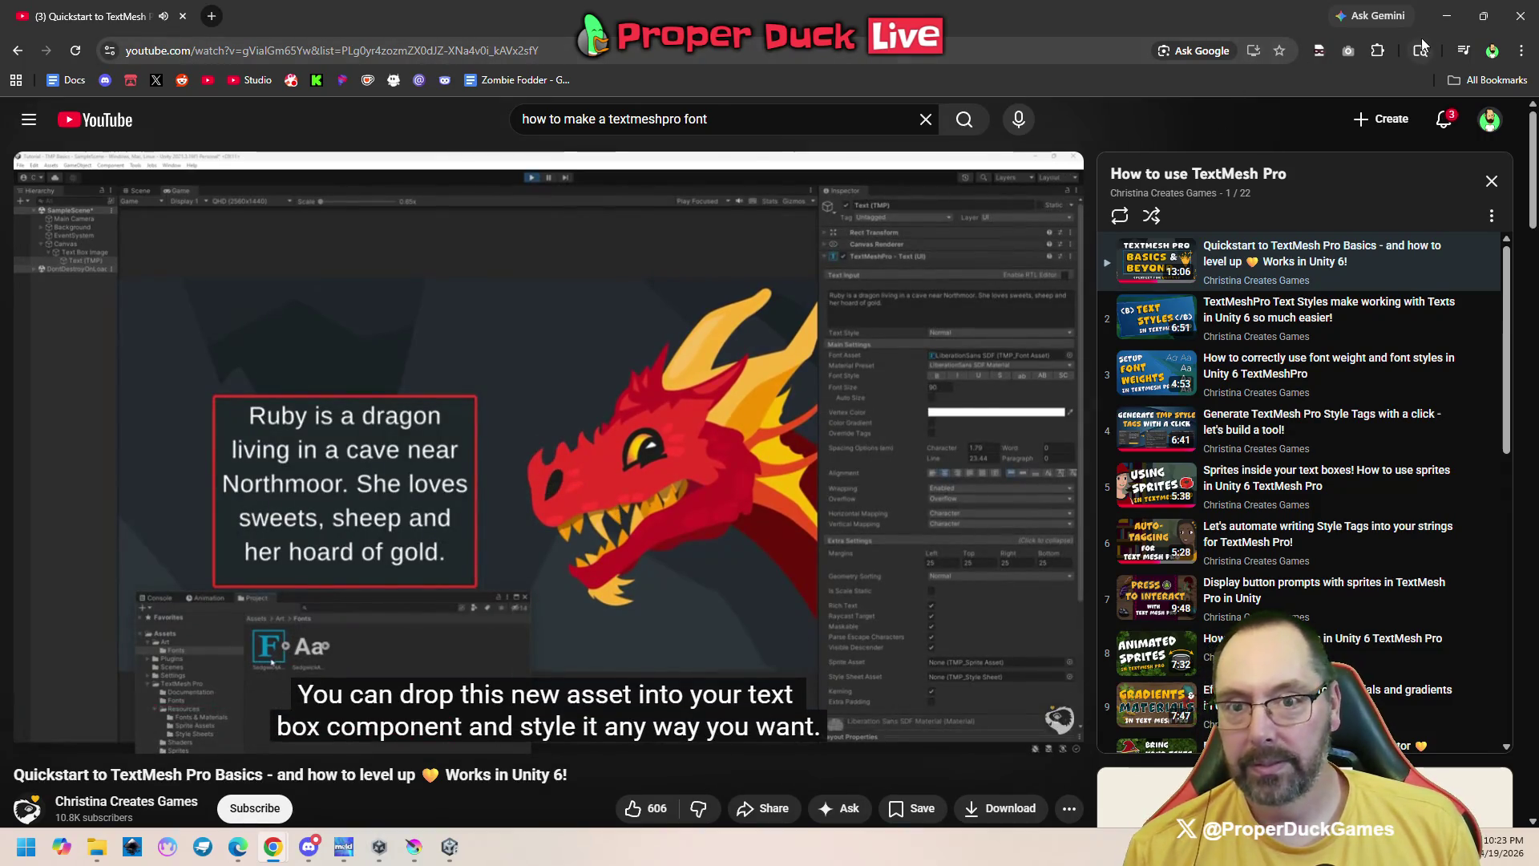
click(1444, 21)
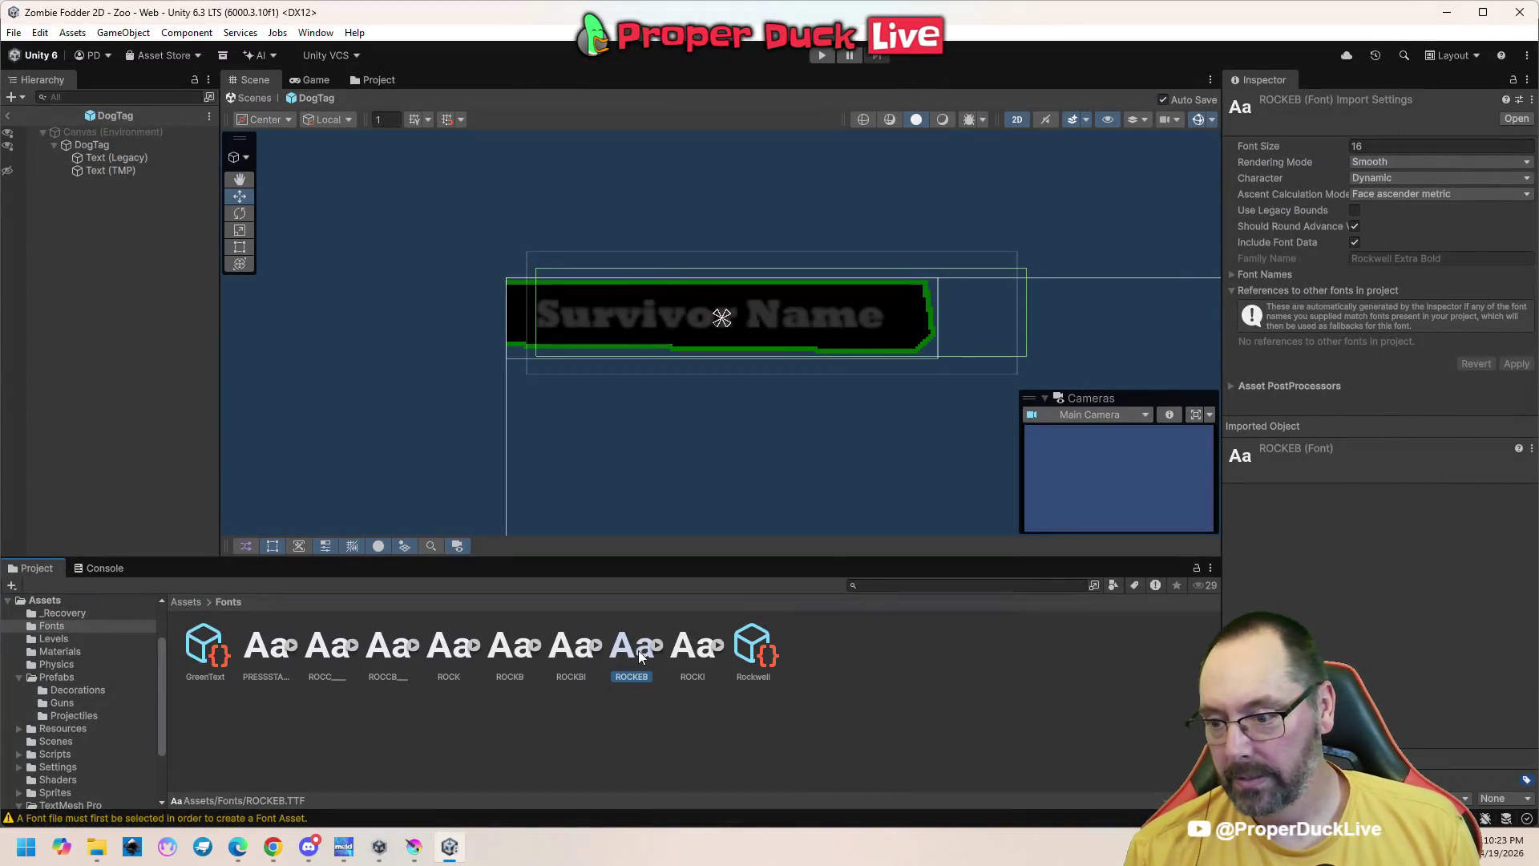
Create a ROCKEB SDF font asset and assign it as the Text (TMP) label's font
right_click(639, 656)
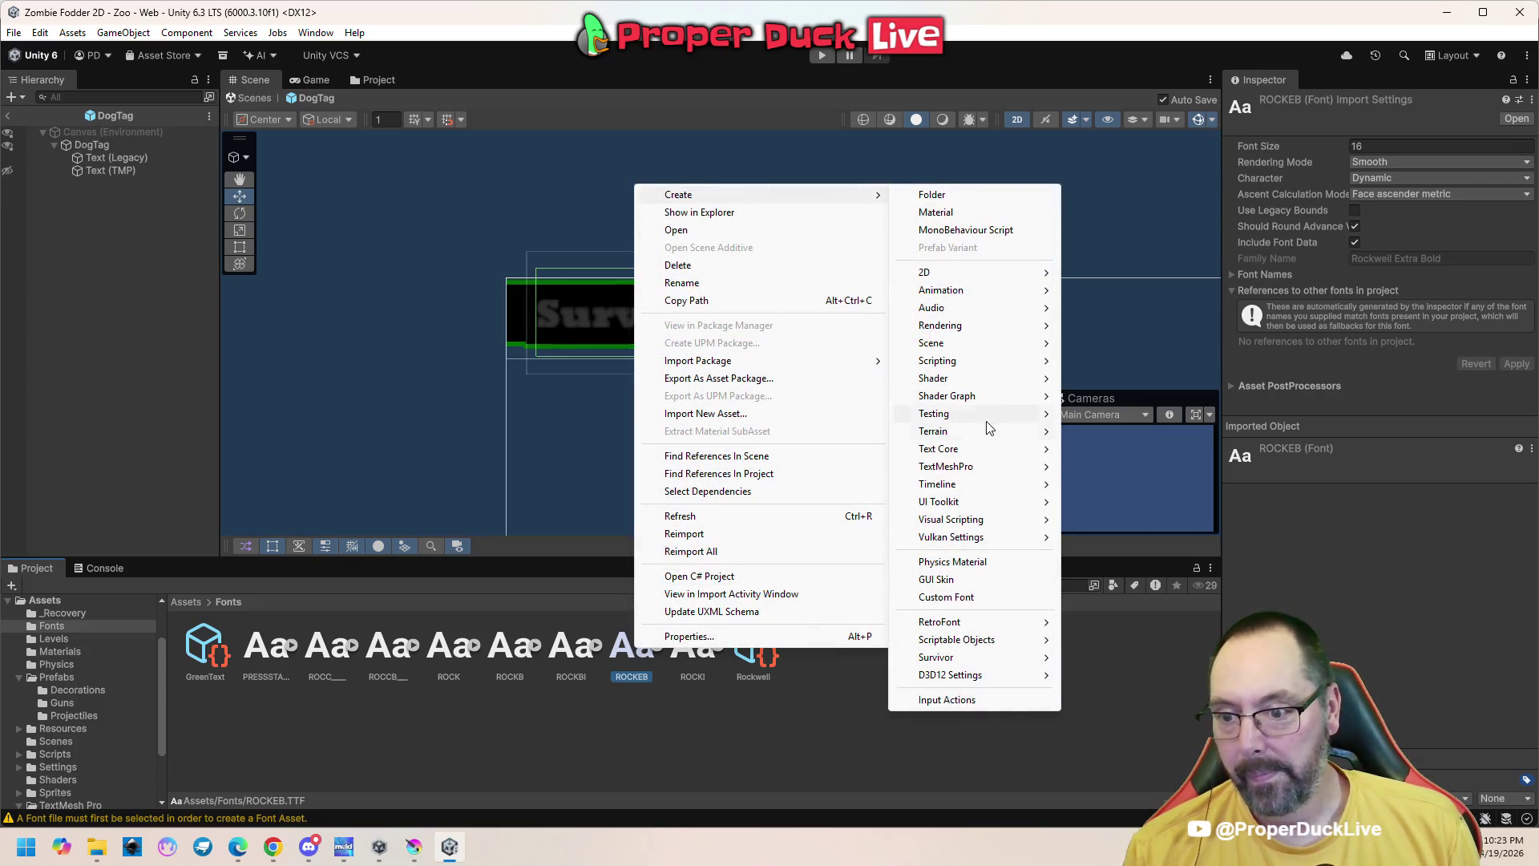
mouse_move(994, 473)
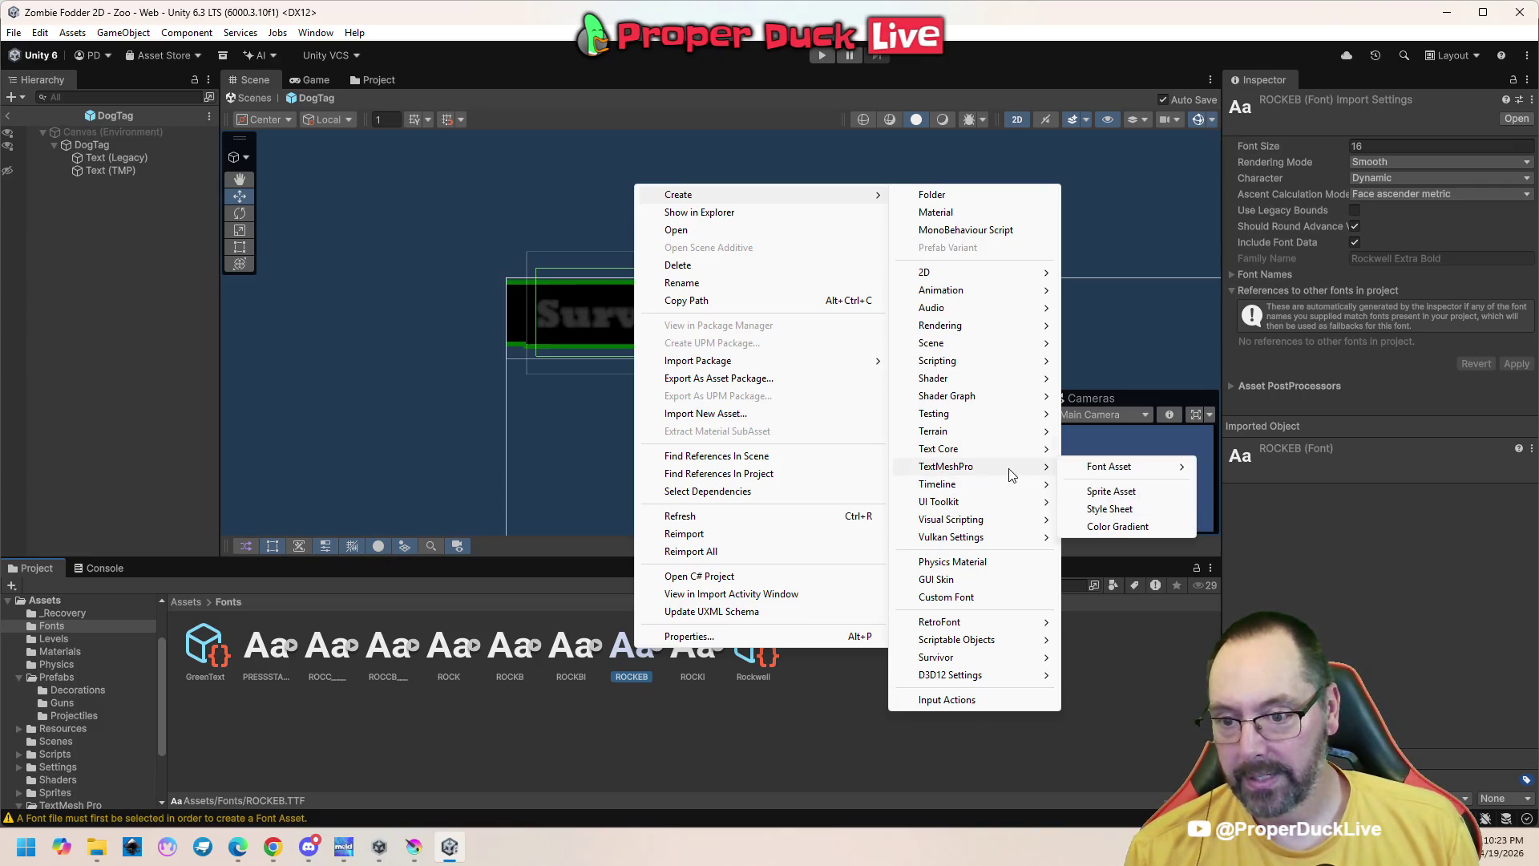
mouse_move(1094, 469)
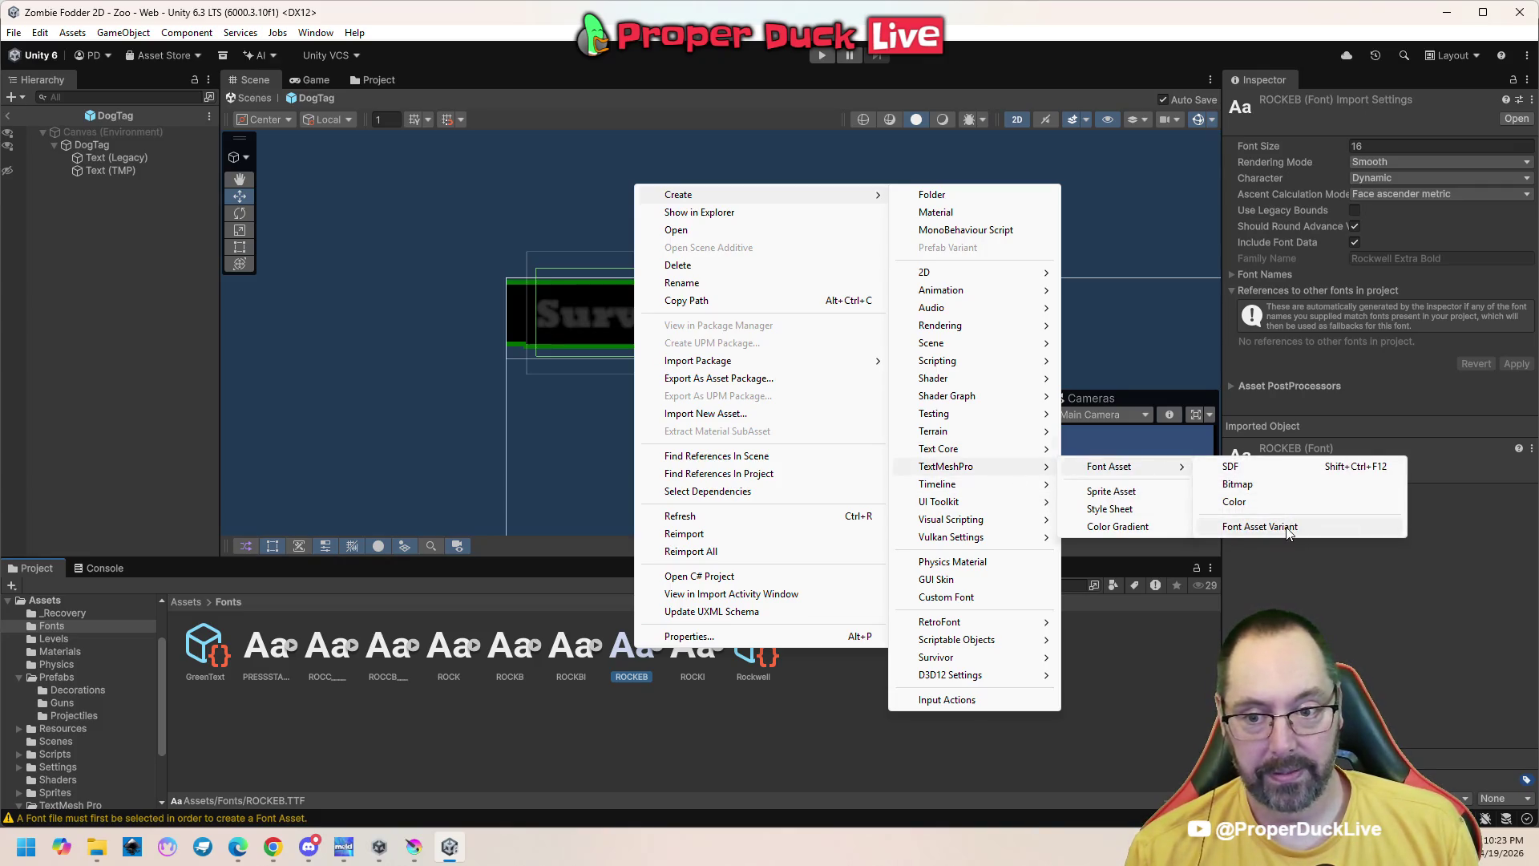
click(1278, 468)
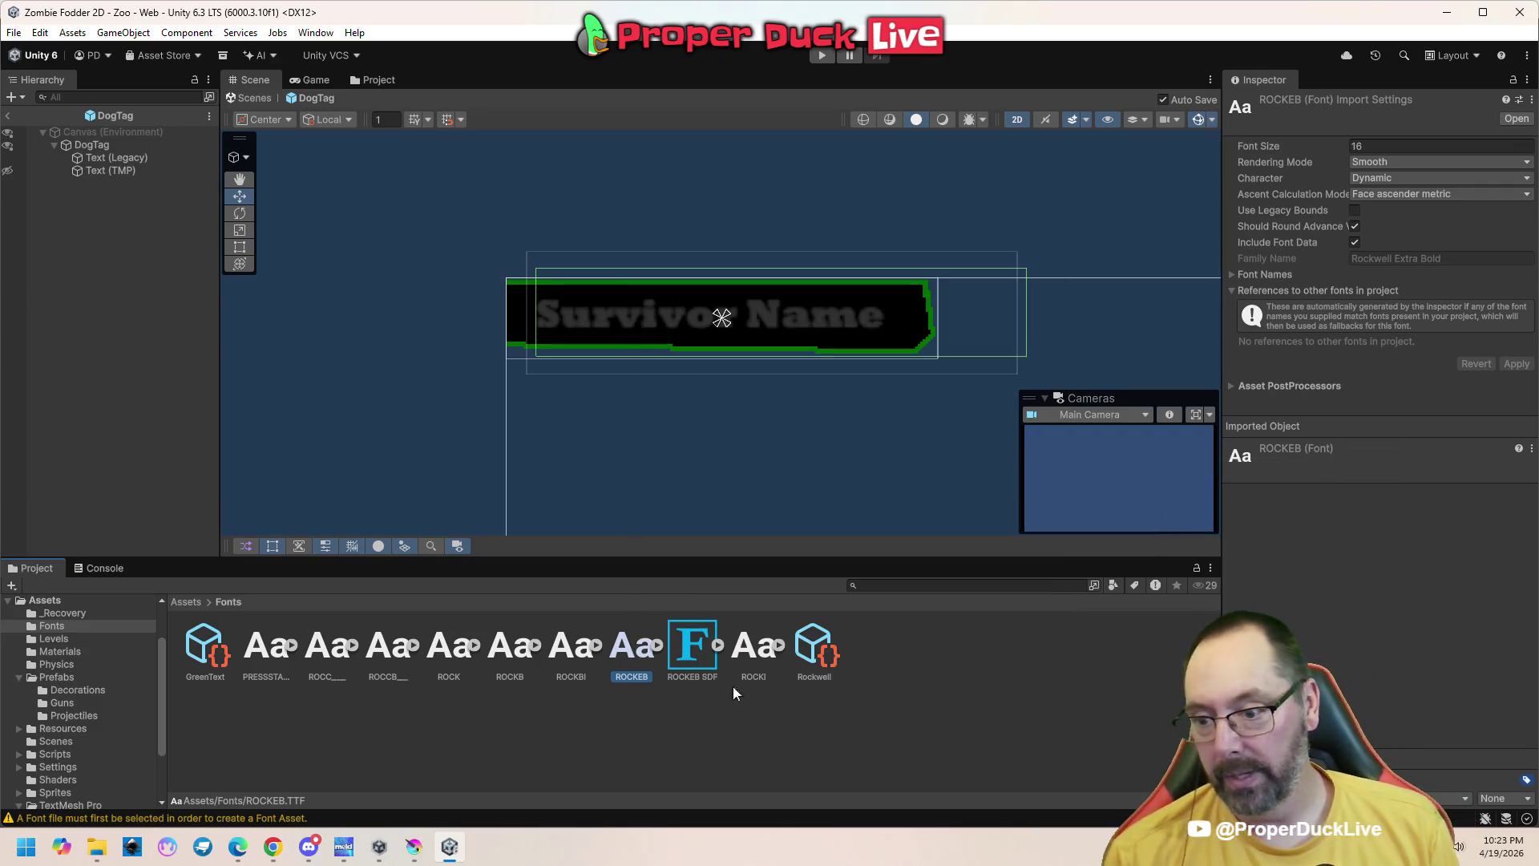
click(113, 171)
mouse_move(696, 651)
mouse_down()
mouse_move(1342, 344)
mouse_move(1357, 505)
mouse_move(1379, 502)
mouse_up()
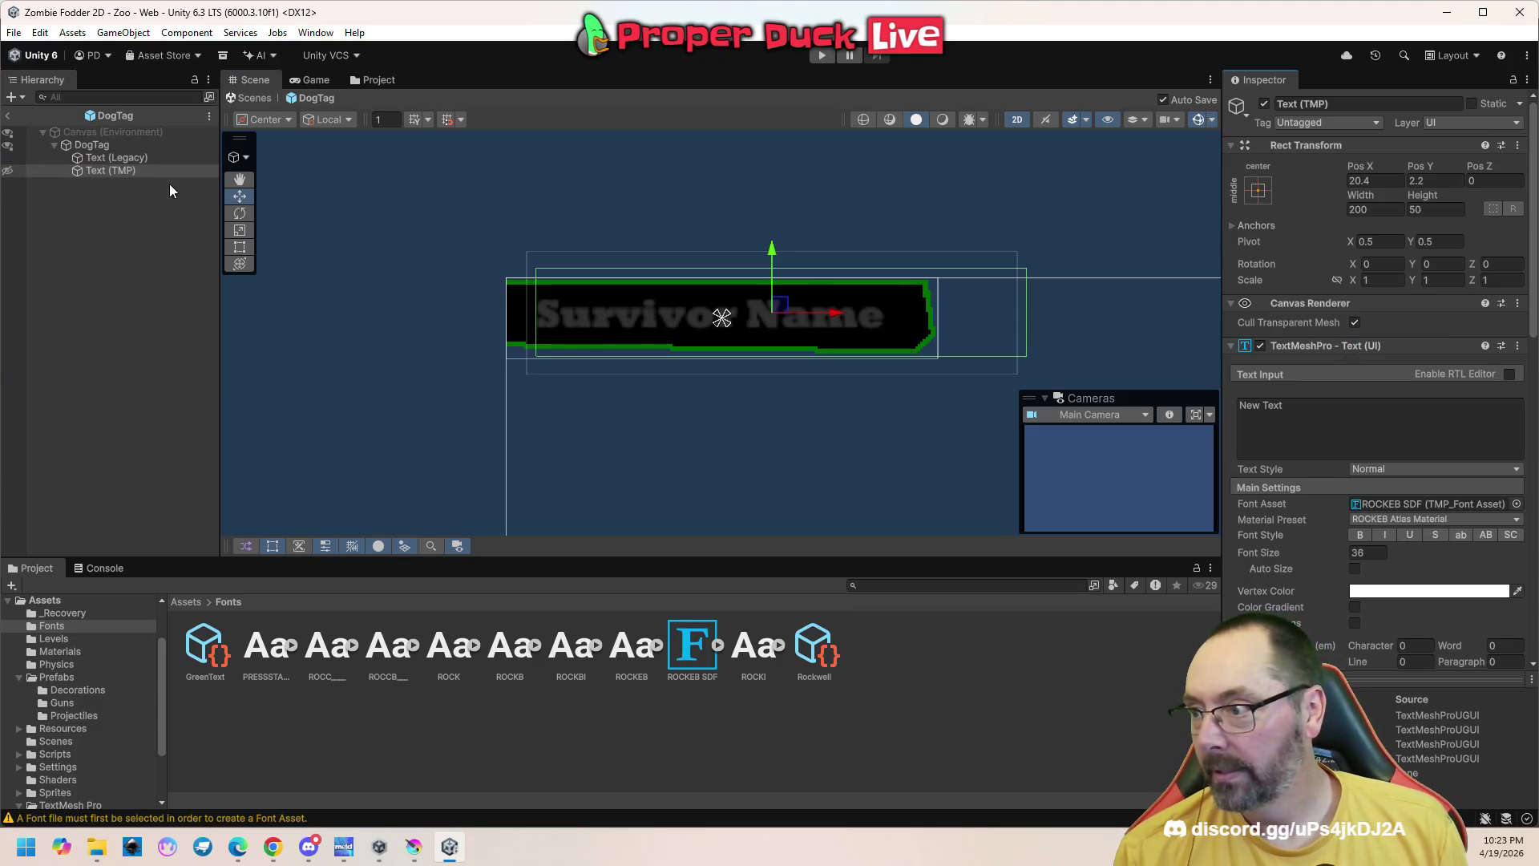
Disable Text (Legacy), enable Auto Size on Text (TMP), and raise it to Pos Y 32.3
click(153, 159)
click(1264, 104)
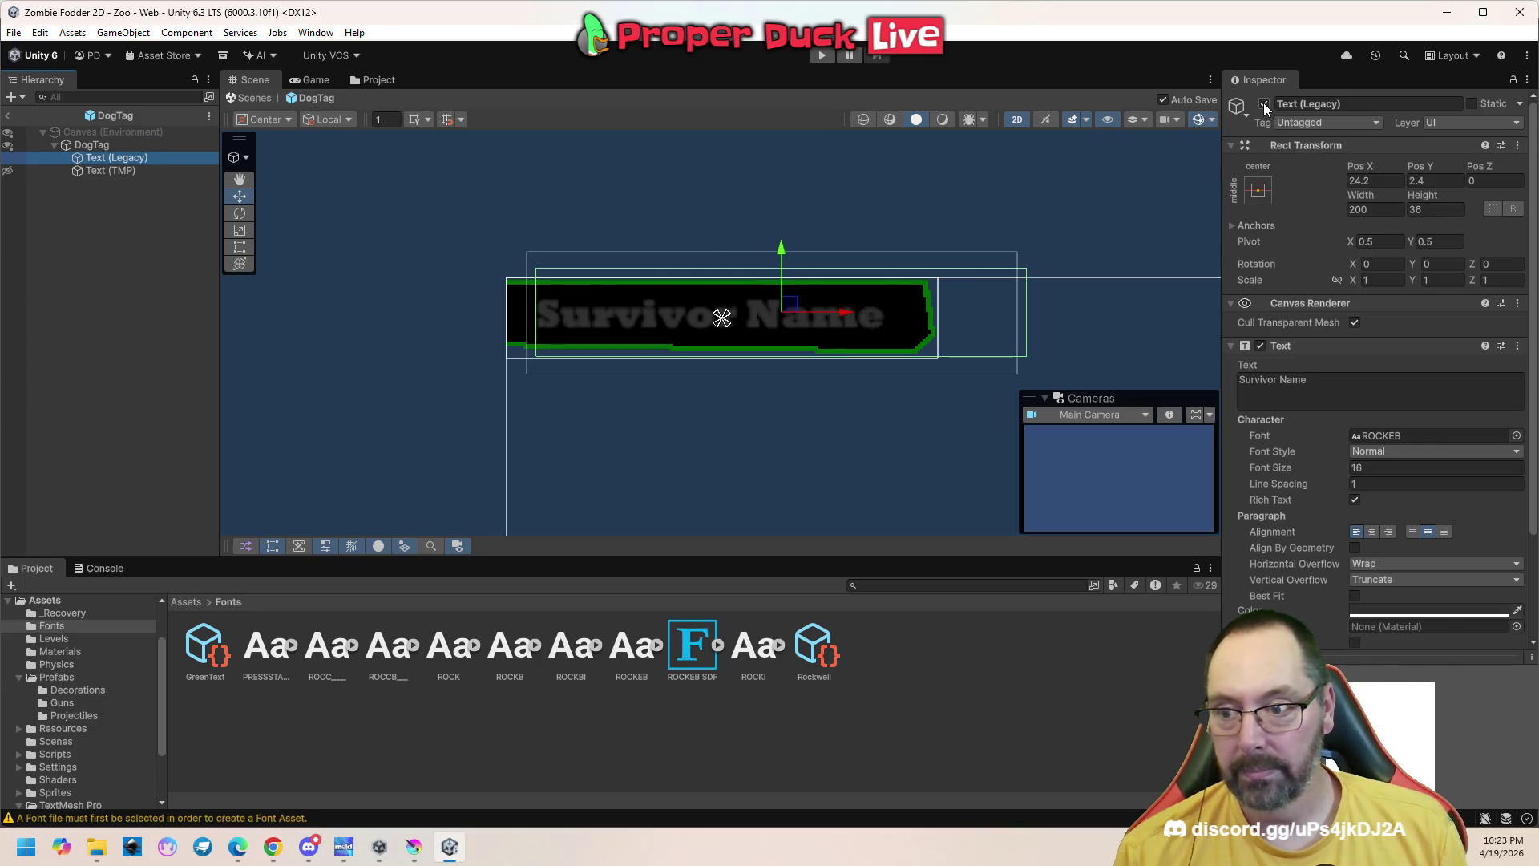
click(152, 170)
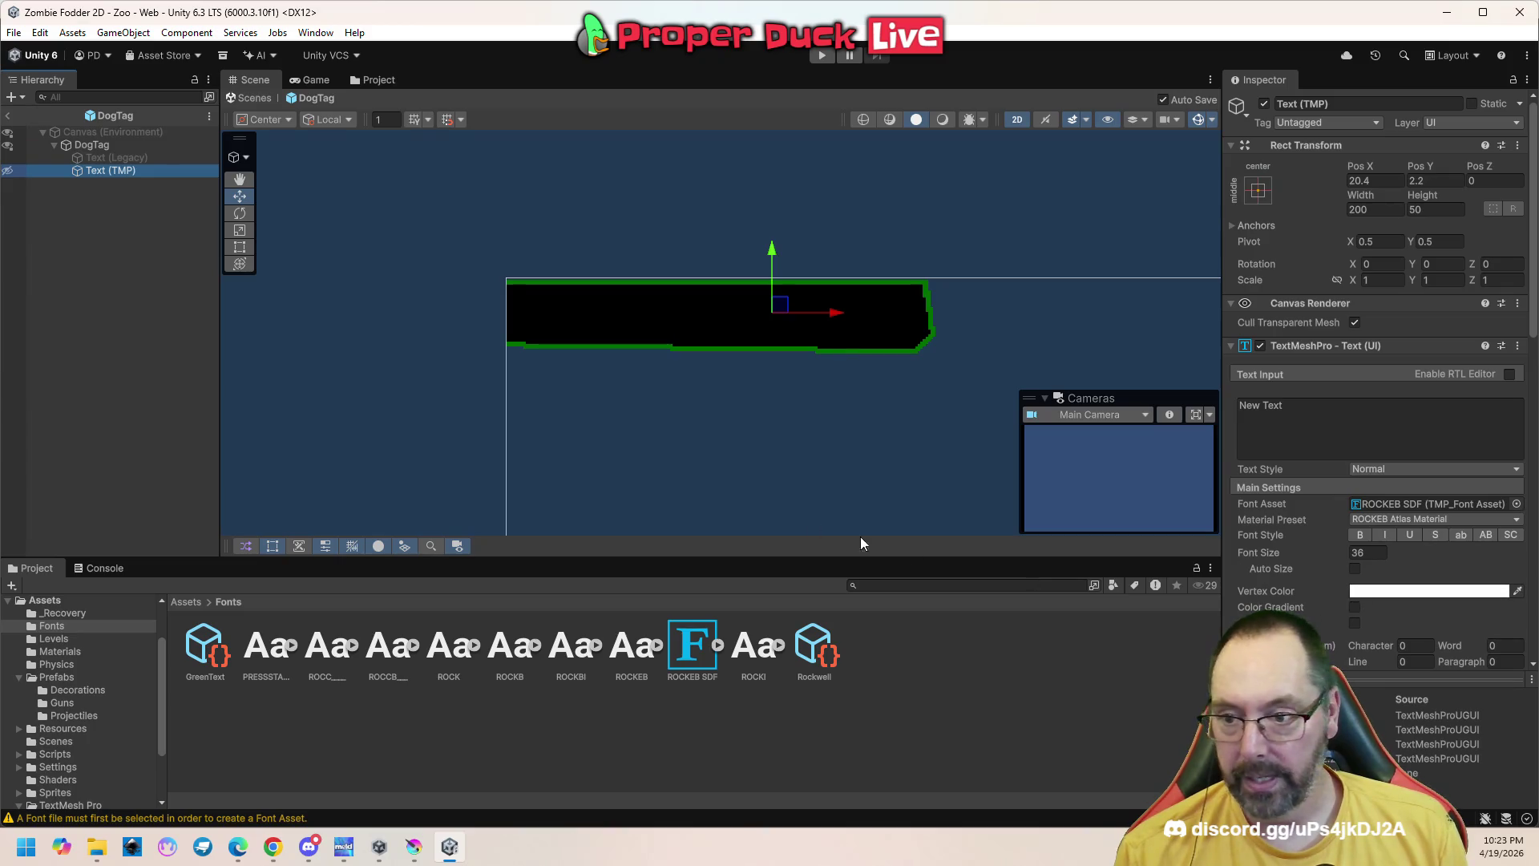
mouse_move(1345, 555)
mouse_down()
mouse_move(1315, 553)
mouse_move(1330, 551)
mouse_up()
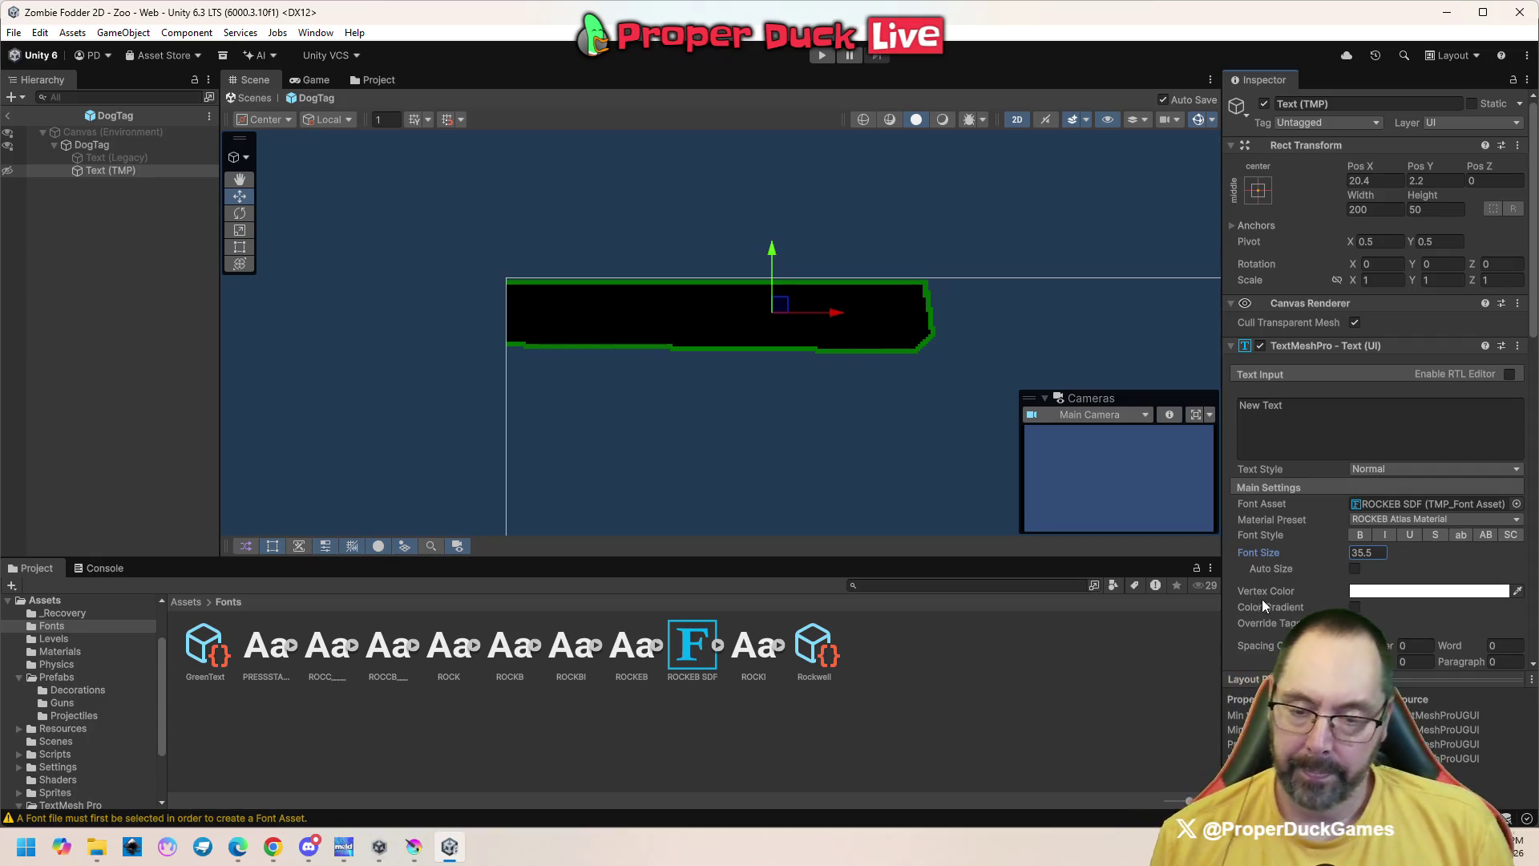
click(1355, 569)
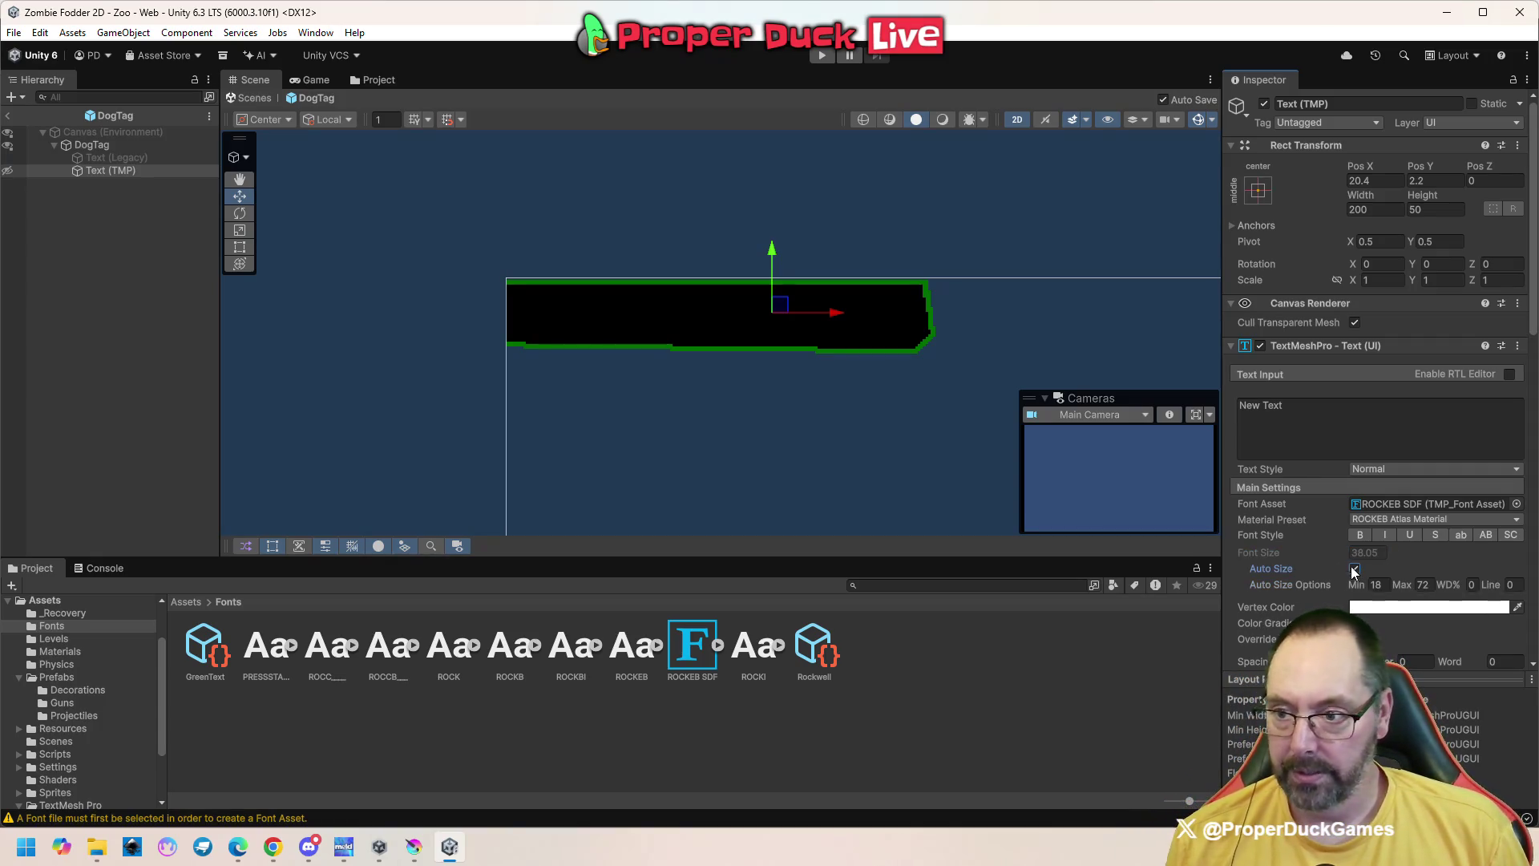
mouse_move(771, 252)
mouse_down()
mouse_move(768, 162)
mouse_move(760, 183)
mouse_up()
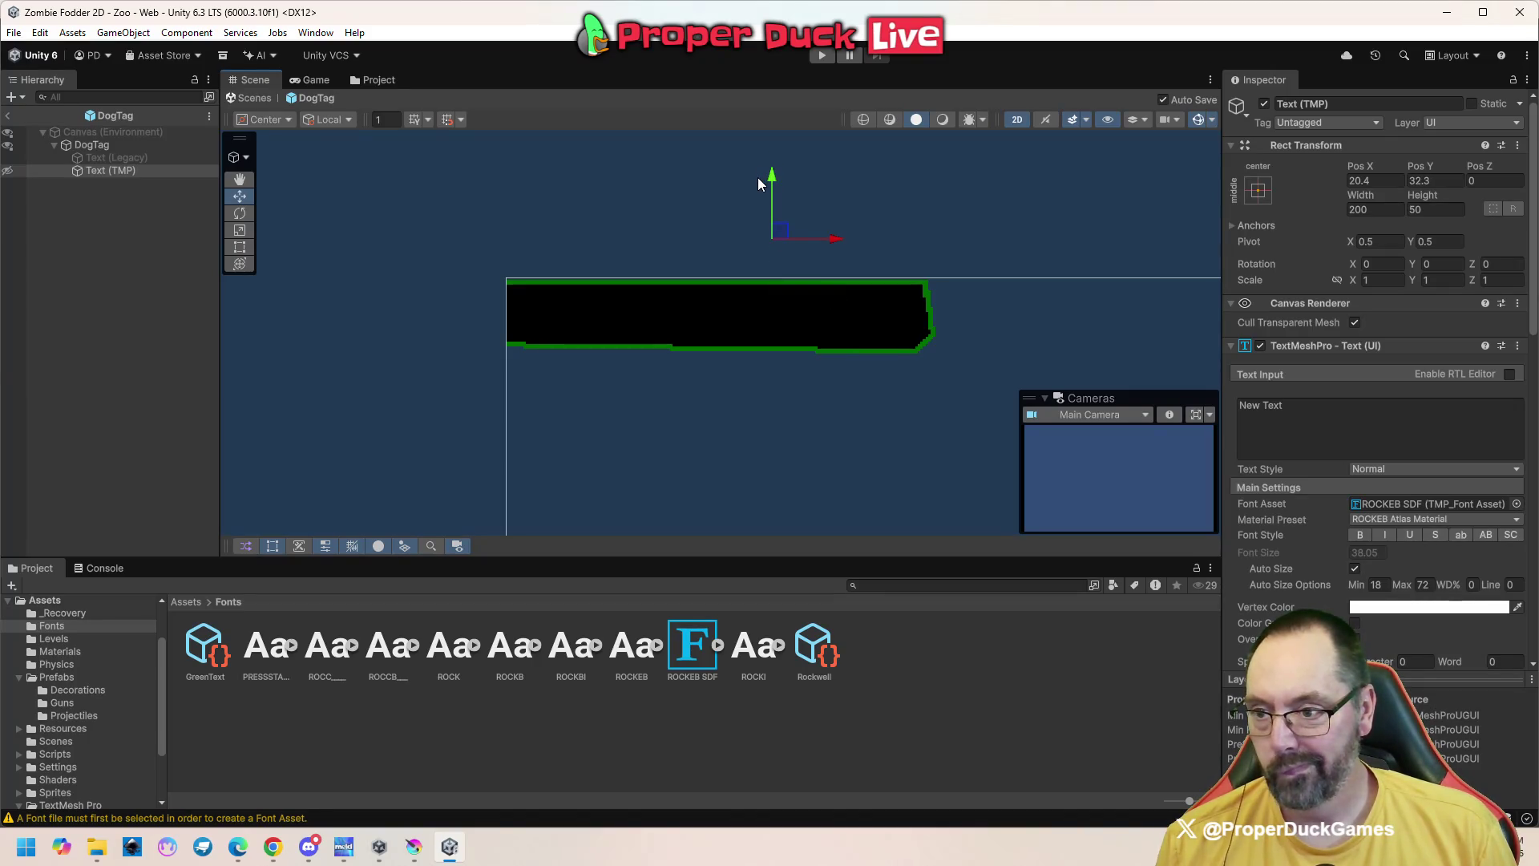
Frame the Text (TMP) label and move it down onto the DogTag's black name box
scroll(793, 266, down, 8)
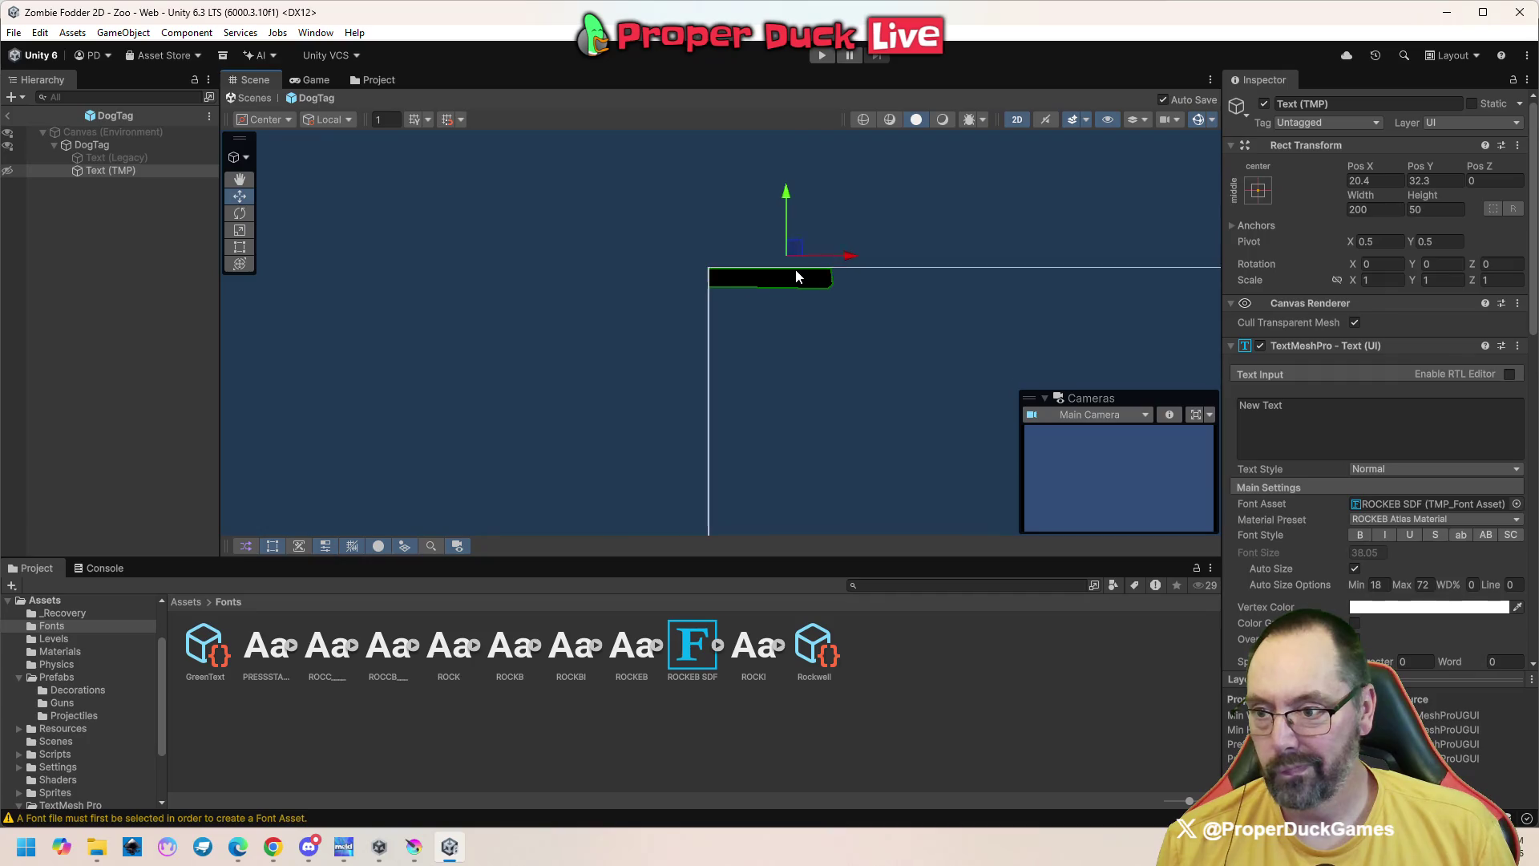
scroll(798, 273, down, 3)
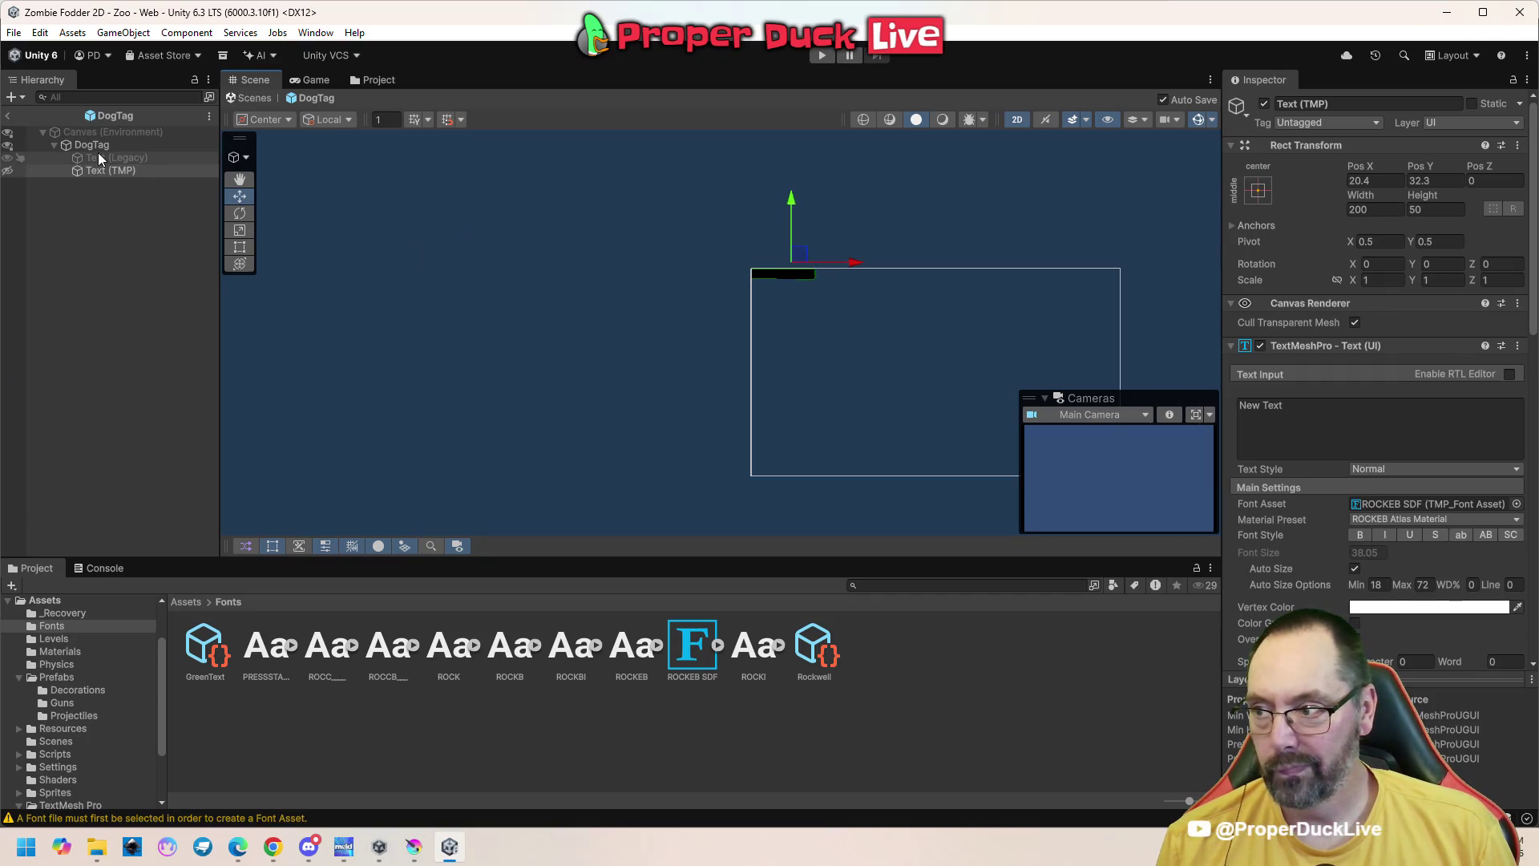
double_click(104, 172)
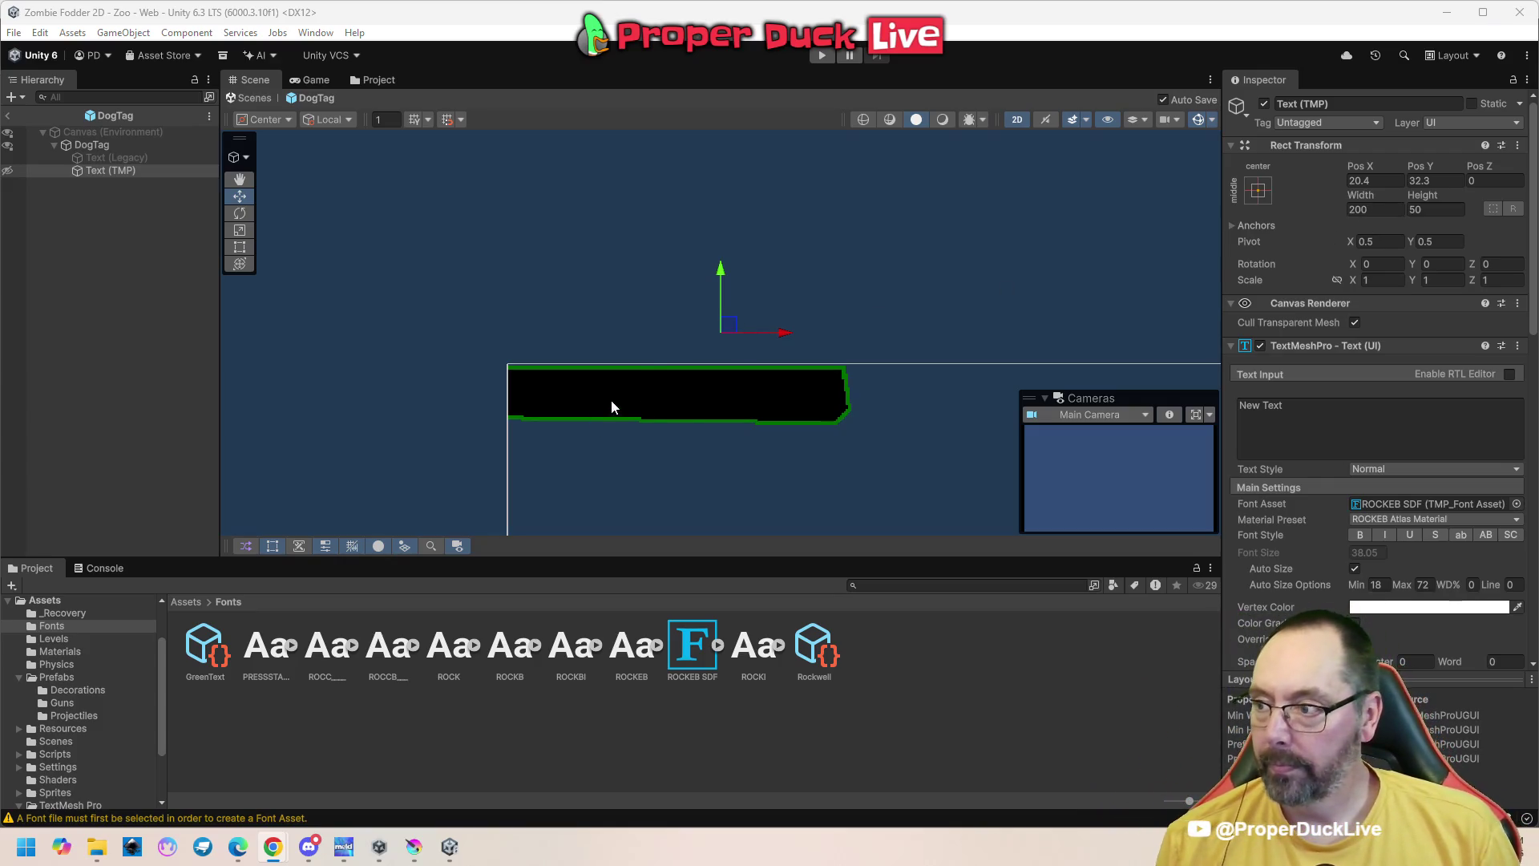
scroll(697, 406, down, 2)
scroll(697, 407, down, 2)
click(1299, 429)
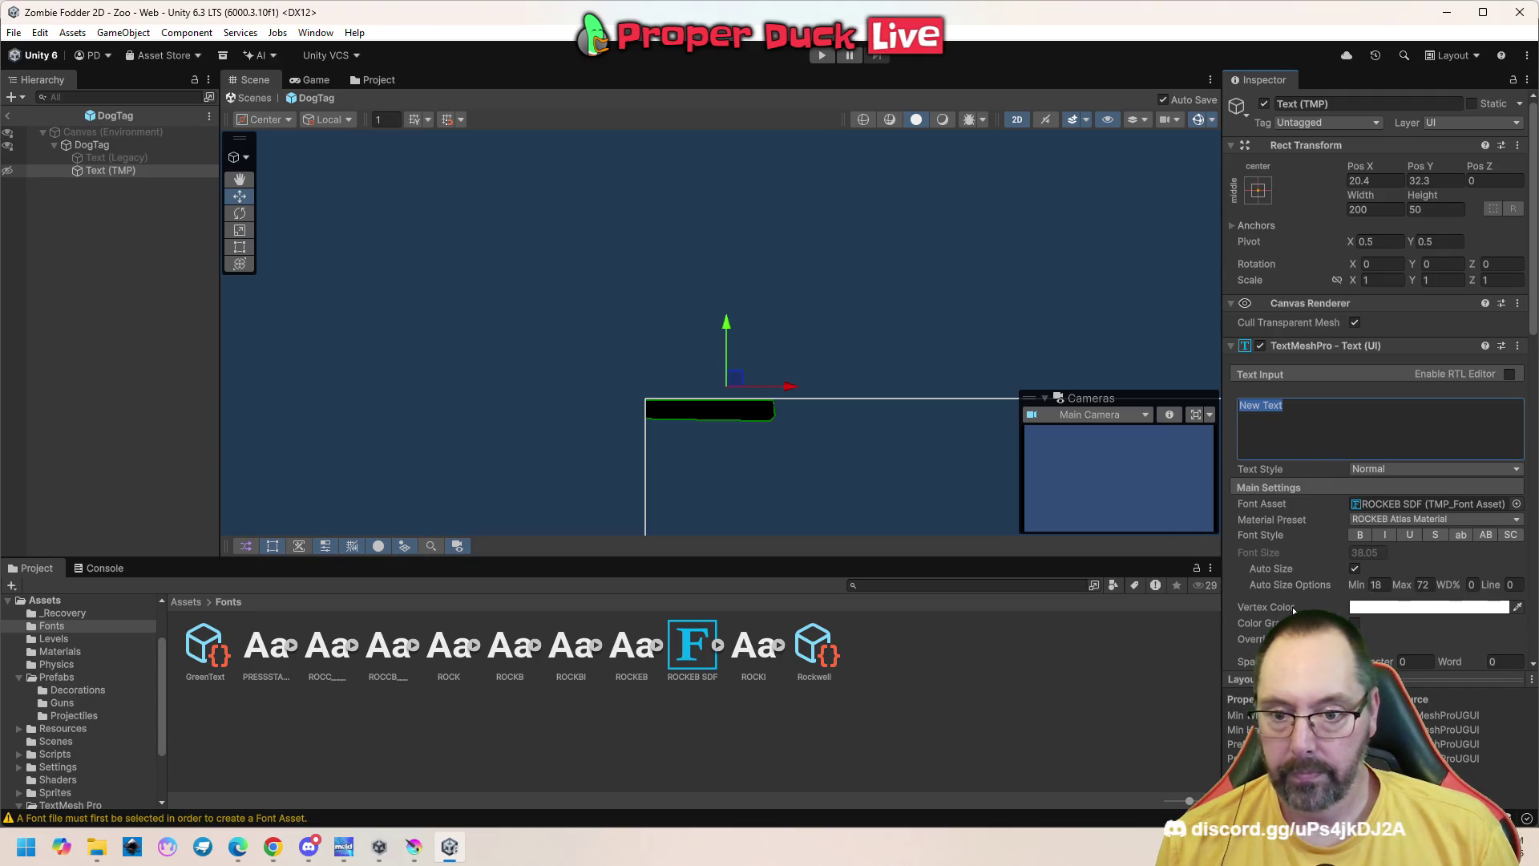
scroll(1292, 608, down, 1)
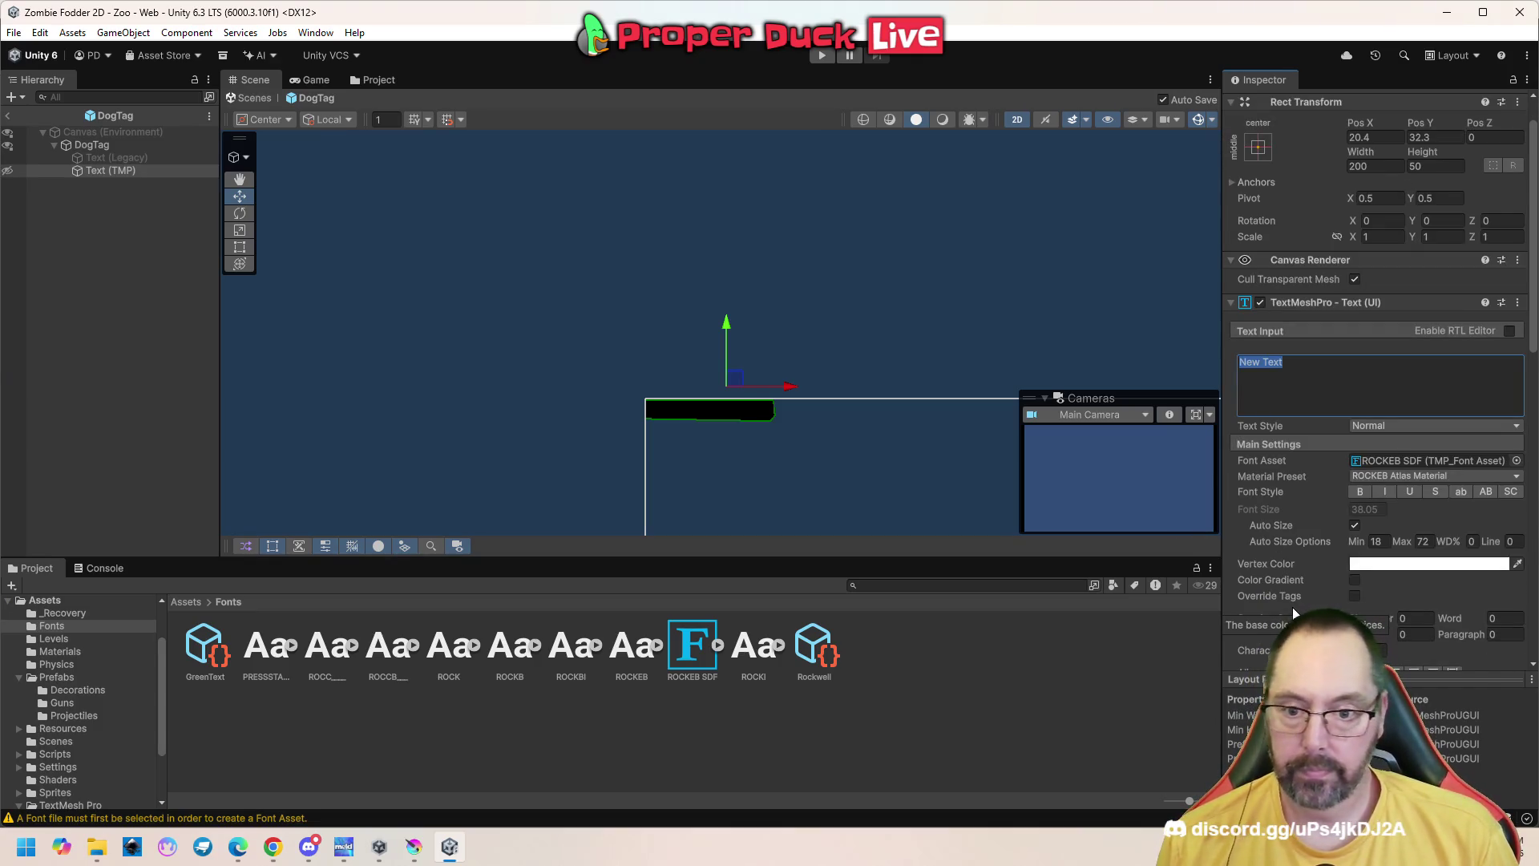
scroll(1292, 610, down, 2)
scroll(1292, 612, down, 1)
scroll(601, 417, down, 1)
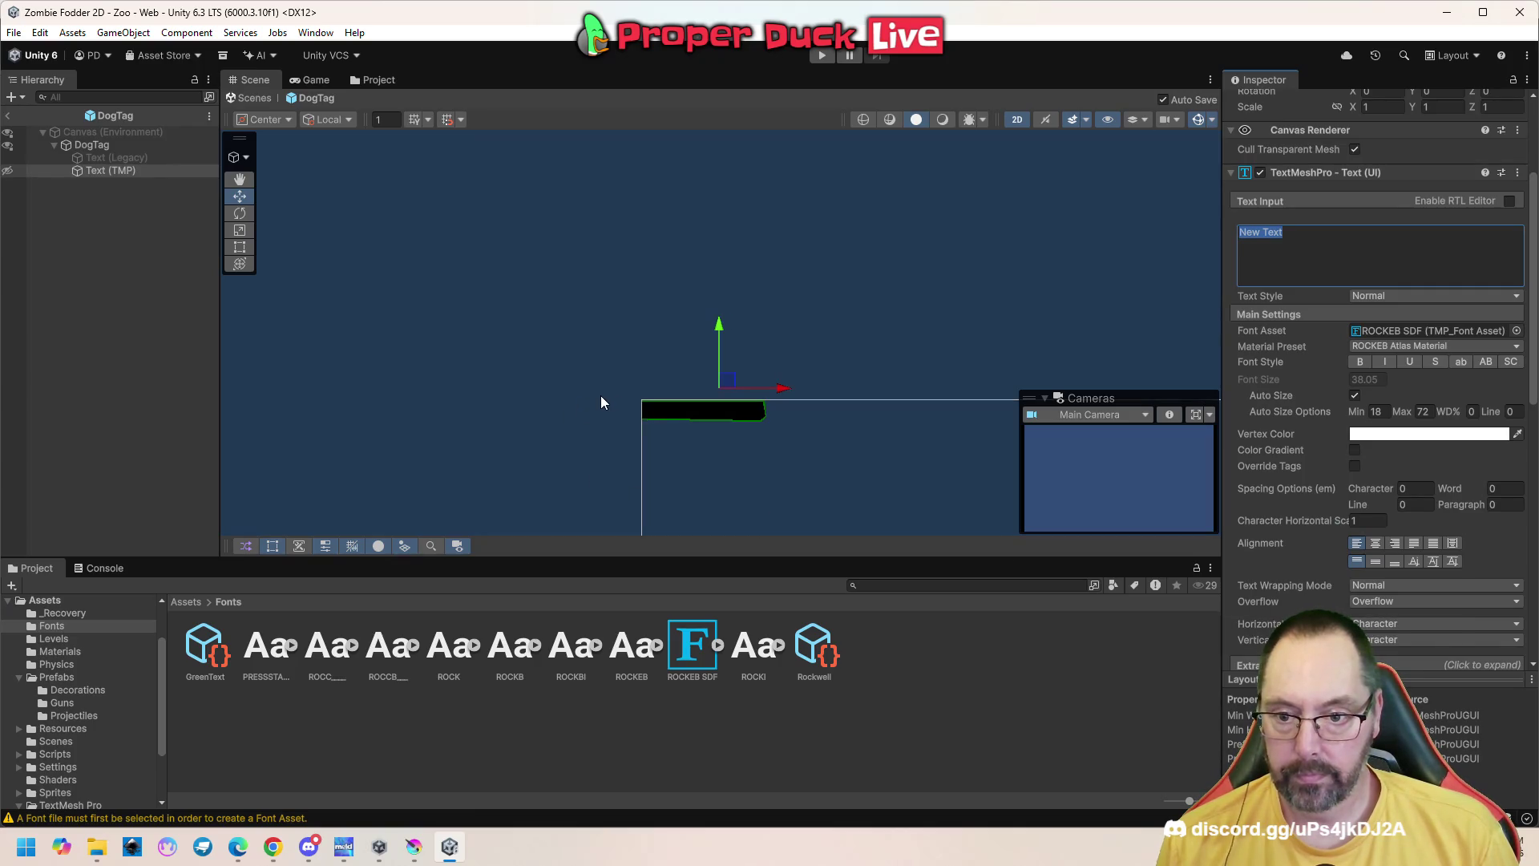
scroll(615, 396, down, 2)
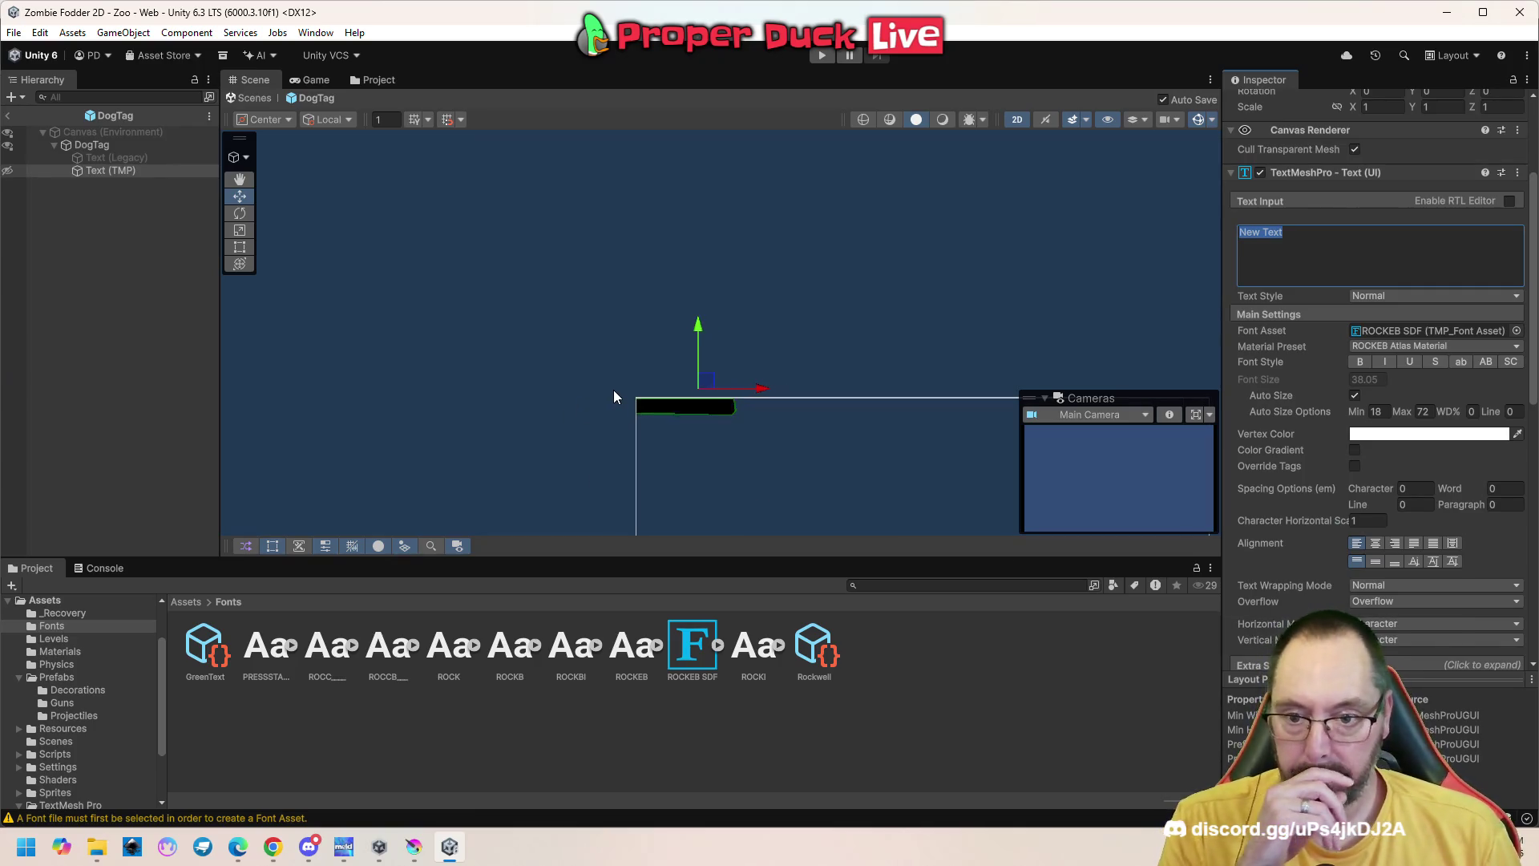
scroll(614, 392, down, 6)
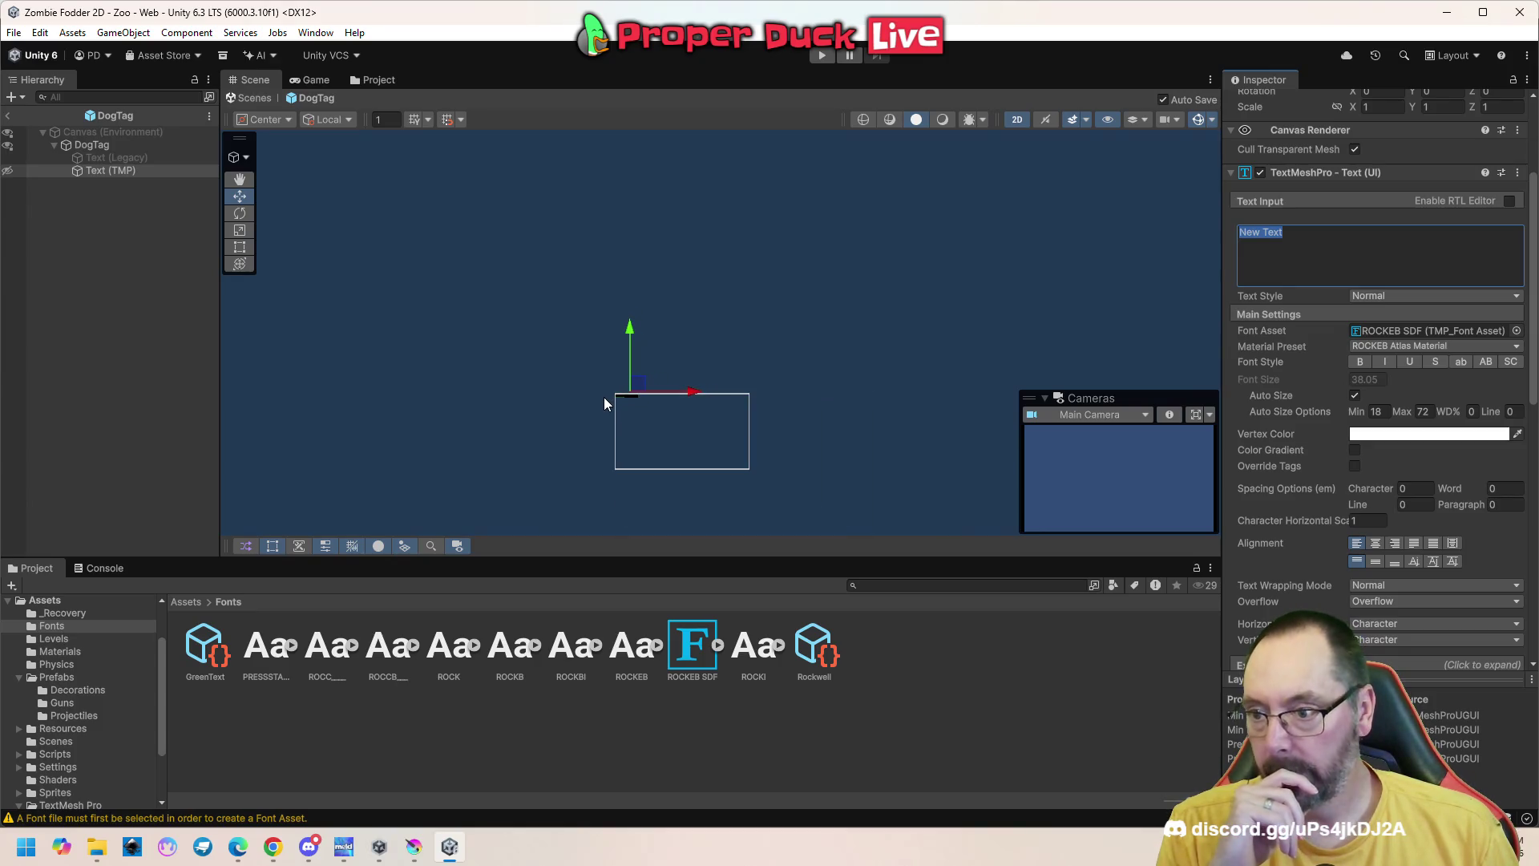
scroll(587, 388, up, 5)
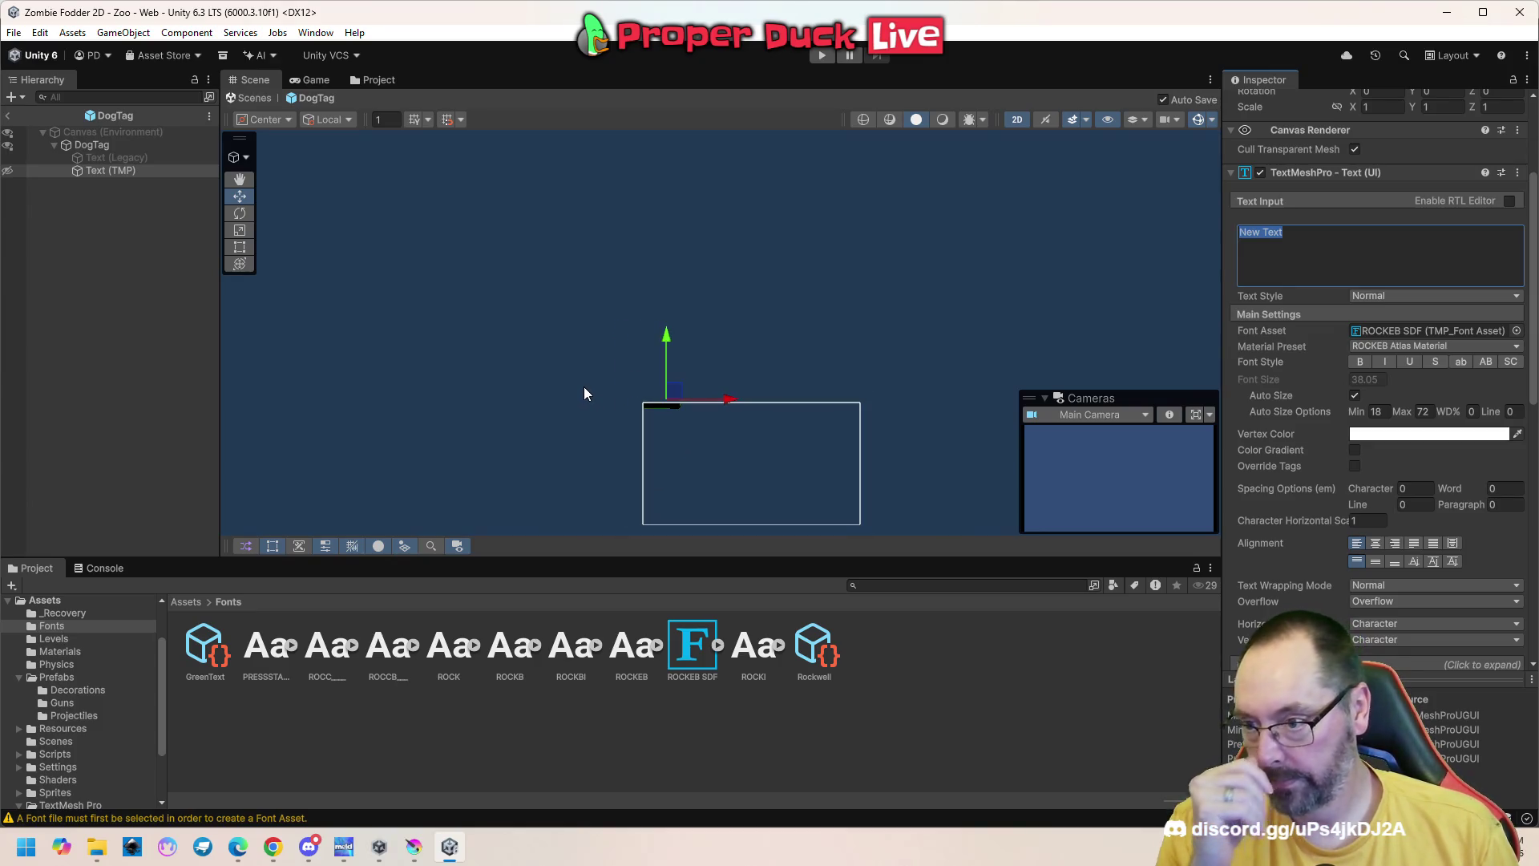
scroll(591, 395, up, 6)
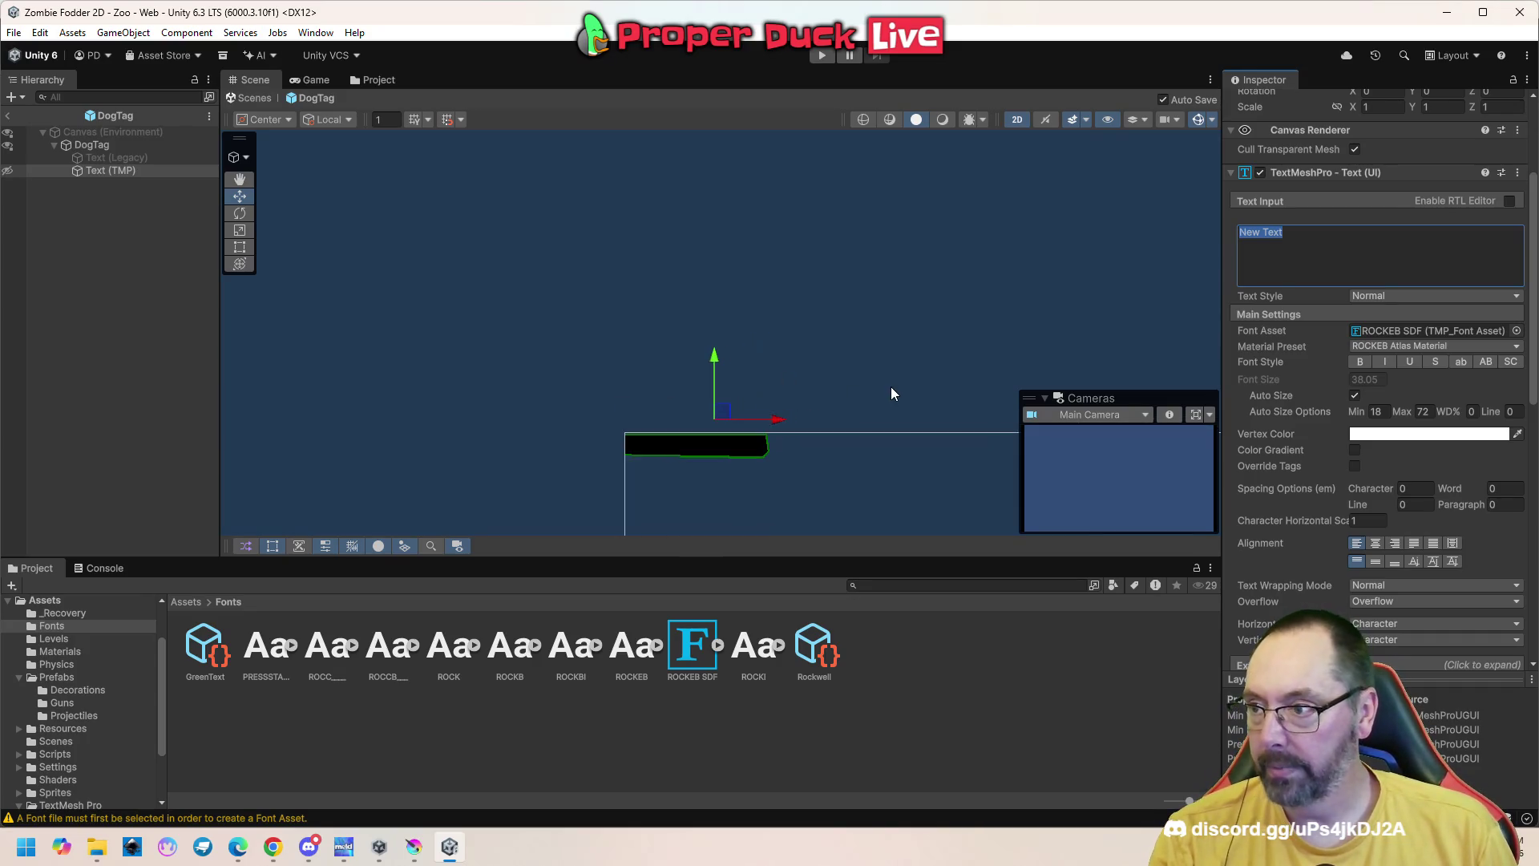
drag(883, 419, 848, 196)
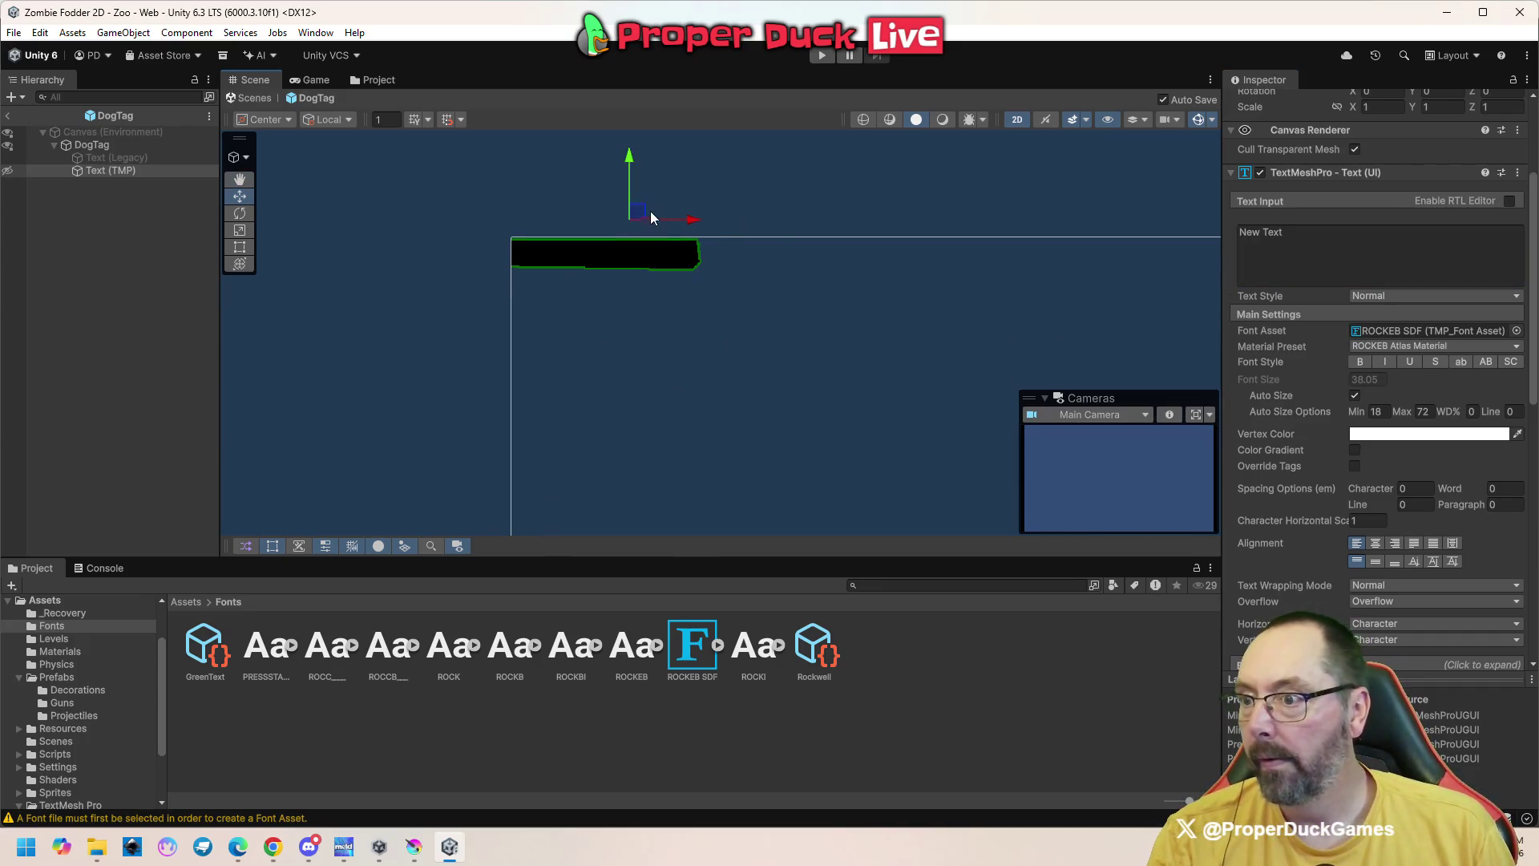
drag(627, 164, 627, 235)
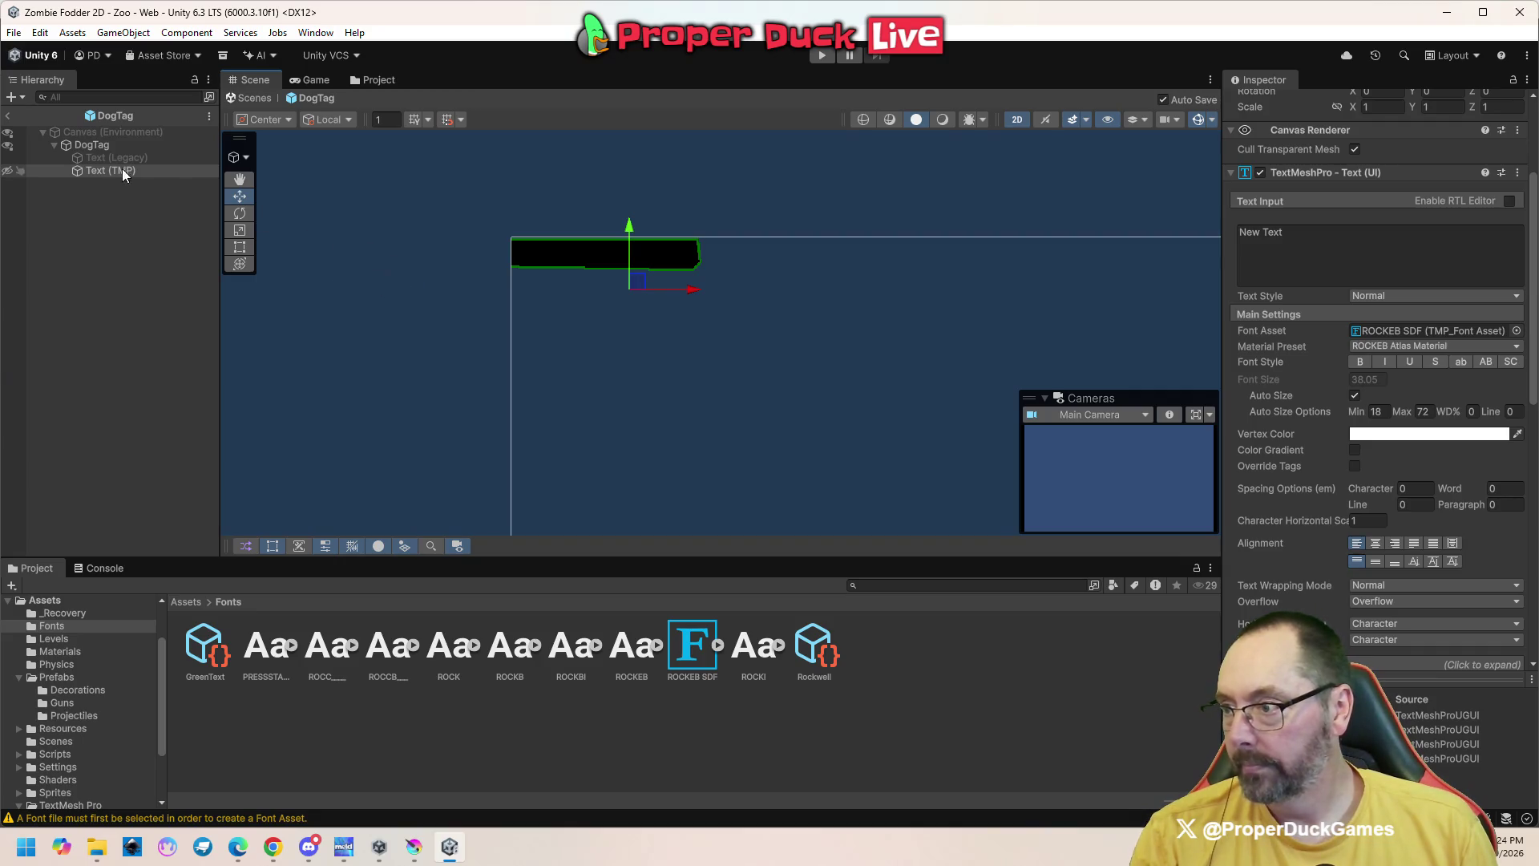
Unhide the Text (TMP) label and nudge it up inside the black box
click(8, 171)
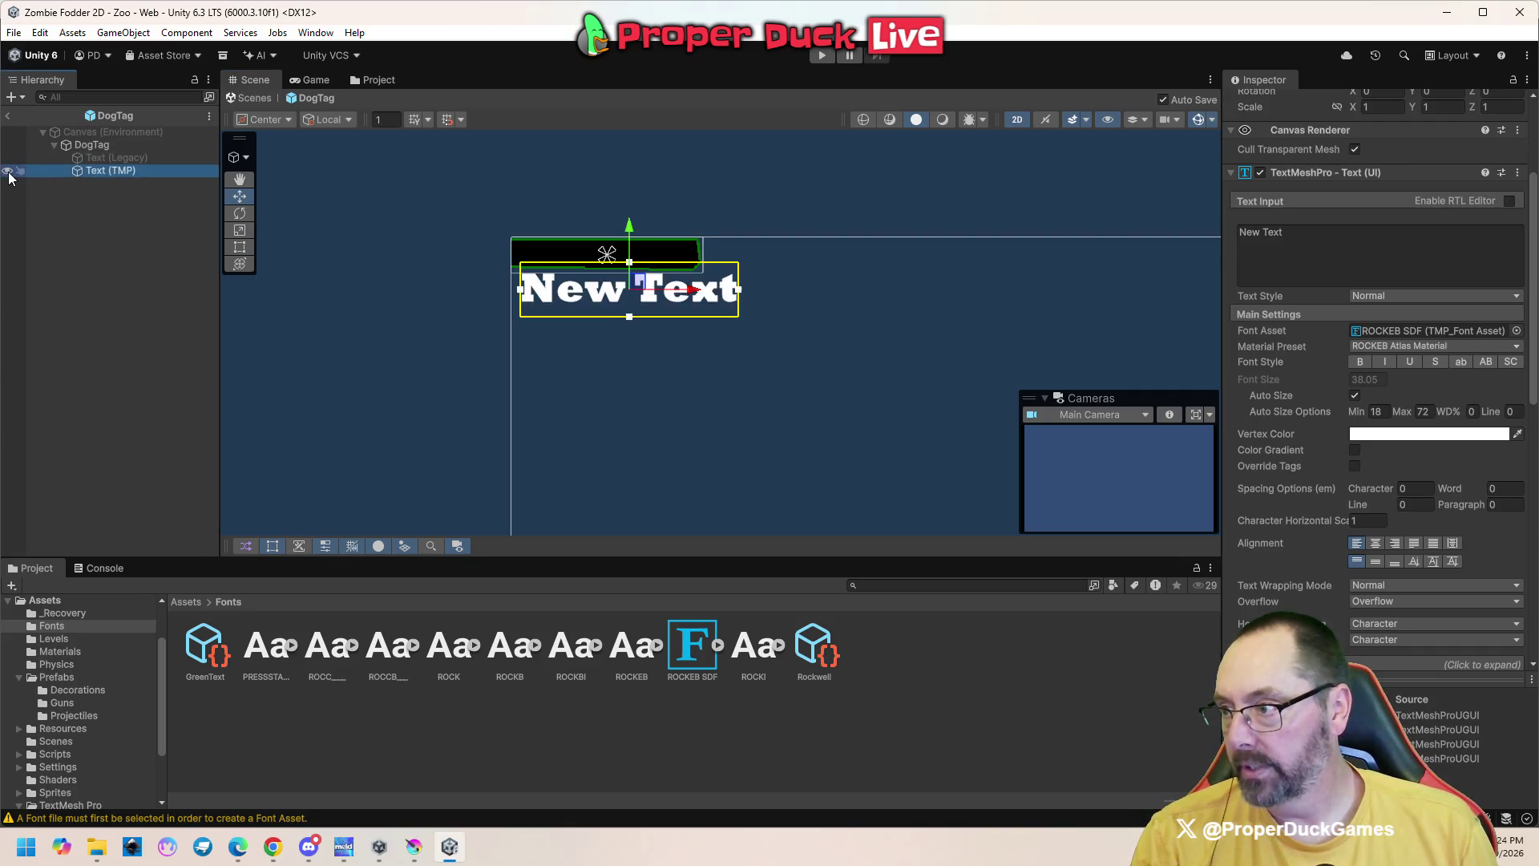
drag(625, 227, 617, 208)
scroll(620, 205, up, 5)
scroll(630, 220, up, 3)
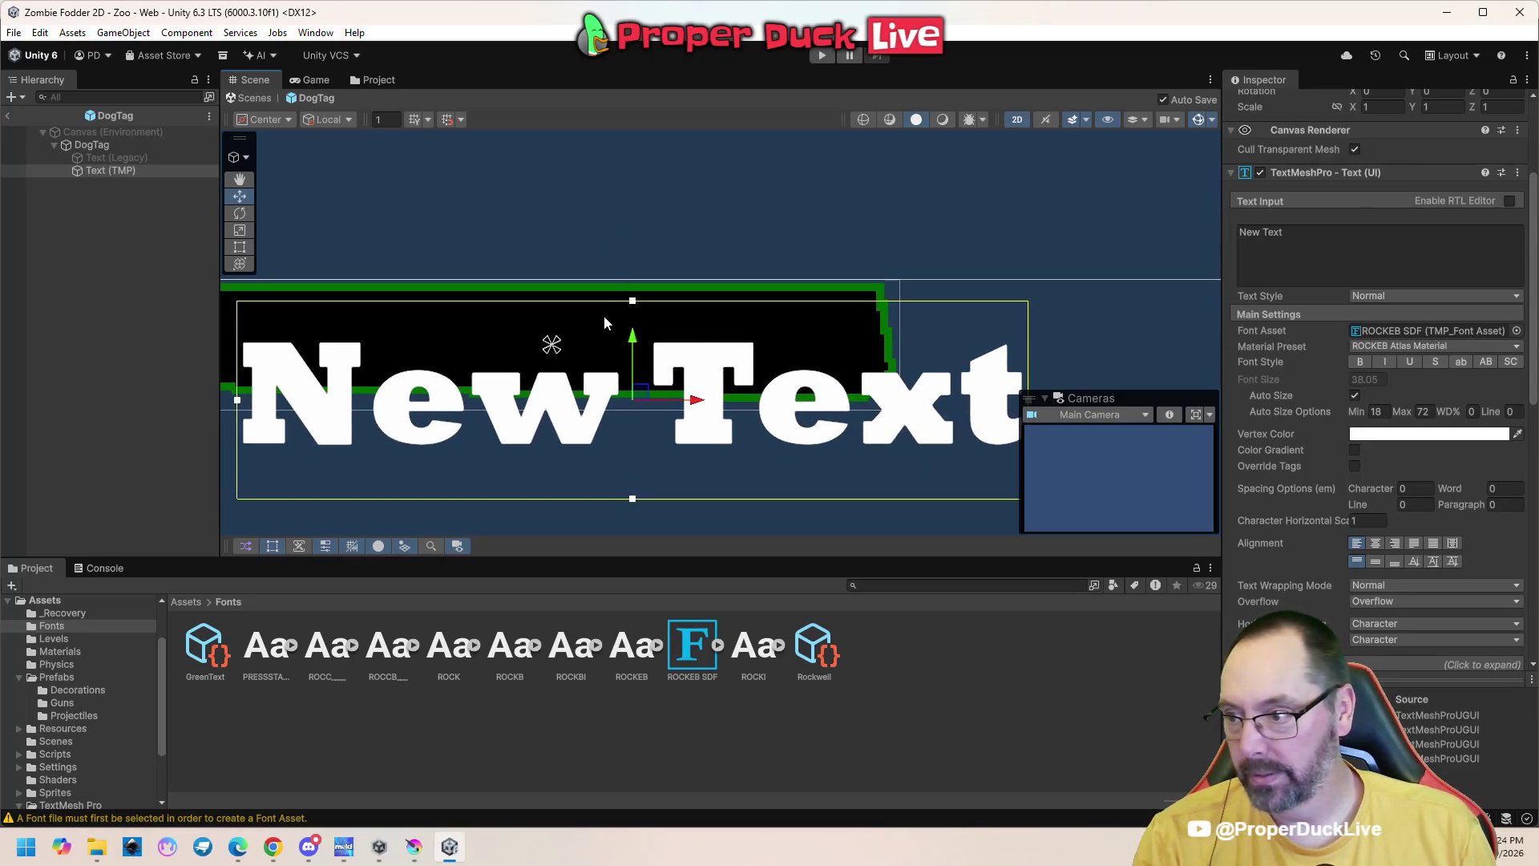
scroll(895, 407, down, 1)
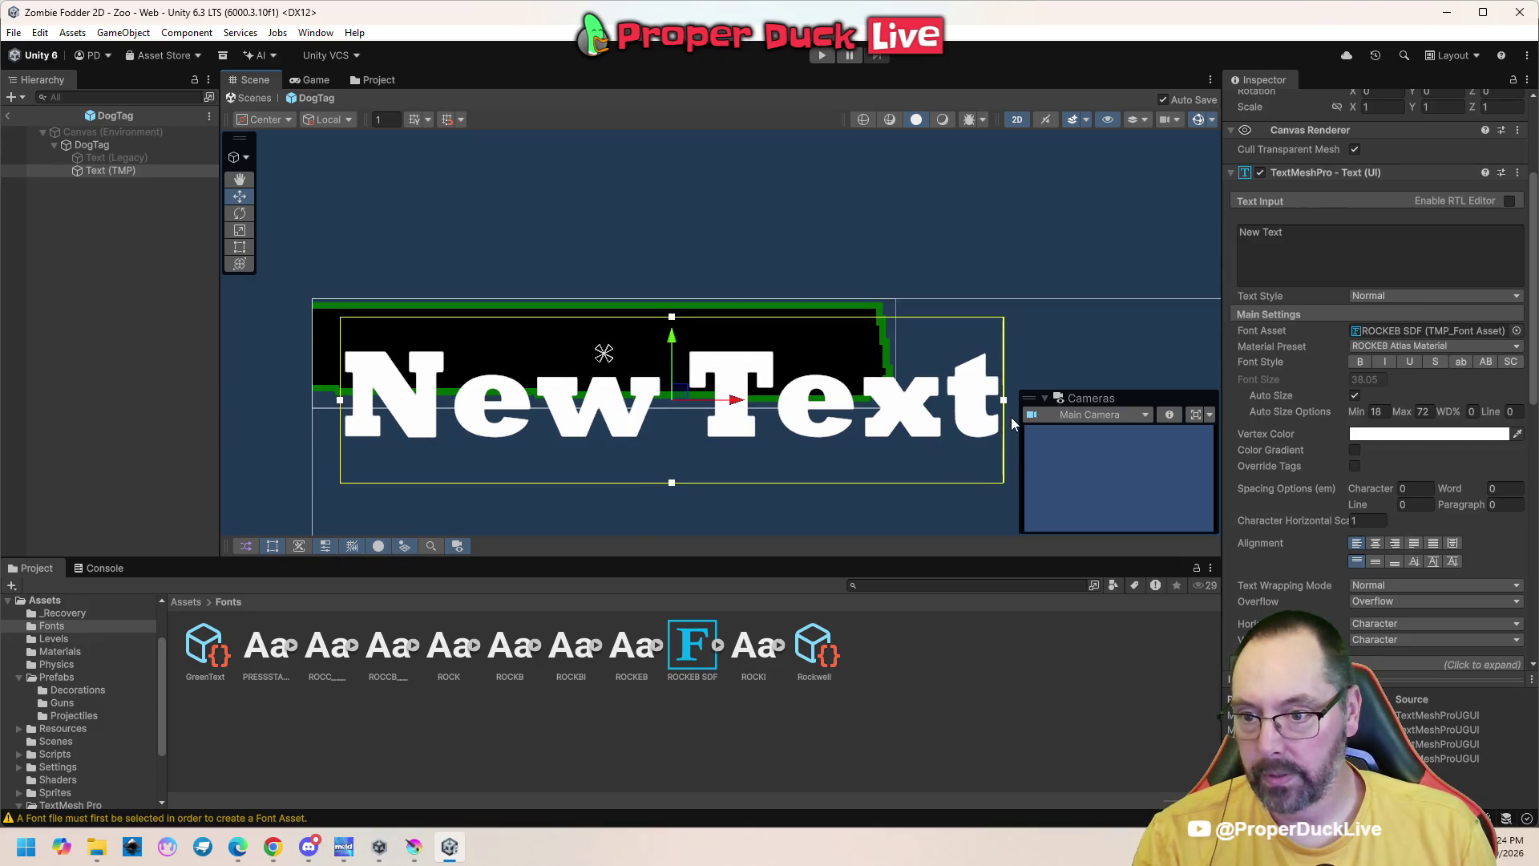
Resize the label's text area to fit the box and set Auto Size Min to 12
drag(1006, 406, 750, 380)
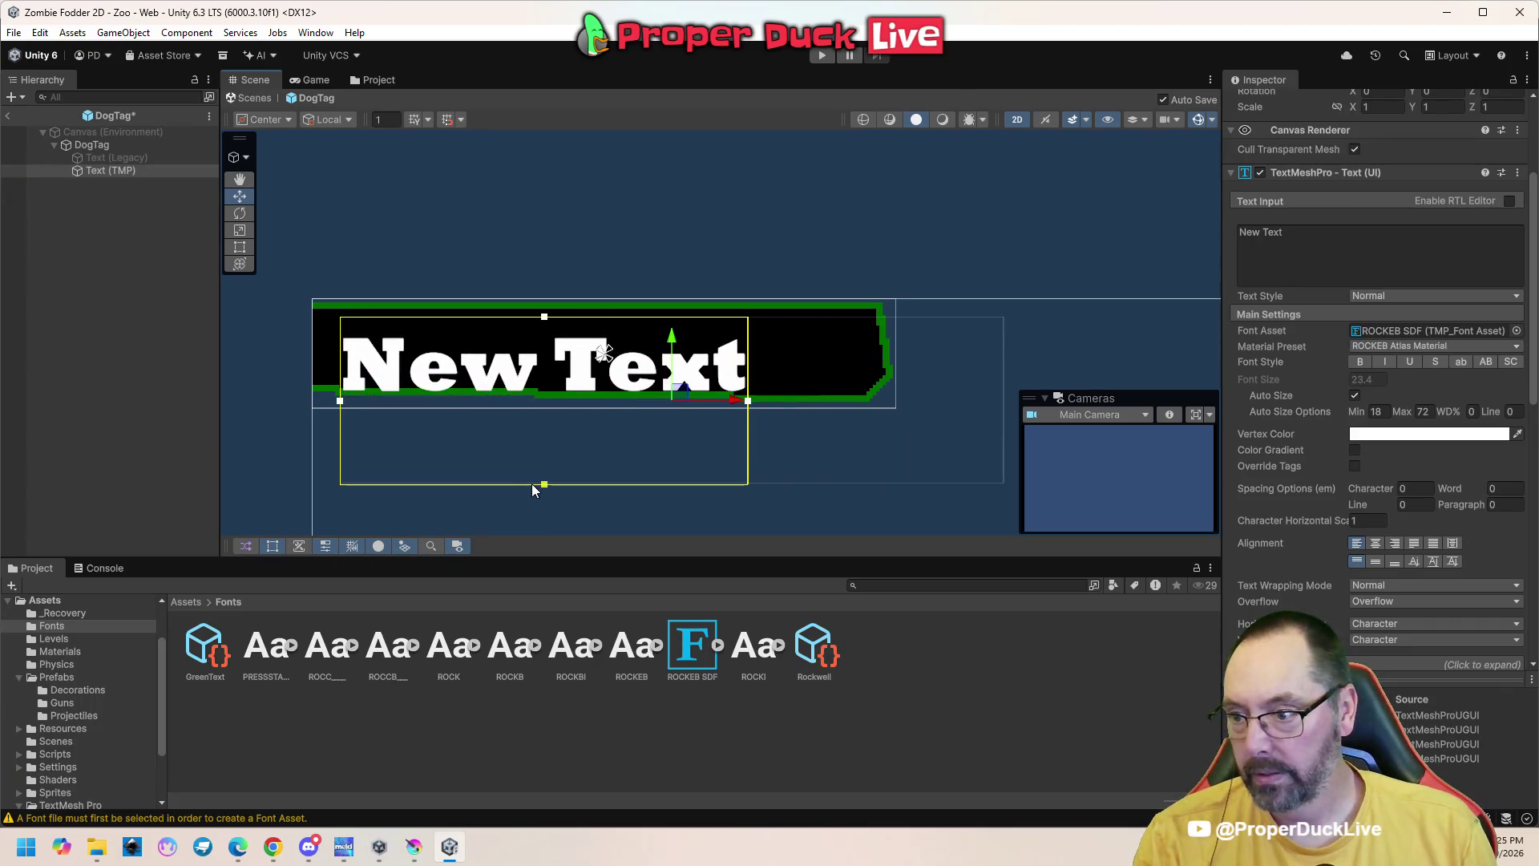
drag(536, 483, 521, 379)
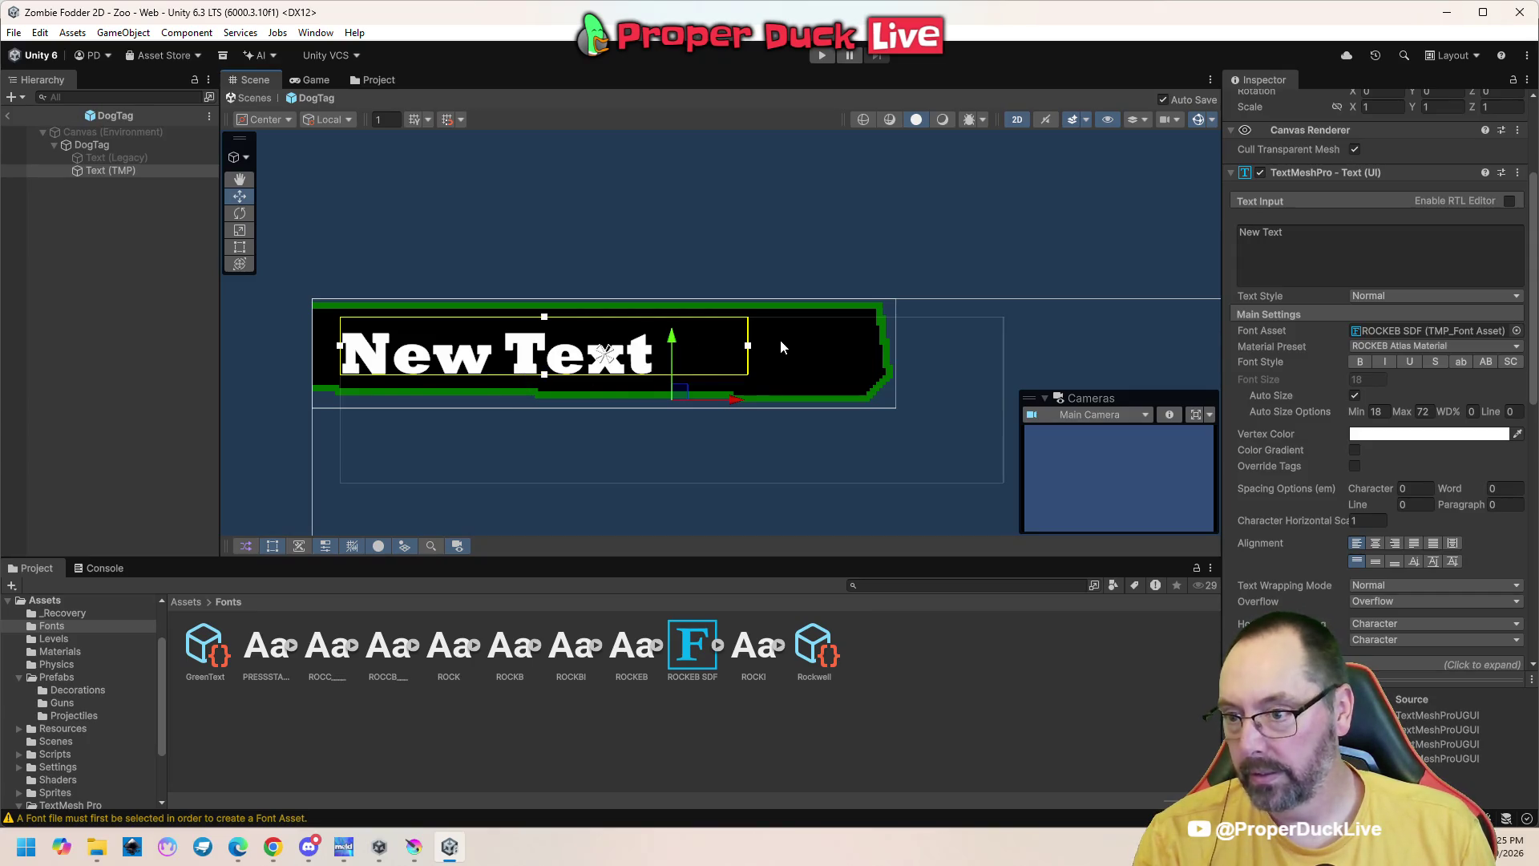
drag(748, 347, 765, 348)
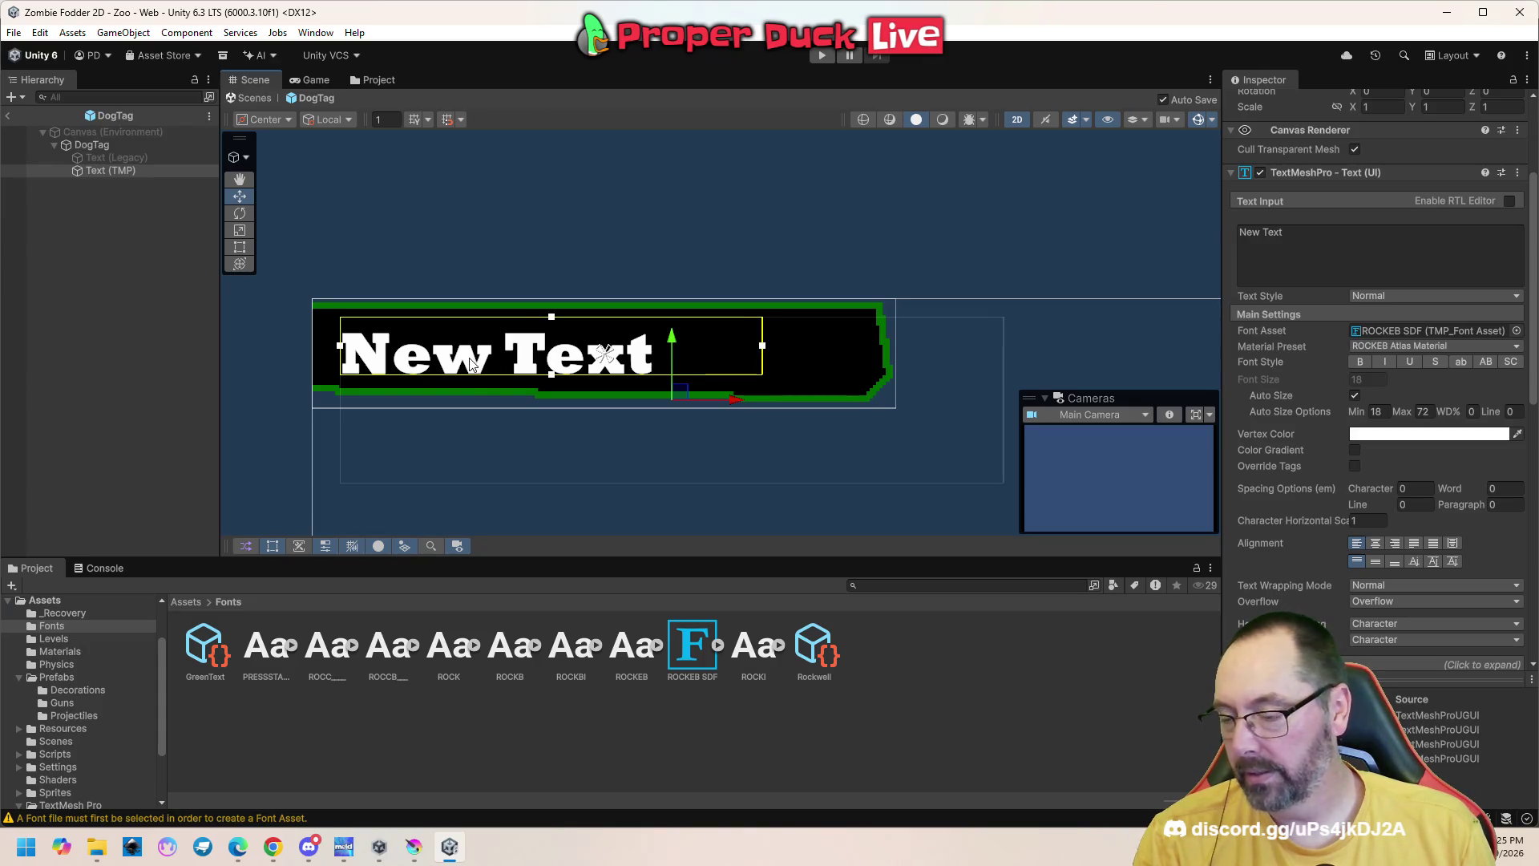
drag(551, 374, 549, 368)
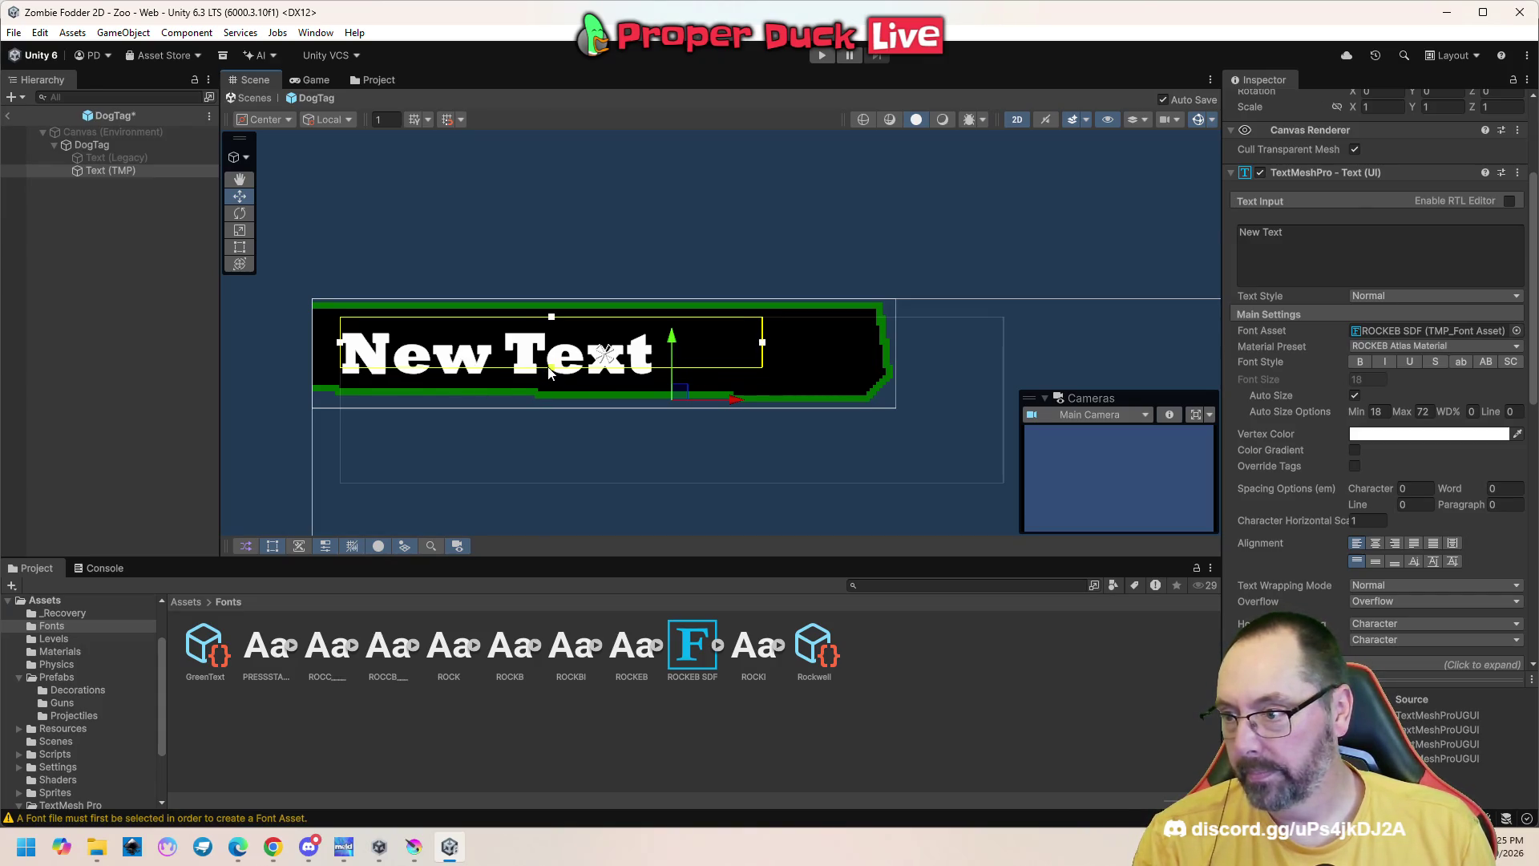
key(ctrl+z)
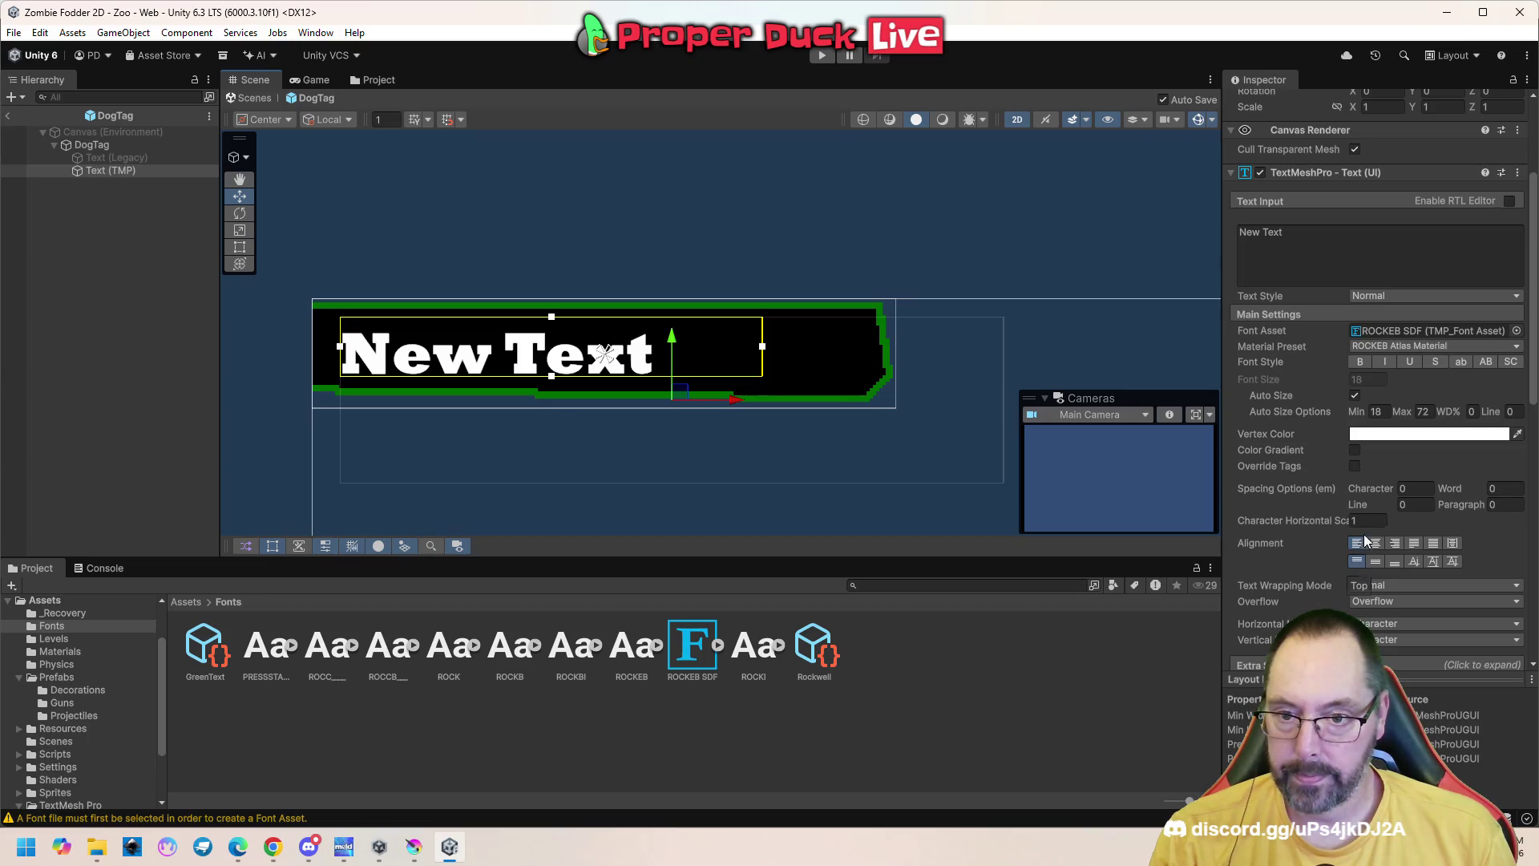
click(1378, 411)
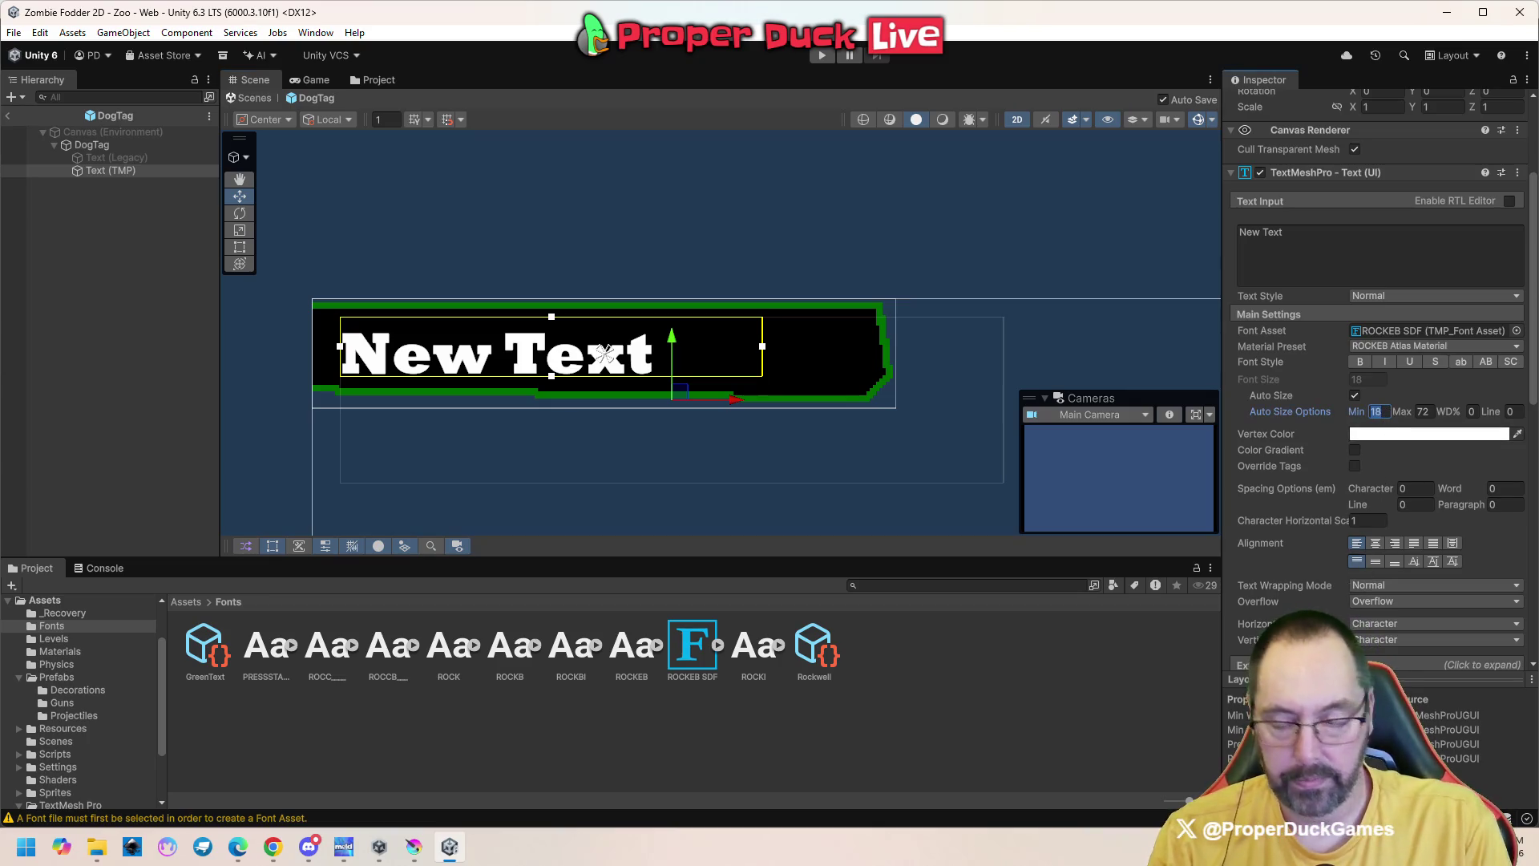
text(12)
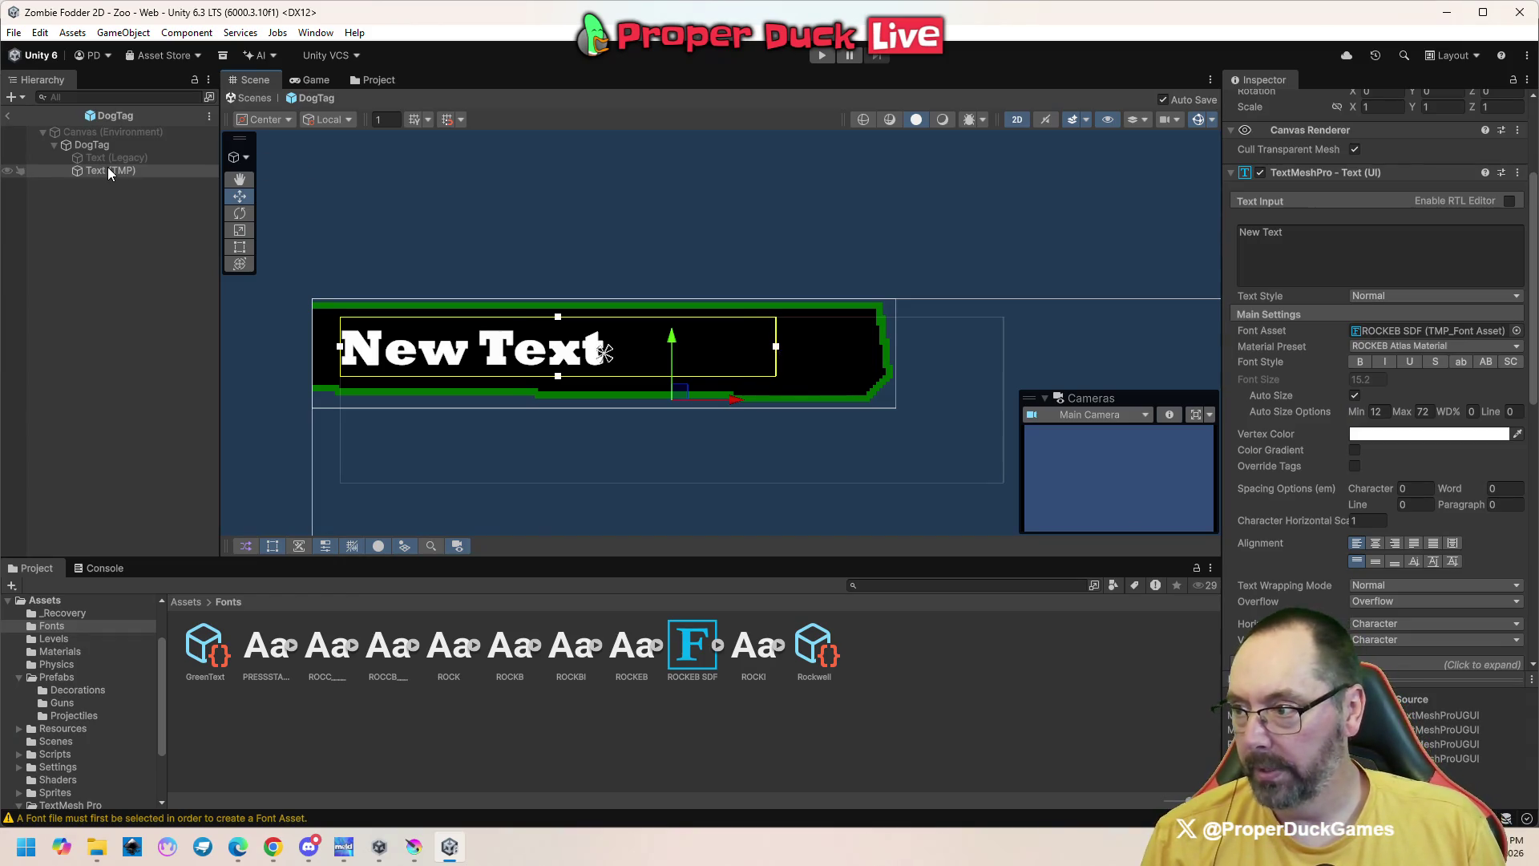
Duplicate the label and set the copy's Vertex Color to grey 7E7E7E
key(ctrl+d)
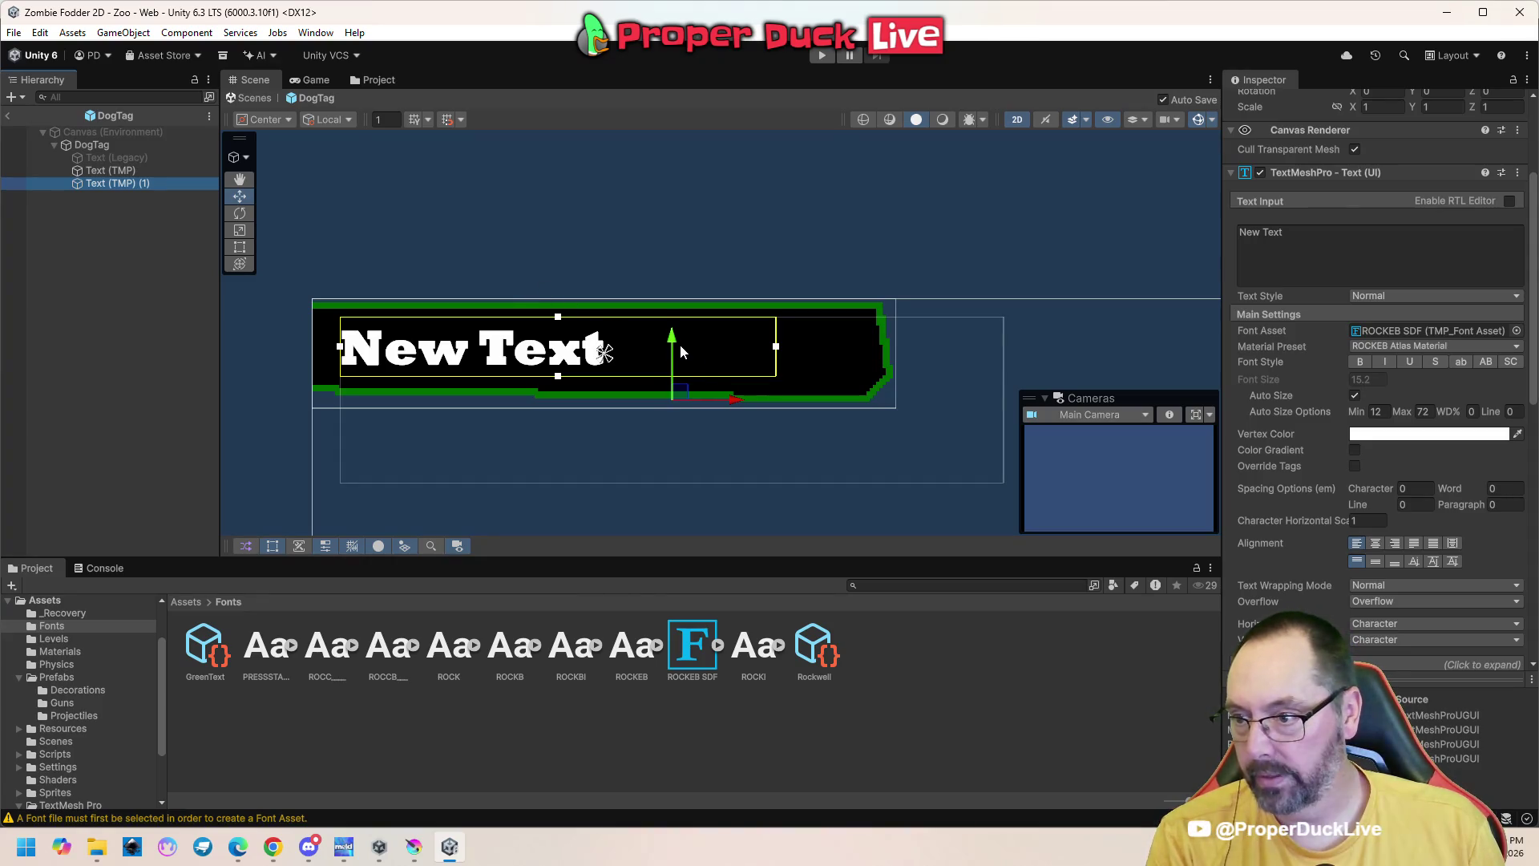
click(1415, 435)
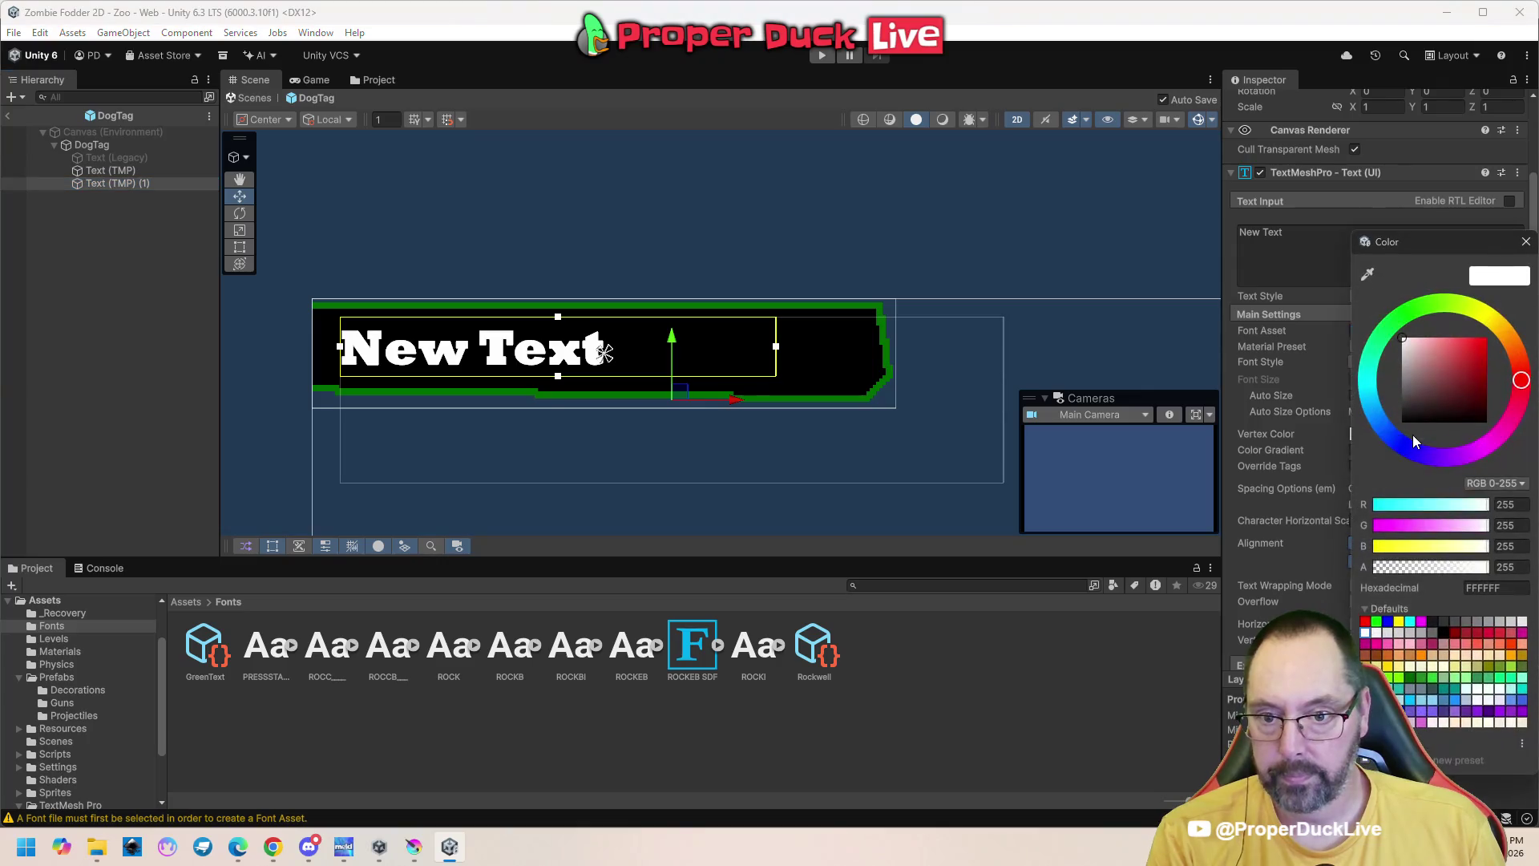
drag(1445, 343, 1397, 377)
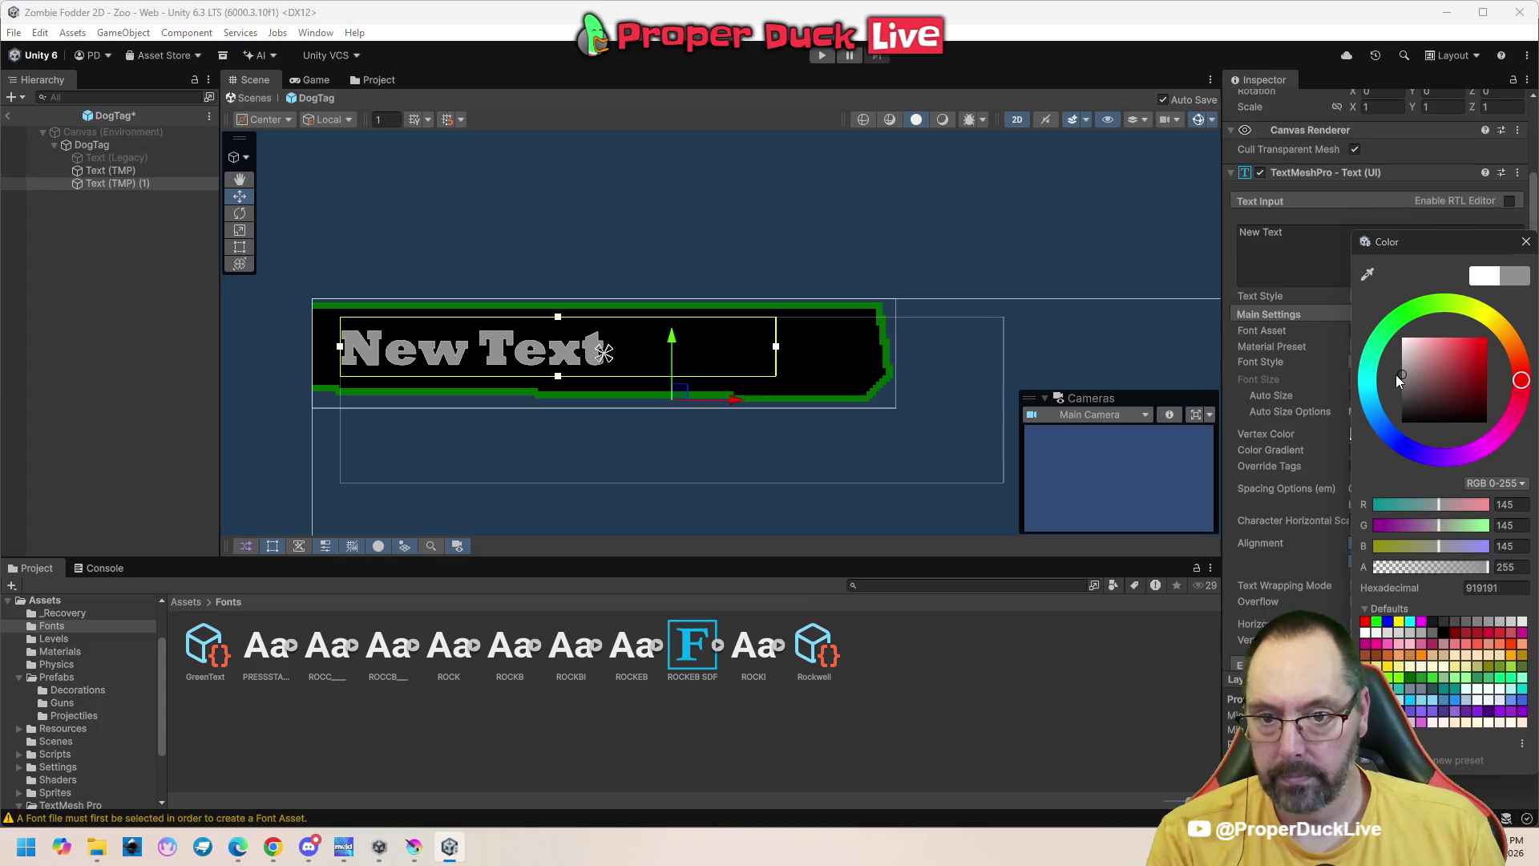
drag(1397, 375, 1392, 381)
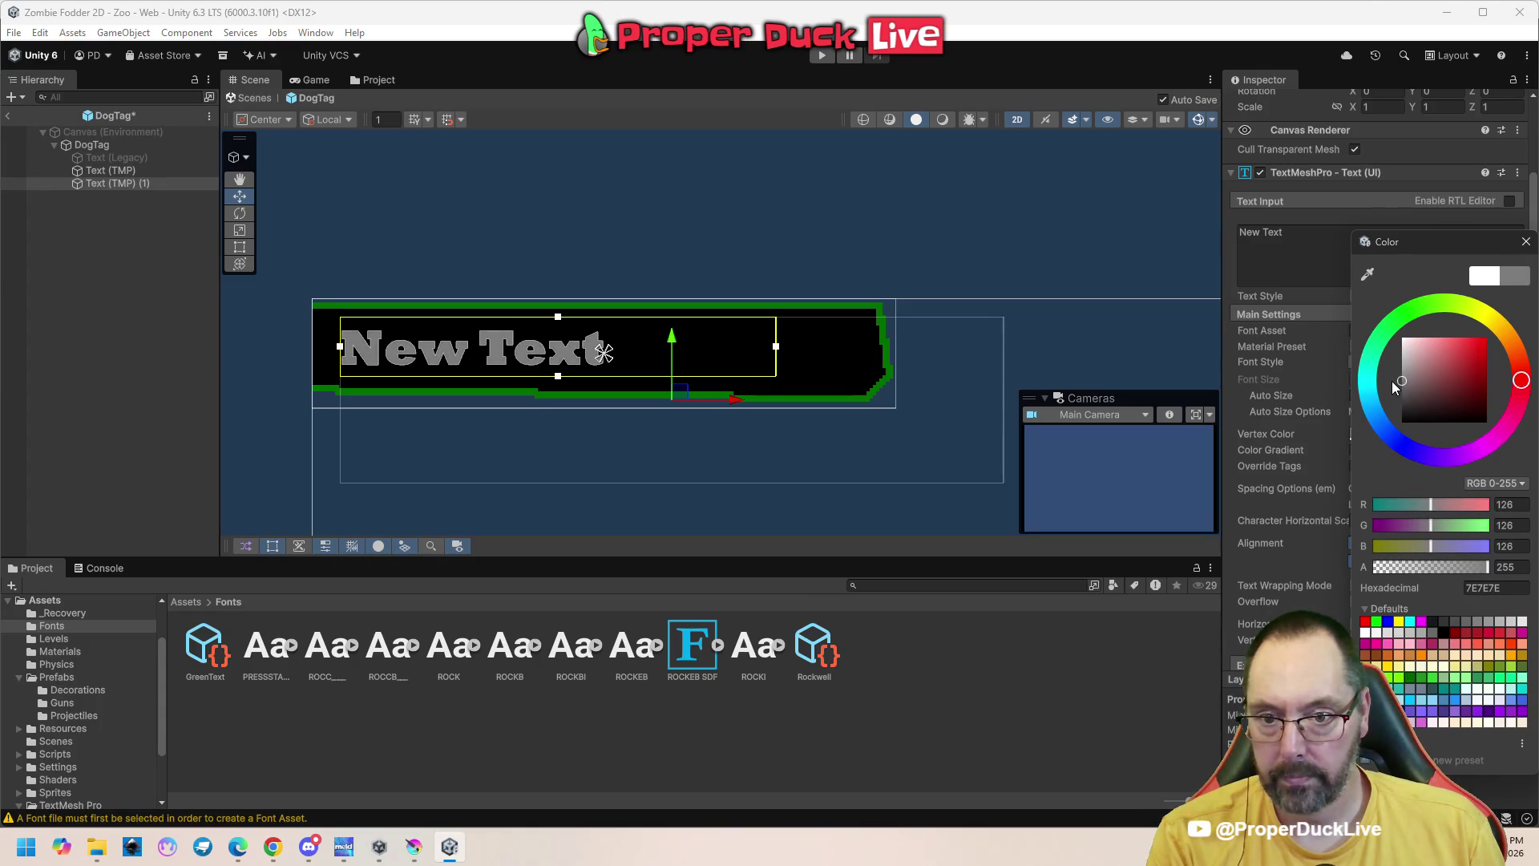
click(1526, 241)
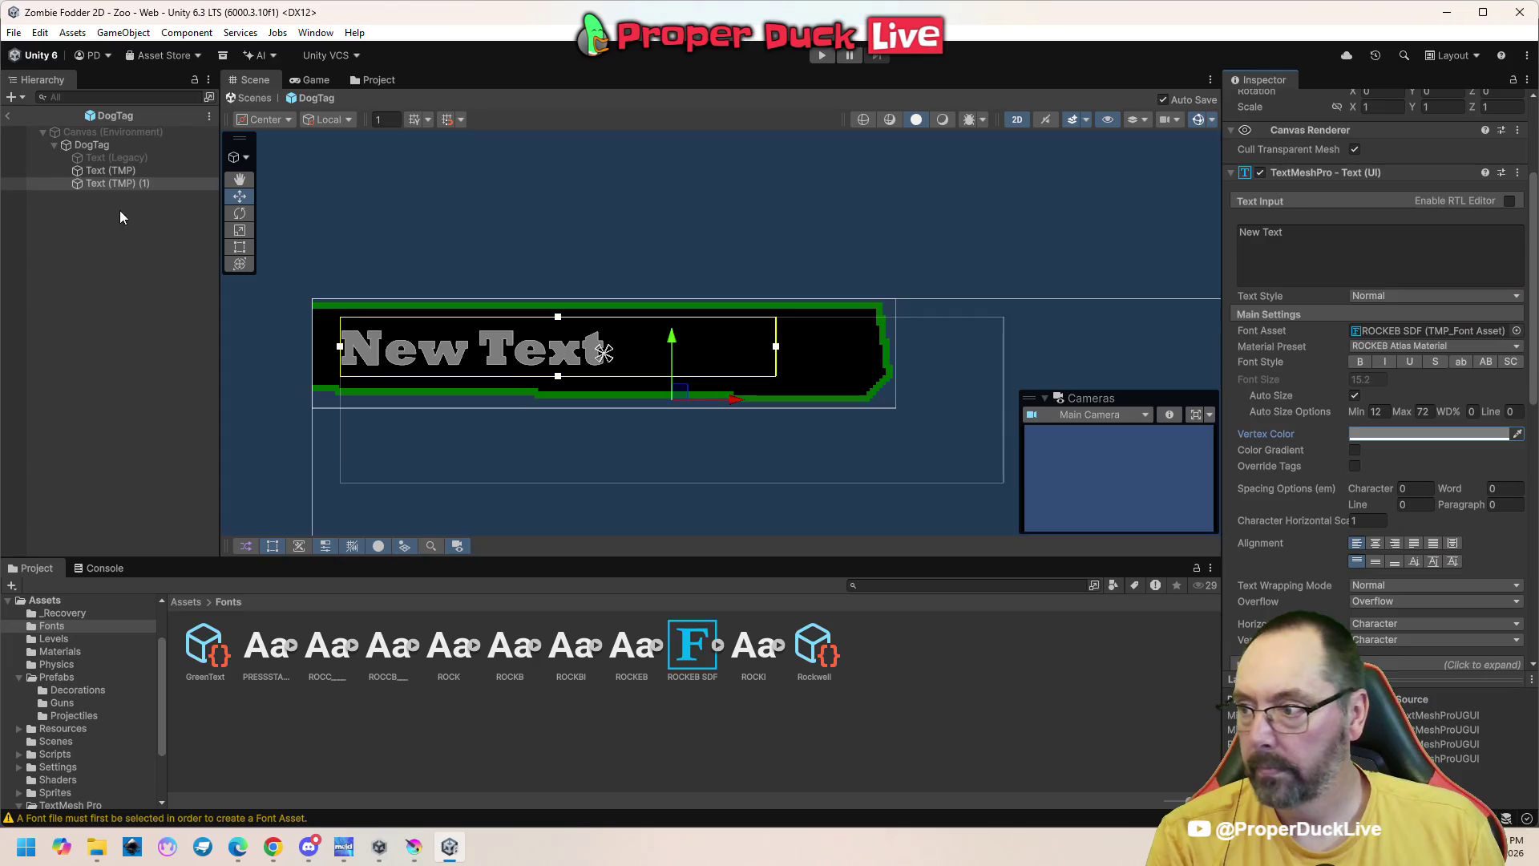
Place the grey copy behind the white label and offset it slightly down as a shadow
drag(111, 183, 113, 164)
click(688, 401)
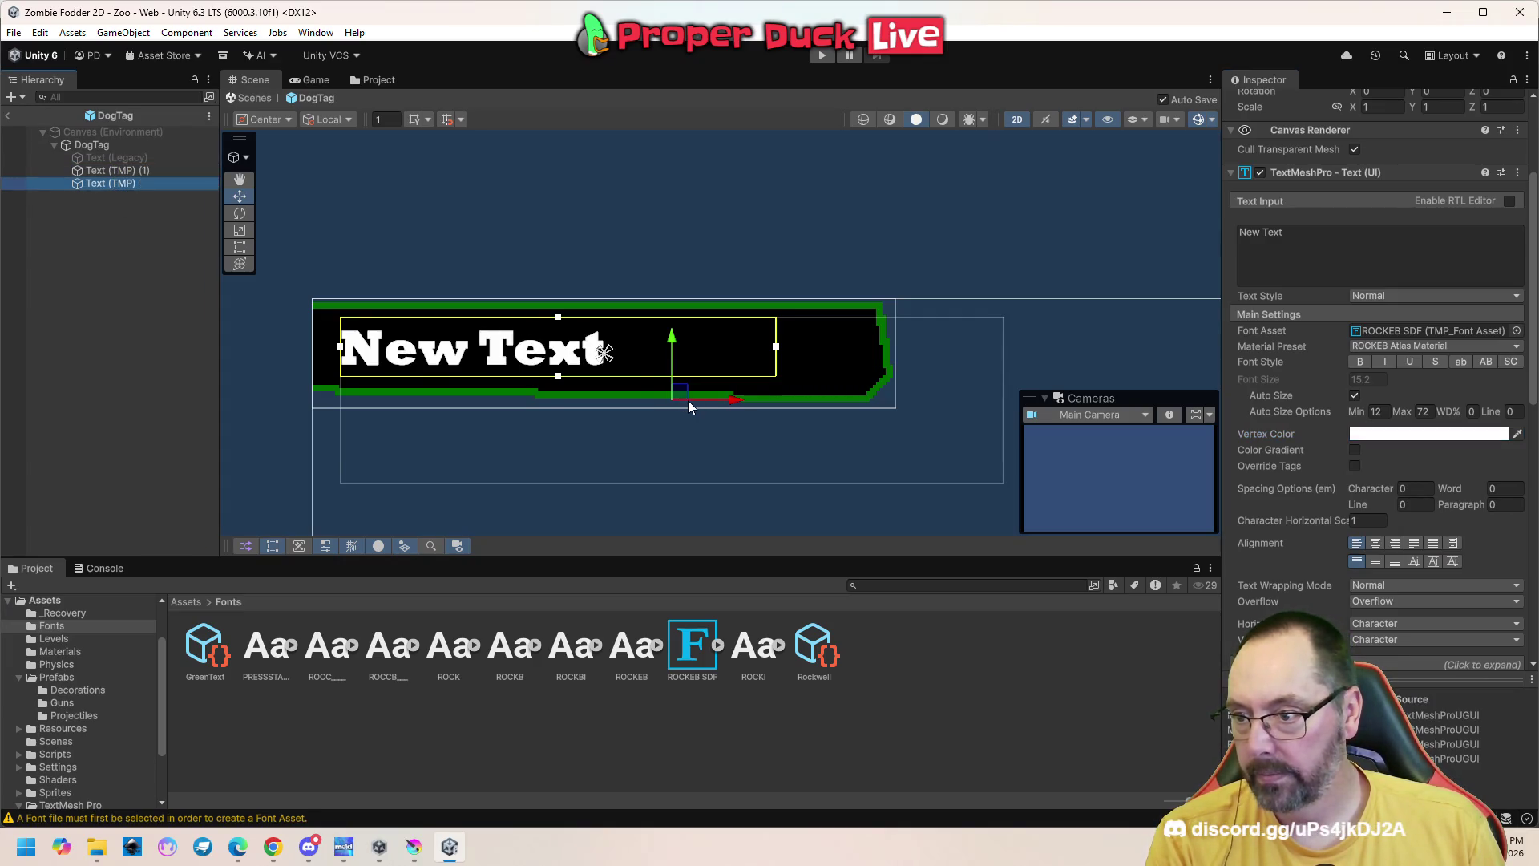
click(675, 354)
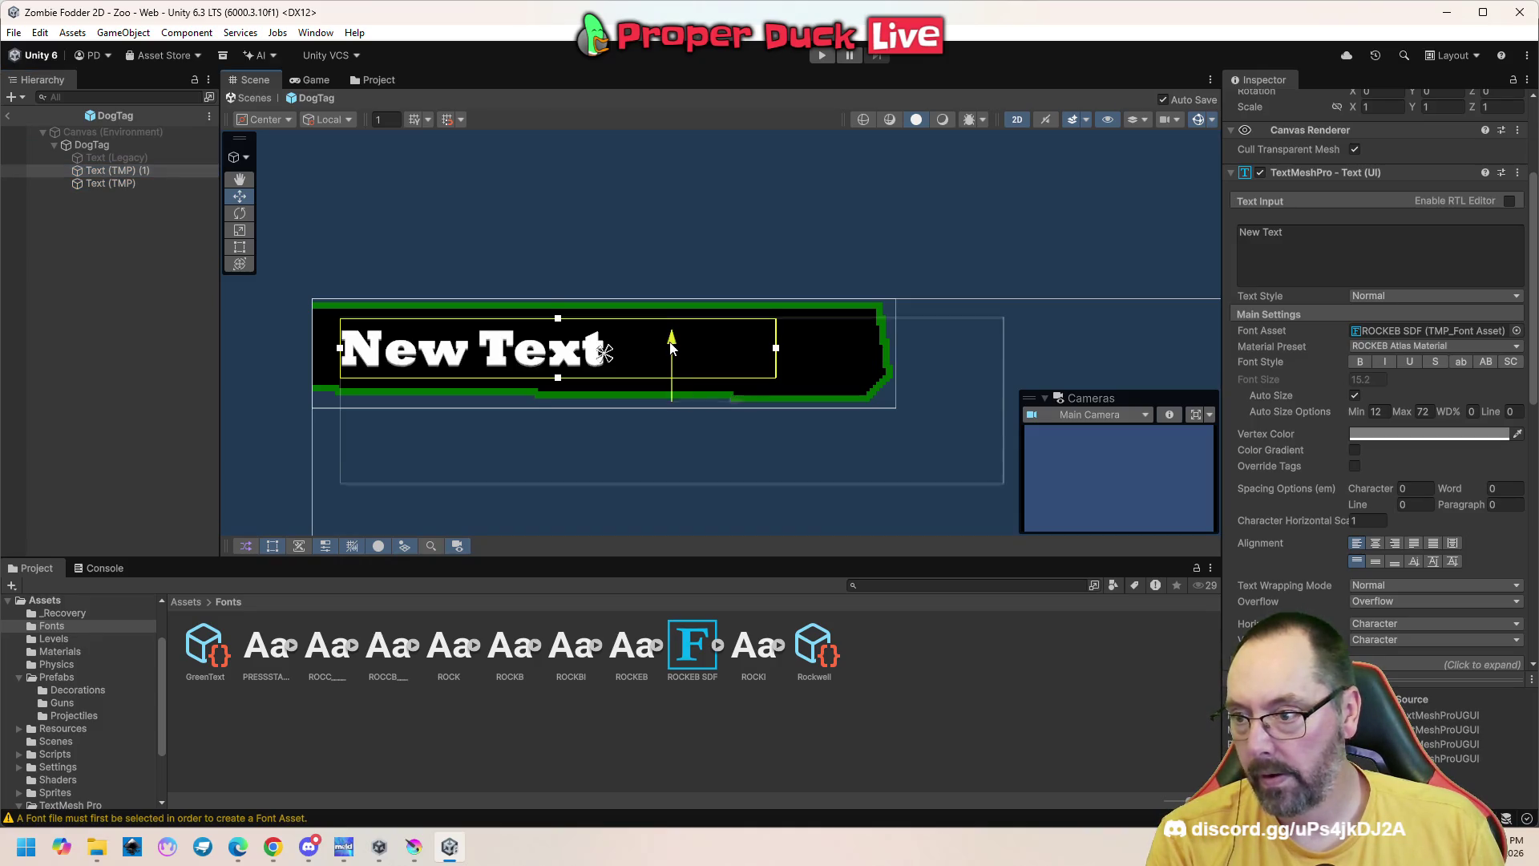
drag(671, 352, 672, 352)
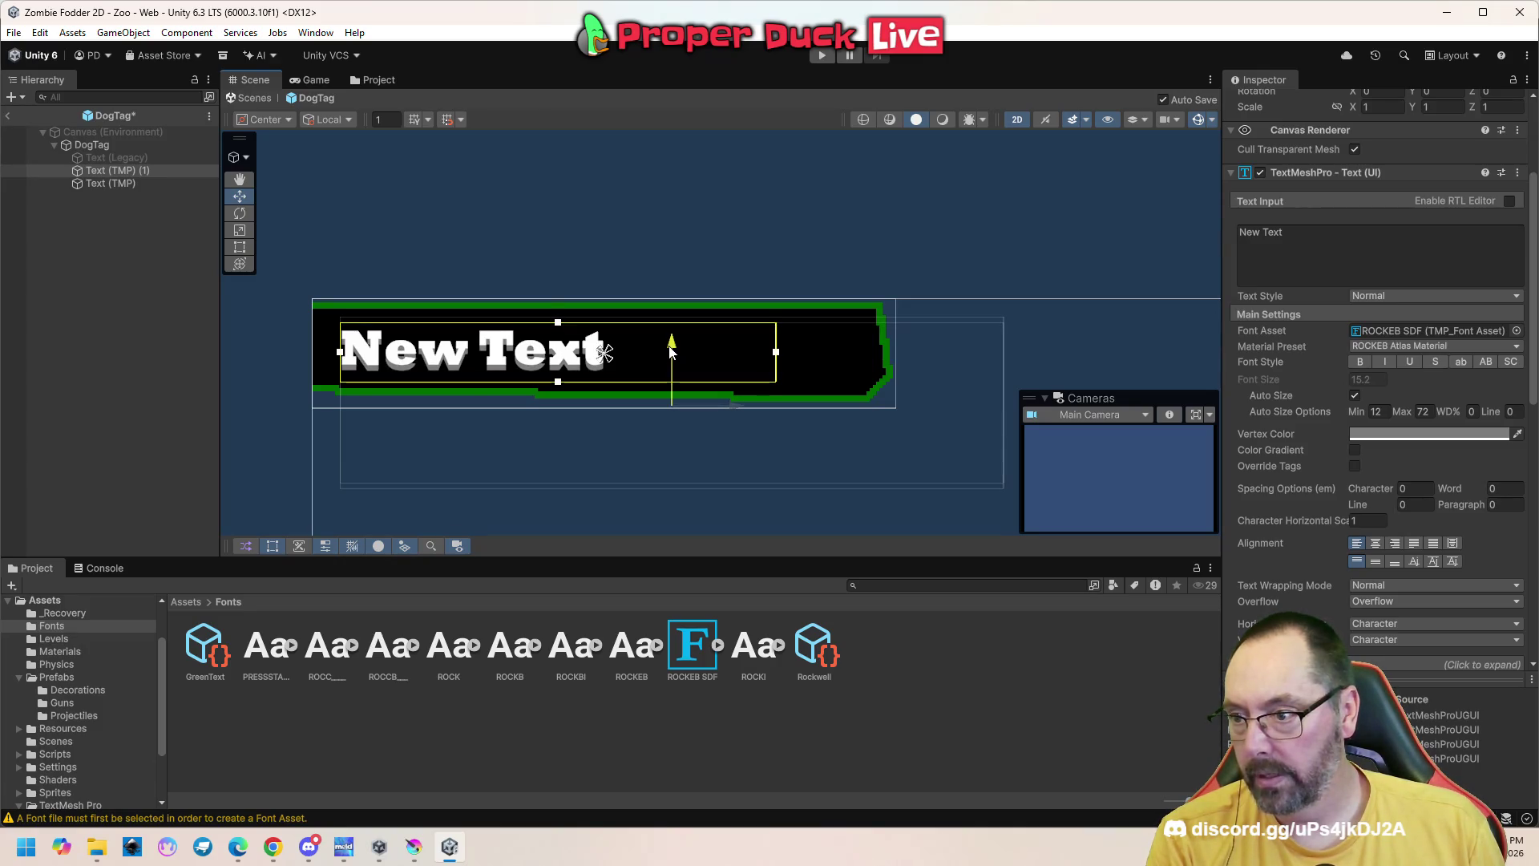
click(124, 184)
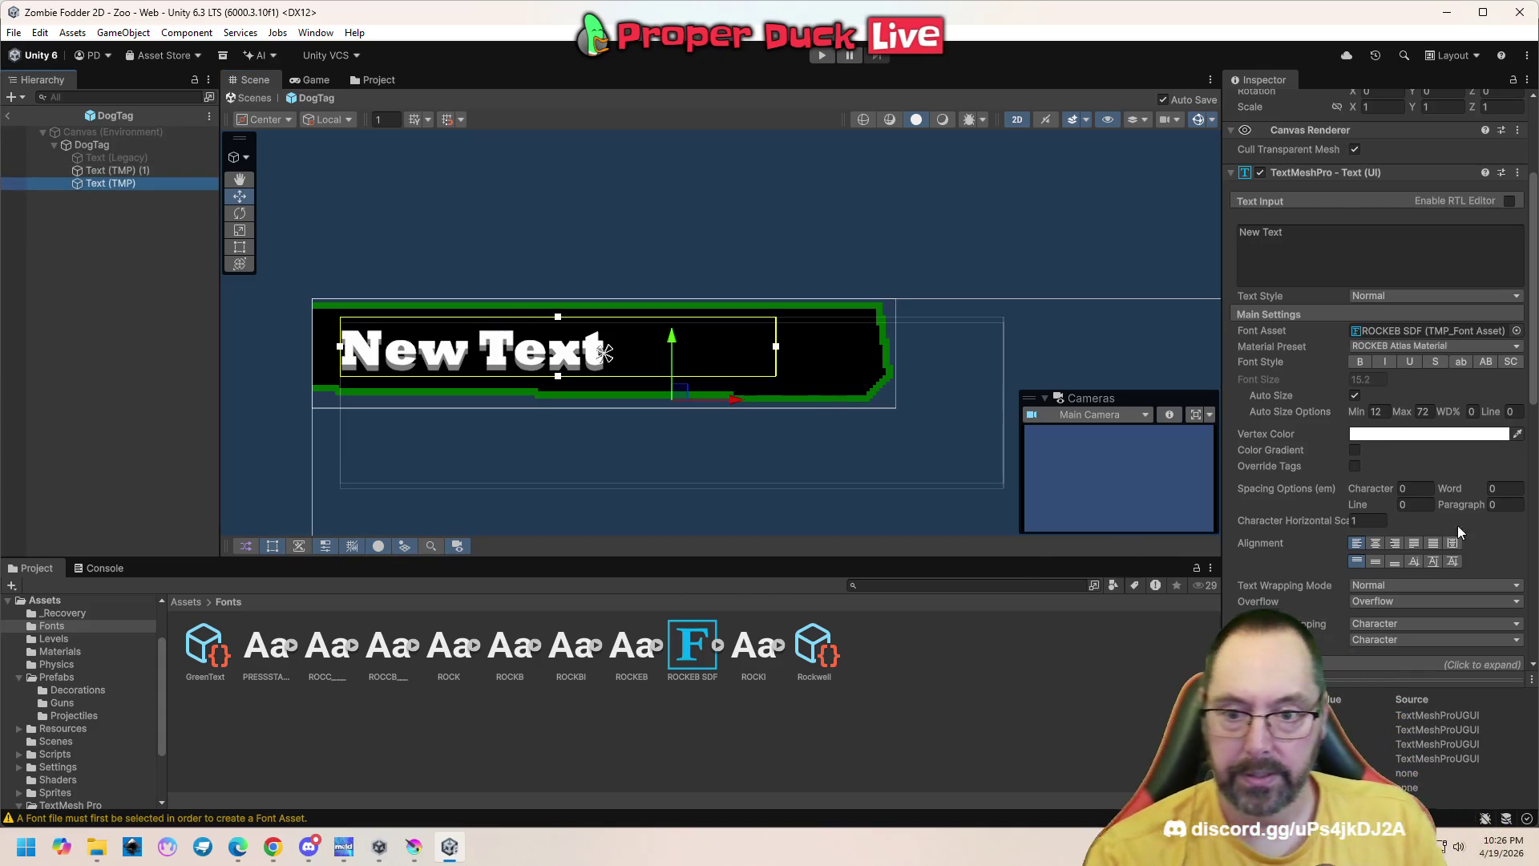
Set ROCKEB Atlas Material's outline thickness to about 0.168 for a thin black outline
scroll(1406, 489, down, 5)
scroll(1406, 489, down, 3)
scroll(1267, 494, down, 5)
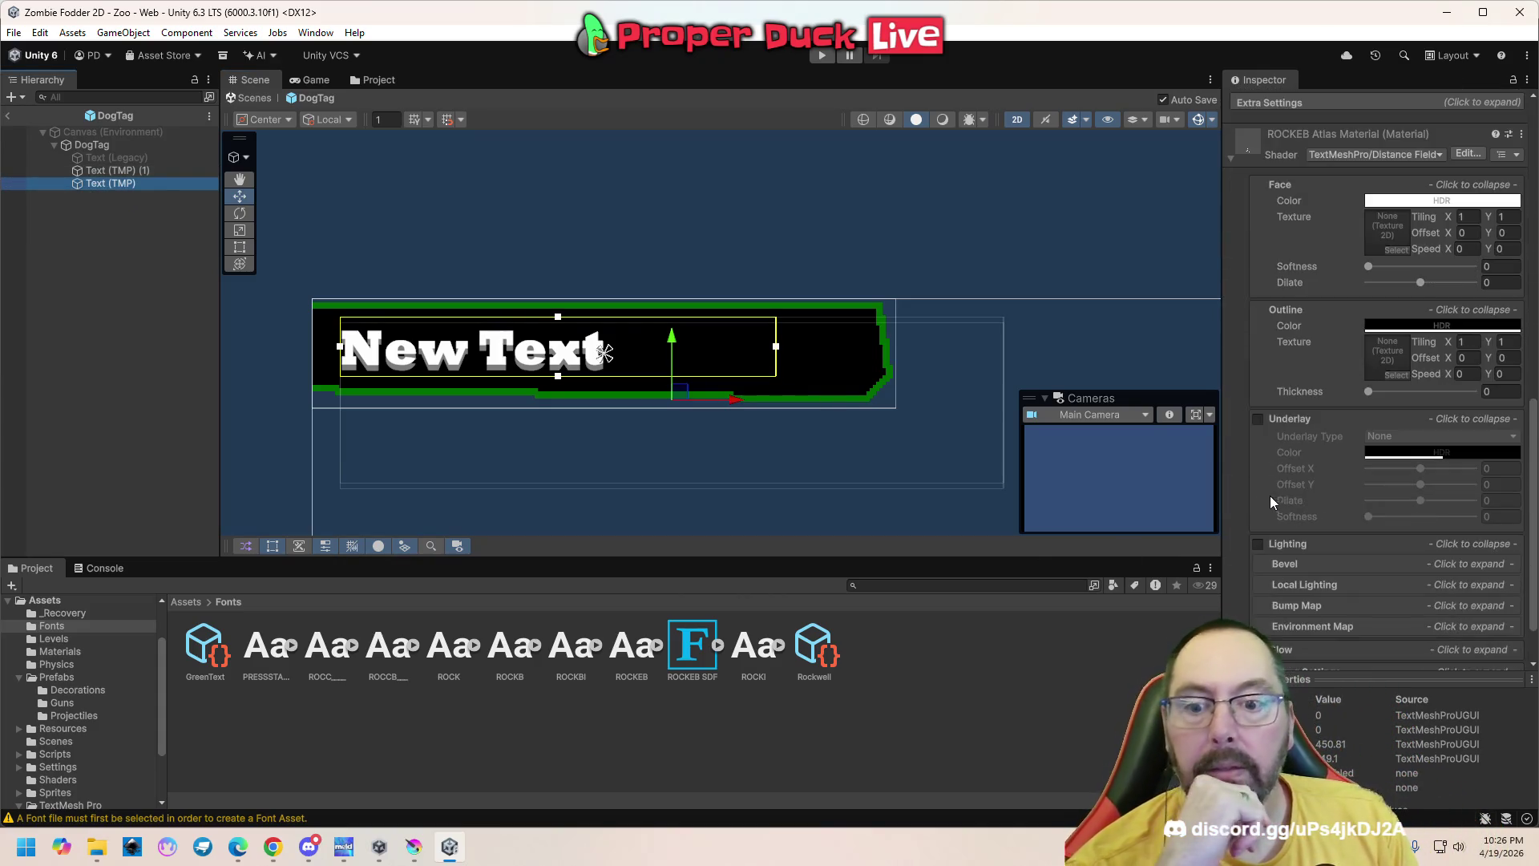
click(1287, 310)
click(1301, 333)
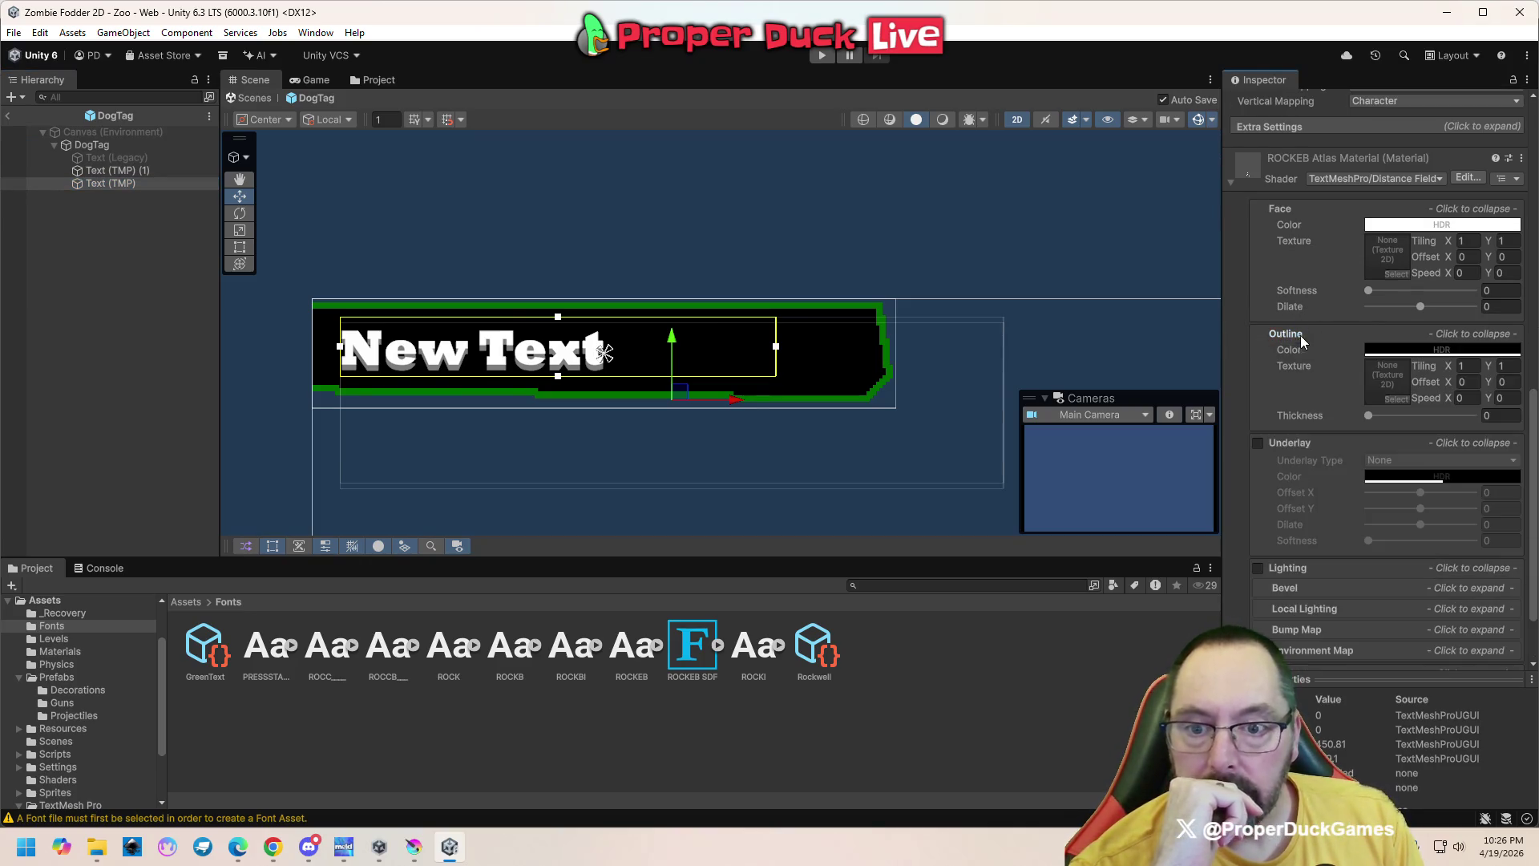
click(1368, 415)
mouse_move(1370, 412)
mouse_down()
mouse_move(1478, 415)
mouse_move(1390, 416)
mouse_up()
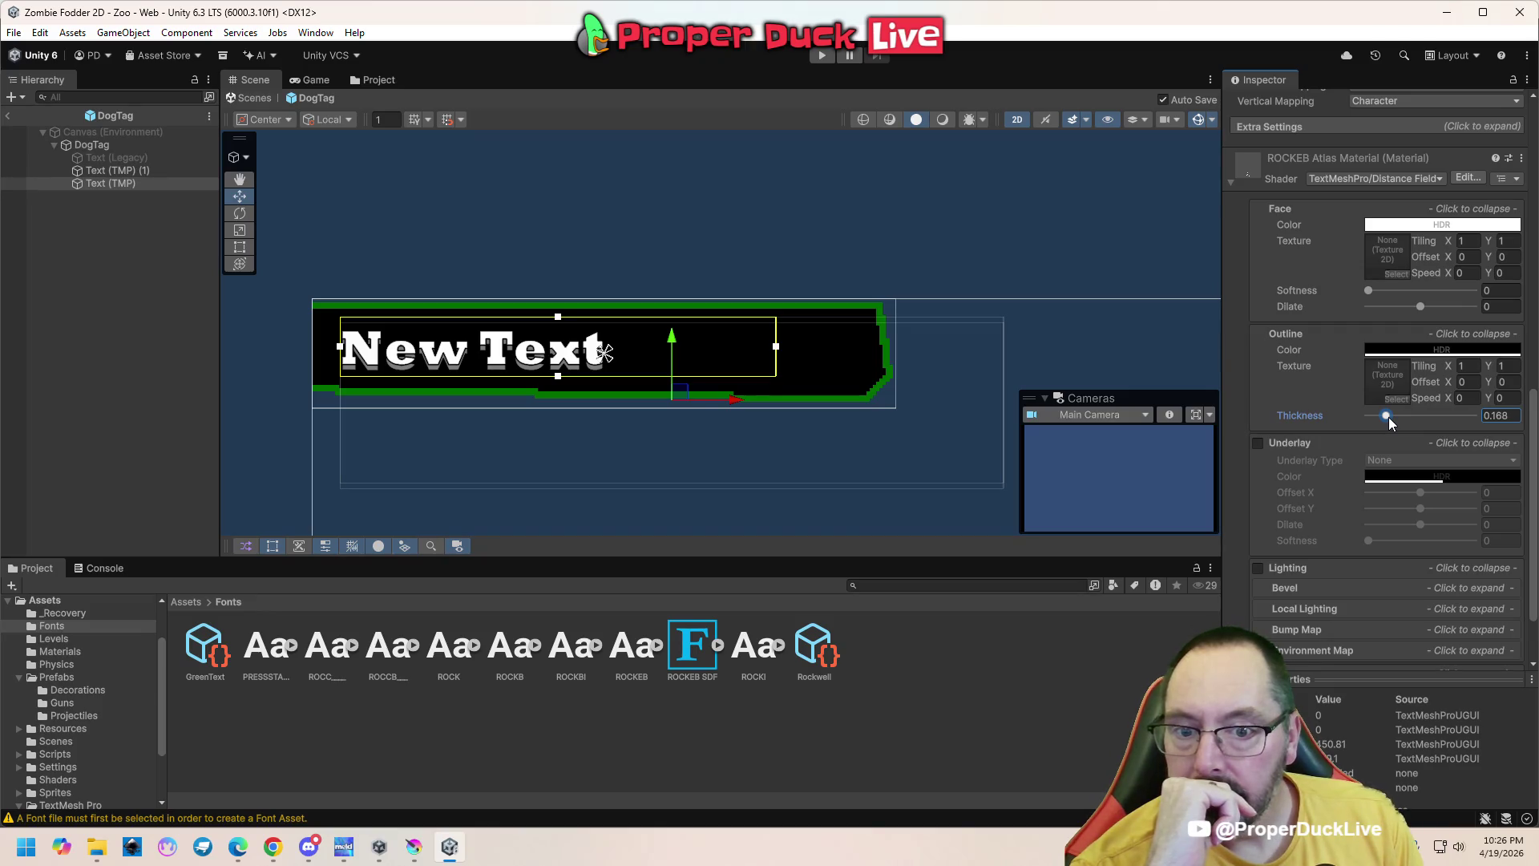
click(101, 329)
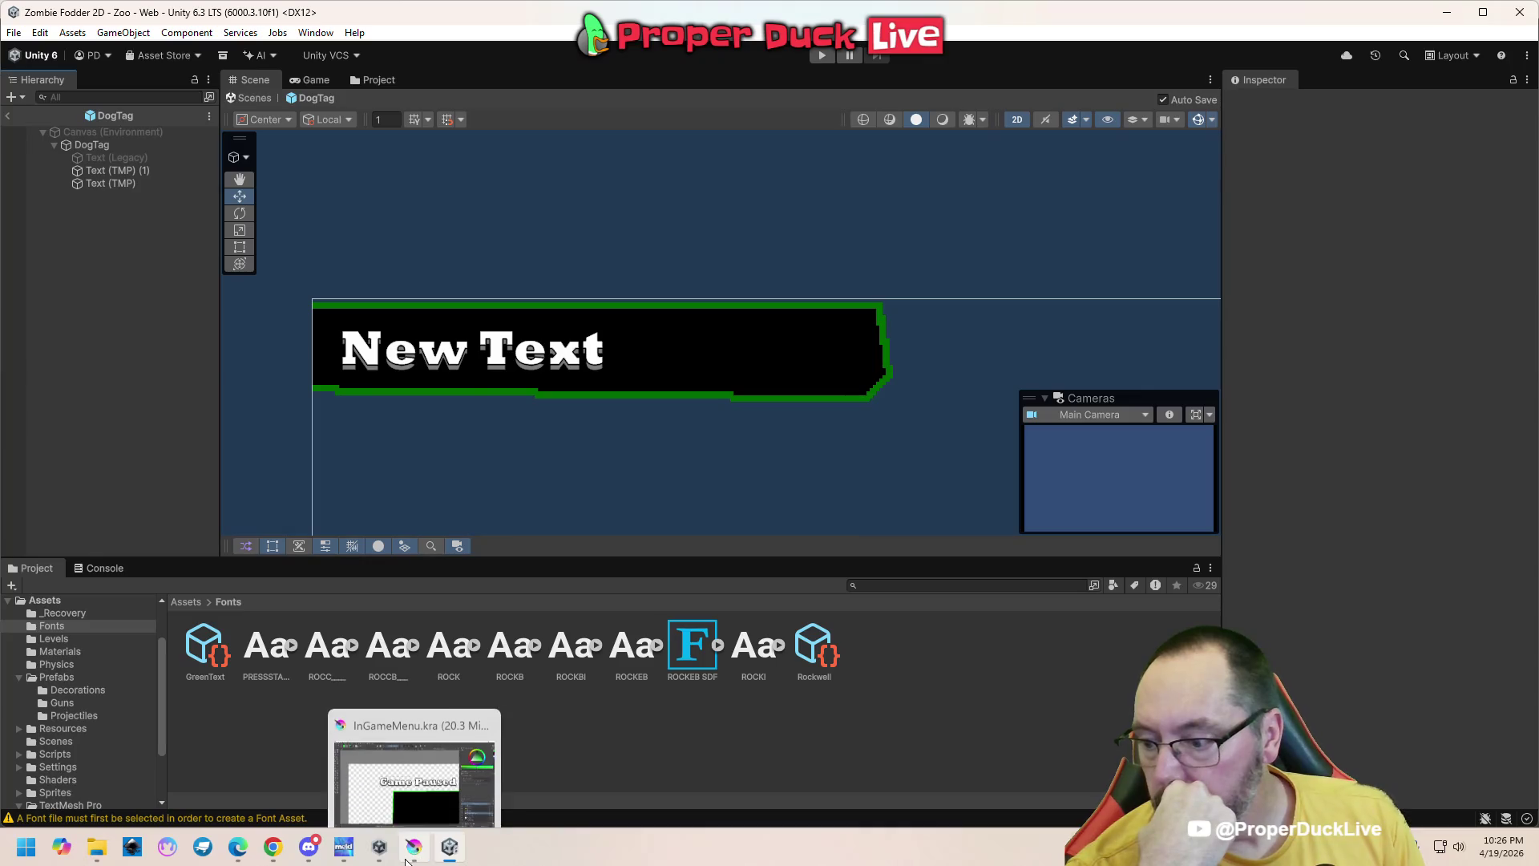
click(314, 80)
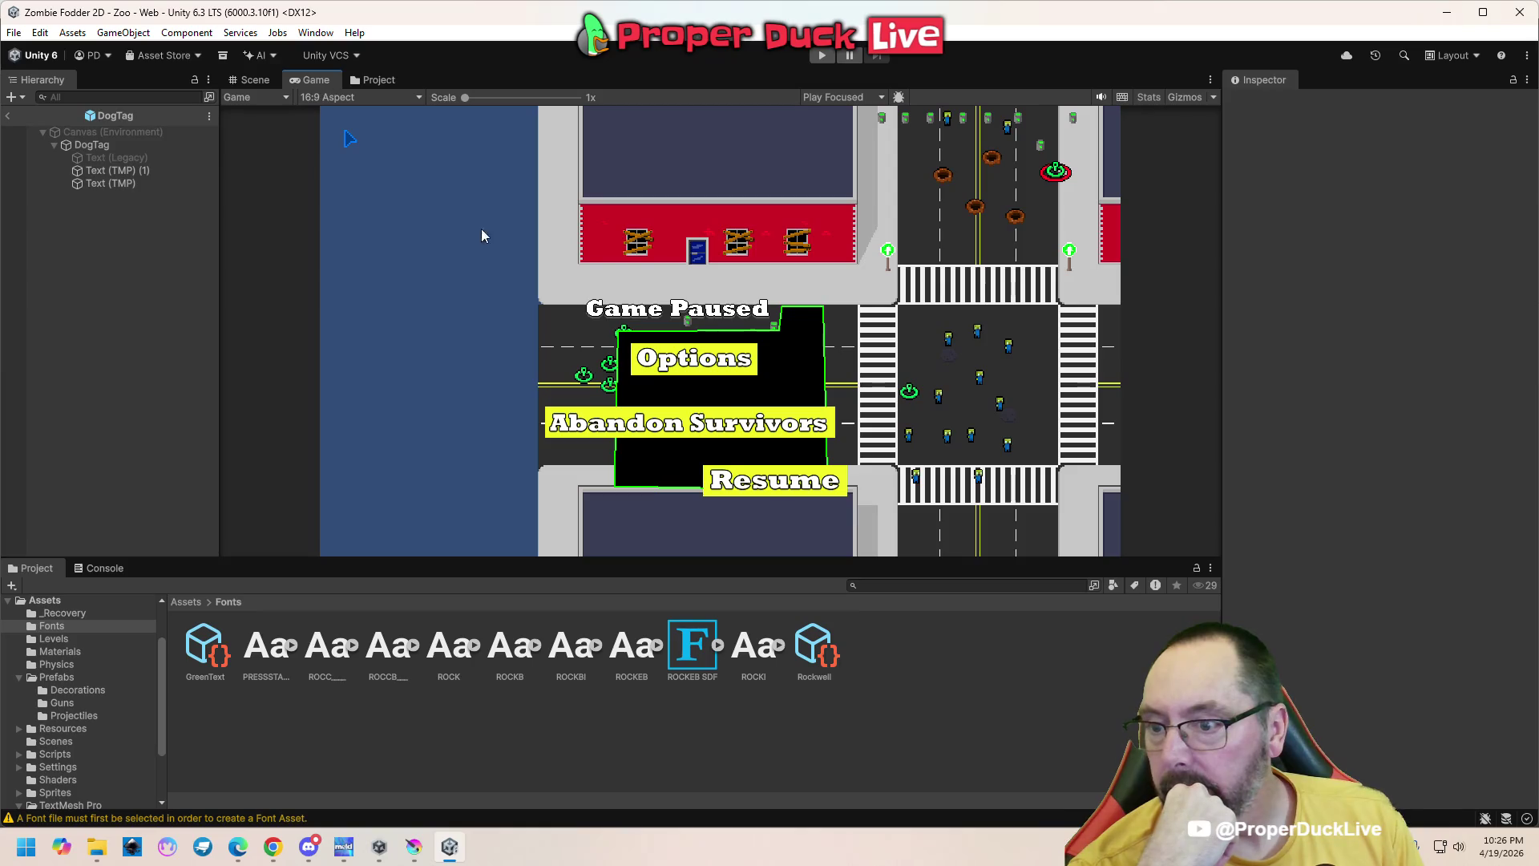
scroll(689, 360, up, 5)
scroll(689, 362, up, 6)
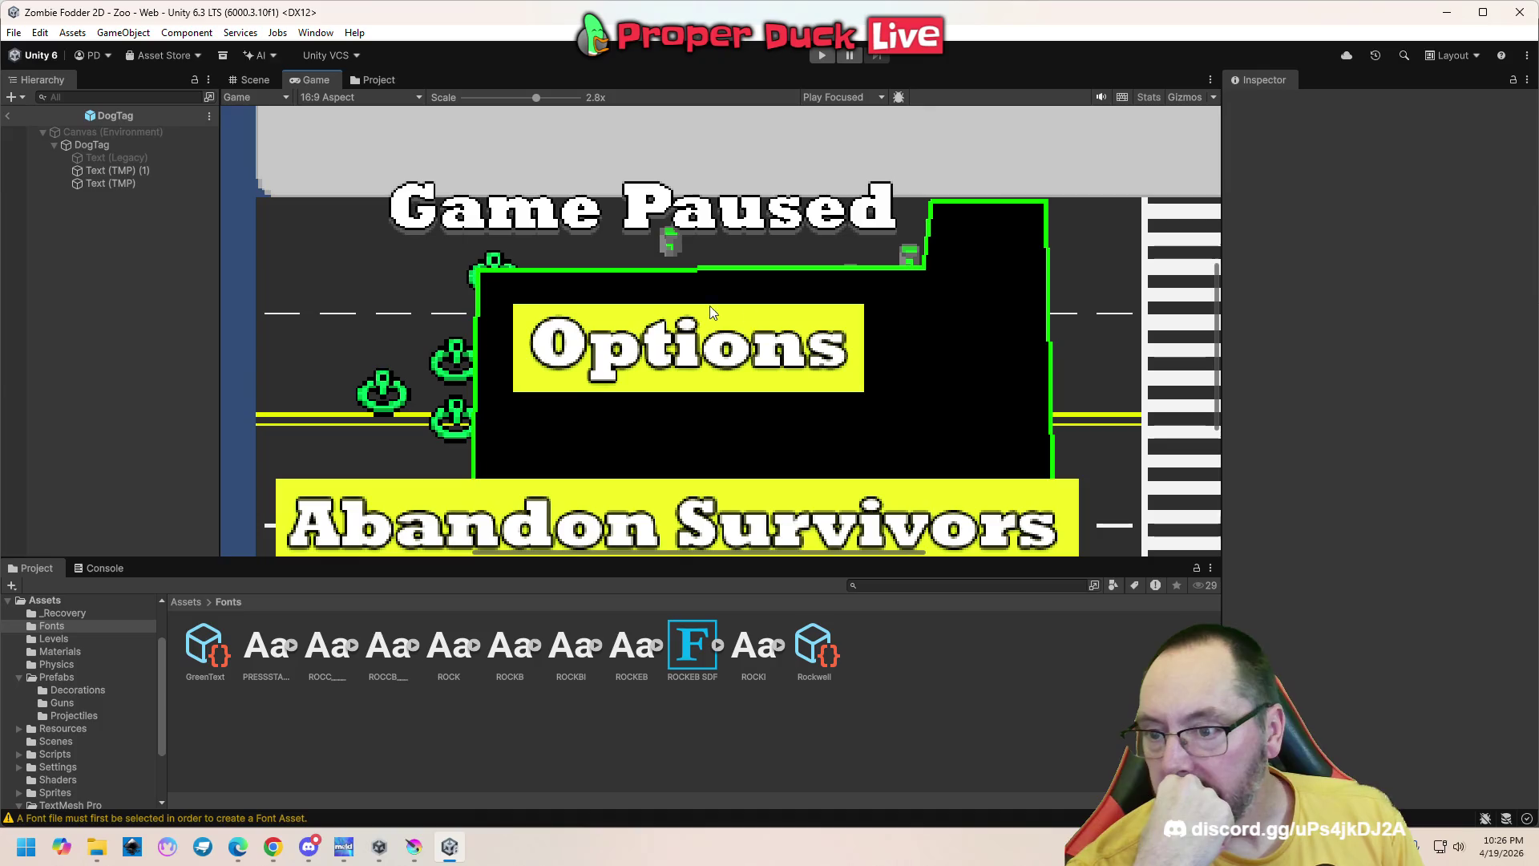
scroll(675, 389, down, 5)
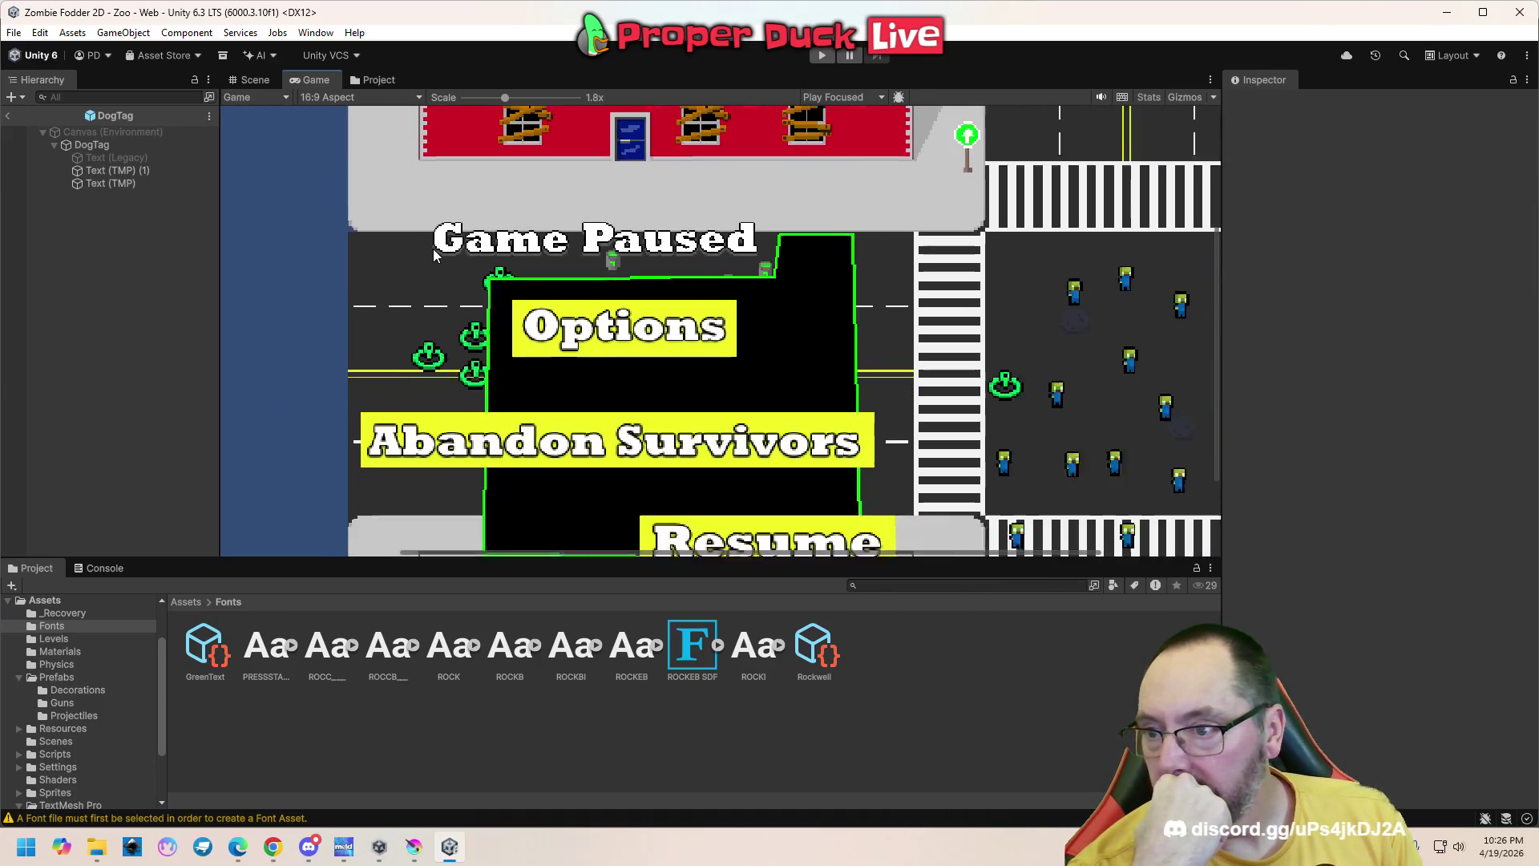
click(266, 80)
click(500, 346)
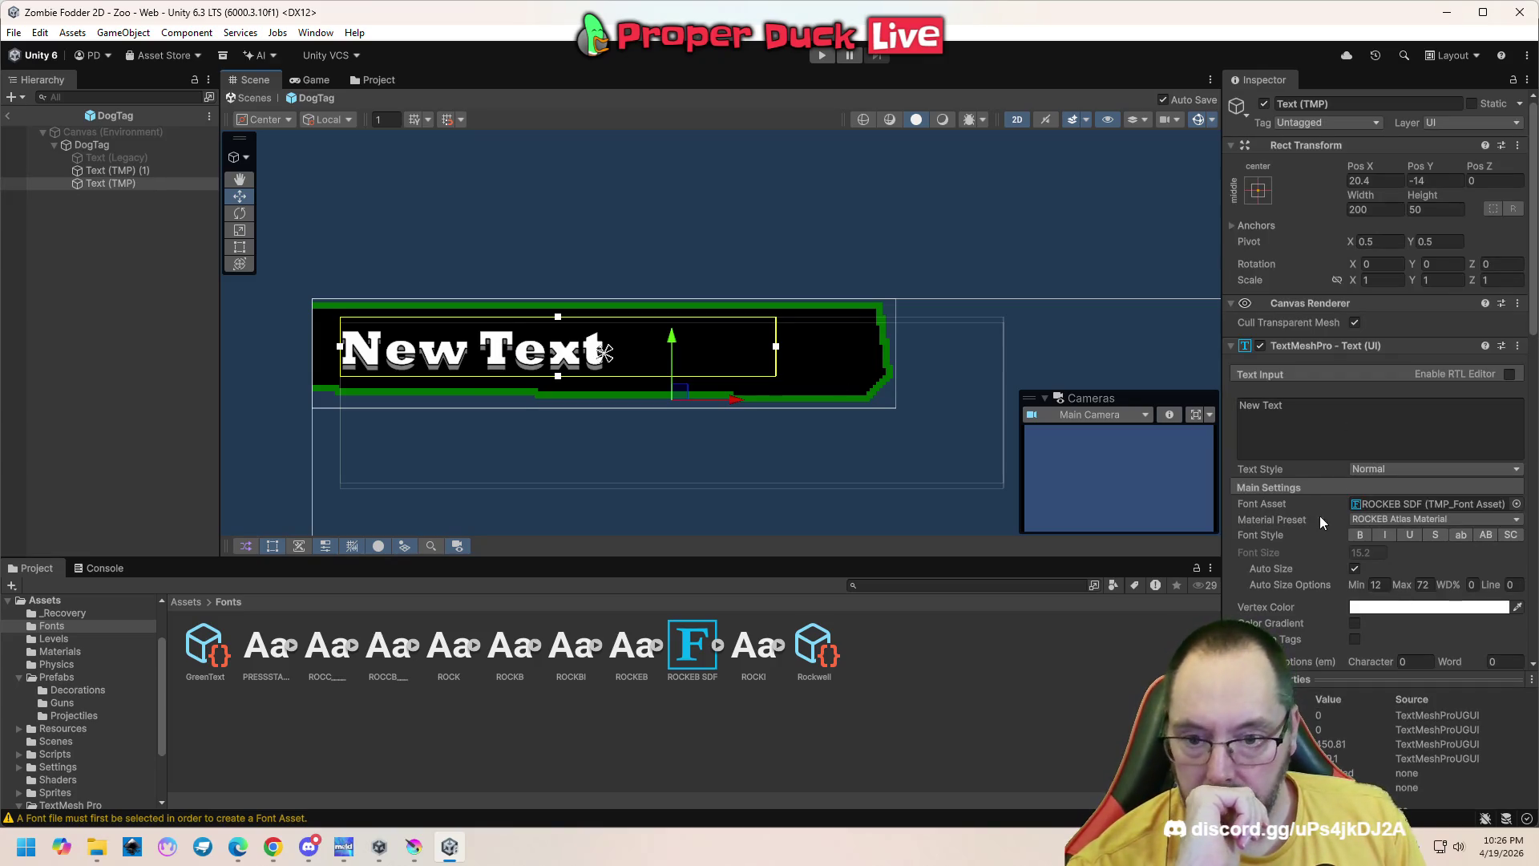
Review the label's material face and outline settings, then inspect the ROCKEB SDF font asset
scroll(1295, 547, down, 3)
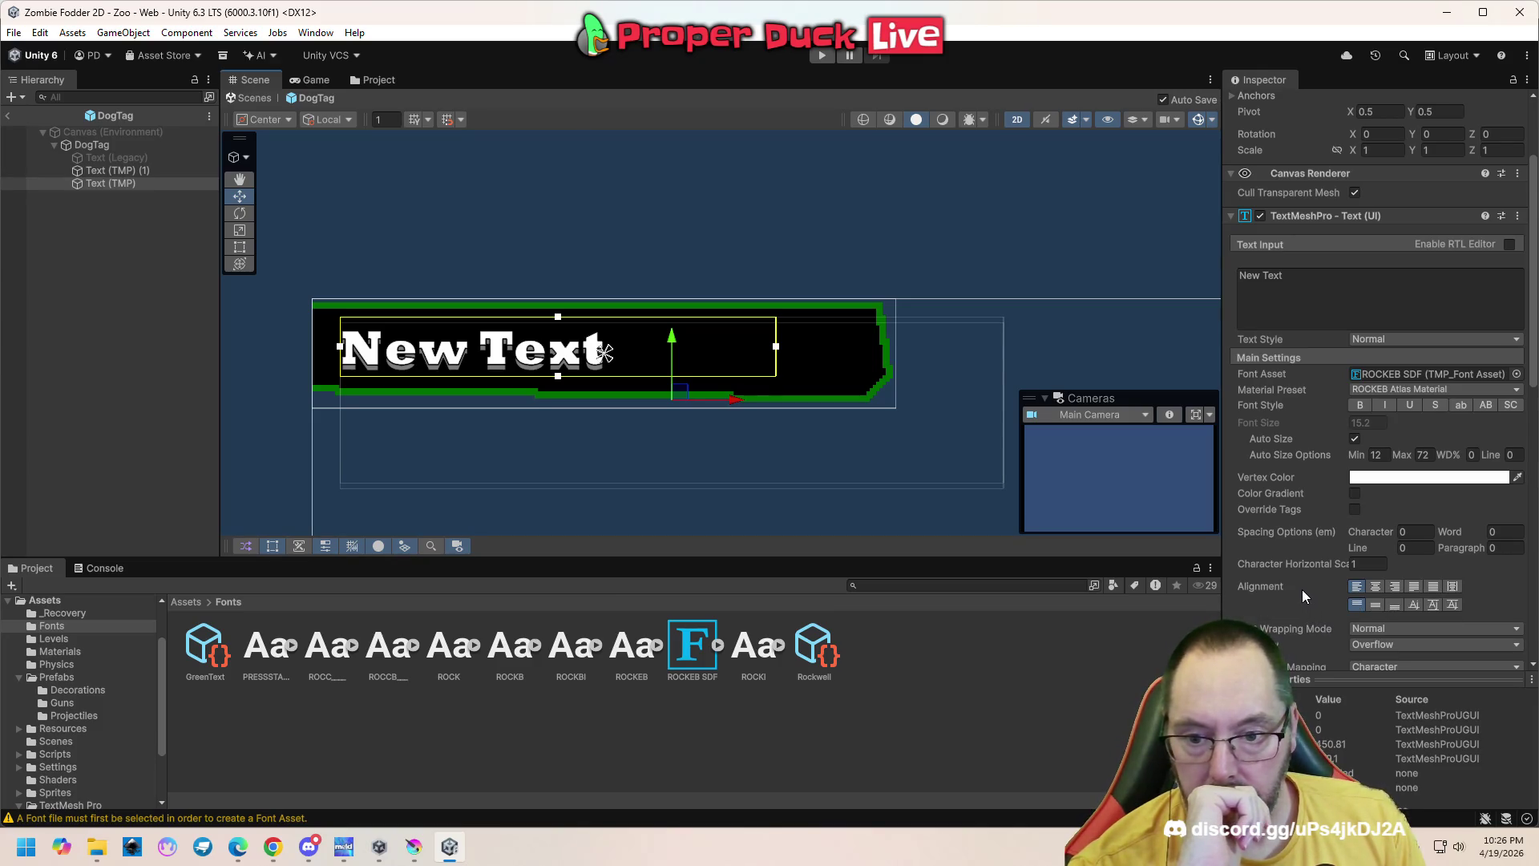
scroll(1302, 589, down, 3)
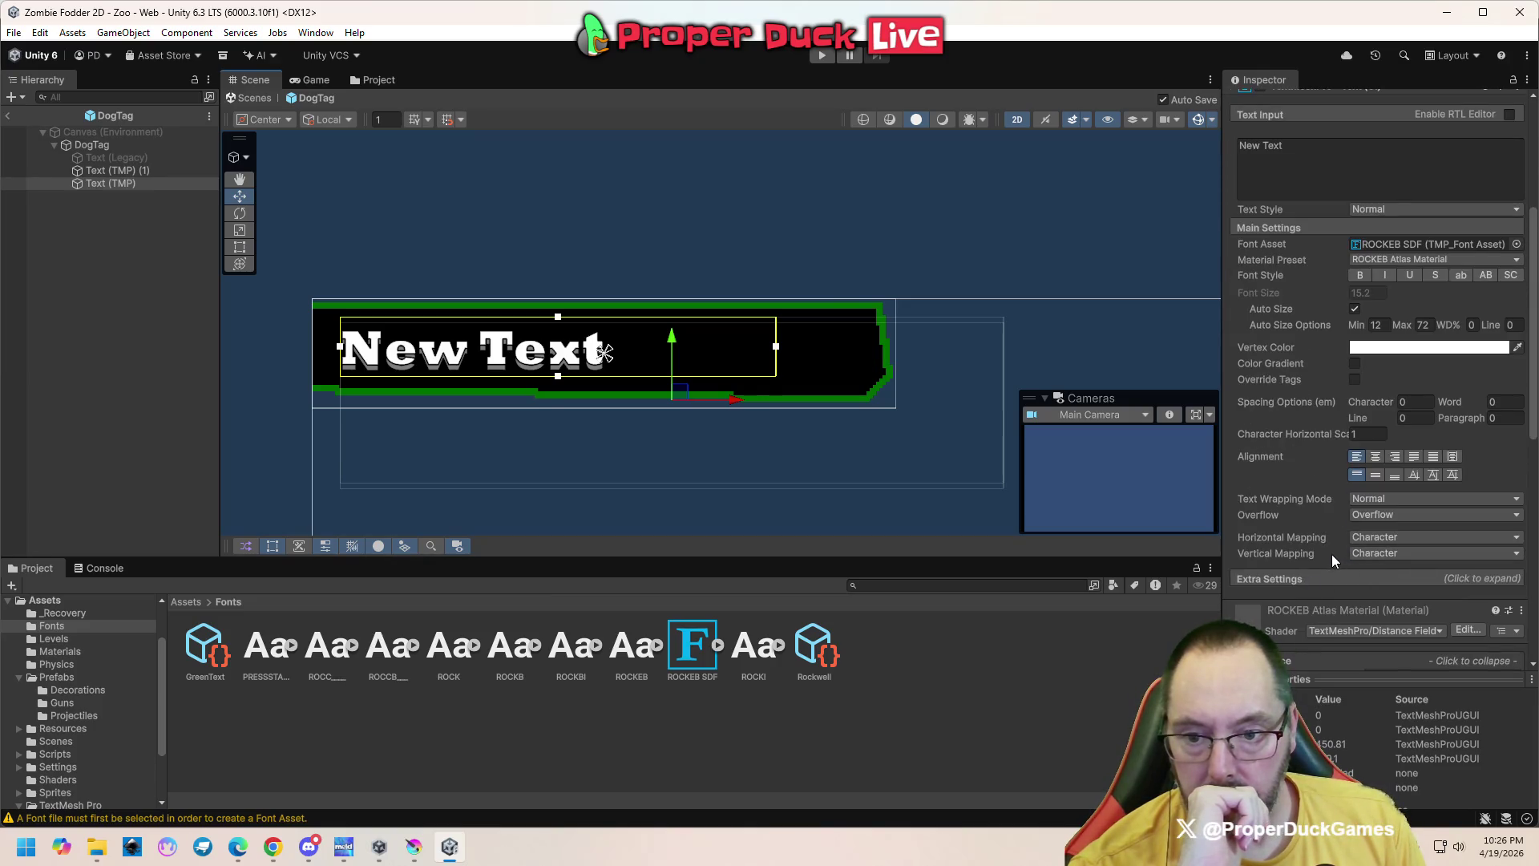
scroll(1321, 537, down, 2)
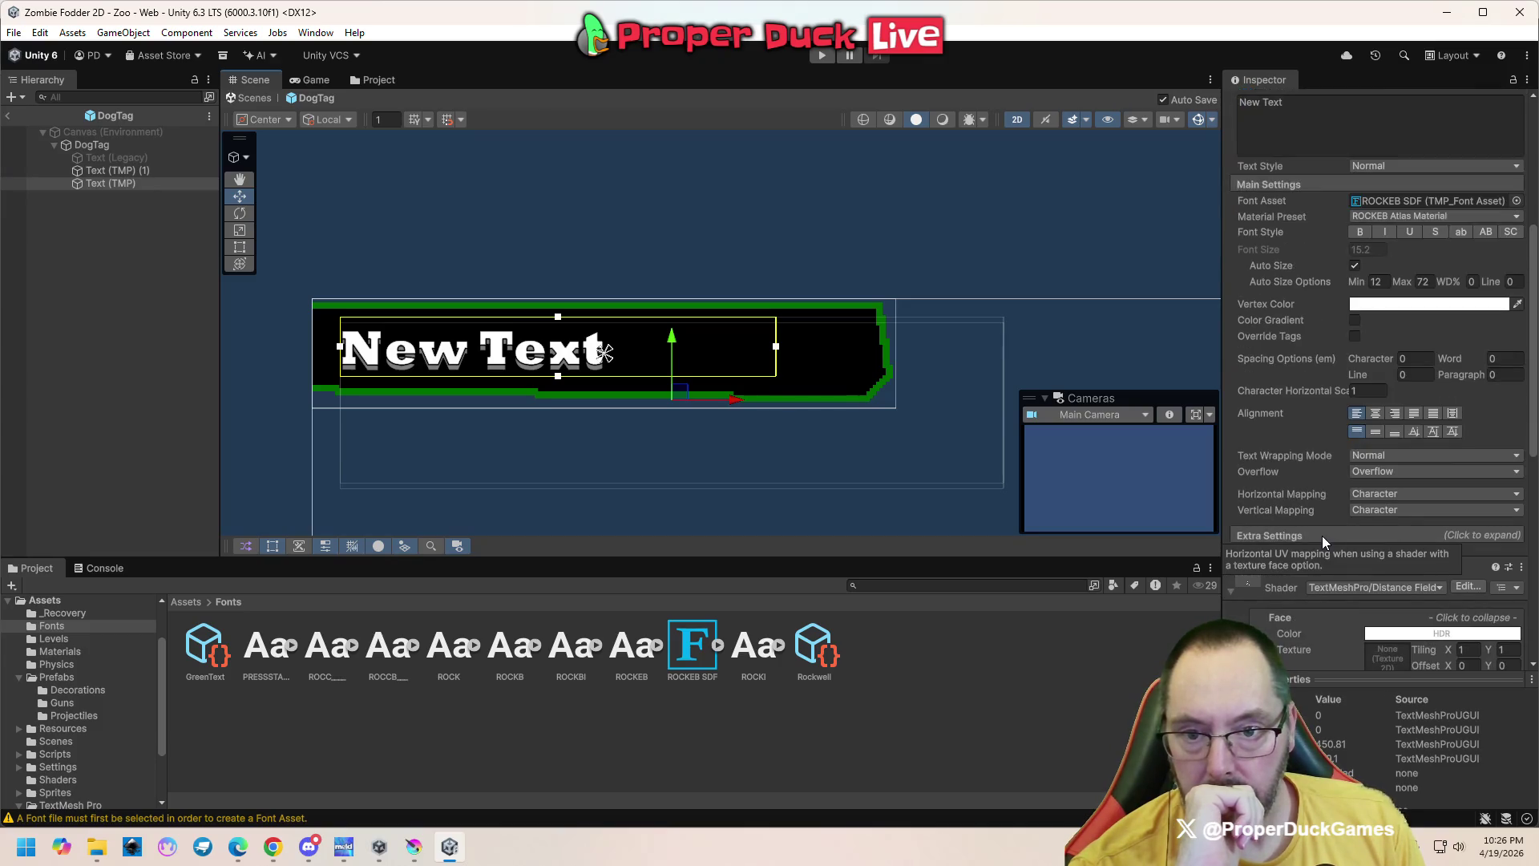
scroll(1322, 542, down, 6)
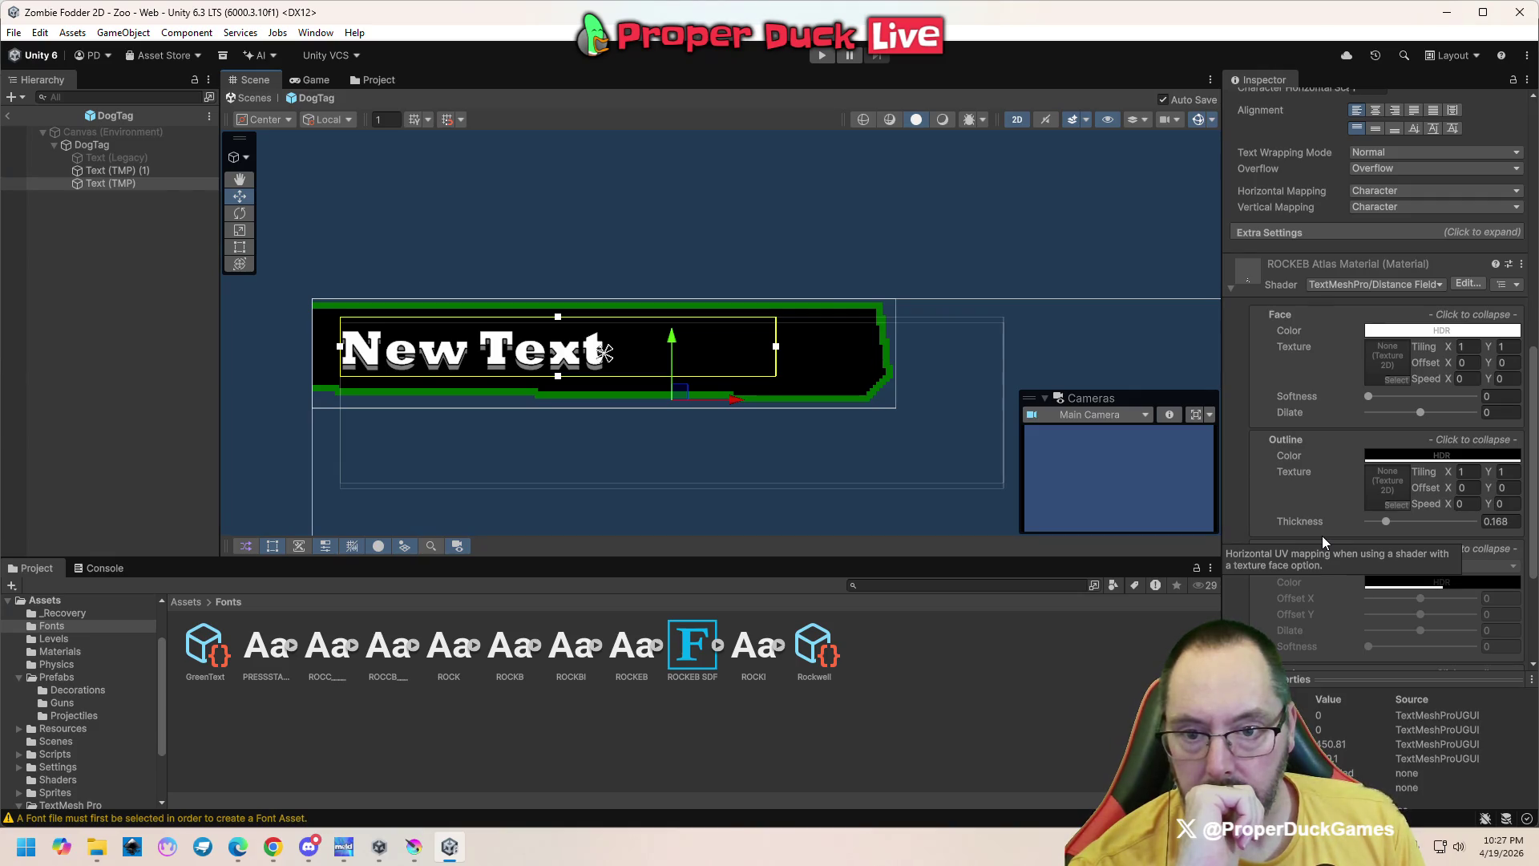
scroll(1321, 535, down, 3)
scroll(1321, 536, down, 2)
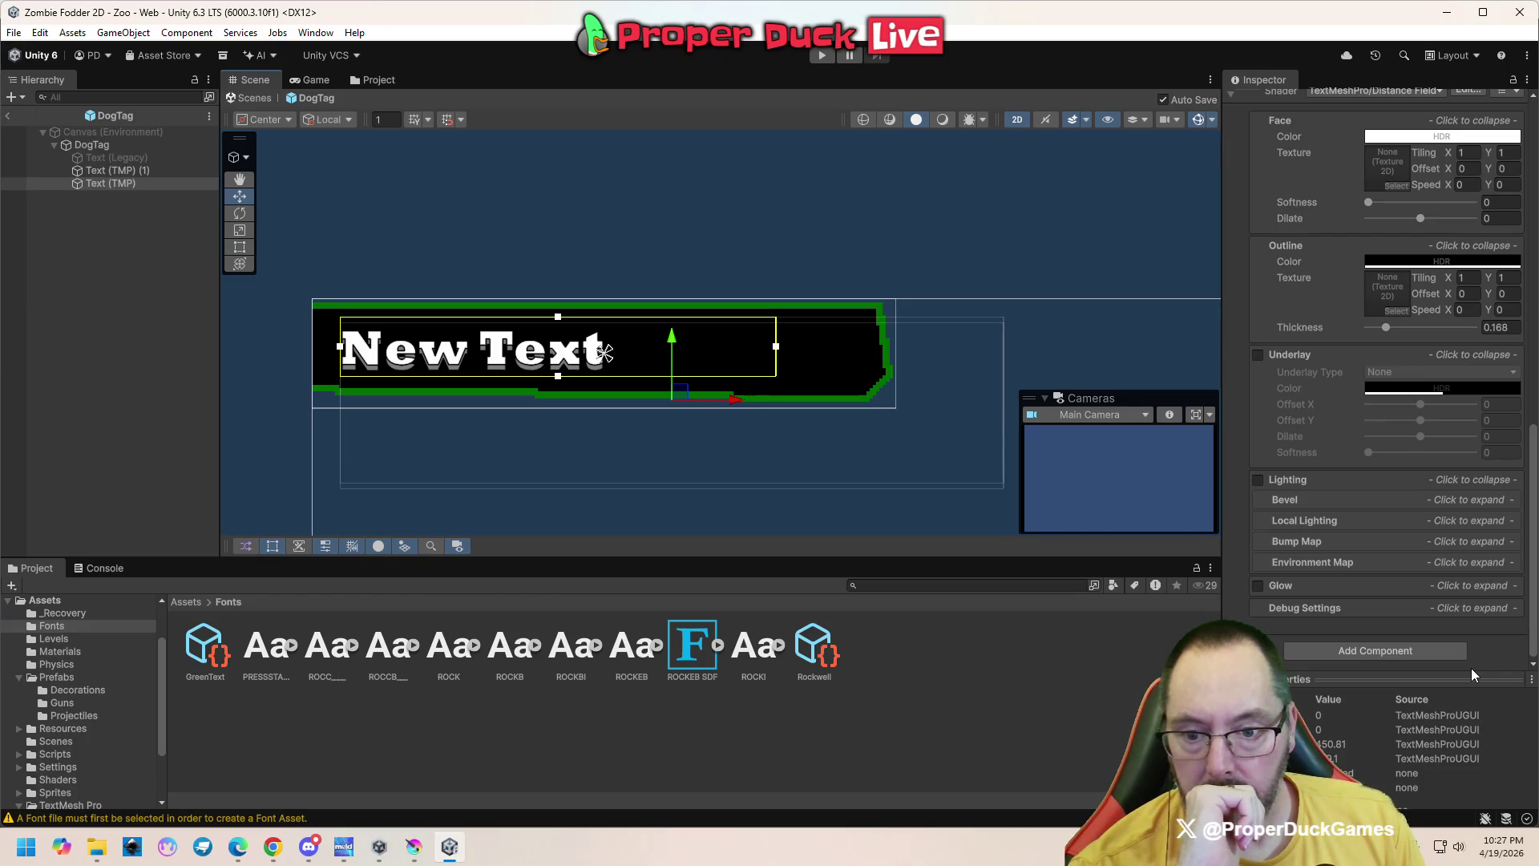
scroll(1366, 593, up, 5)
scroll(1366, 593, up, 4)
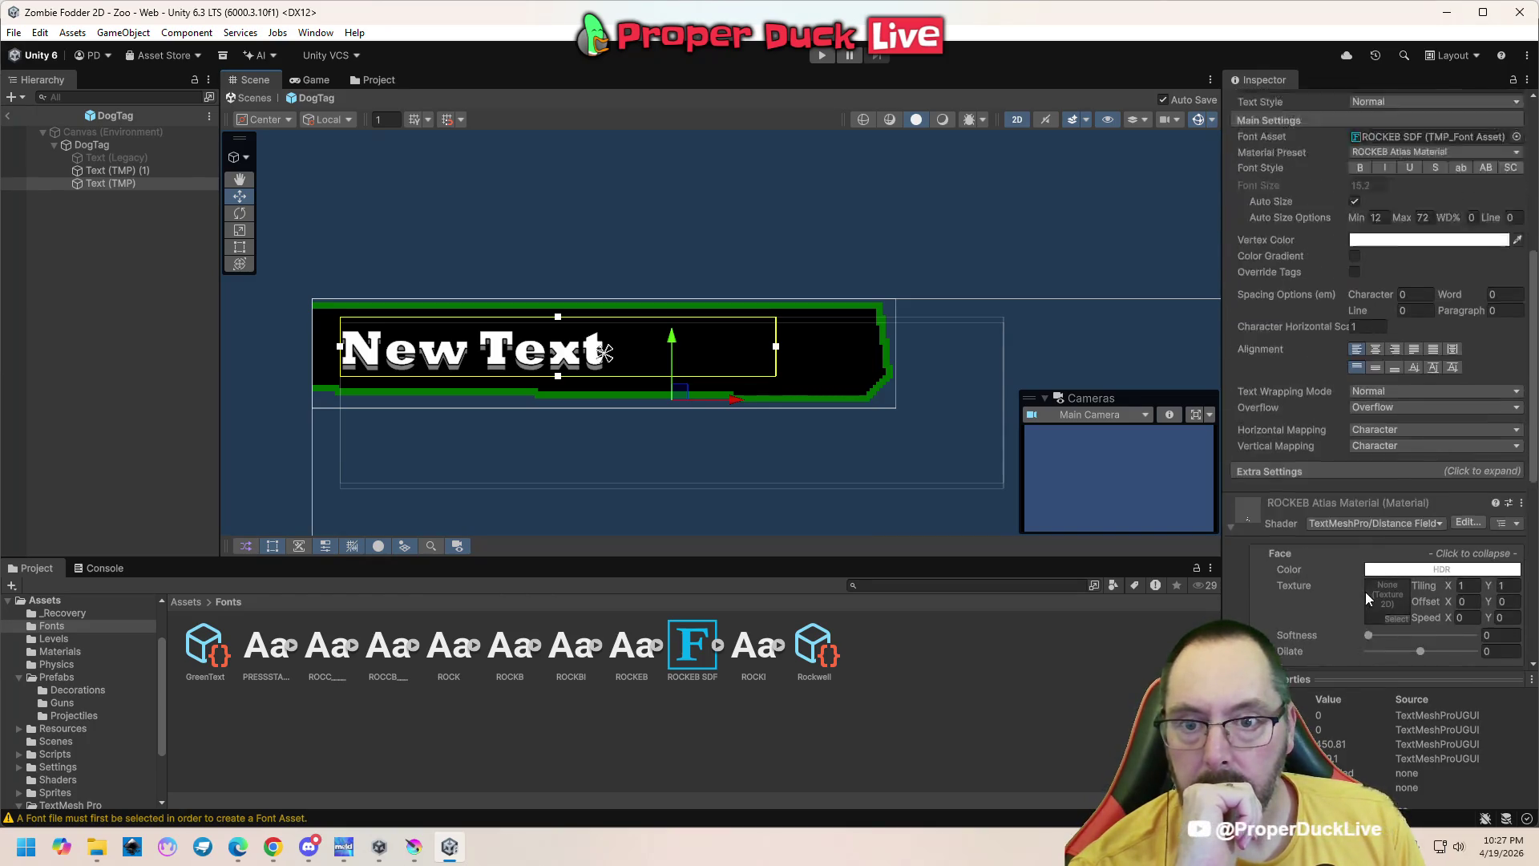
scroll(1367, 593, up, 9)
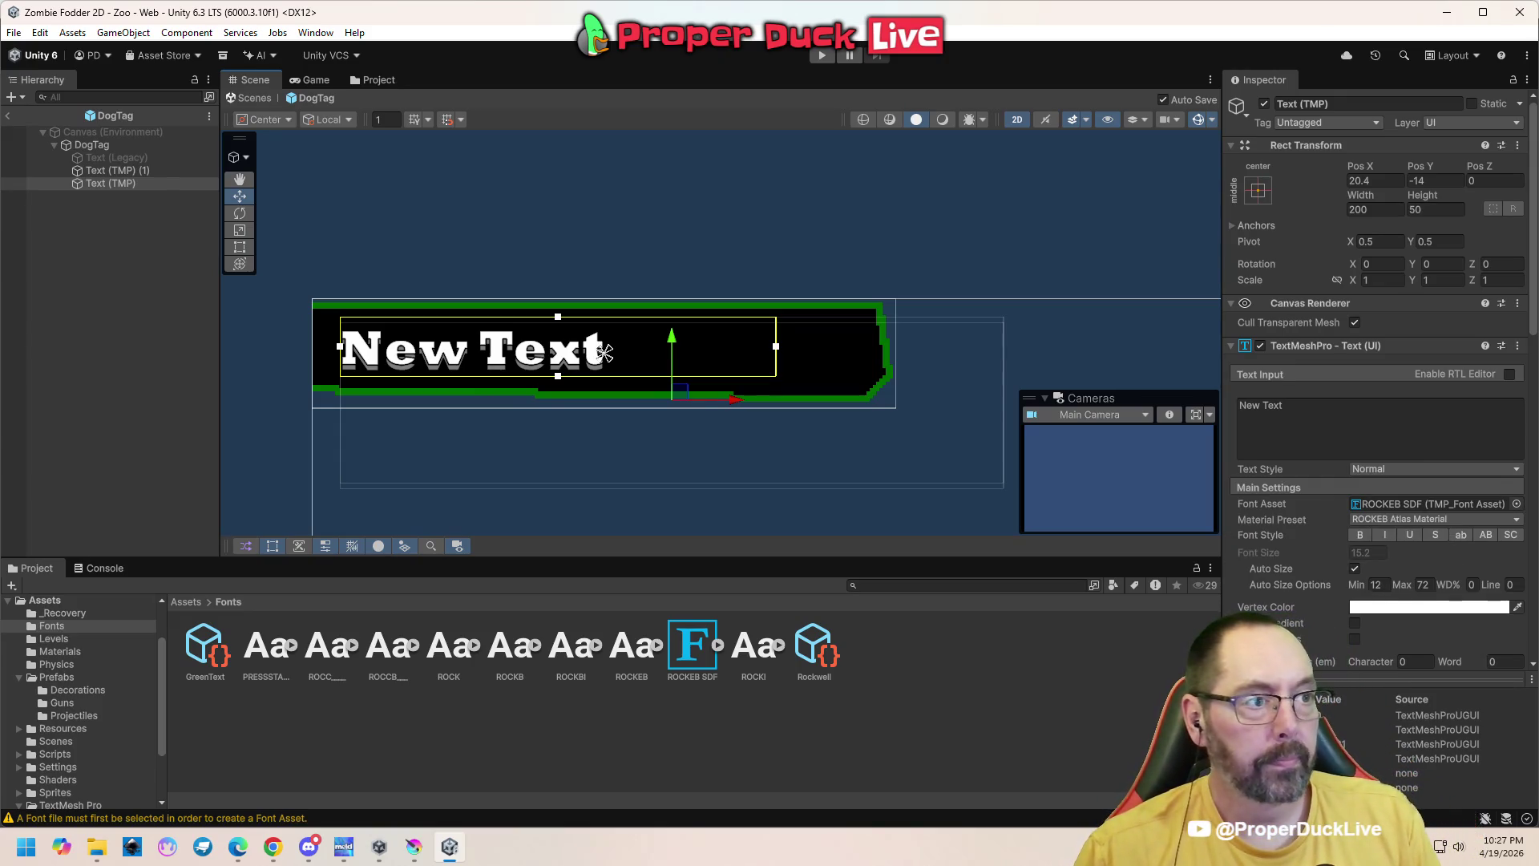
key(alt+Tab)
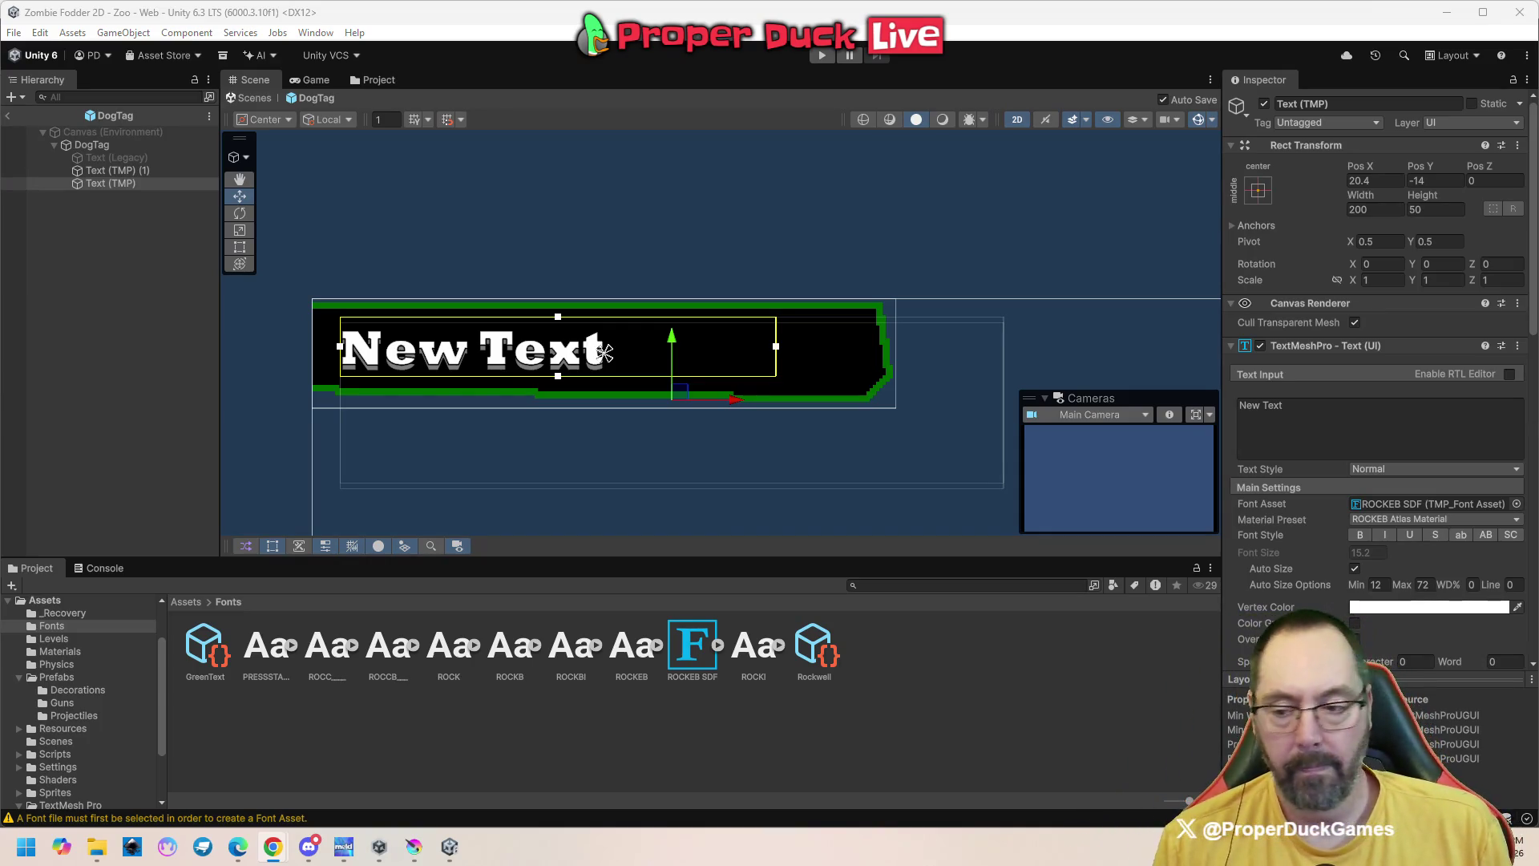
click(691, 651)
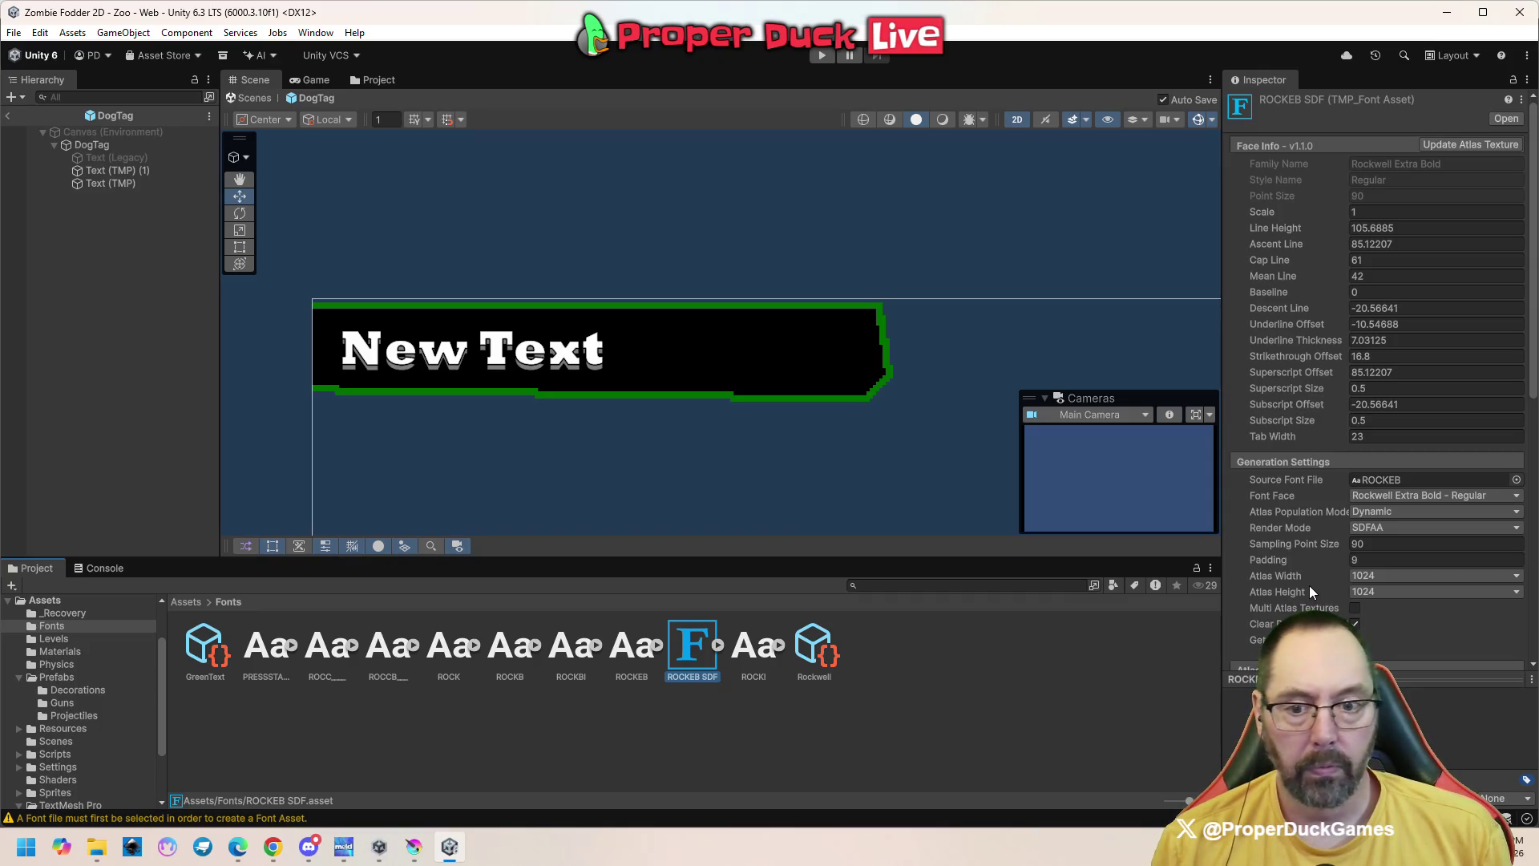
Set the ROCKEB SDF font asset's Render Mode to RASTER_HINTED
click(1370, 529)
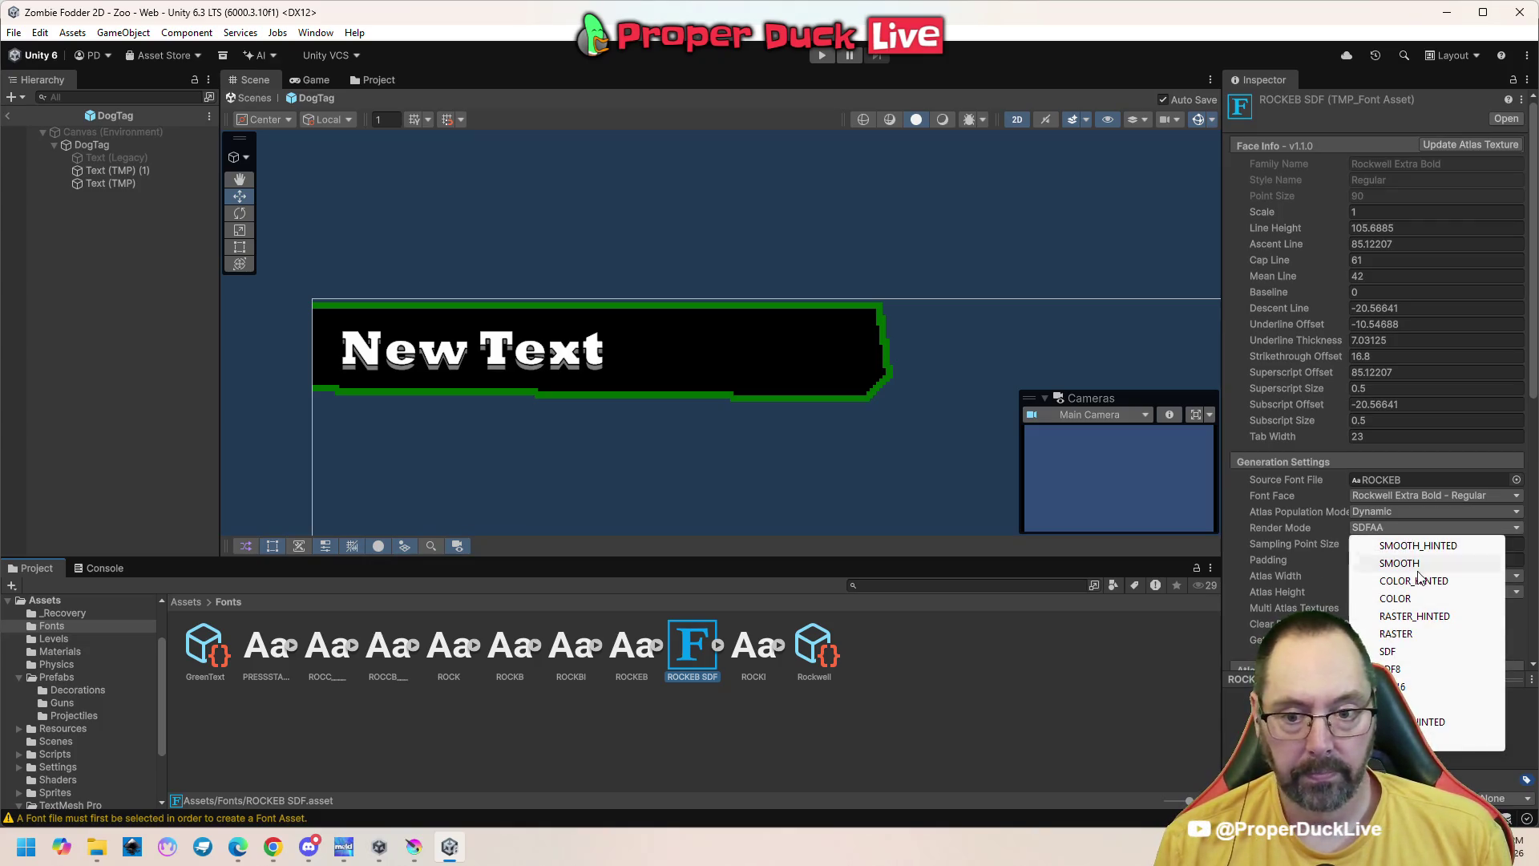
click(1441, 617)
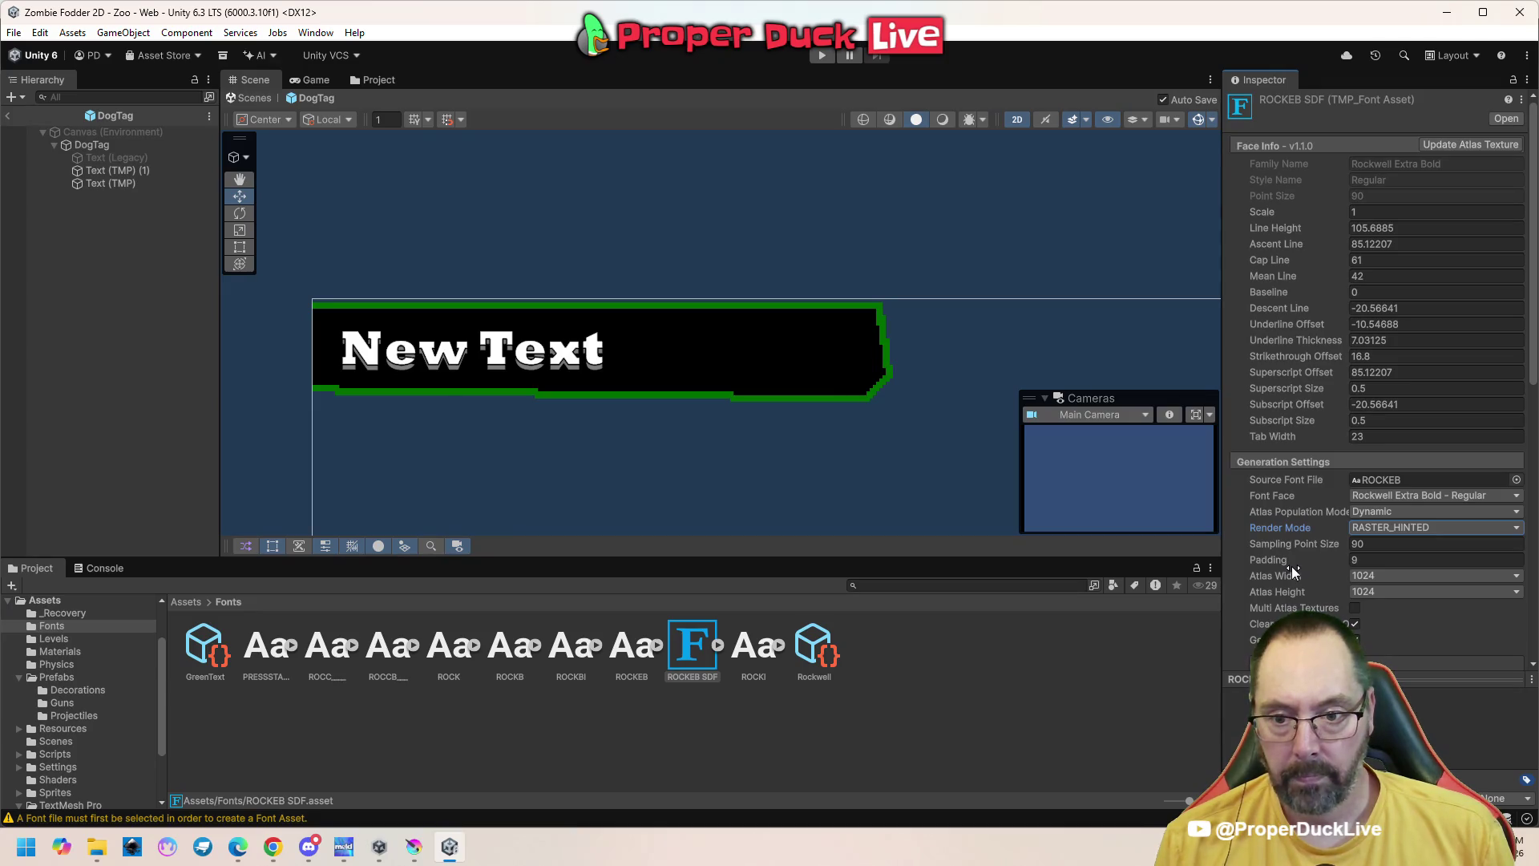
mouse_move(1266, 625)
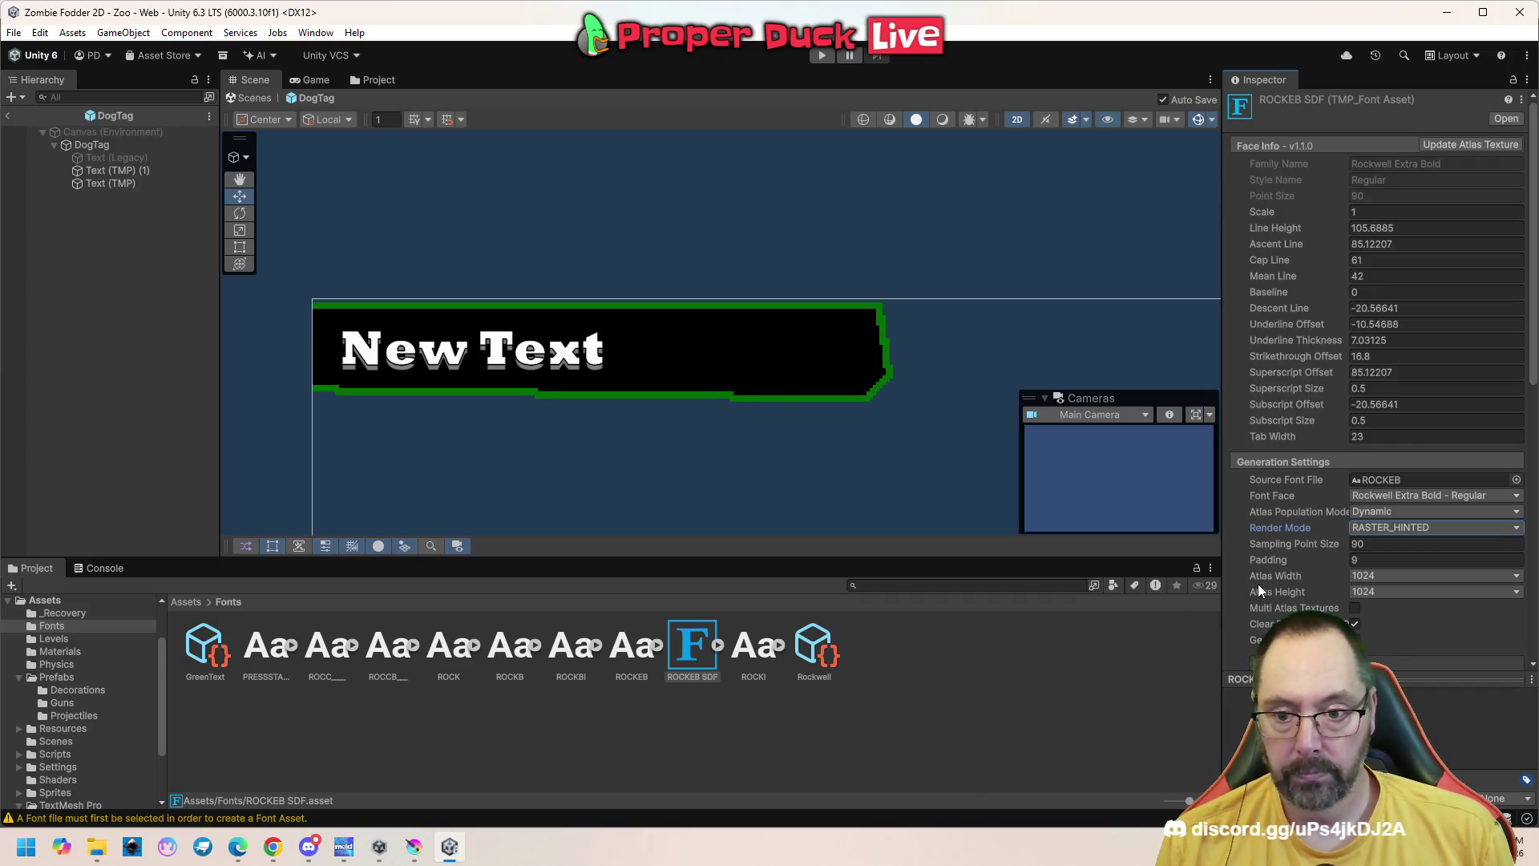
scroll(1257, 586, down, 10)
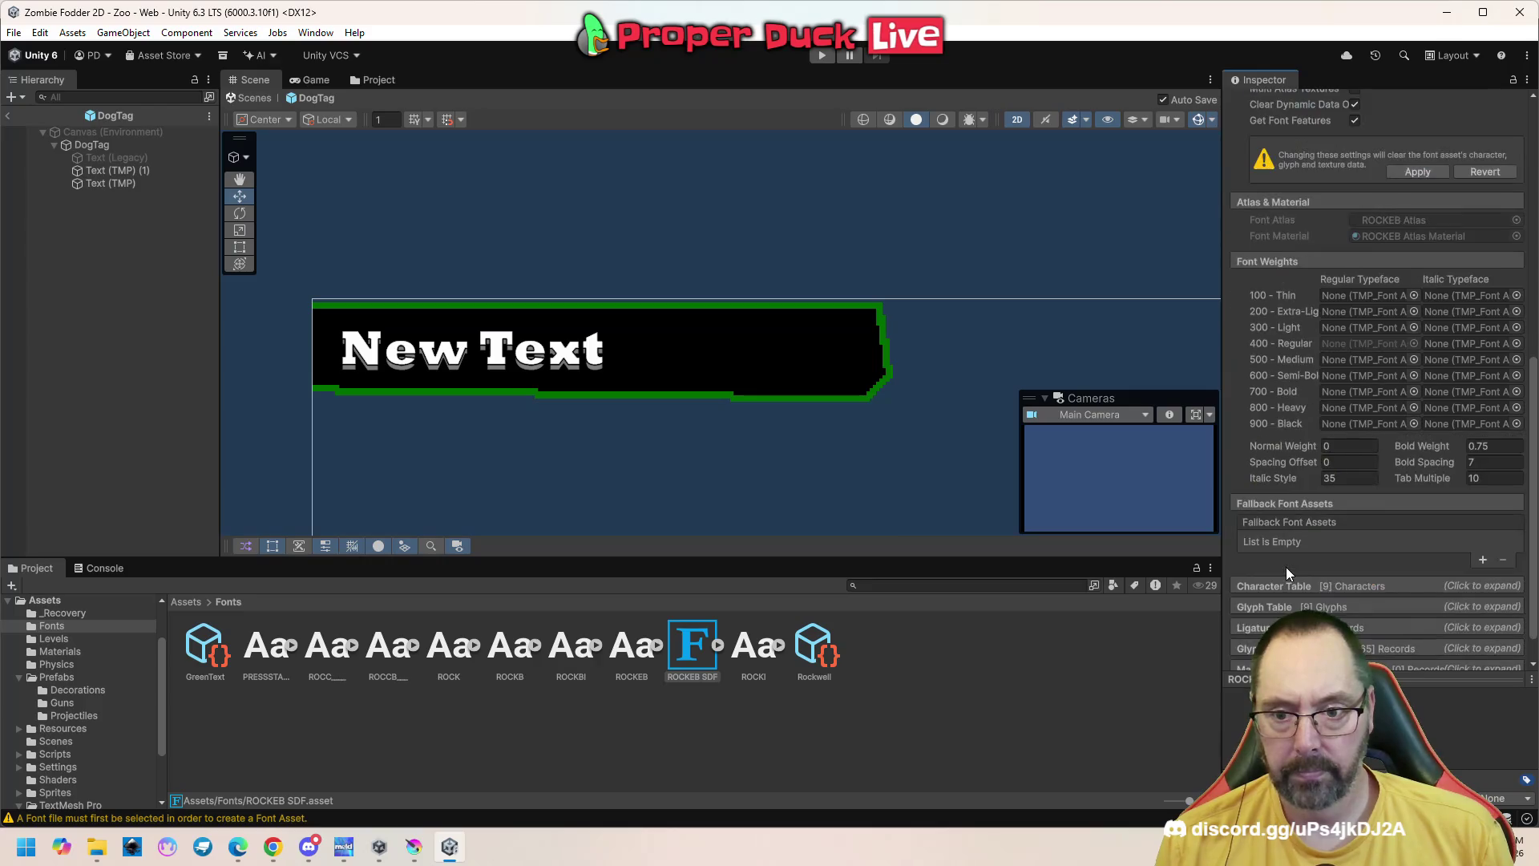
scroll(1286, 566, down, 1)
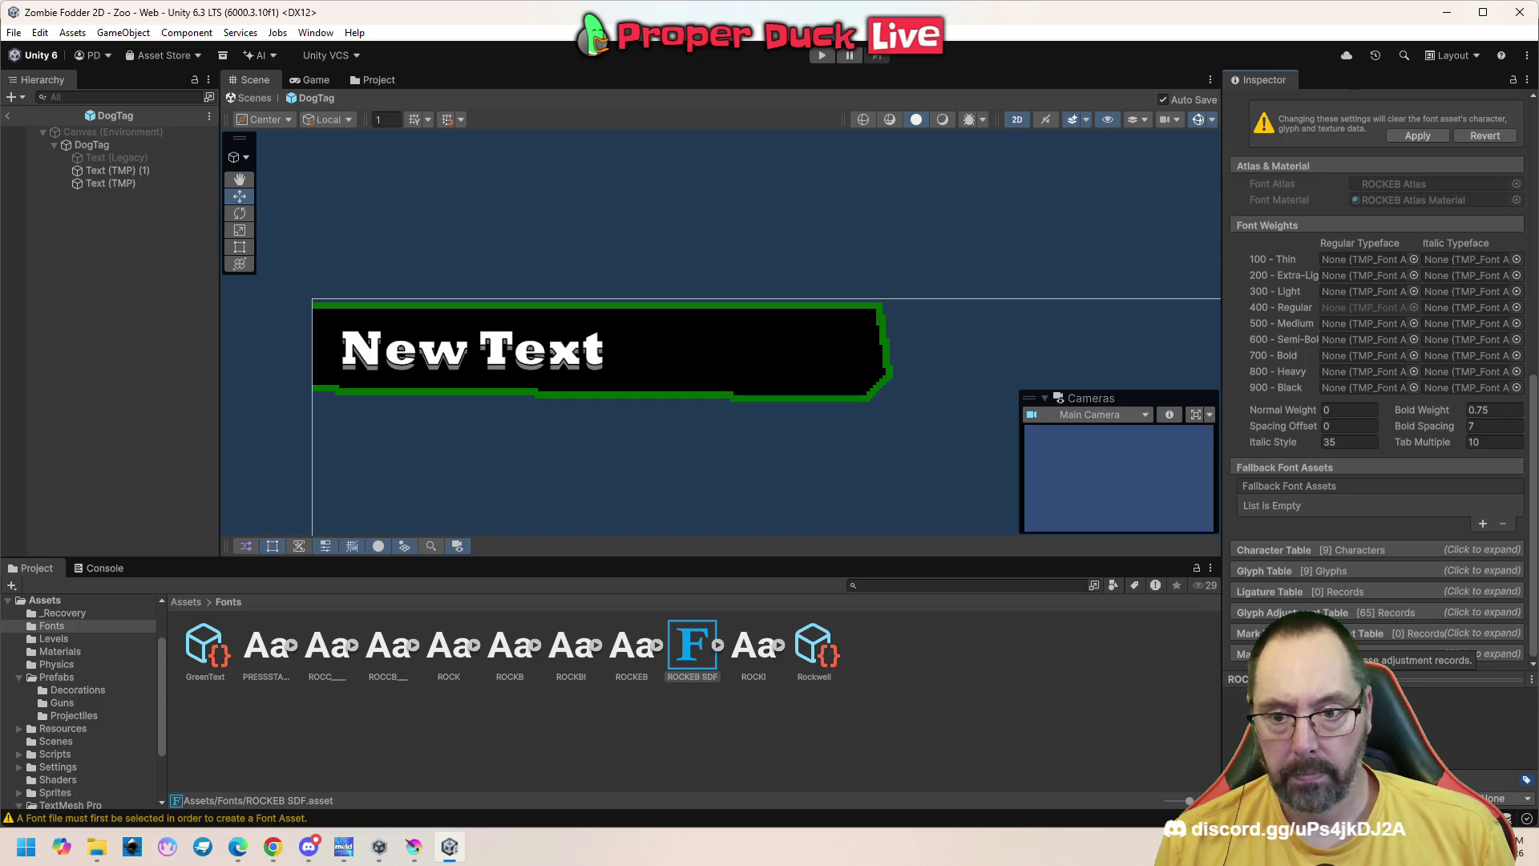
scroll(1362, 649, up, 1)
scroll(1385, 380, down, 1)
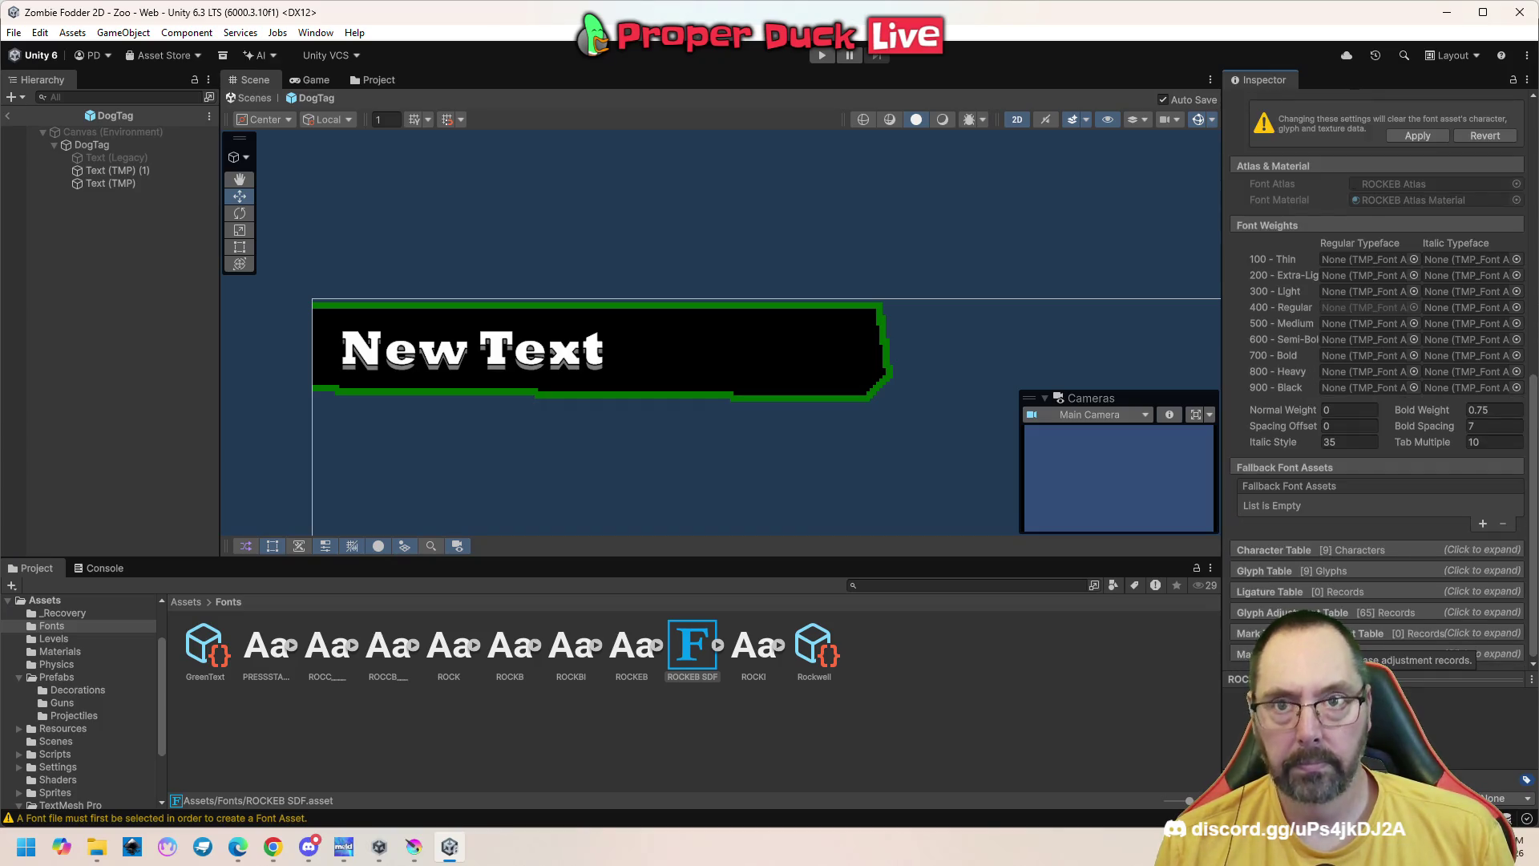
scroll(1377, 360, up, 4)
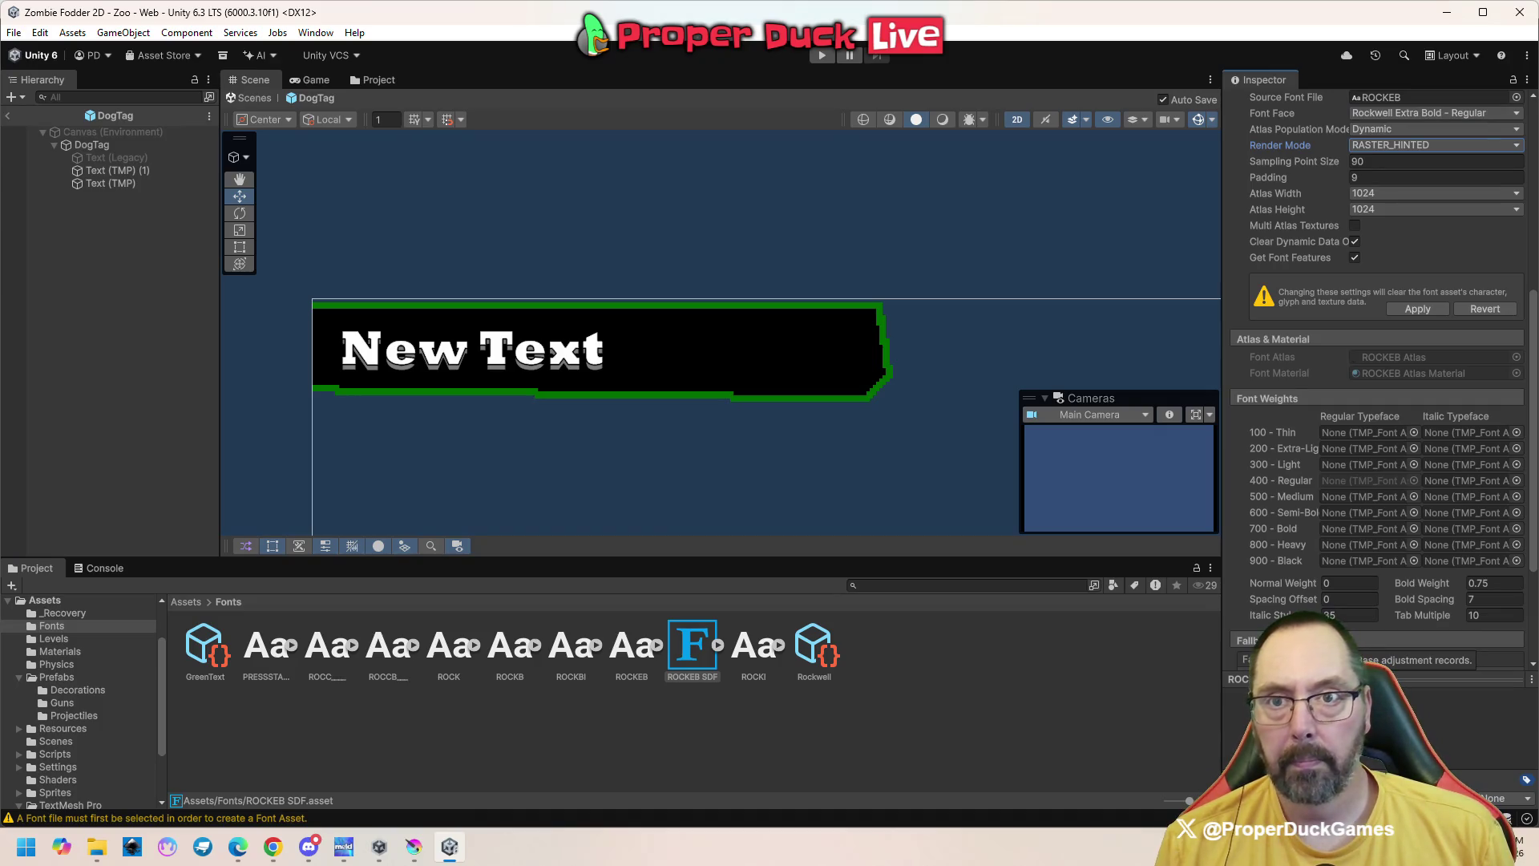
scroll(1377, 361, up, 5)
scroll(1376, 361, up, 1)
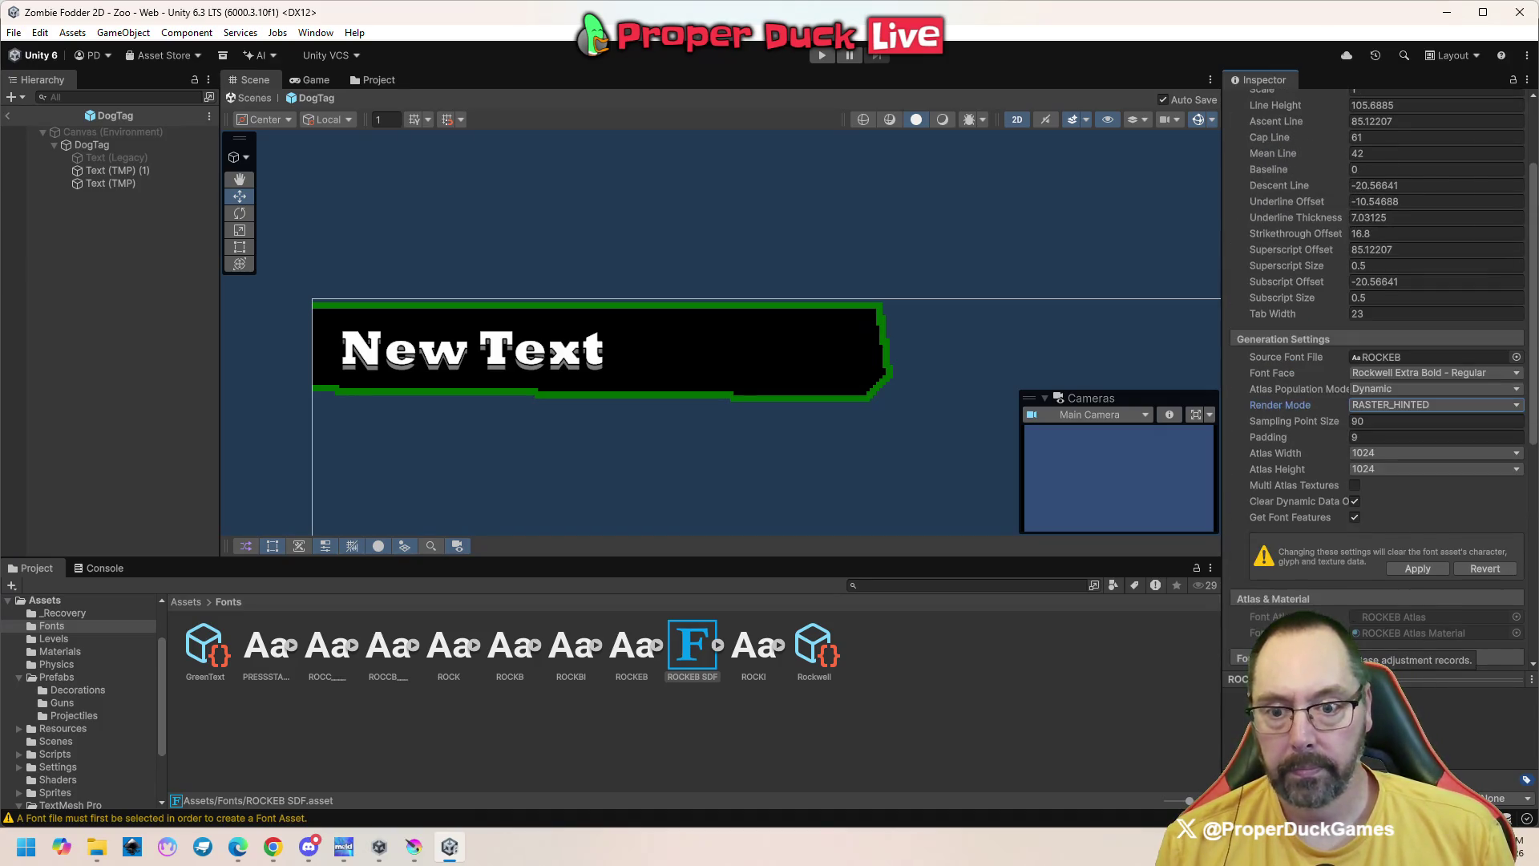
scroll(1376, 361, up, 3)
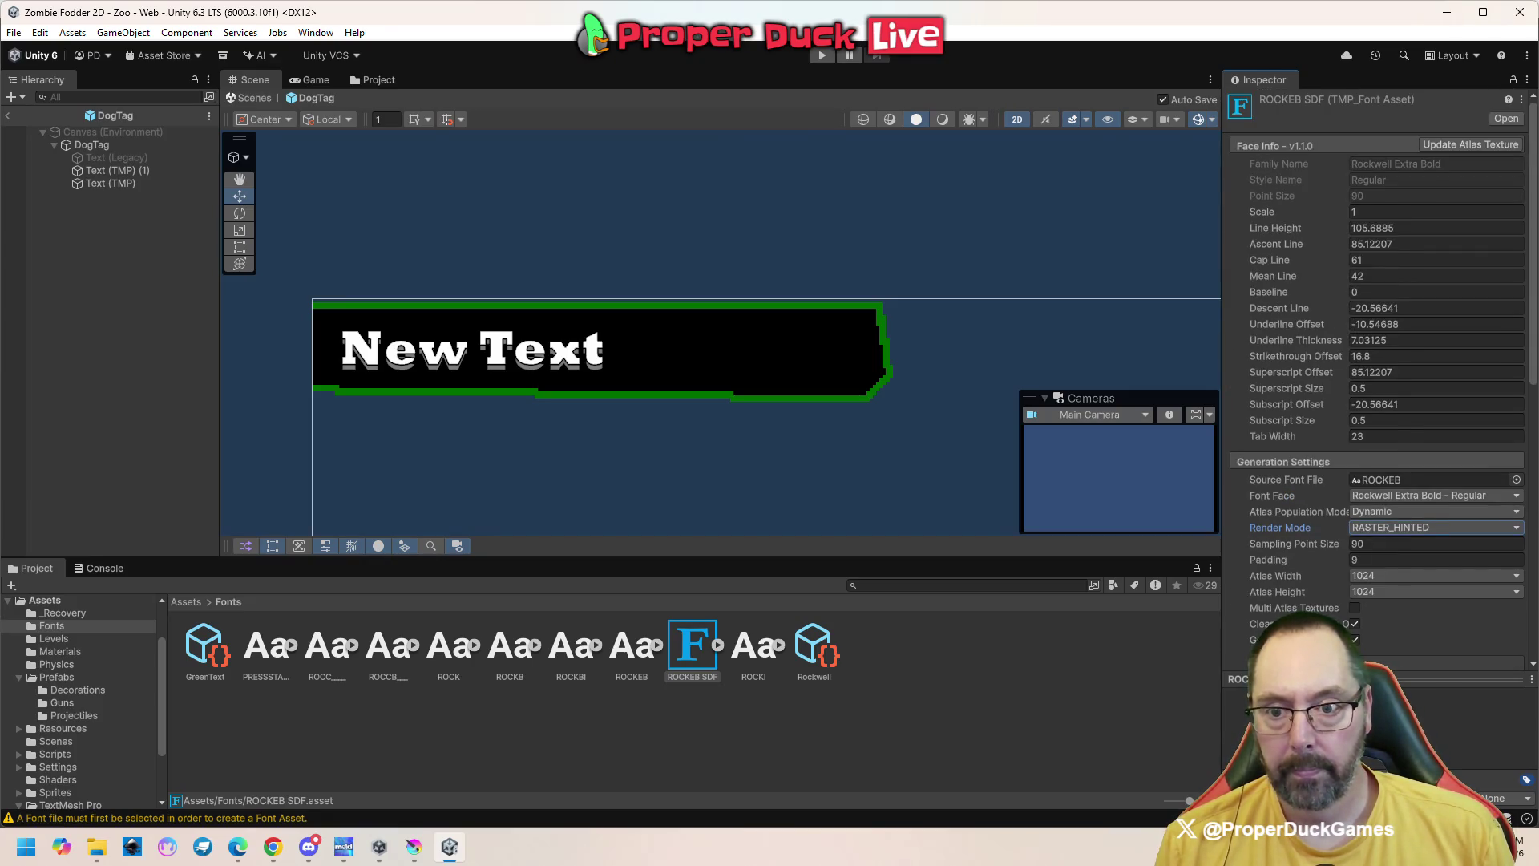
scroll(1376, 361, down, 1)
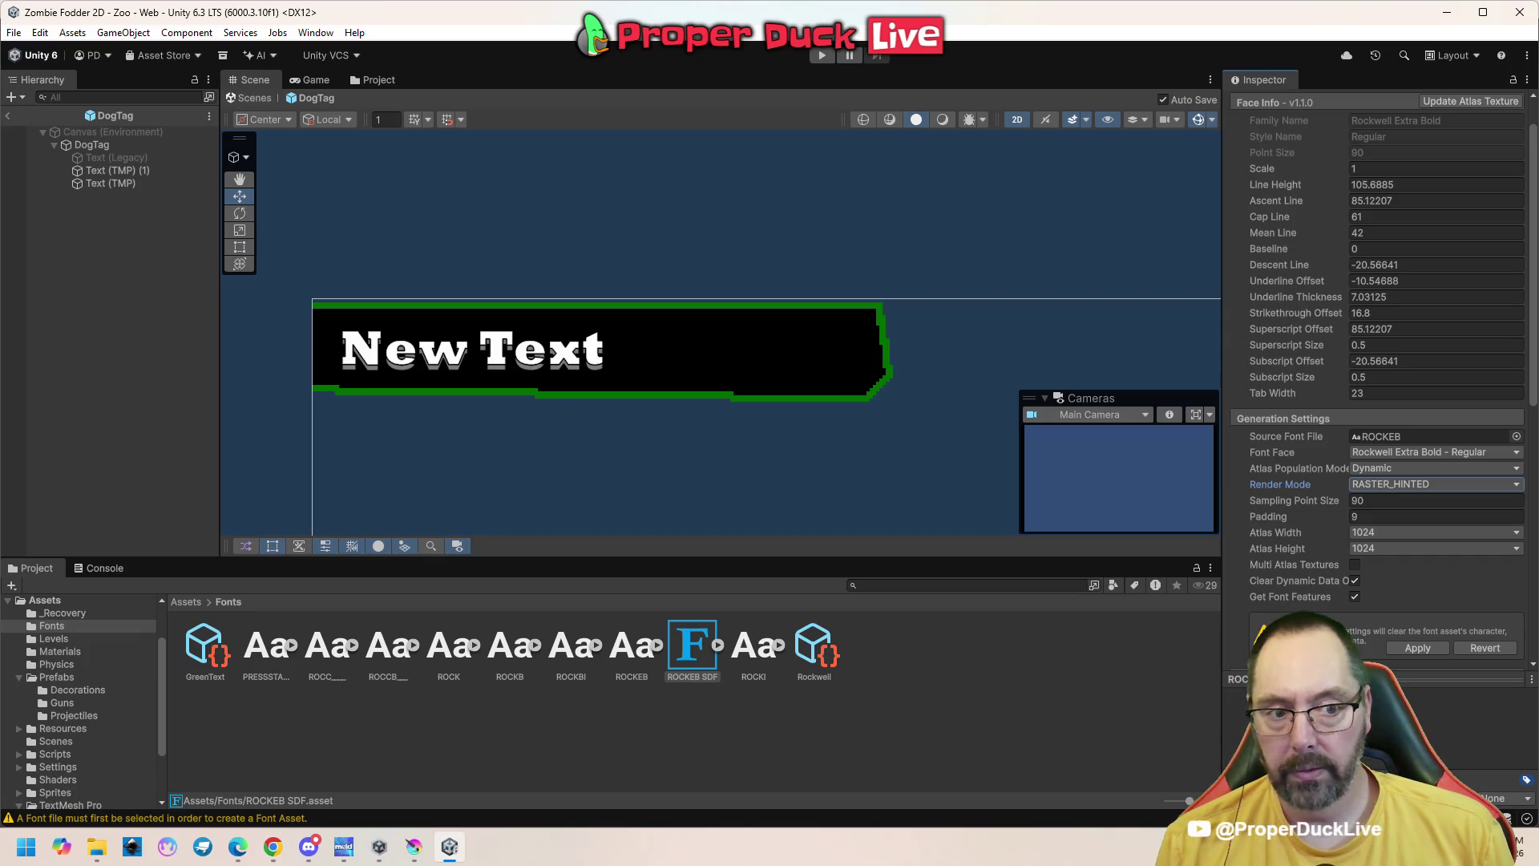
Check the browser, then select the Text (TMP) (1) shadow label to view its settings
key(alt+Tab)
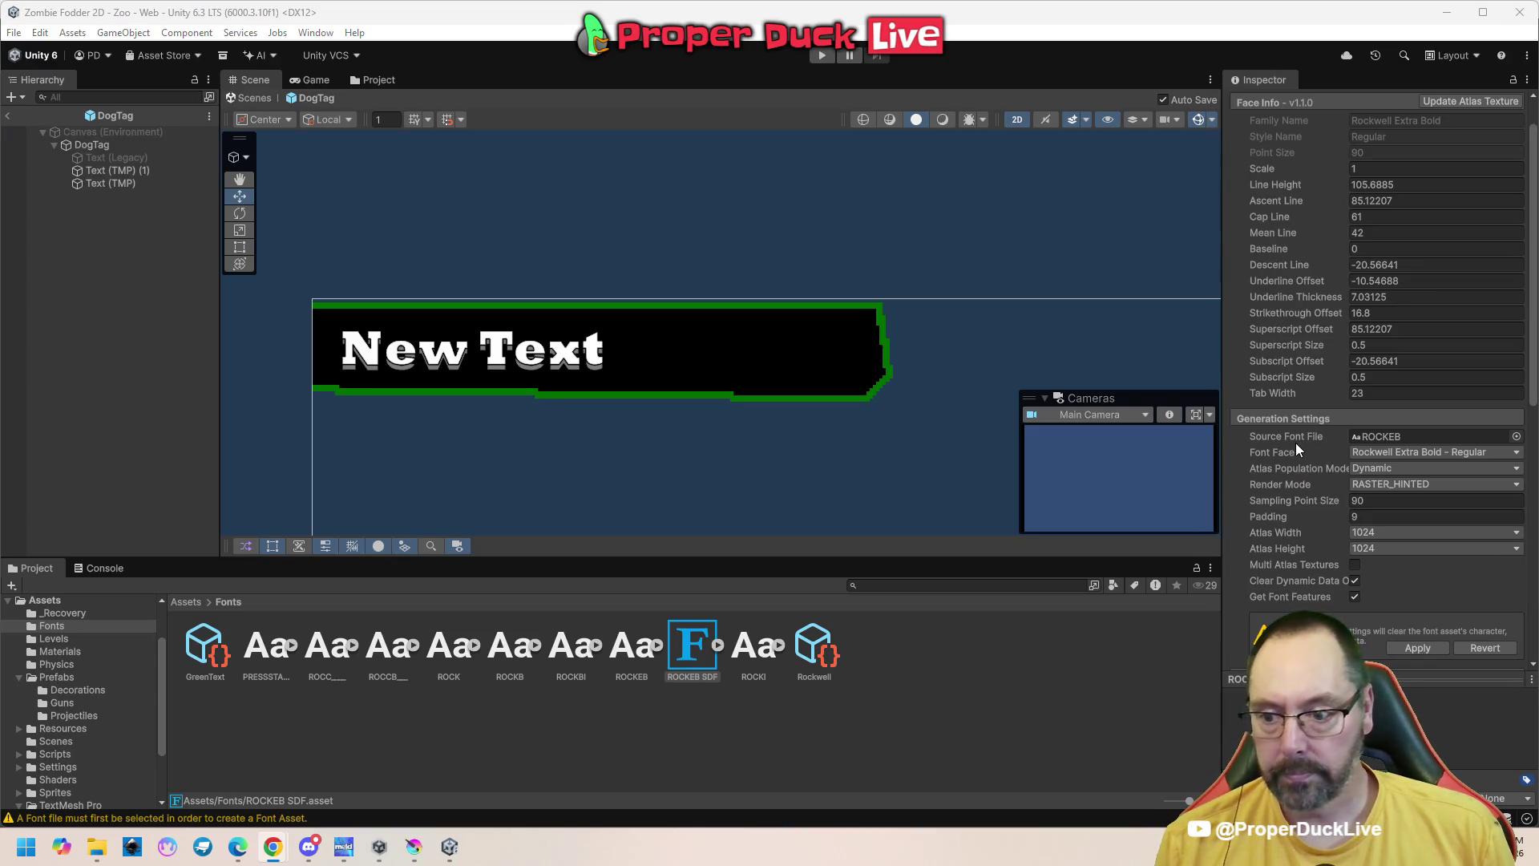
click(85, 170)
scroll(1276, 505, down, 10)
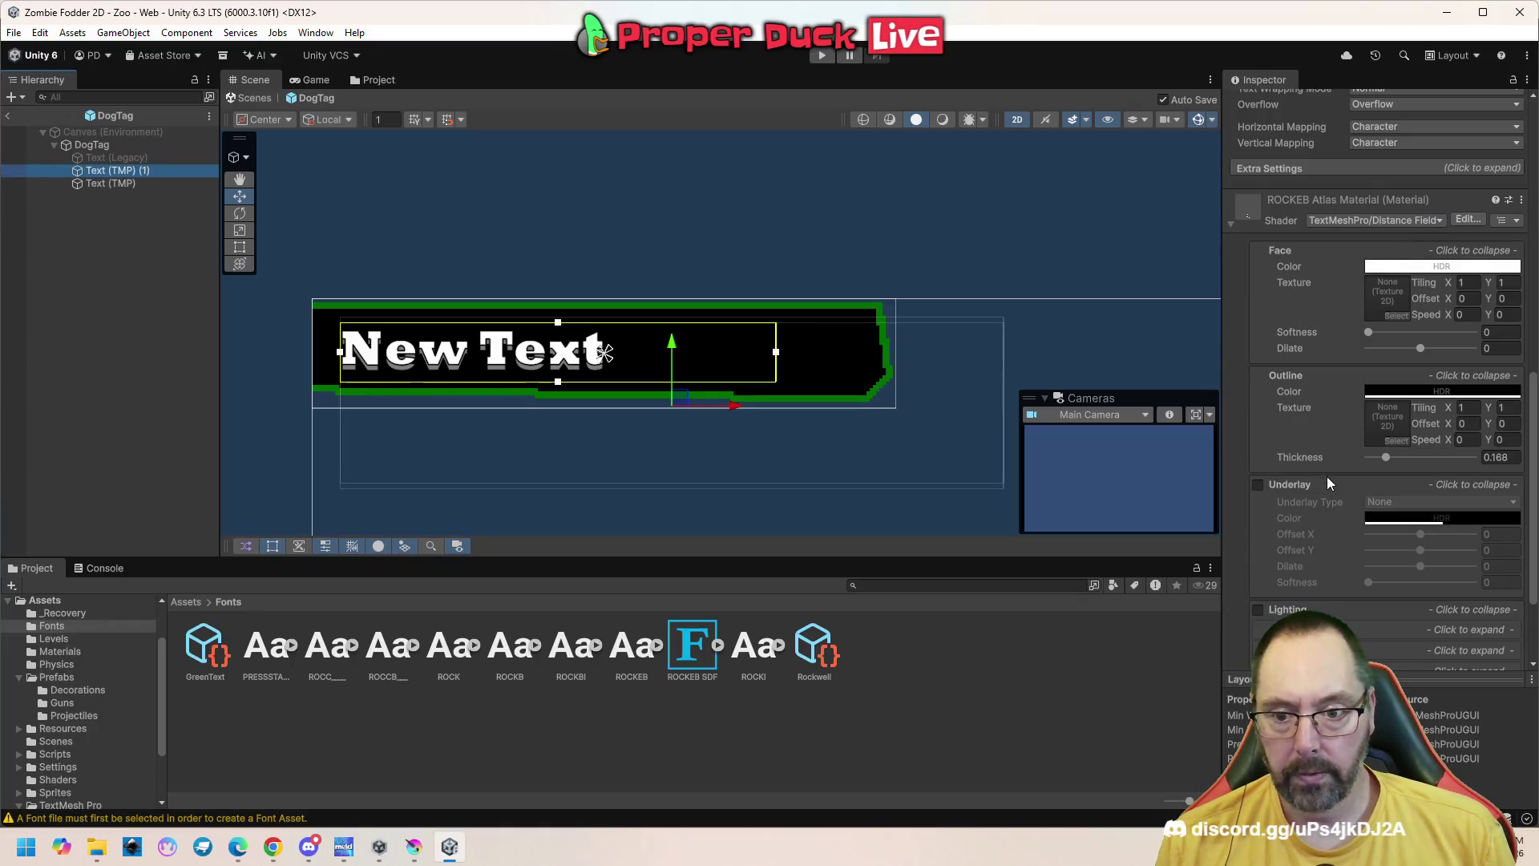
Reselect the ROCKEB SDF font asset to show its atlas material and 9 characters
scroll(1328, 478, down, 3)
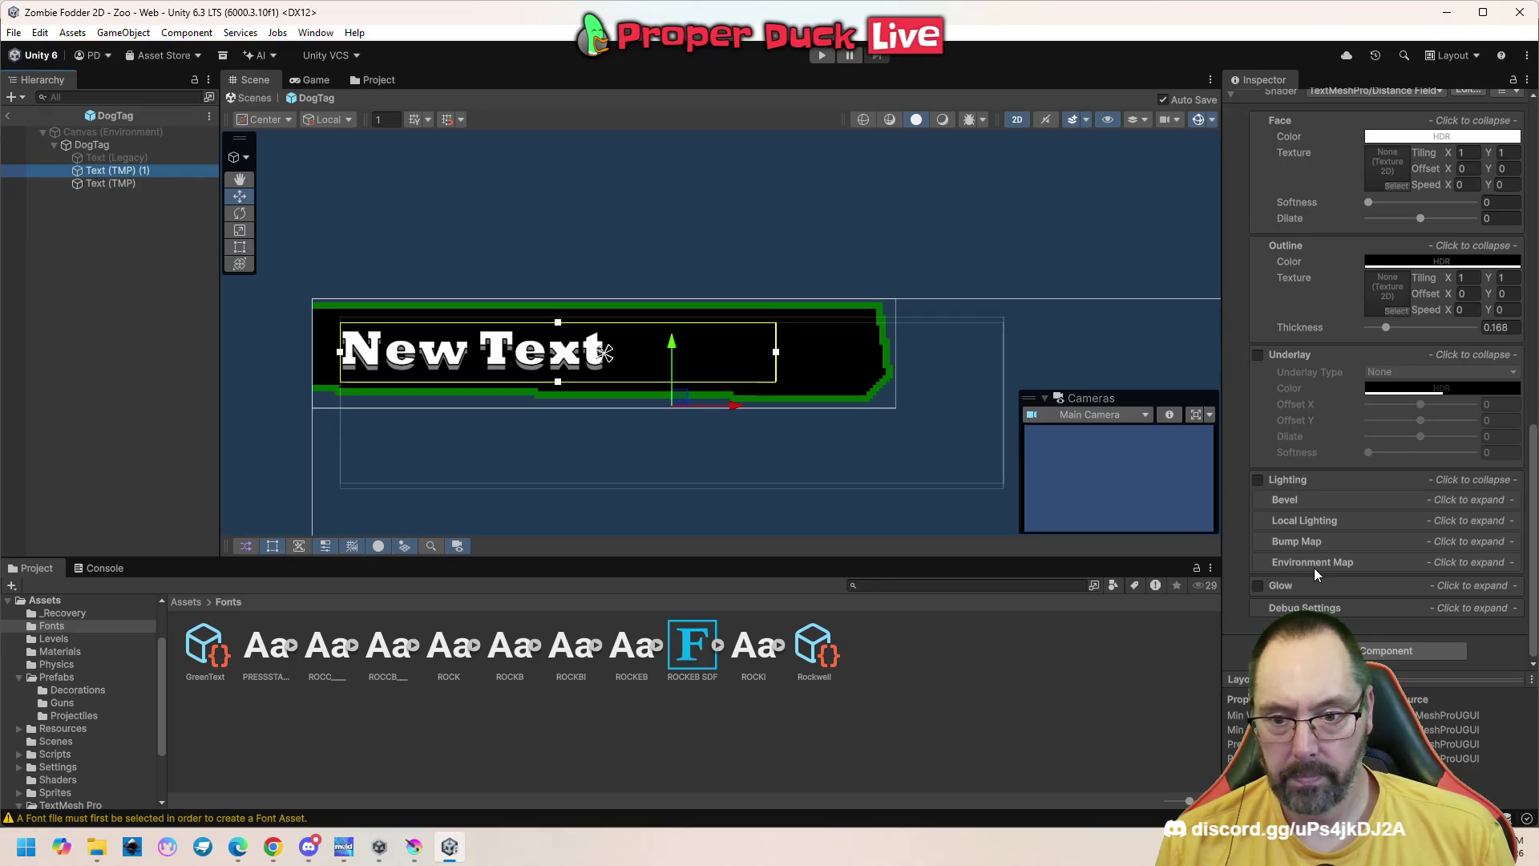
scroll(1303, 579, up, 5)
scroll(1304, 577, down, 5)
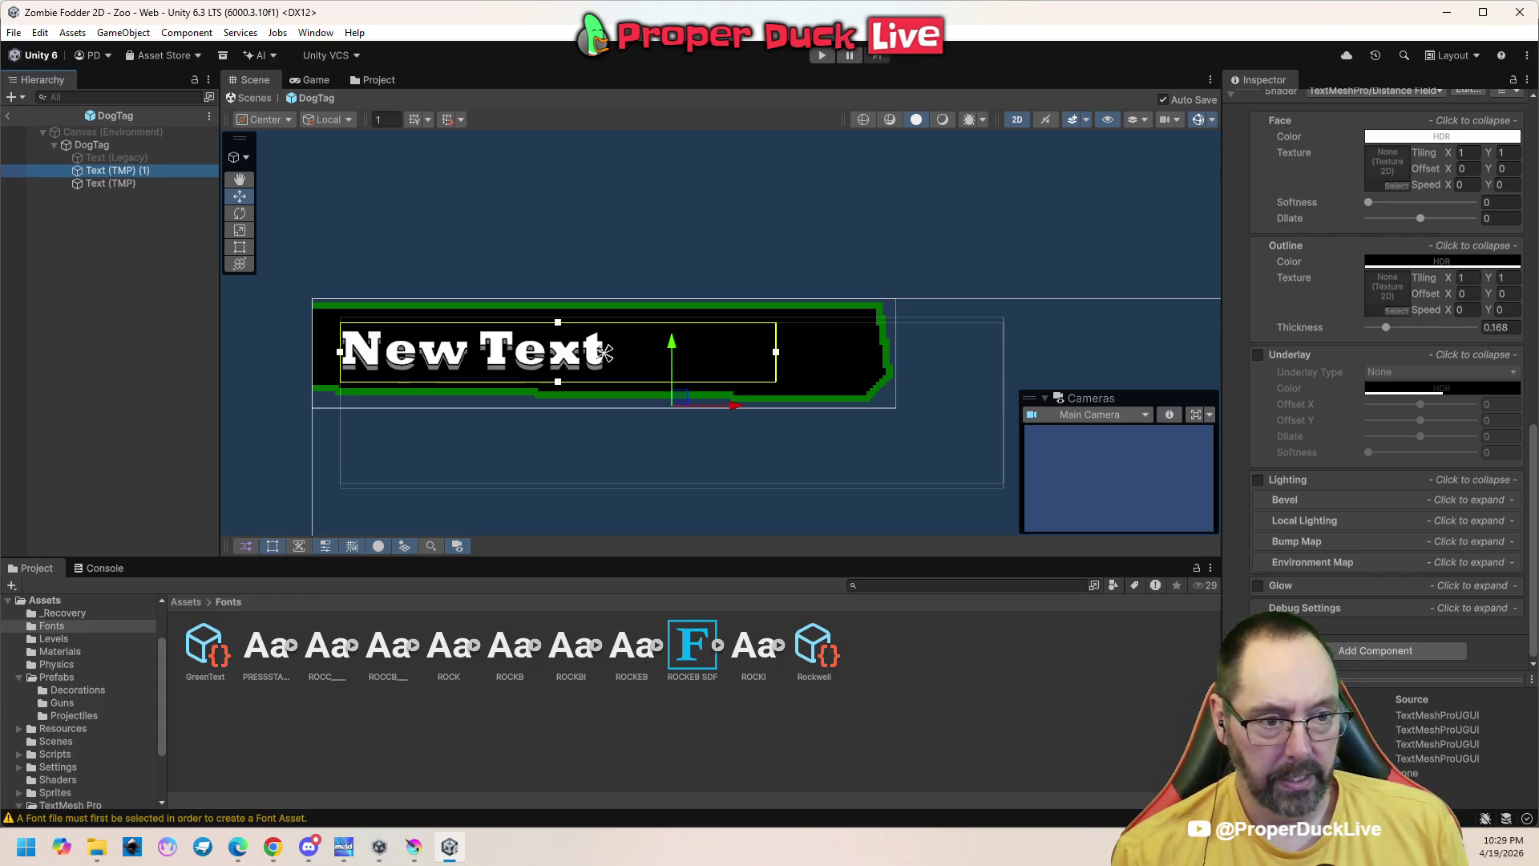
key(alt+Tab)
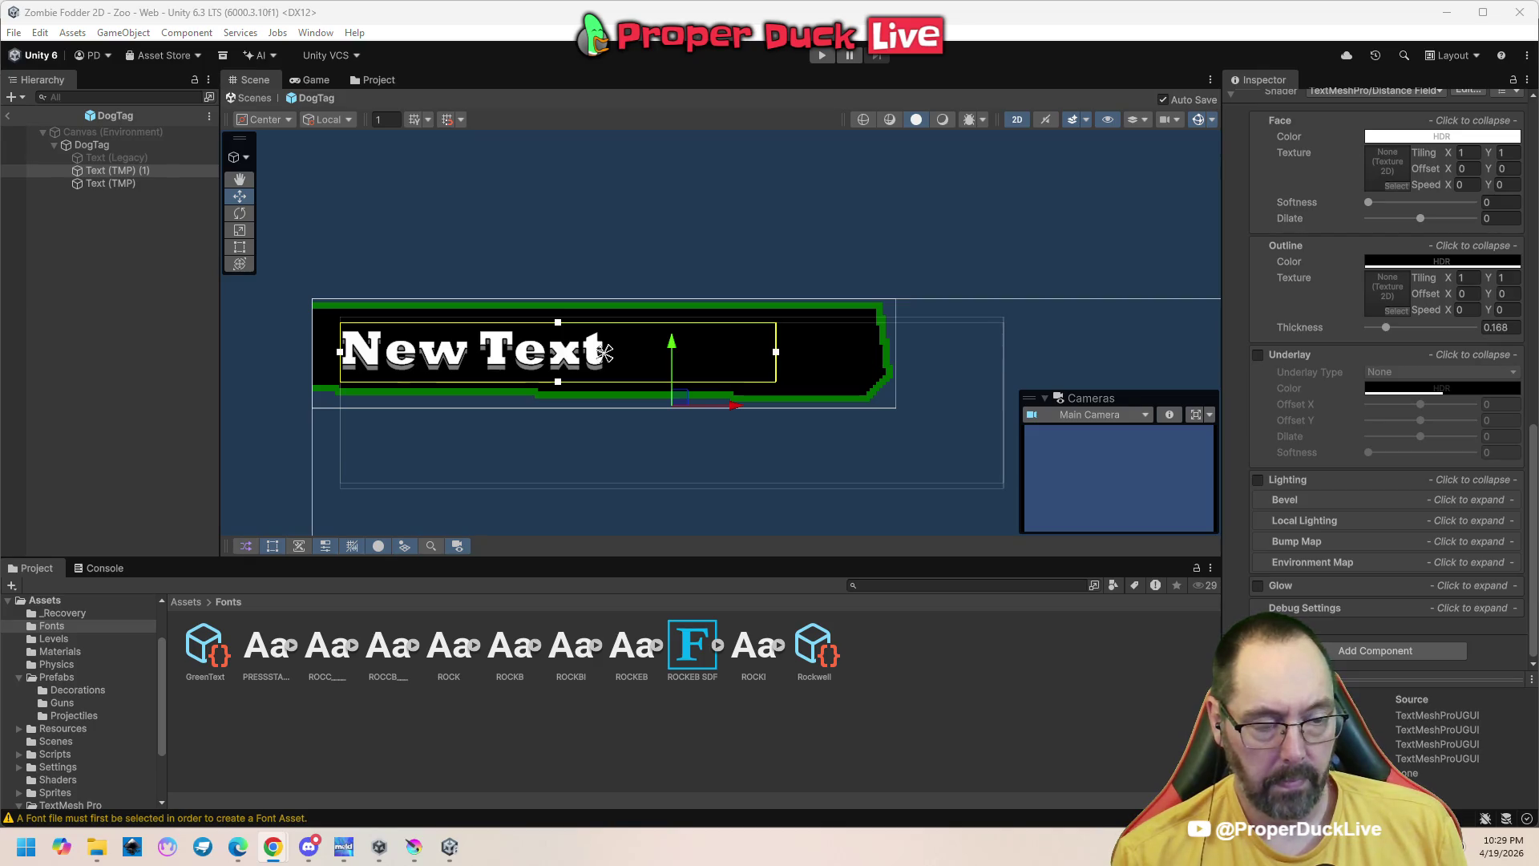
click(690, 653)
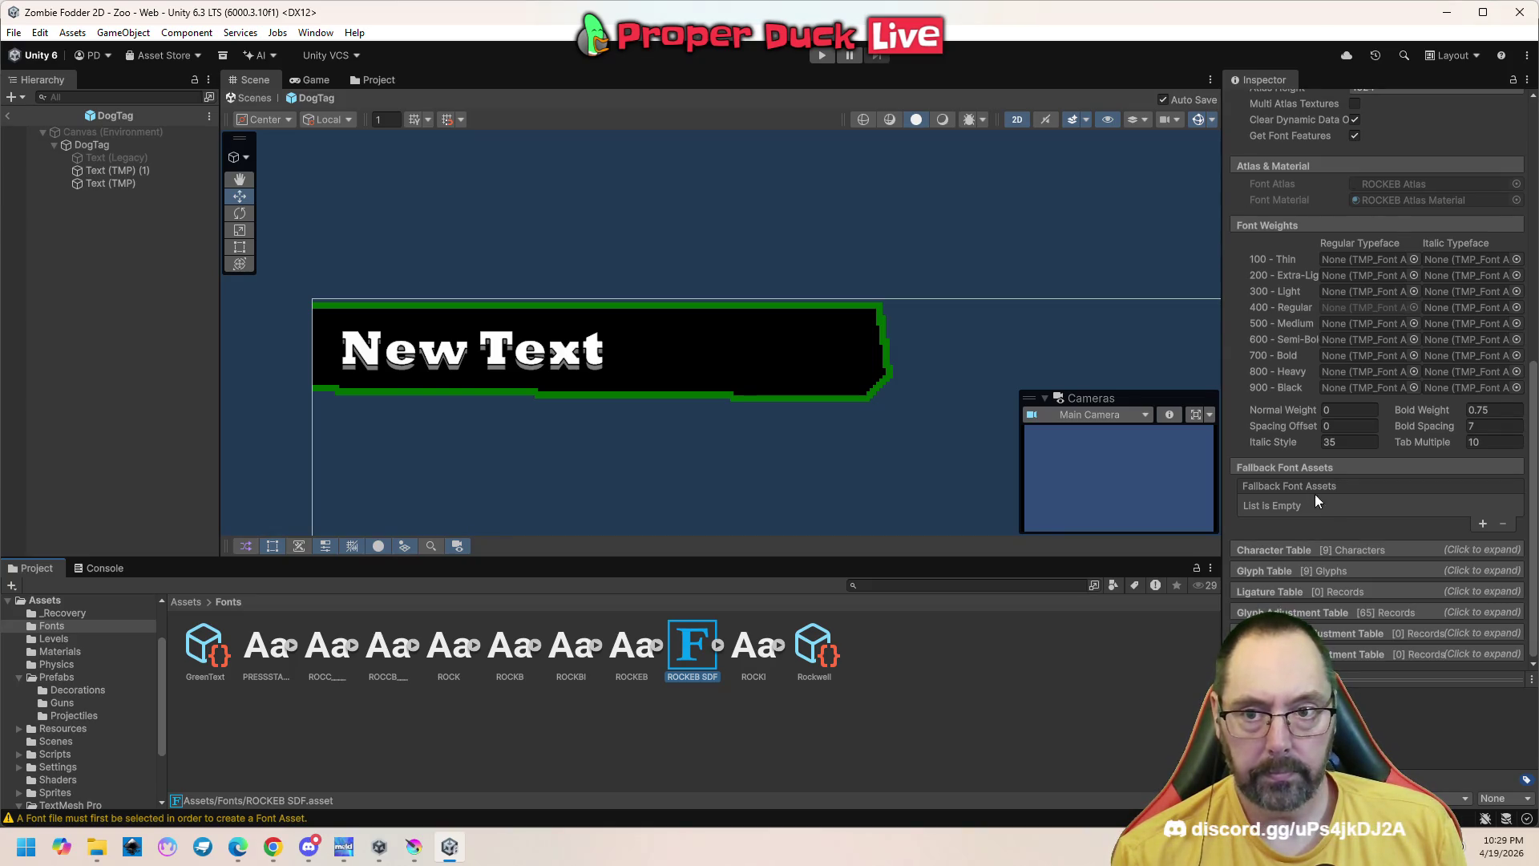
Set the ROCKEB SDF font's sampling point size to 16 and apply it
scroll(1307, 477, up, 3)
scroll(1292, 447, up, 5)
click(1426, 386)
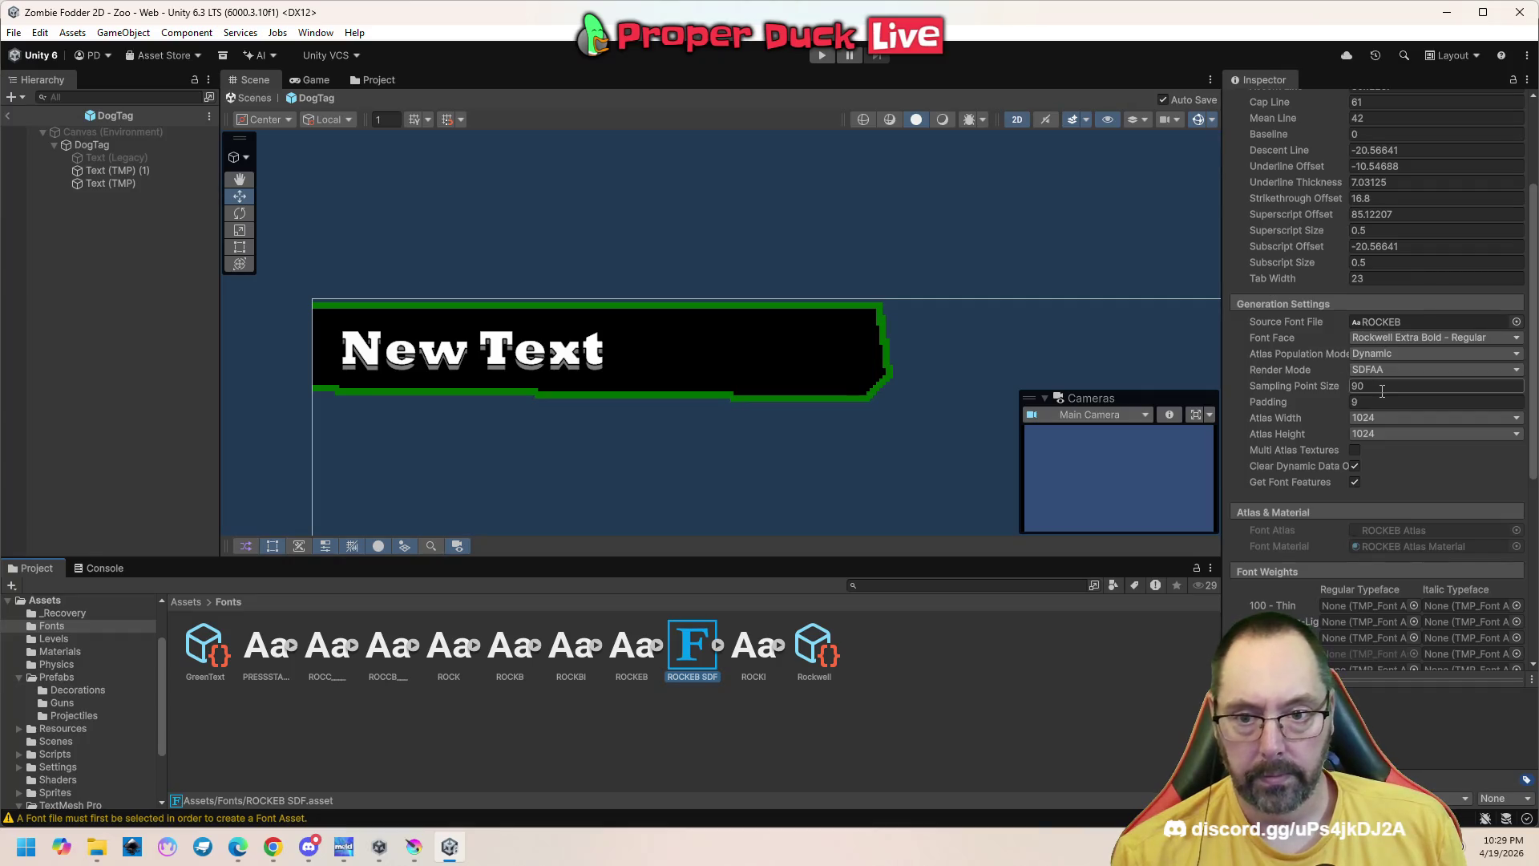
text(16)
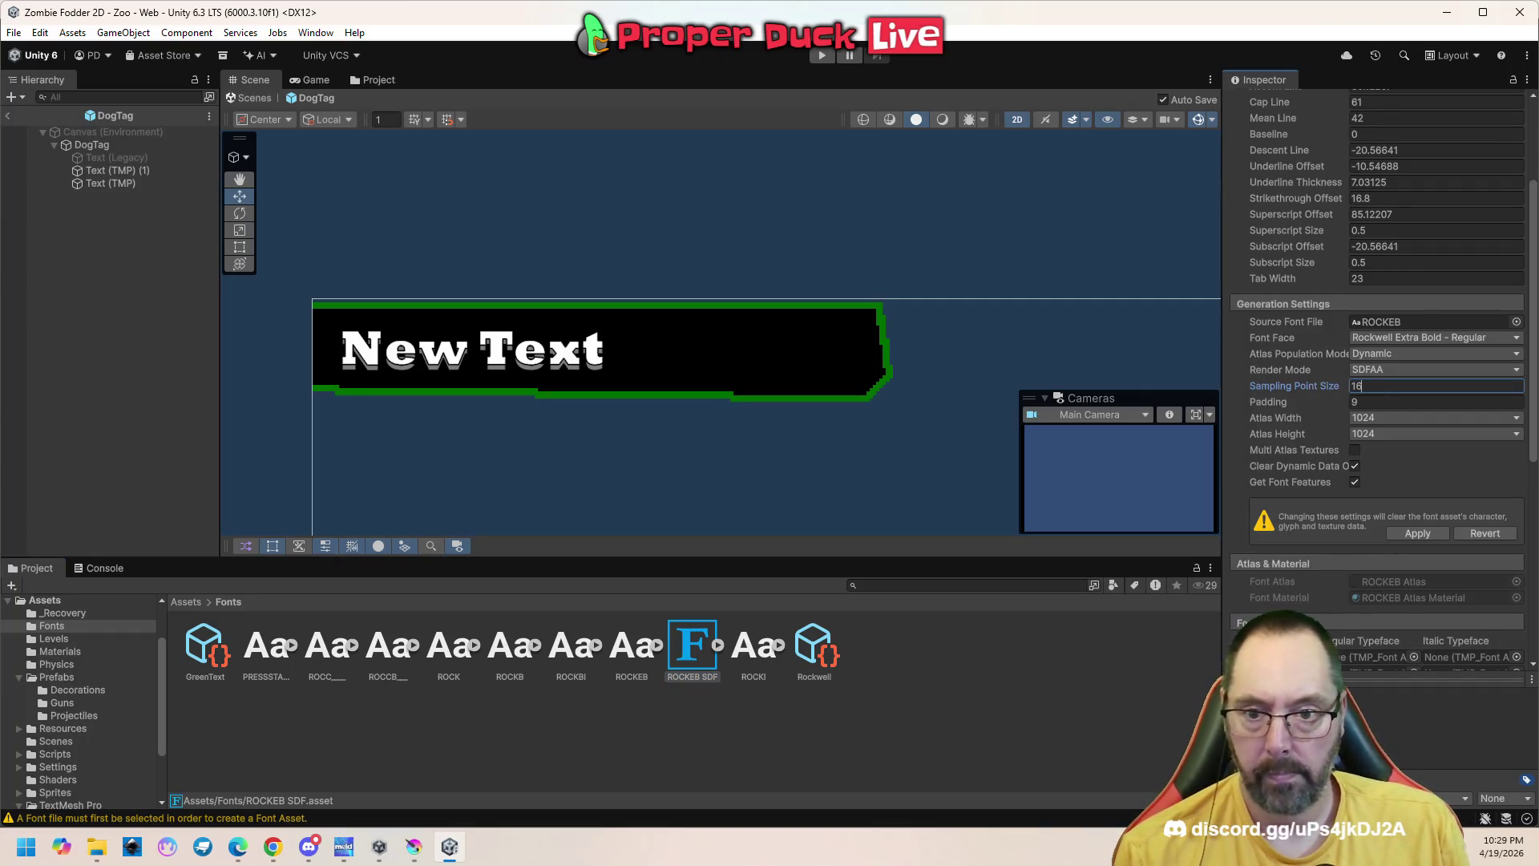
click(1417, 533)
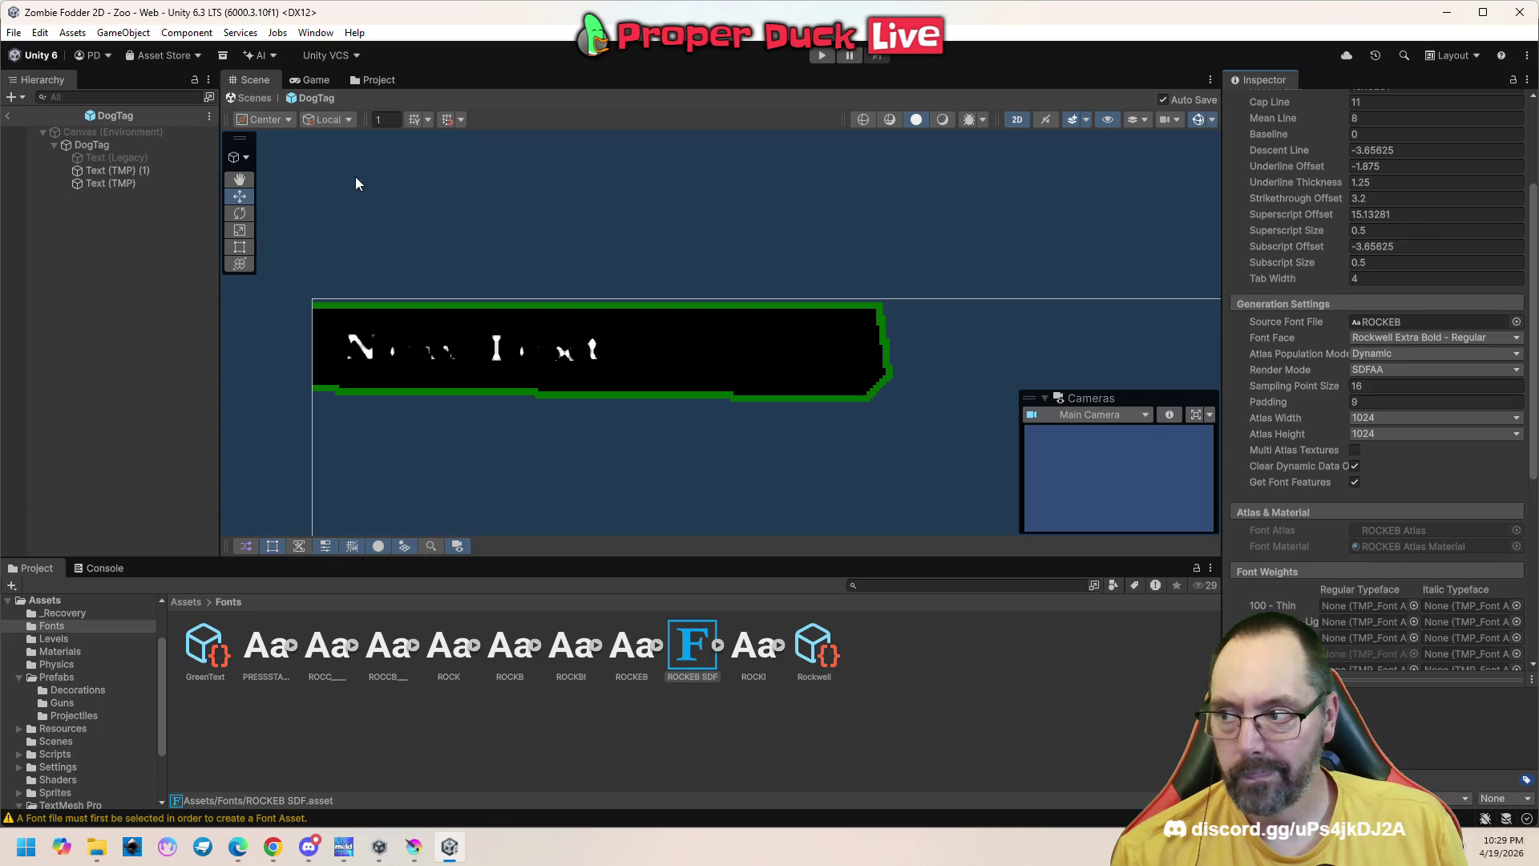
Reduce Text (TMP) (1)'s ROCKEB Atlas Material outline thickness to 0
click(149, 173)
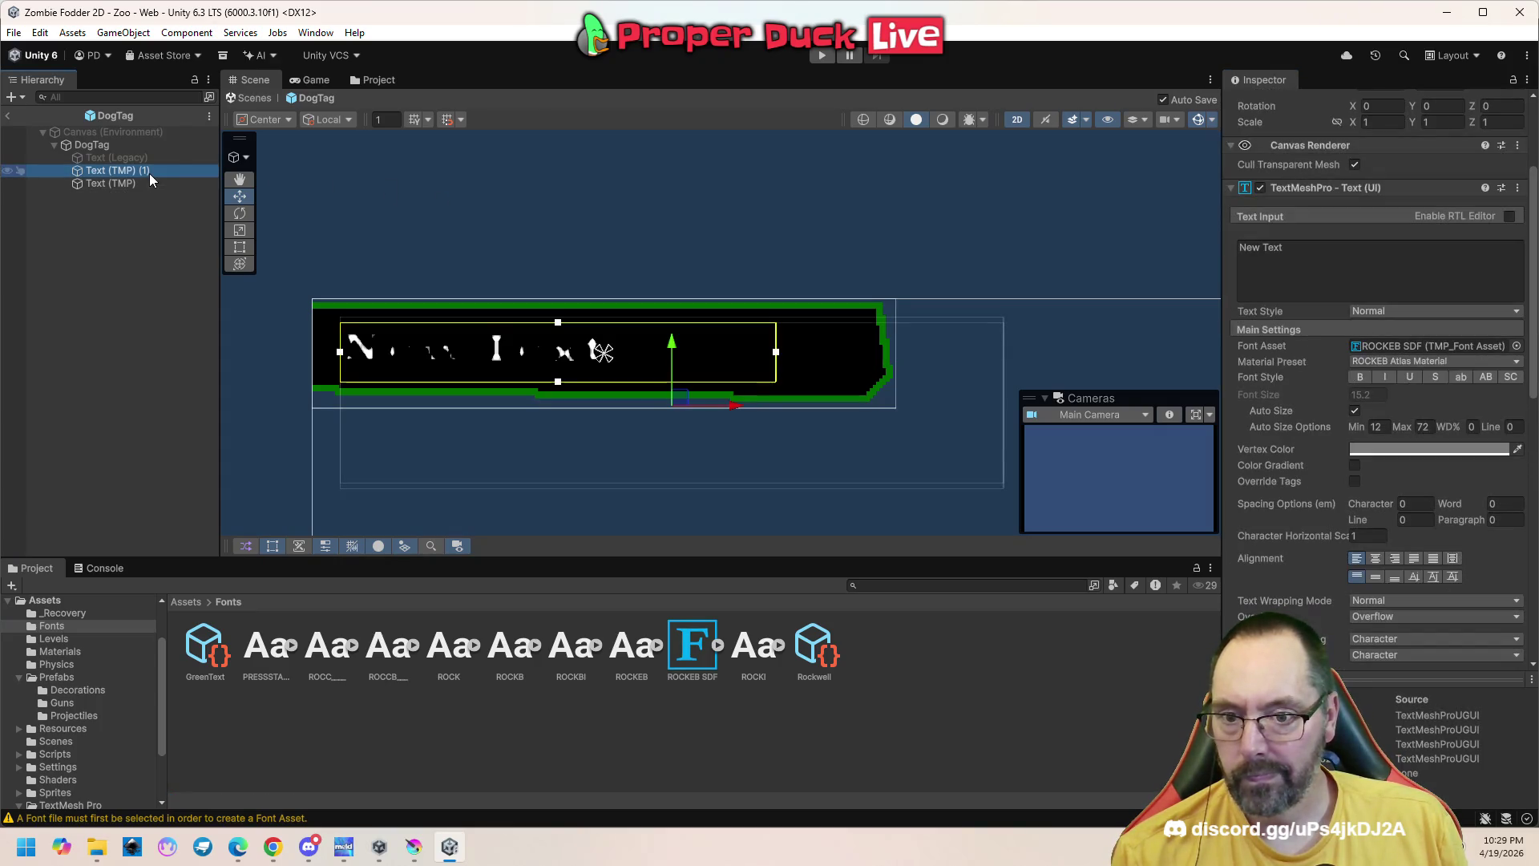
scroll(1316, 505, down, 3)
scroll(1315, 505, down, 5)
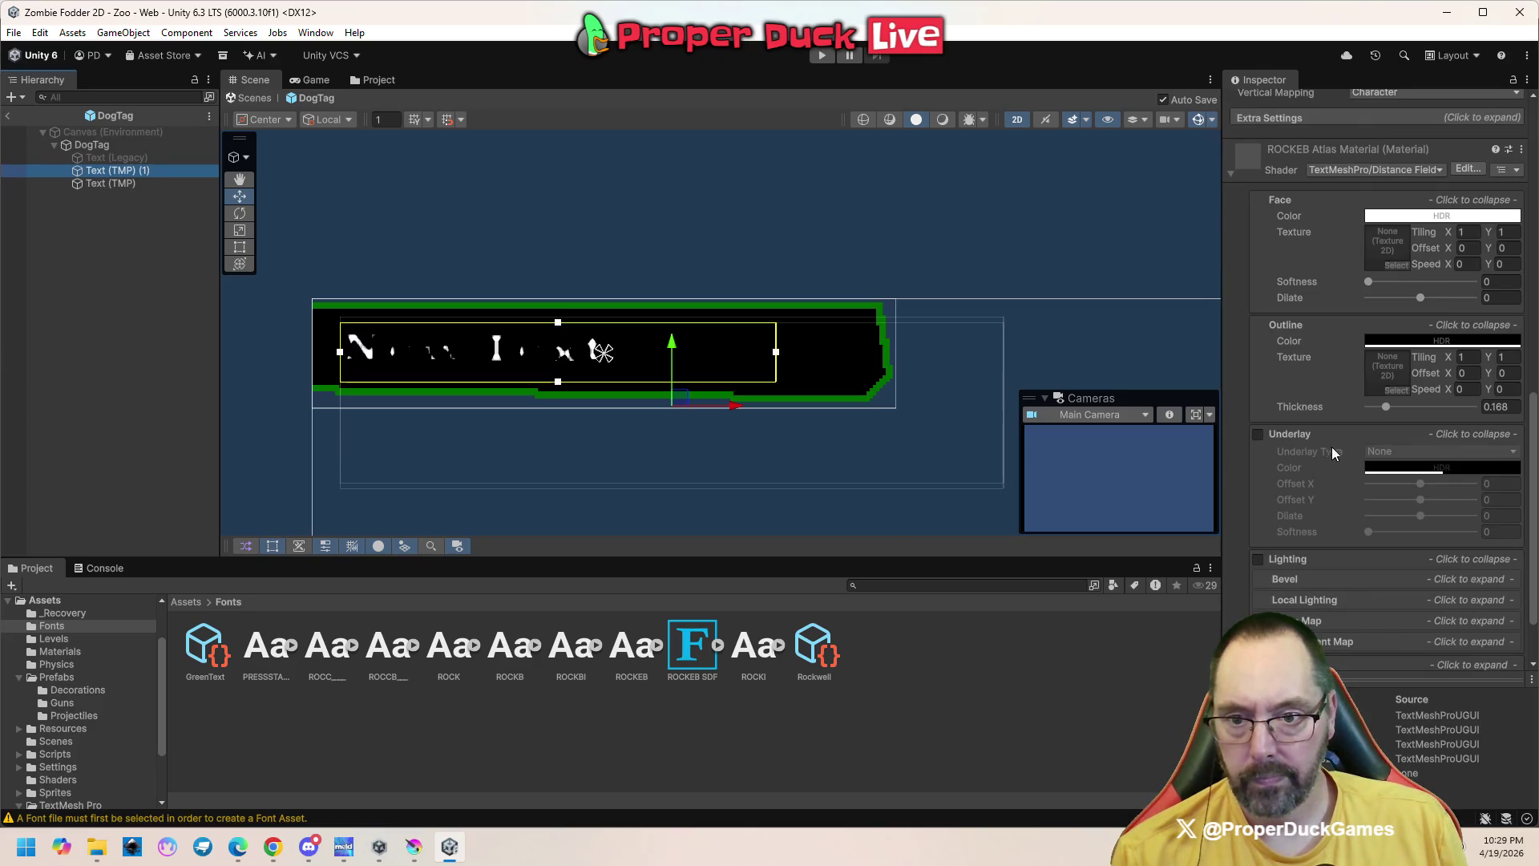
drag(1386, 408, 1356, 410)
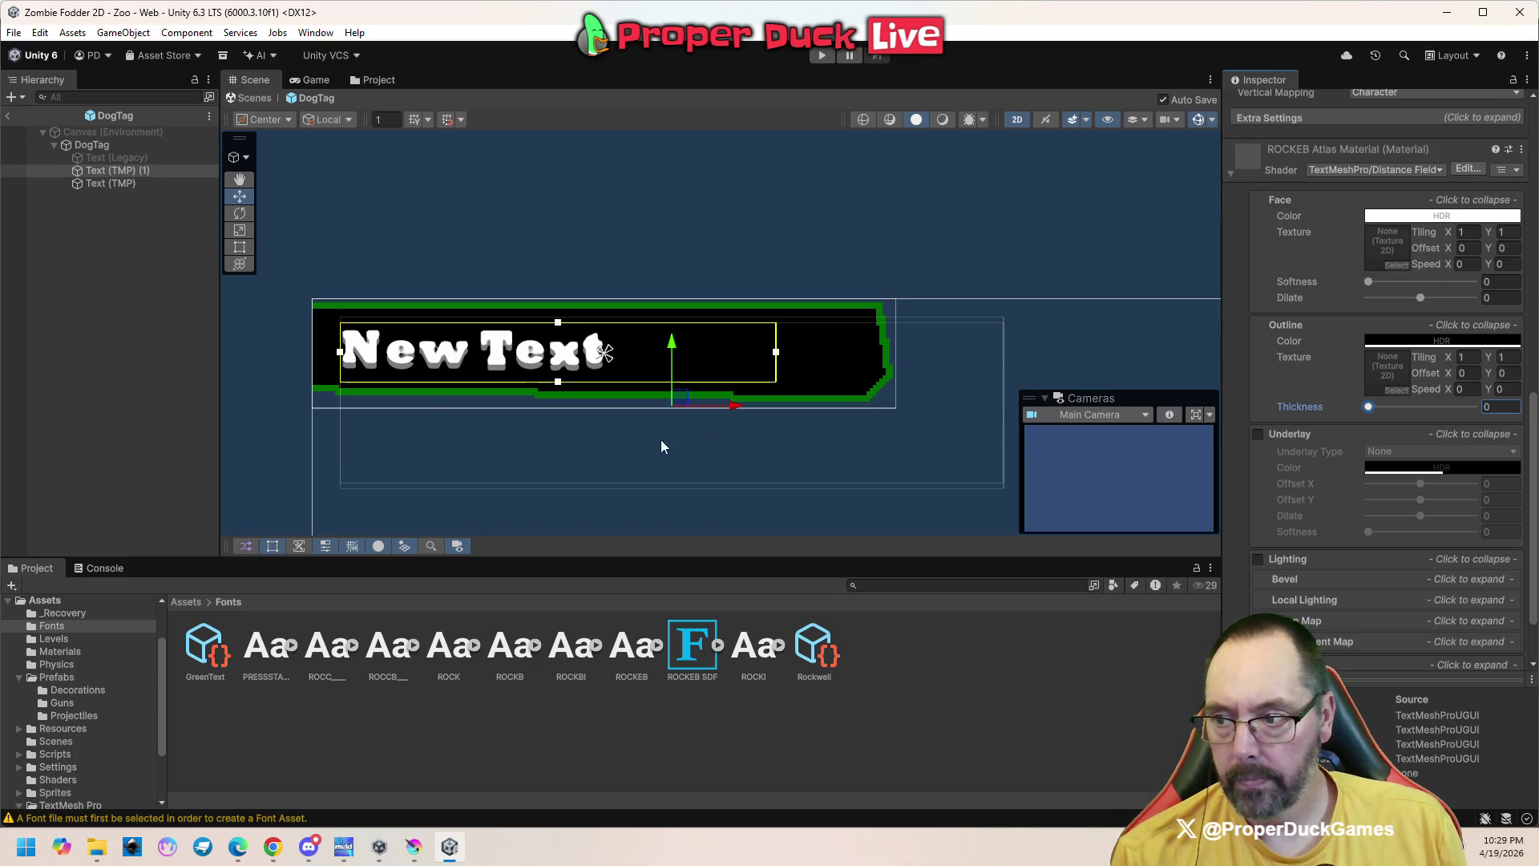
scroll(448, 305, up, 8)
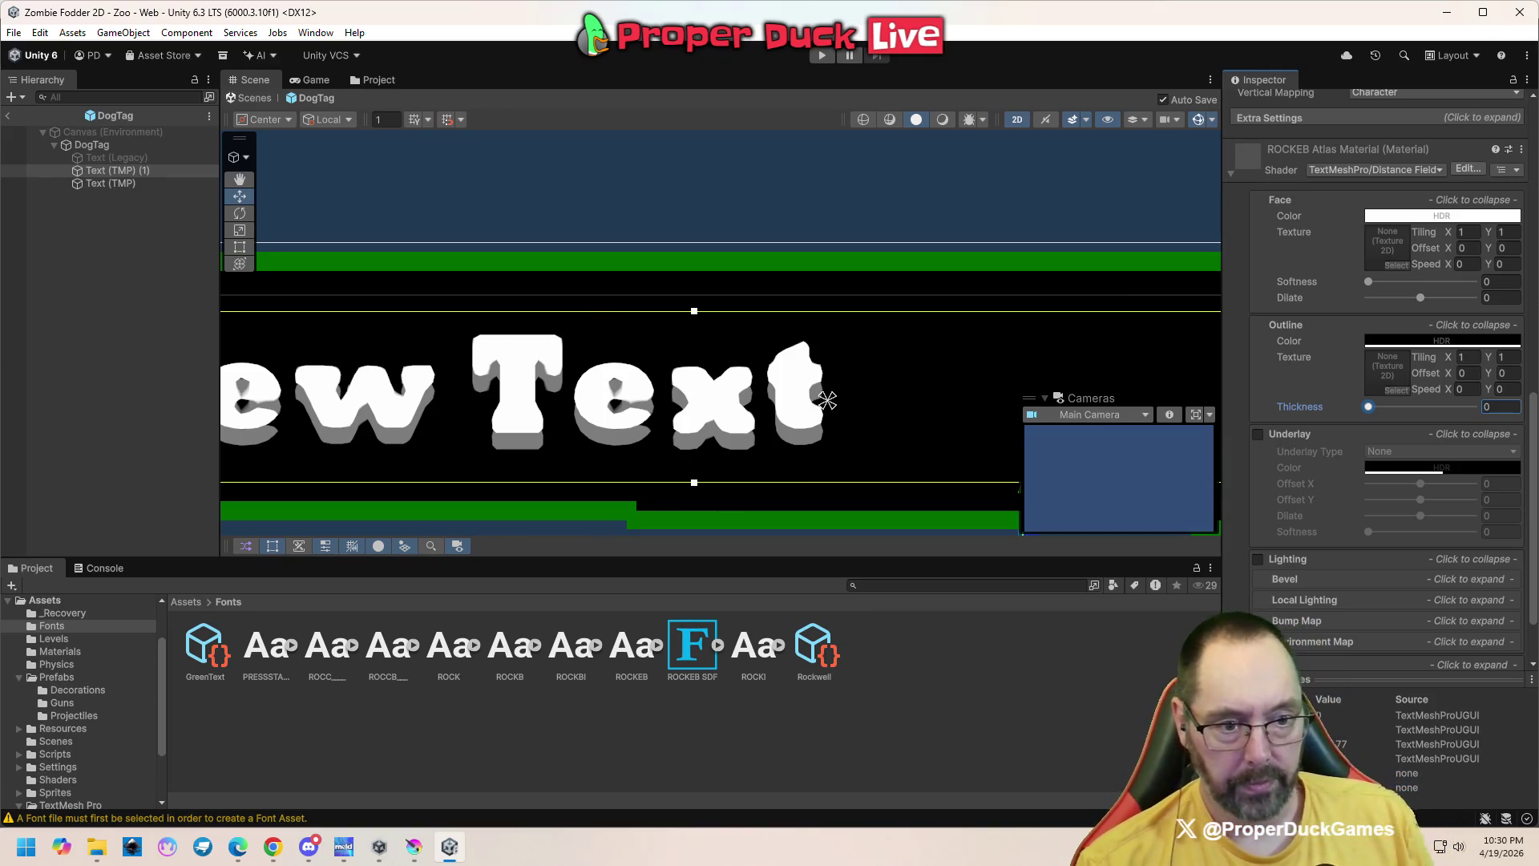
key(alt+Tab)
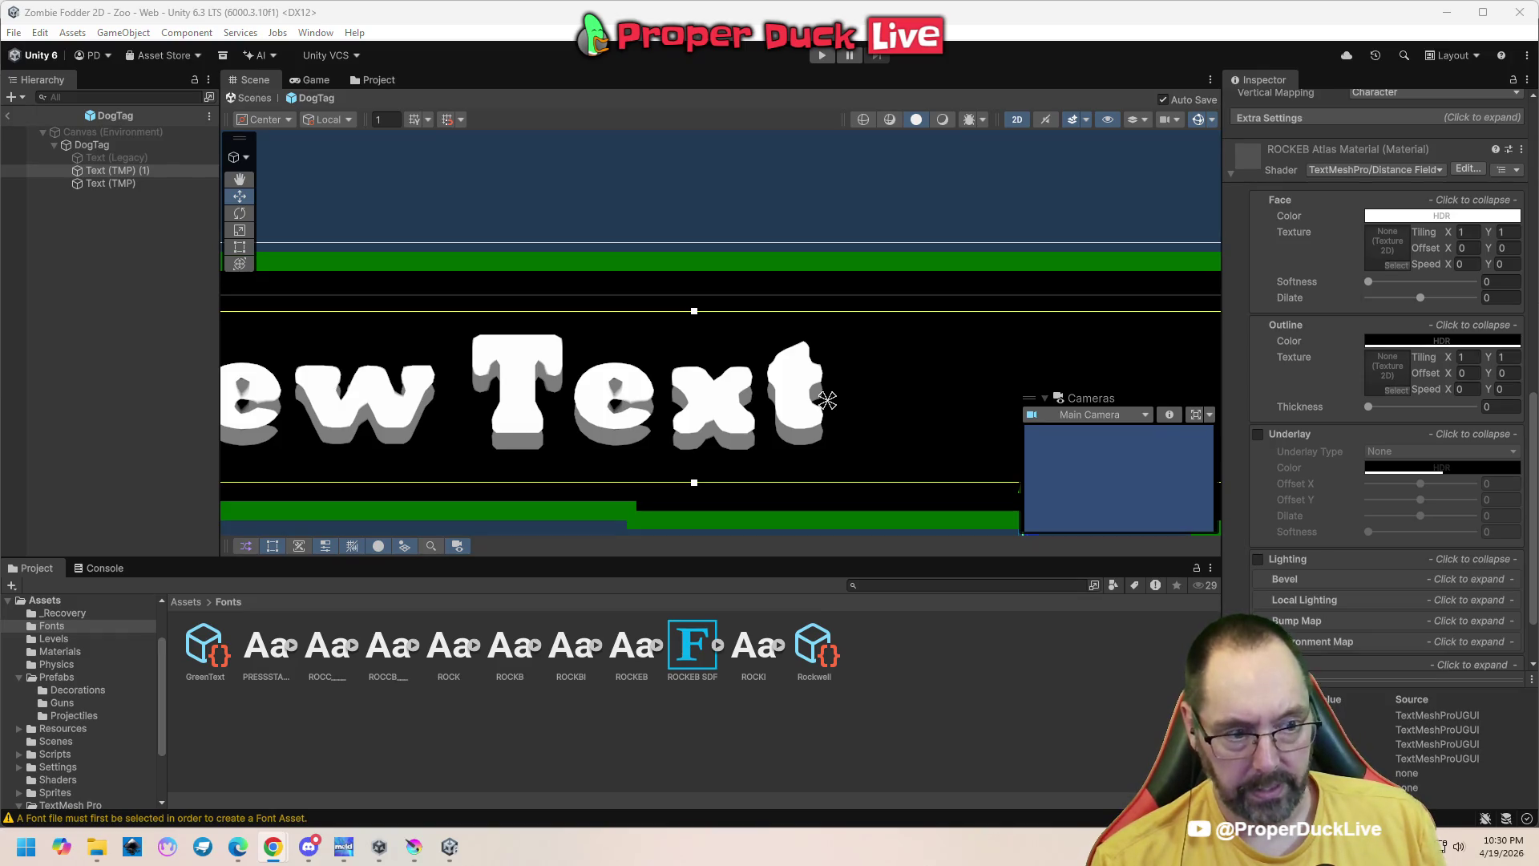
Switch the ROCKEB Atlas texture under ROCKEB SDF to Point filter mode
click(694, 649)
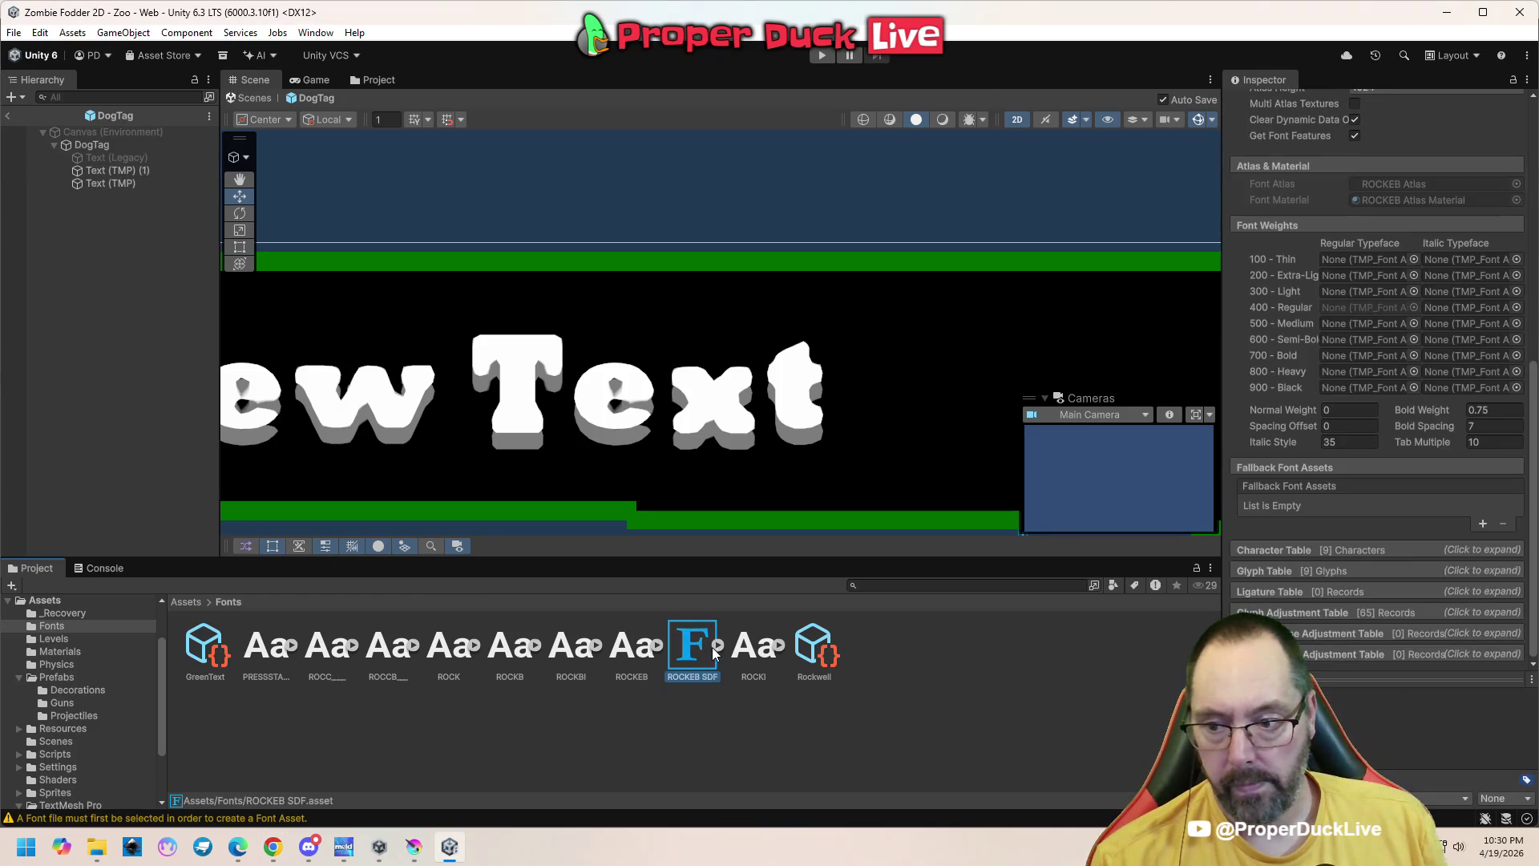
click(717, 645)
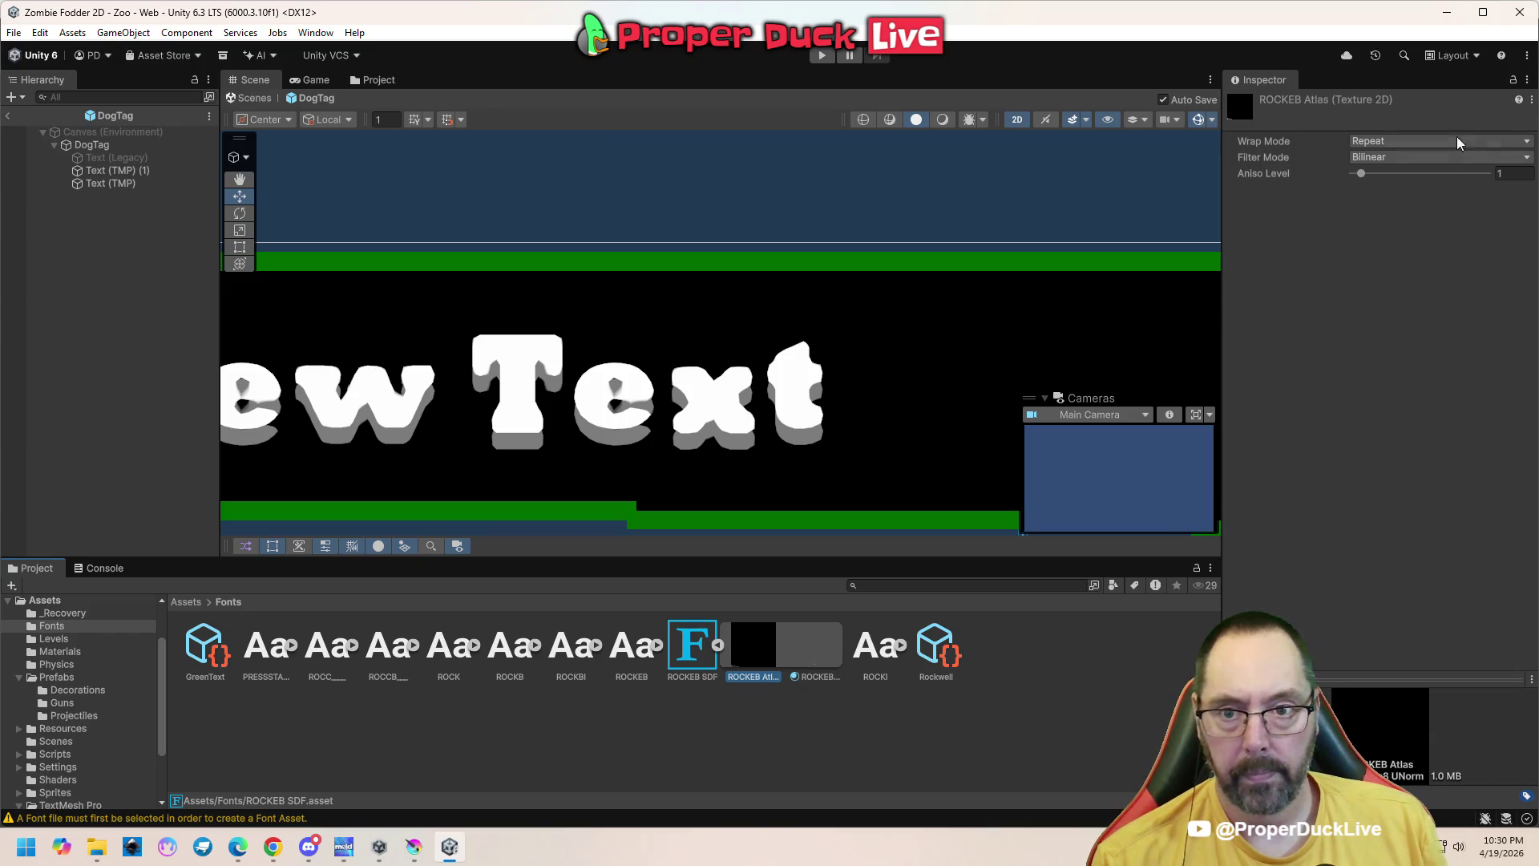
click(1395, 159)
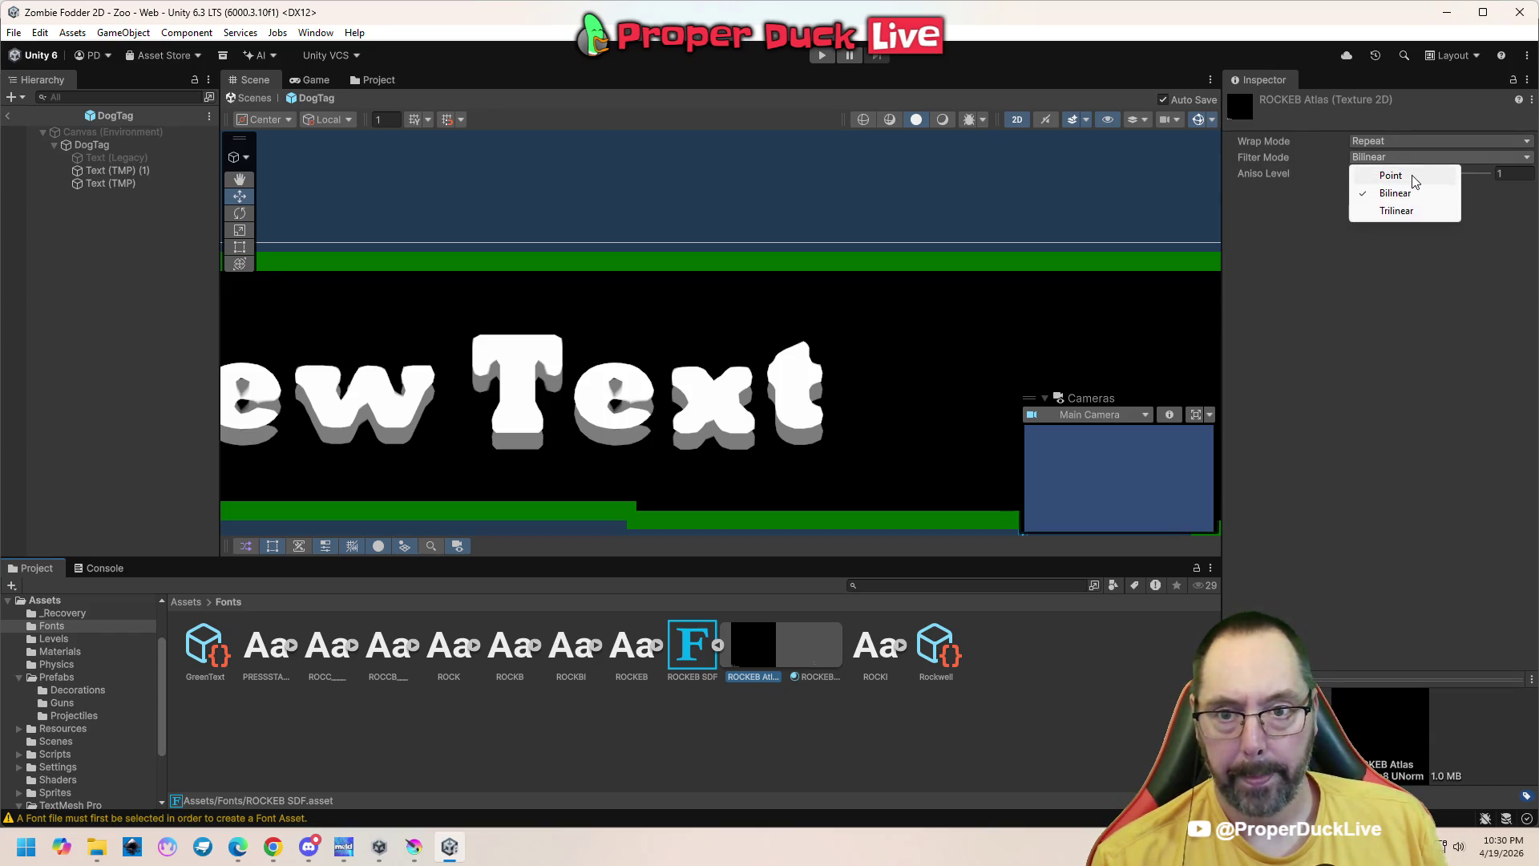
click(1391, 174)
scroll(583, 399, down, 5)
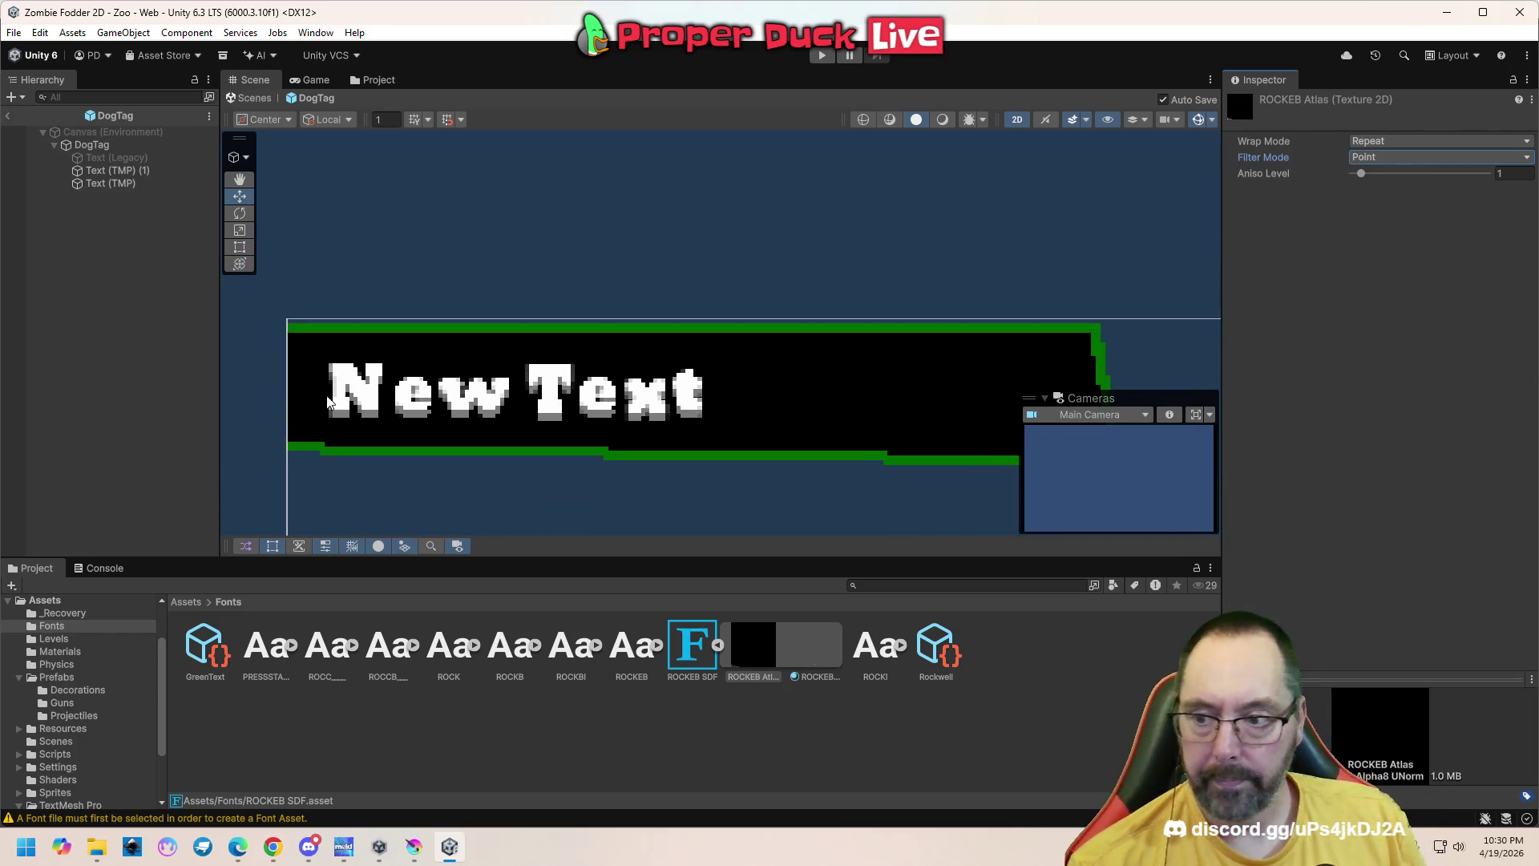
scroll(408, 396, up, 3)
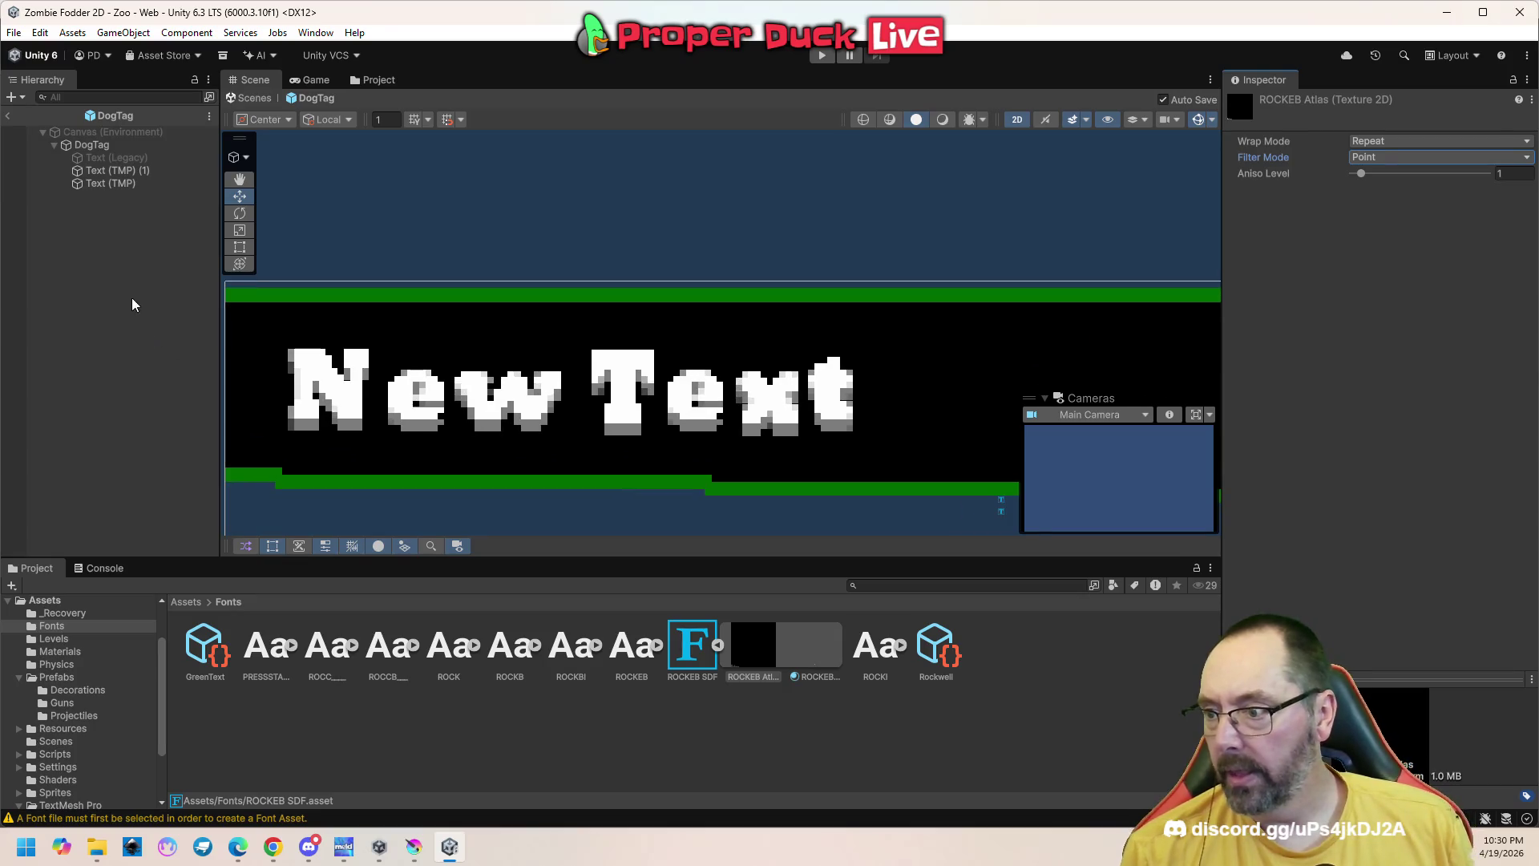
click(127, 171)
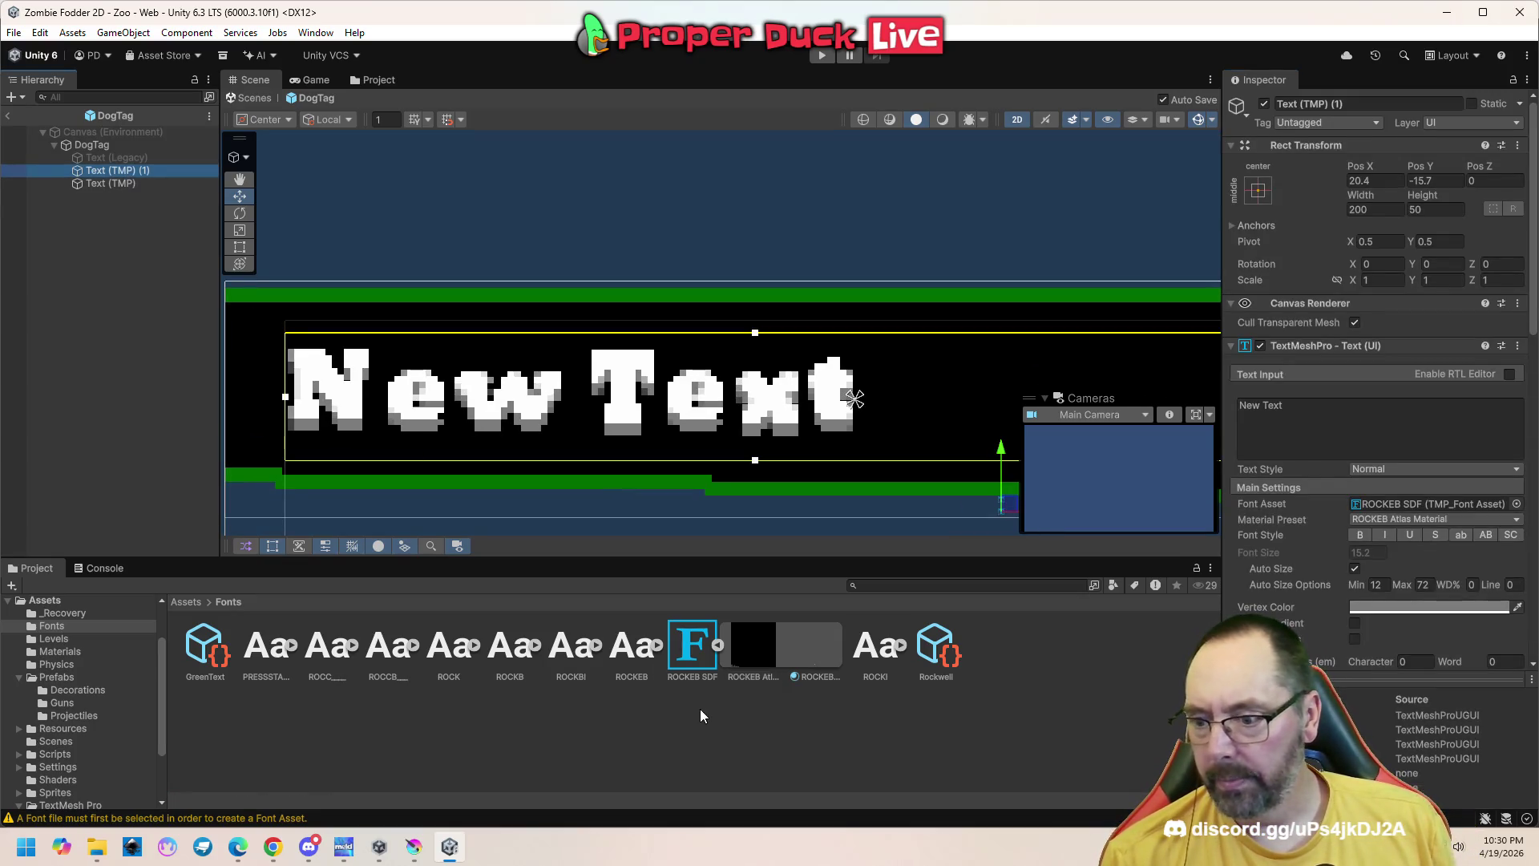
Set ROCKEB SDF's sampling point size to 32, apply it, and reselect Text (TMP) (1)
click(687, 654)
click(1362, 544)
text(32)
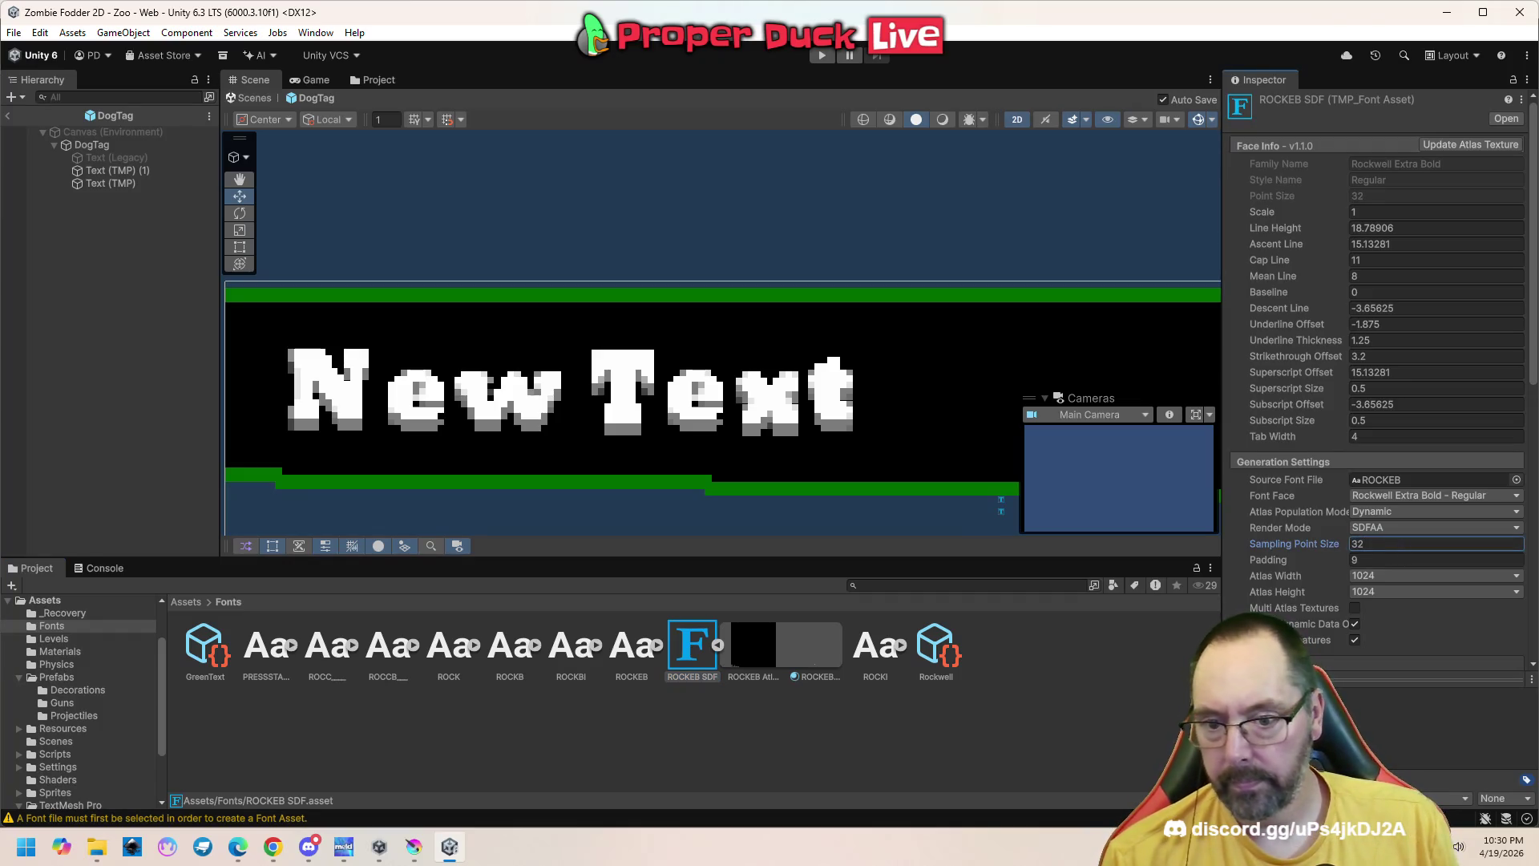
scroll(1344, 389, down, 5)
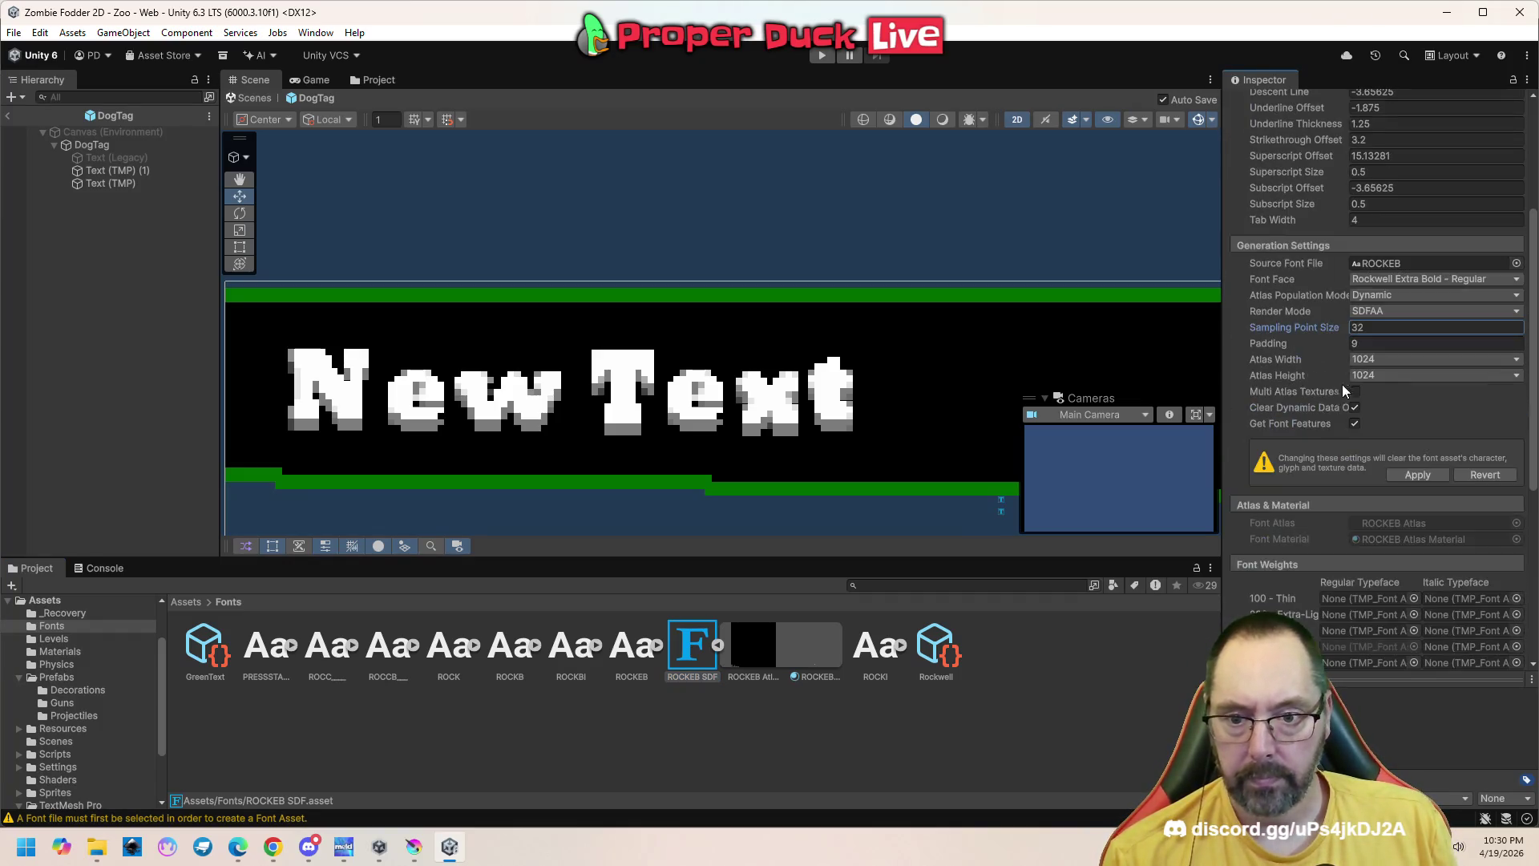
click(1417, 475)
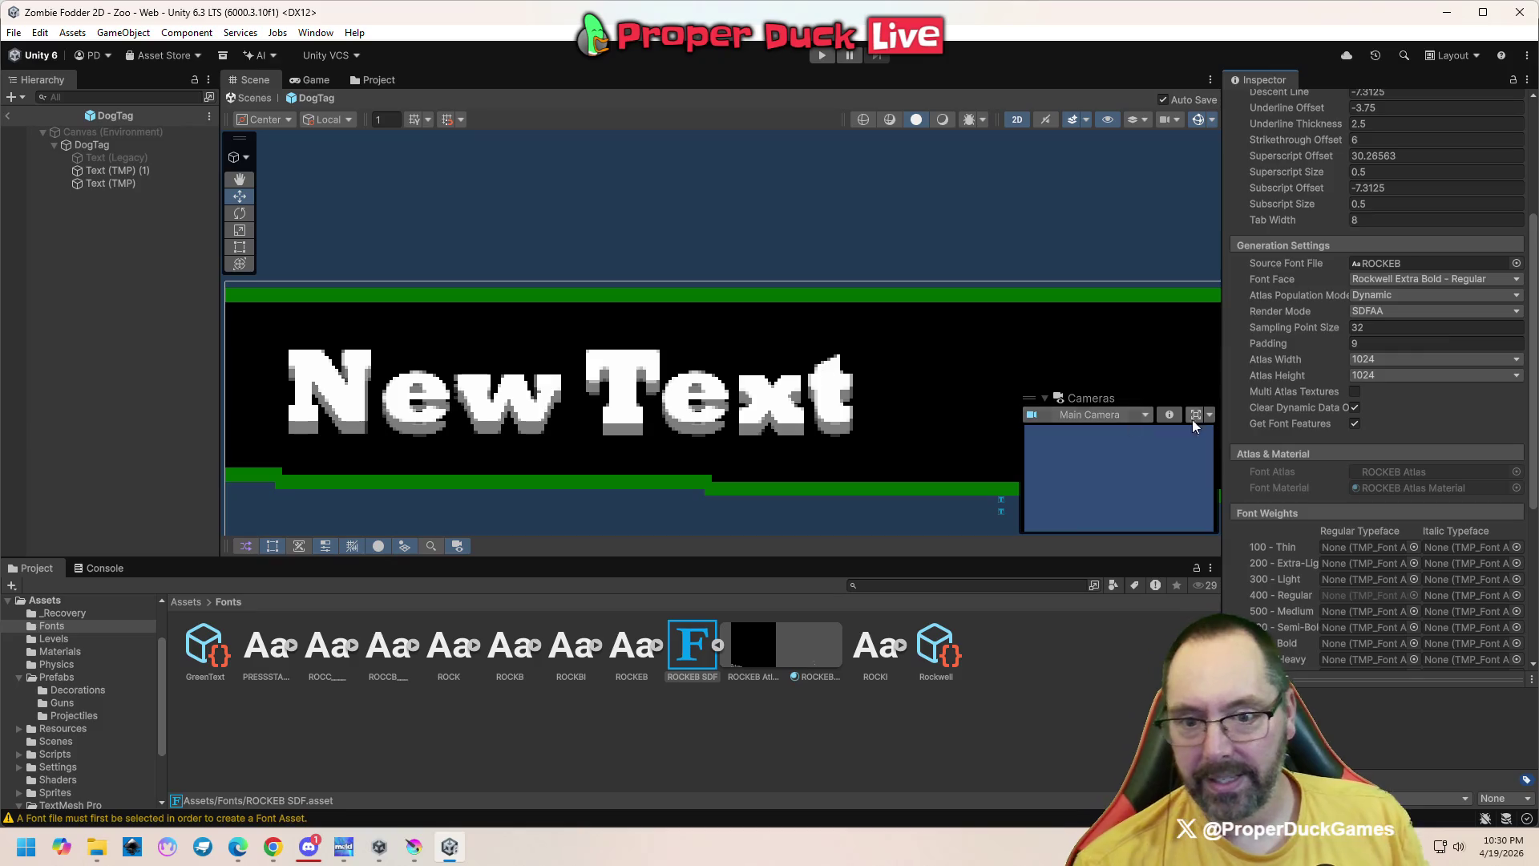
scroll(1299, 365, down, 5)
click(146, 173)
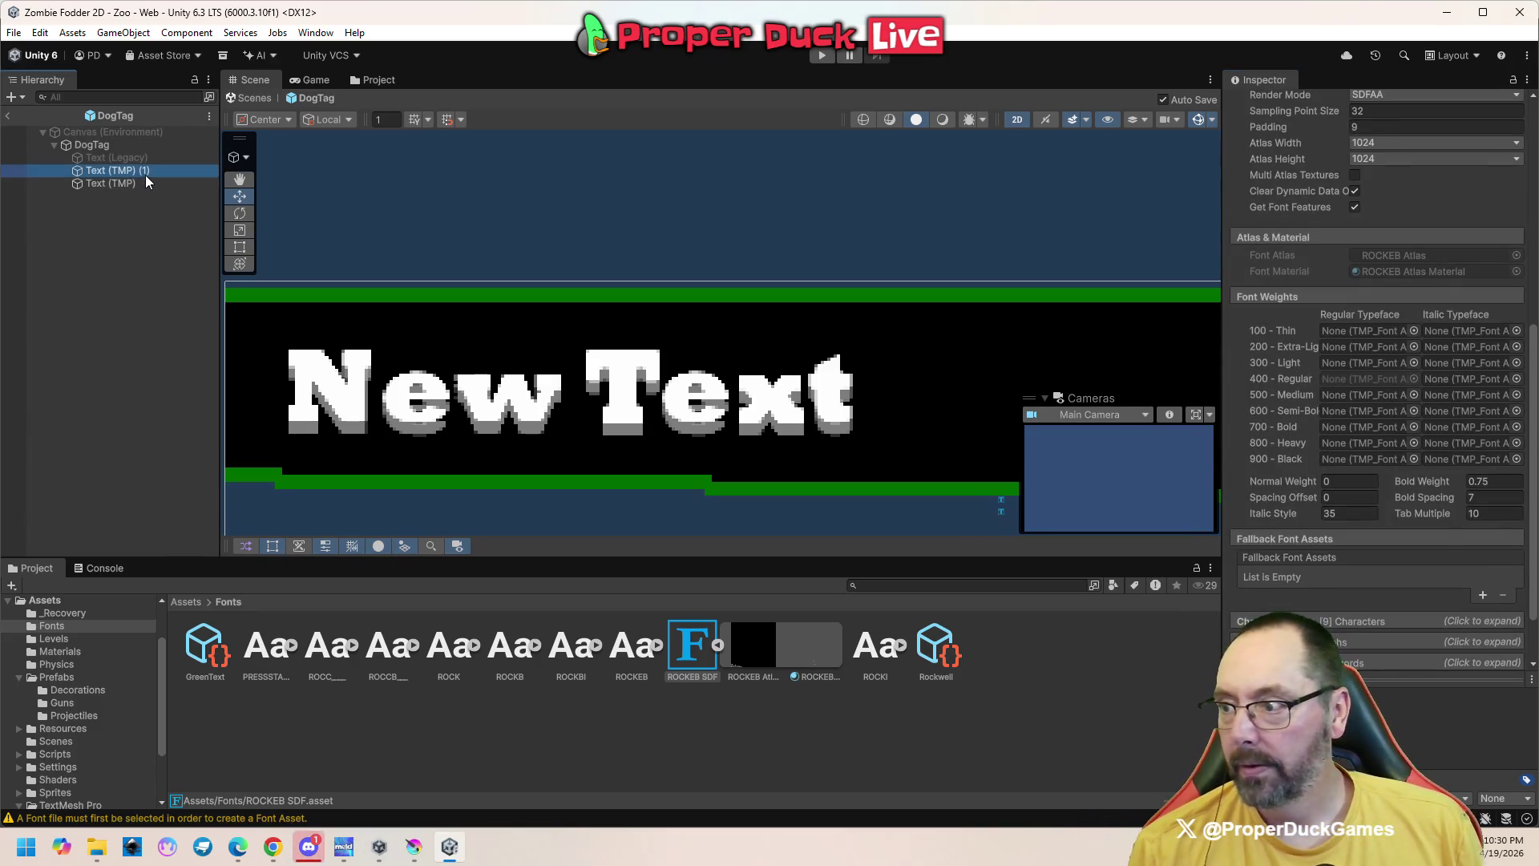
scroll(1340, 451, down, 1)
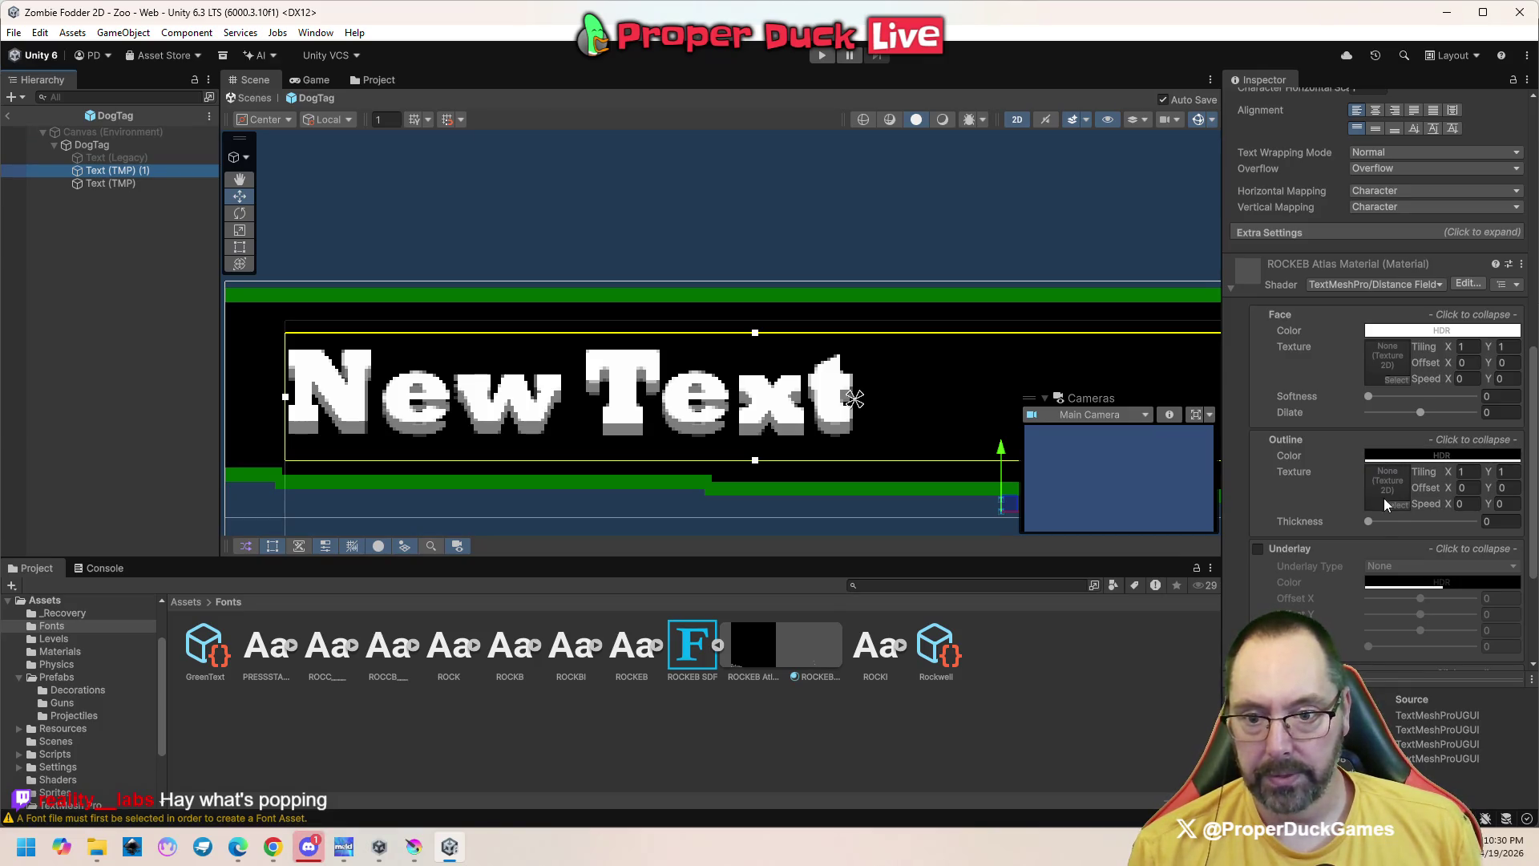
Raise the material's outline Thickness to about 0.076 for a thin dark edge
drag(1370, 521, 1376, 524)
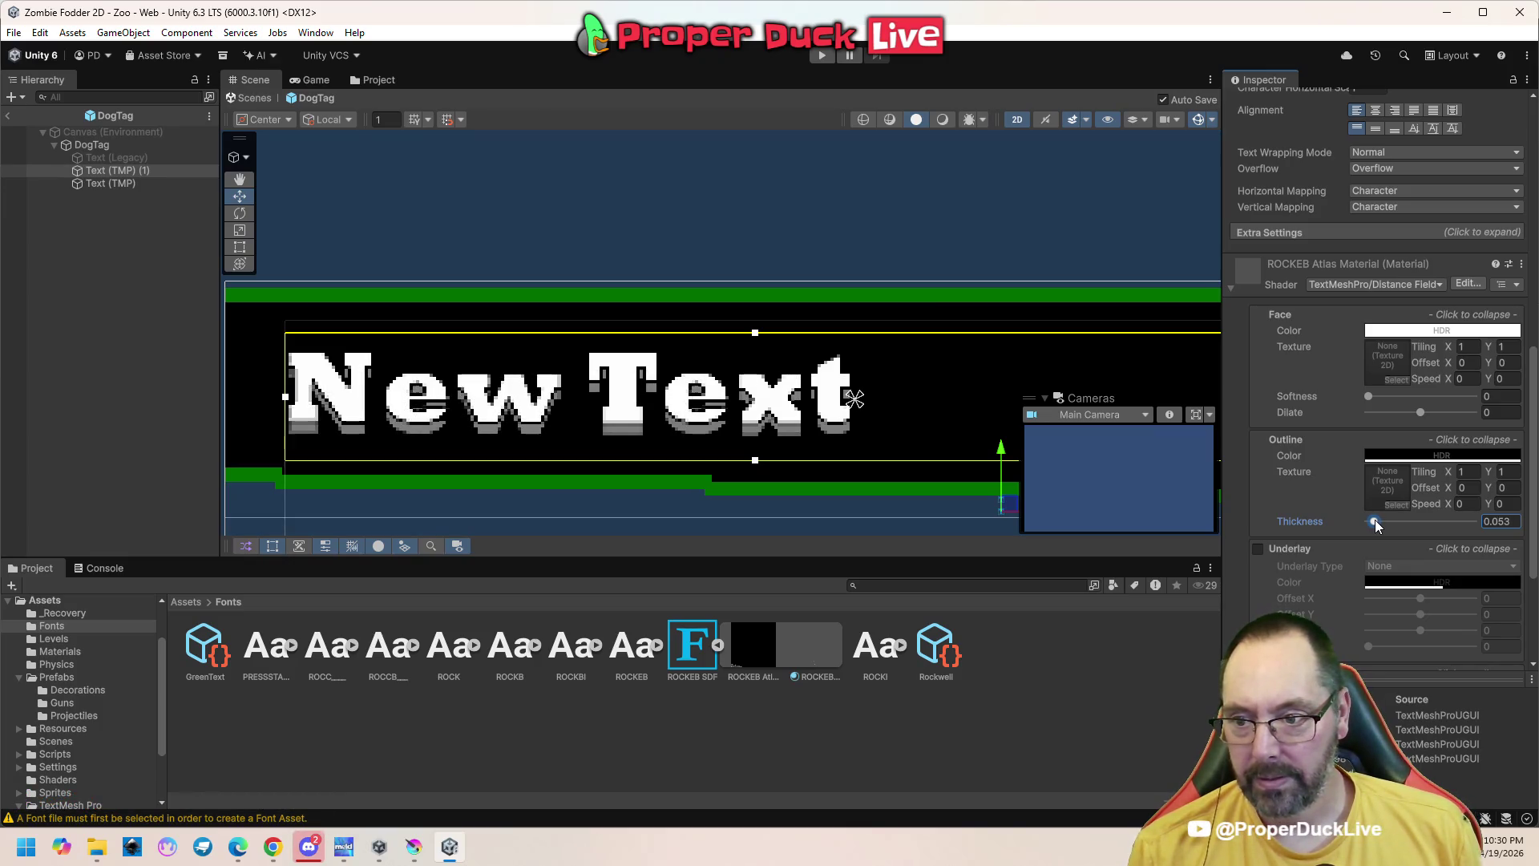
scroll(490, 384, down, 3)
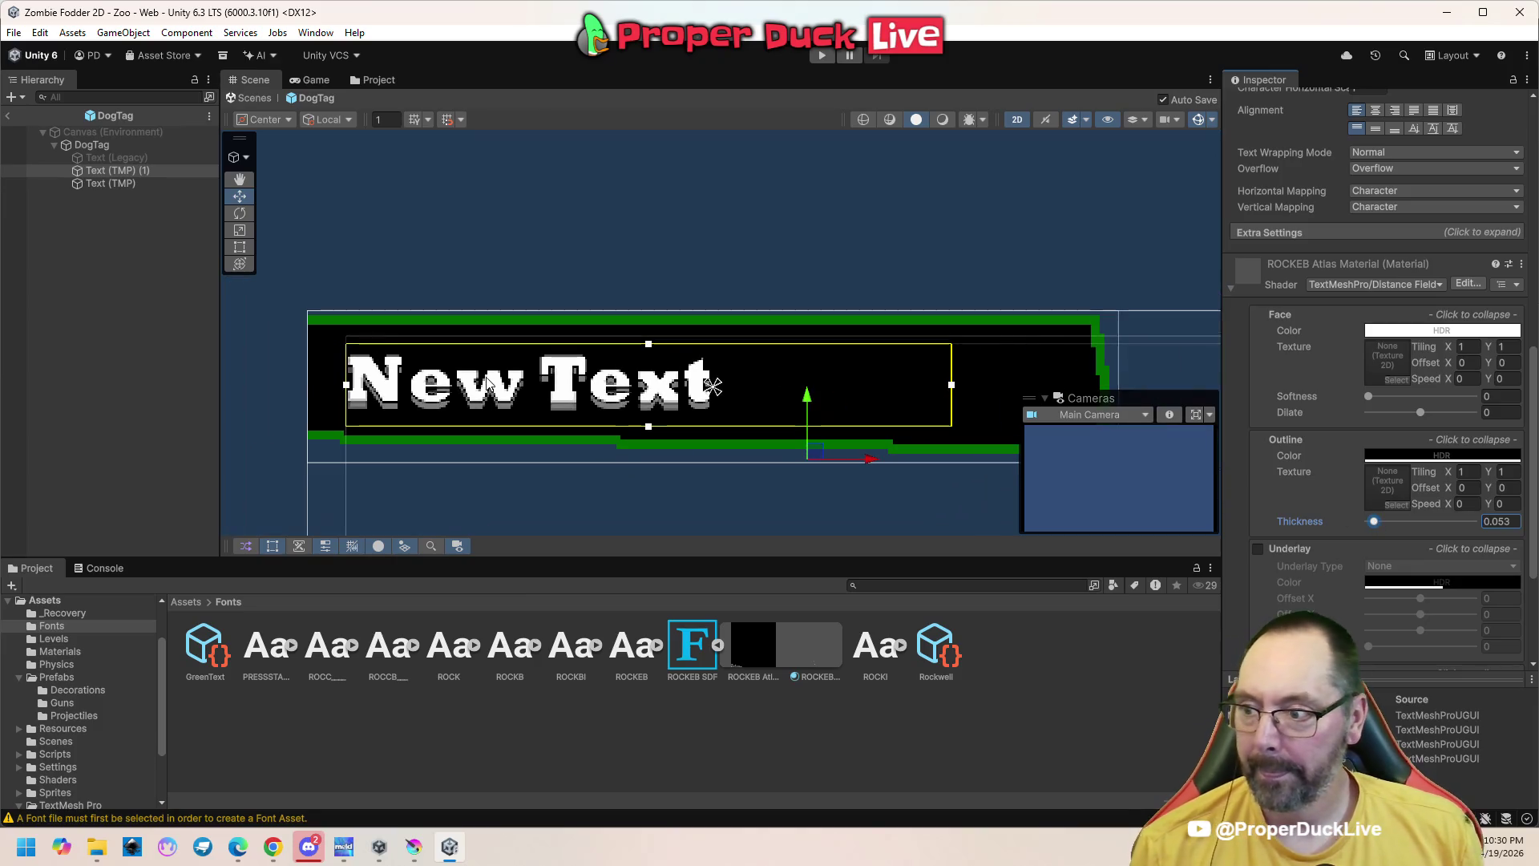
scroll(491, 384, up, 1)
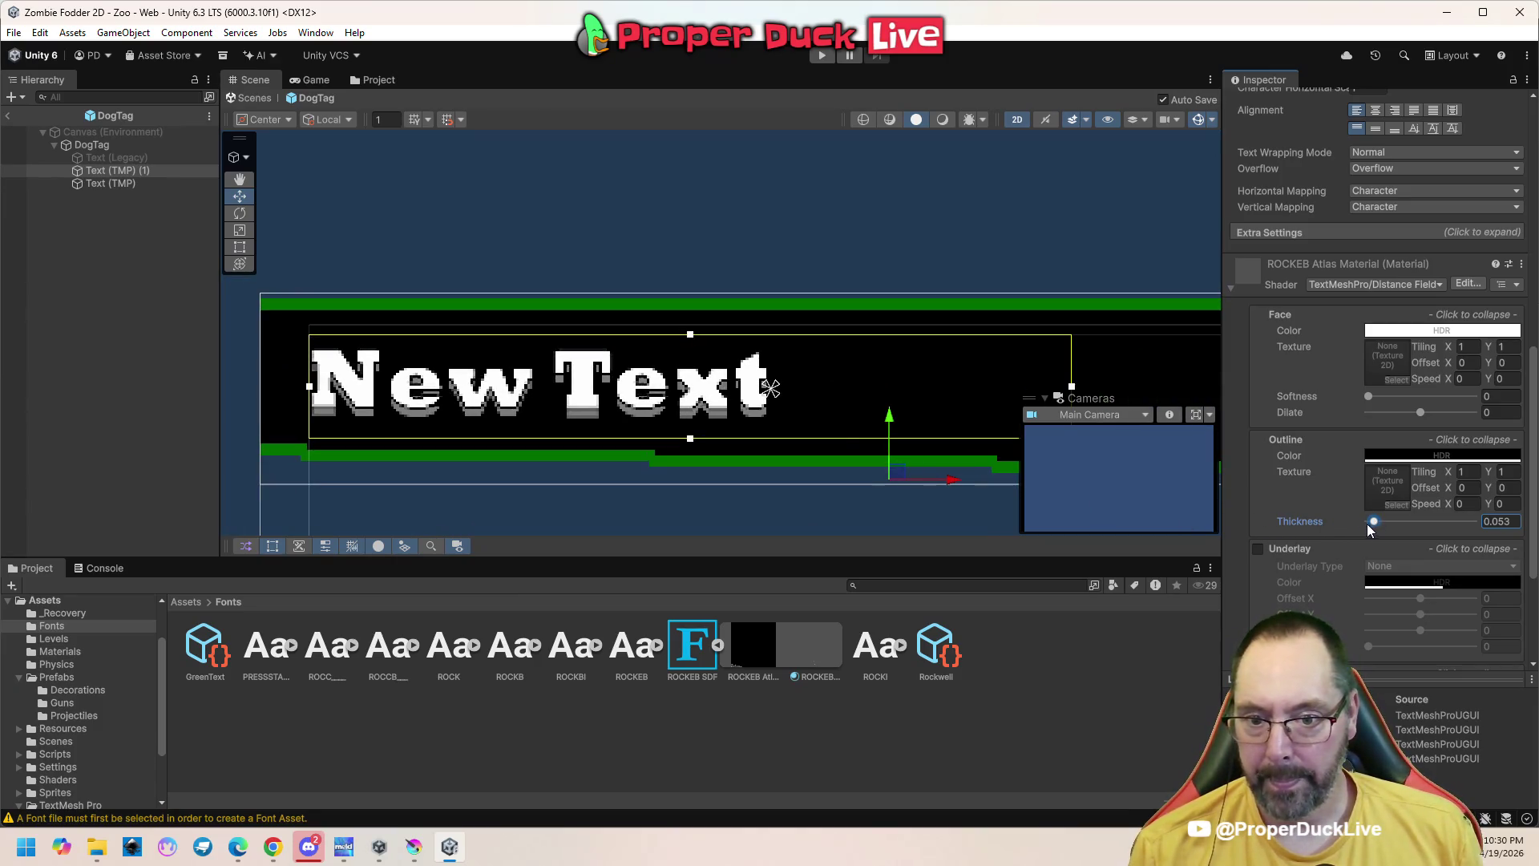
drag(1374, 524, 1378, 525)
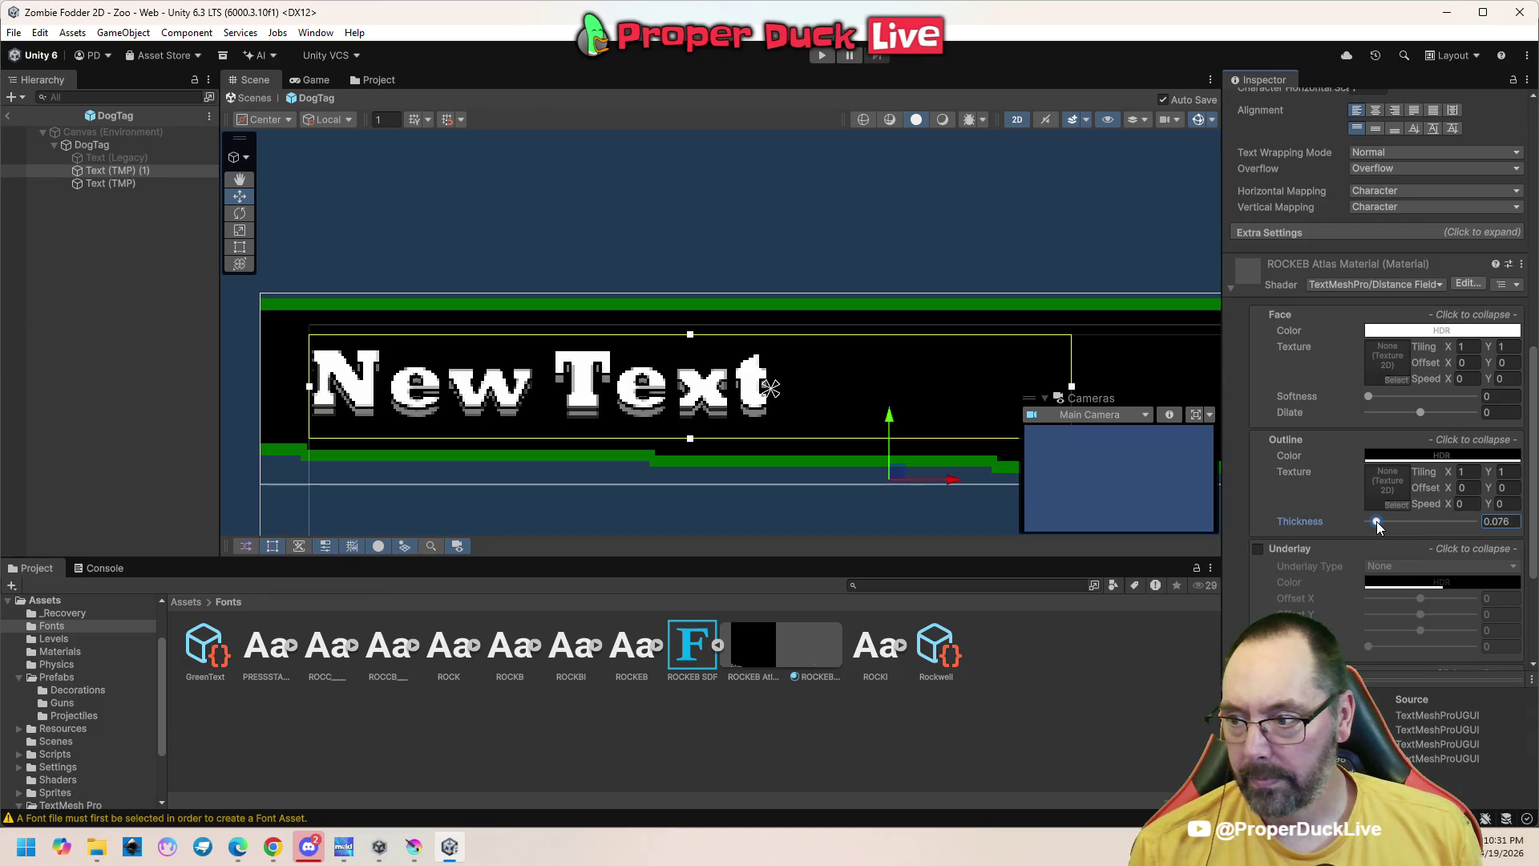
scroll(439, 372, down, 5)
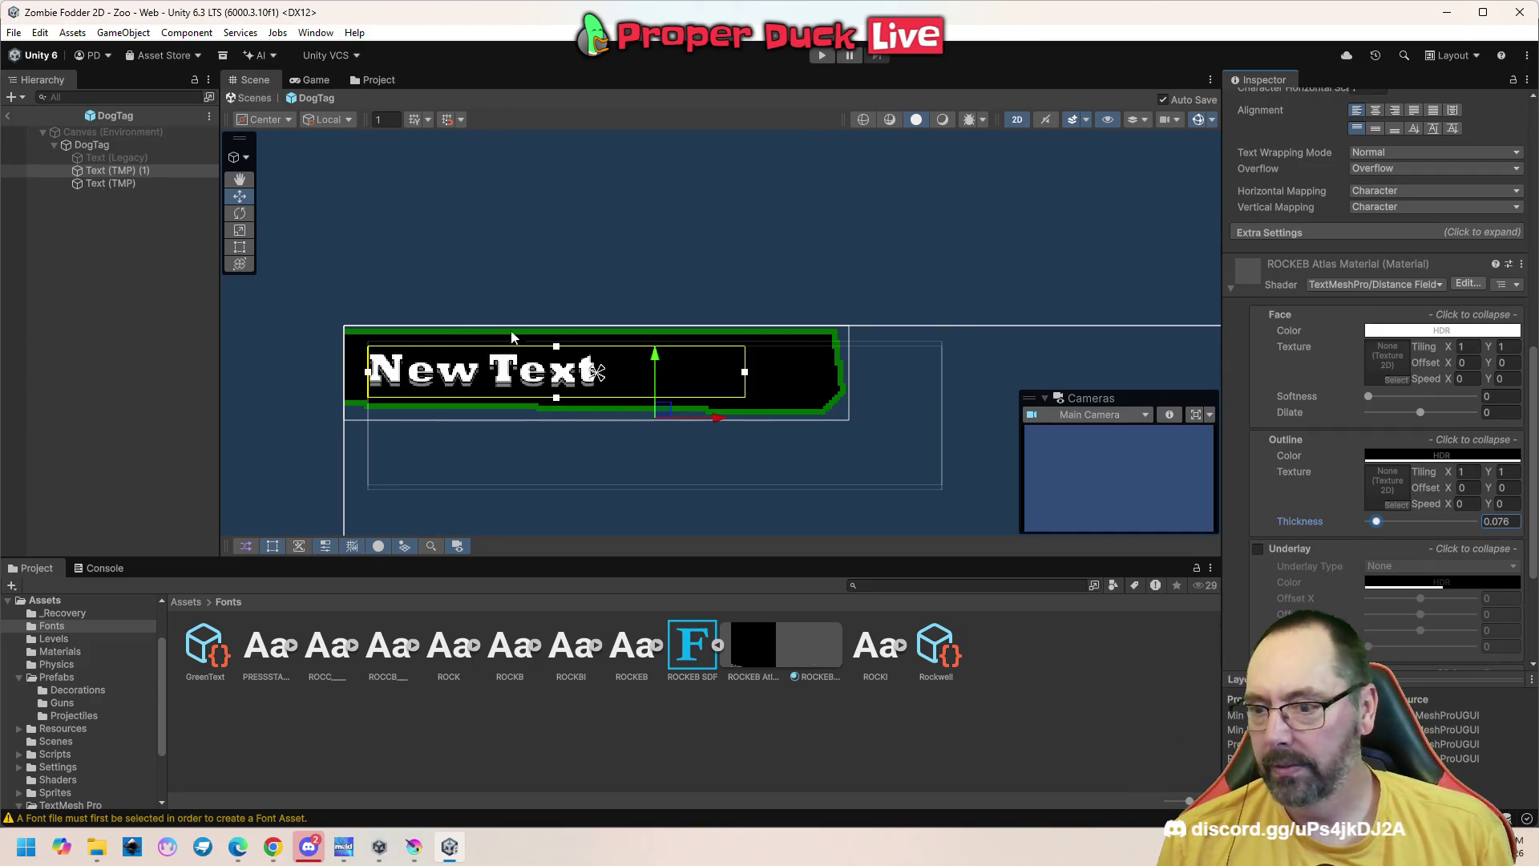
scroll(456, 273, down, 1)
scroll(435, 300, up, 4)
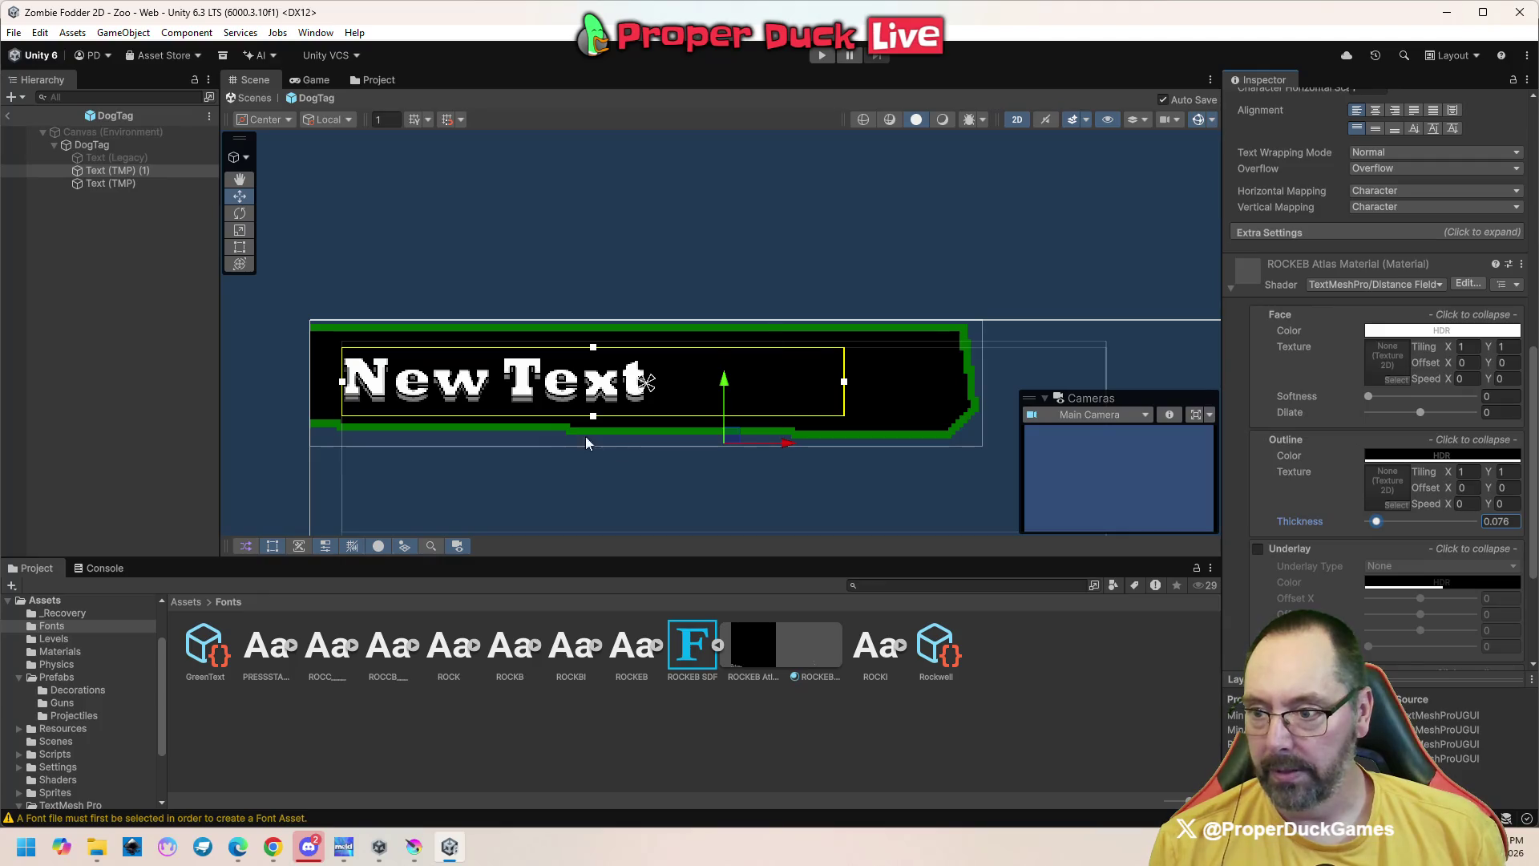
scroll(923, 418, down, 2)
mouse_move(931, 435)
mouse_down()
mouse_move(833, 369)
mouse_move(842, 343)
mouse_up()
scroll(863, 393, down, 1)
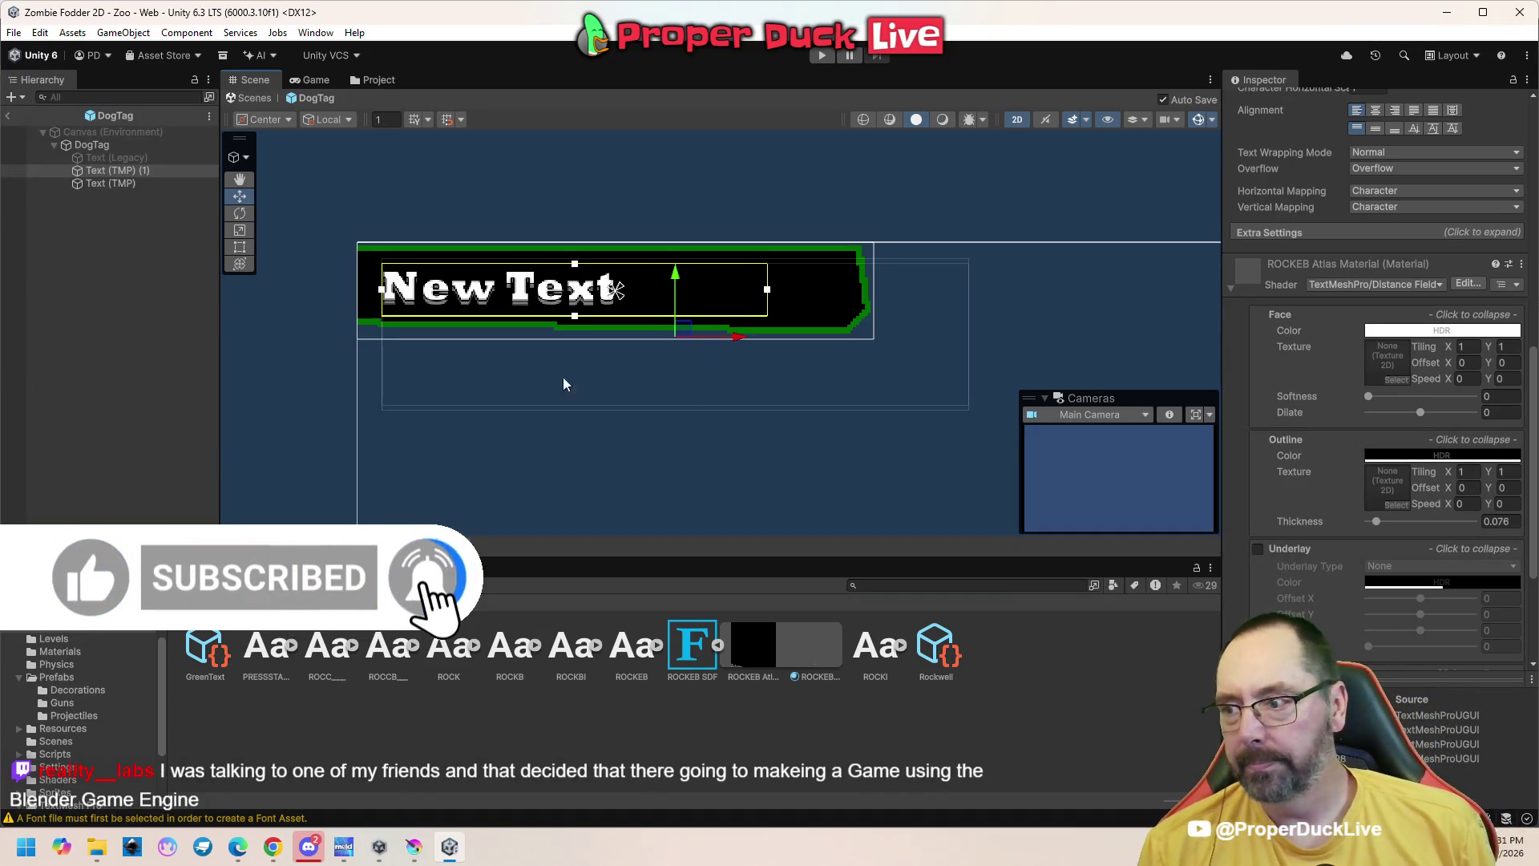
Tint the DogTag name box's Image colour to white (FFFFFF)
click(86, 149)
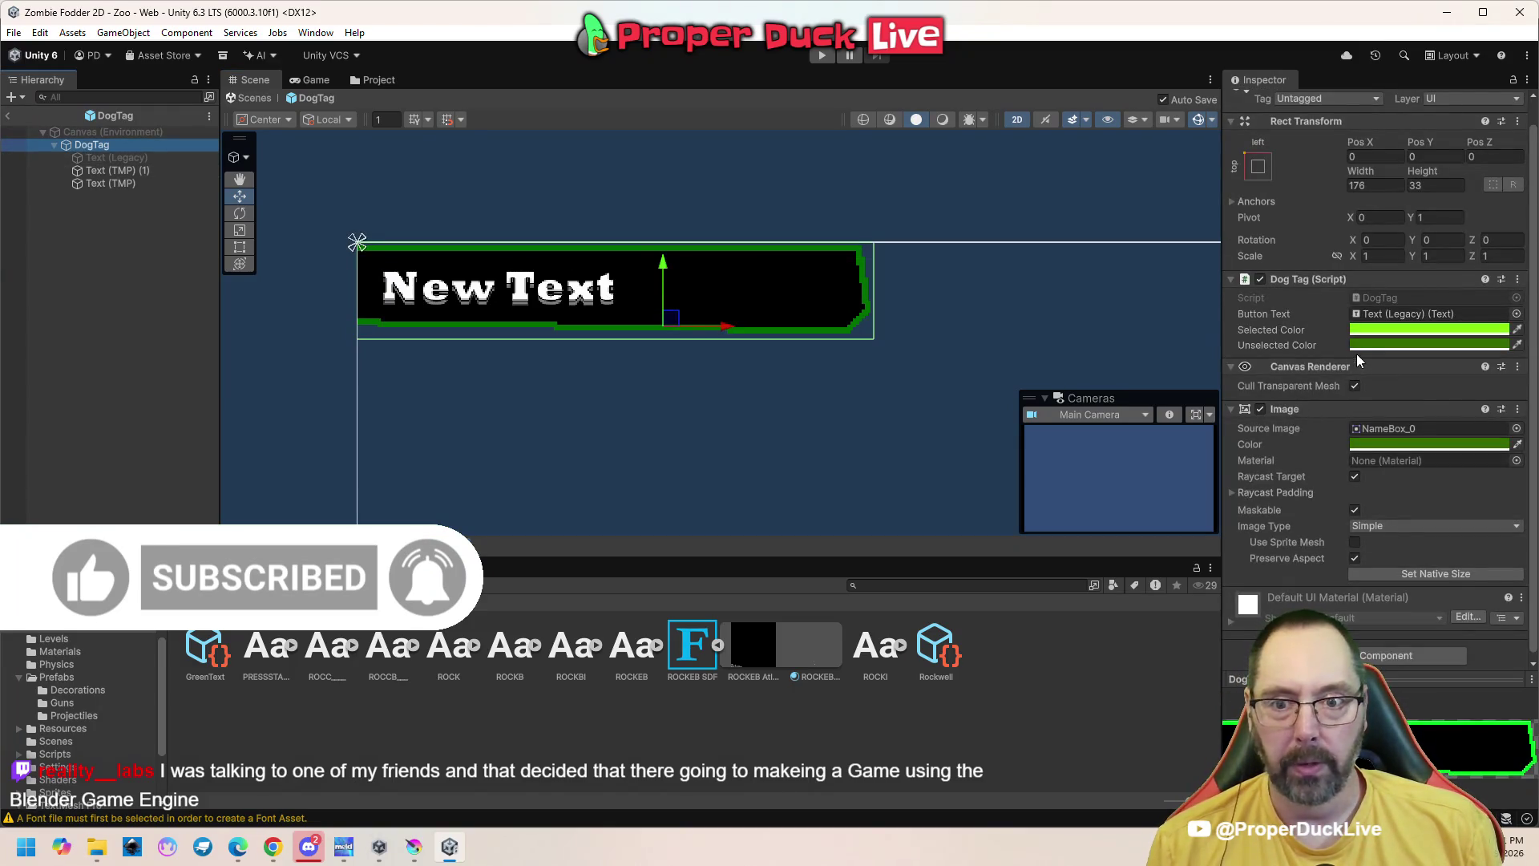
click(1387, 444)
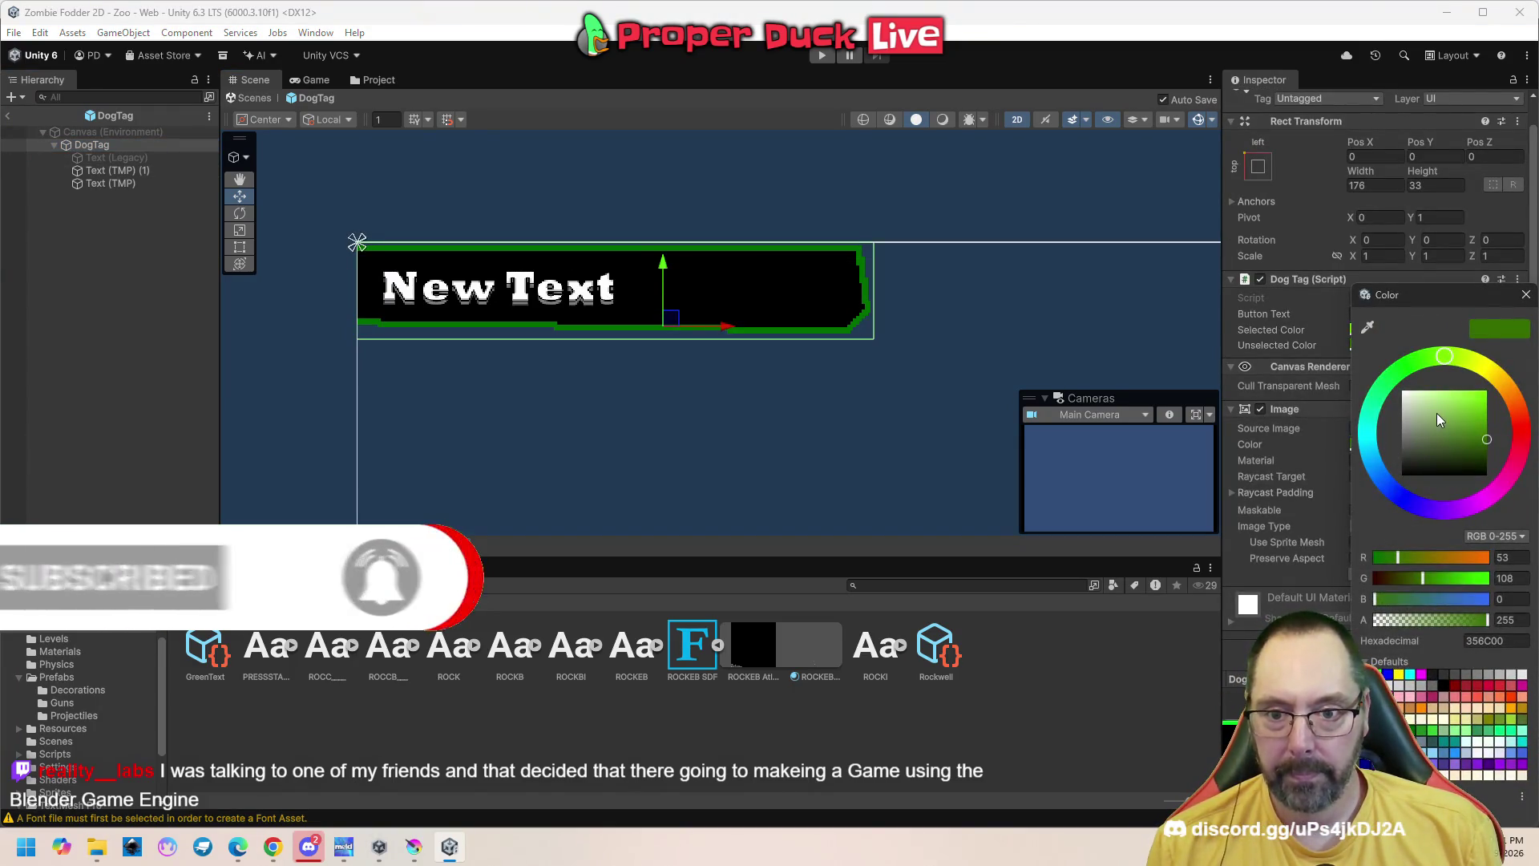
drag(1439, 419, 1333, 362)
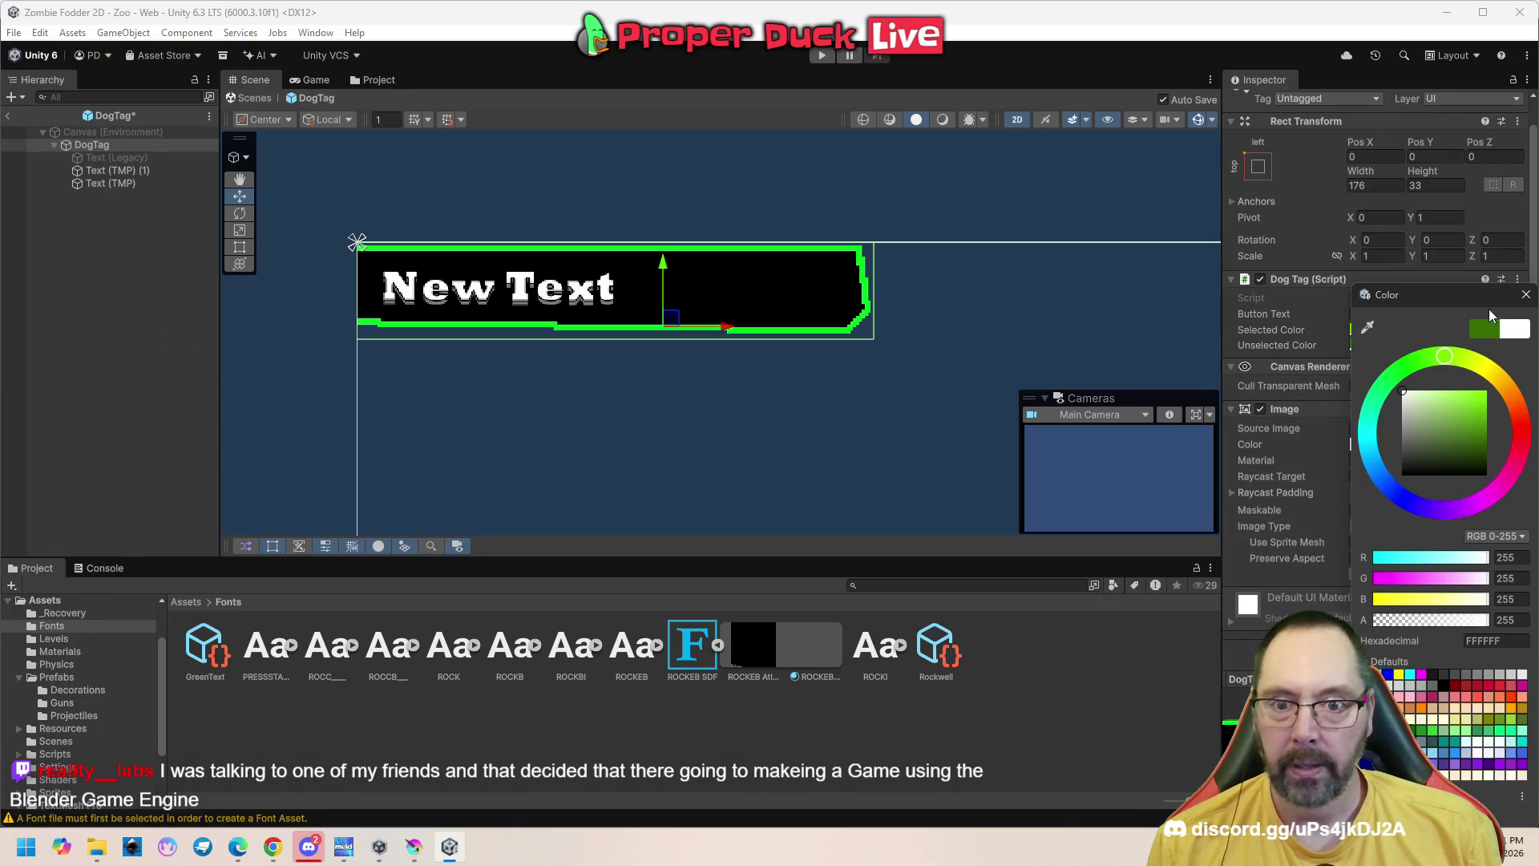
click(1525, 295)
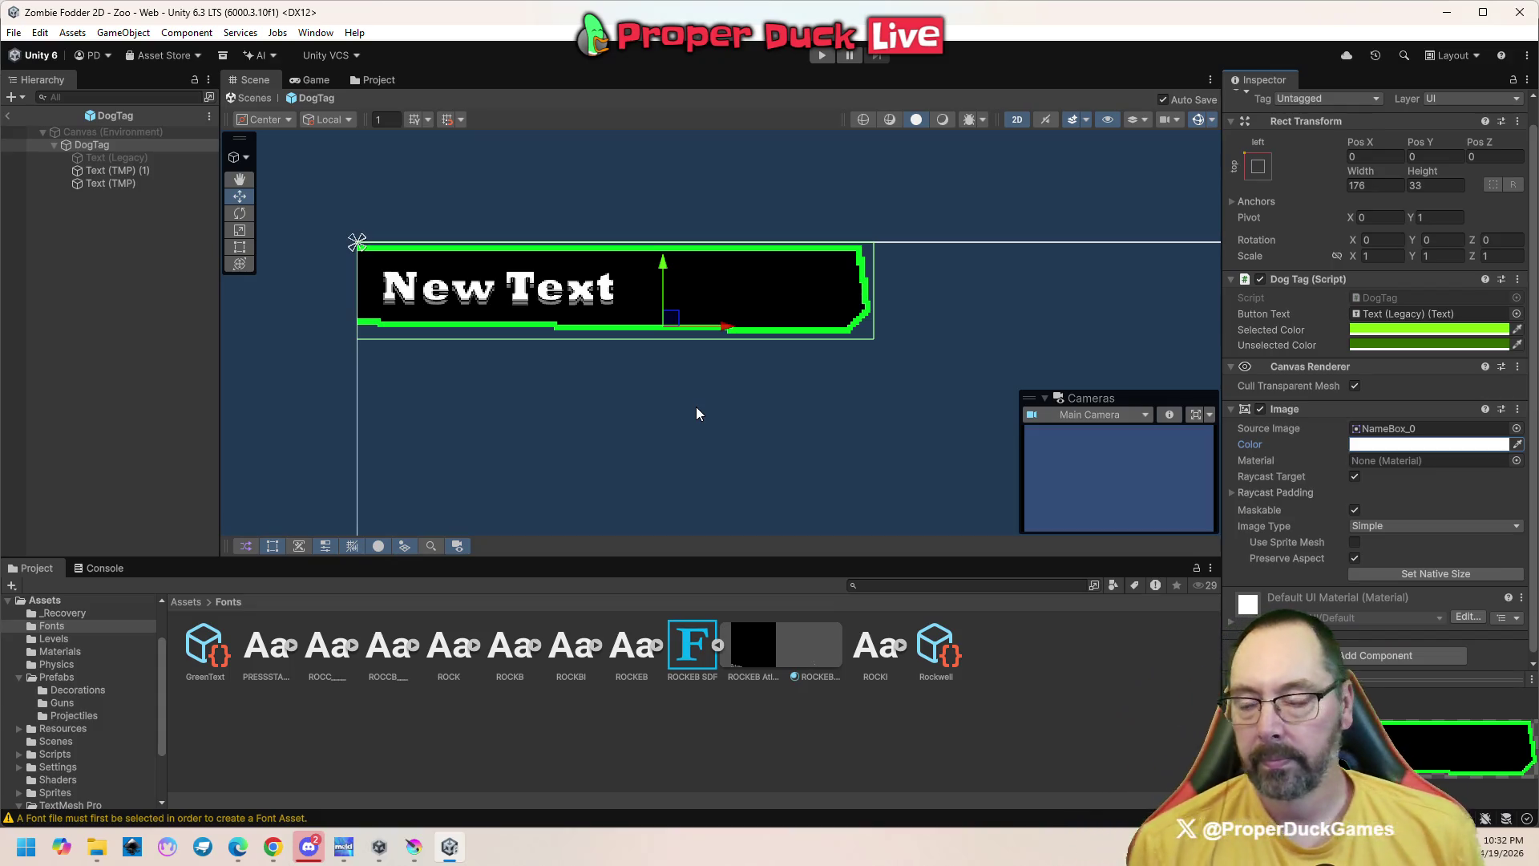
scroll(726, 286, down, 3)
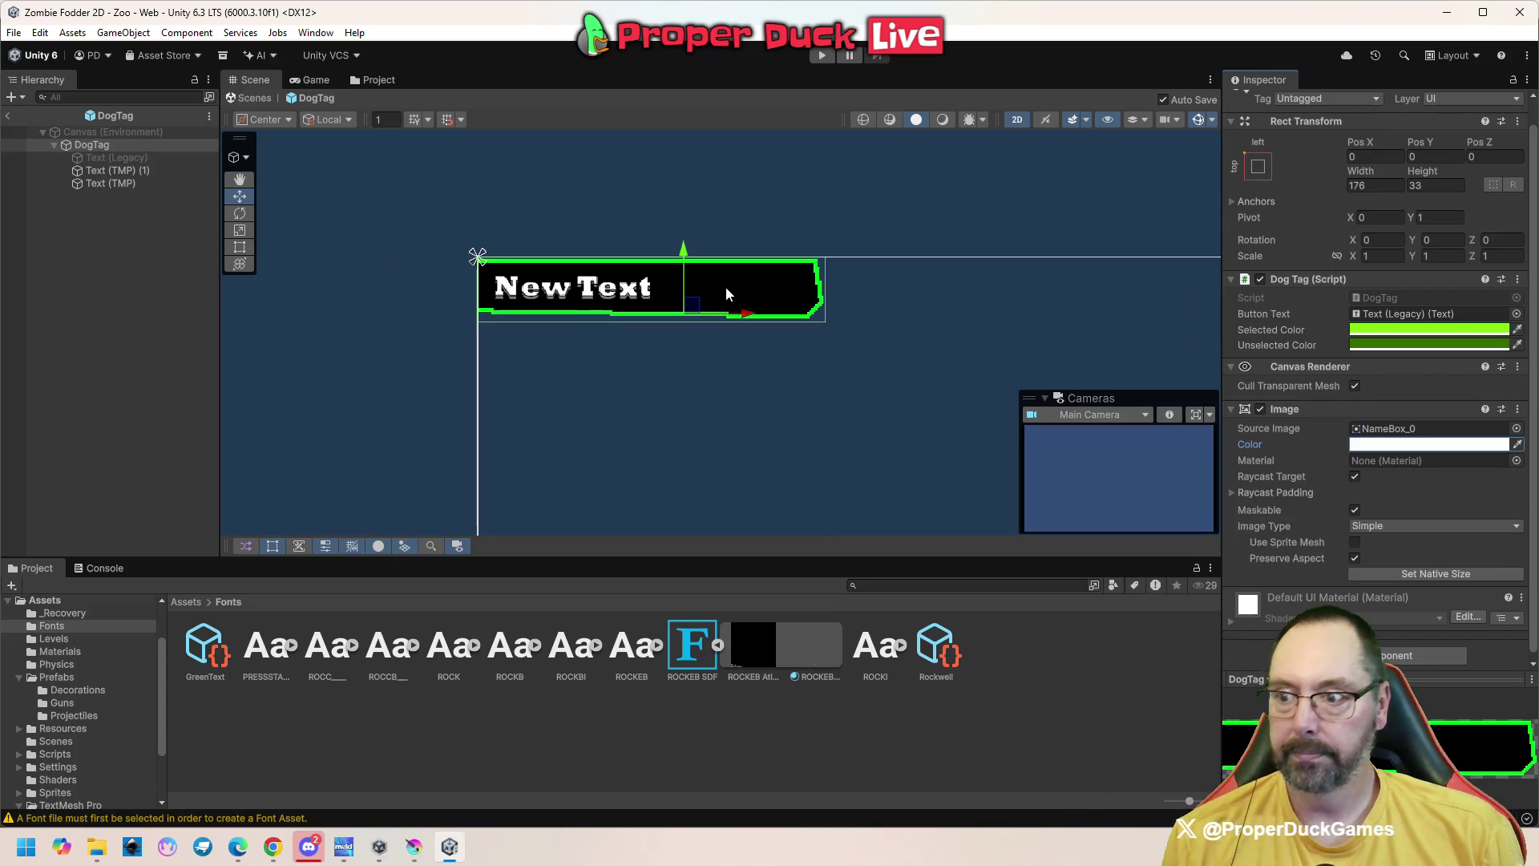
scroll(726, 295, up, 2)
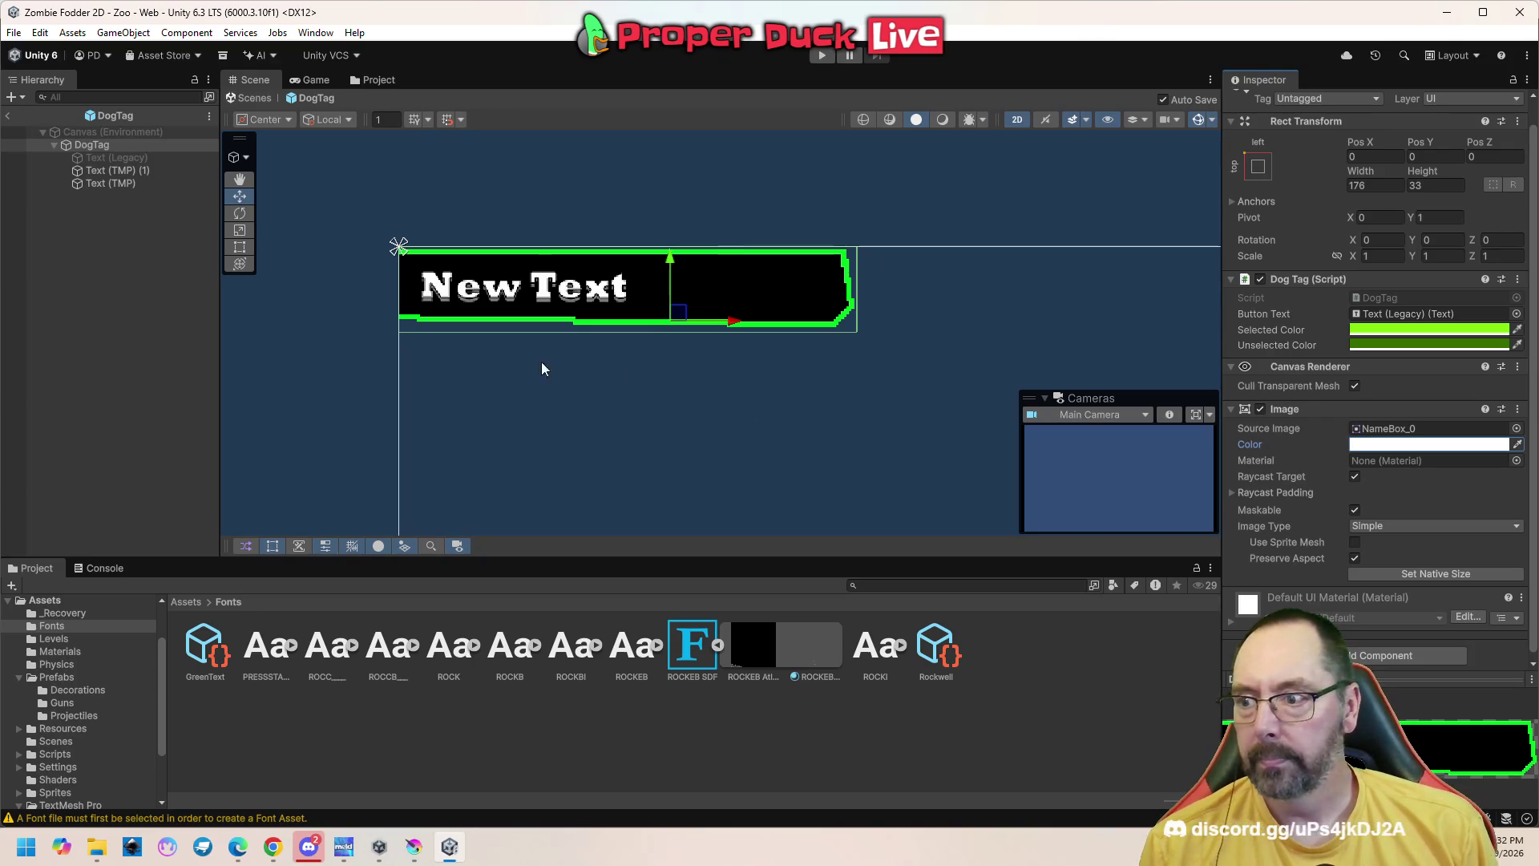
Navigate the Project window back to Assets and open the Scripts folder
scroll(561, 292, up, 5)
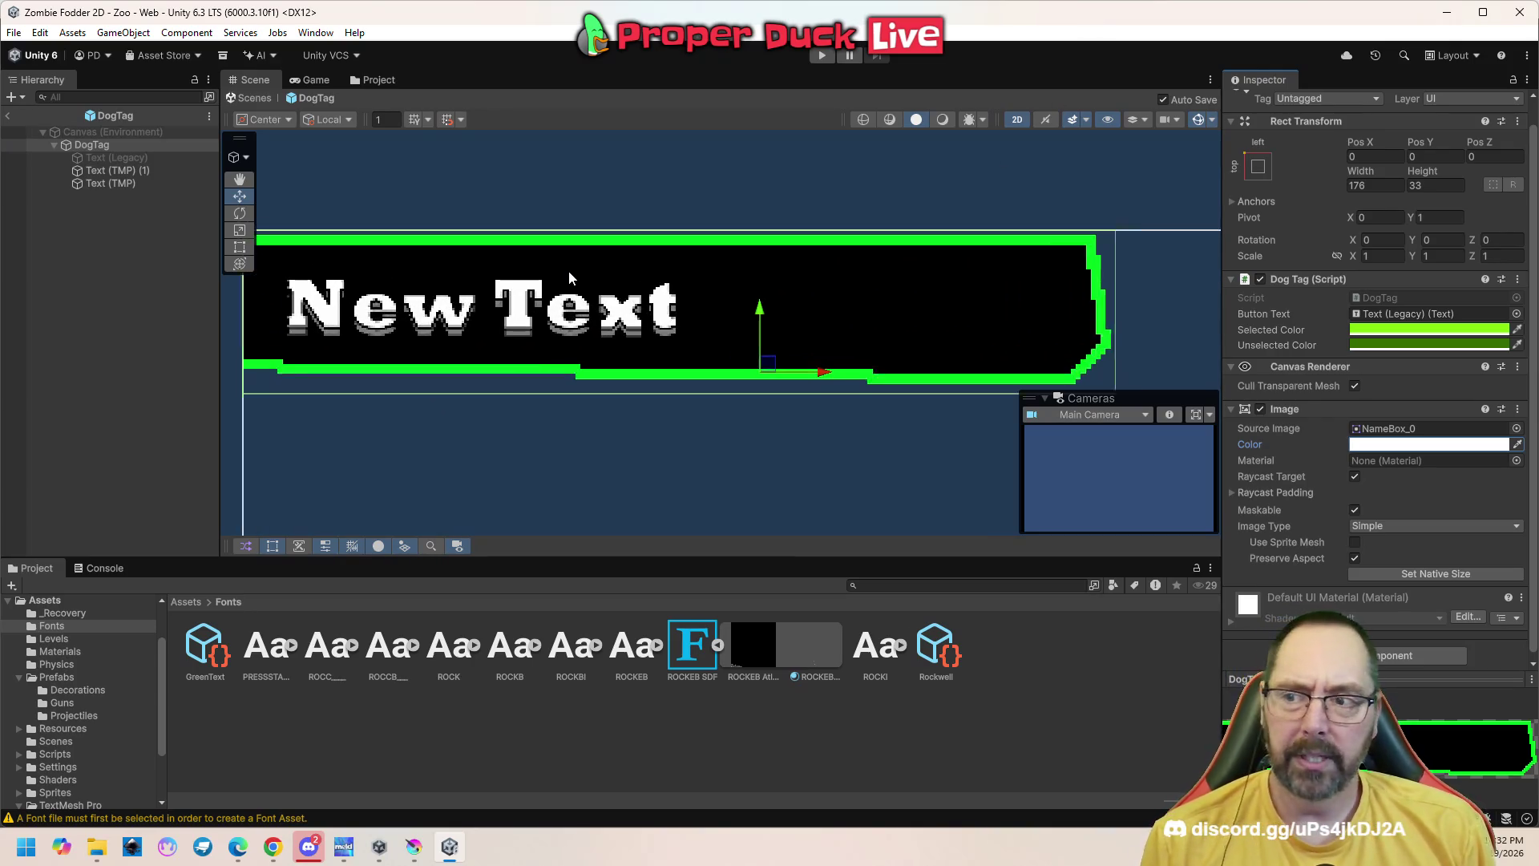
scroll(559, 290, down, 2)
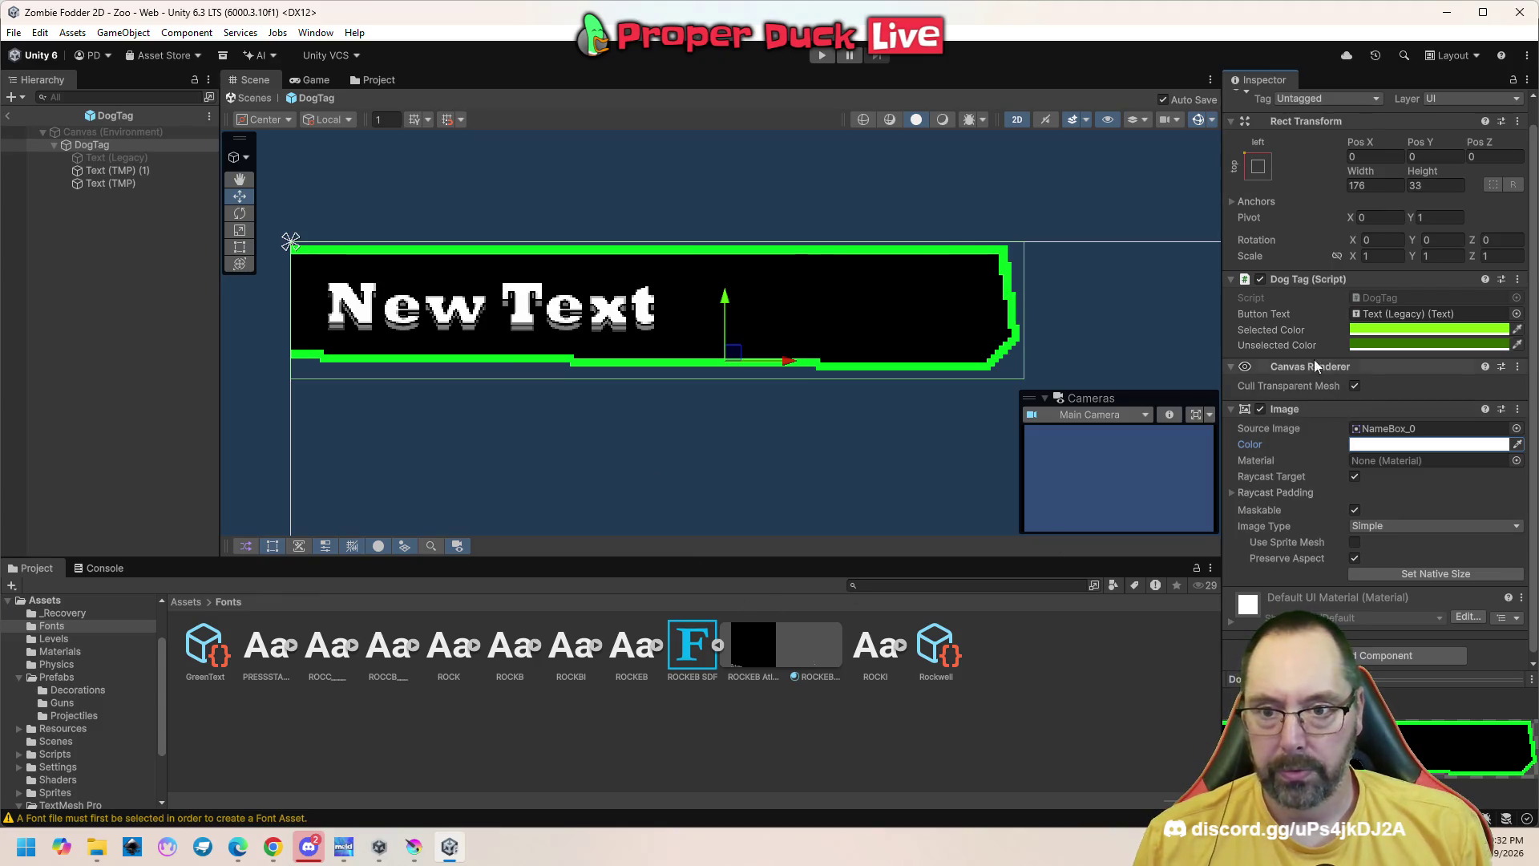
click(196, 600)
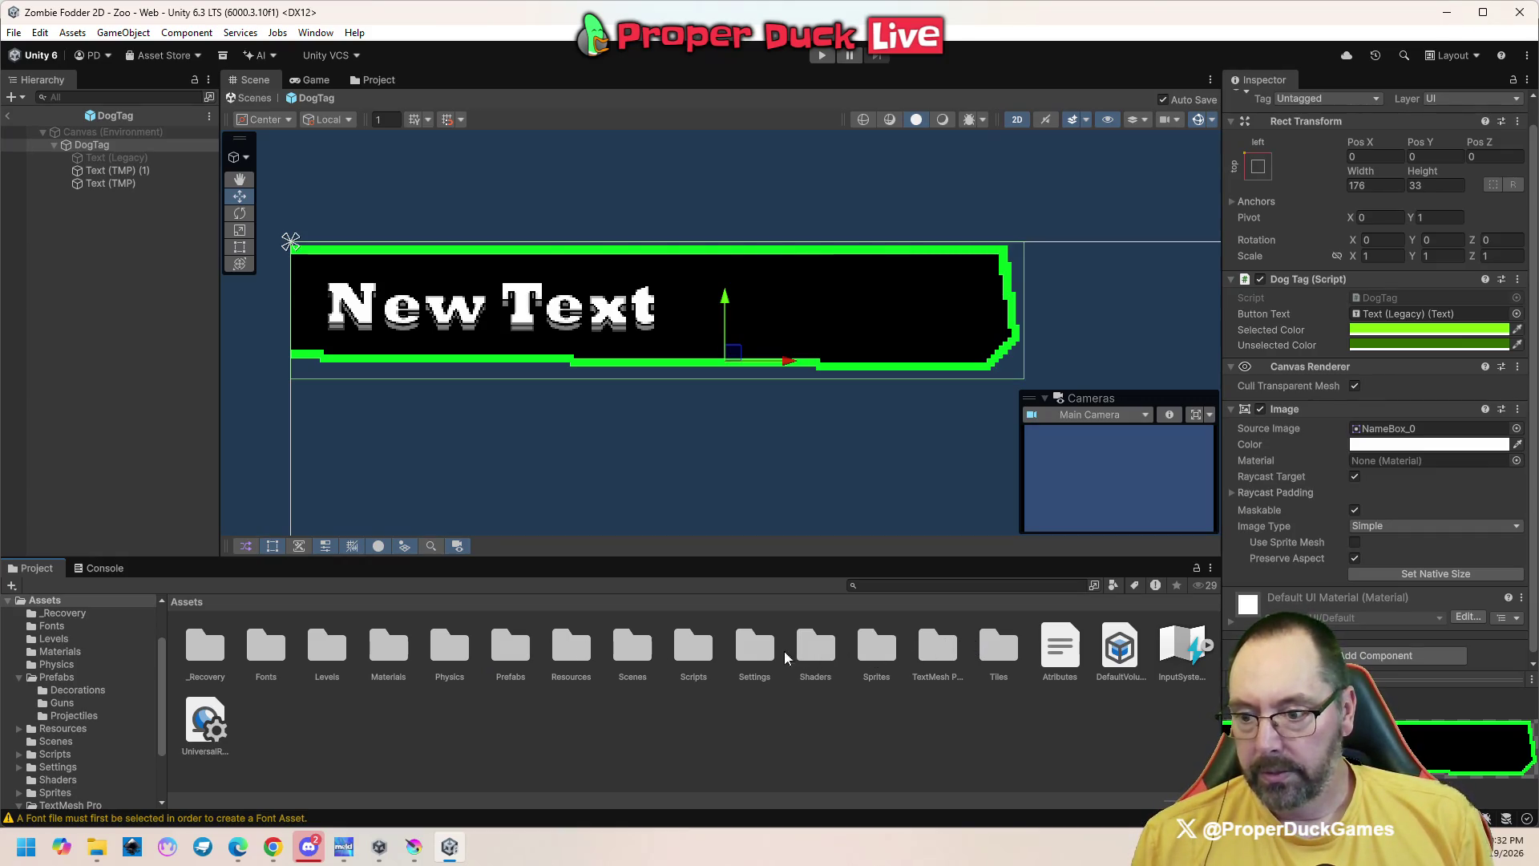
double_click(693, 648)
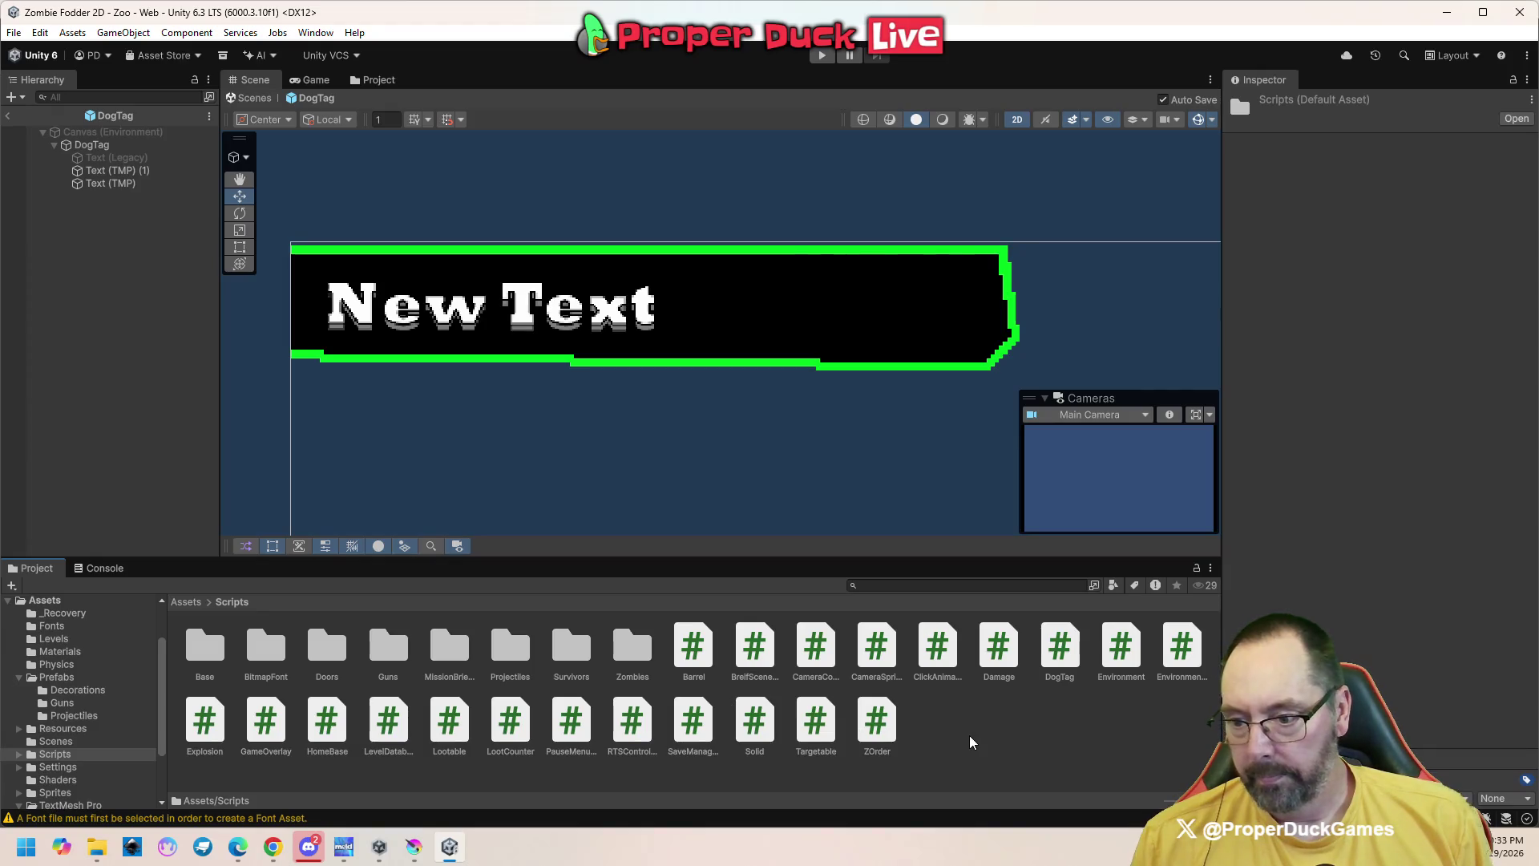
Open DogTag.cs in Visual Studio and add 'using TMPro;' to the imports
double_click(1060, 647)
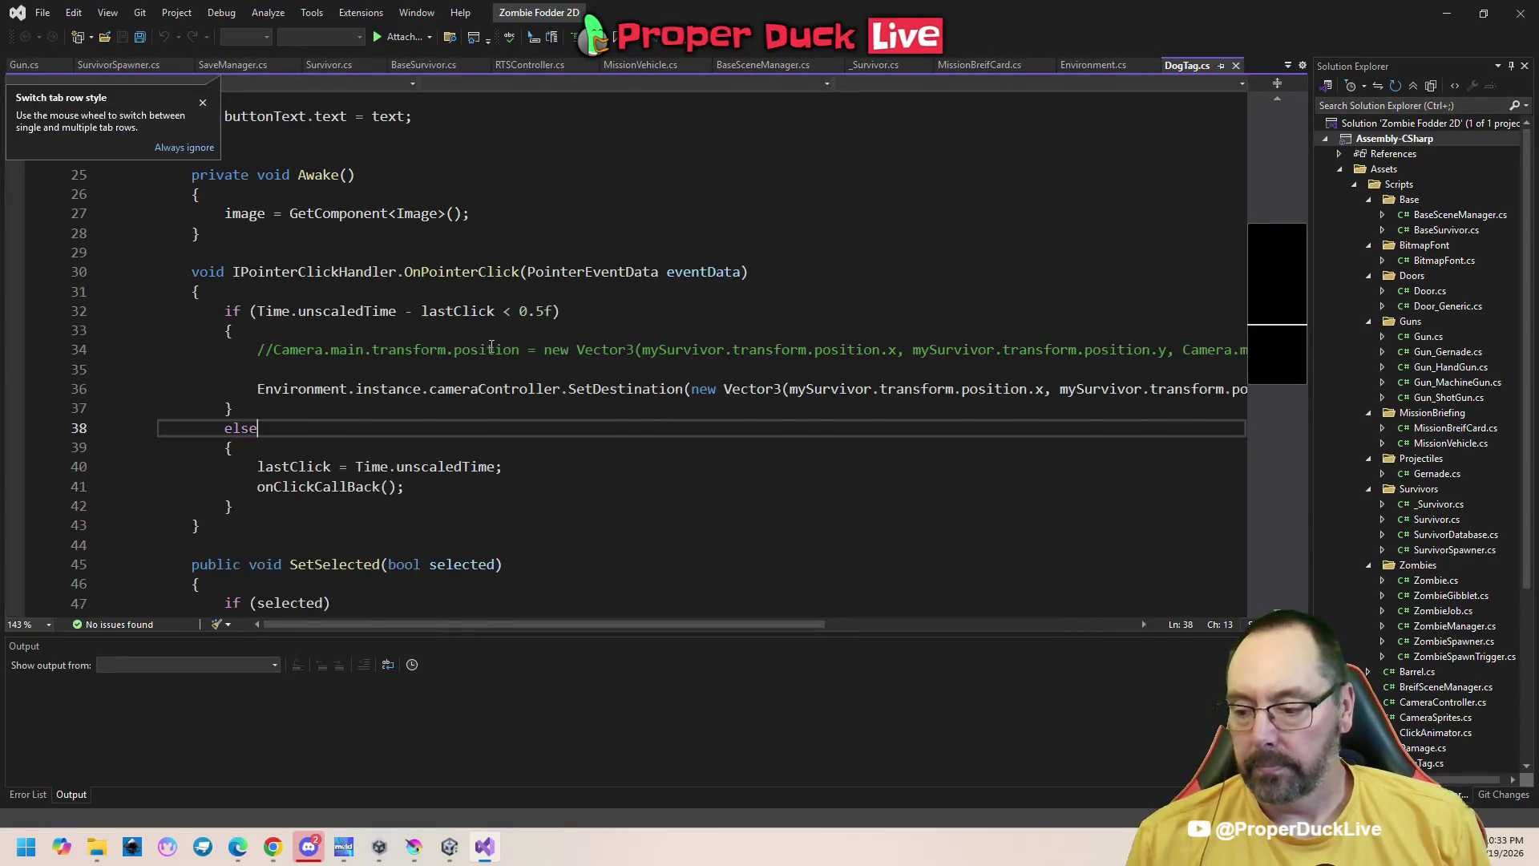
scroll(540, 269, down, 4)
scroll(539, 269, up, 10)
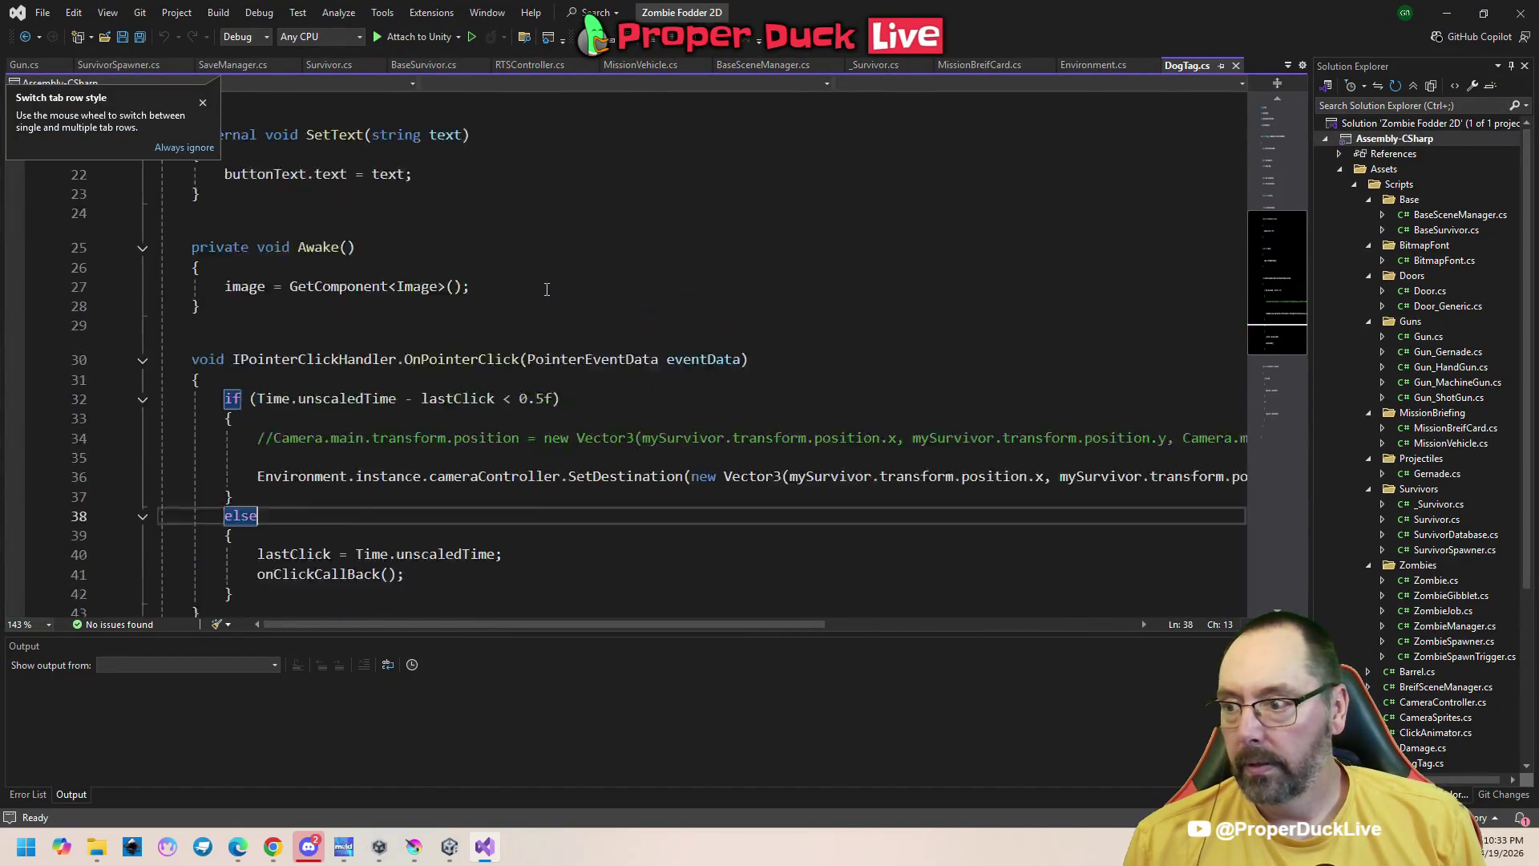
click(378, 169)
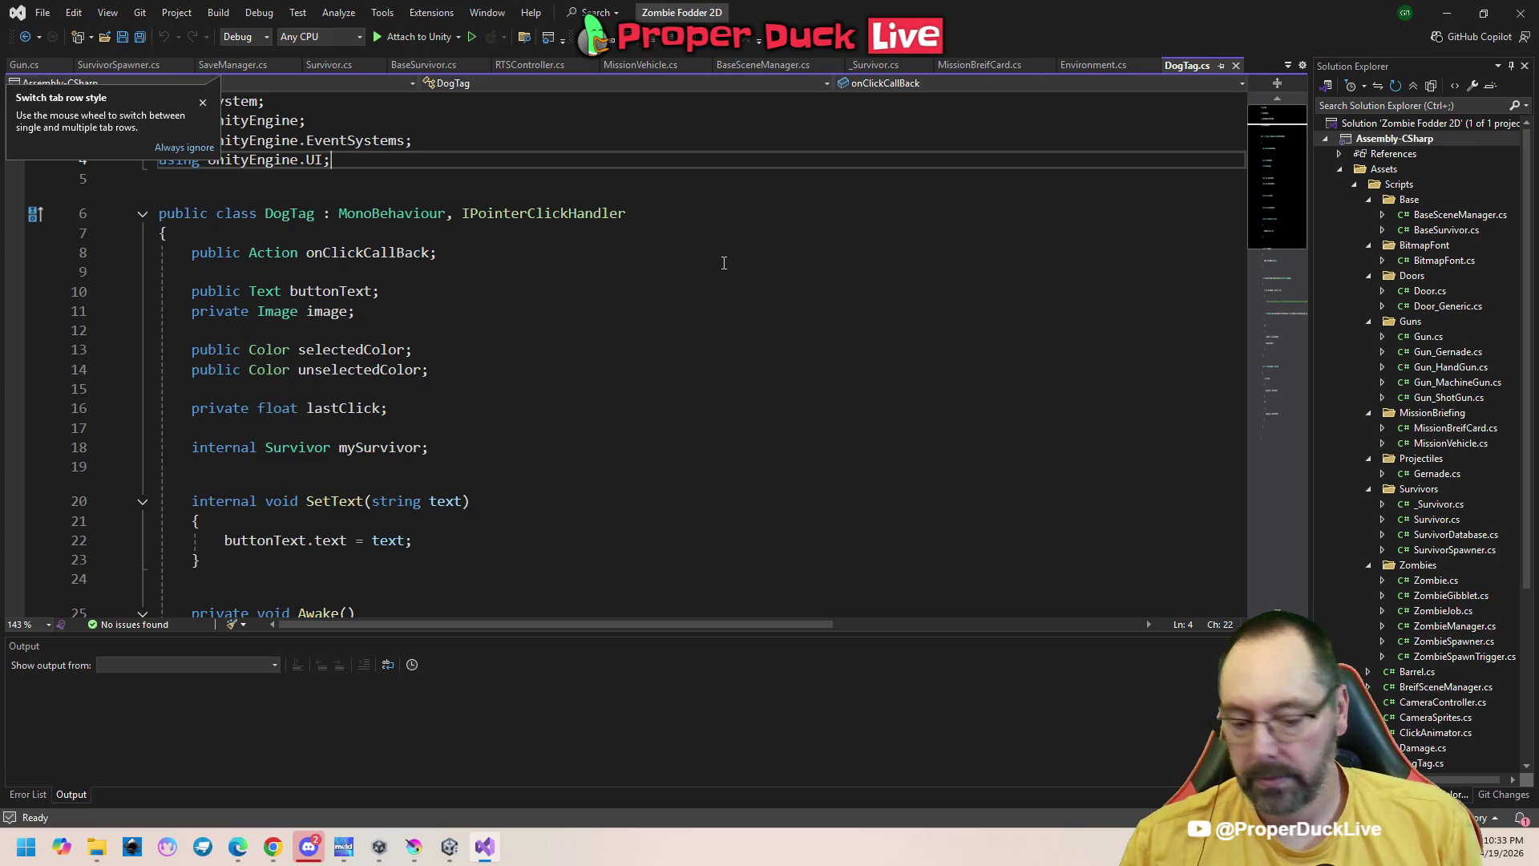
key(Return)
text(using )
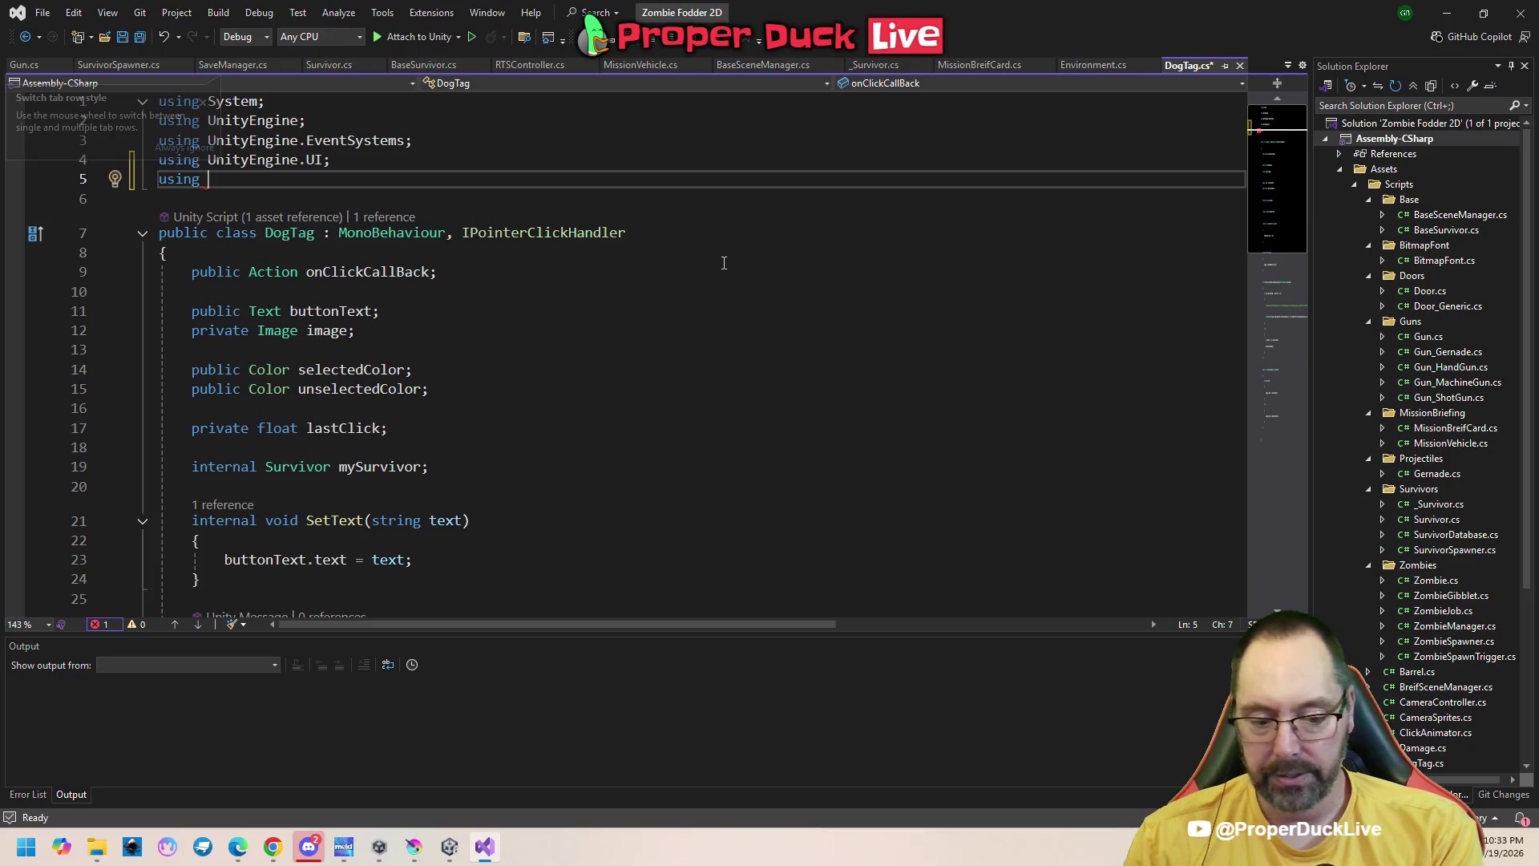
text(te)
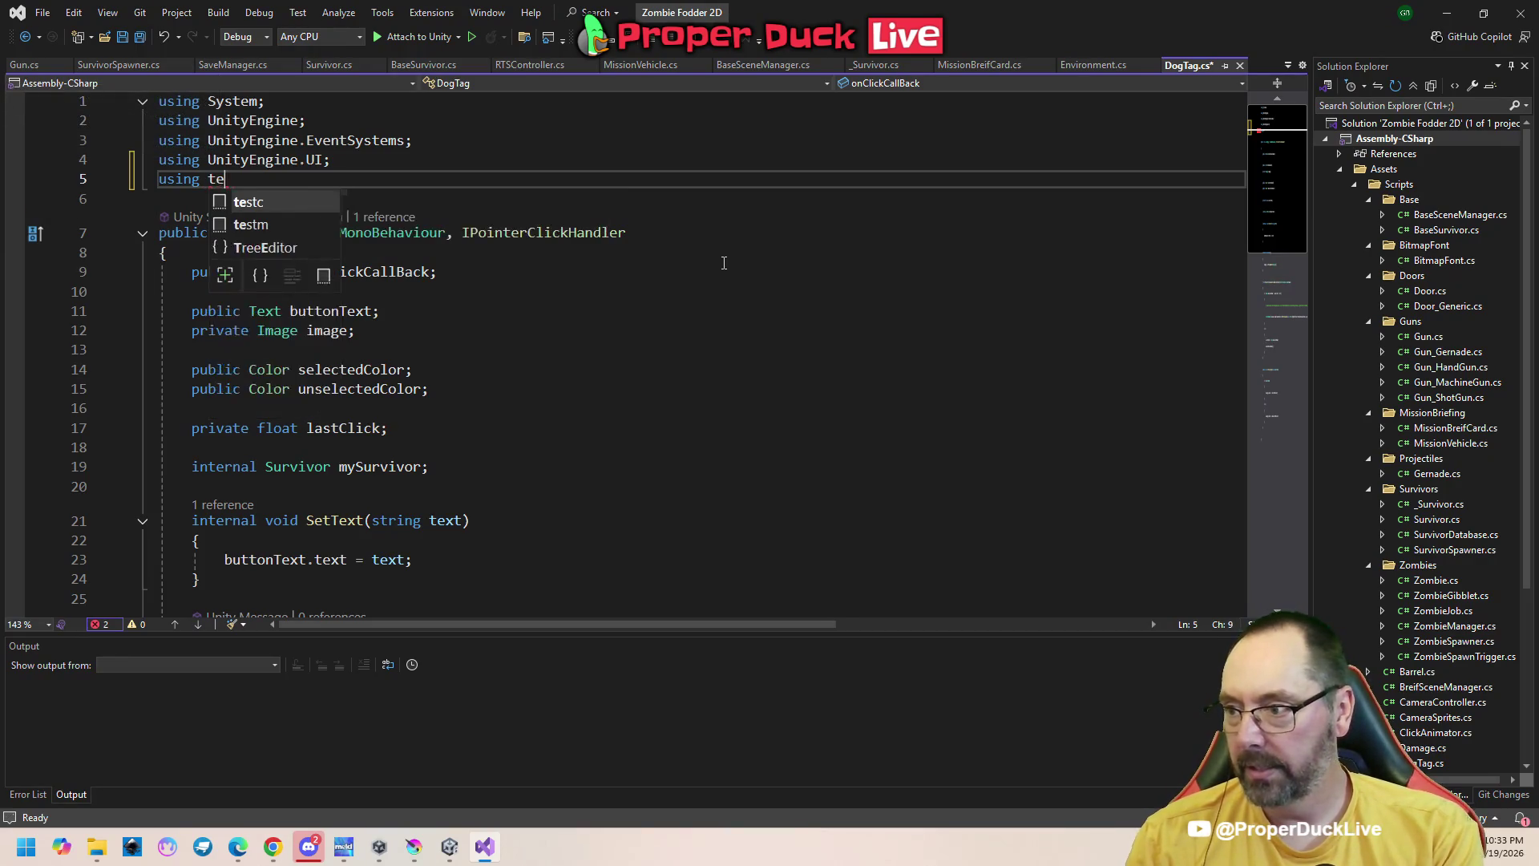
key(BackSpace)
text(m)
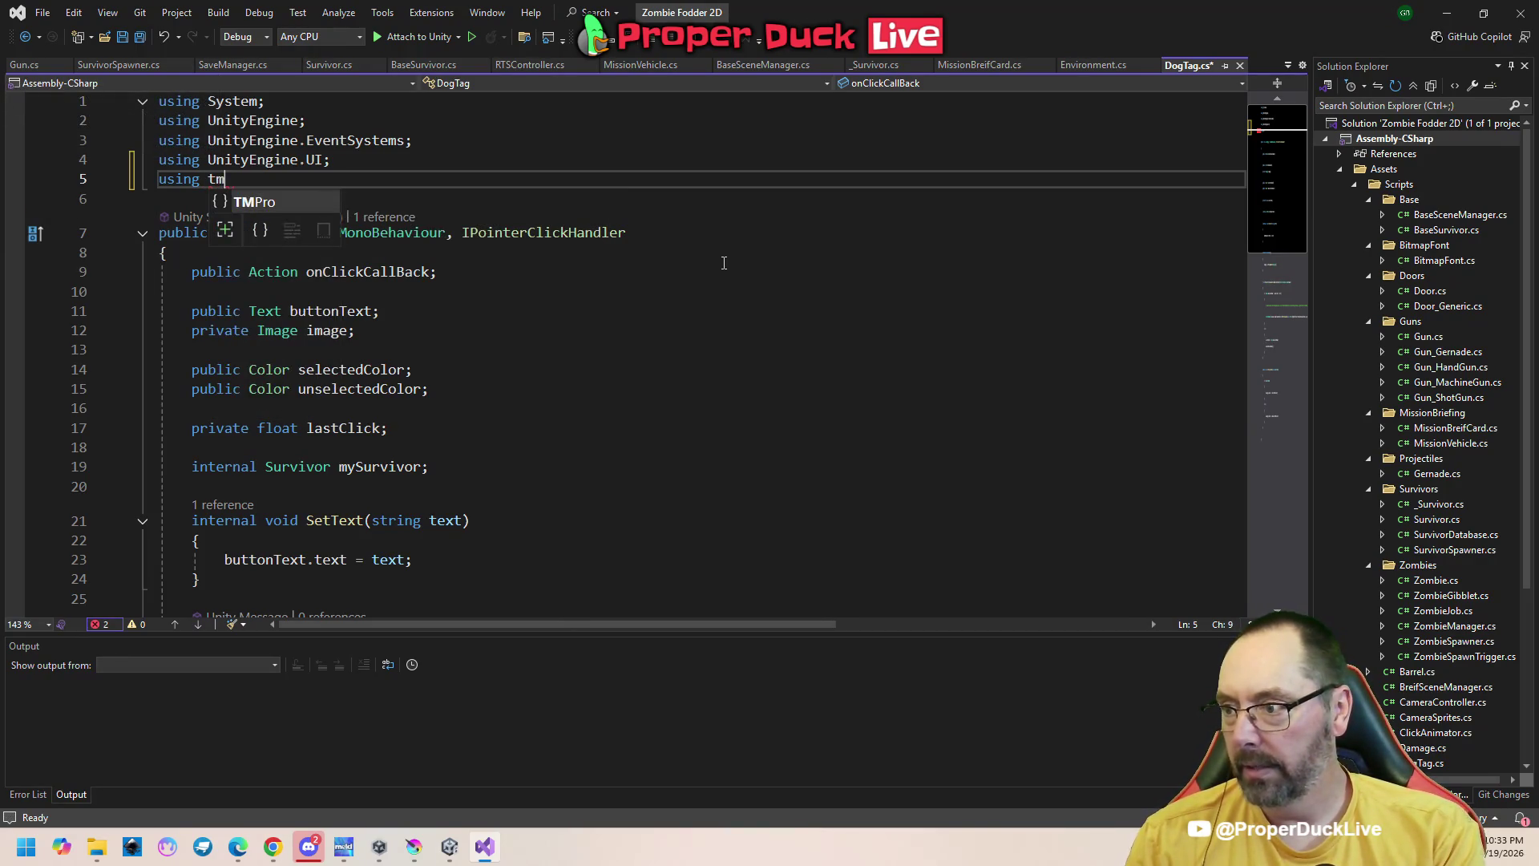
text(;)
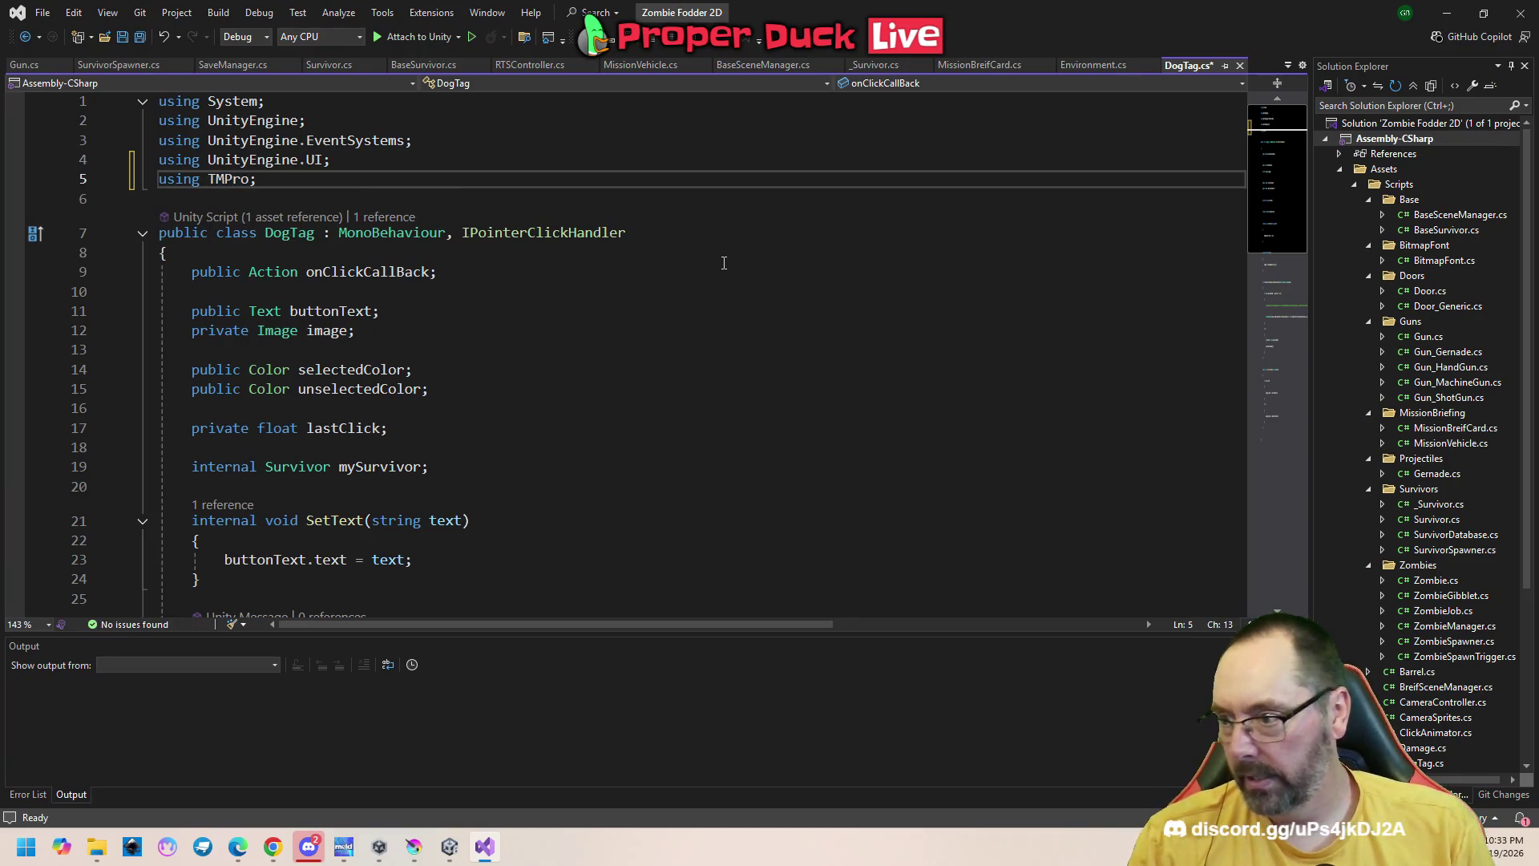
Declare a public mainButtonText field below the buttonText field
click(448, 319)
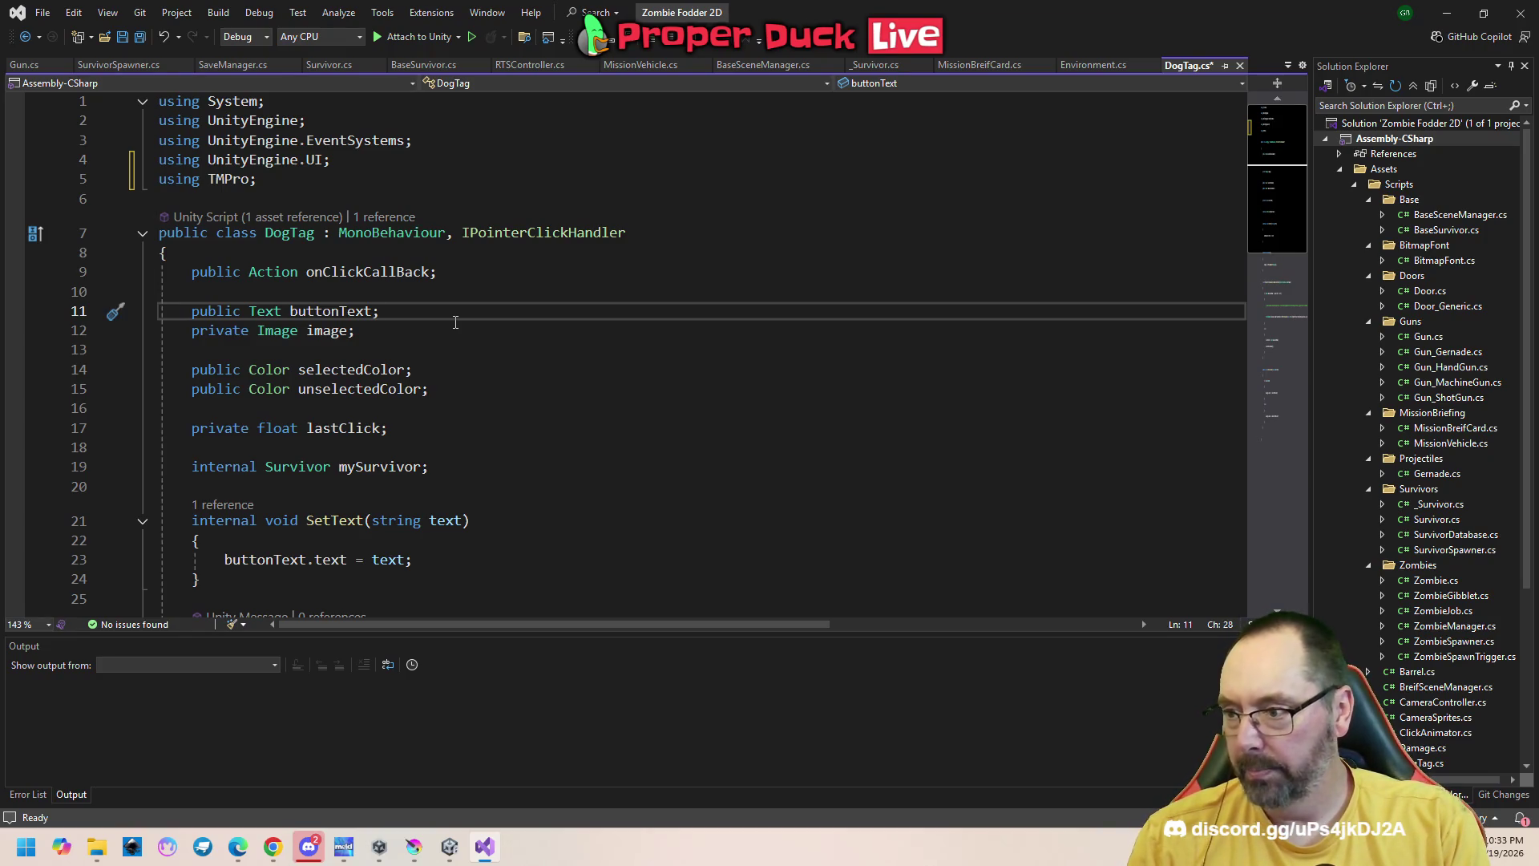
key(Return)
key(Return)
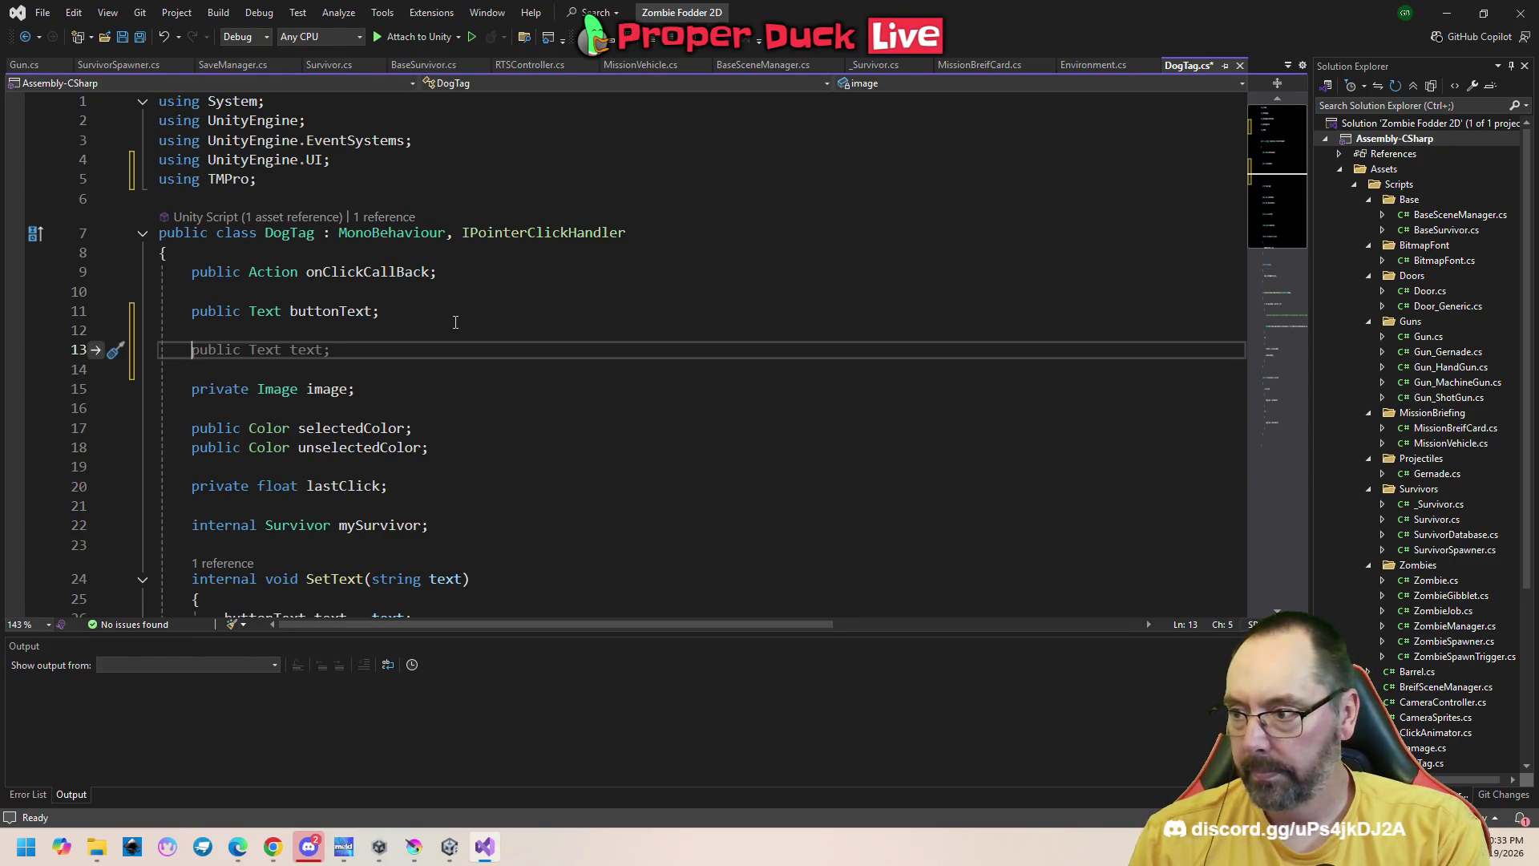
text(public tm)
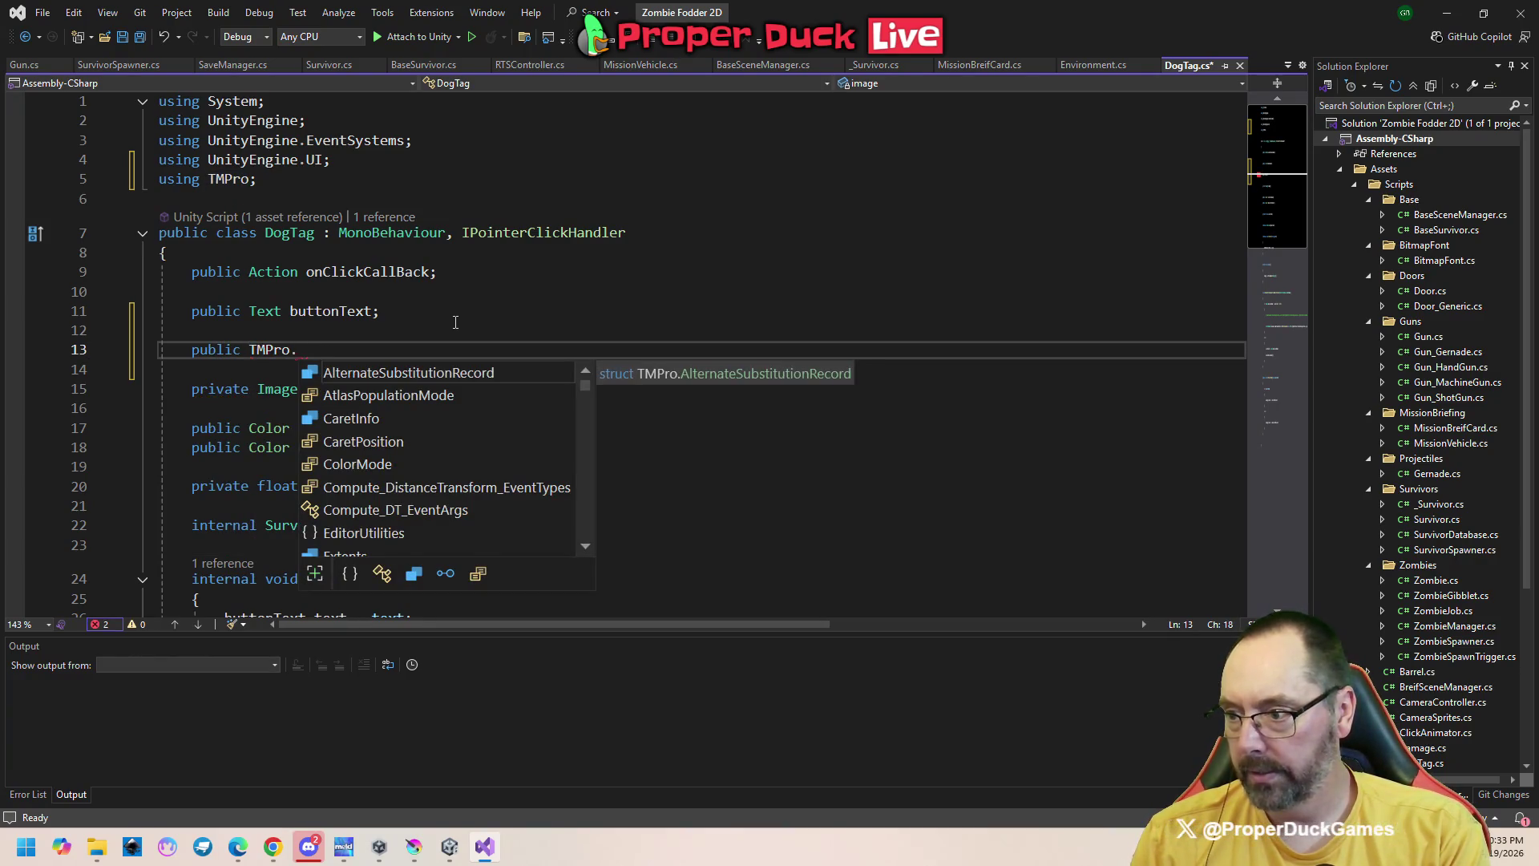
text(Text)
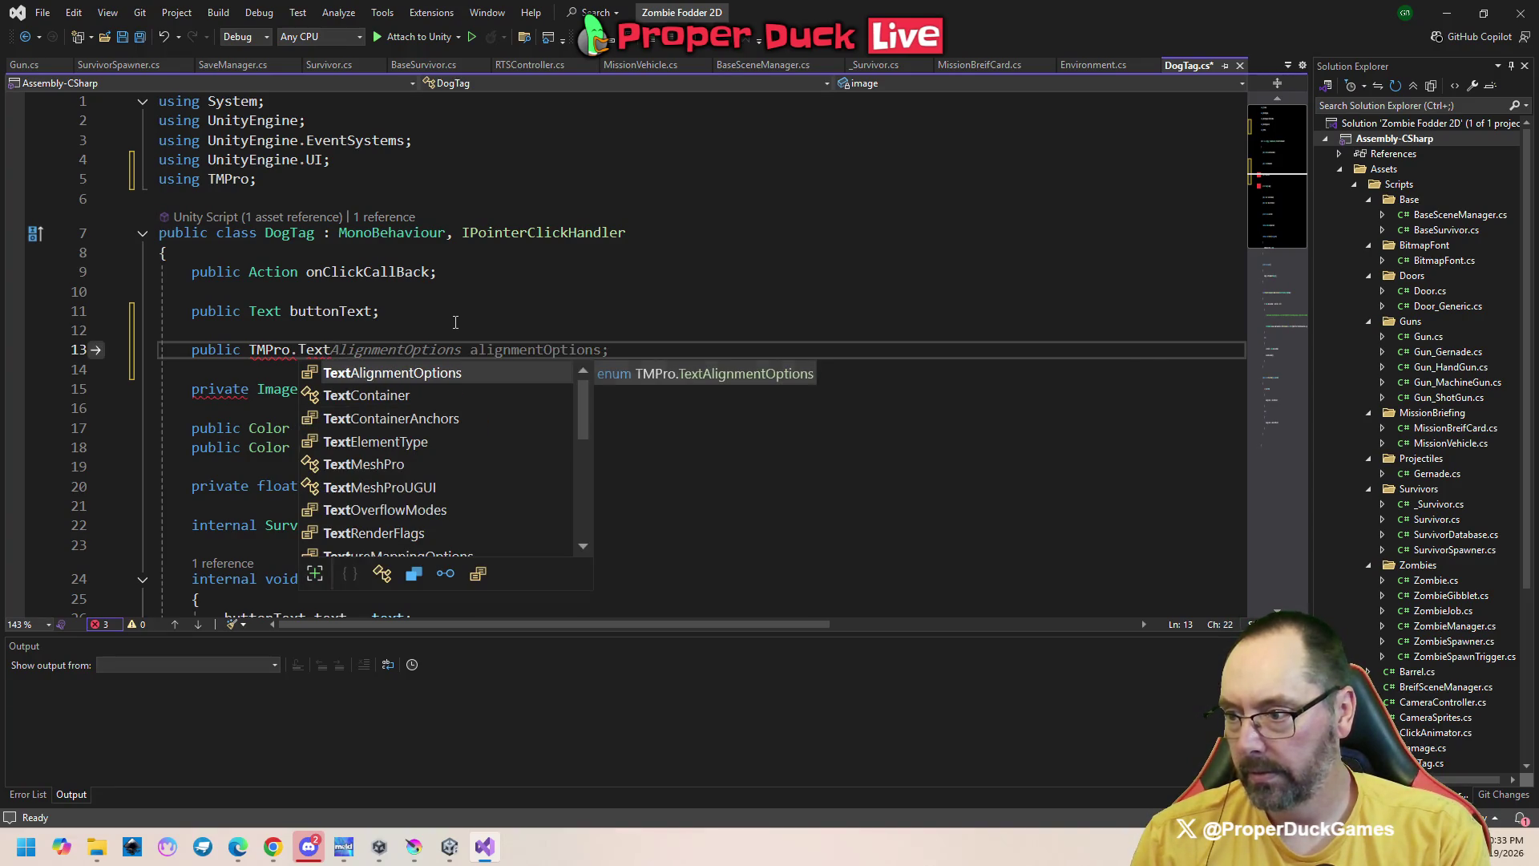
key(BackSpace)
key(BackSpace)
key(BackSpace)
key(BackSpace)
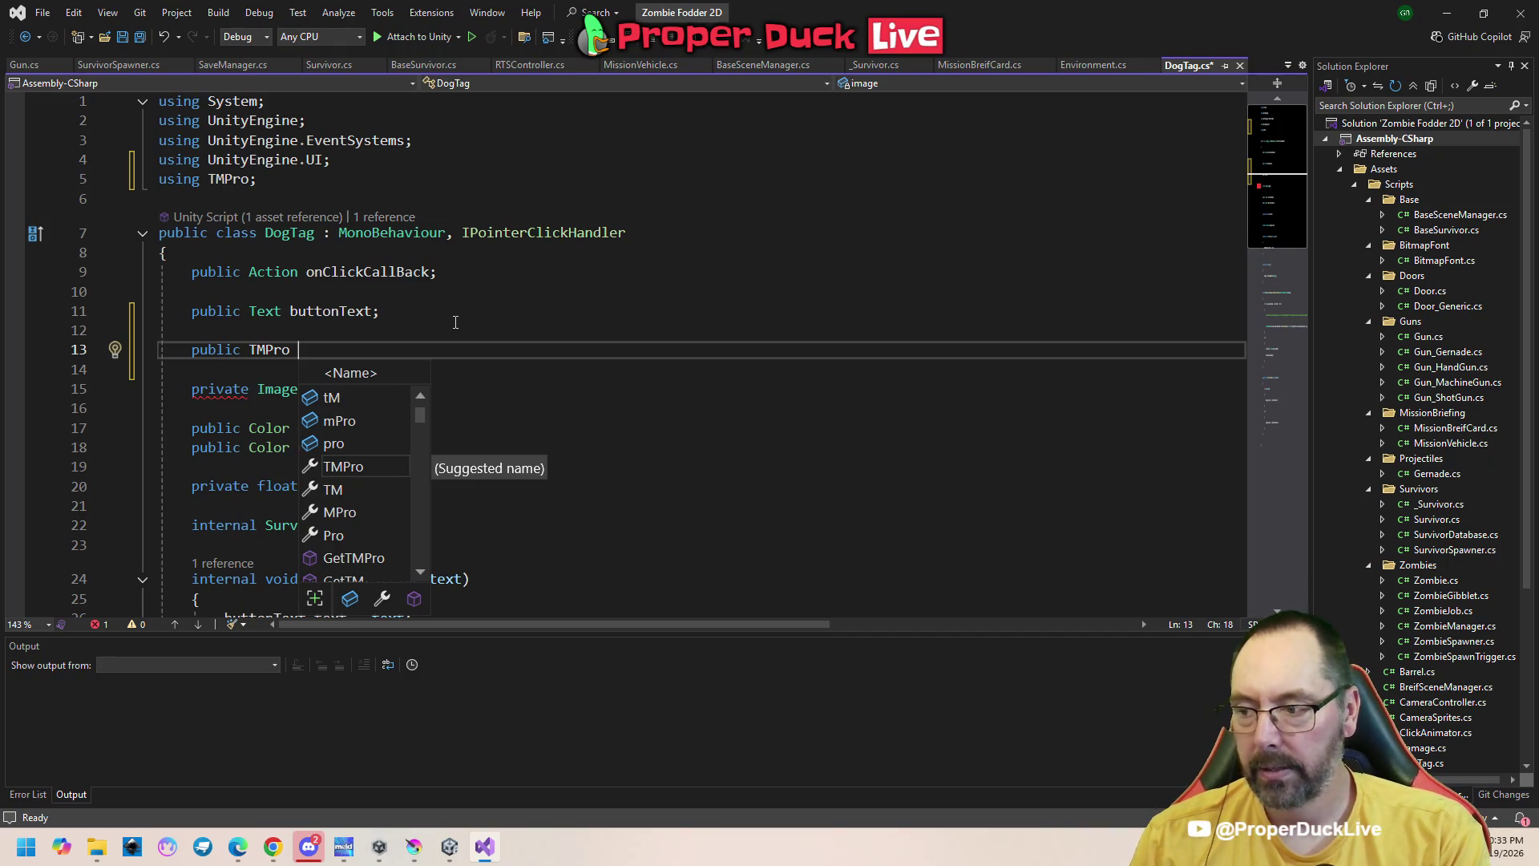
text(mai)
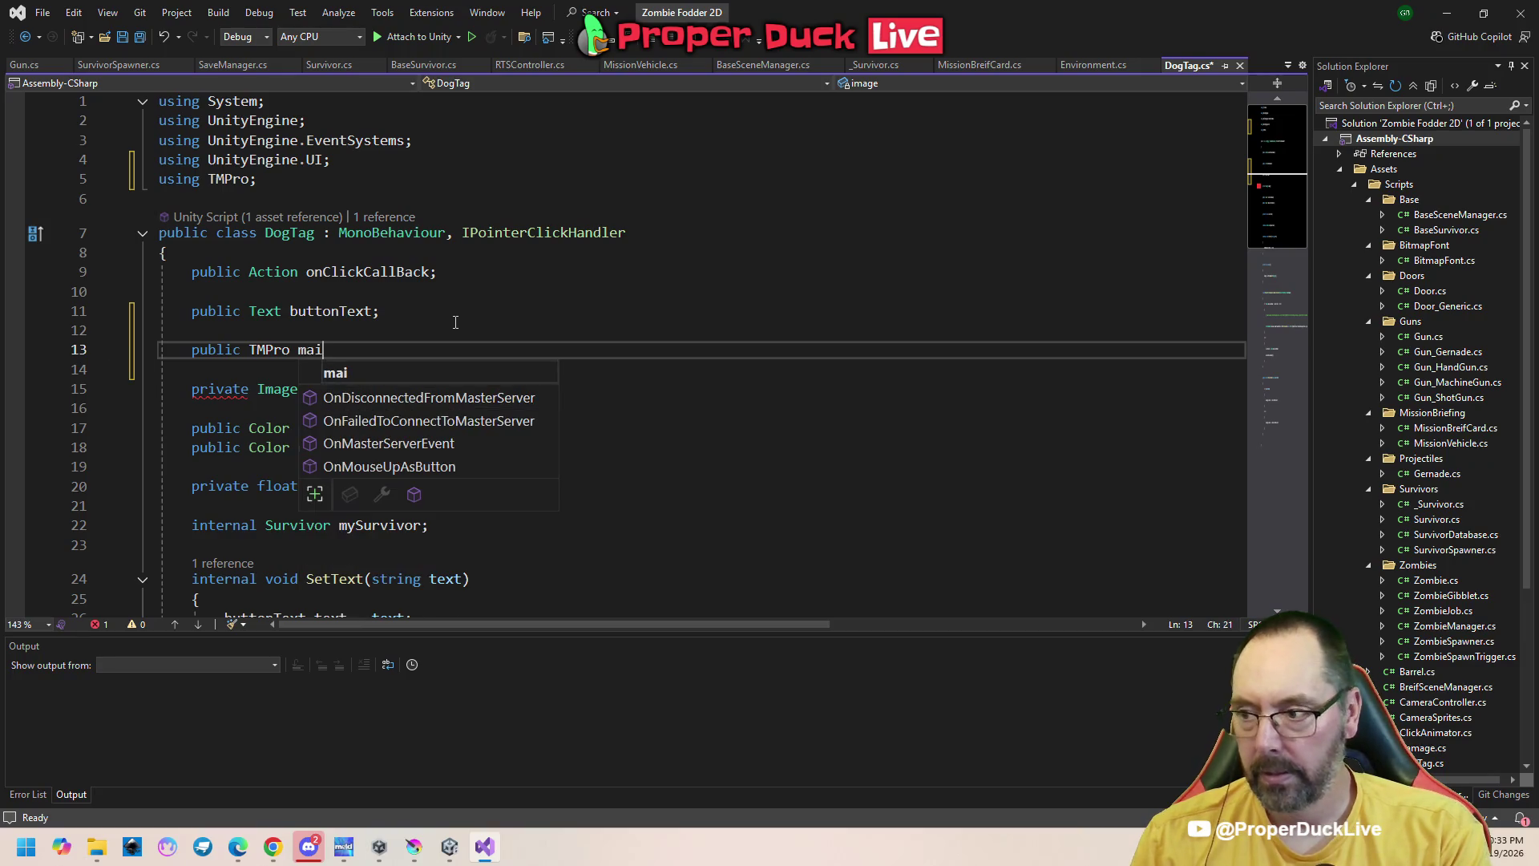
text(nButtonText;)
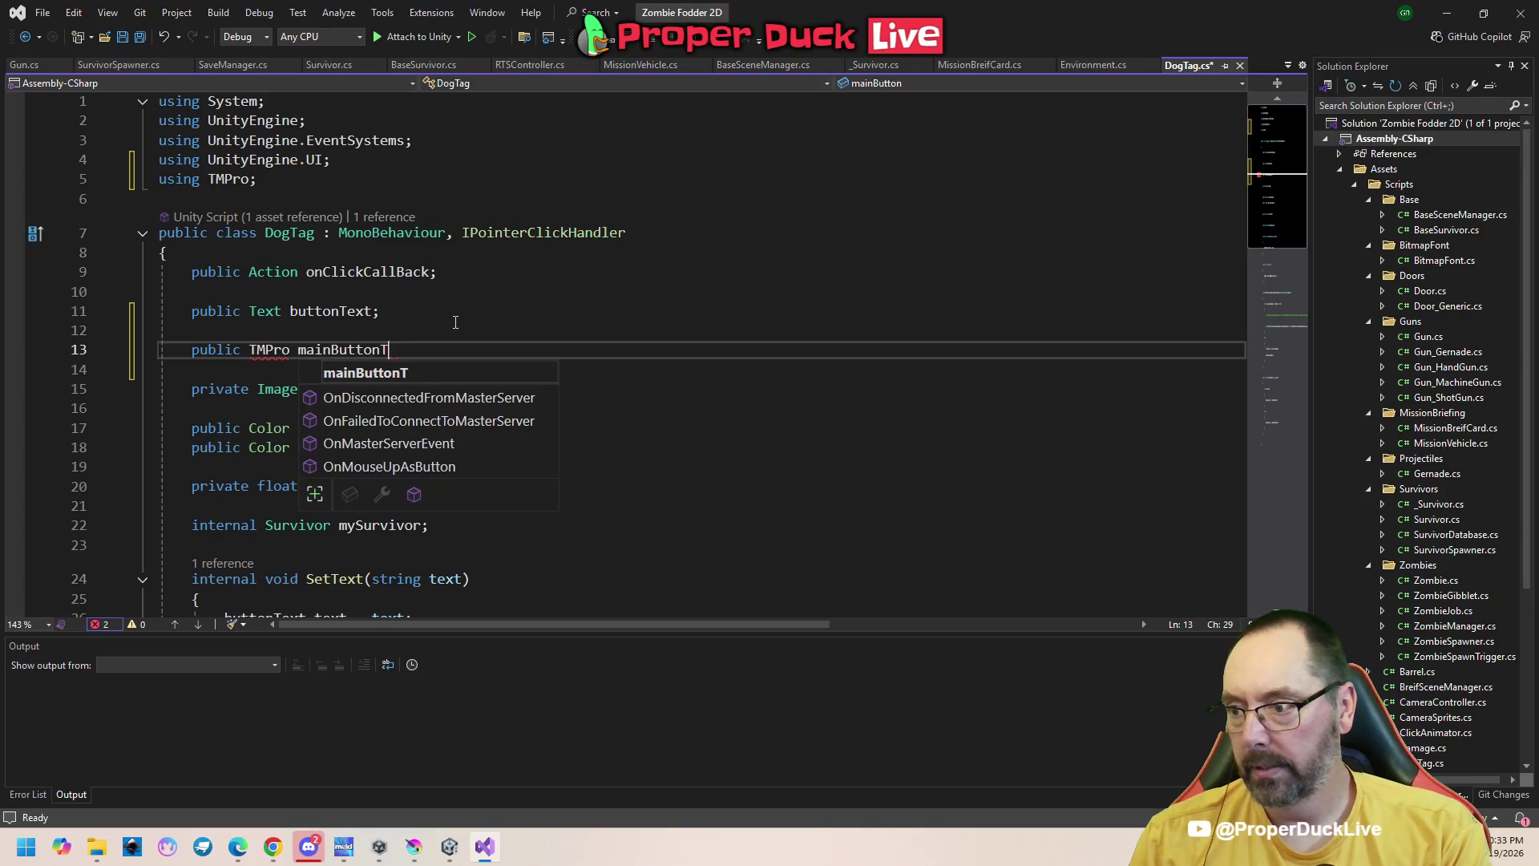
key(Return)
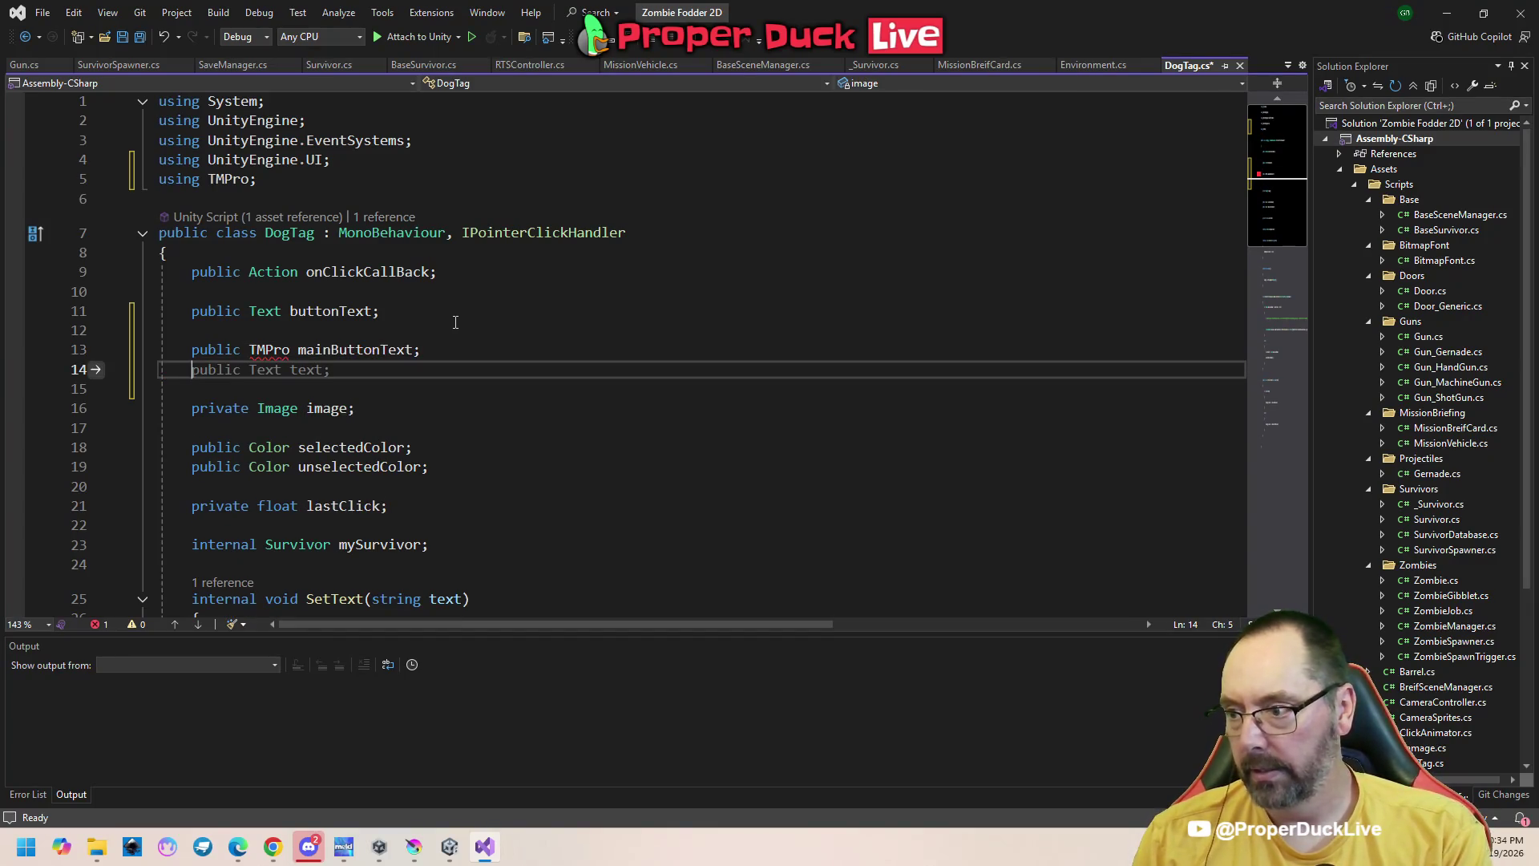
Add a 'public TMP_Text shadowText;' field beneath it
key(Tab)
key(BackSpace)
key(BackSpace)
key(BackSpace)
text(t)
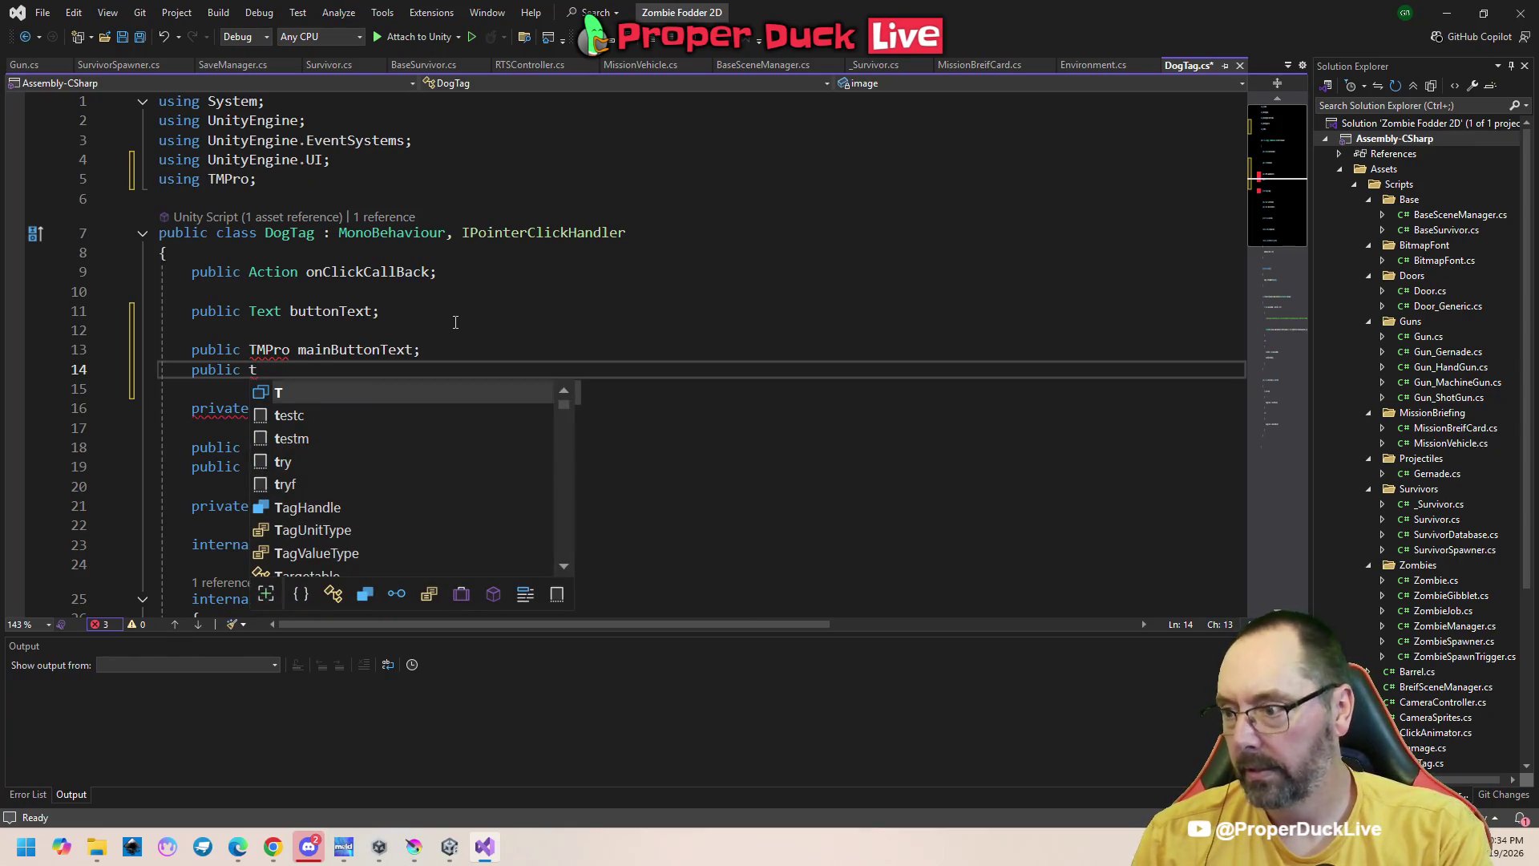
text(mp)
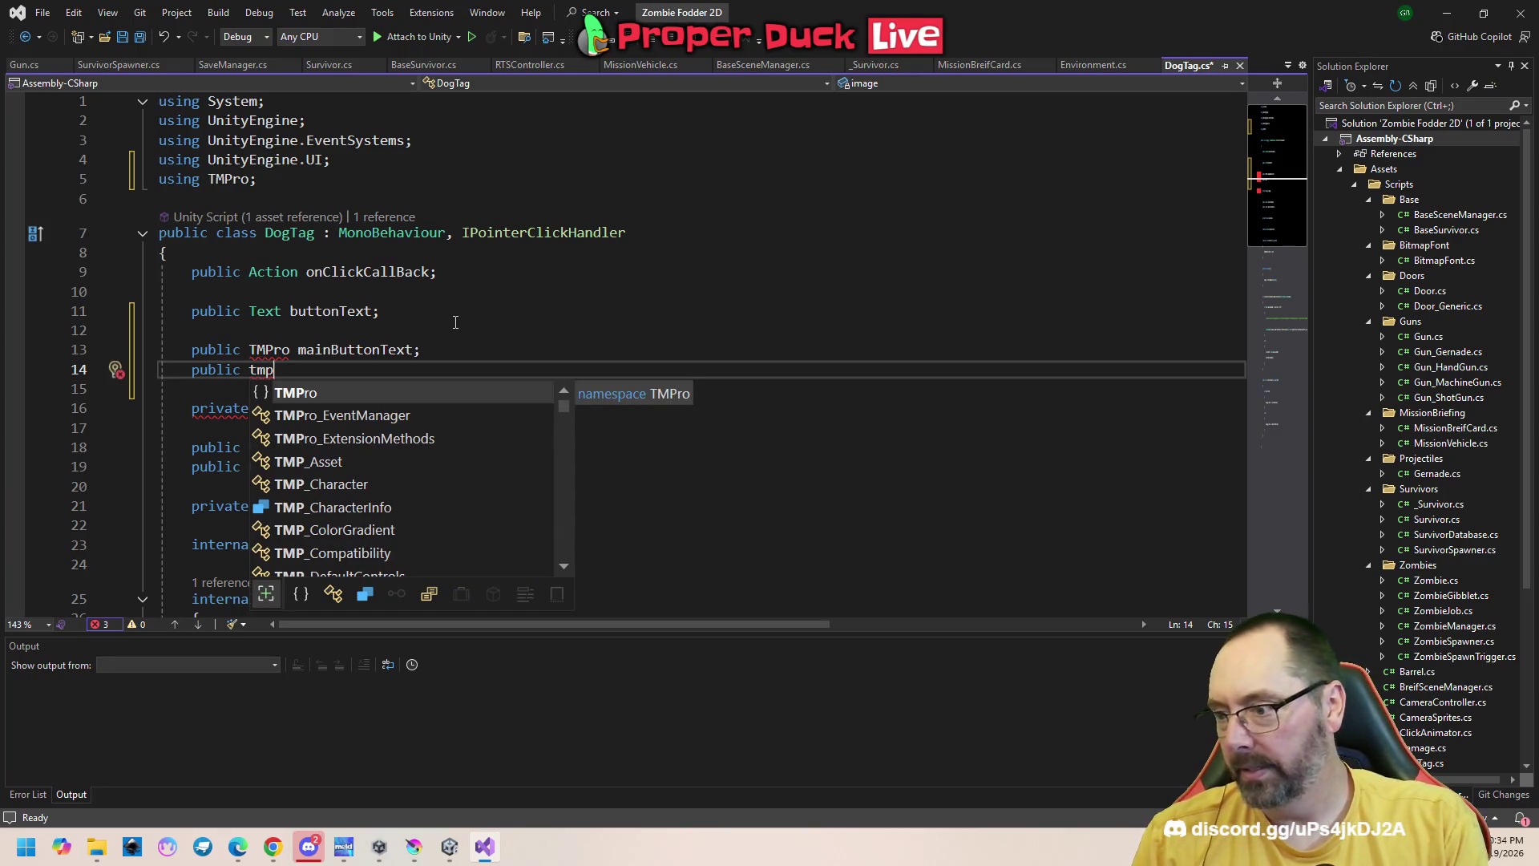
key(Down)
key(Down)
key(Down)
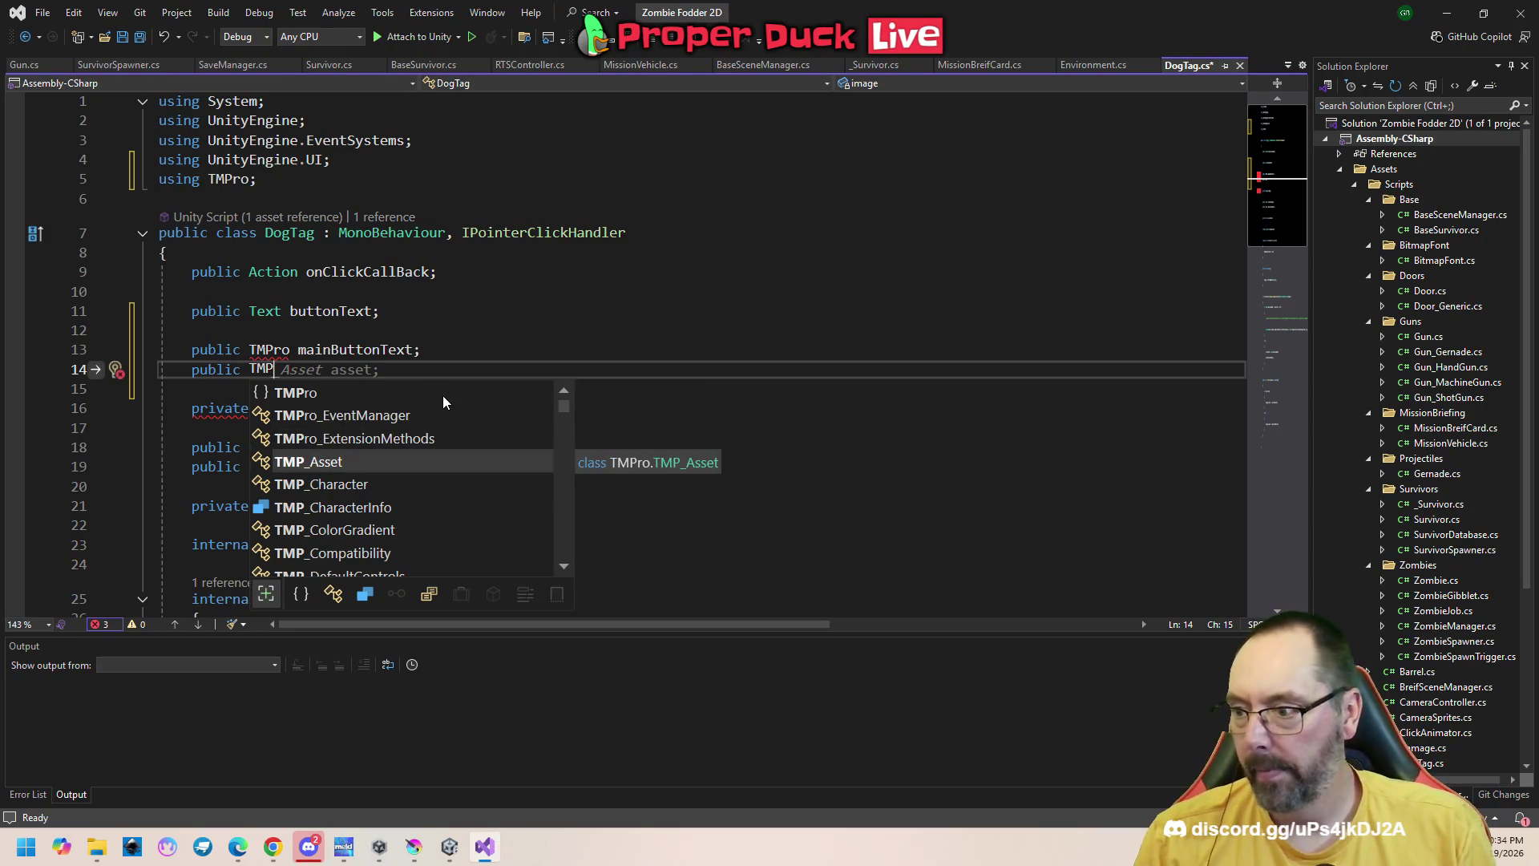
text(_T)
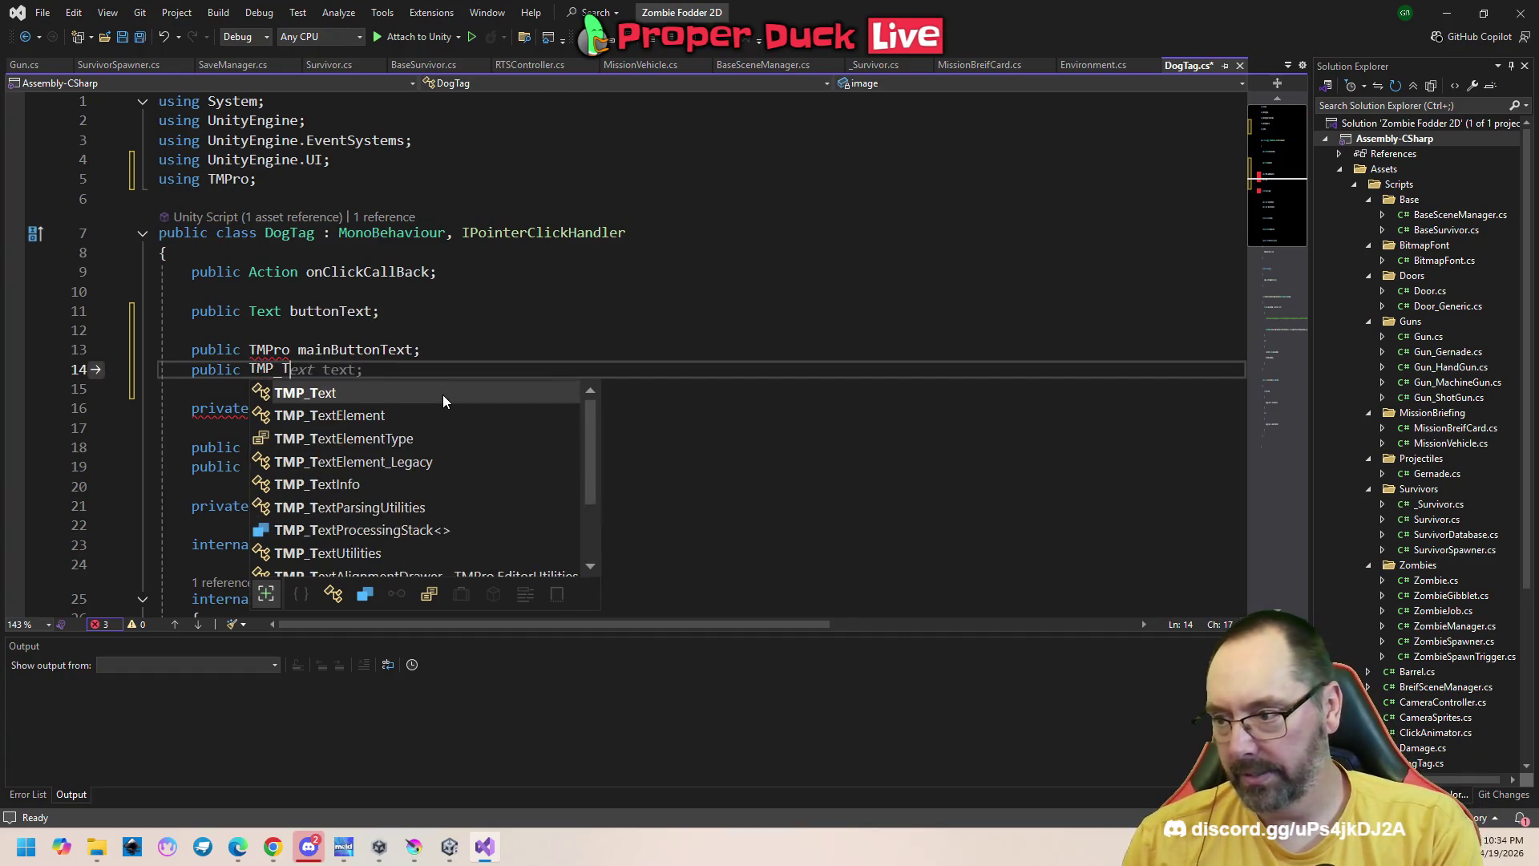
key(space)
text(ext shadowTe)
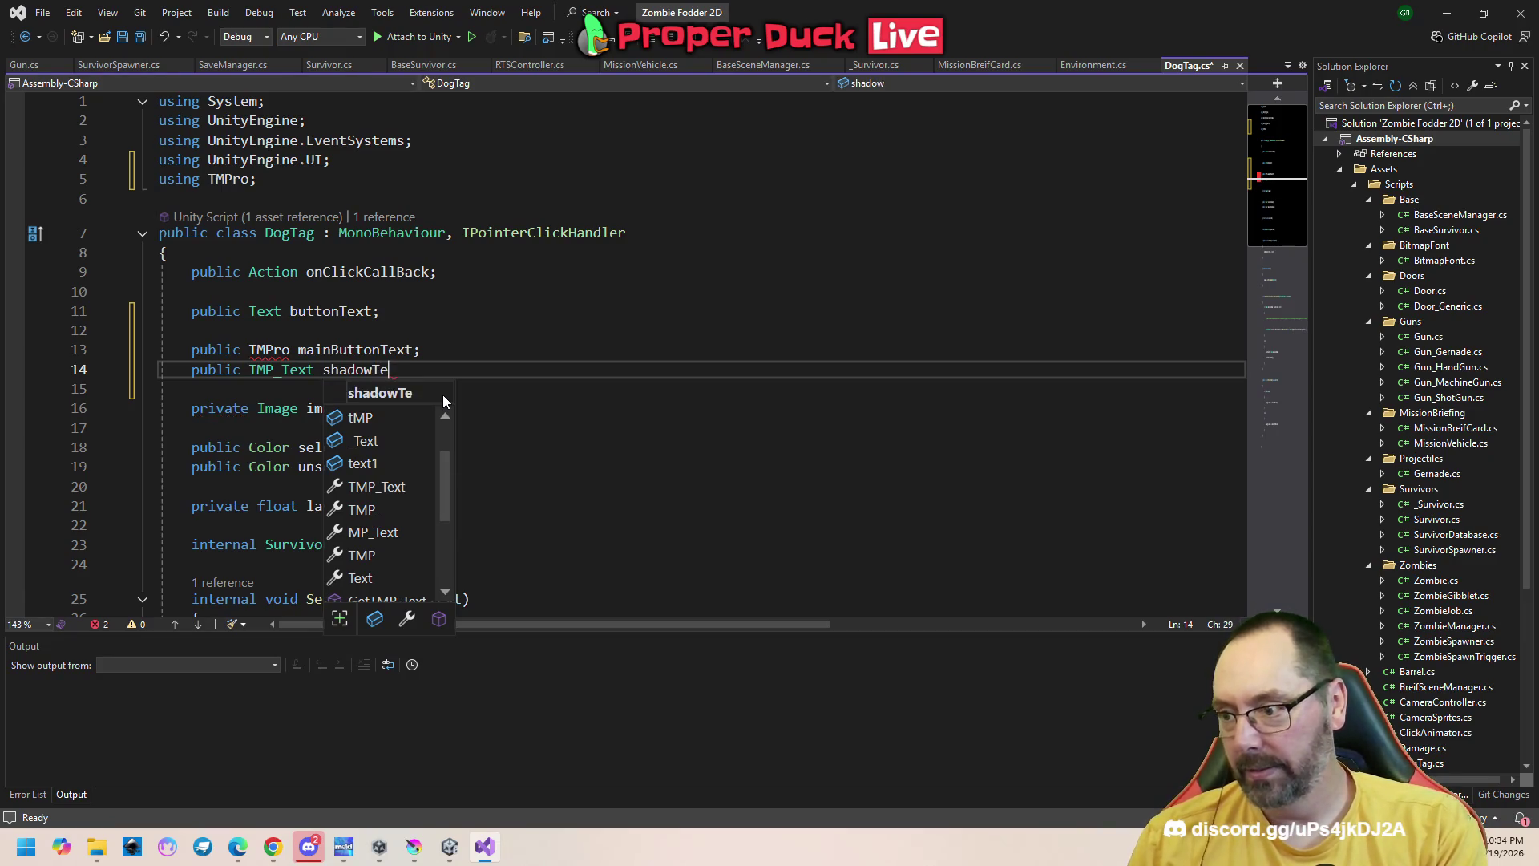
text(xt;)
Change mainButtonText's type to TMP_Text and save DogTag.cs
key(Up)
key(Left)
key(Left)
key(Left)
key(Left)
key(Left)
key(Left)
key(BackSpace)
key(BackSpace)
text(_Text)
key(Down)
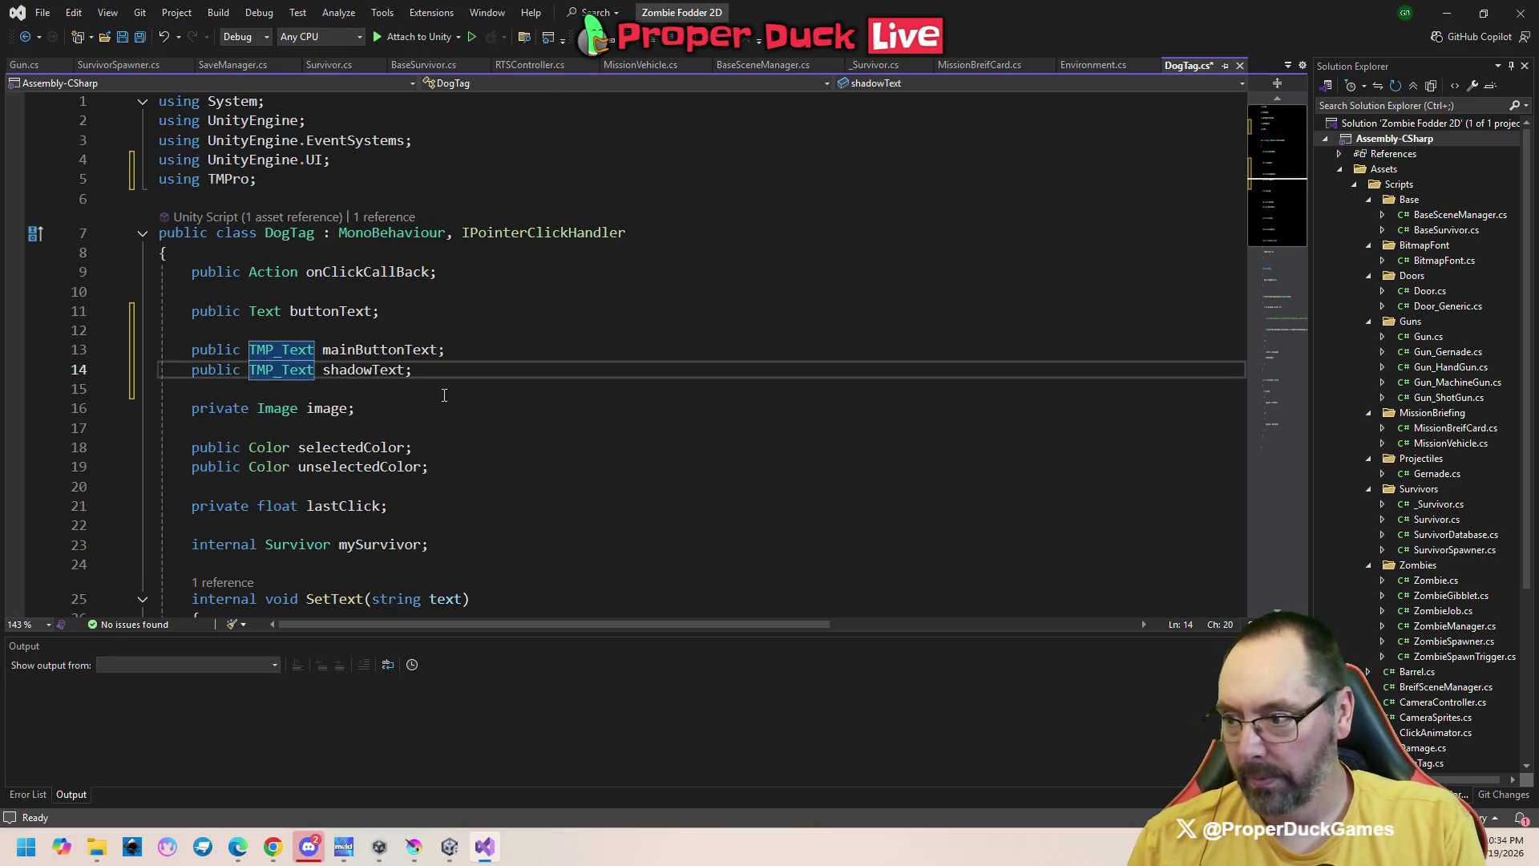
key(Down)
key(ctrl+s)
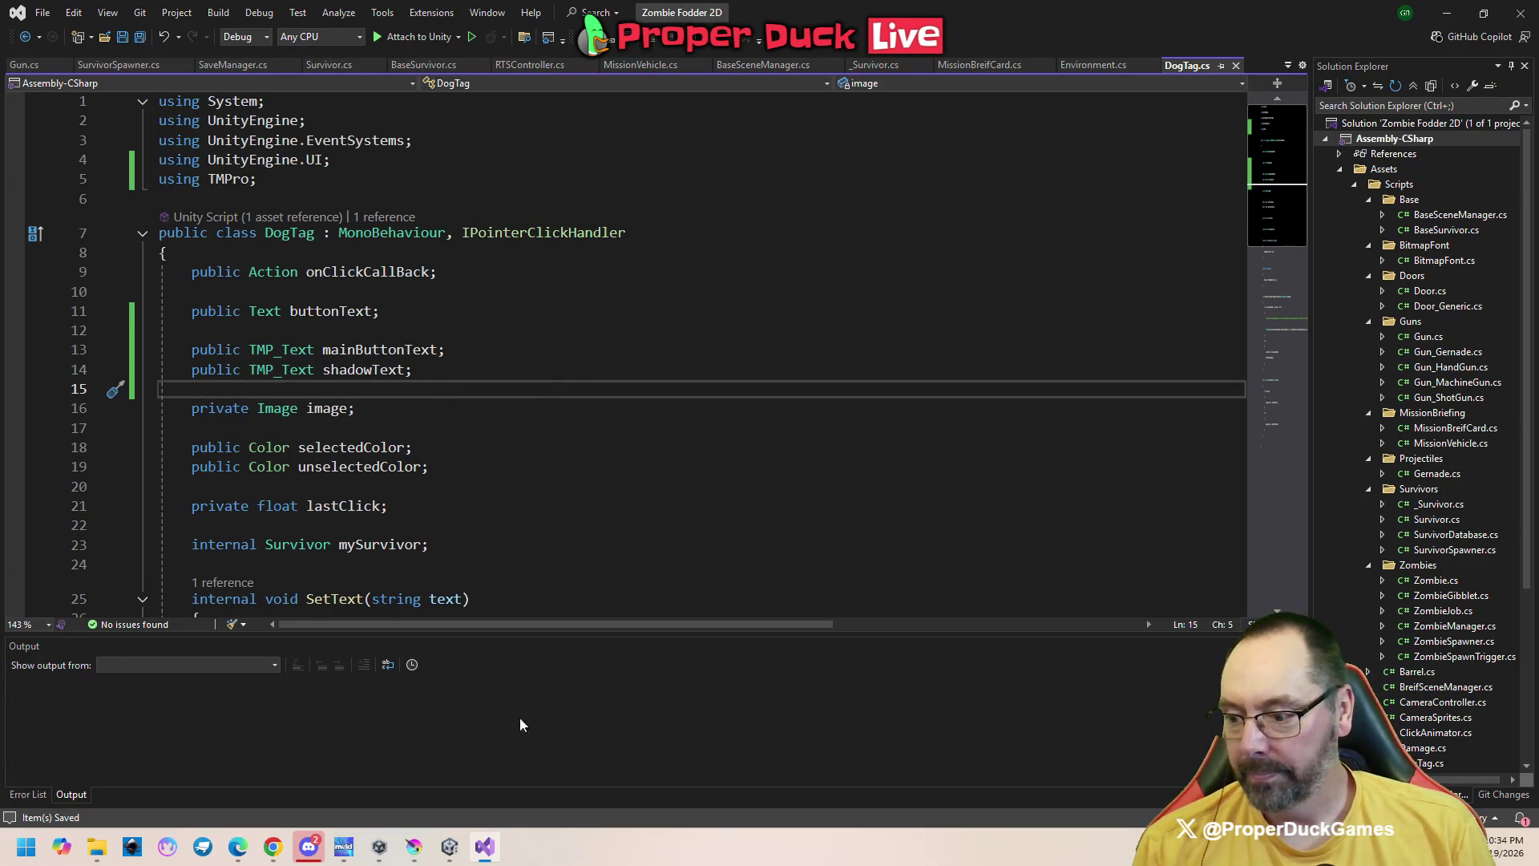
mouse_move(296, 852)
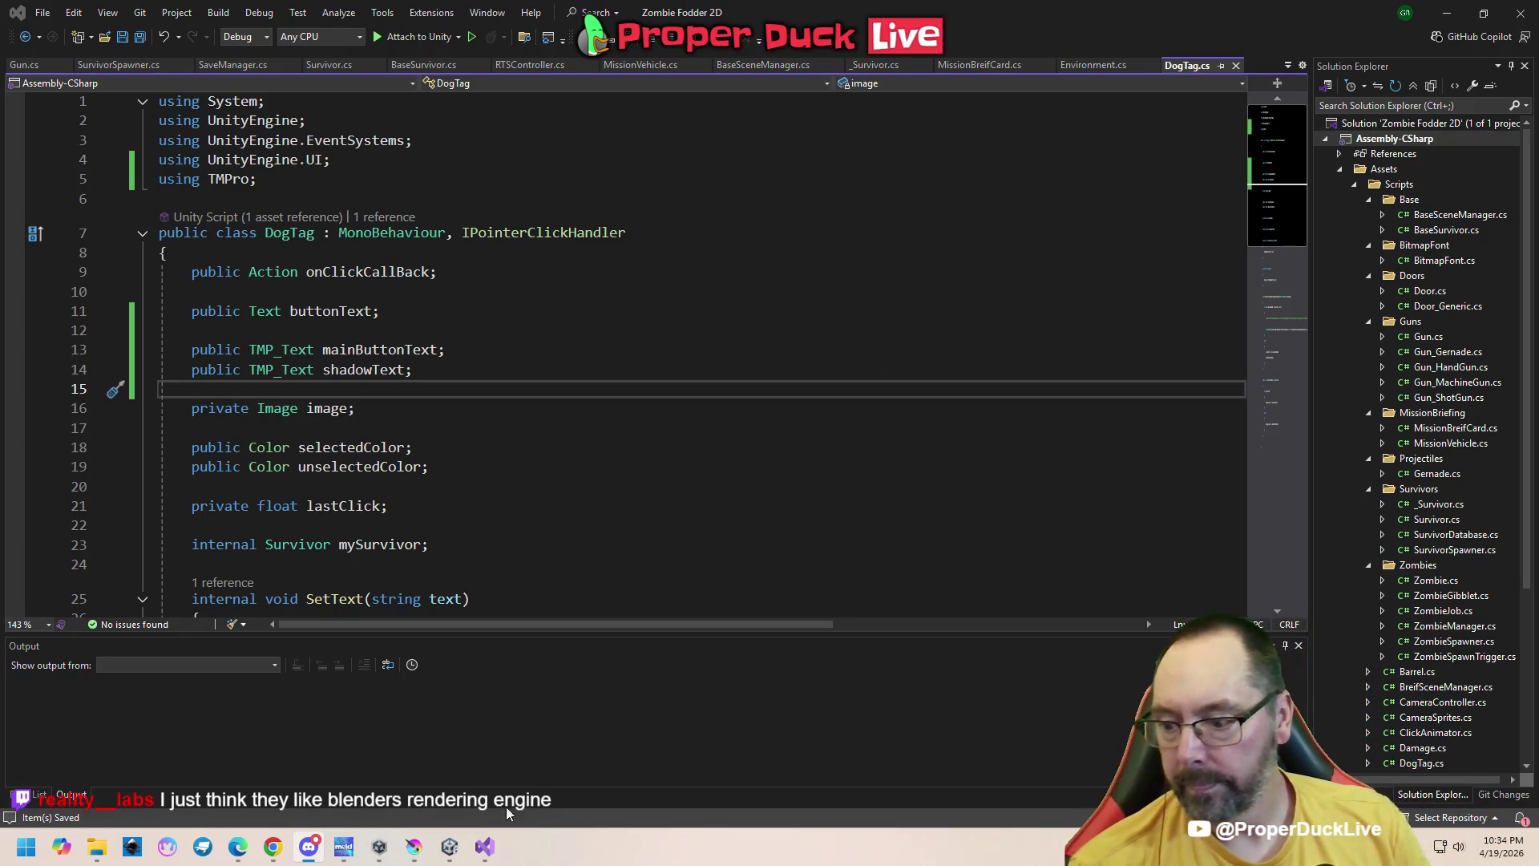
Back in Unity, check DogTag's new empty Main Button Text and Shadow Text slots
mouse_move(484, 847)
click(478, 773)
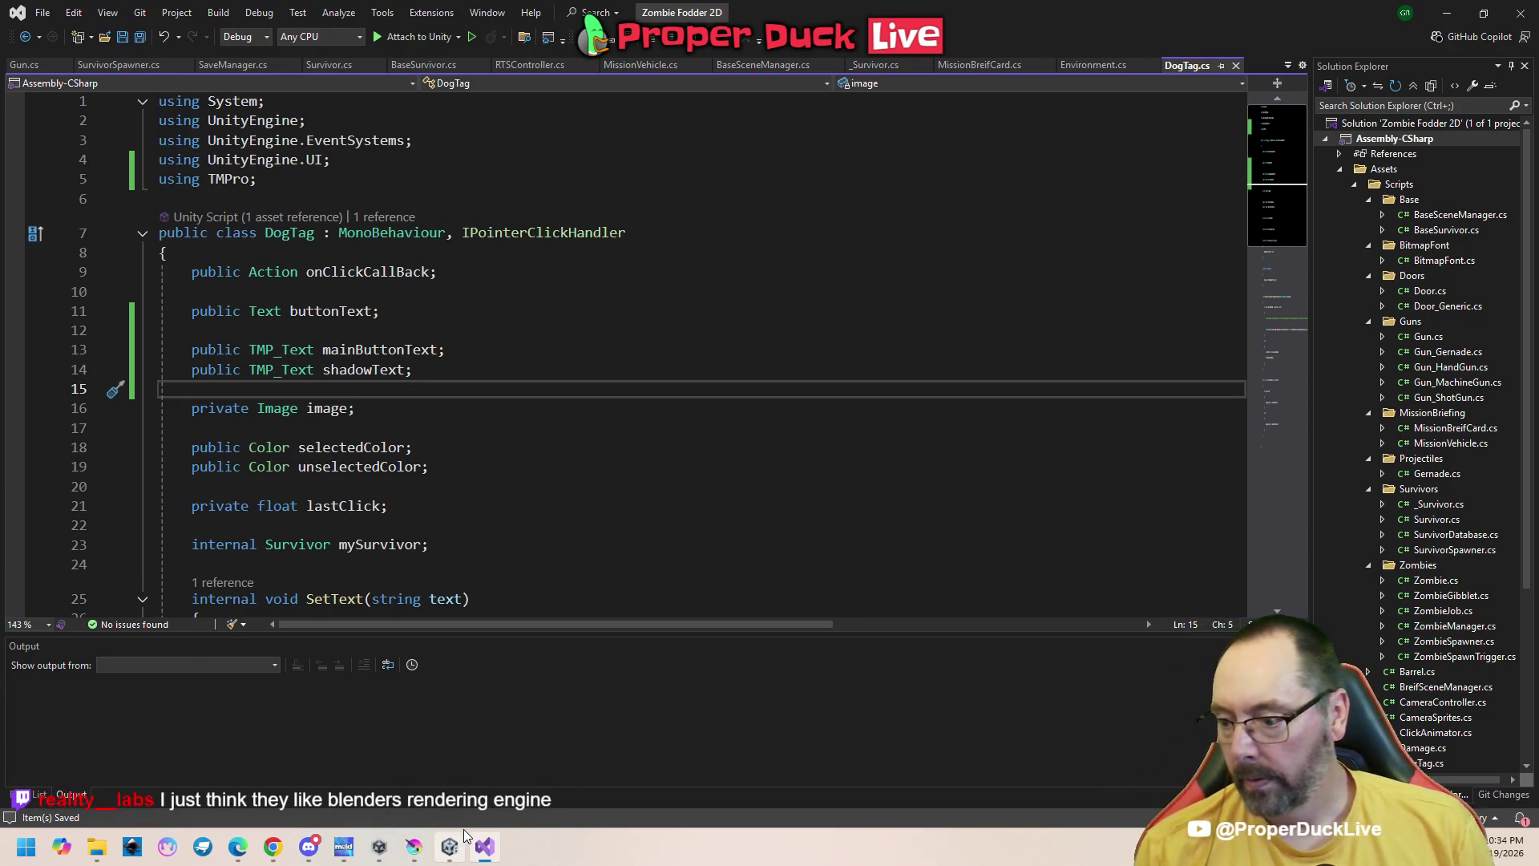
click(449, 847)
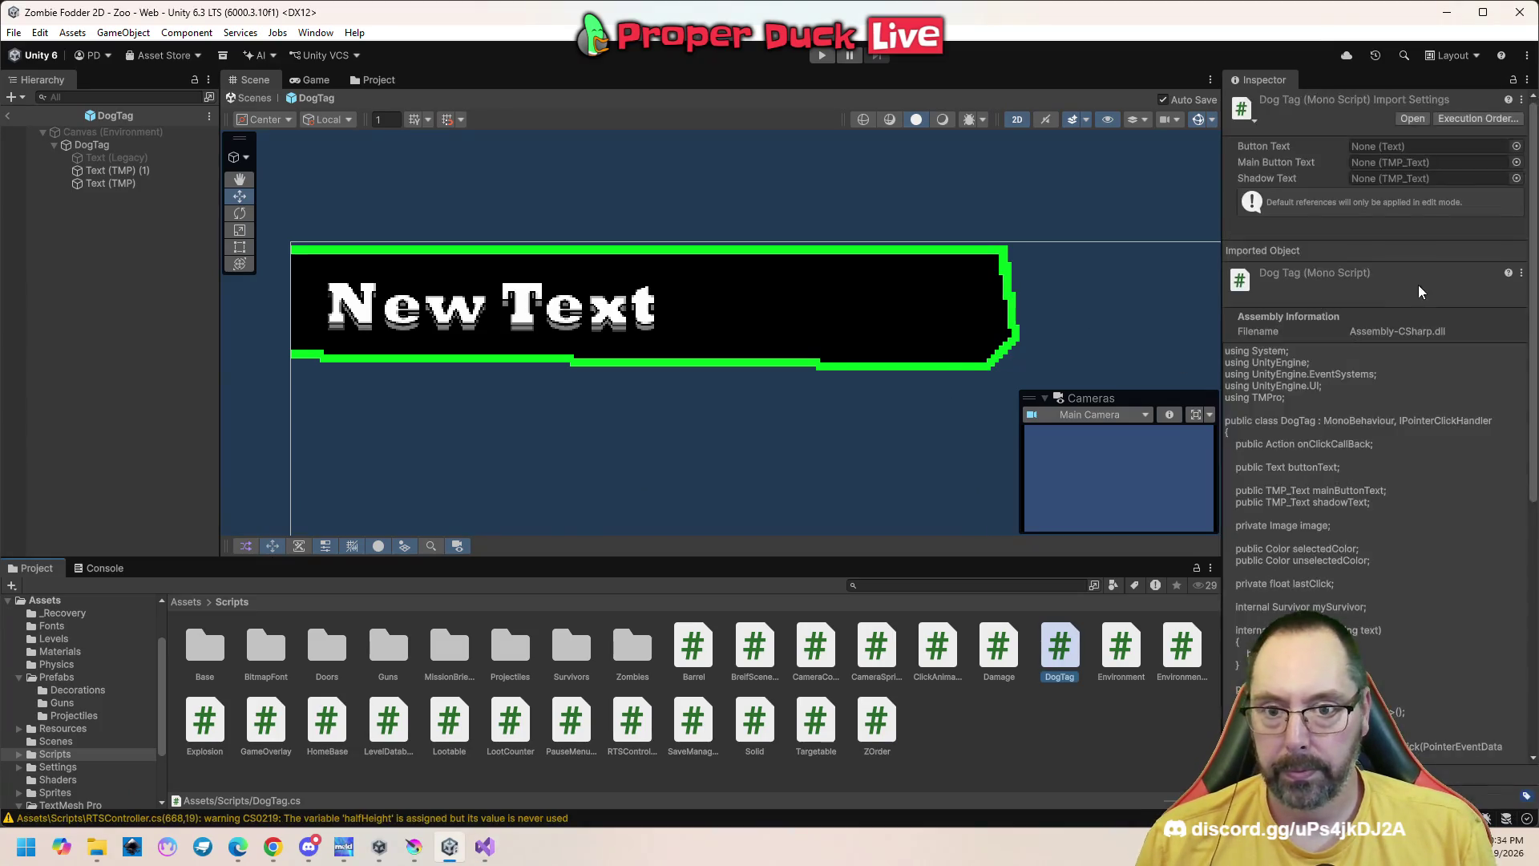
click(91, 145)
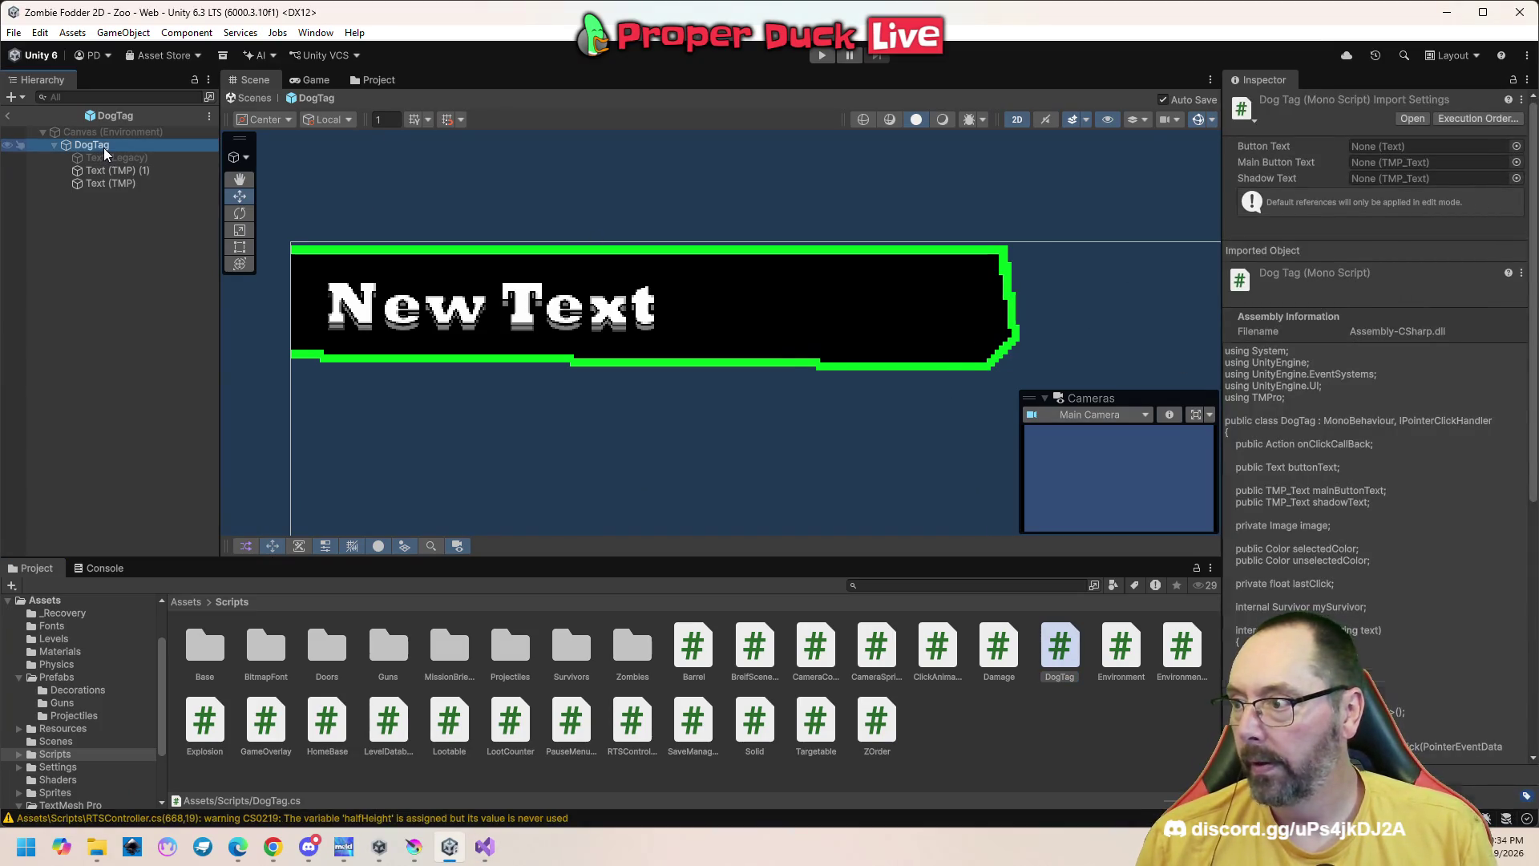
scroll(1310, 353, down, 3)
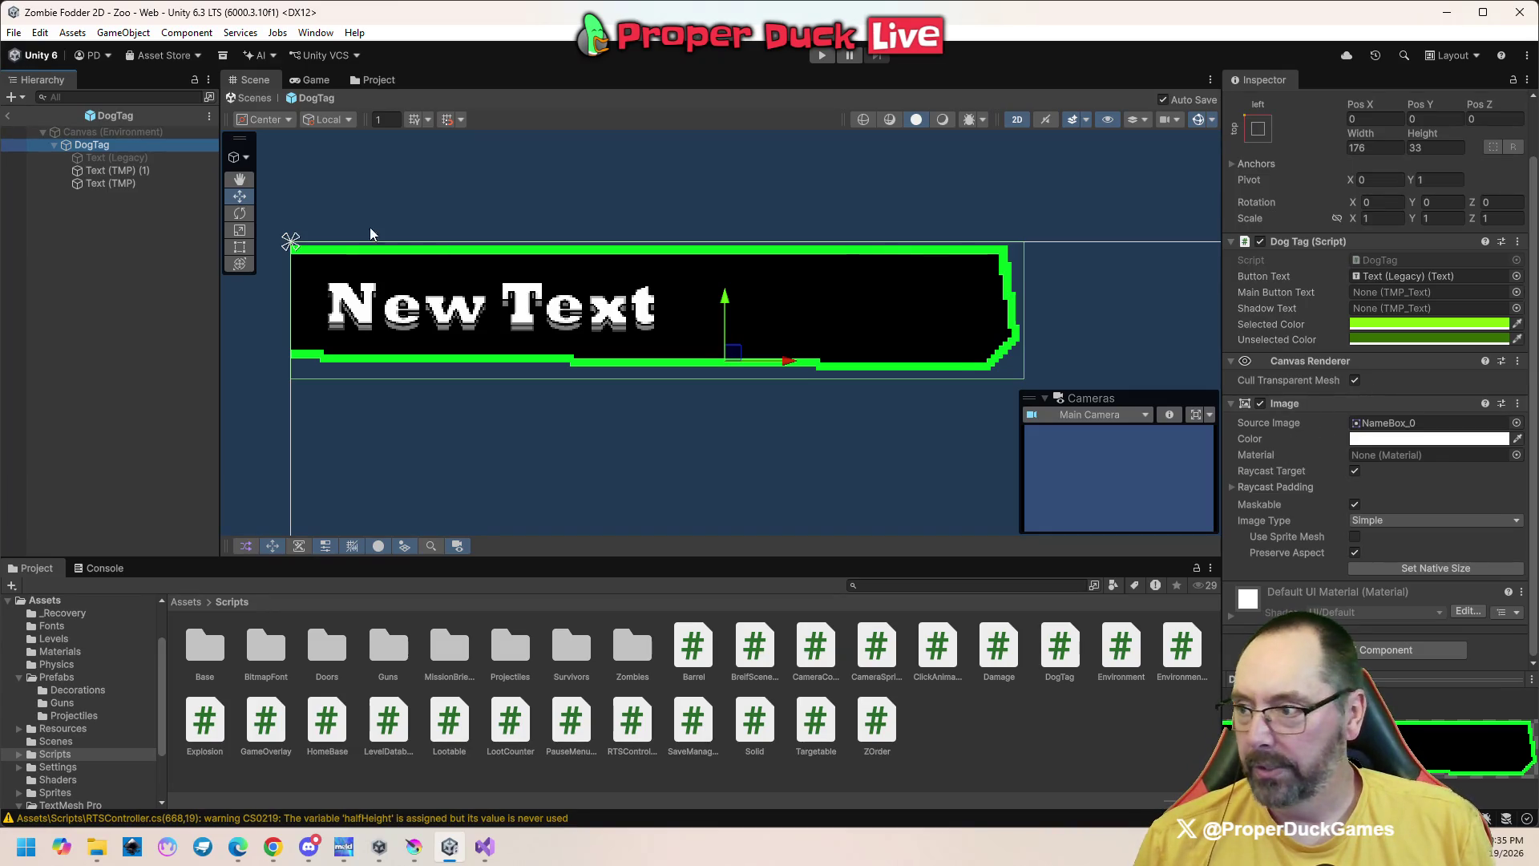
mouse_move(133, 172)
mouse_down()
mouse_move(964, 276)
mouse_move(1381, 297)
mouse_up()
click(113, 184)
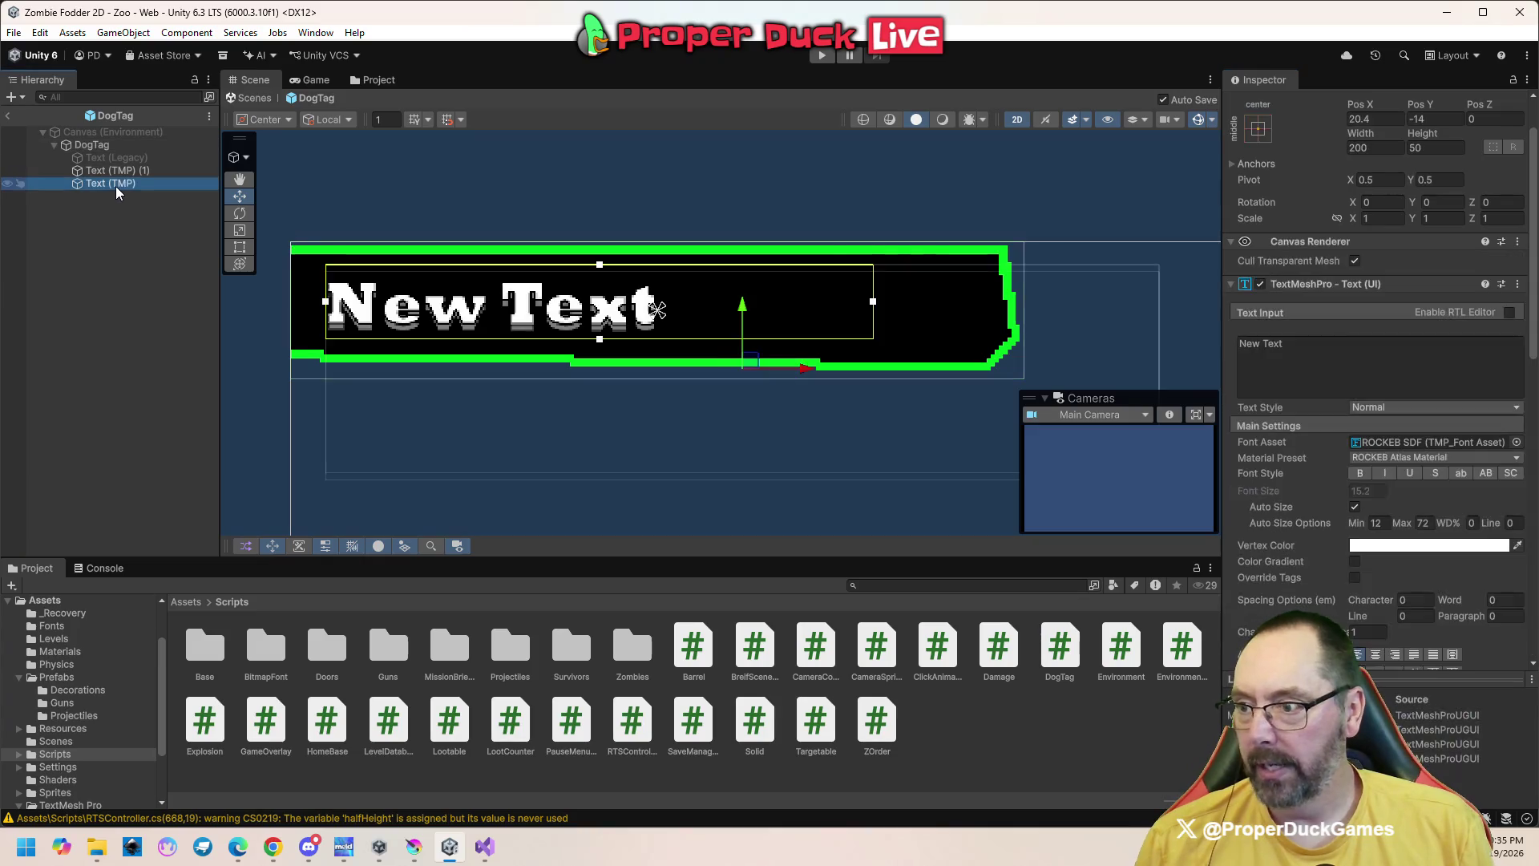
Rename Text (TMP) (1) to 'Text Shadow' and Text (TMP) to 'Text'
click(112, 171)
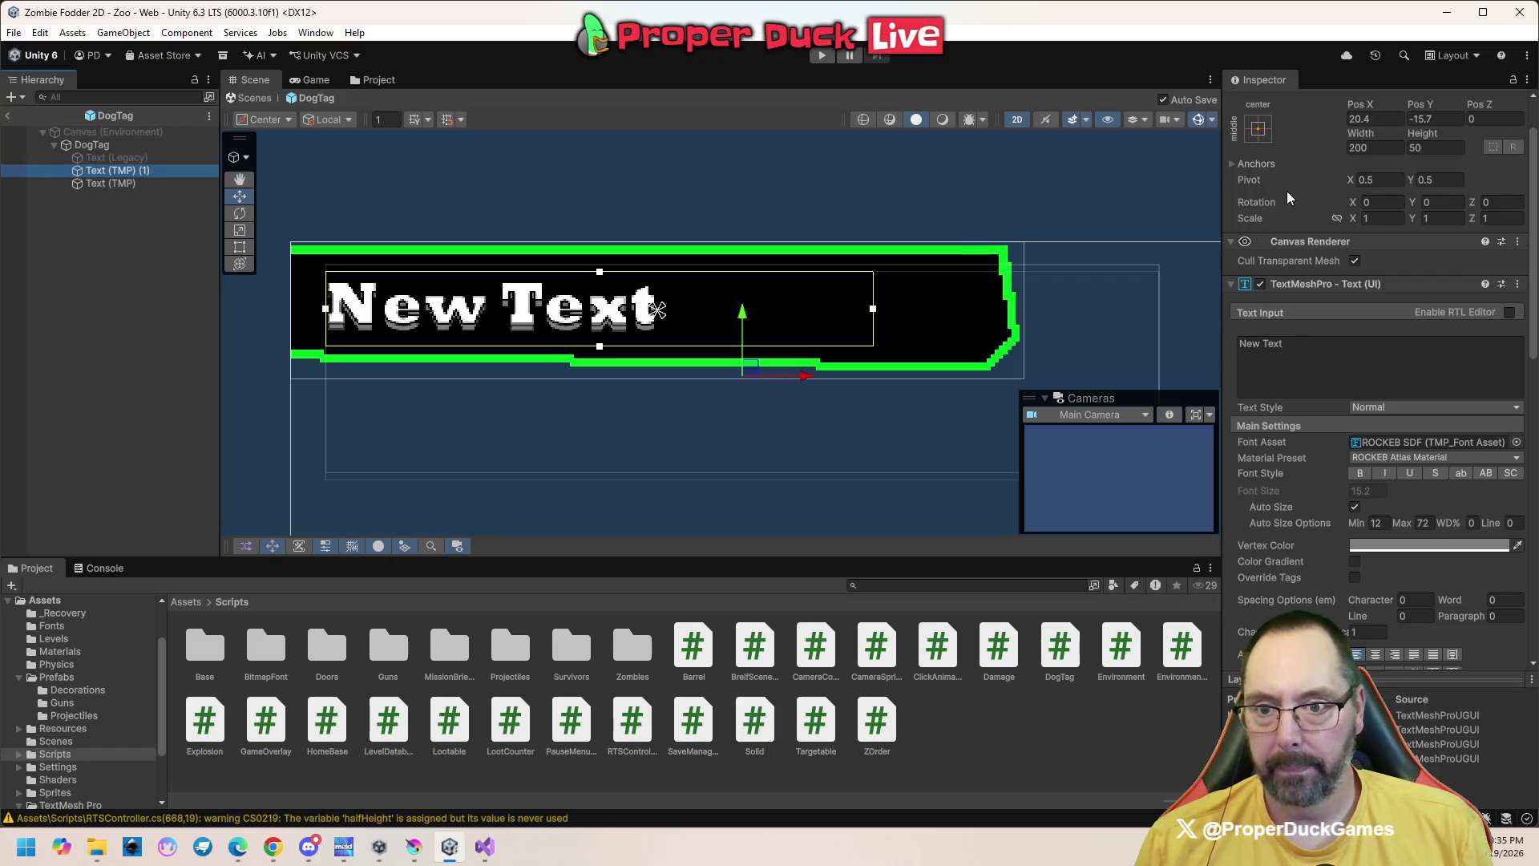
scroll(1289, 257, up, 2)
click(1265, 105)
click(1265, 104)
click(1372, 104)
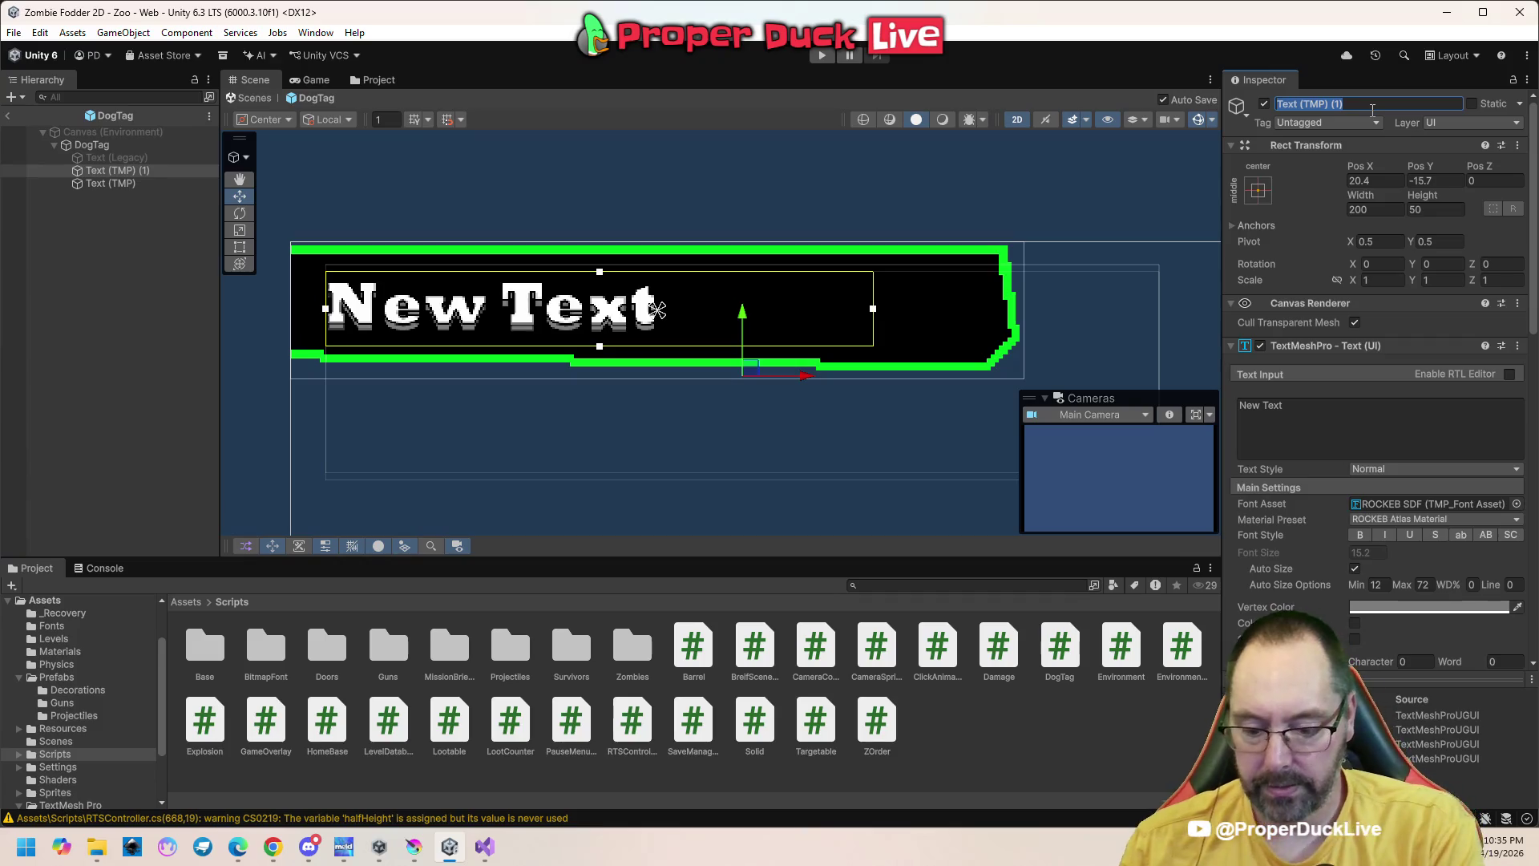
text(Text Shadow)
key(Return)
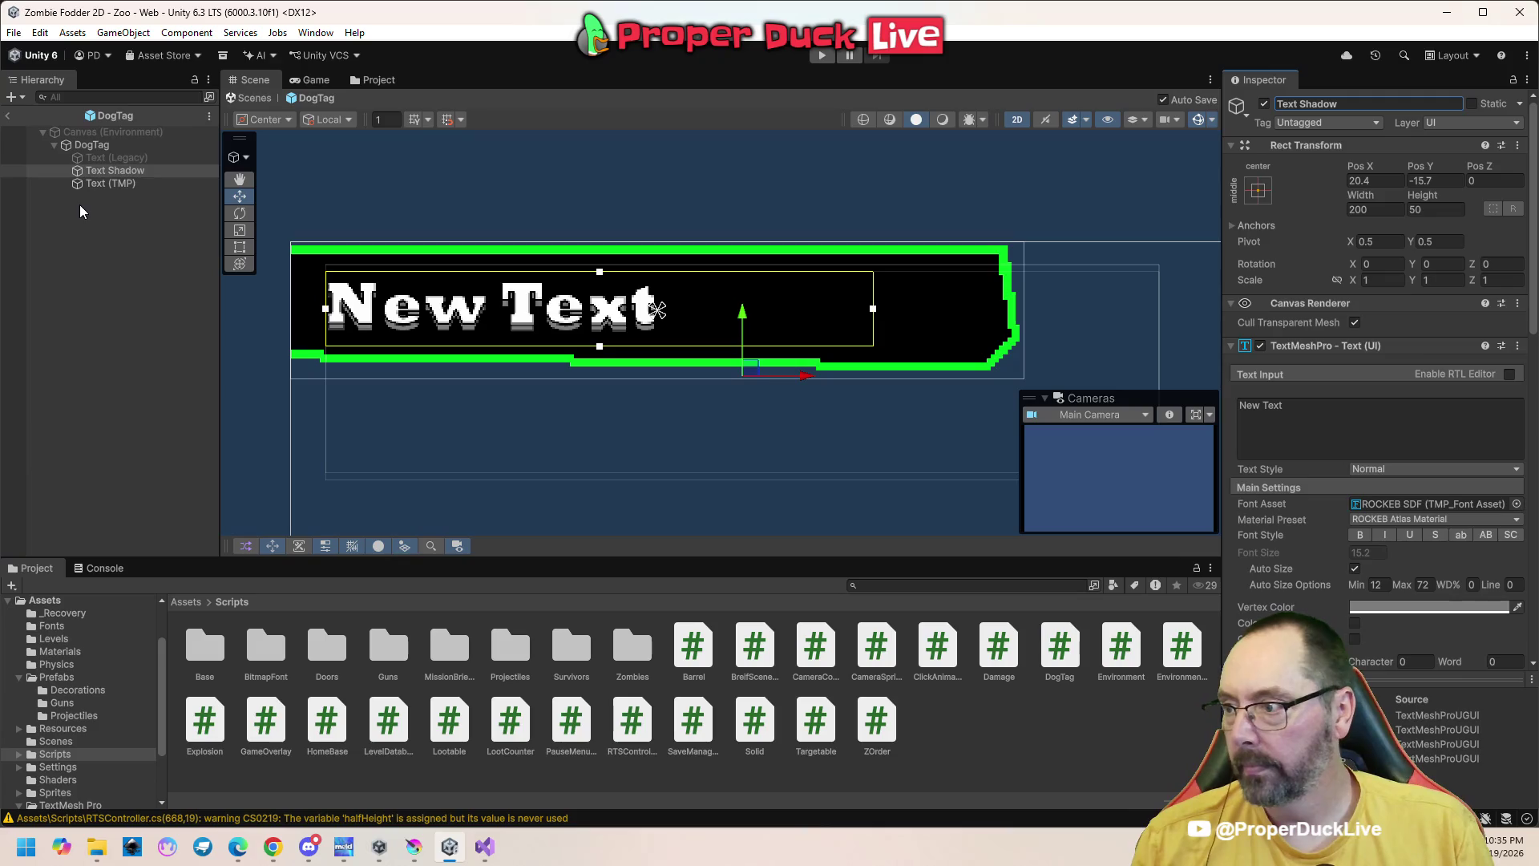
click(105, 182)
click(1357, 104)
click(1357, 104)
key(Return)
Assign the Text label to DogTag's Main Button Text slot
click(92, 145)
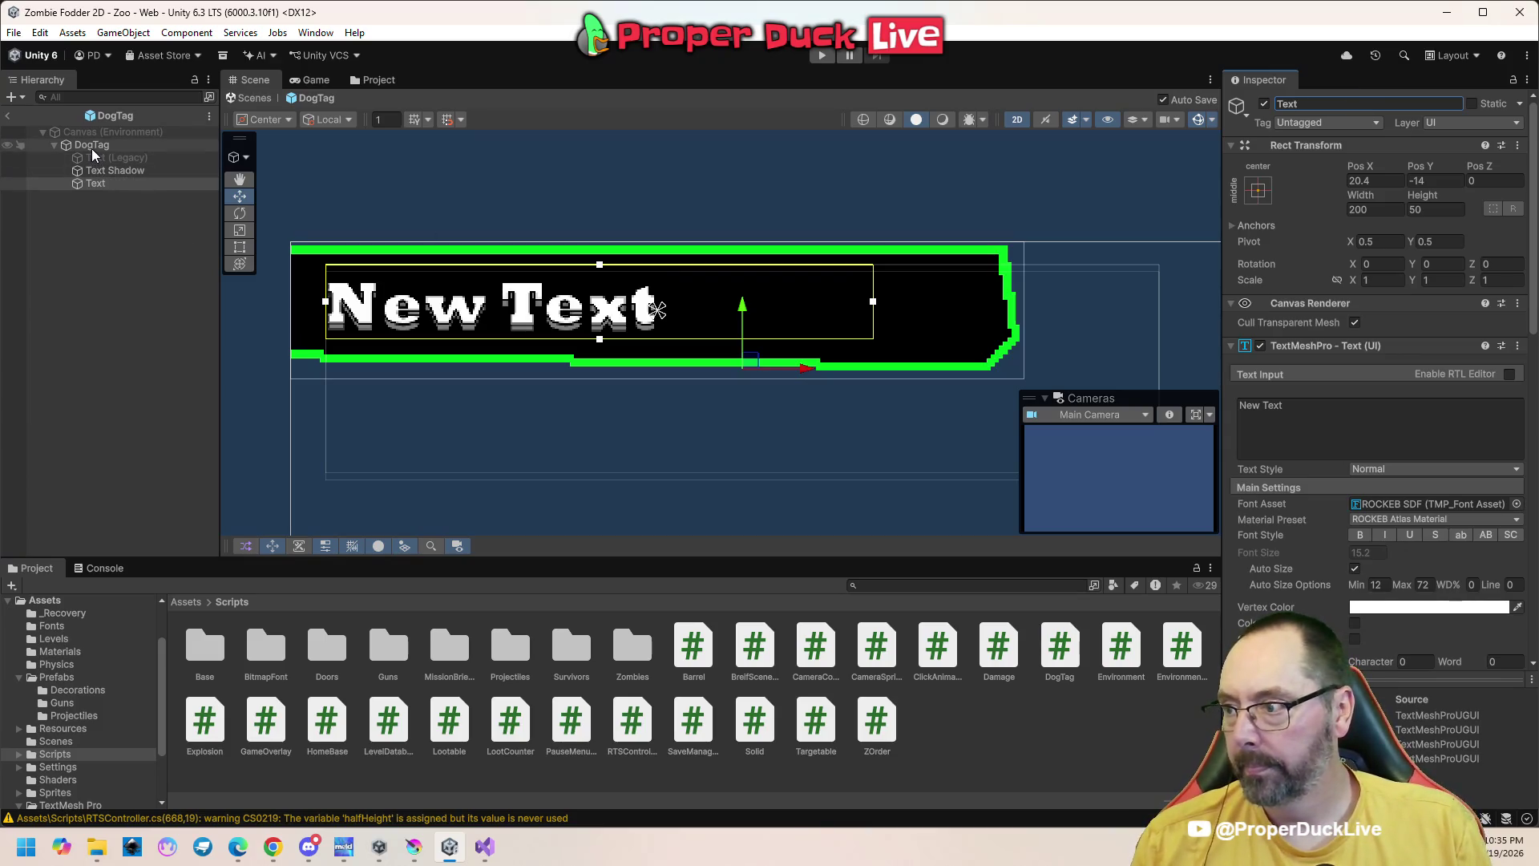
click(92, 185)
mouse_move(92, 184)
mouse_down()
mouse_move(917, 269)
mouse_move(1347, 386)
mouse_move(1387, 365)
mouse_move(1121, 381)
mouse_move(423, 200)
mouse_move(120, 177)
mouse_move(549, 200)
mouse_move(1435, 377)
mouse_up()
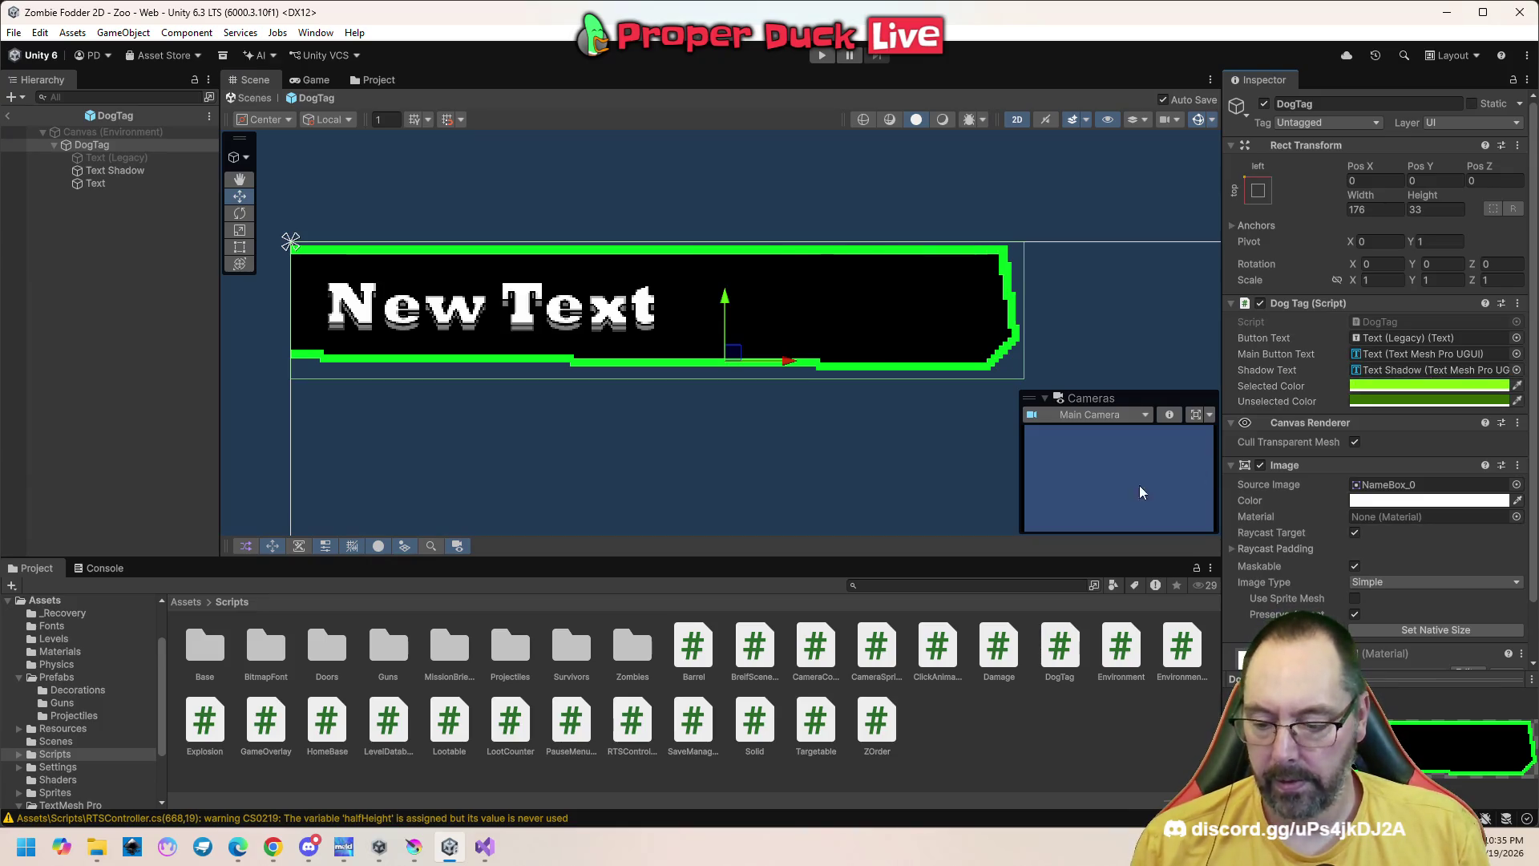
click(483, 845)
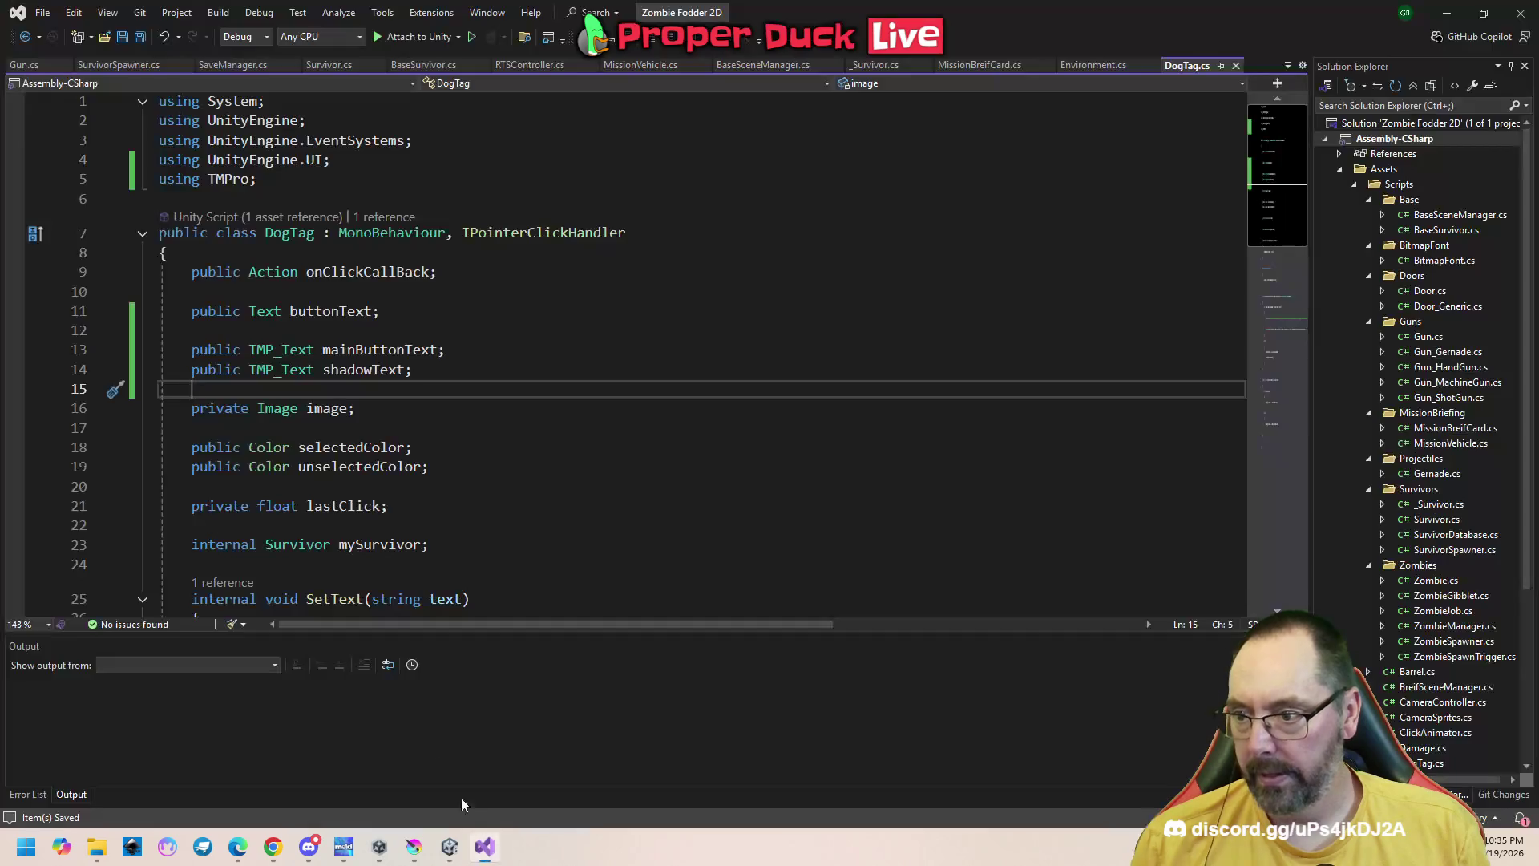
Comment out the 'buttonText.text = text;' line in SetText
scroll(538, 472, down, 5)
mouse_move(1288, 244)
mouse_down()
mouse_move(1287, 320)
mouse_move(1291, 243)
mouse_up()
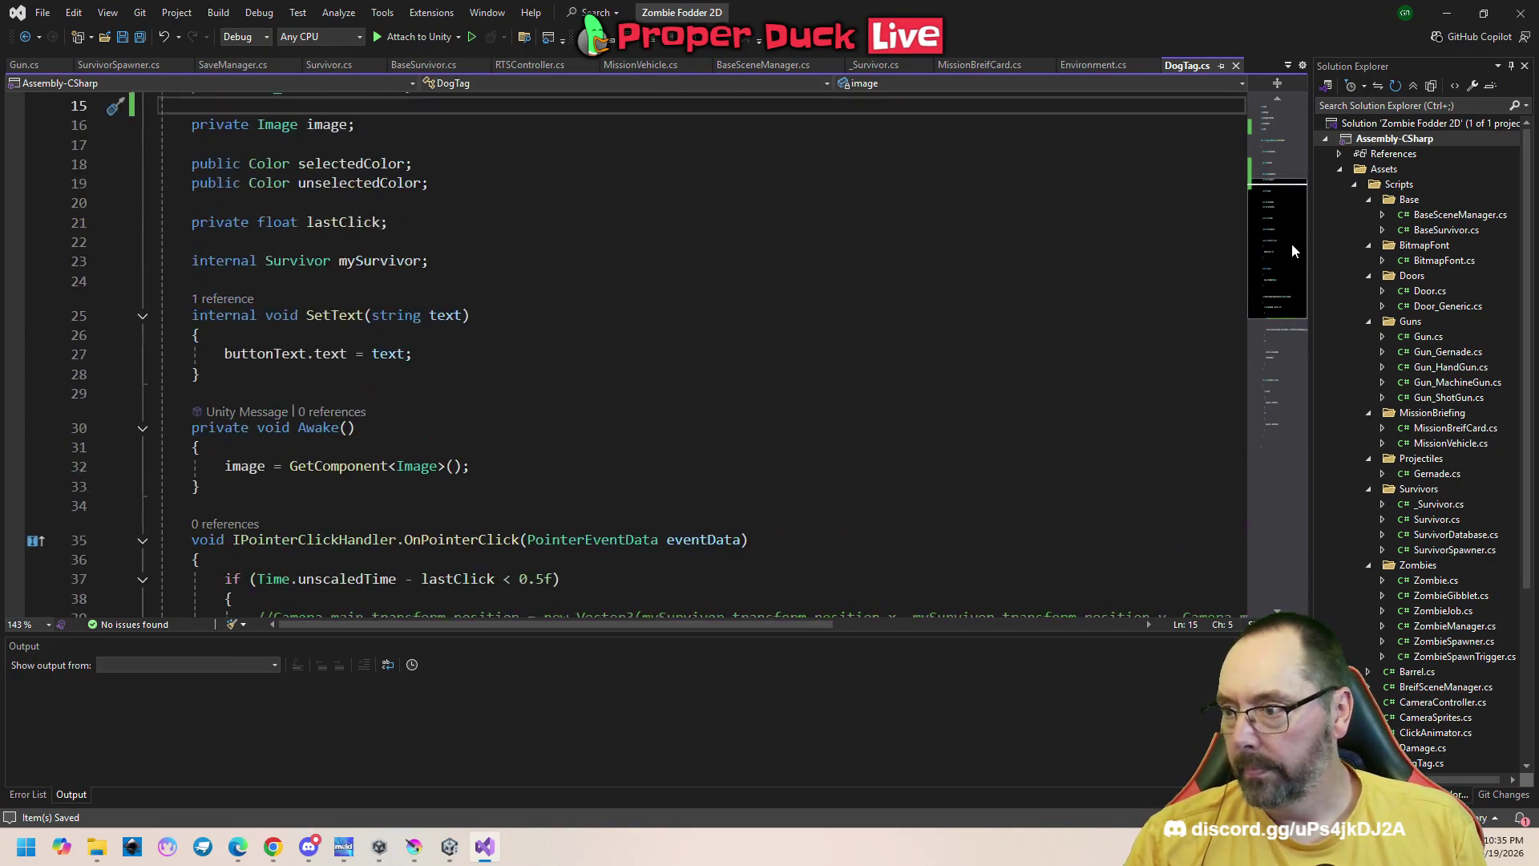
click(442, 358)
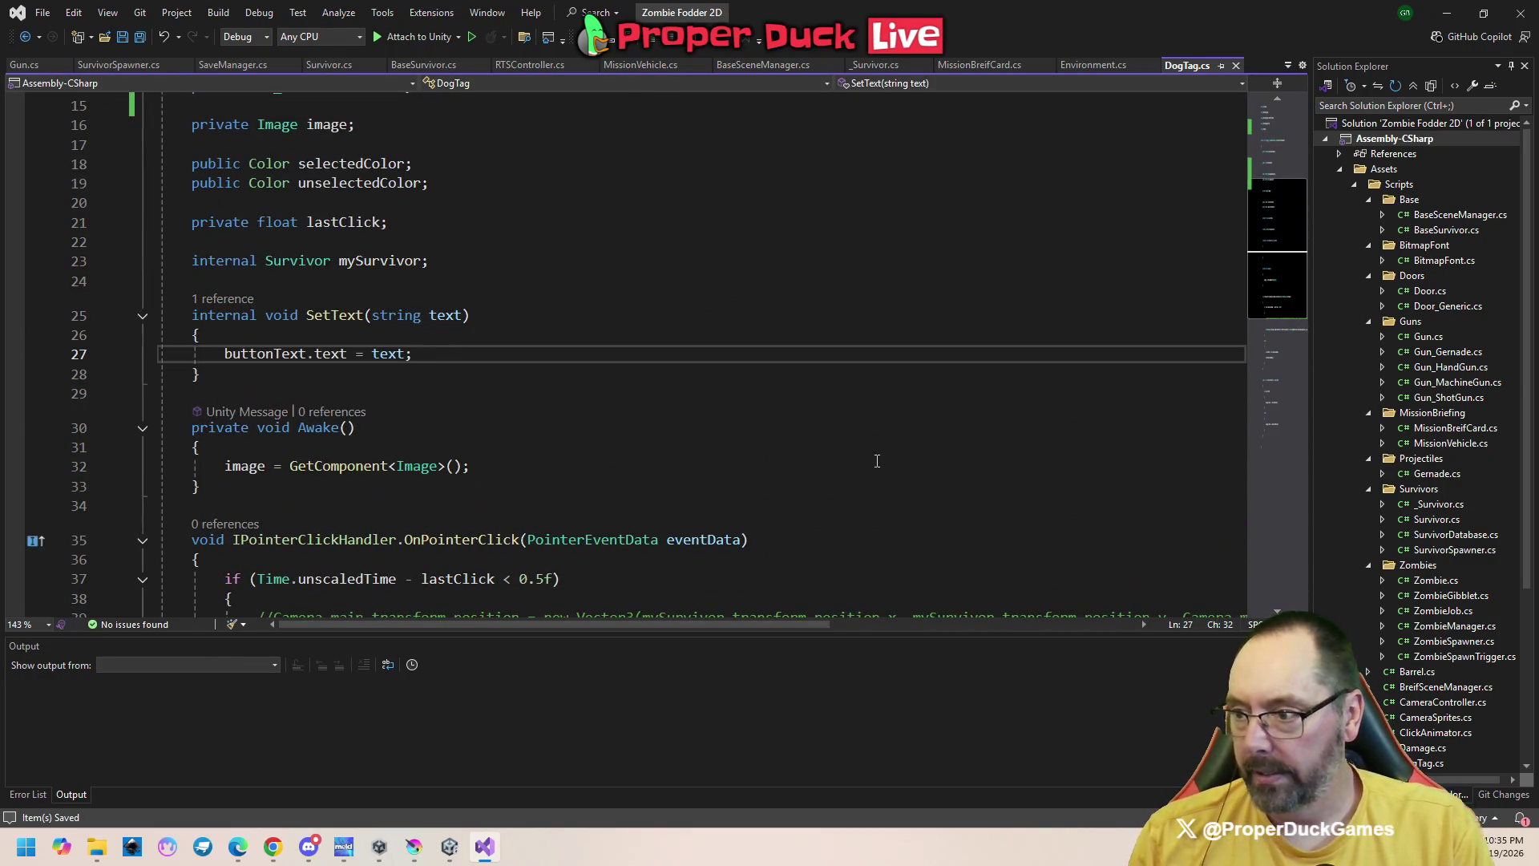
text(//)
key(End)
key(Return)
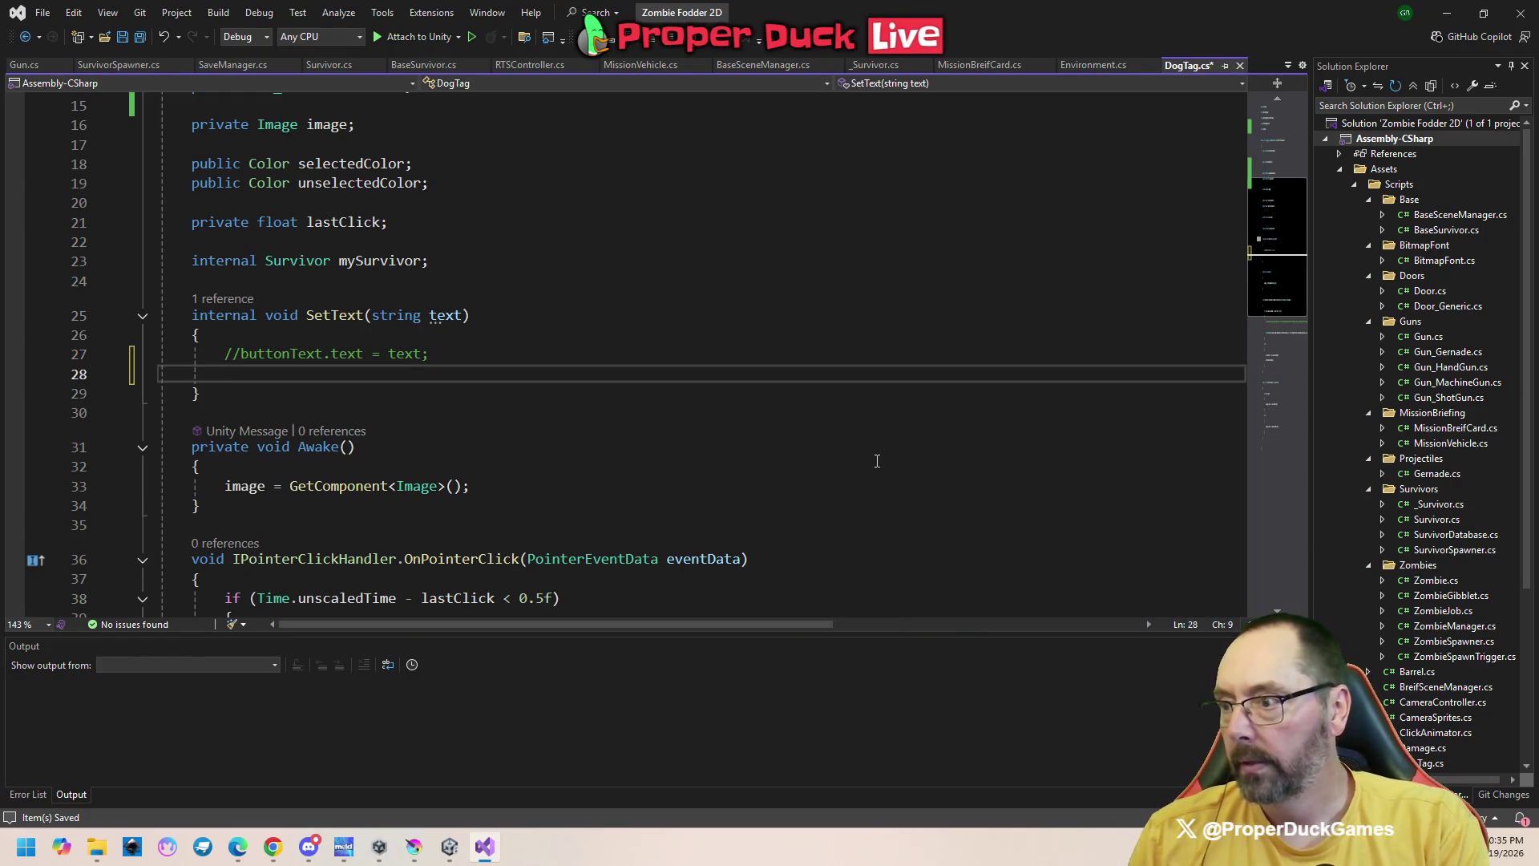
Add 'mainButtonText.text = text;' and 'shadowText.text = text;', then save DogTag.cs
scroll(770, 436, up, 3)
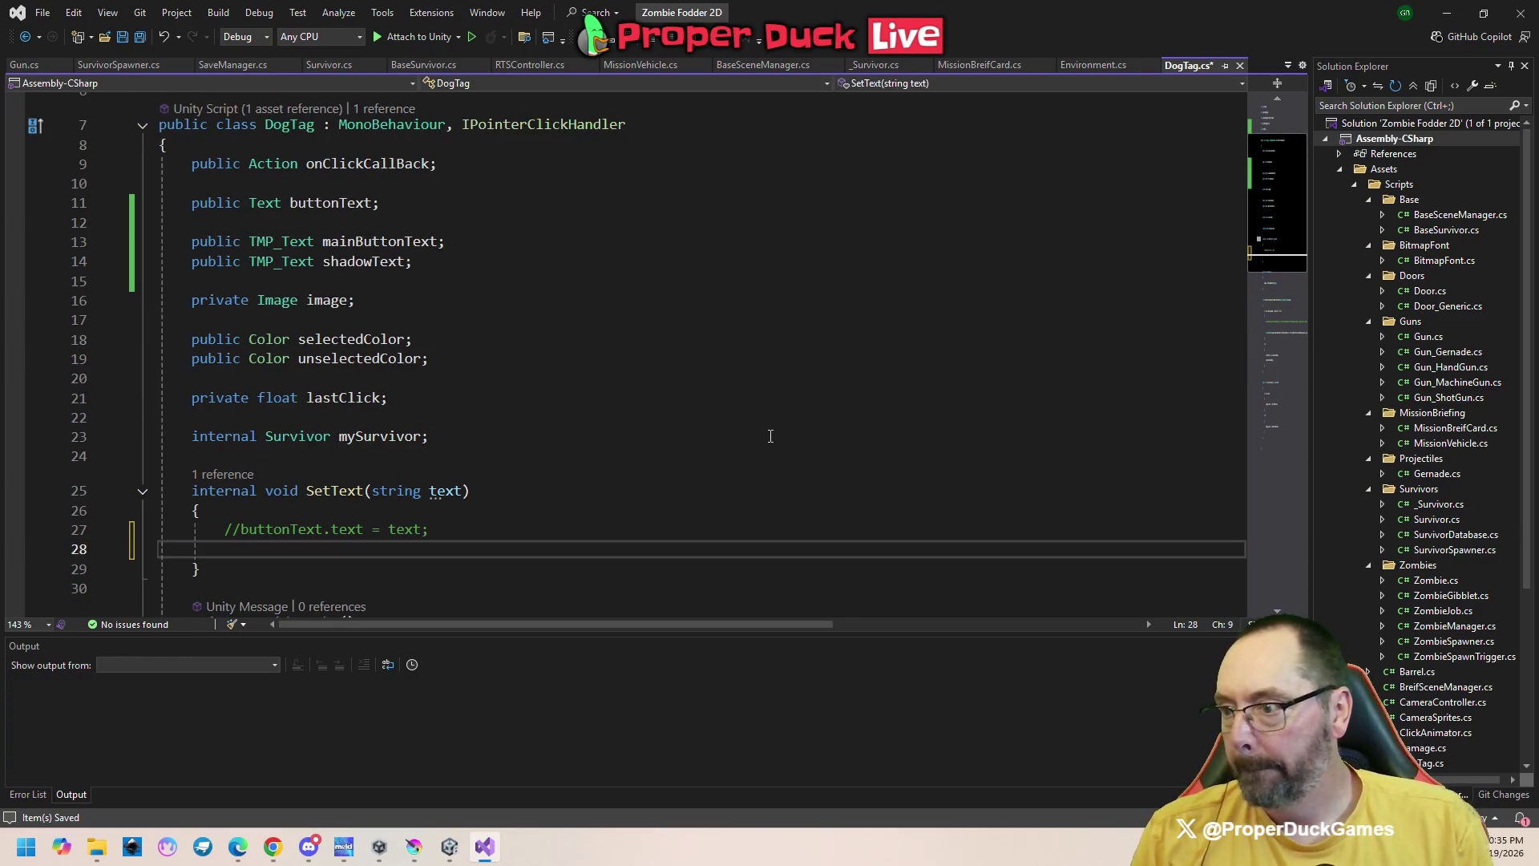
text(main)
key(Tab)
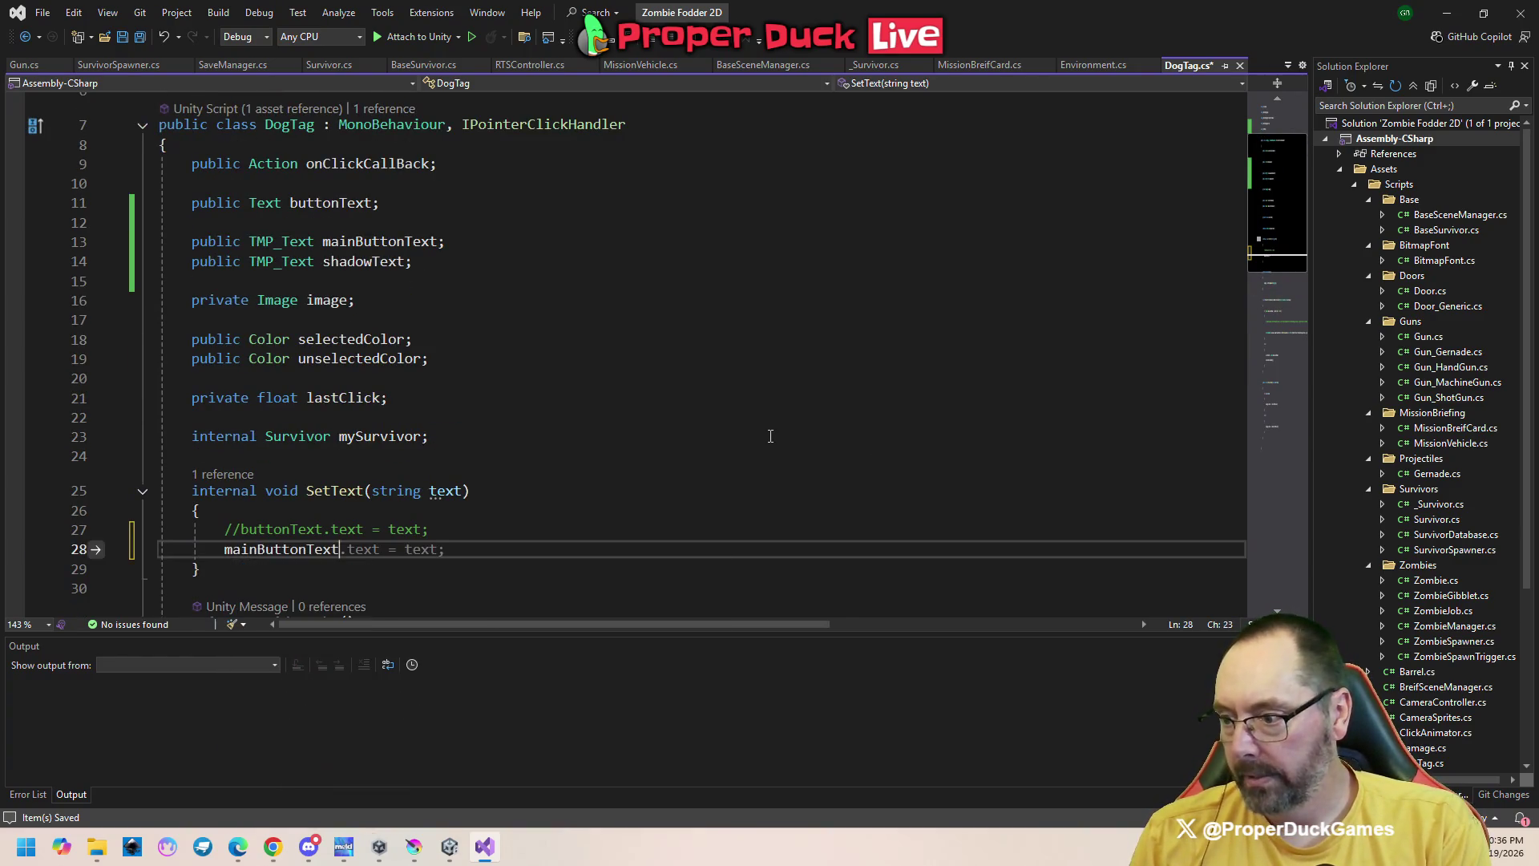
key(Tab)
key(Return)
text(shad)
key(Tab)
key(Tab)
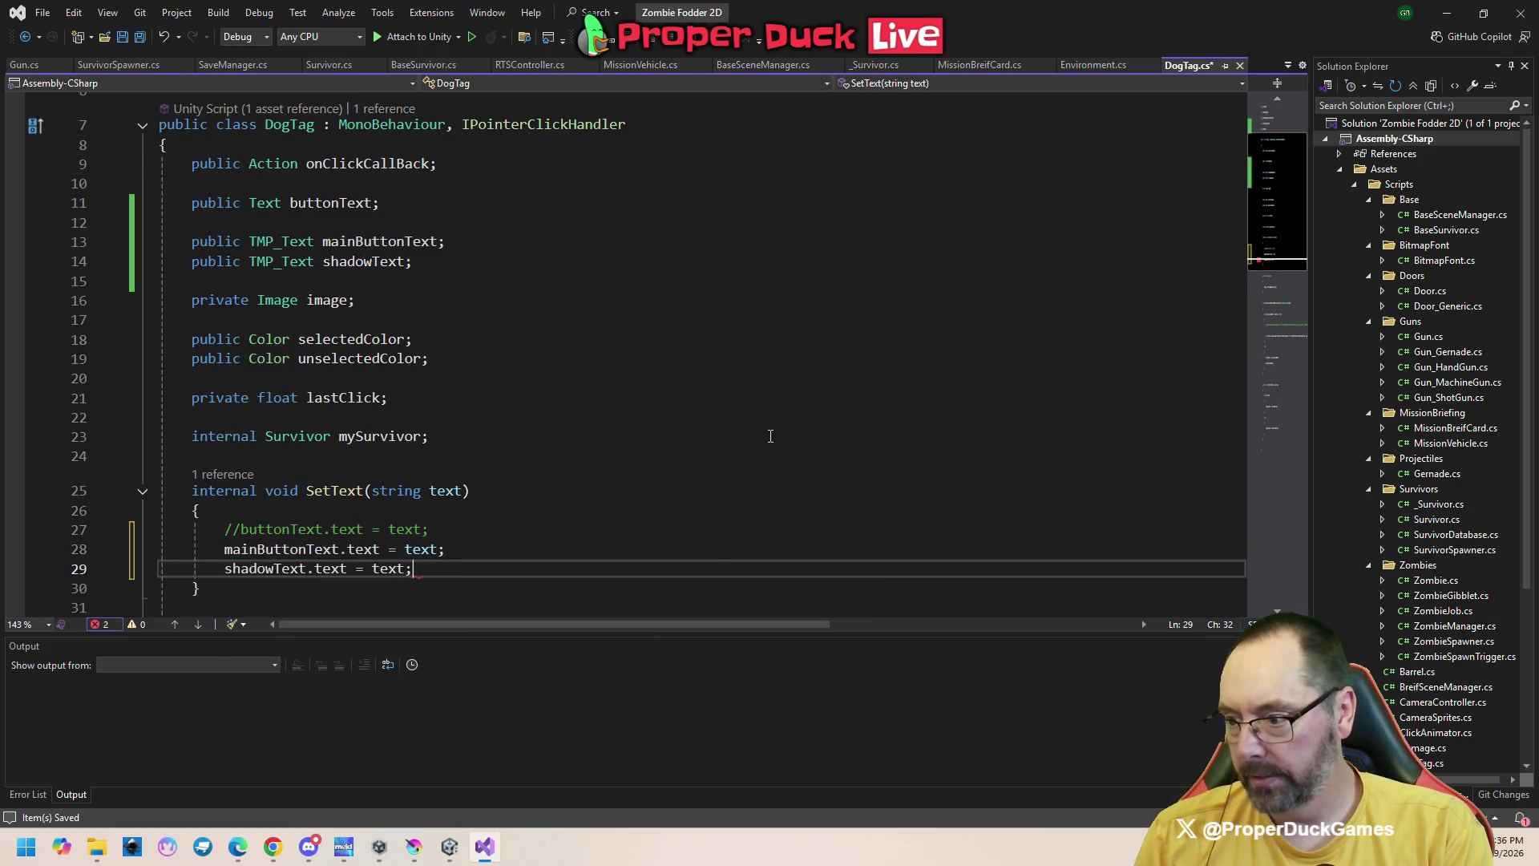
key(ctrl+s)
scroll(746, 449, down, 5)
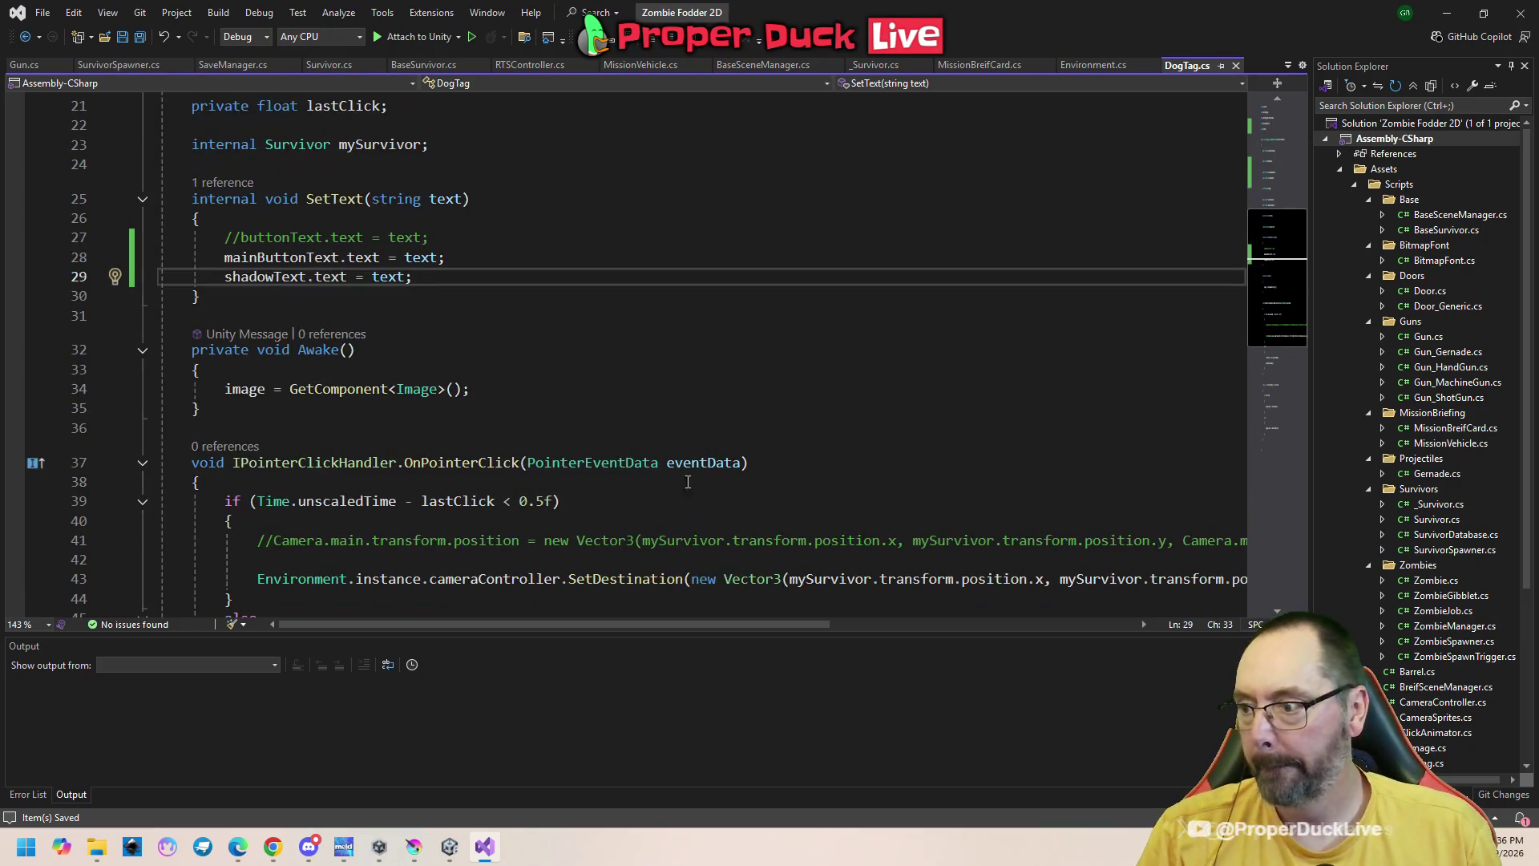
scroll(635, 489, down, 4)
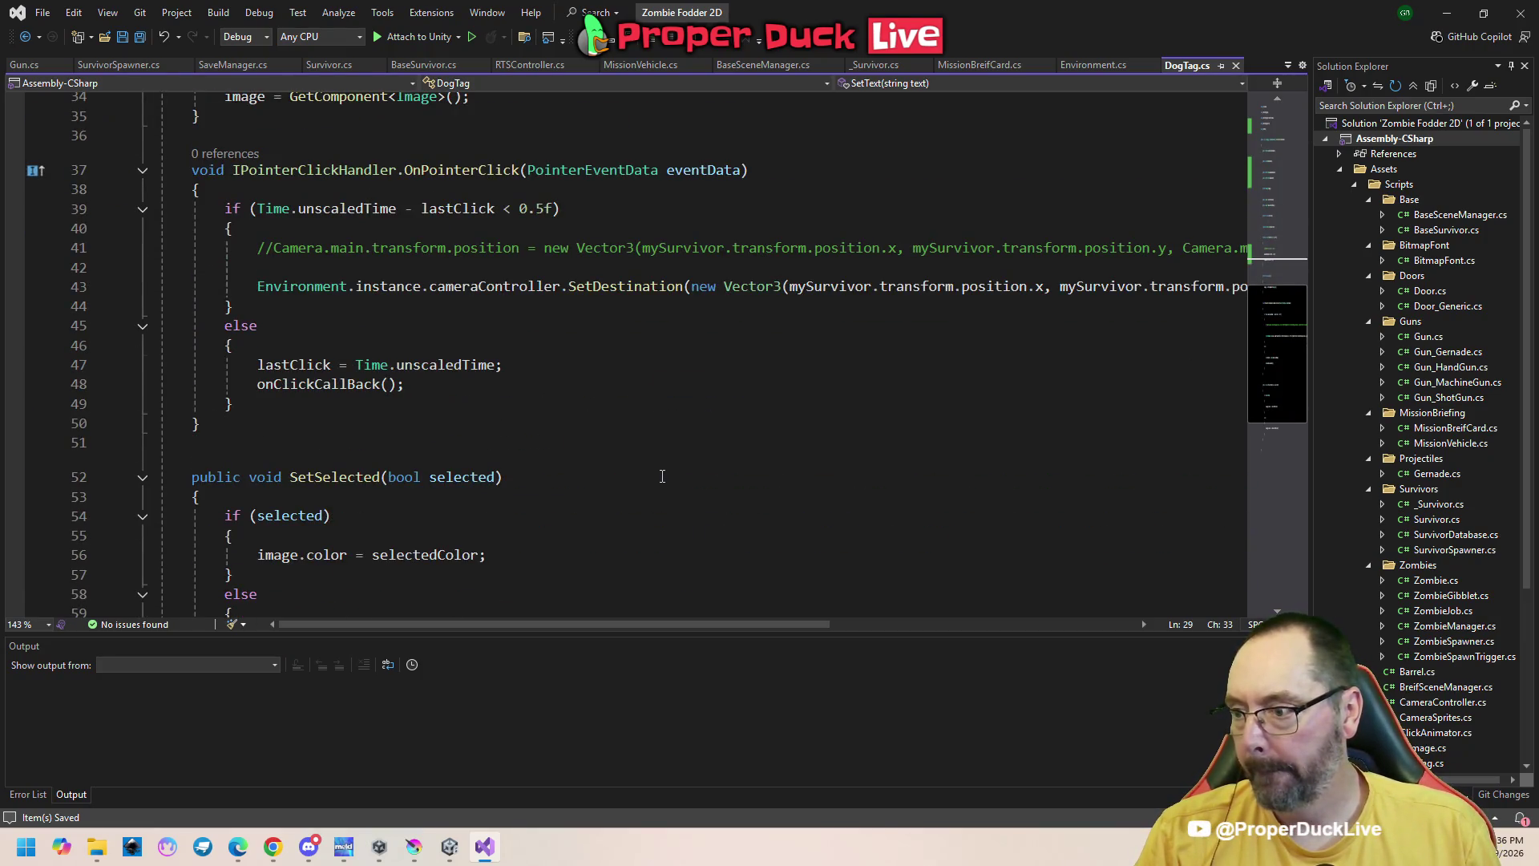
scroll(662, 476, down, 5)
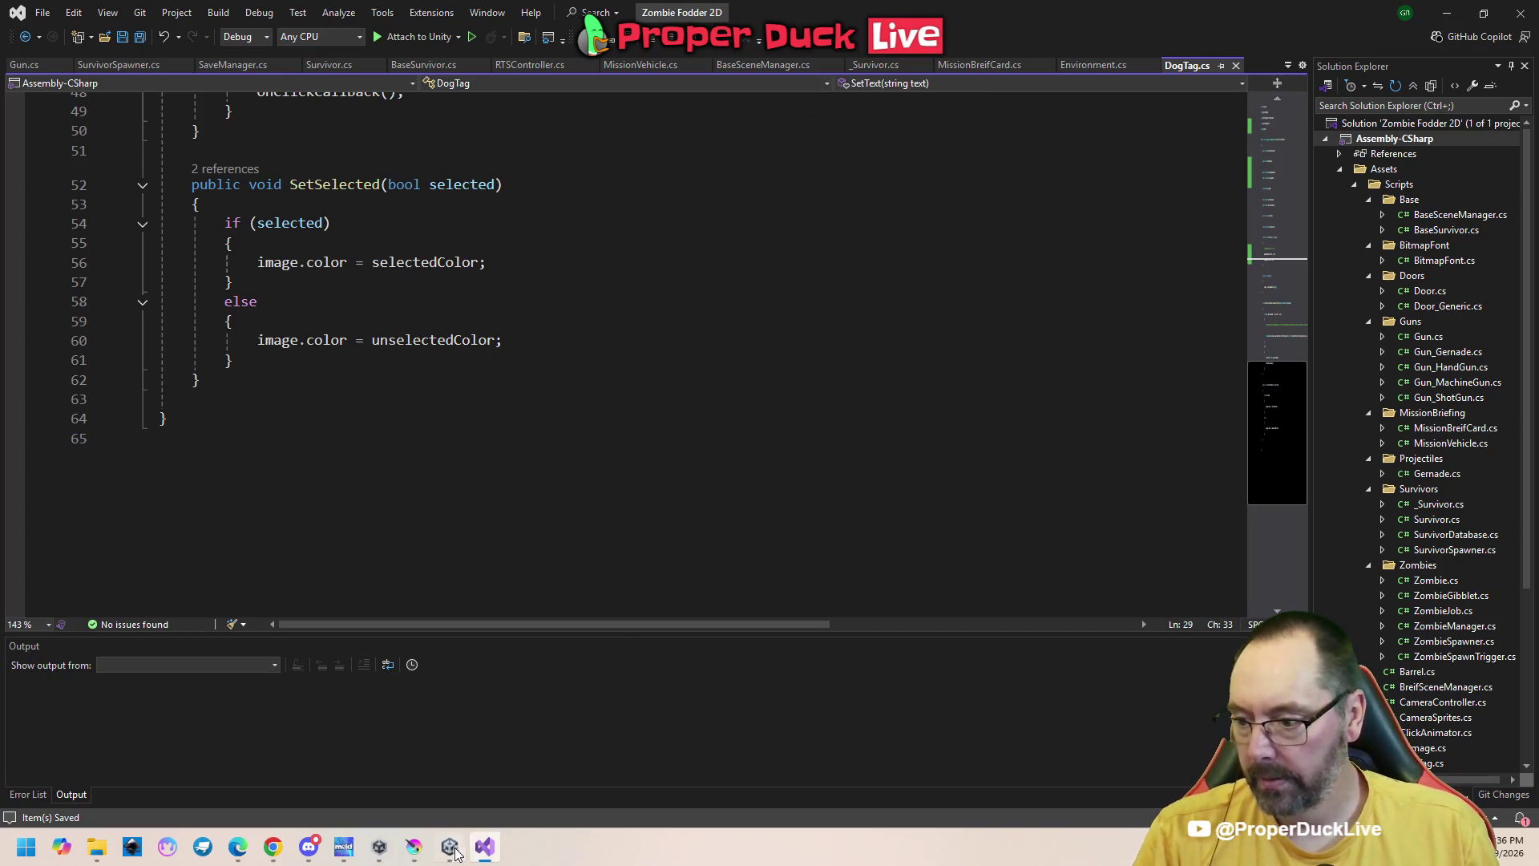
mouse_move(461, 849)
click(431, 782)
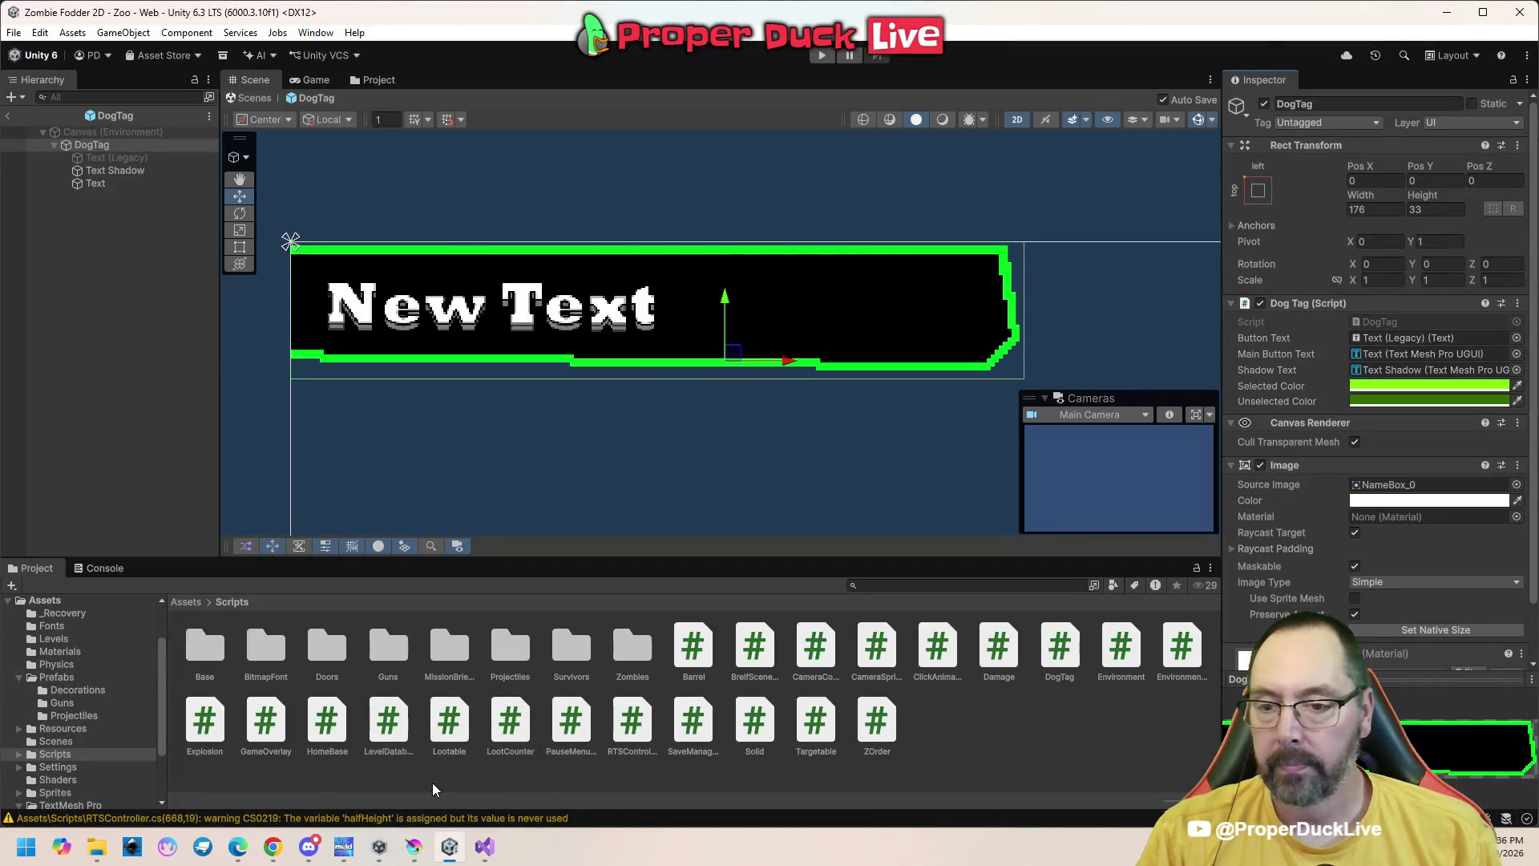
Turn off Raycast Target on the Text Shadow label under its Extra Settings
click(112, 157)
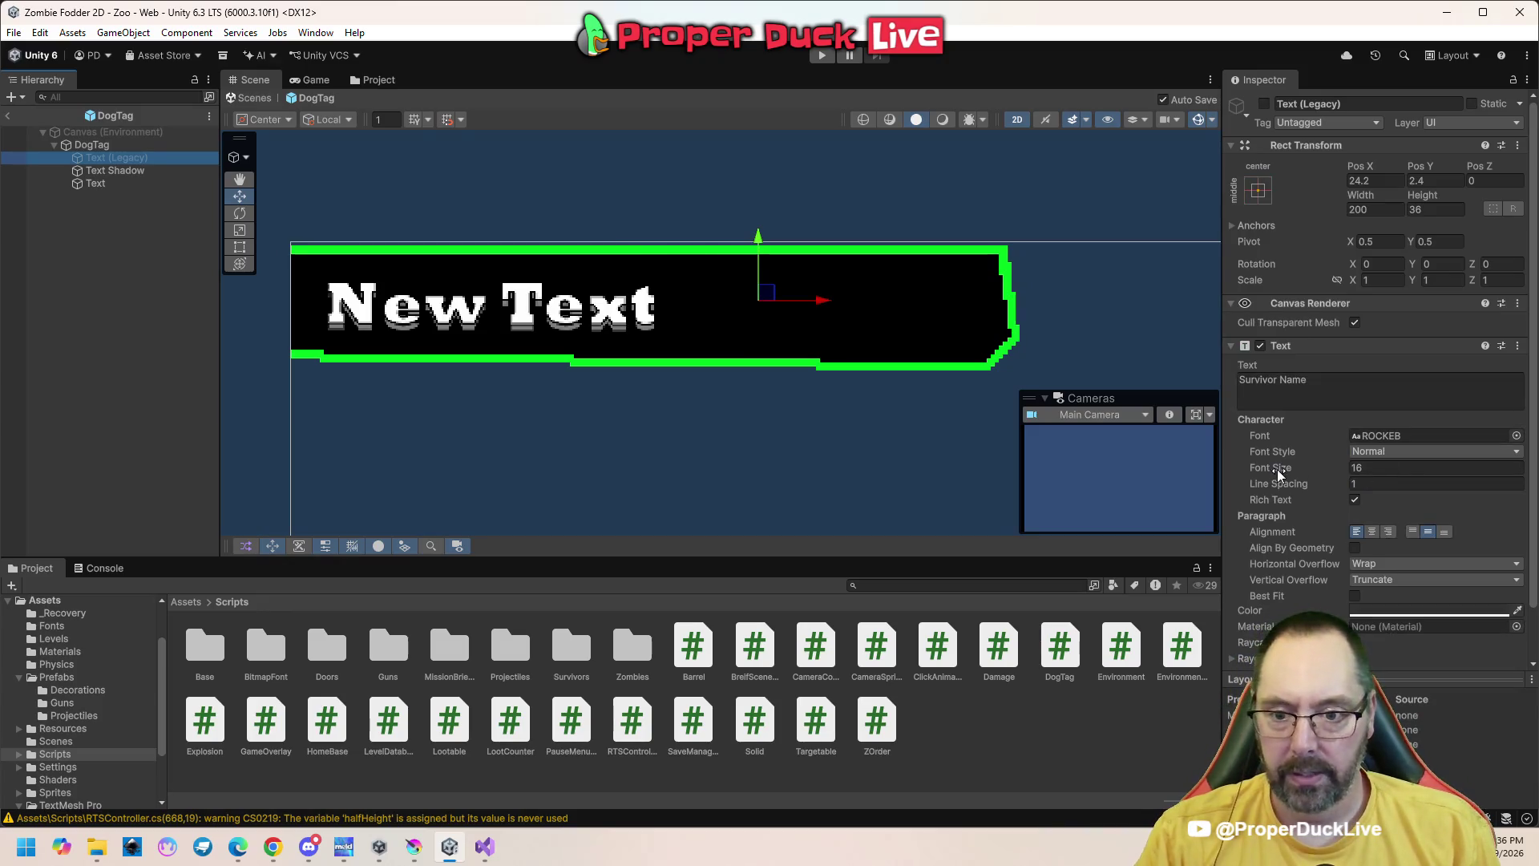
scroll(1280, 474, down, 1)
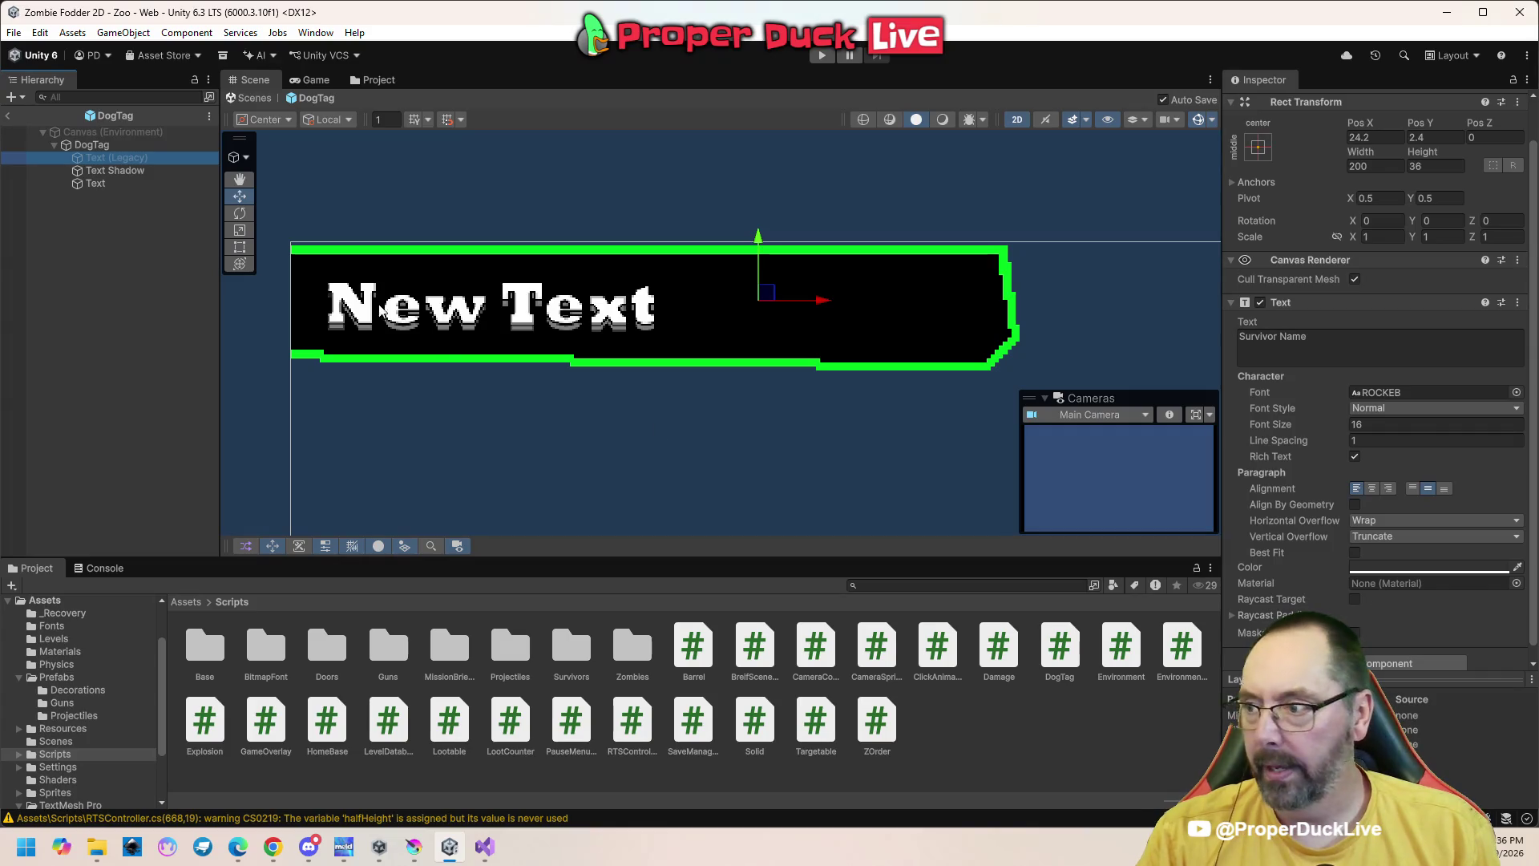
click(112, 171)
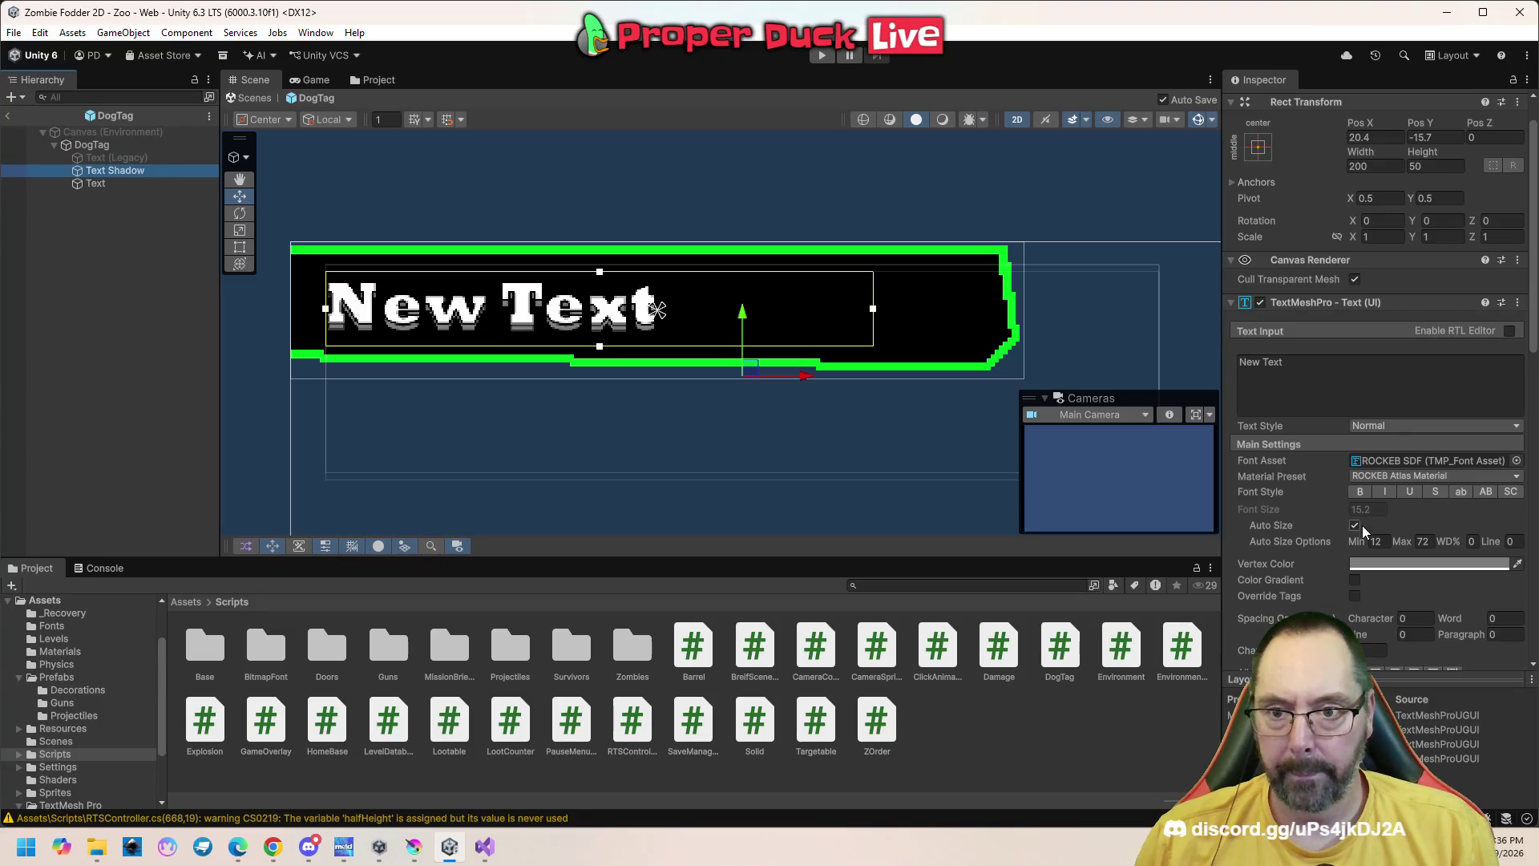
scroll(1269, 513, down, 7)
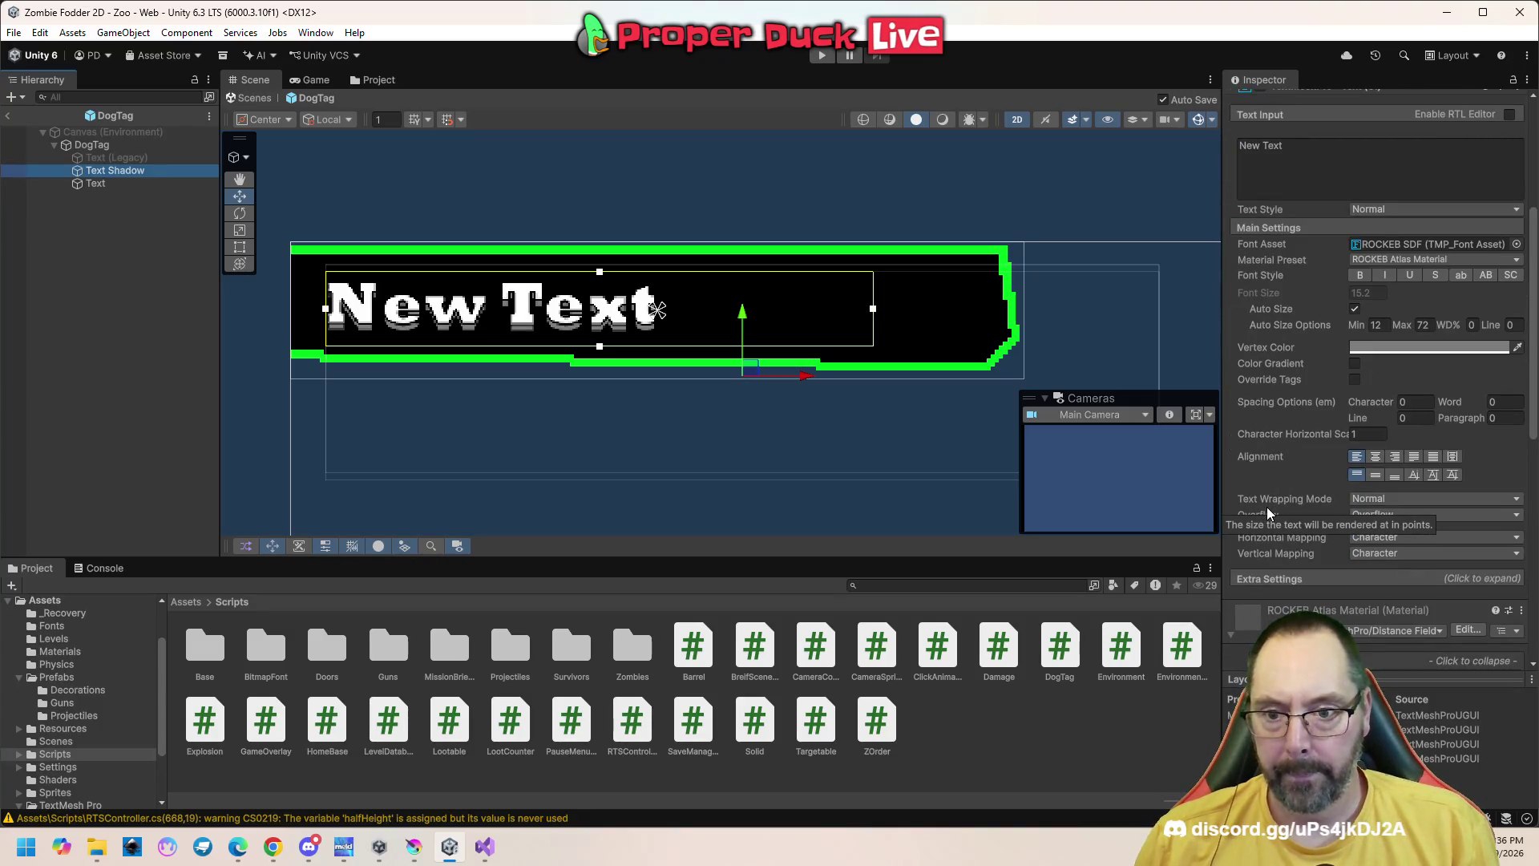
scroll(1286, 548, down, 3)
scroll(1286, 547, up, 6)
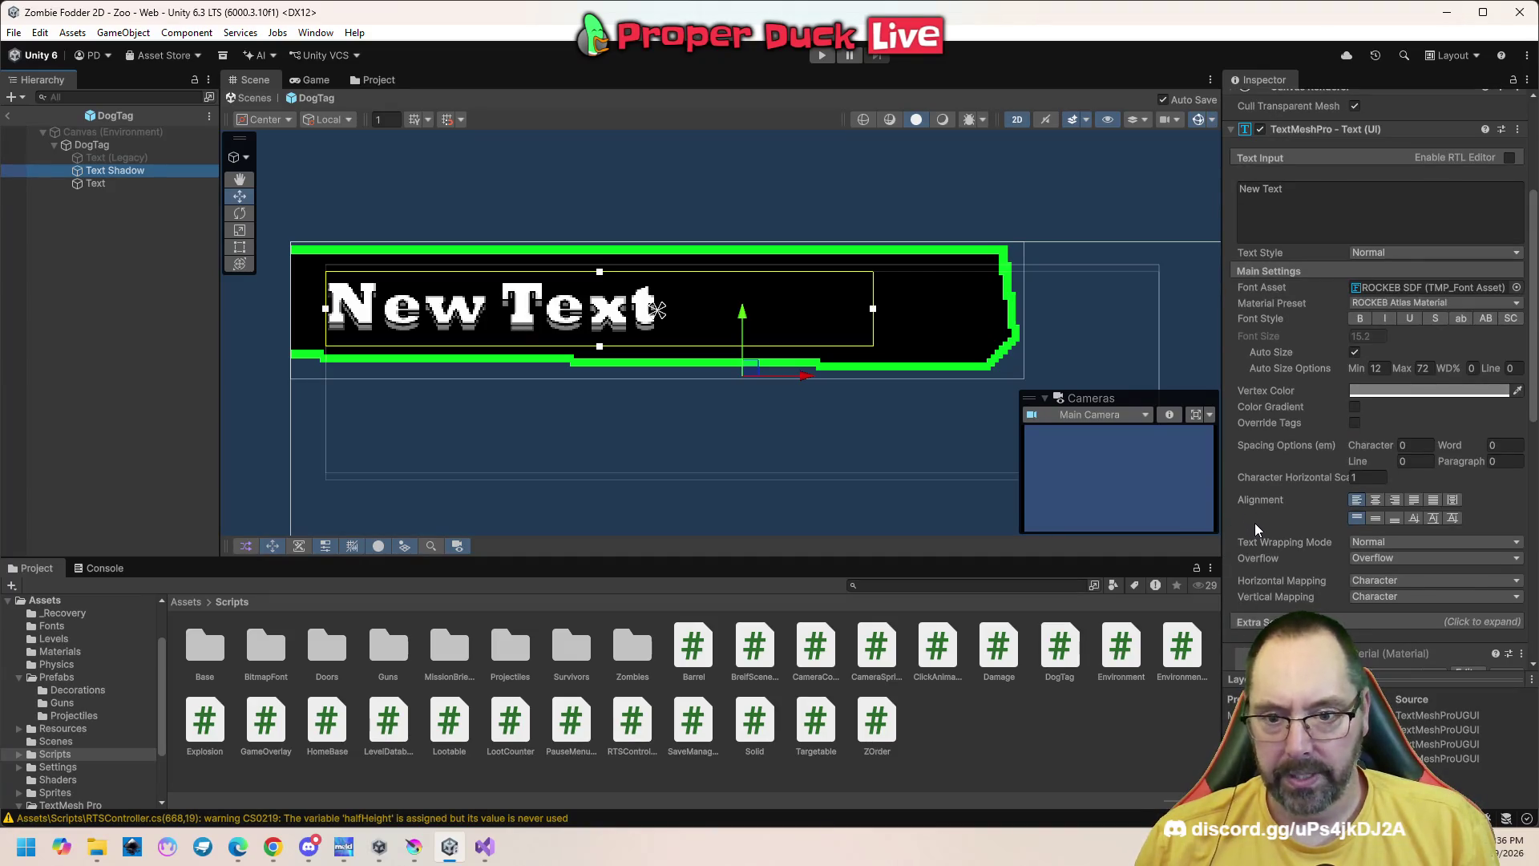
scroll(1260, 519, down, 2)
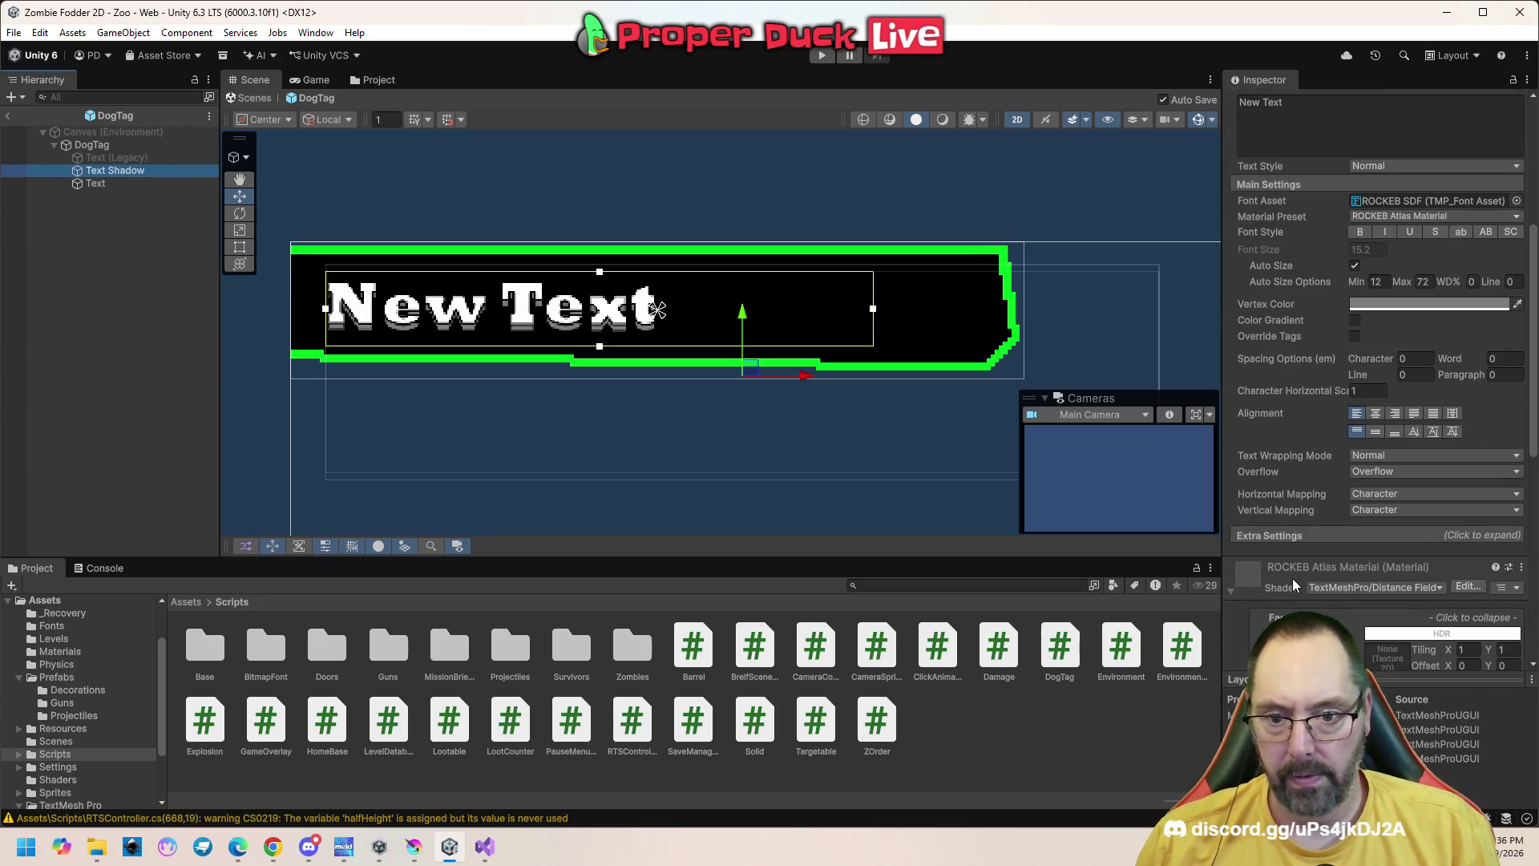
click(1392, 537)
scroll(1362, 531, down, 3)
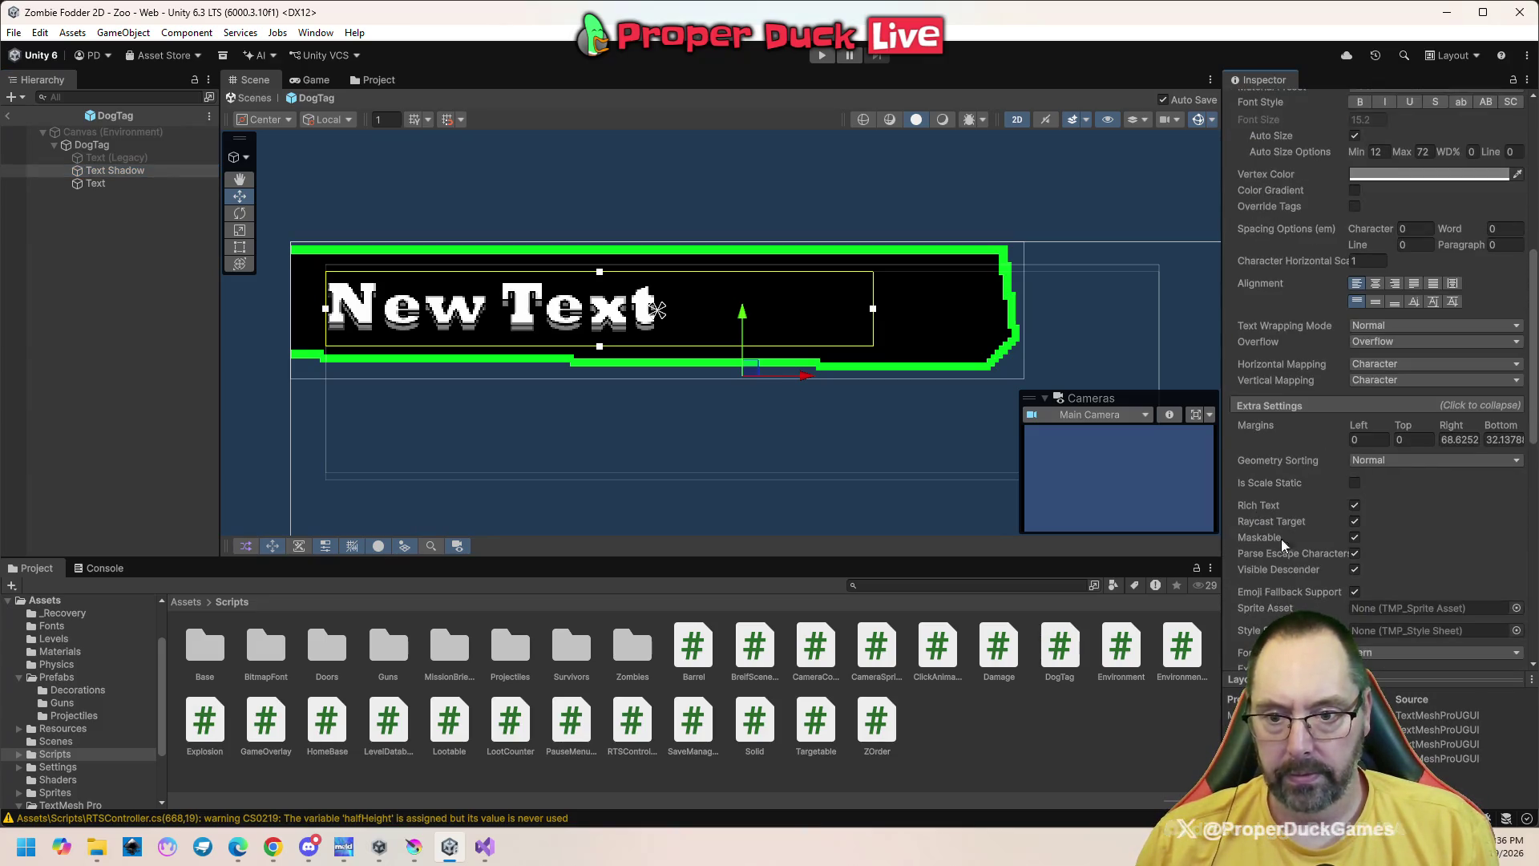
click(1354, 521)
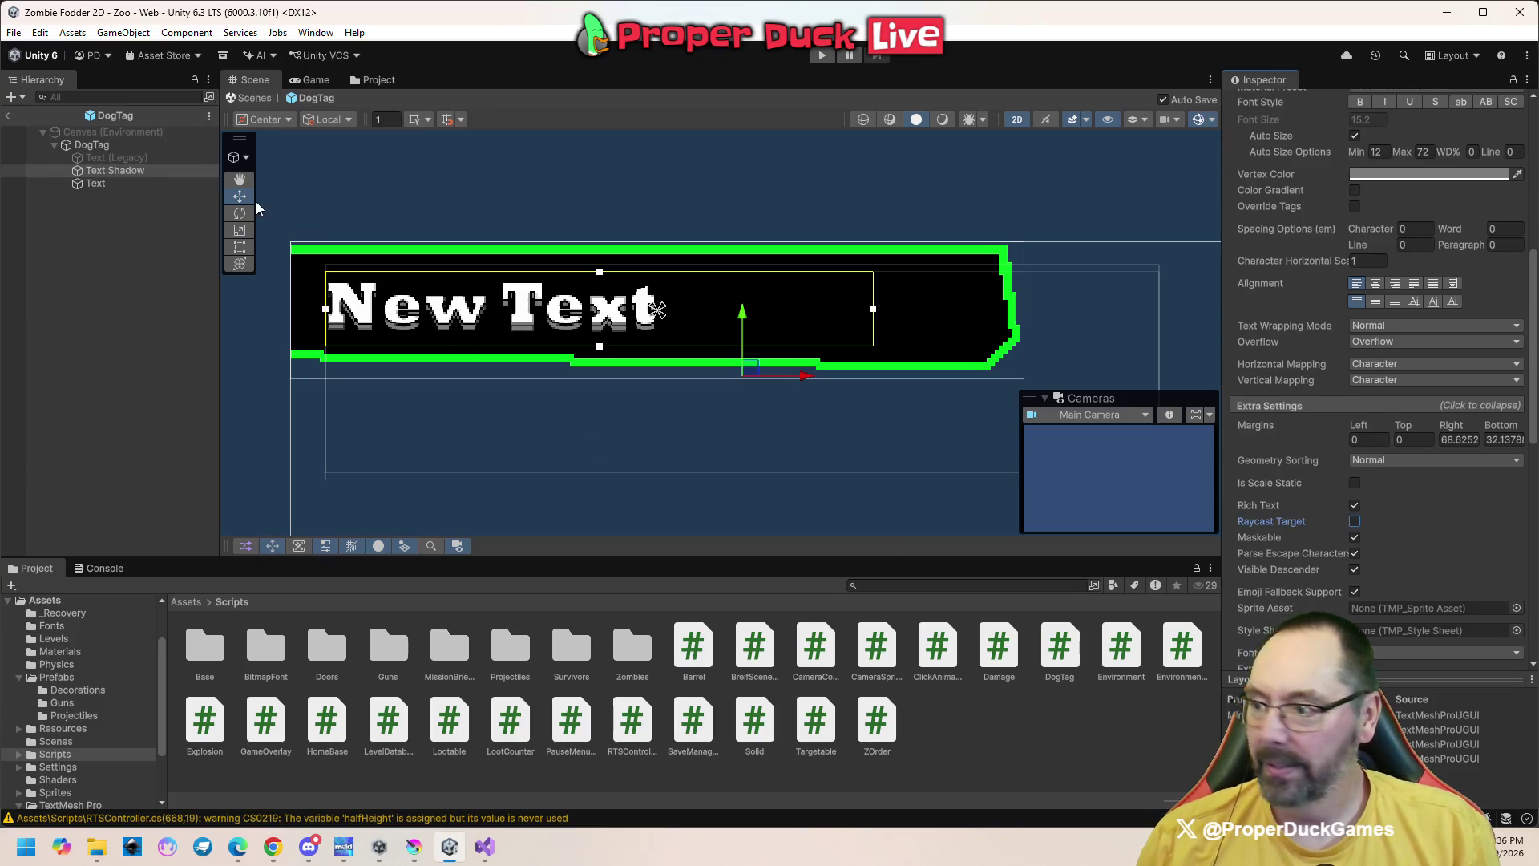
Turn off Raycast Target on the main Text label as well
click(123, 185)
click(1355, 521)
scroll(1380, 561, down, 3)
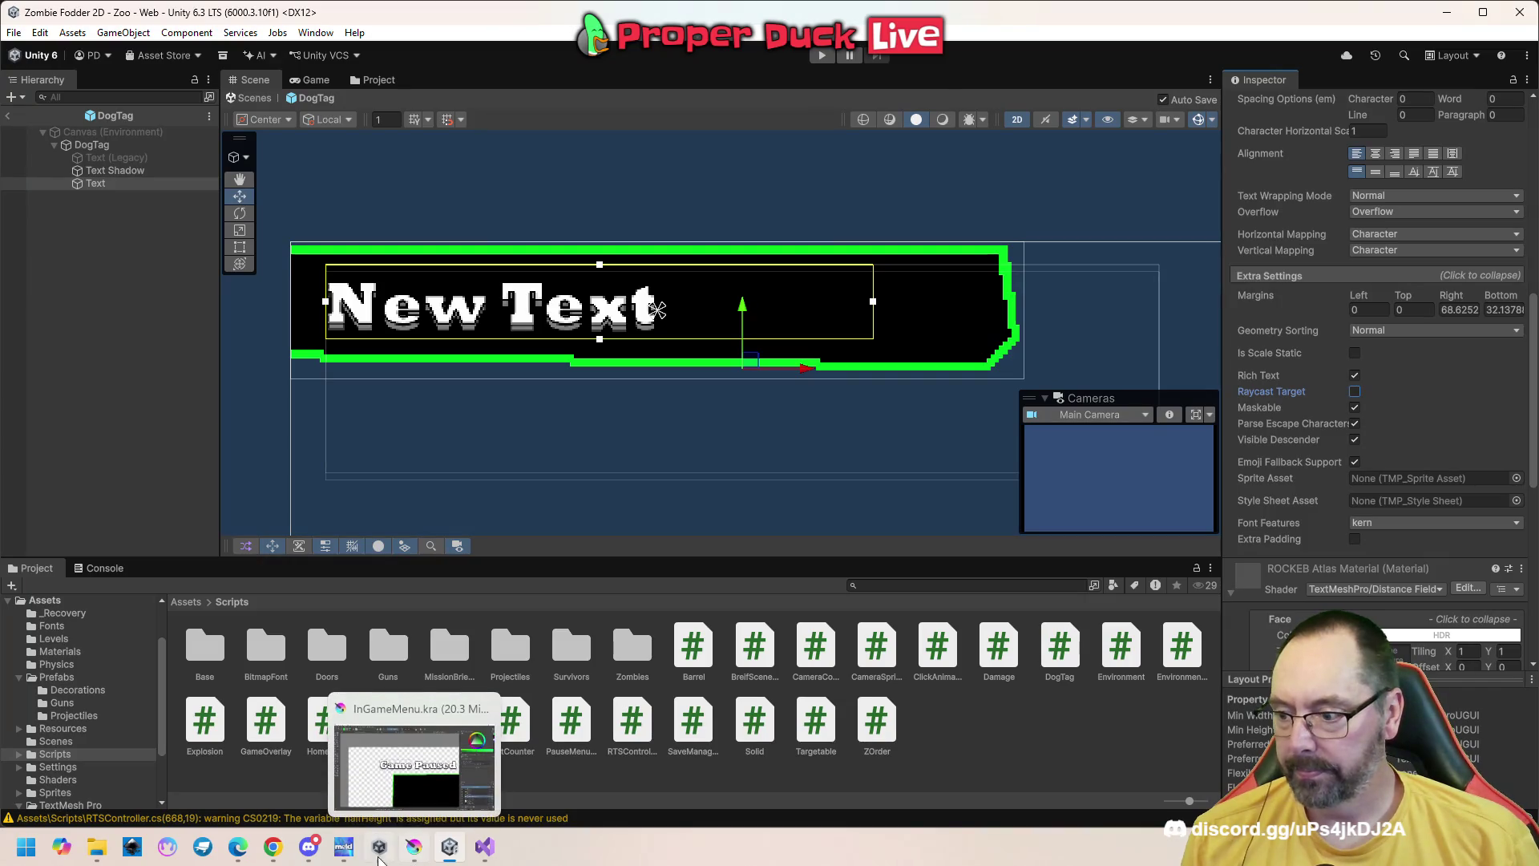
mouse_move(223, 852)
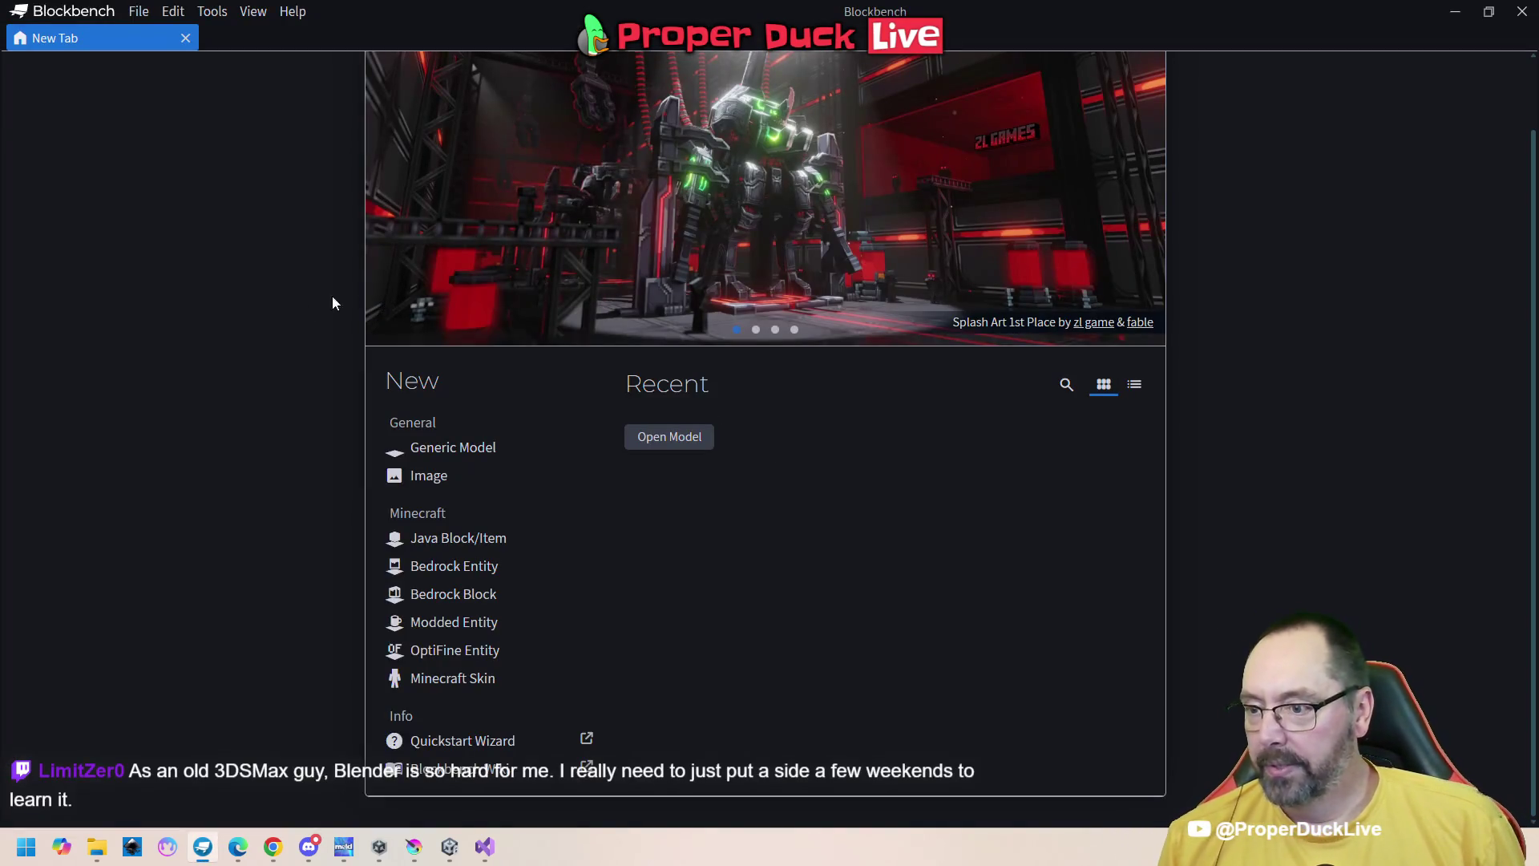
Start opening a saved model and browse to the Documents\BlockBenchModels folder
click(664, 443)
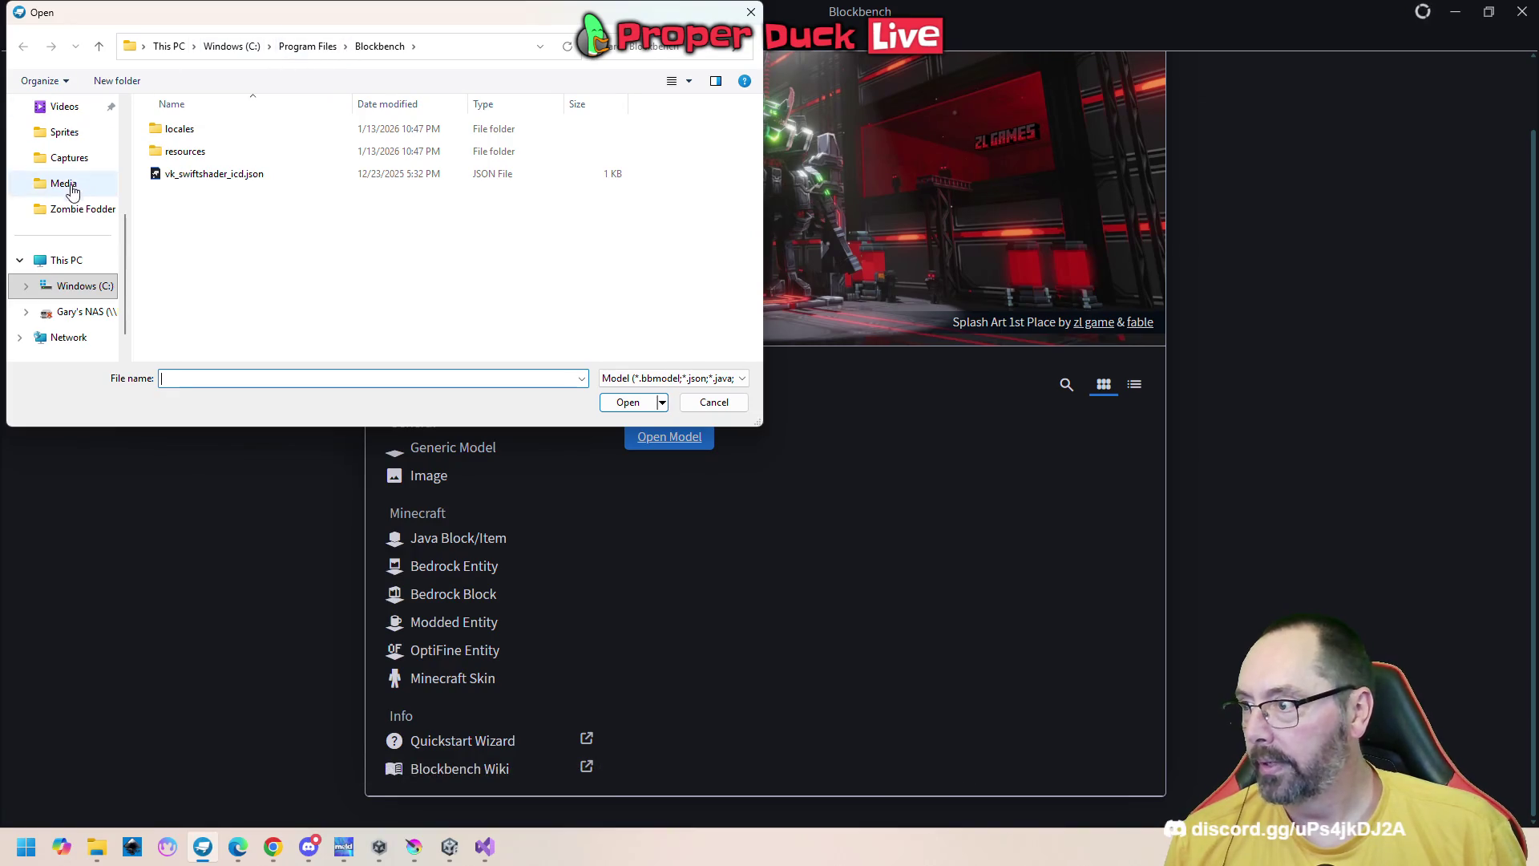
scroll(63, 241, up, 5)
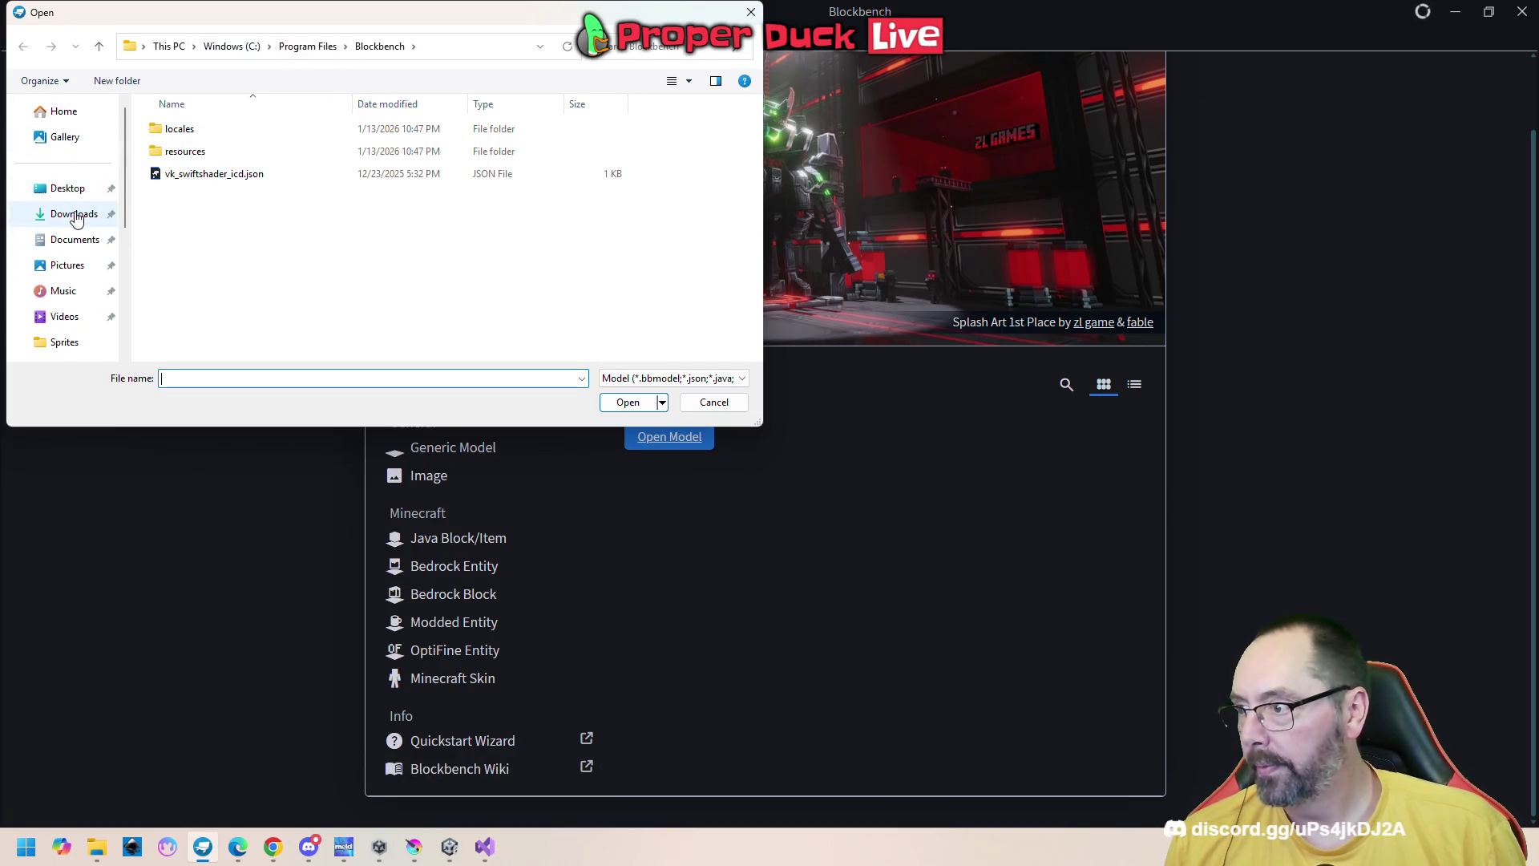
click(73, 214)
click(74, 240)
double_click(212, 130)
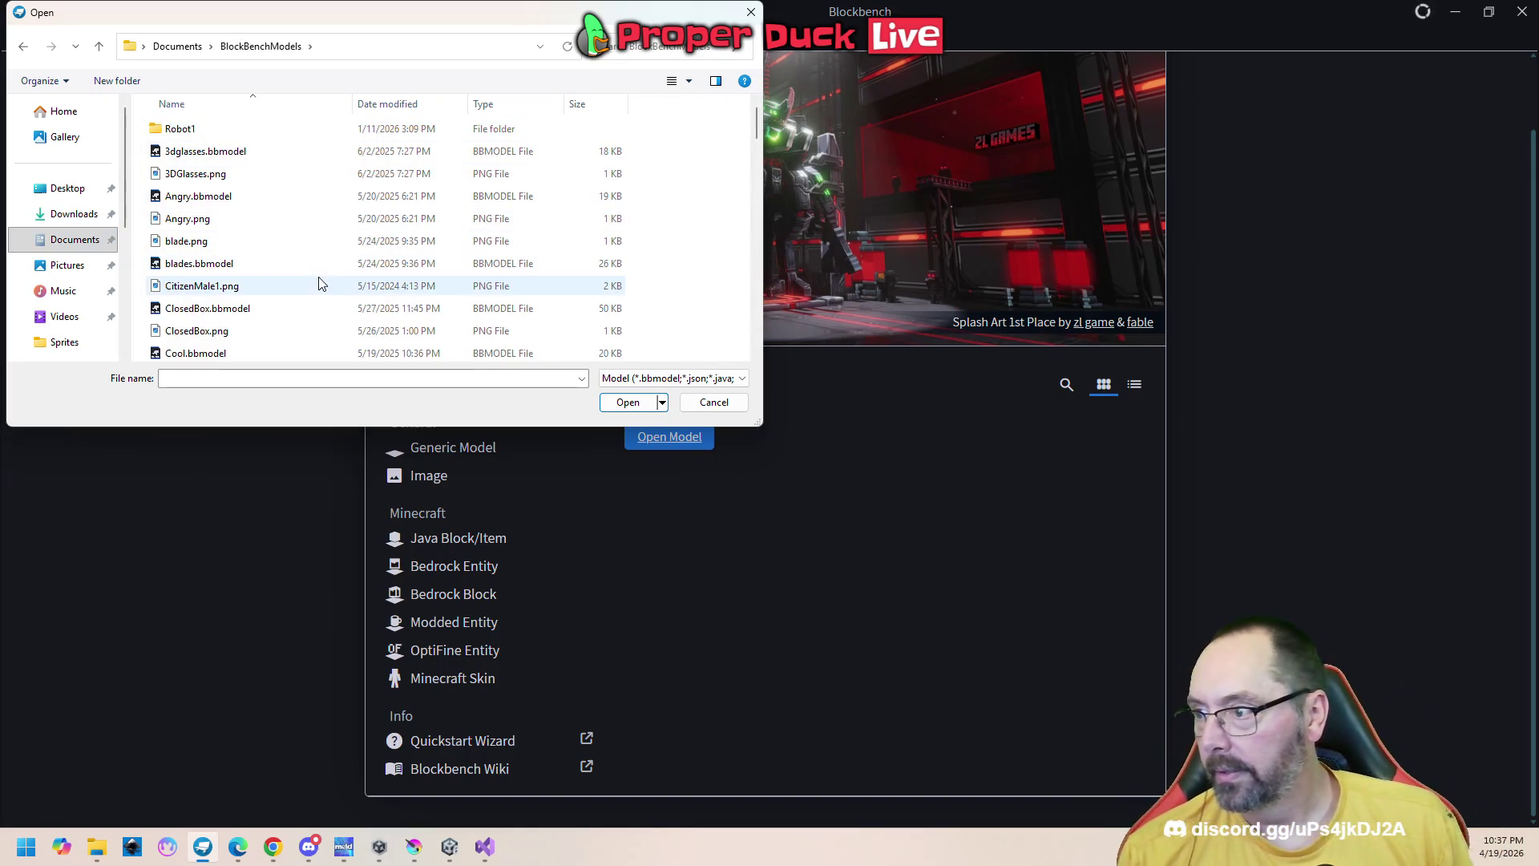
Scroll the model list and pick Merc.bbmodel instead of Frog.bbmodel
scroll(273, 321, down, 3)
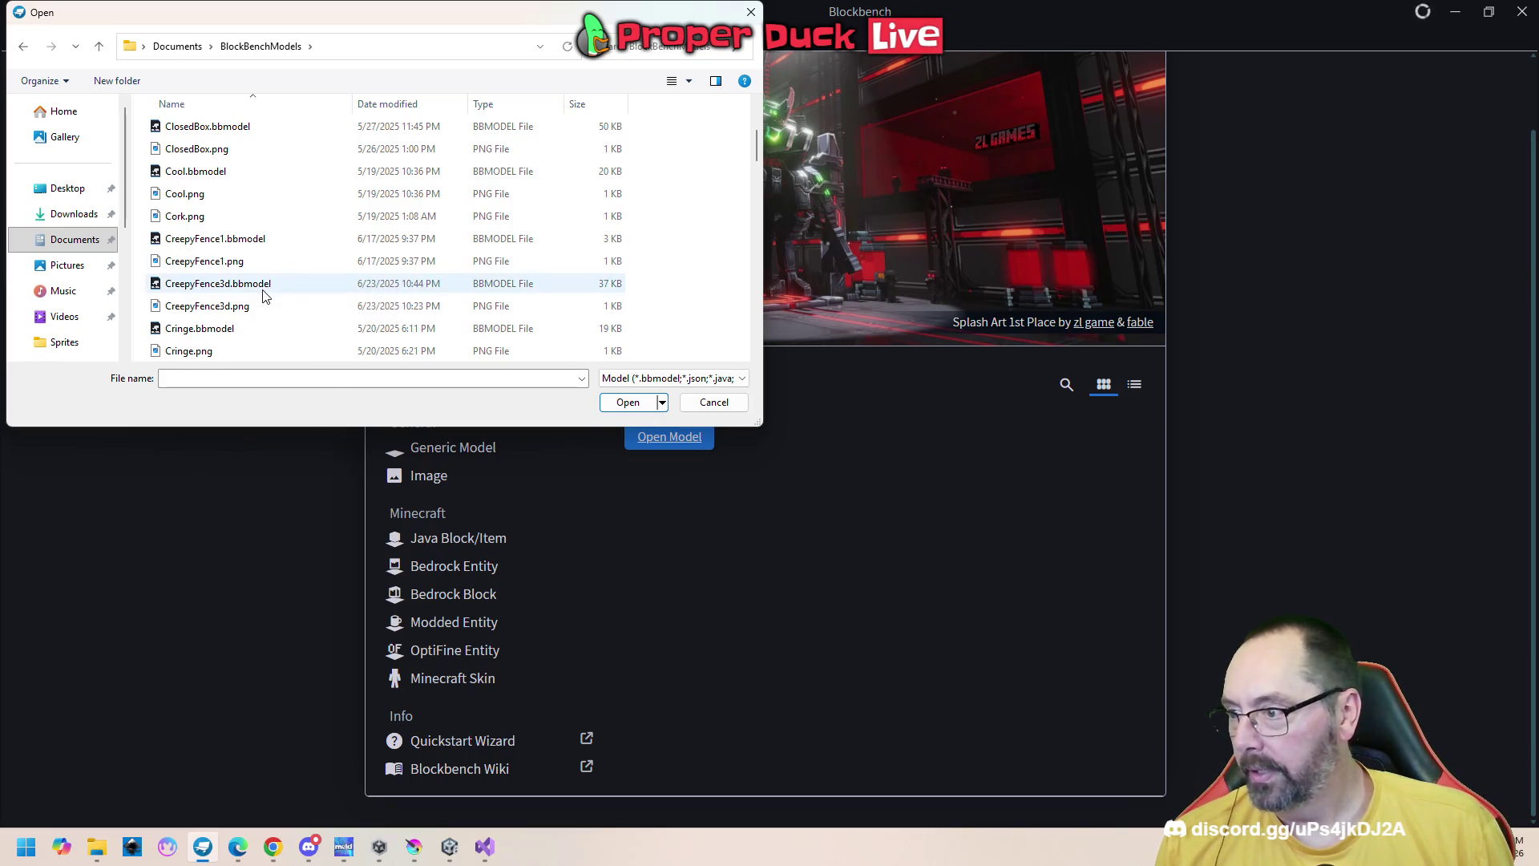
scroll(296, 274, down, 1)
scroll(330, 272, down, 2)
scroll(330, 276, down, 1)
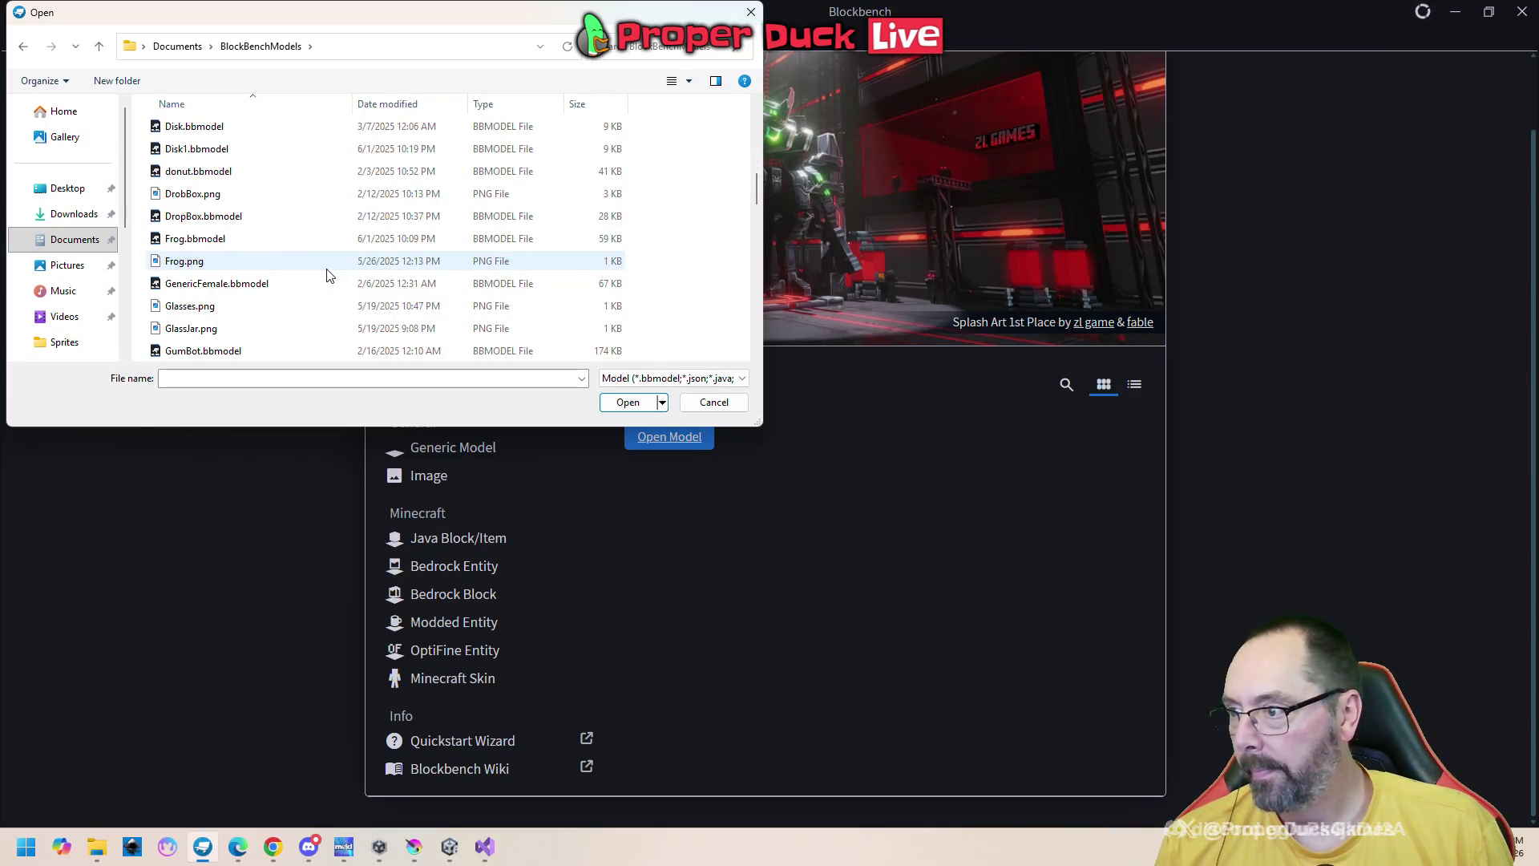
click(284, 241)
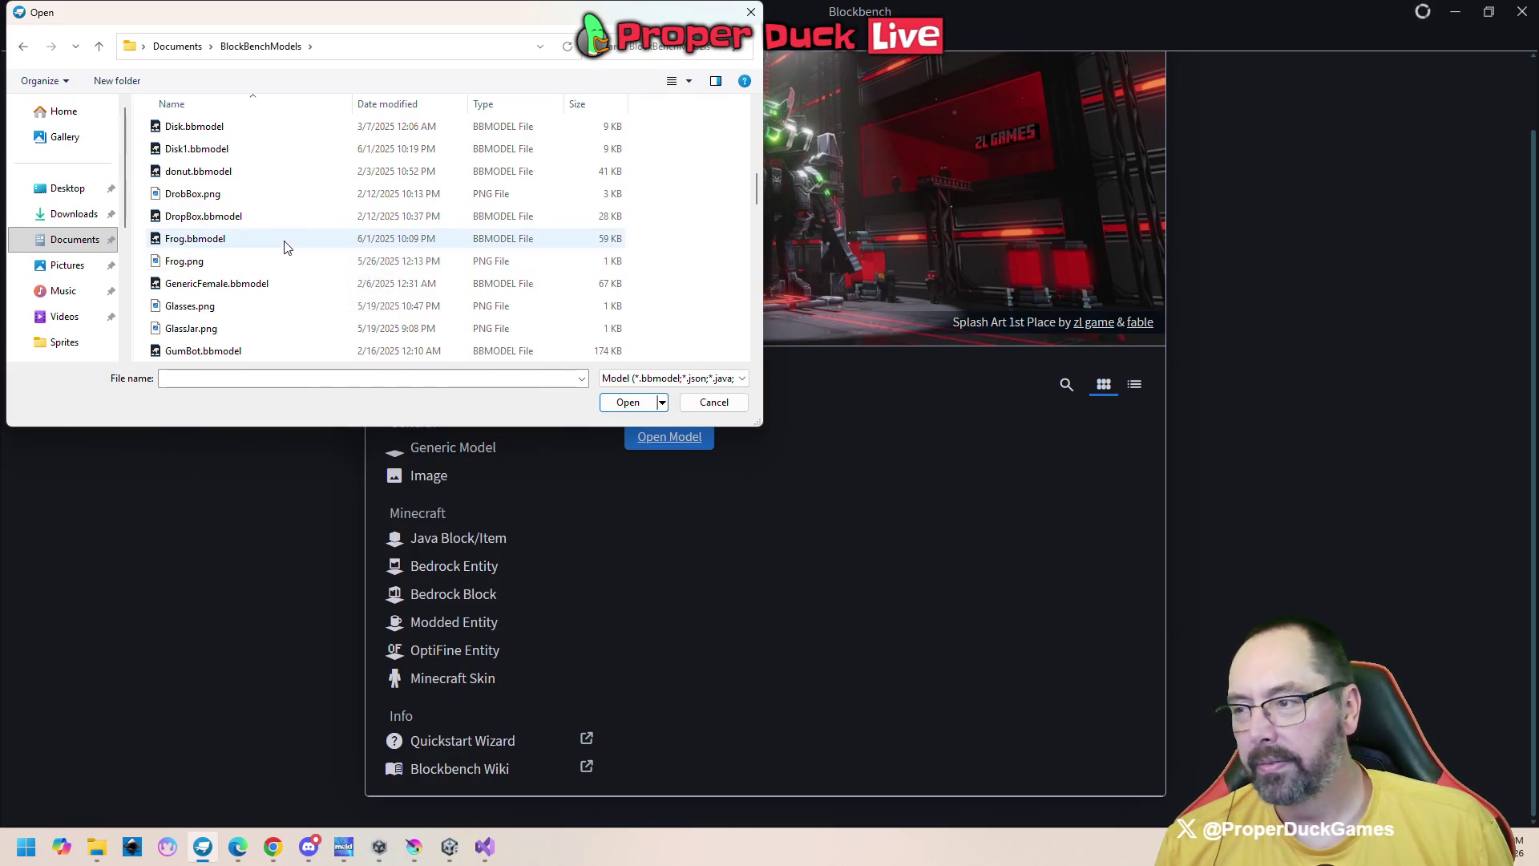
scroll(304, 282, down, 1)
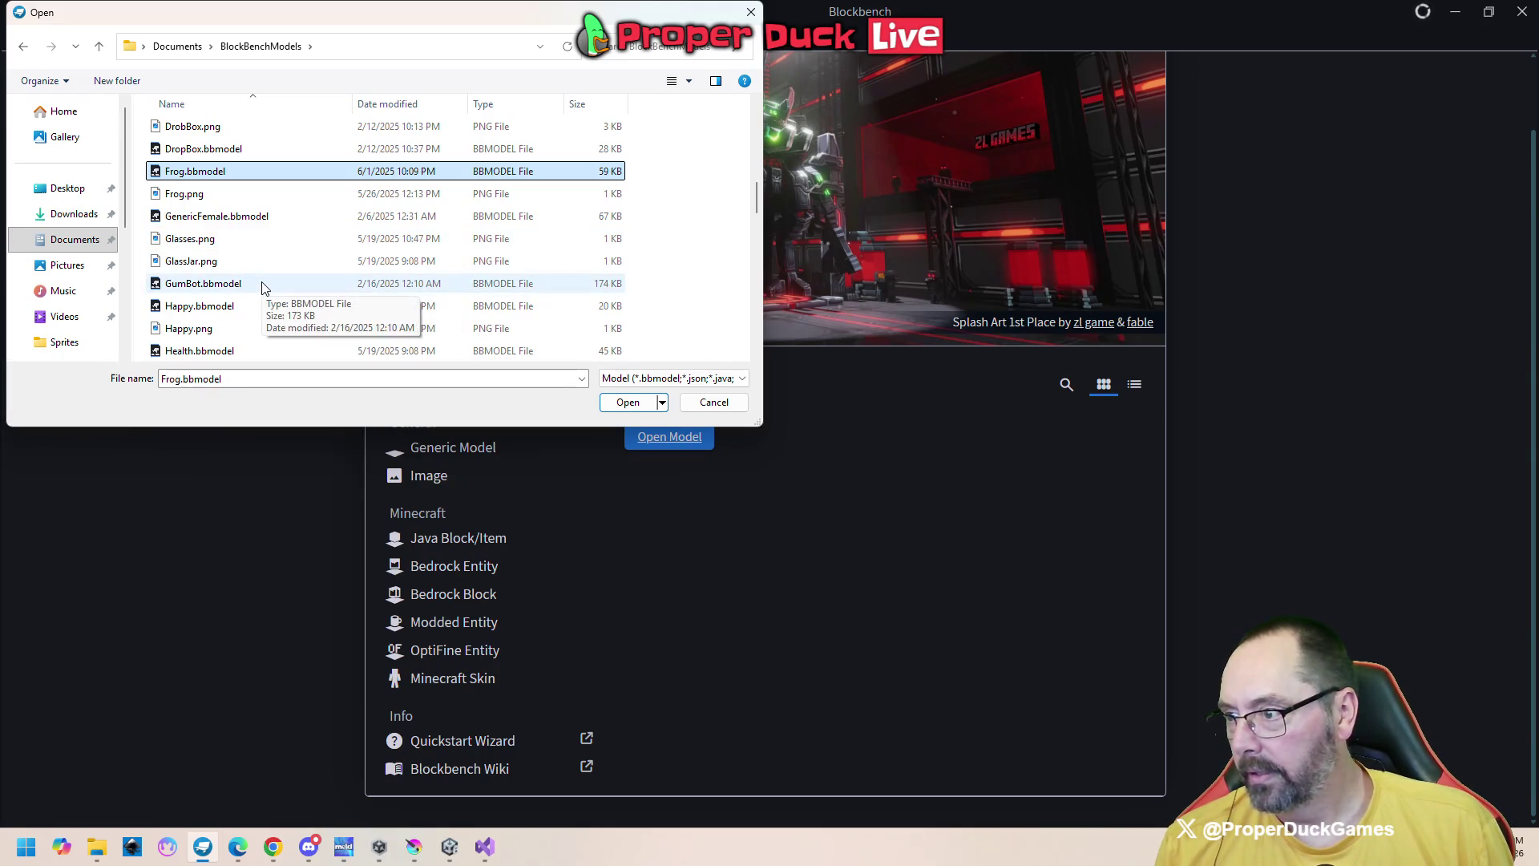
scroll(263, 288, down, 2)
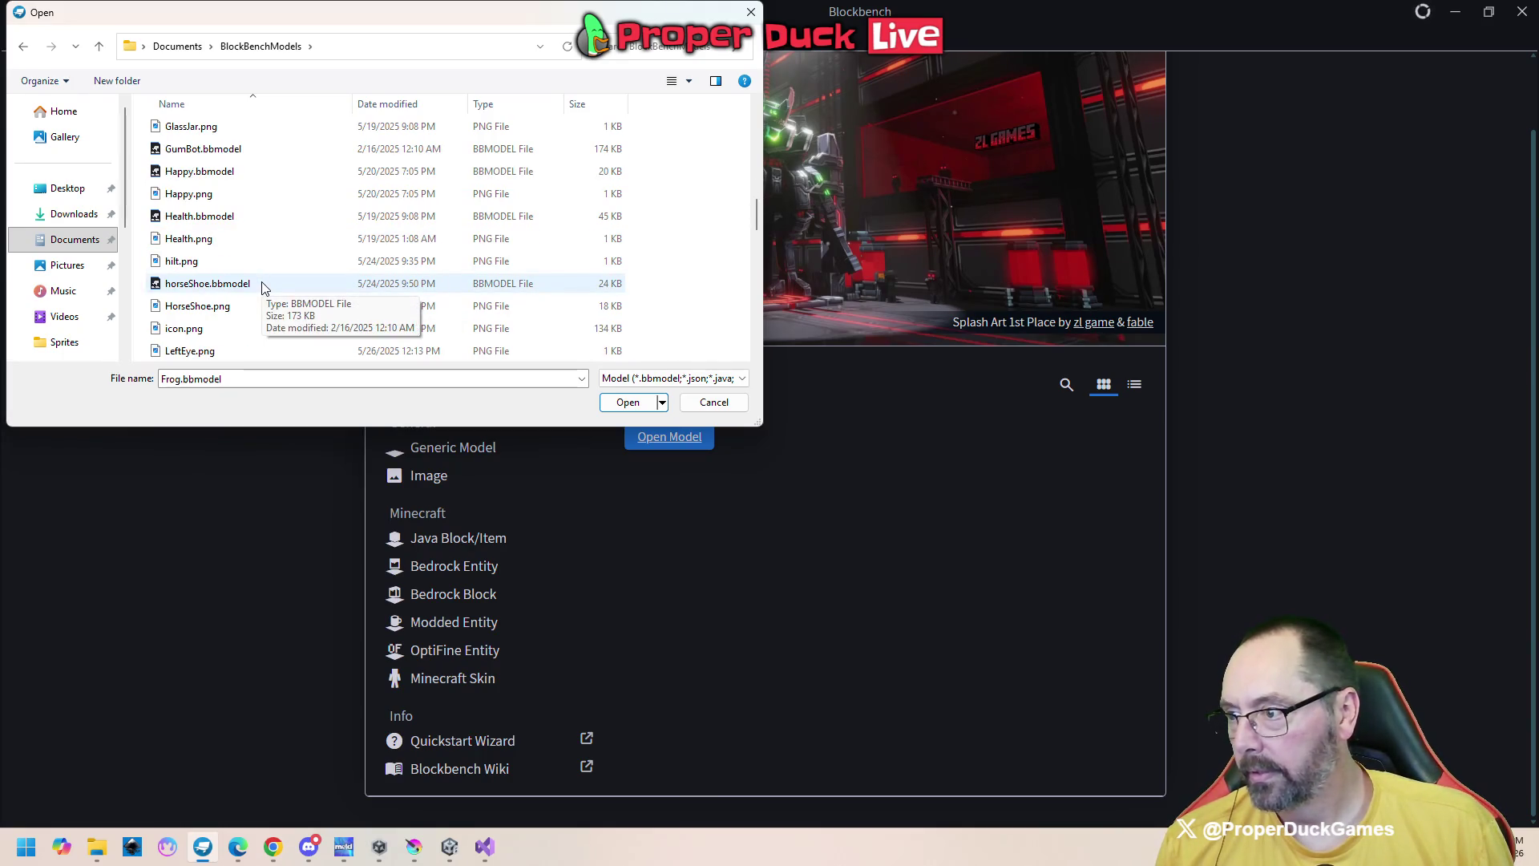
scroll(263, 289, down, 2)
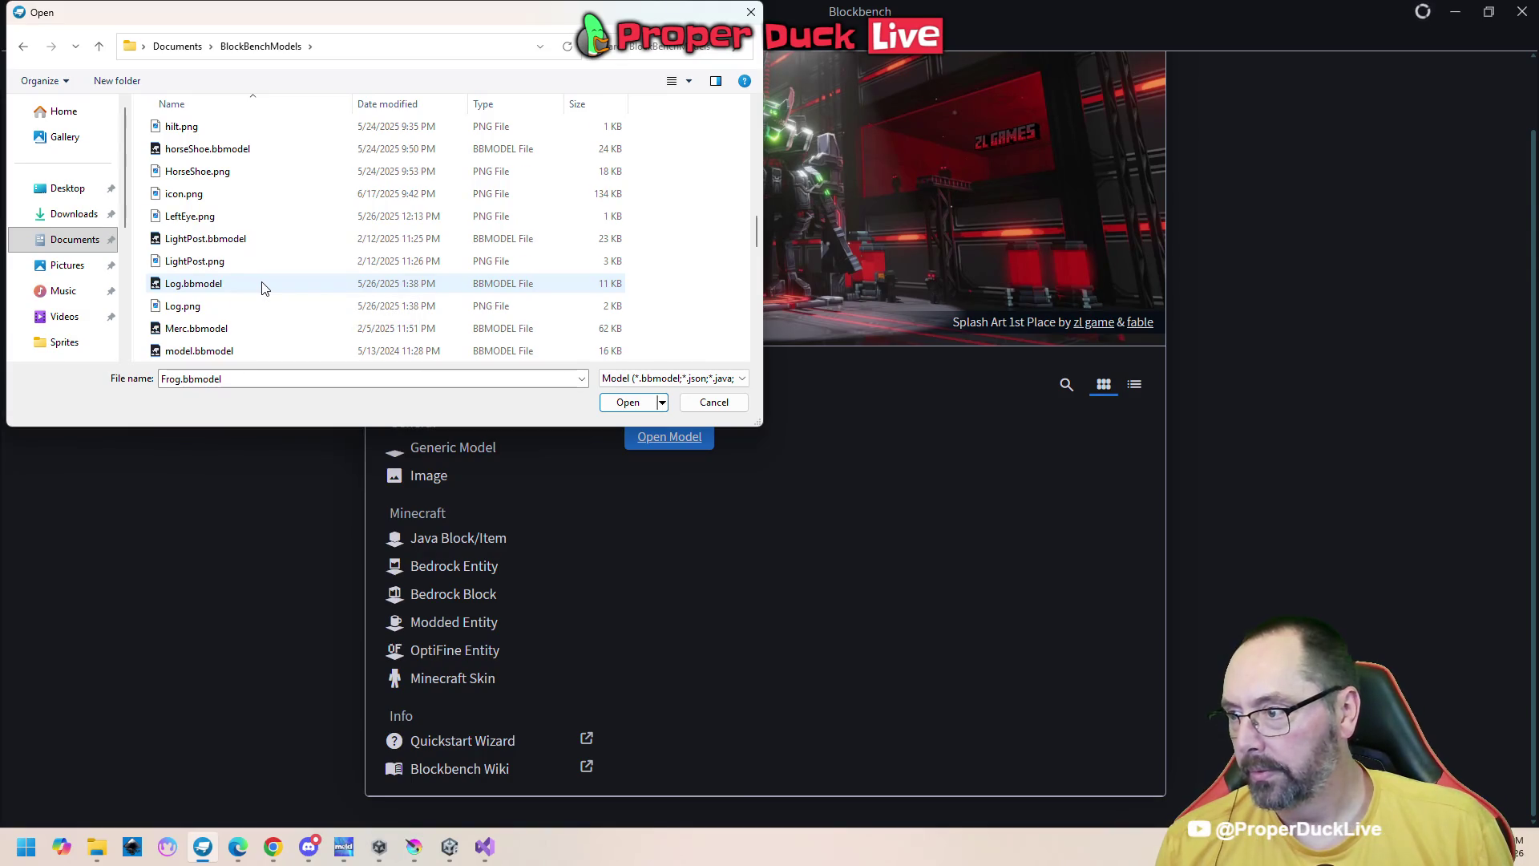
scroll(262, 287, down, 1)
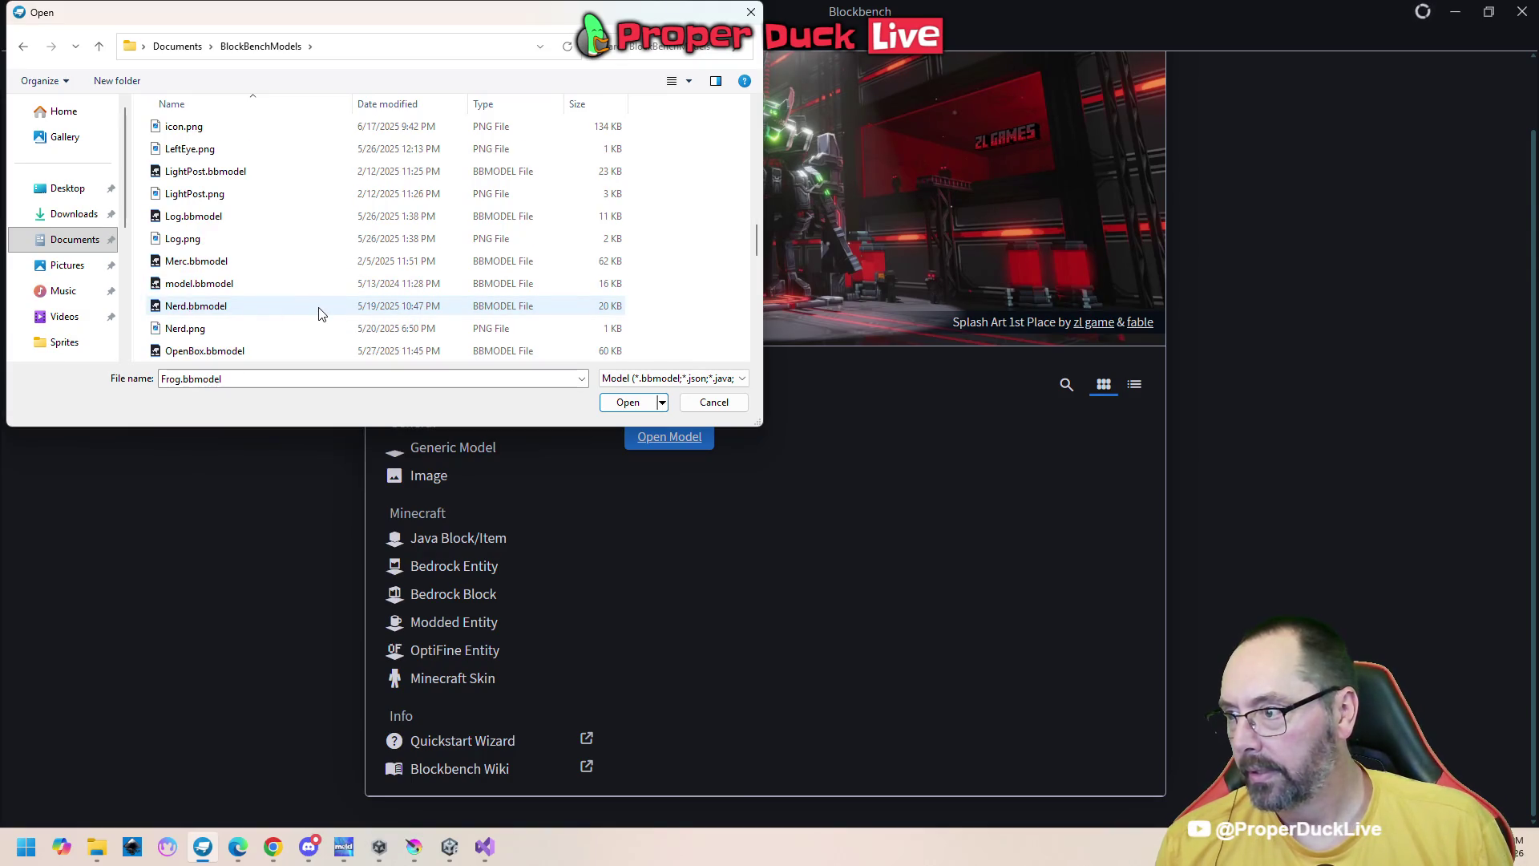
click(204, 266)
Open Merc.bbmodel and orbit around the character to see its front
double_click(204, 266)
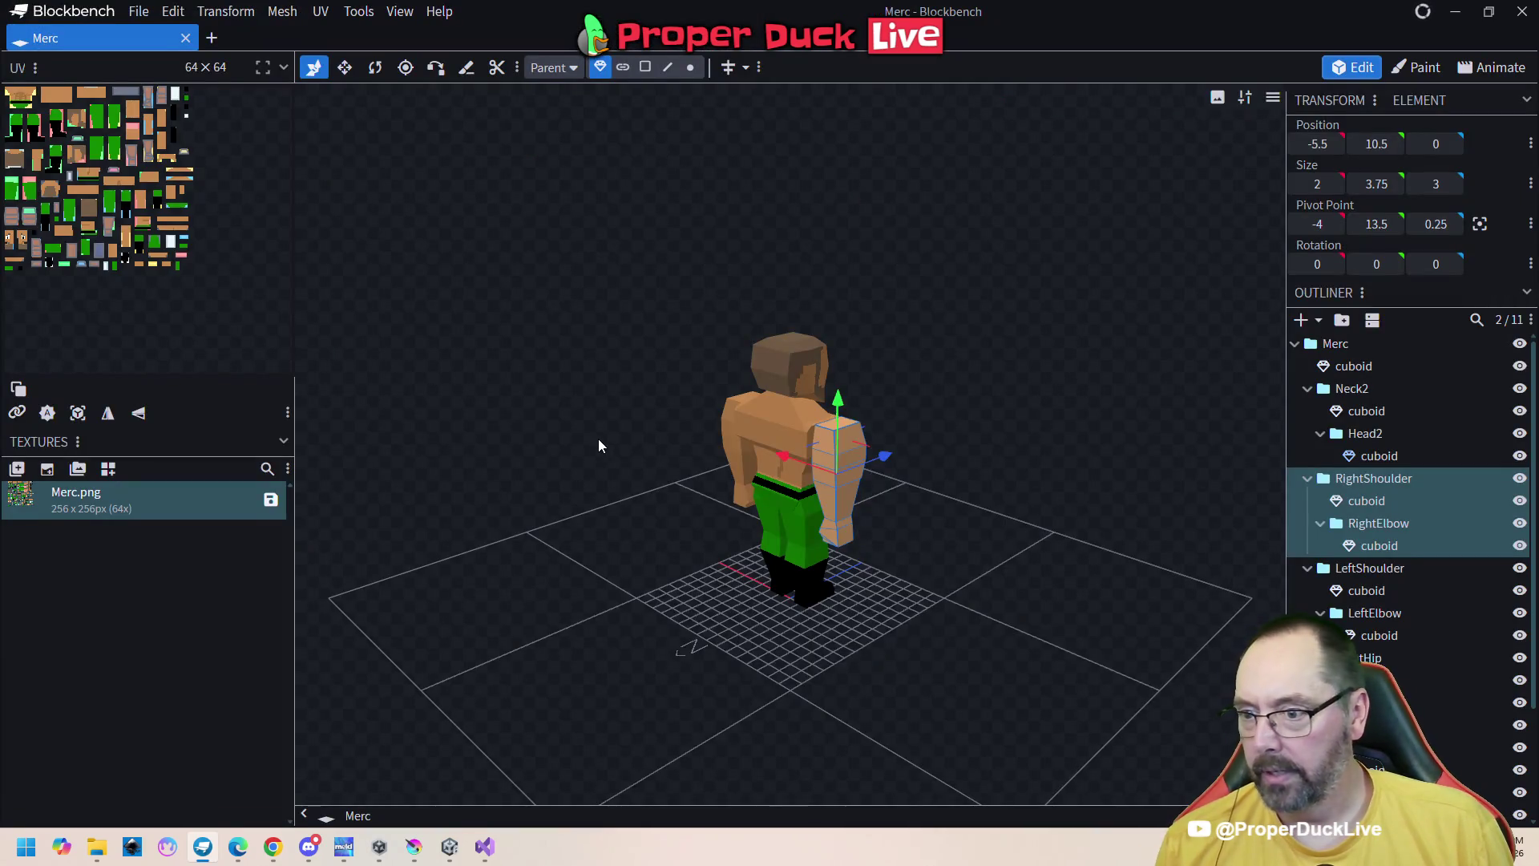
mouse_move(672, 330)
mouse_down()
mouse_move(619, 353)
mouse_move(601, 398)
mouse_move(550, 371)
mouse_up()
mouse_move(980, 383)
mouse_down()
mouse_move(1034, 432)
mouse_move(1099, 428)
mouse_move(1056, 407)
mouse_up()
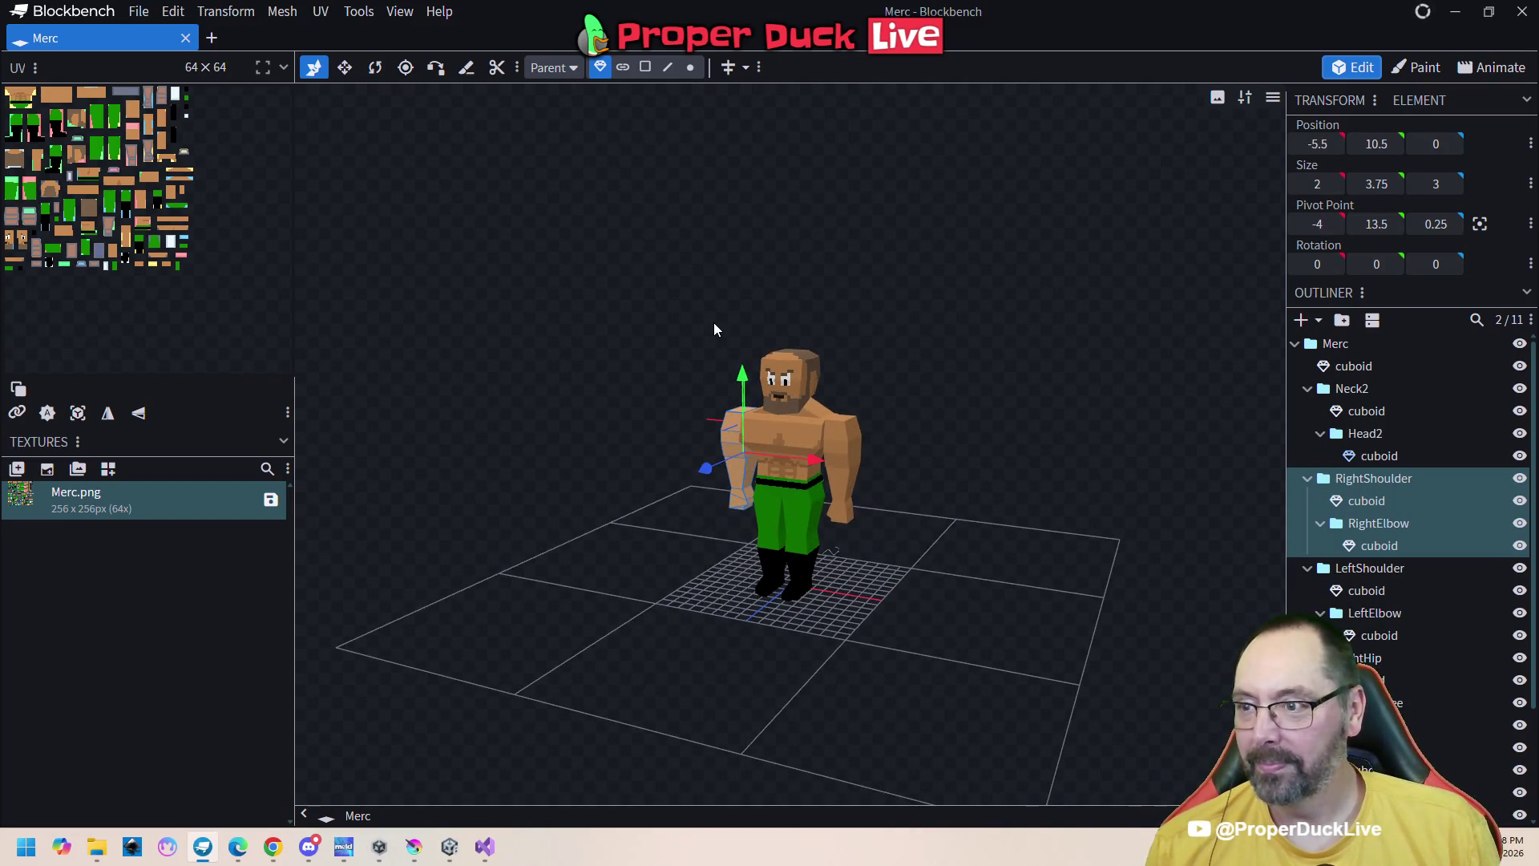
Open donut.bbmodel in a new tab, orbit it, then add another new tab to browse models
click(212, 39)
click(689, 540)
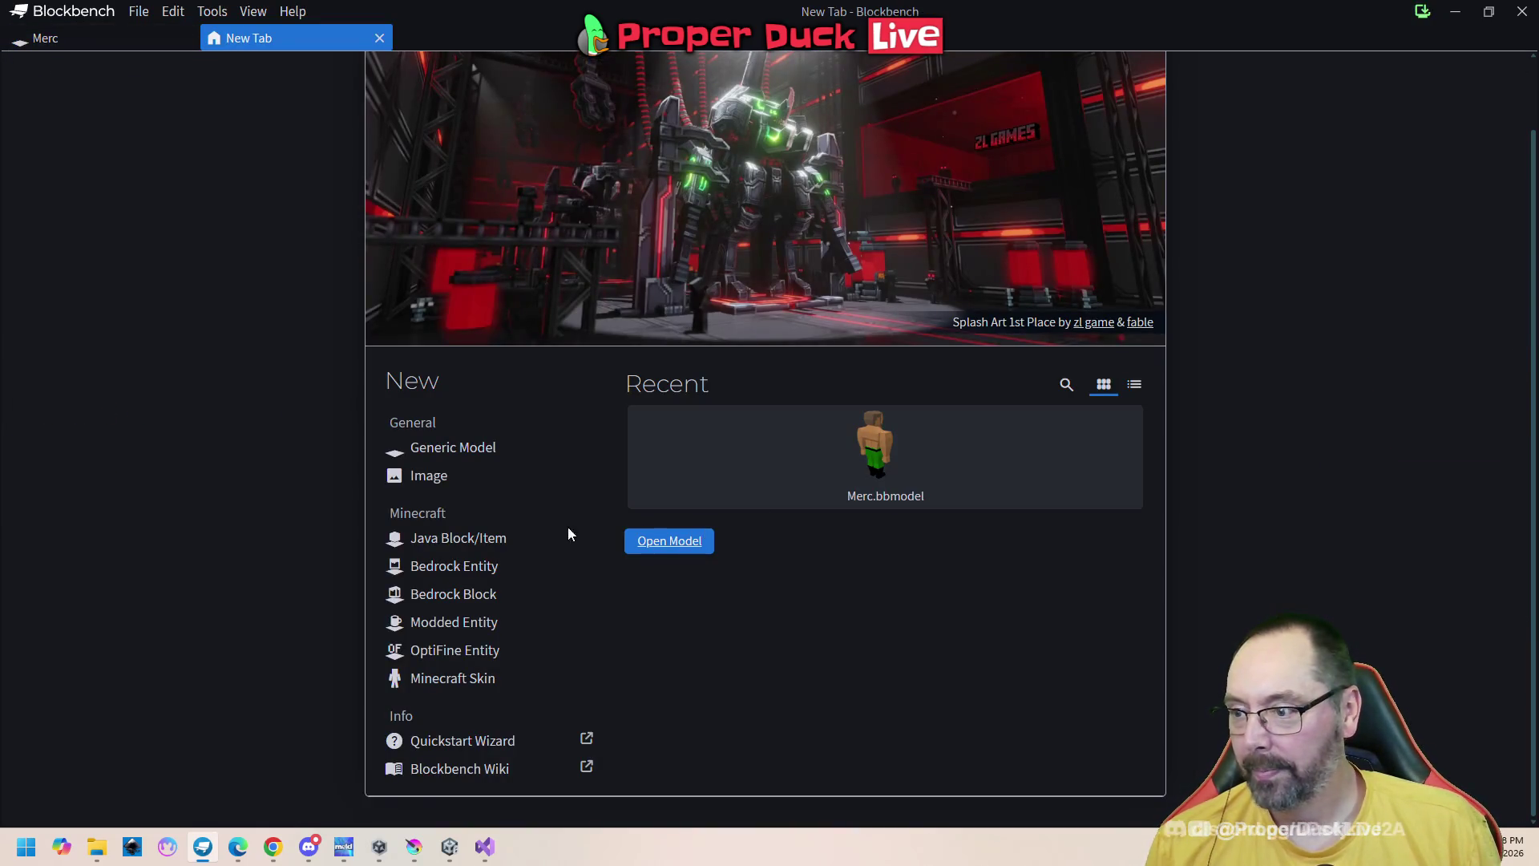
mouse_move(756, 137)
mouse_down()
mouse_move(758, 218)
mouse_move(753, 188)
mouse_up()
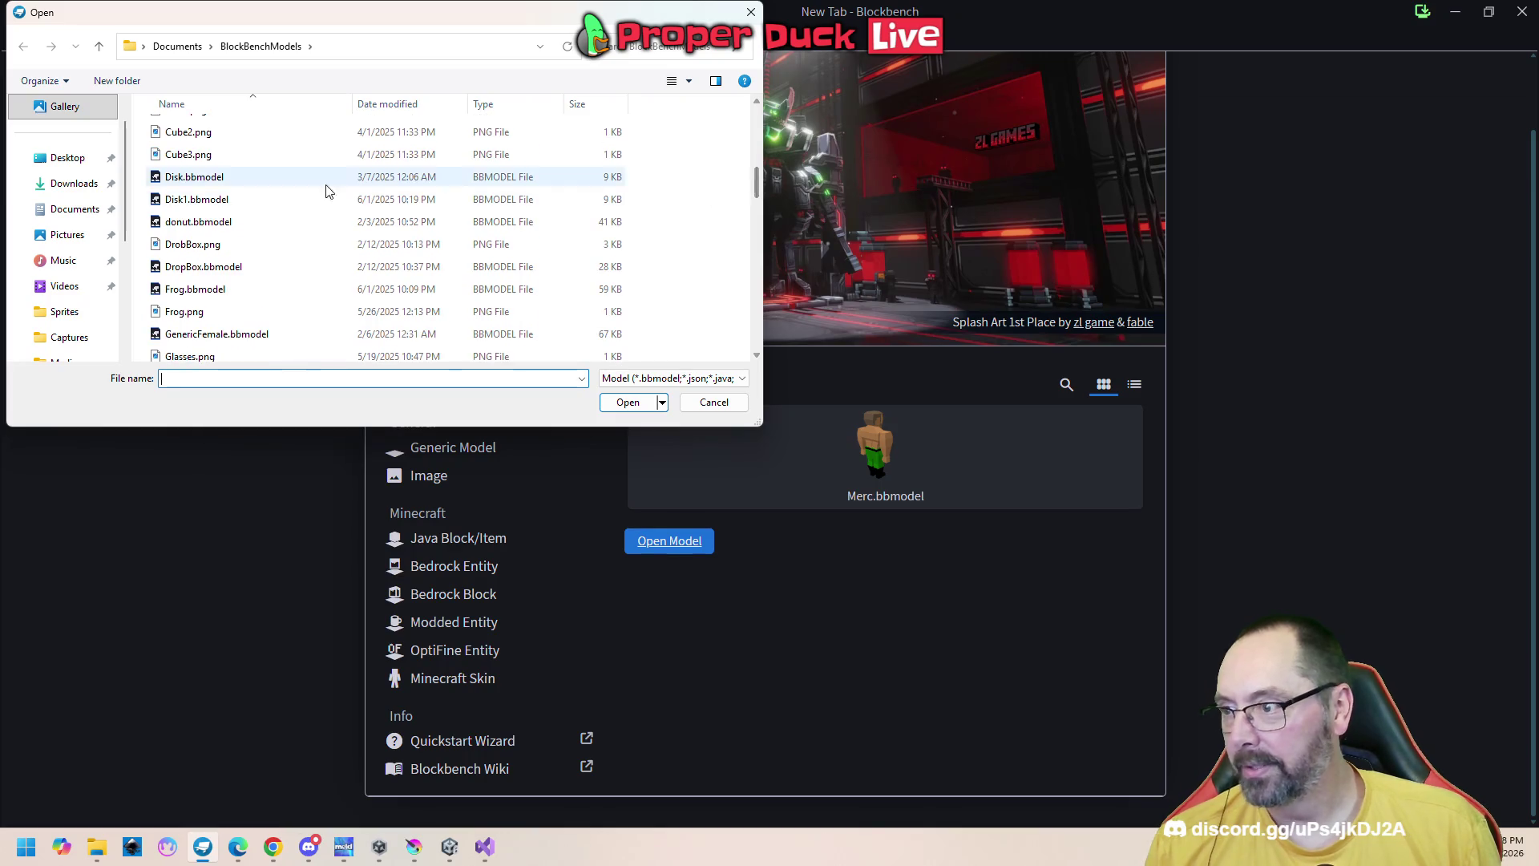
double_click(178, 228)
mouse_move(865, 465)
mouse_down()
mouse_move(921, 483)
mouse_move(934, 594)
mouse_move(839, 447)
mouse_move(876, 423)
mouse_move(1107, 444)
mouse_move(954, 508)
mouse_move(829, 458)
mouse_up()
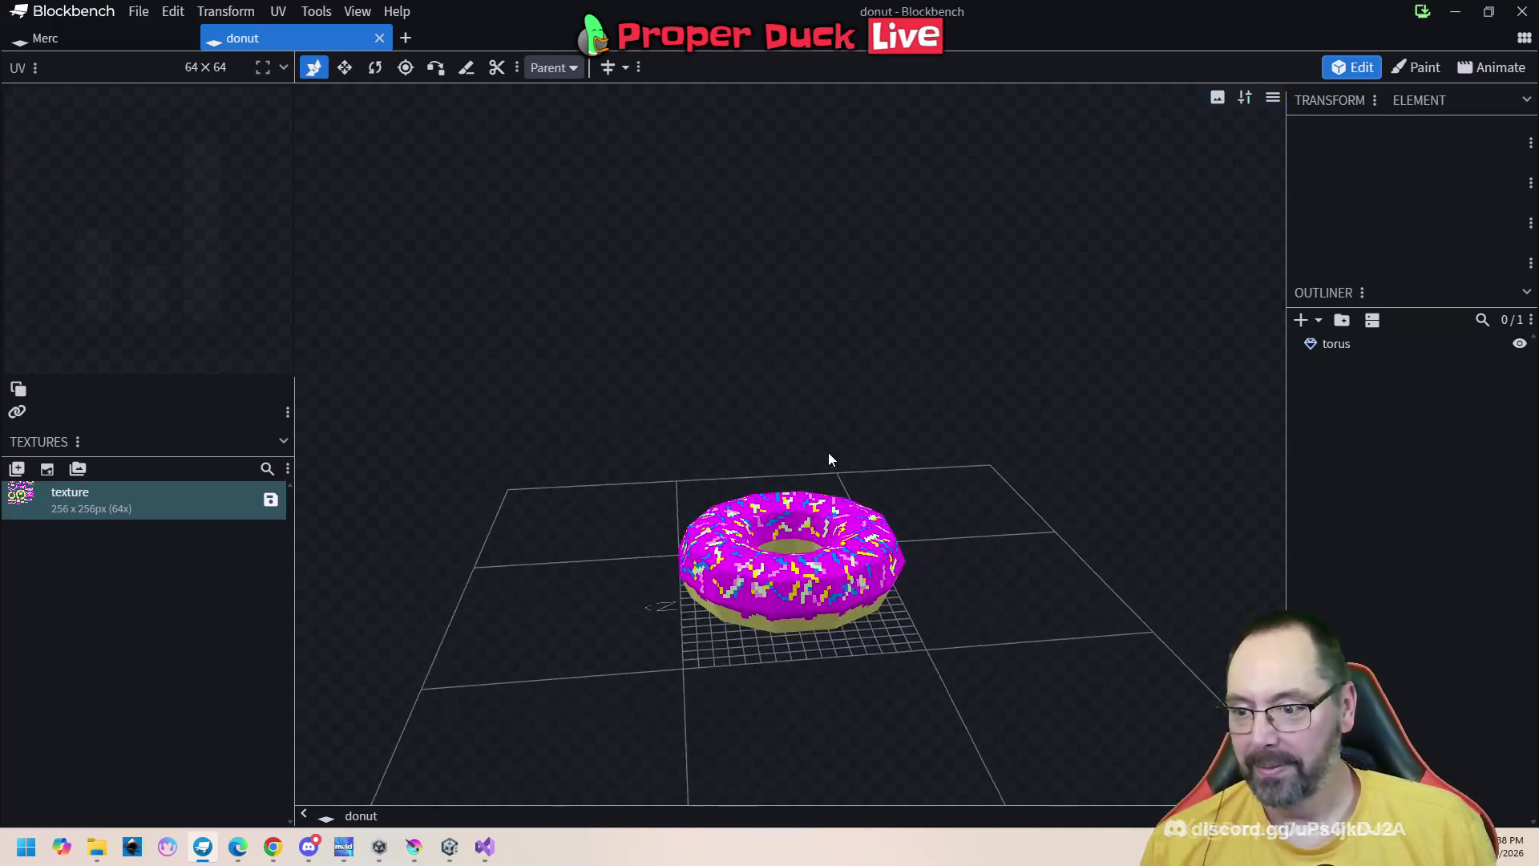
click(406, 40)
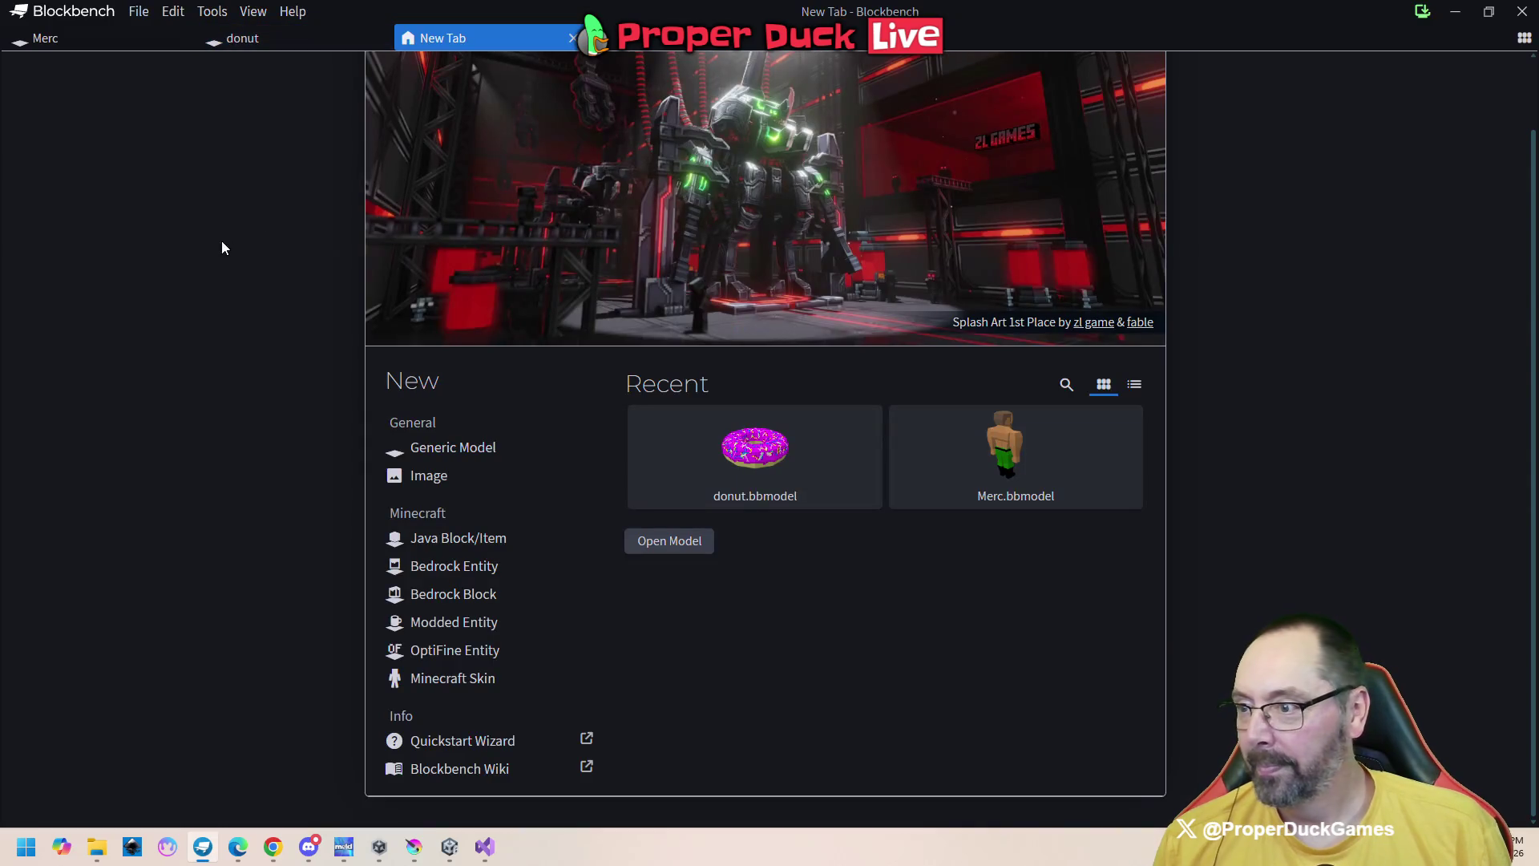
click(669, 541)
Open GenericFemale.bbmodel, orbit and zoom around the nurse model, then add a new tab
scroll(315, 279, down, 5)
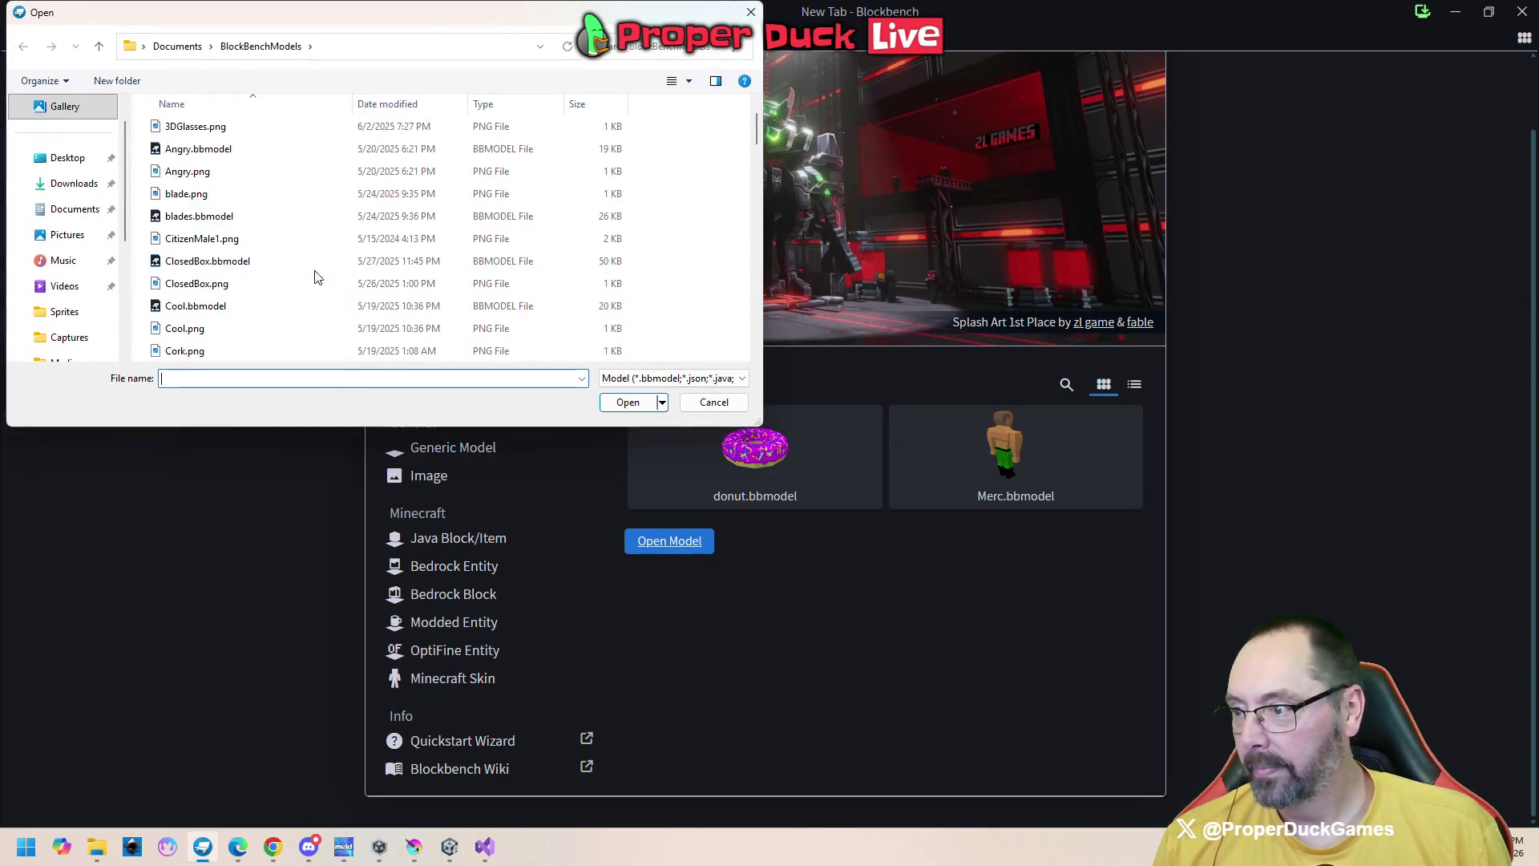
scroll(315, 279, down, 3)
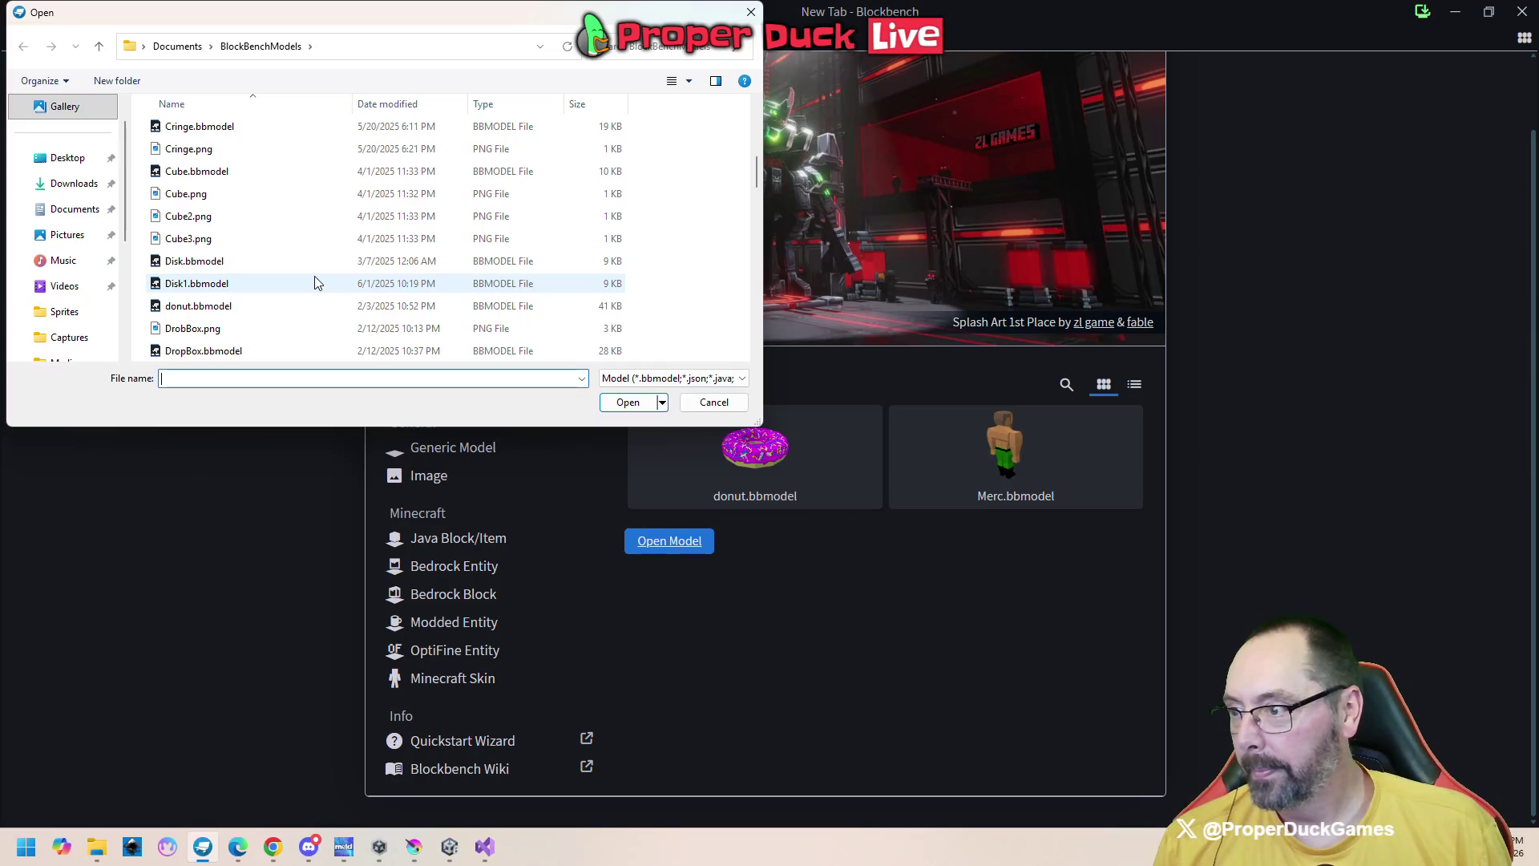
scroll(315, 283, down, 1)
scroll(315, 282, down, 2)
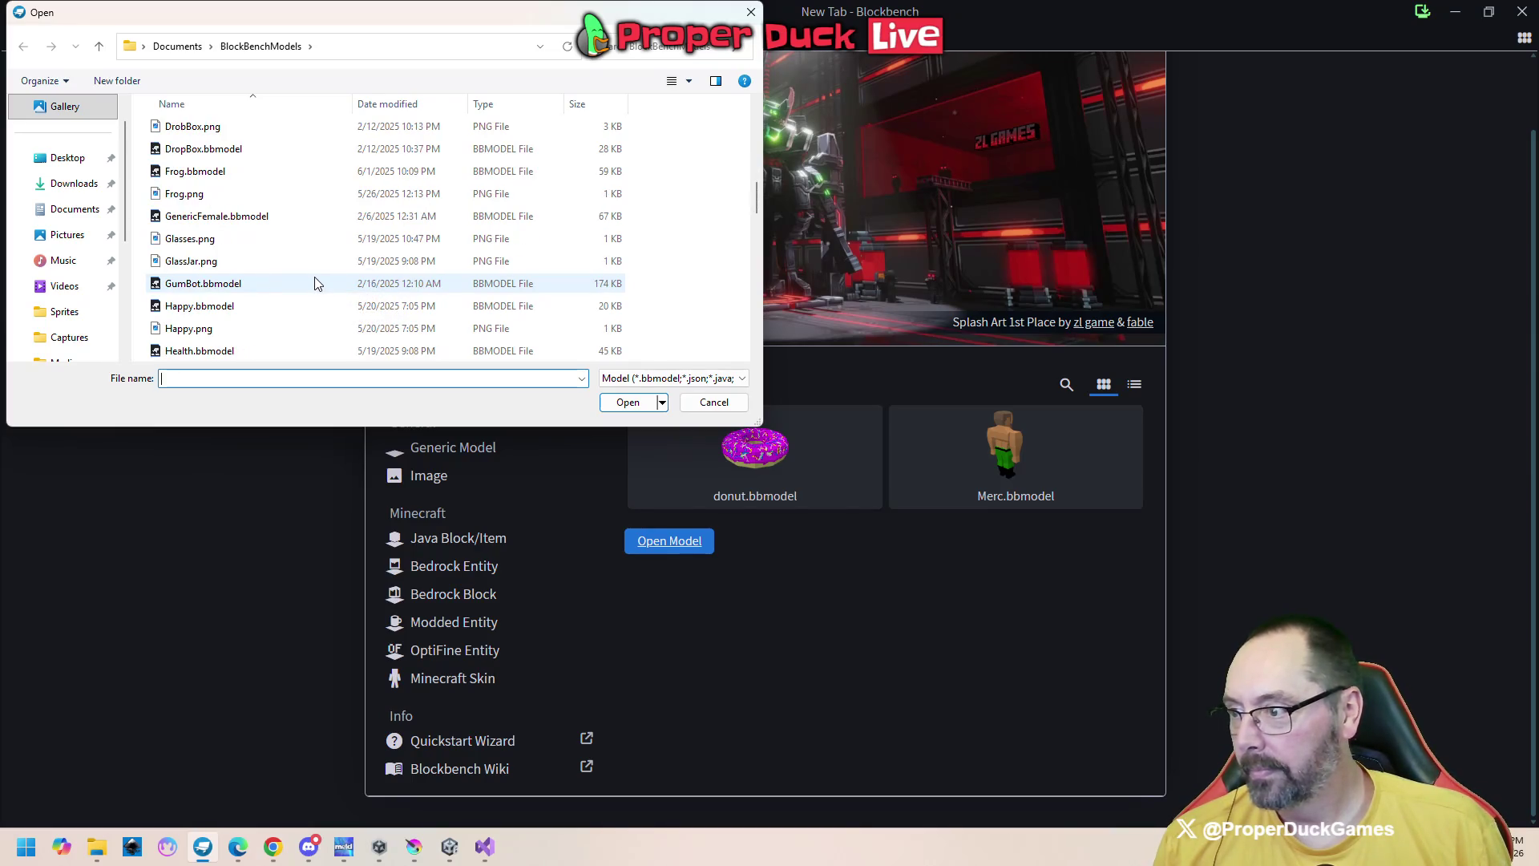
double_click(215, 215)
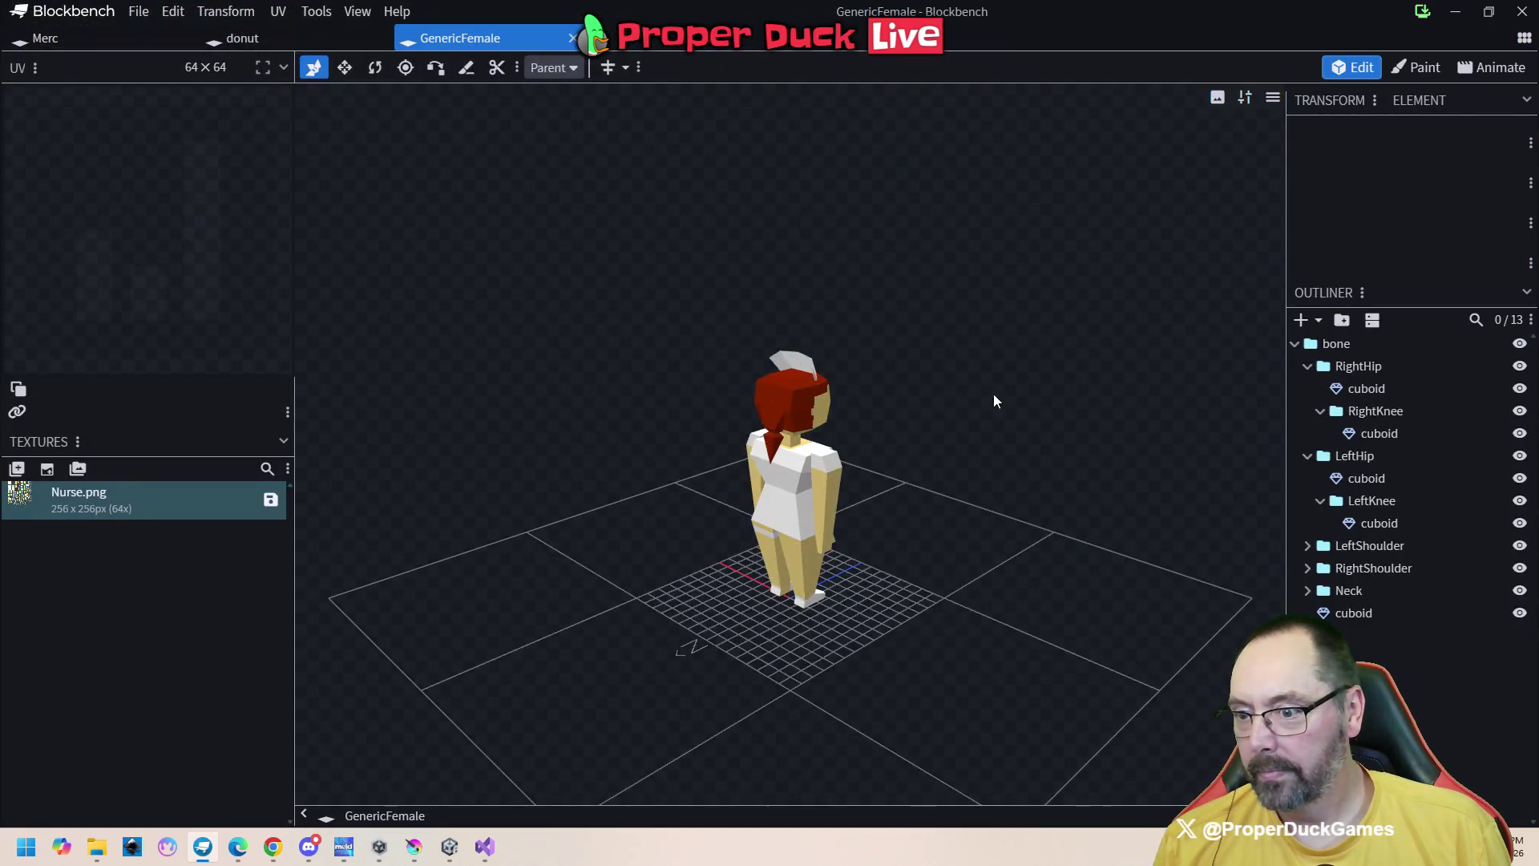
mouse_move(993, 393)
mouse_down()
mouse_move(792, 508)
mouse_move(613, 378)
mouse_move(906, 406)
mouse_move(616, 402)
mouse_up()
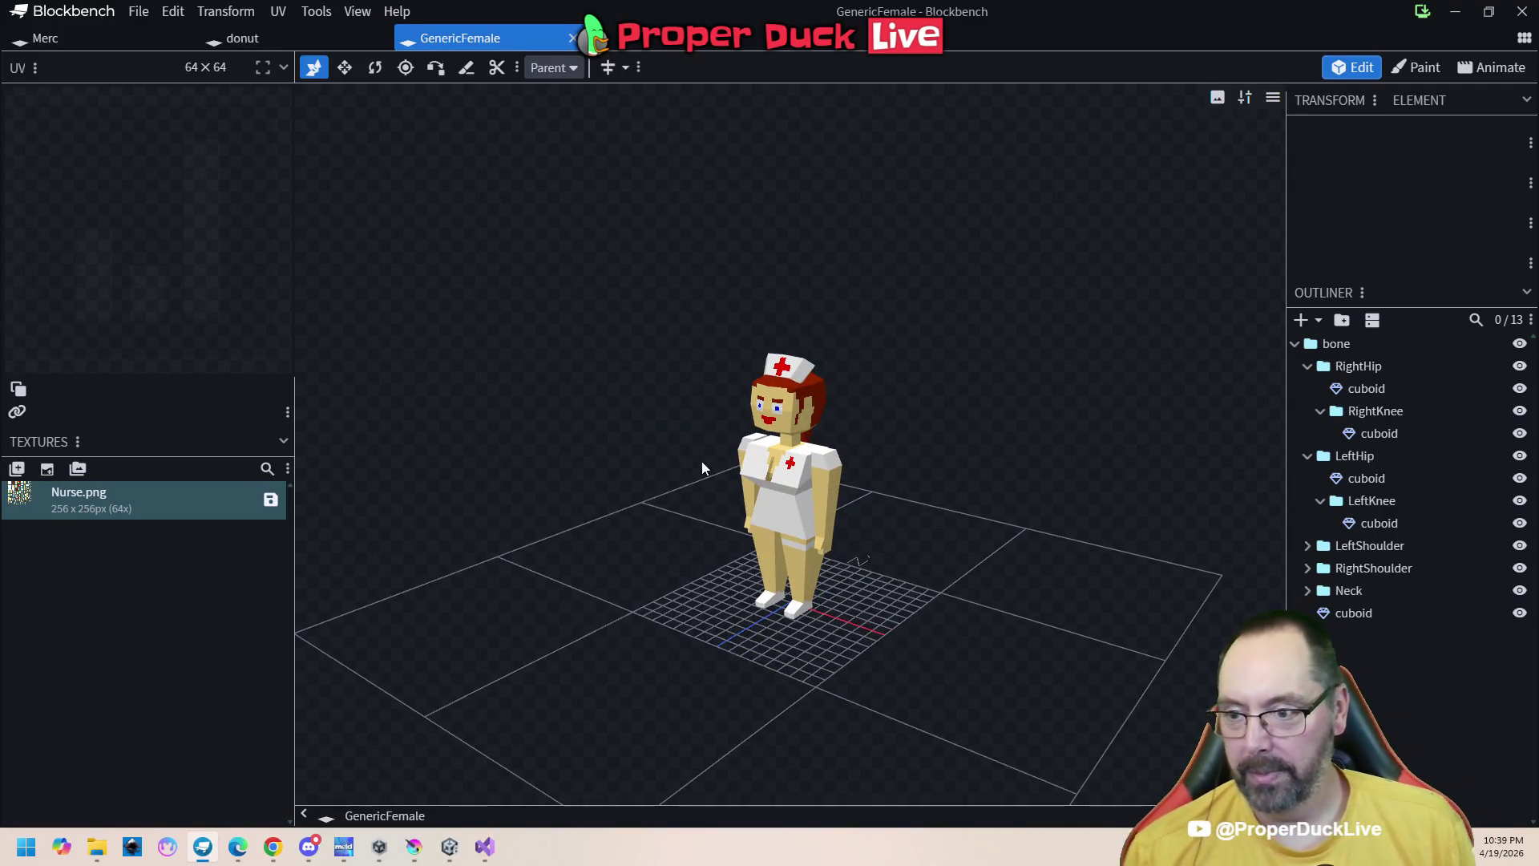
scroll(897, 462, down, 3)
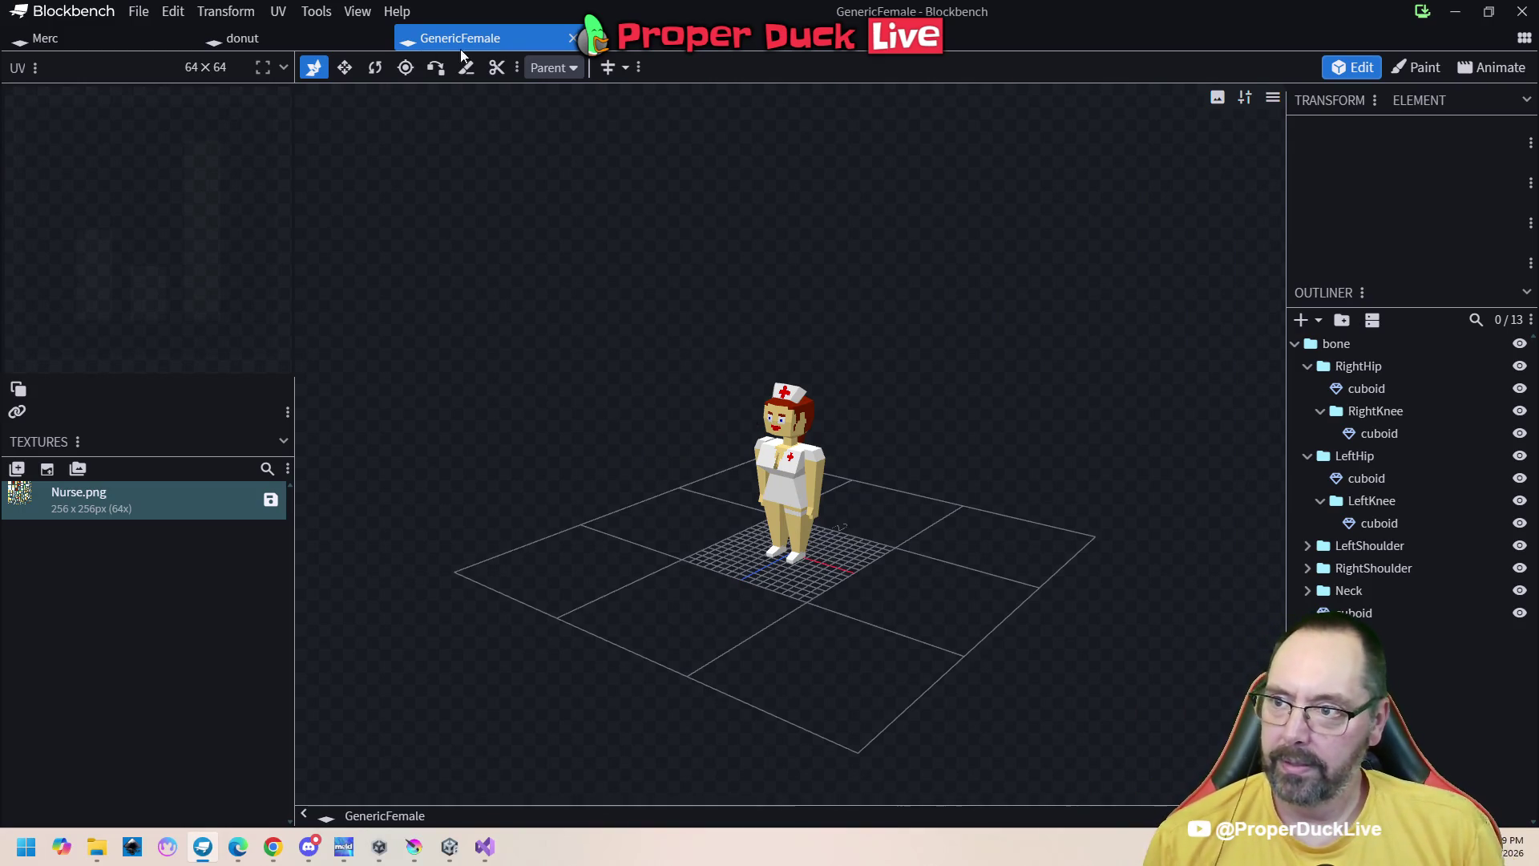
click(592, 38)
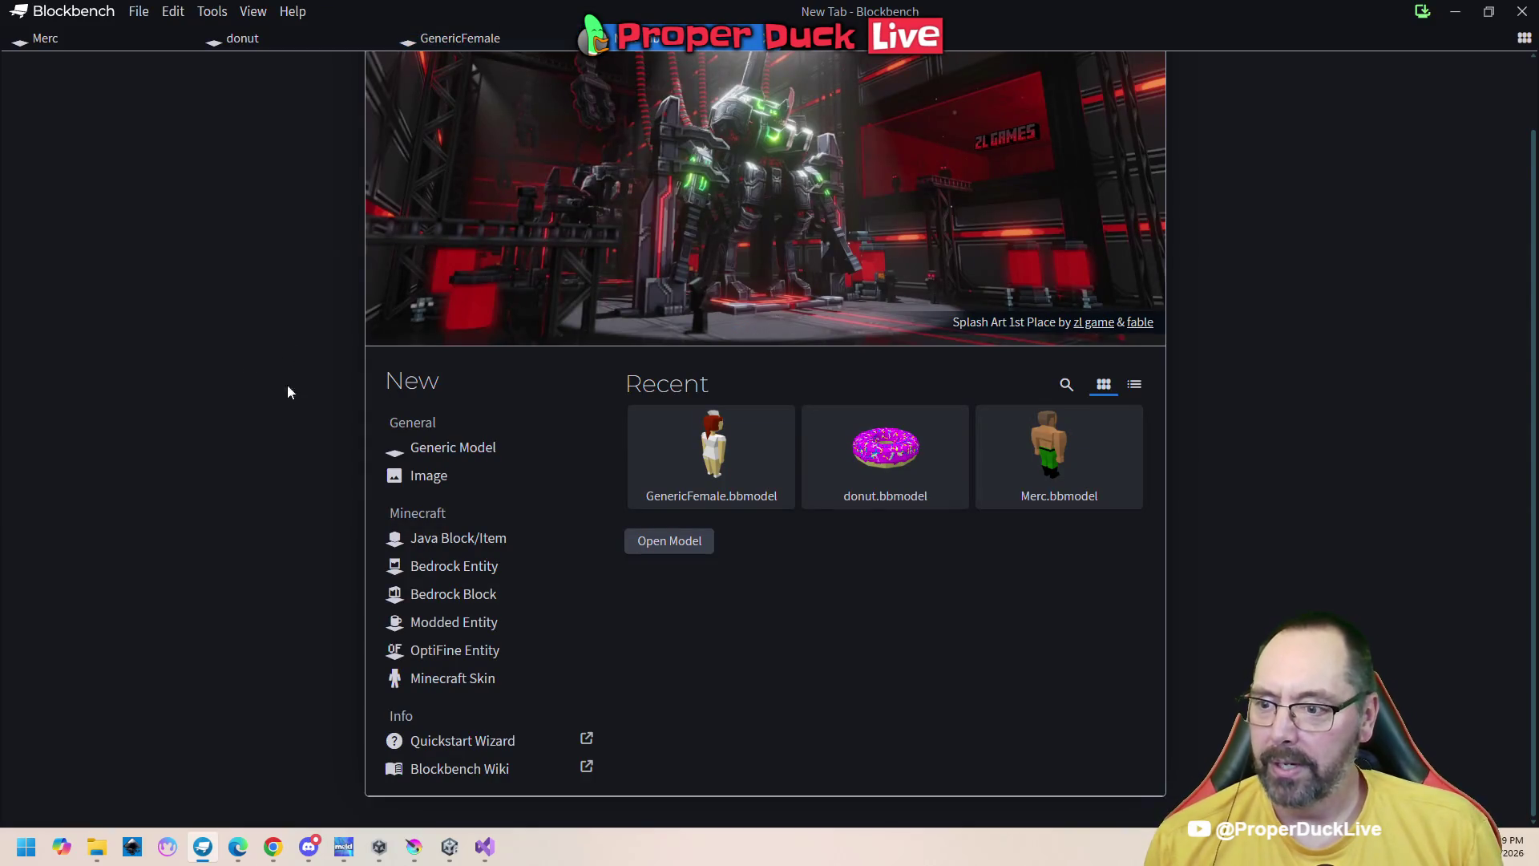
Open DropBox.bbmodel and orbit the blue mailbox model from several sides
click(651, 545)
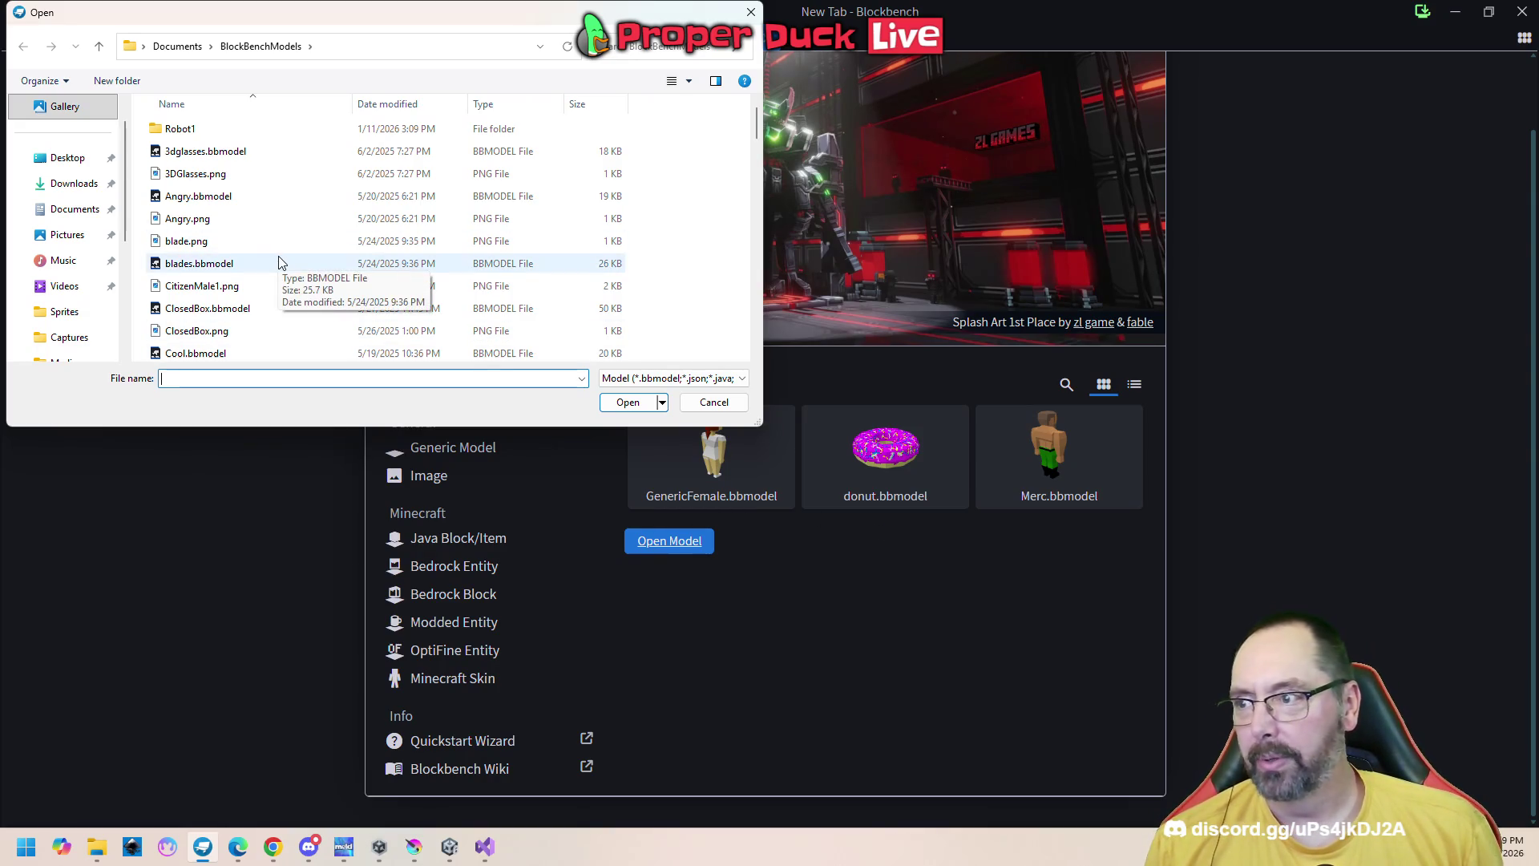
mouse_move(753, 127)
mouse_down()
mouse_move(769, 228)
mouse_move(757, 294)
mouse_up()
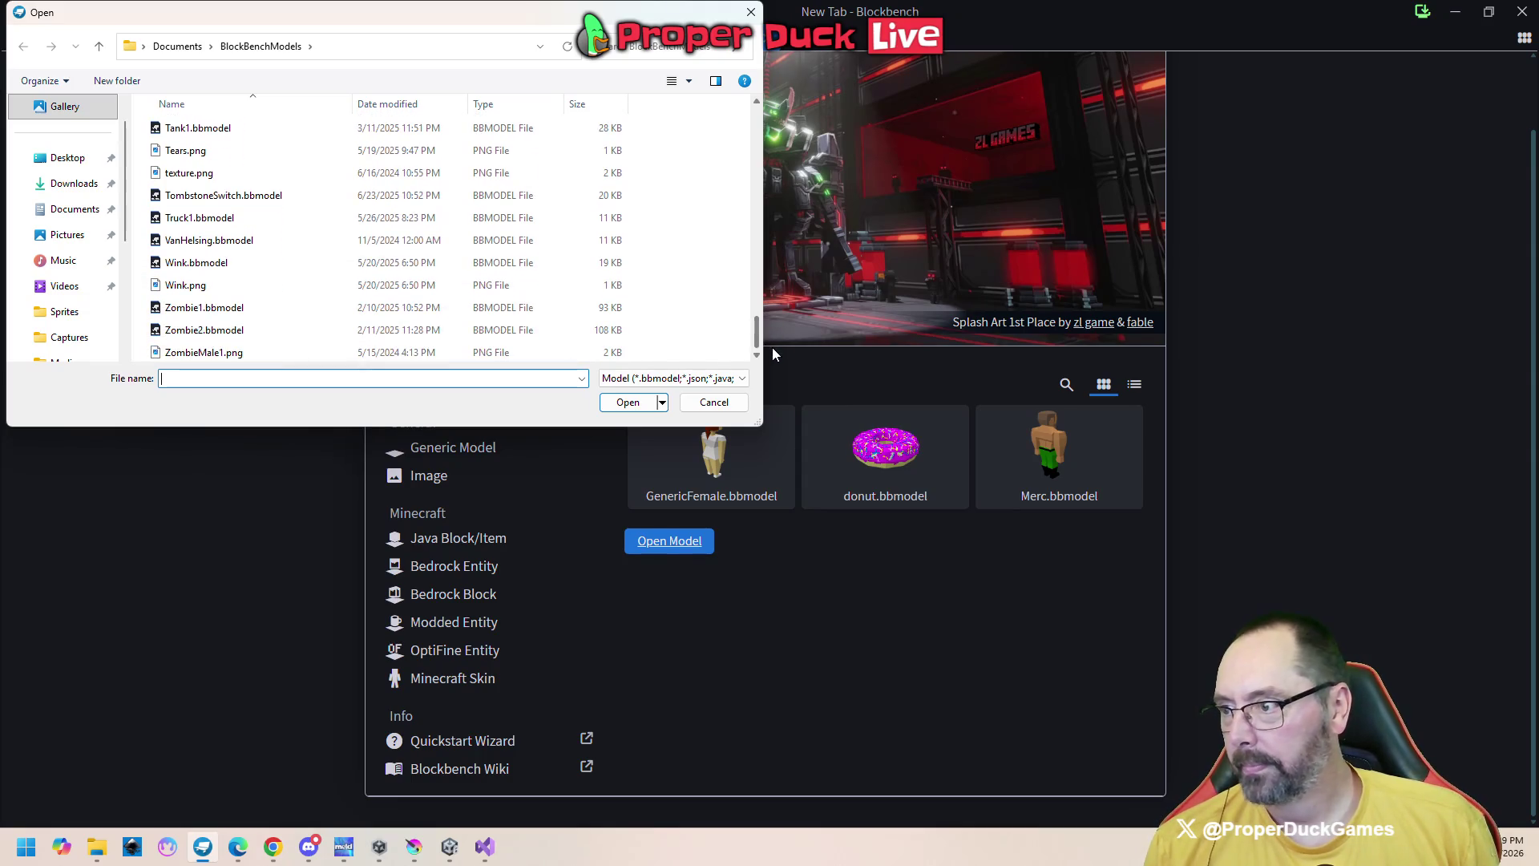
drag(757, 298, 755, 178)
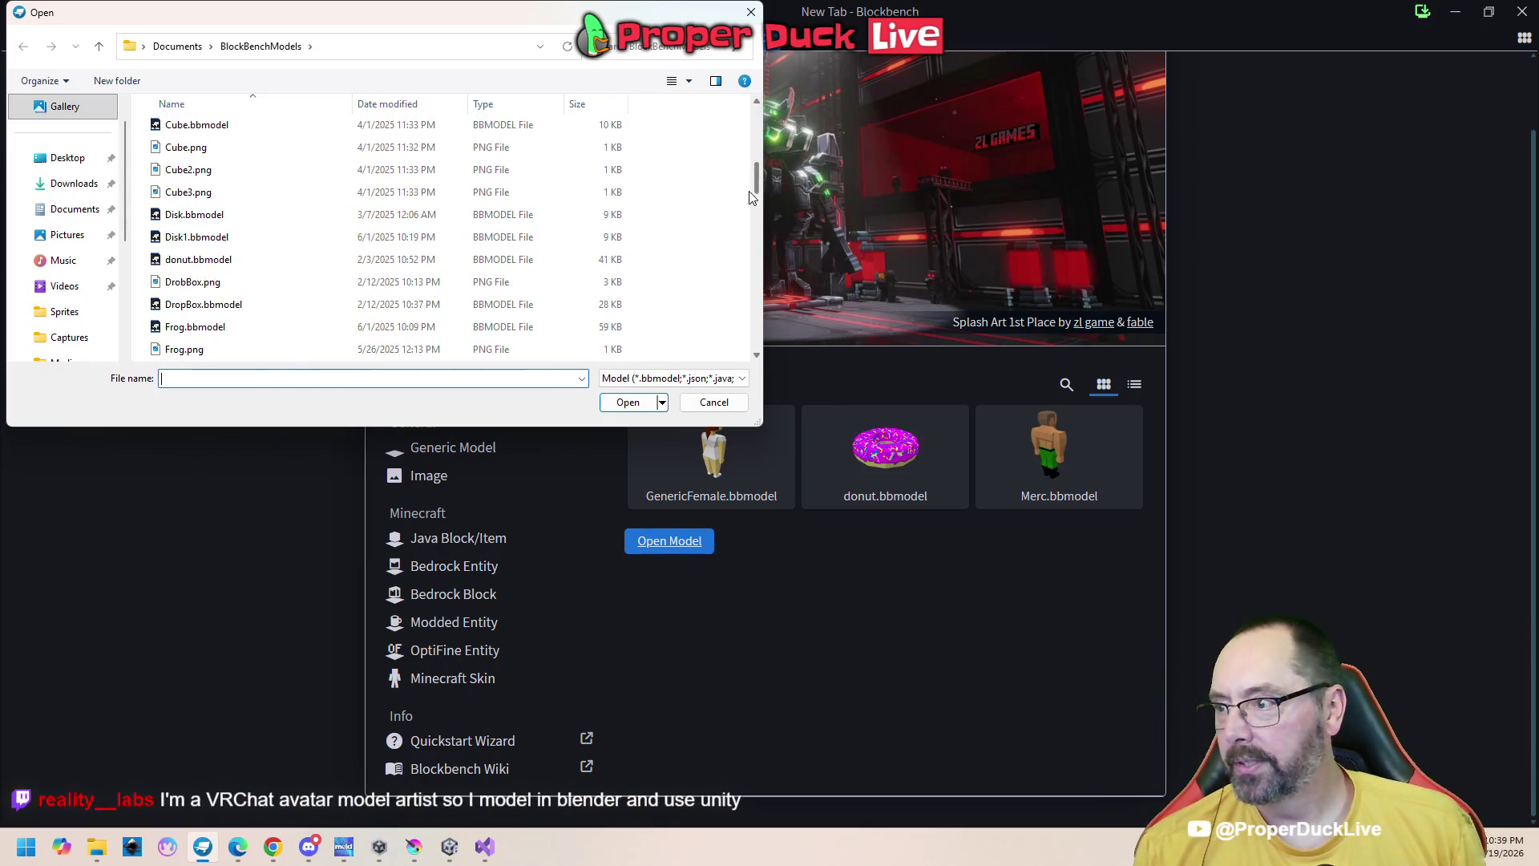
double_click(237, 306)
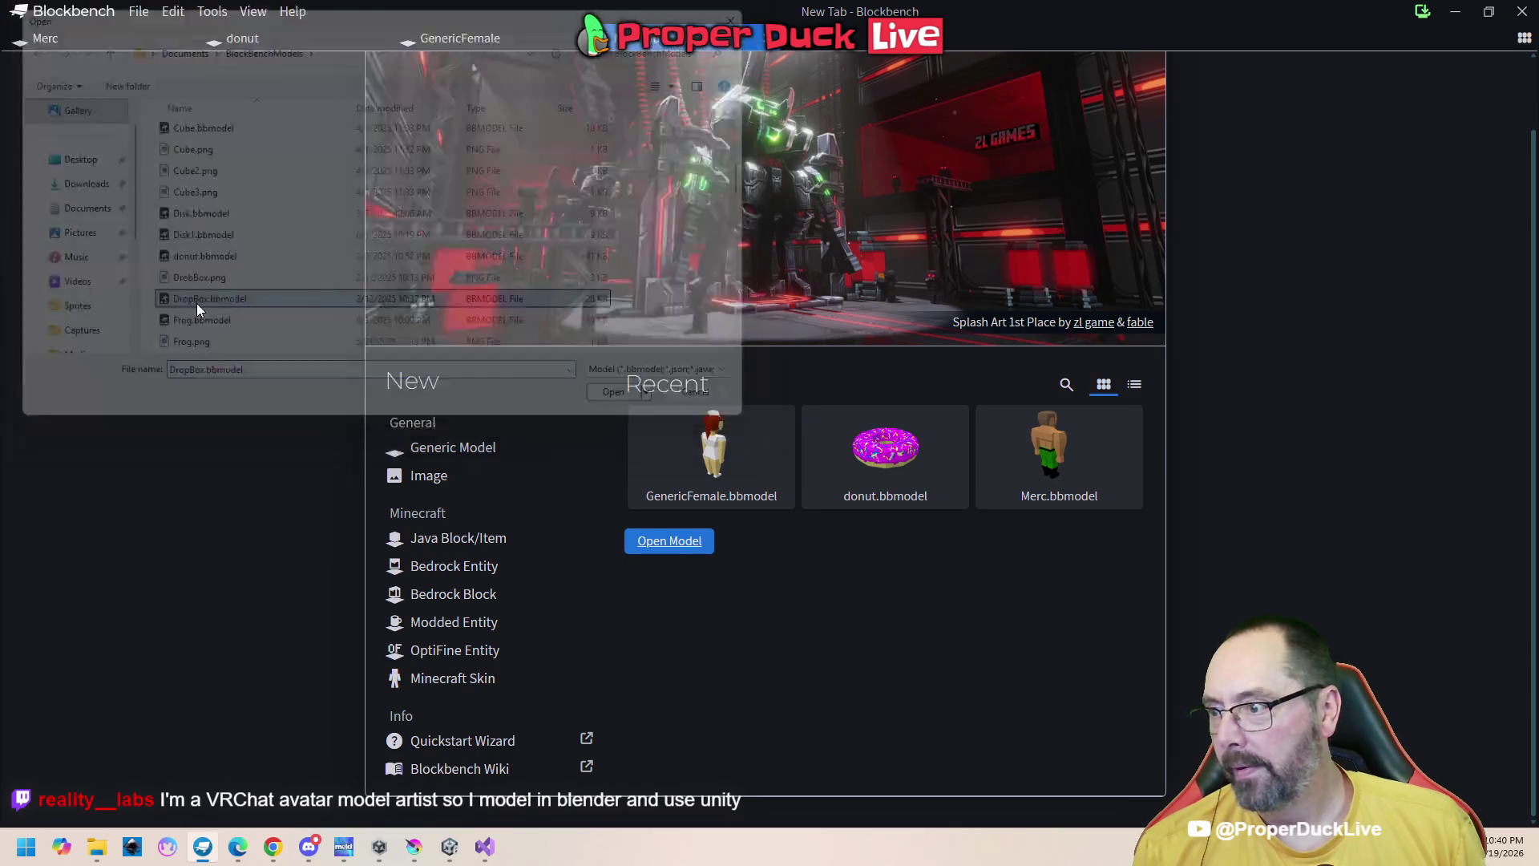
mouse_move(777, 487)
mouse_down()
mouse_move(978, 529)
mouse_move(530, 420)
mouse_move(459, 446)
mouse_move(482, 379)
mouse_move(517, 443)
mouse_move(759, 482)
mouse_move(851, 449)
mouse_move(614, 430)
mouse_move(762, 567)
mouse_move(856, 449)
mouse_move(658, 435)
mouse_up()
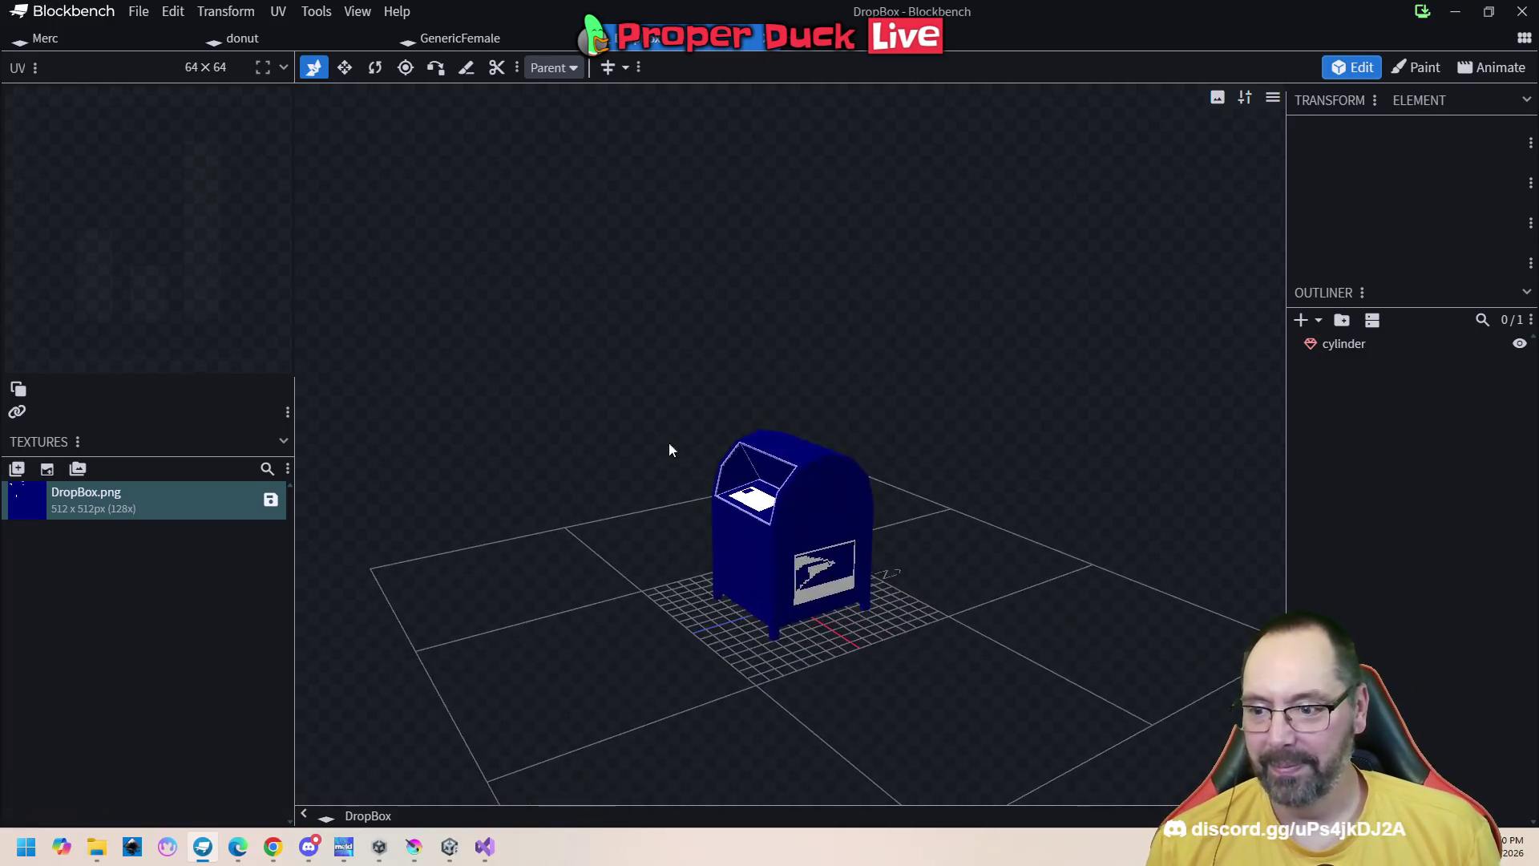
mouse_move(578, 615)
mouse_down()
mouse_move(753, 646)
mouse_move(631, 417)
mouse_up()
Return to the GenericFemale tab, then add a new tab and browse BlockBenchModels again
click(445, 42)
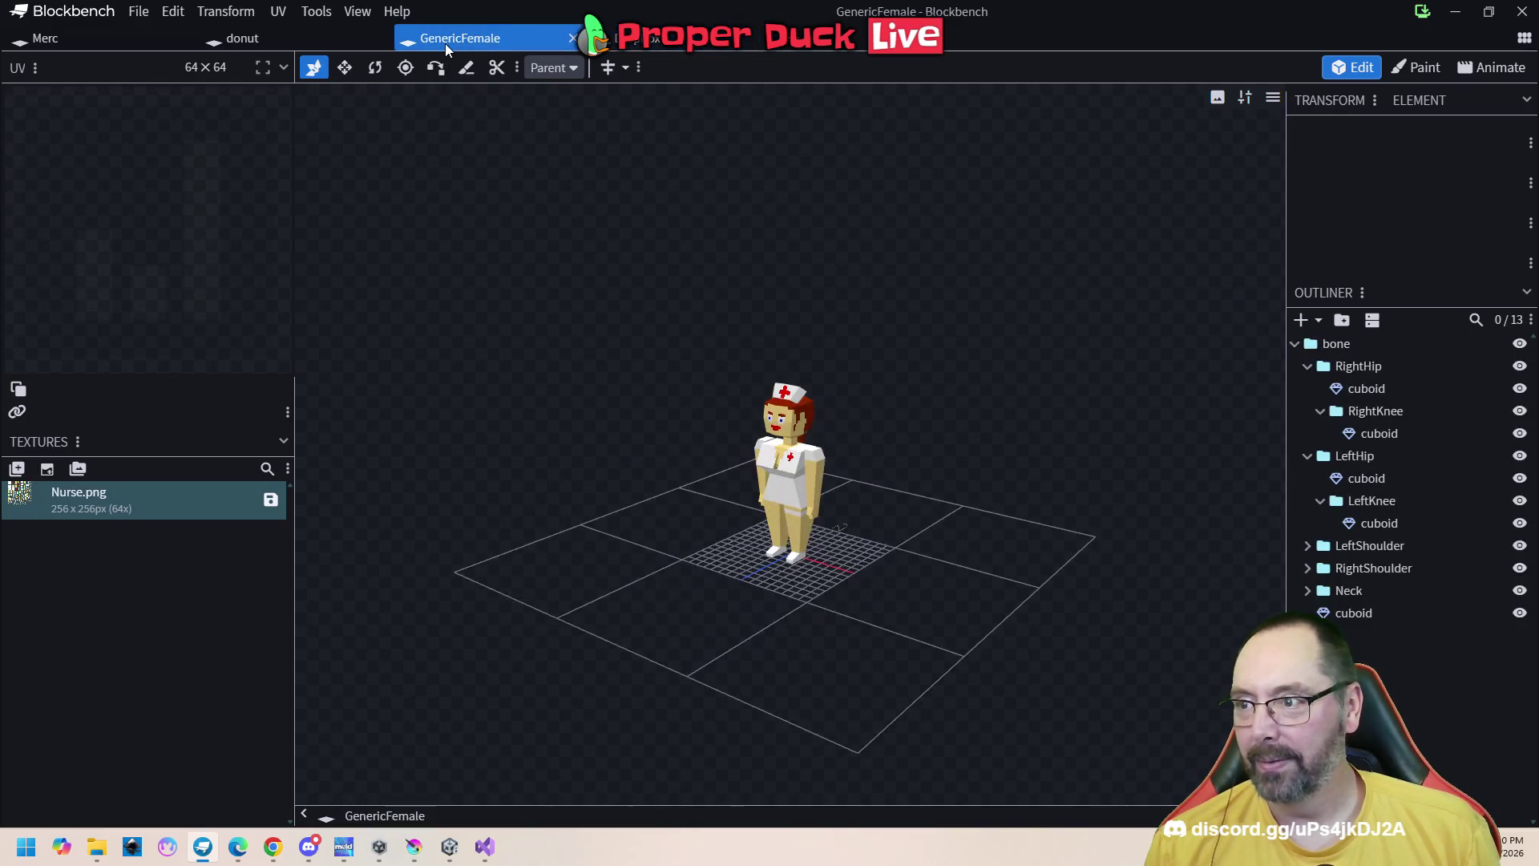
mouse_move(48, 45)
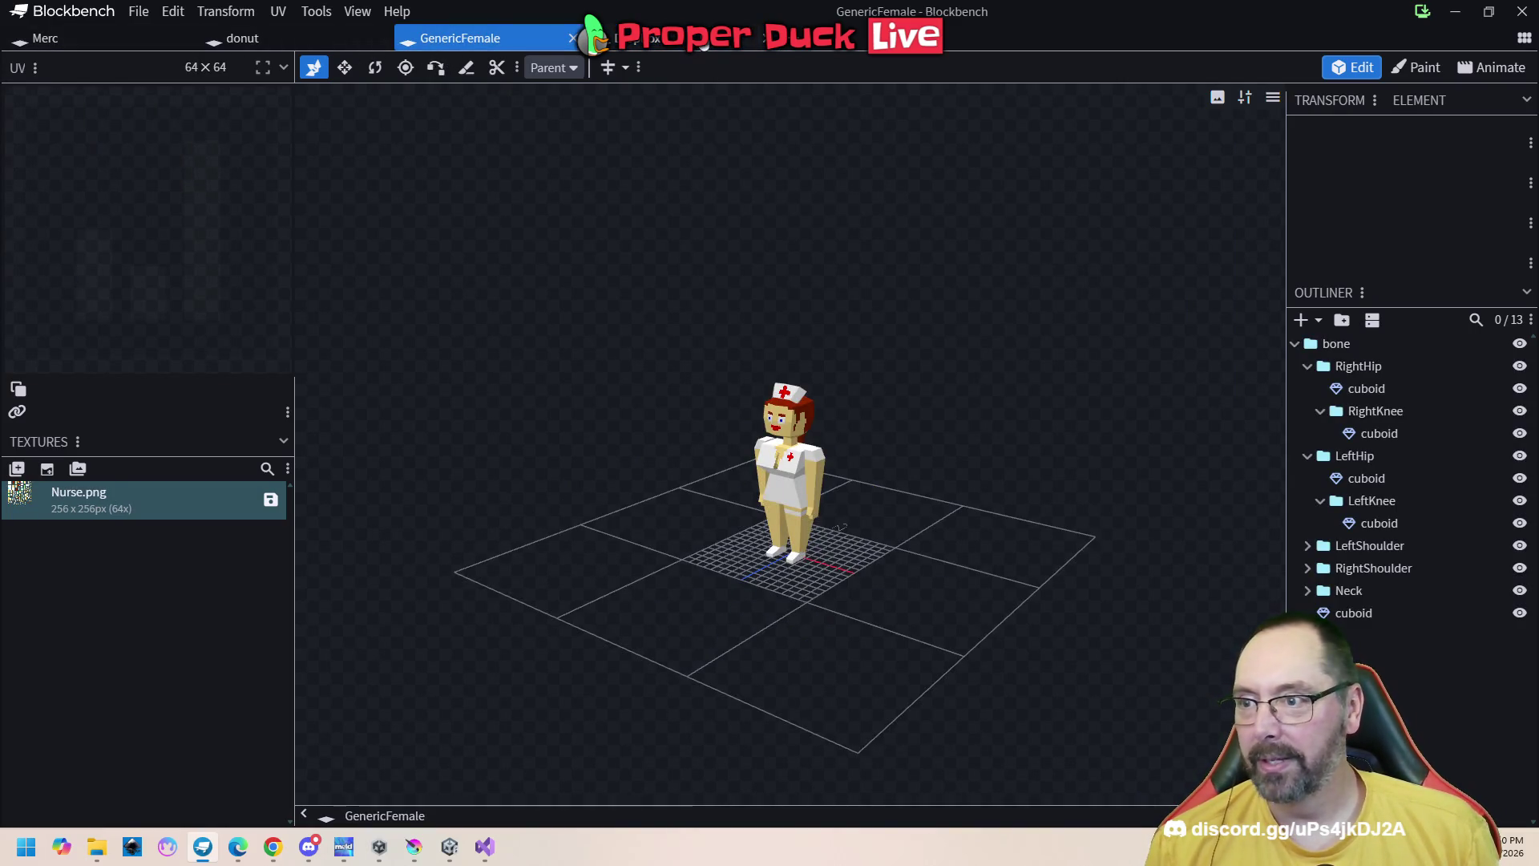
click(794, 38)
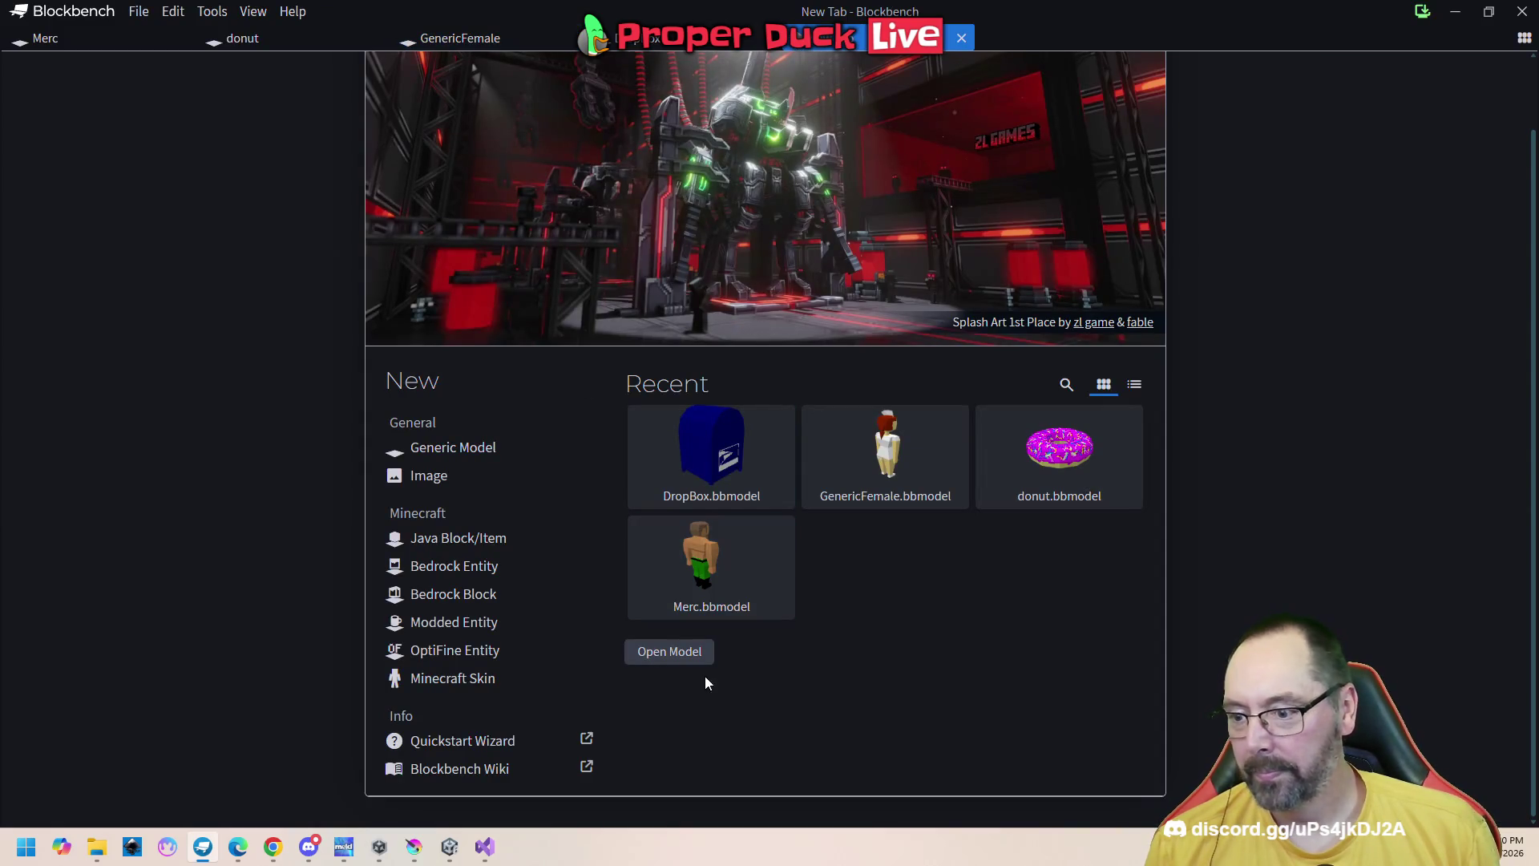
click(673, 653)
scroll(559, 287, down, 10)
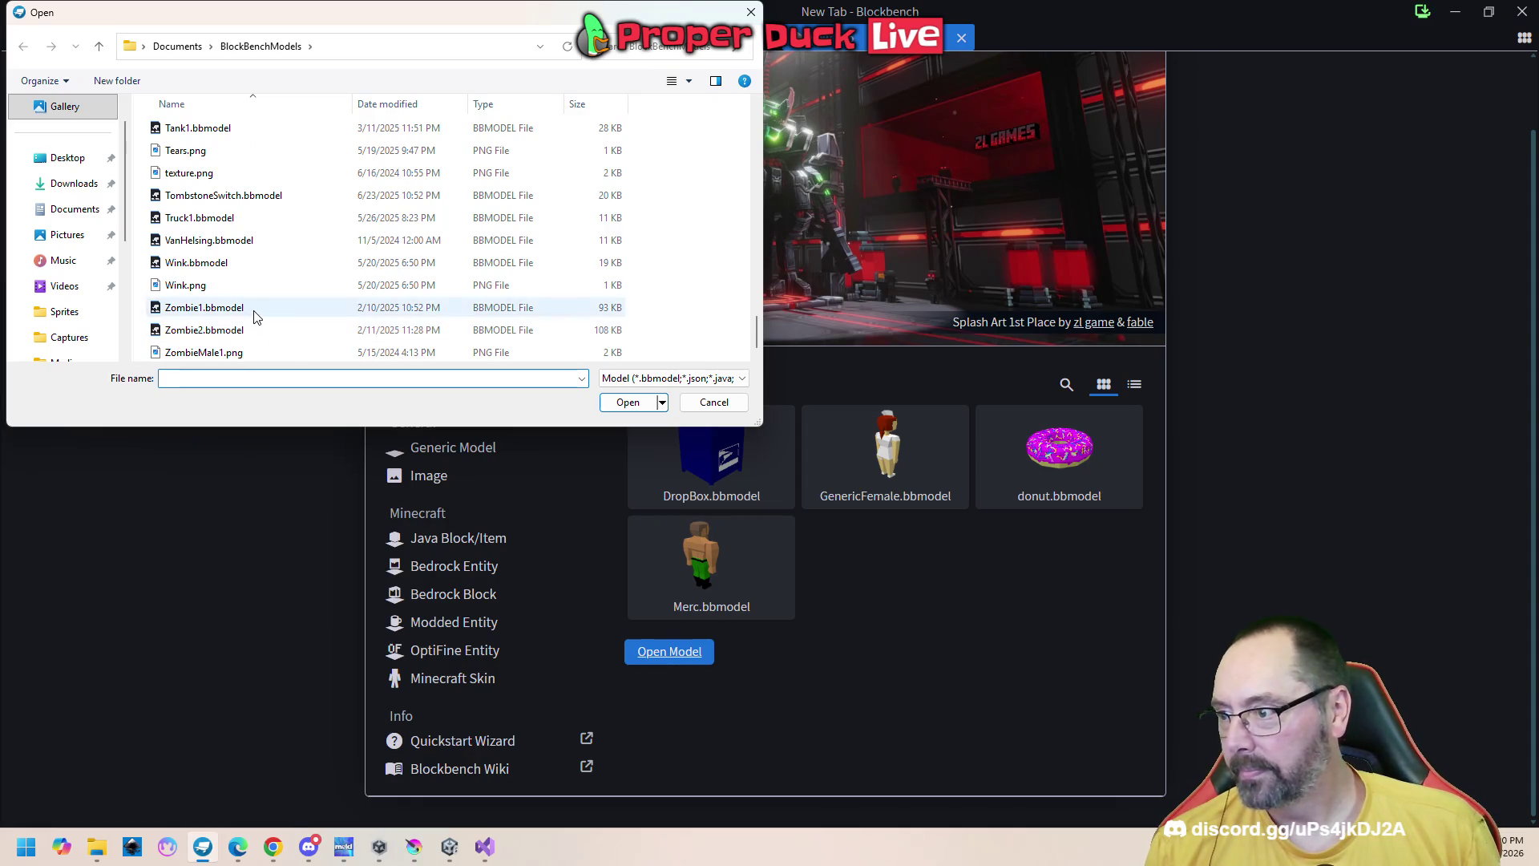
Open Zombie1.bbmodel, orbit and zoom around it, then close Blockbench, acknowledging the update notice
double_click(254, 310)
drag(527, 407, 670, 378)
mouse_move(964, 409)
mouse_down()
mouse_move(441, 474)
mouse_move(639, 520)
mouse_move(797, 479)
mouse_move(752, 429)
mouse_move(493, 521)
mouse_move(558, 604)
mouse_move(978, 513)
mouse_move(947, 533)
mouse_up()
scroll(565, 597, down, 5)
scroll(579, 571, down, 3)
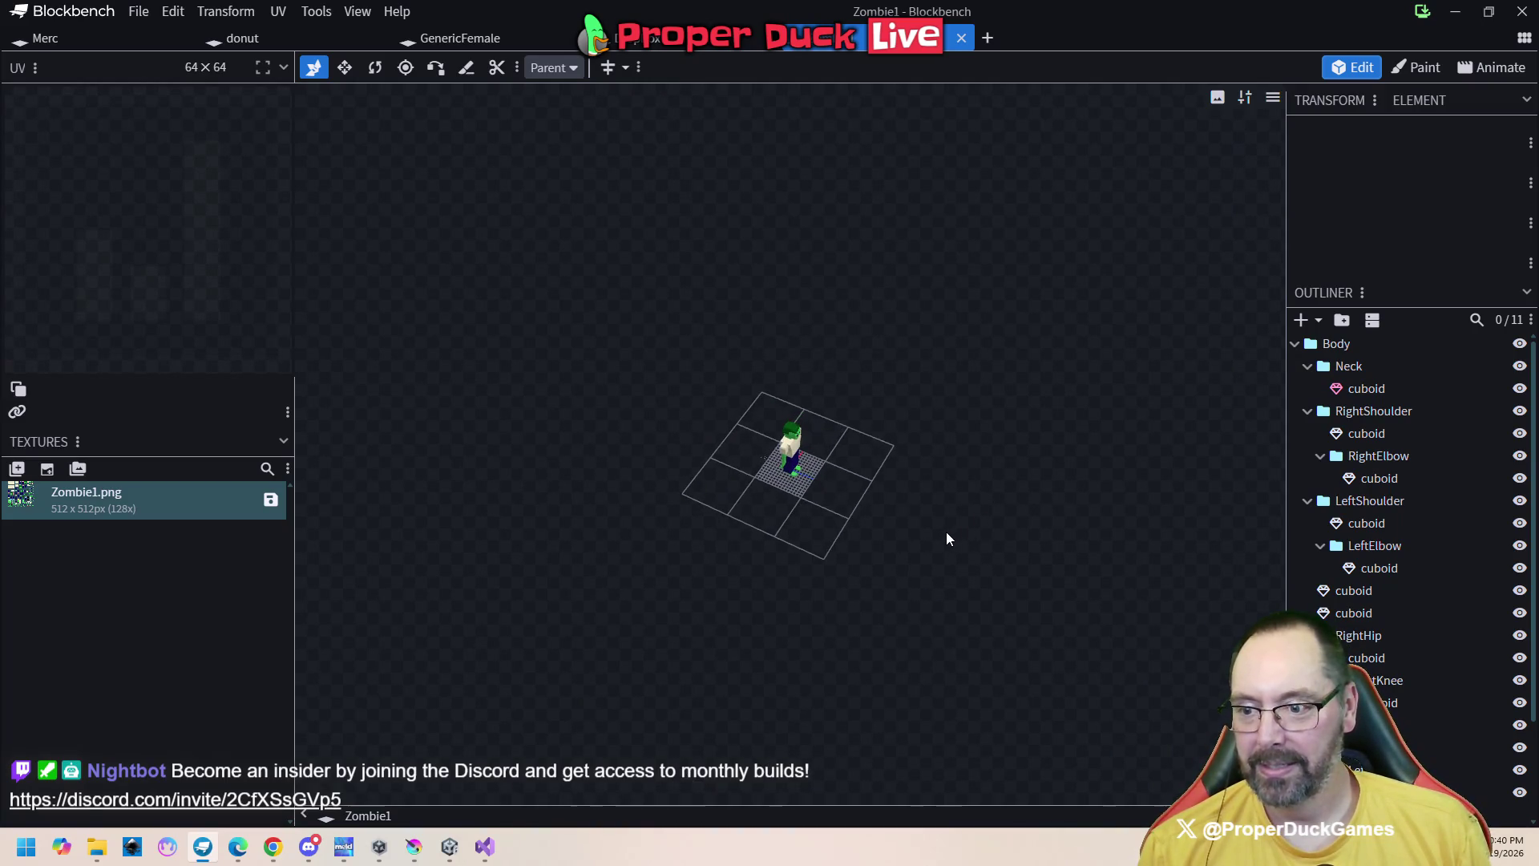
click(1423, 12)
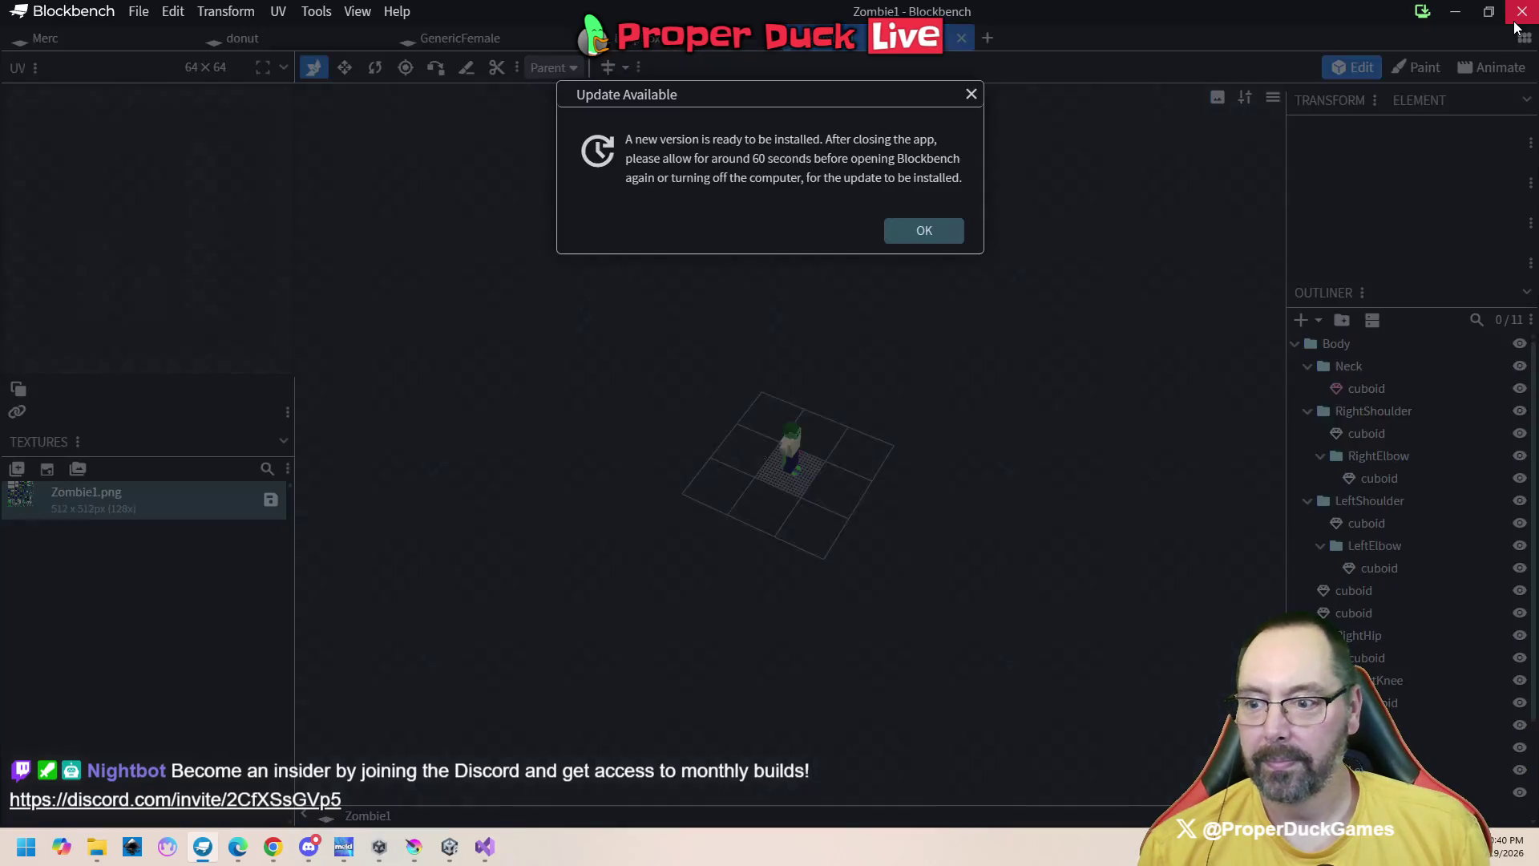
click(936, 232)
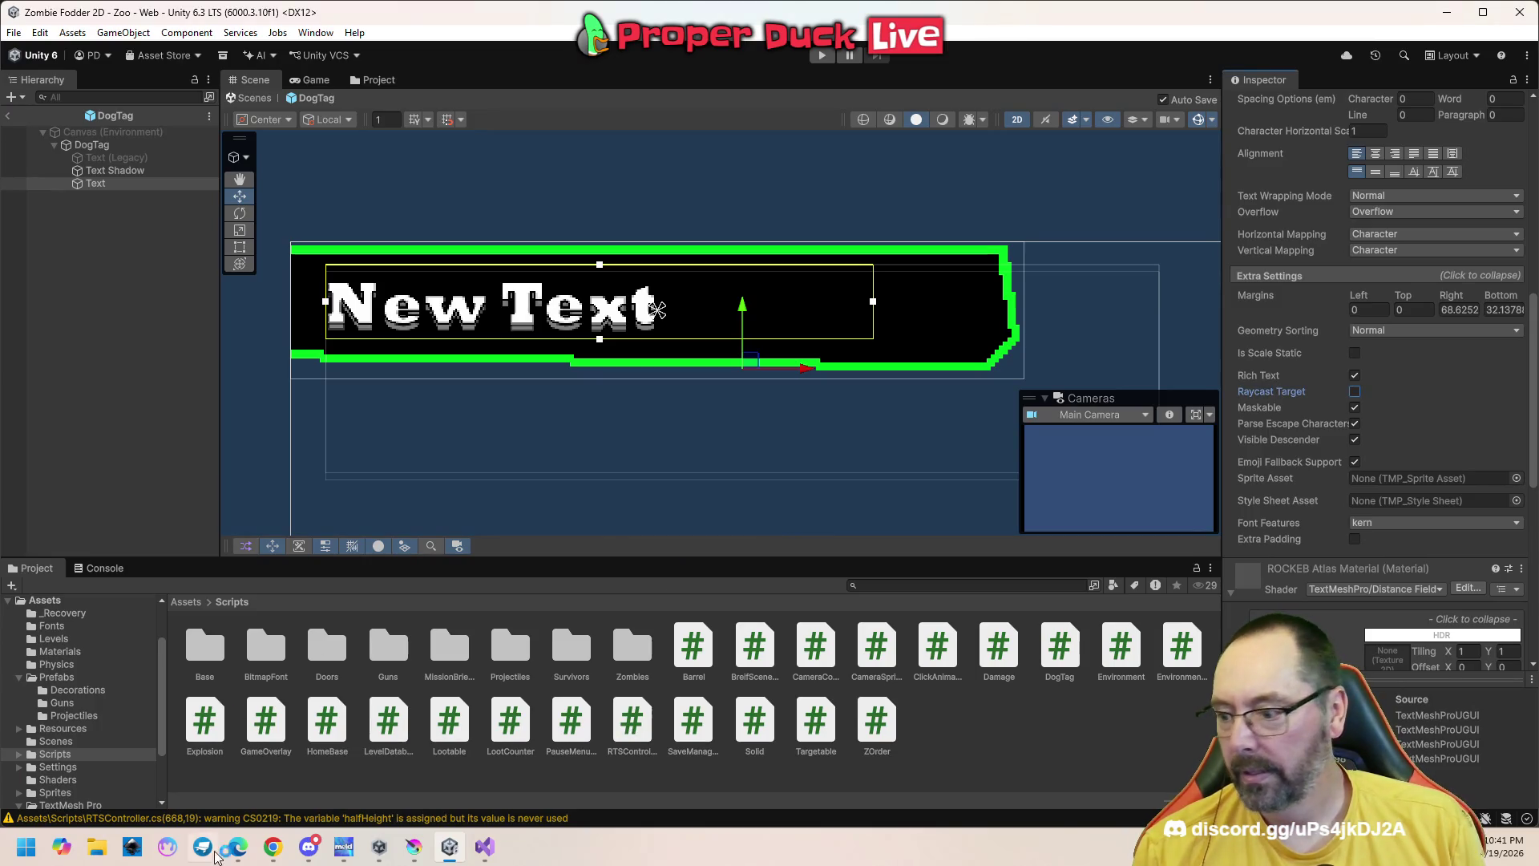
Search Chrome for 'anim8or' and open the official Anim8or 3d Modeler site
mouse_move(272, 847)
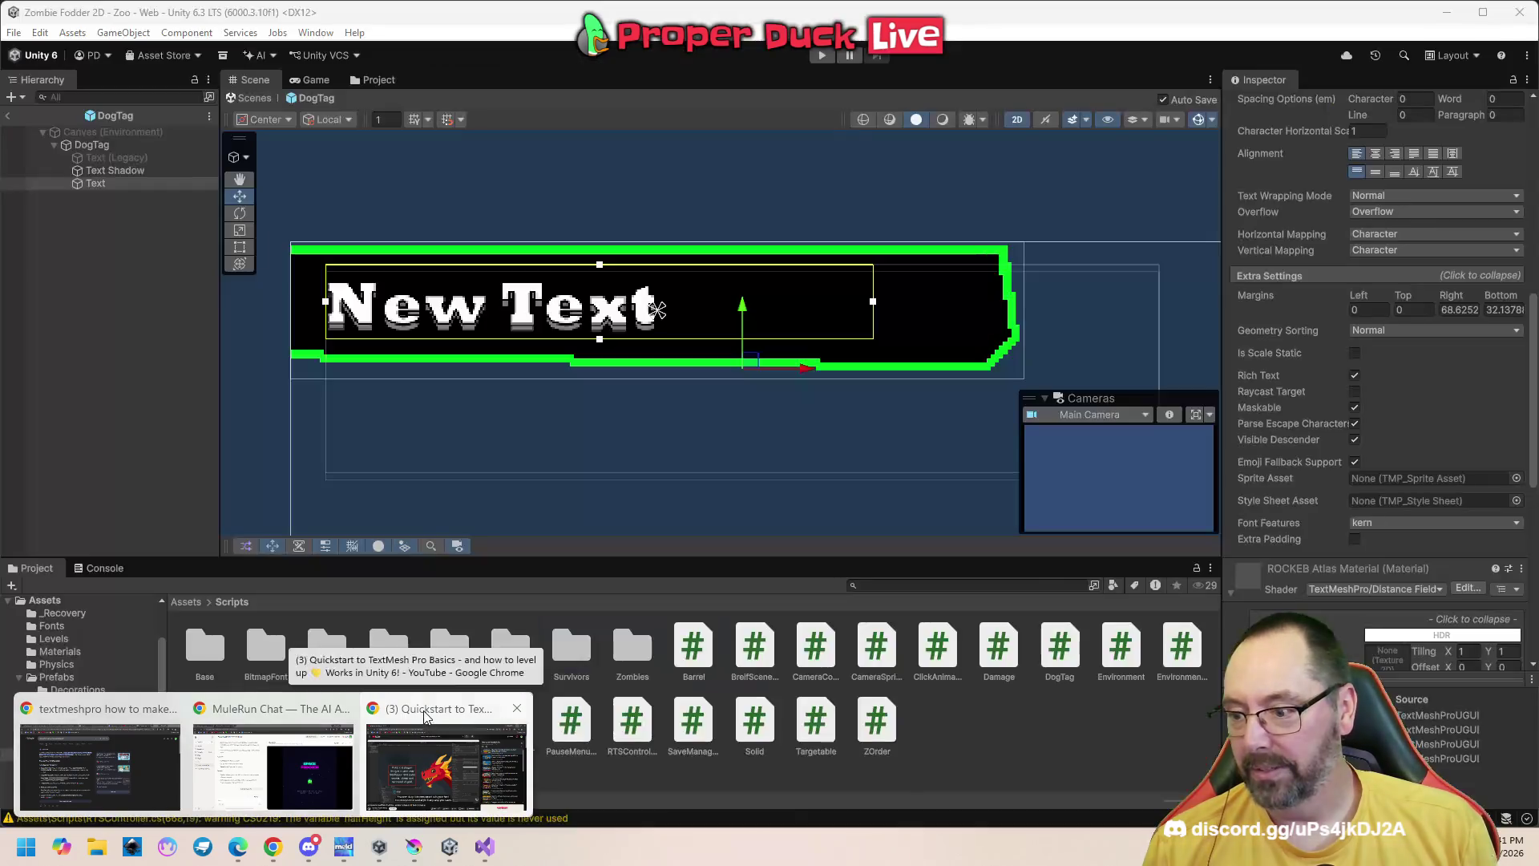
click(422, 713)
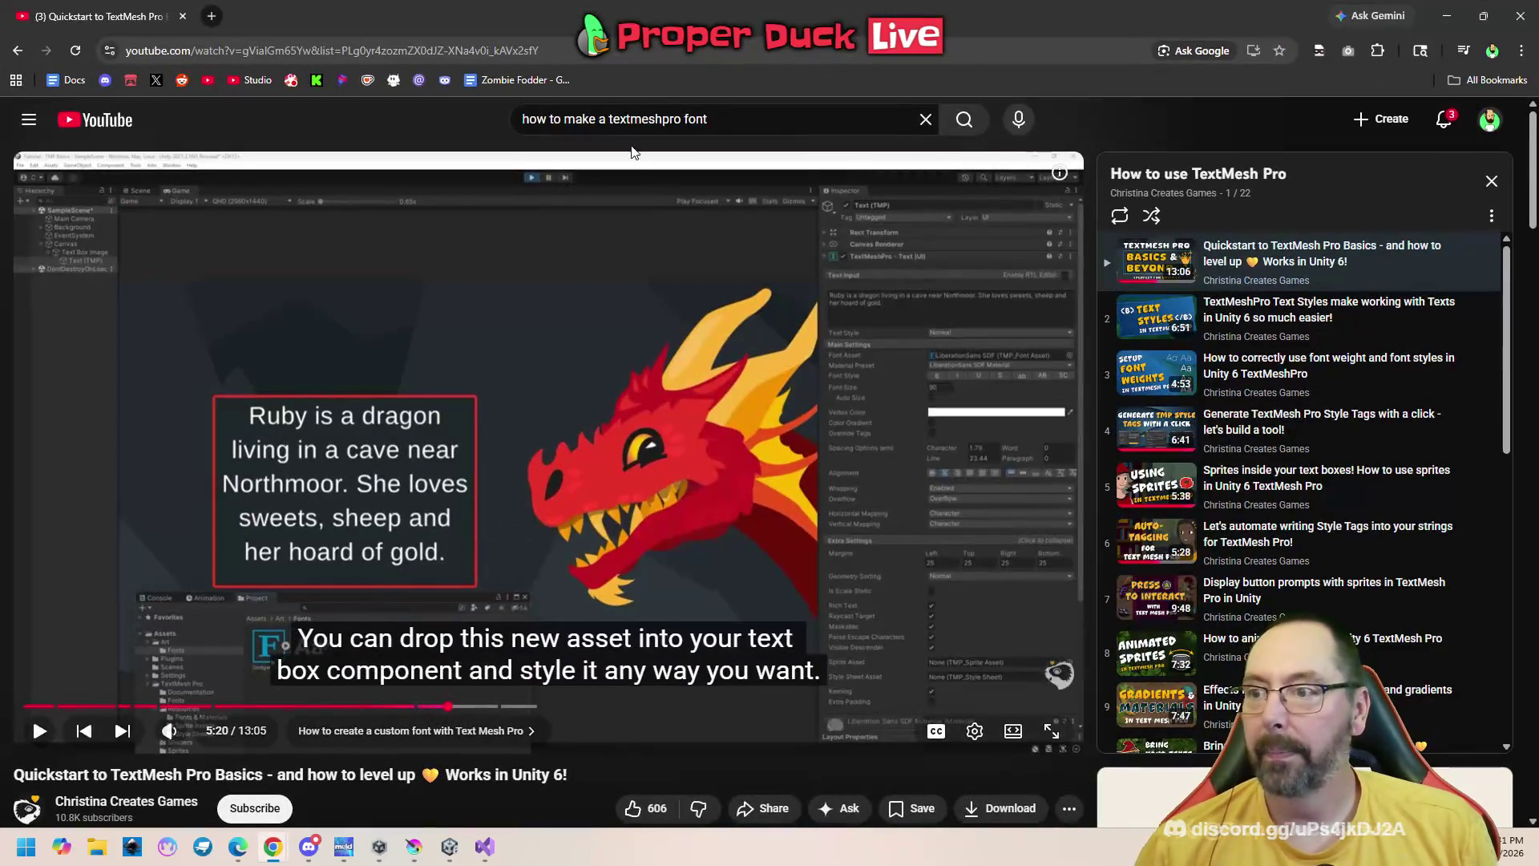
click(631, 51)
text(anim8or)
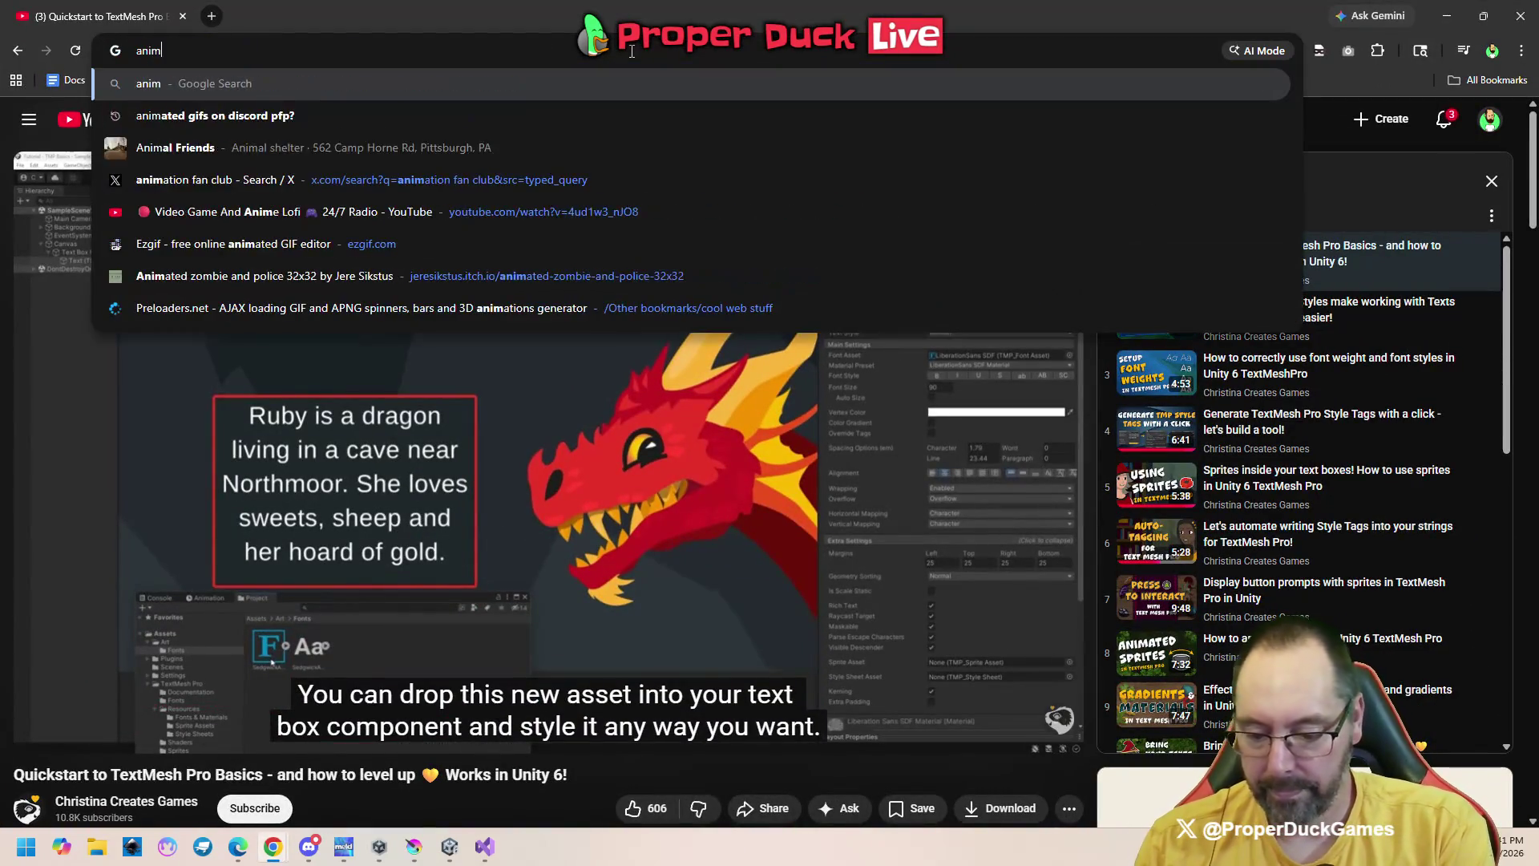
key(Return)
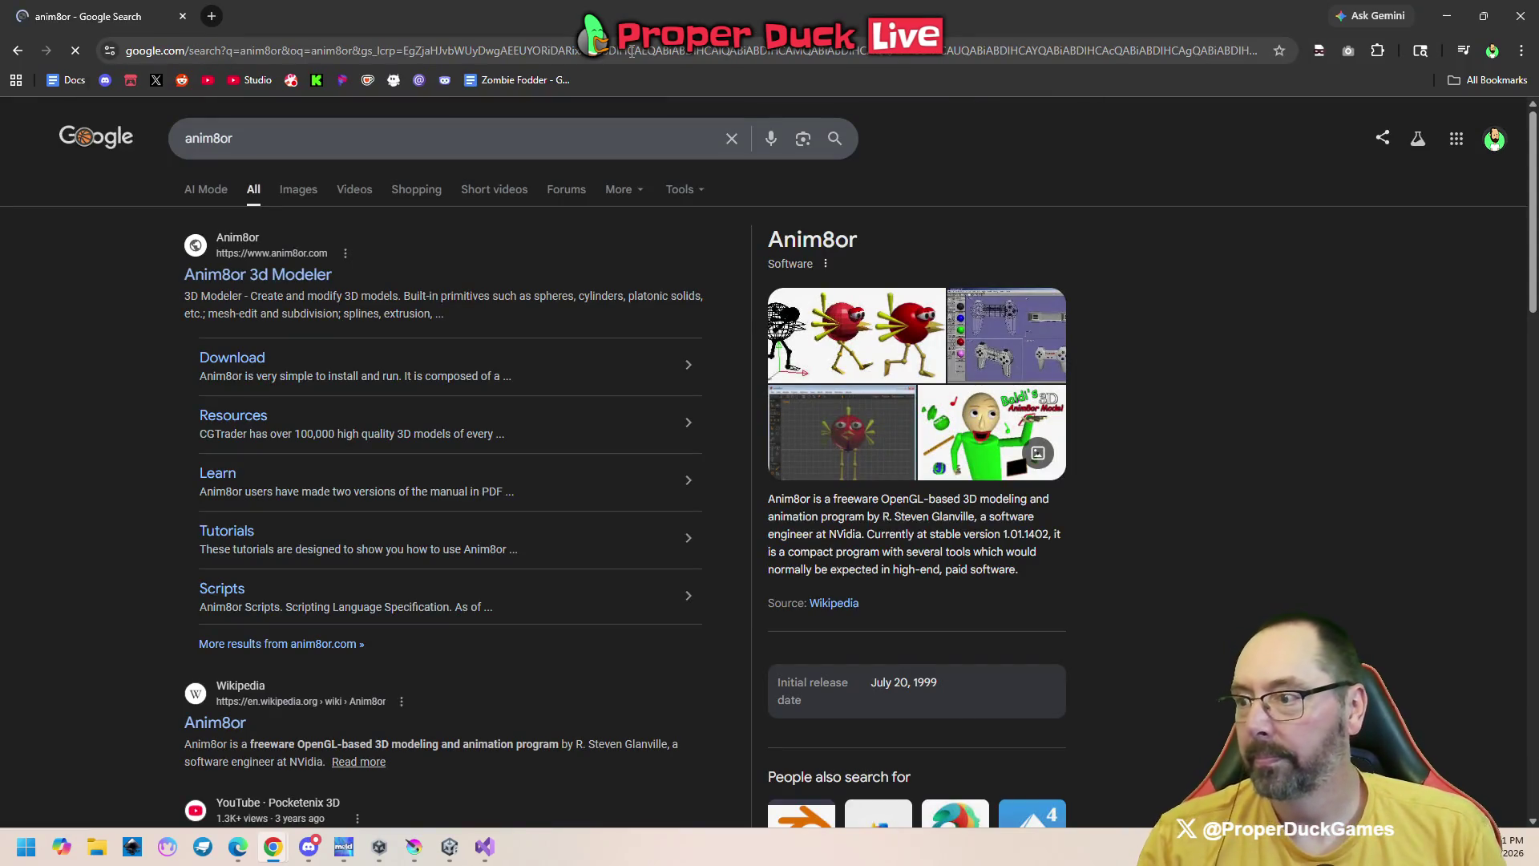
click(264, 279)
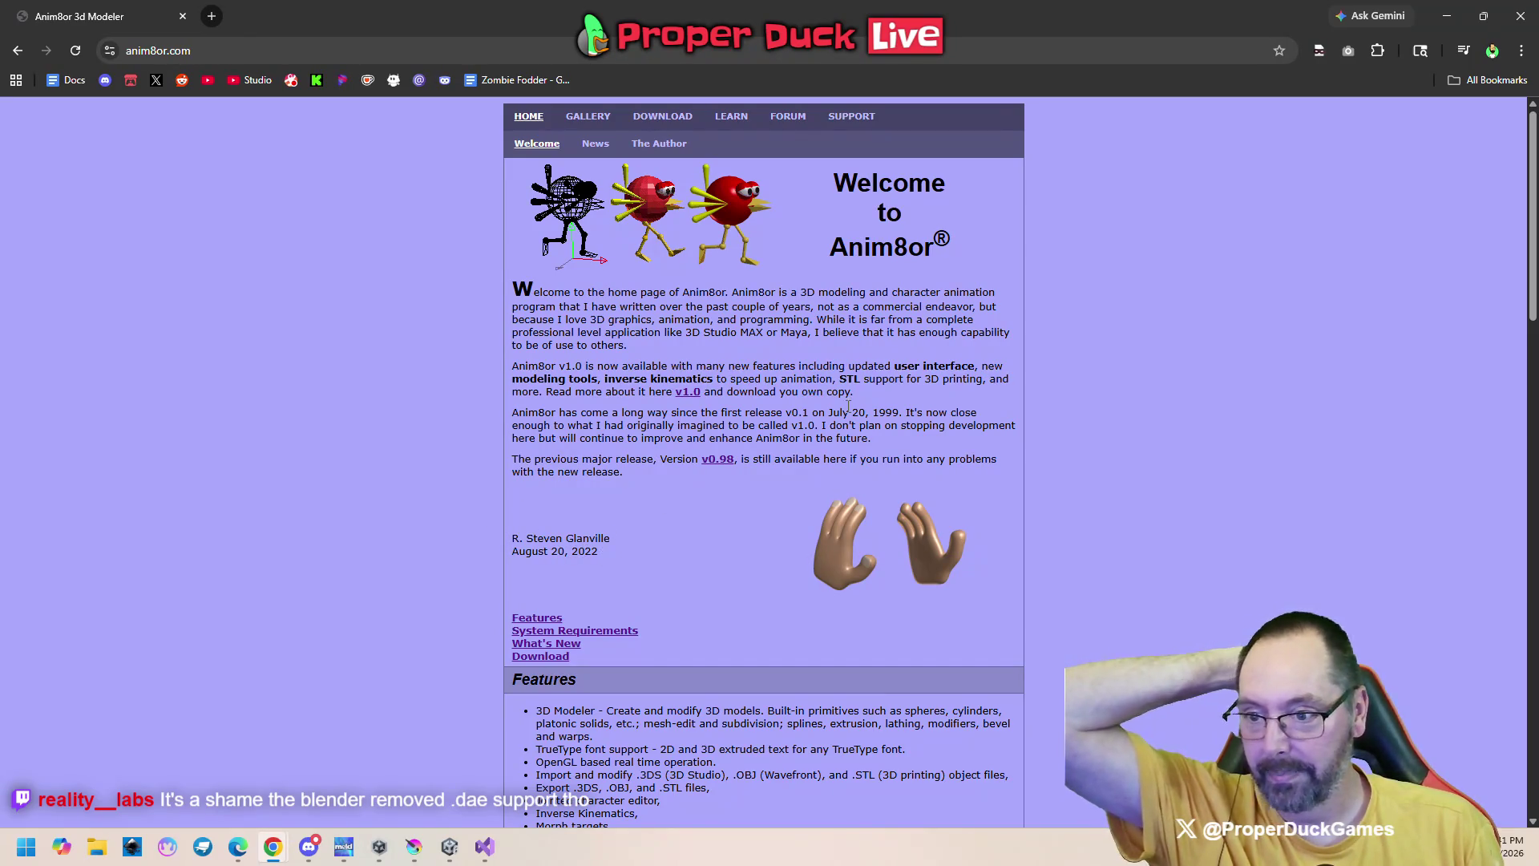
drag(866, 411, 930, 414)
Scroll through the anim8or.com homepage, close Chrome, and bring Visual Studio with DogTag.cs forward
click(938, 425)
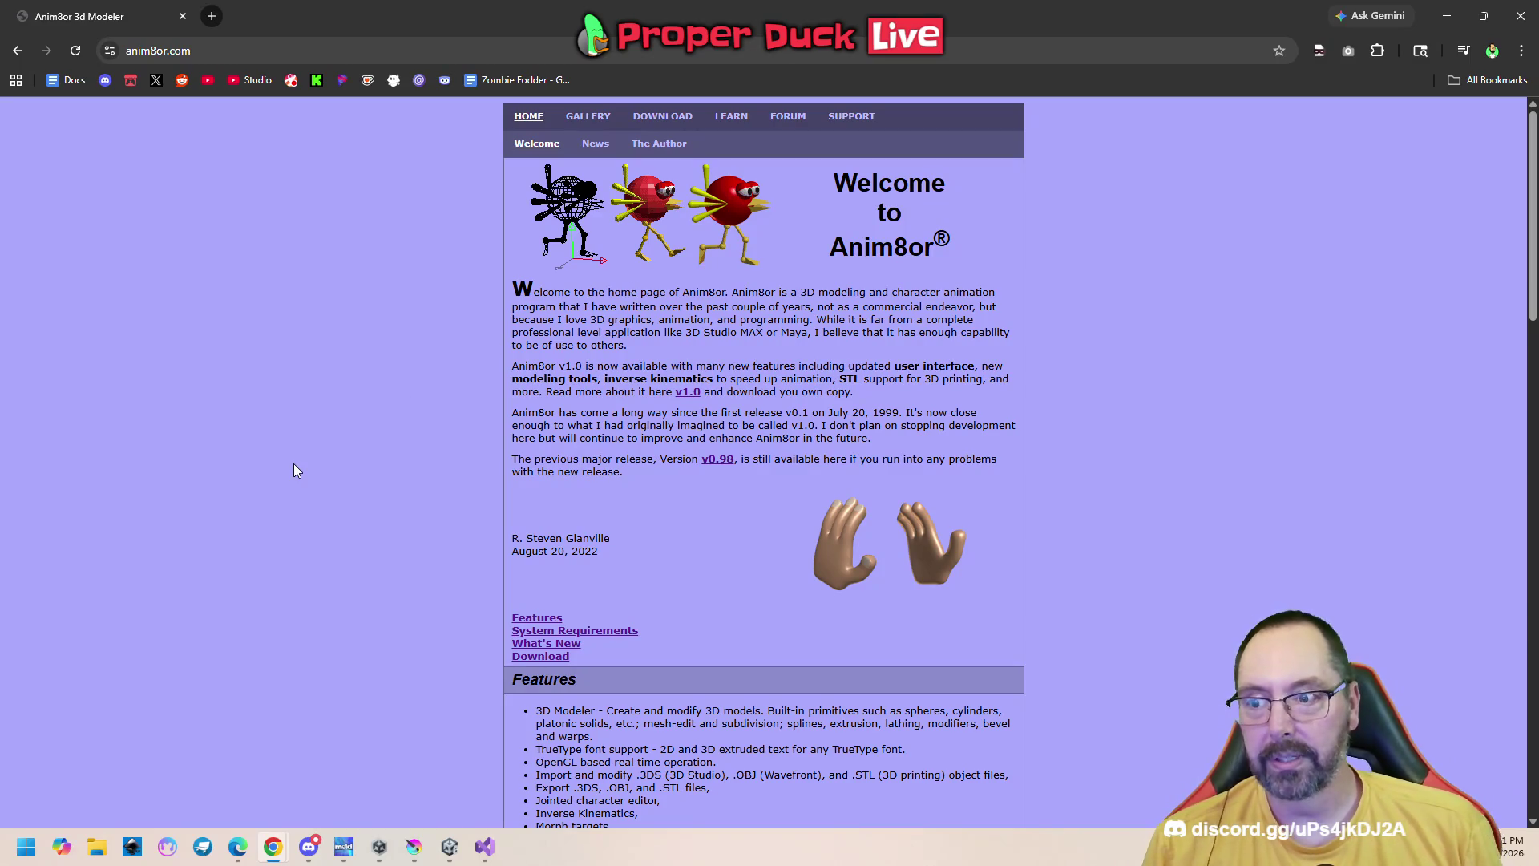
scroll(220, 466, down, 15)
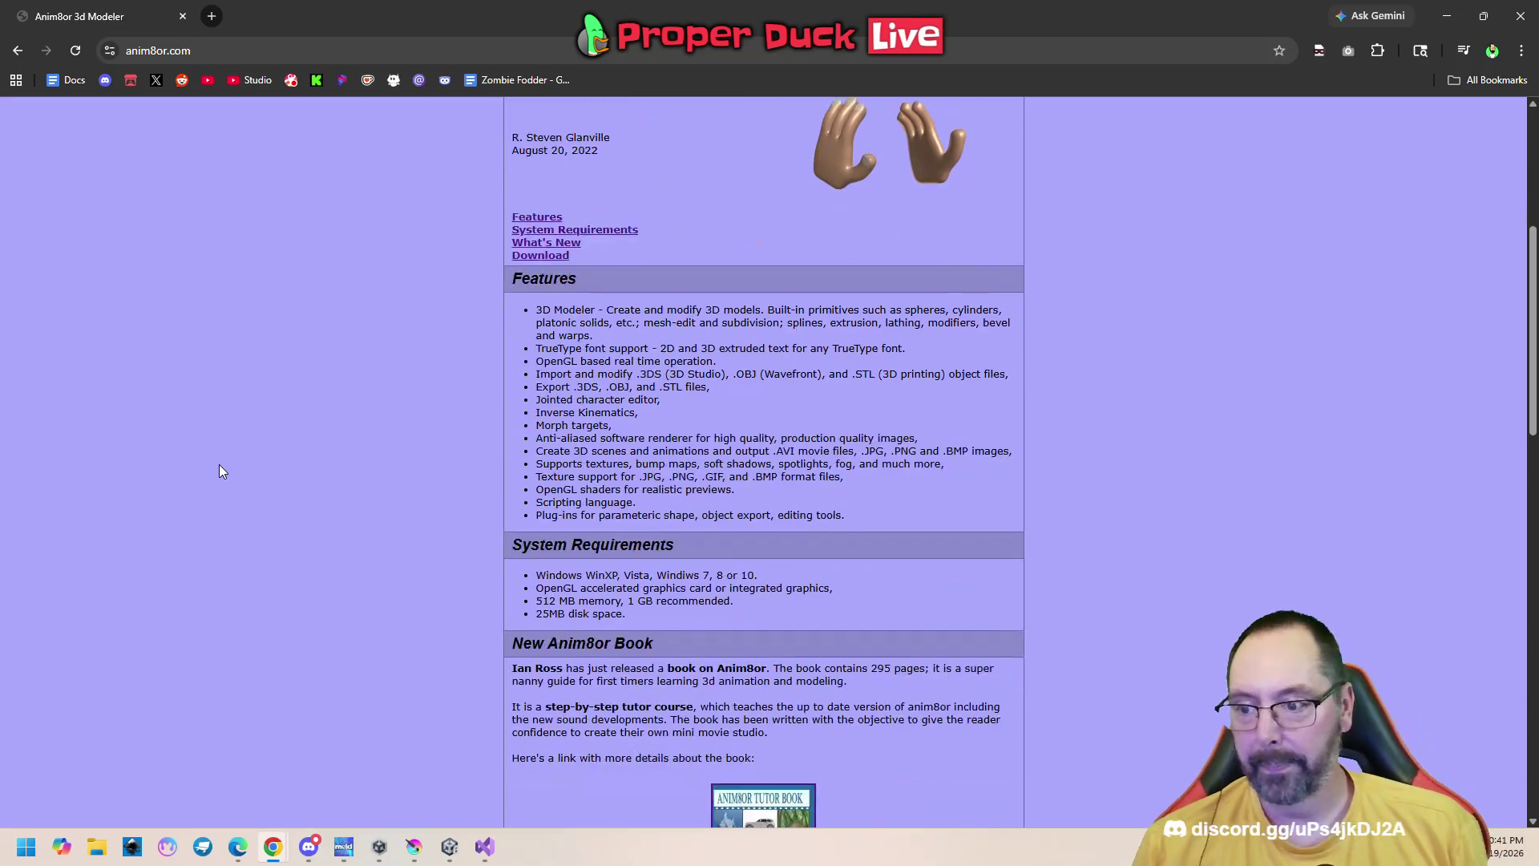
scroll(232, 469, down, 5)
scroll(1310, 550, up, 8)
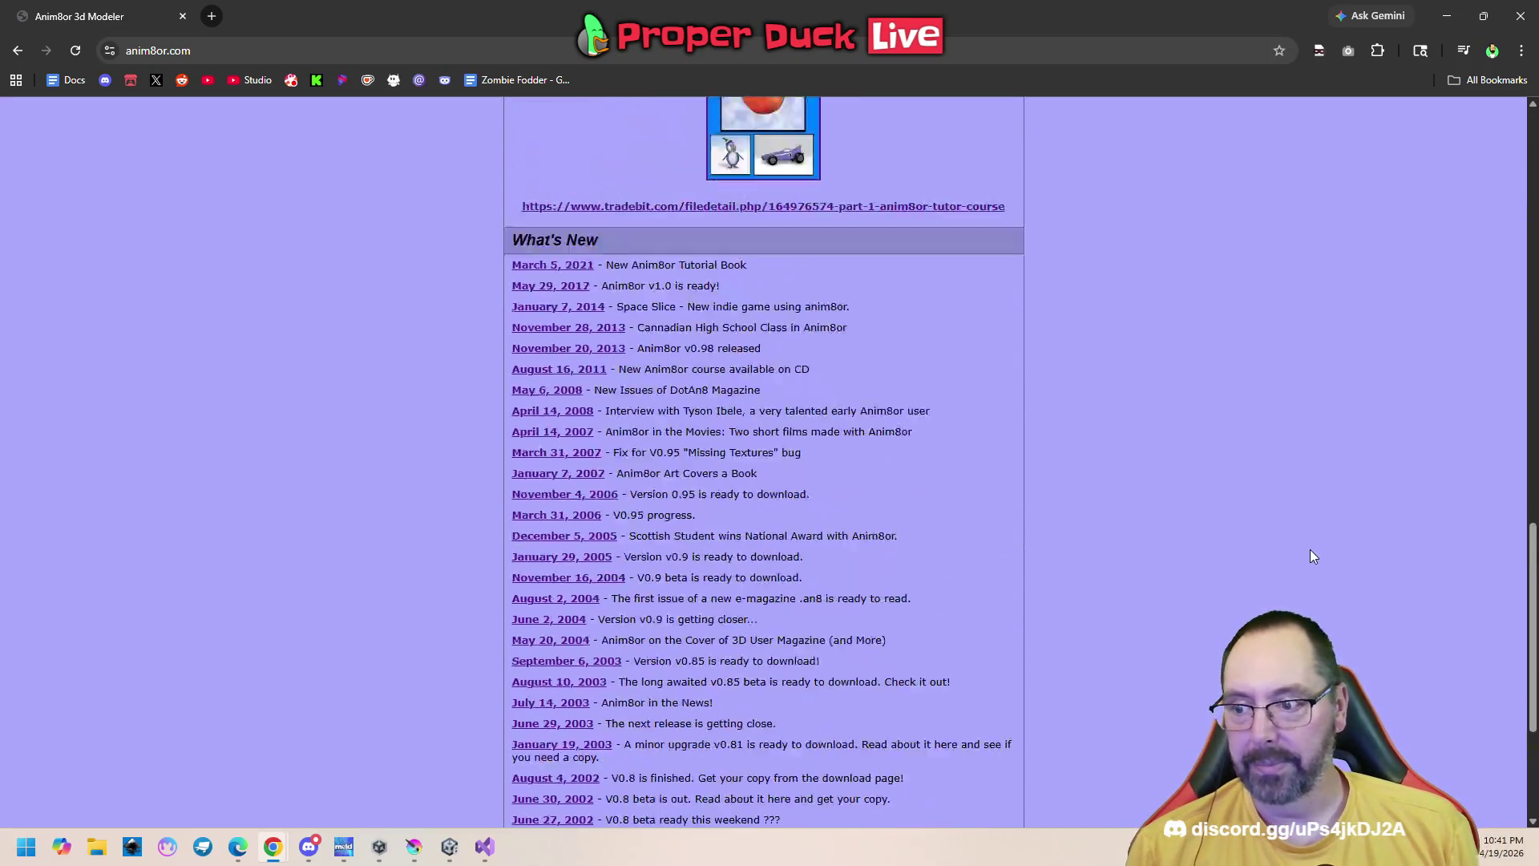
scroll(1279, 489, up, 20)
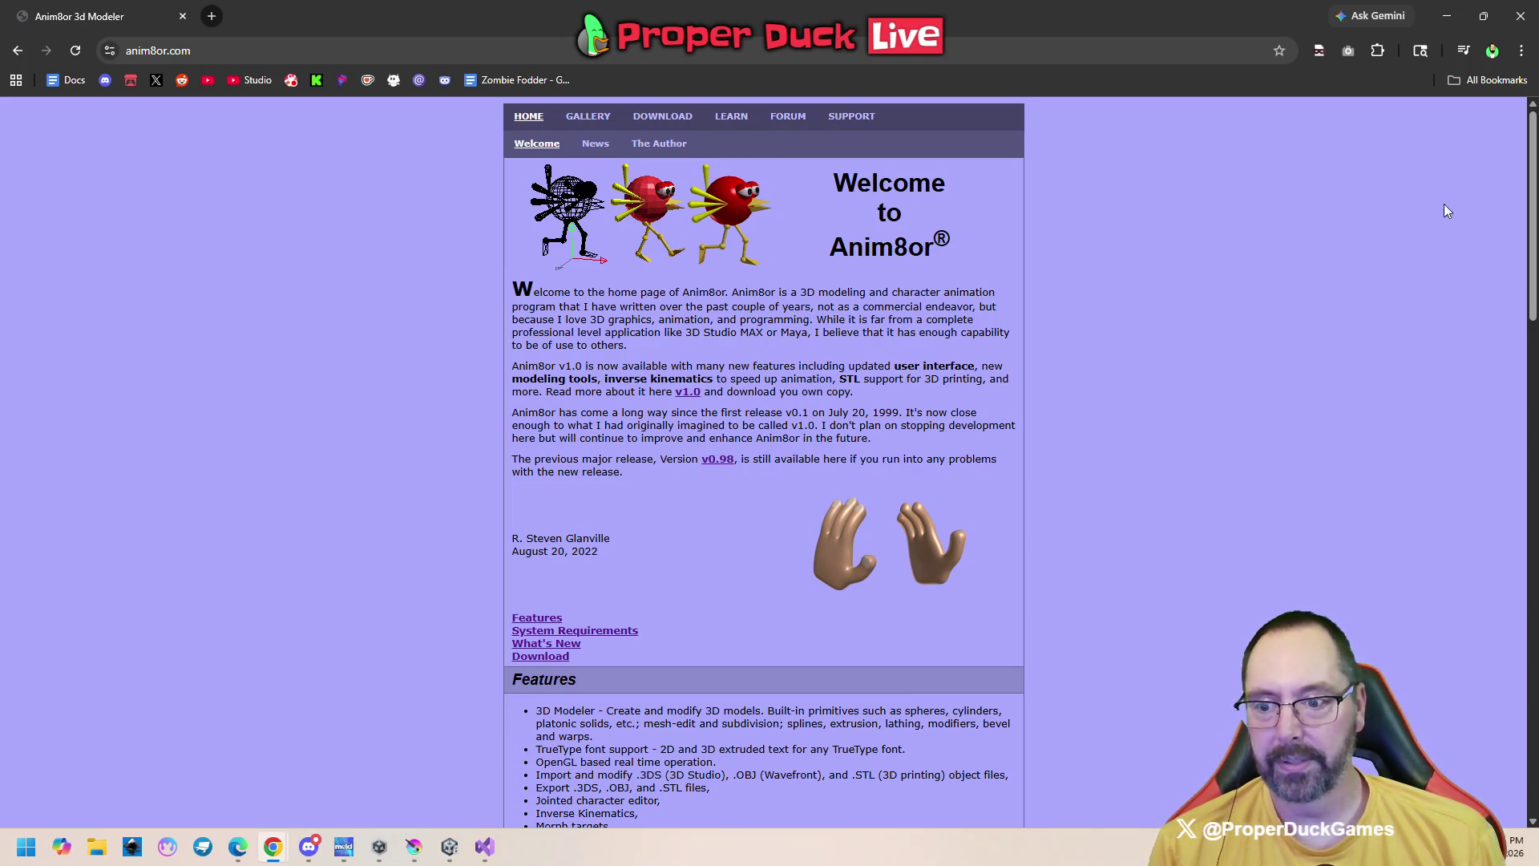
click(1519, 16)
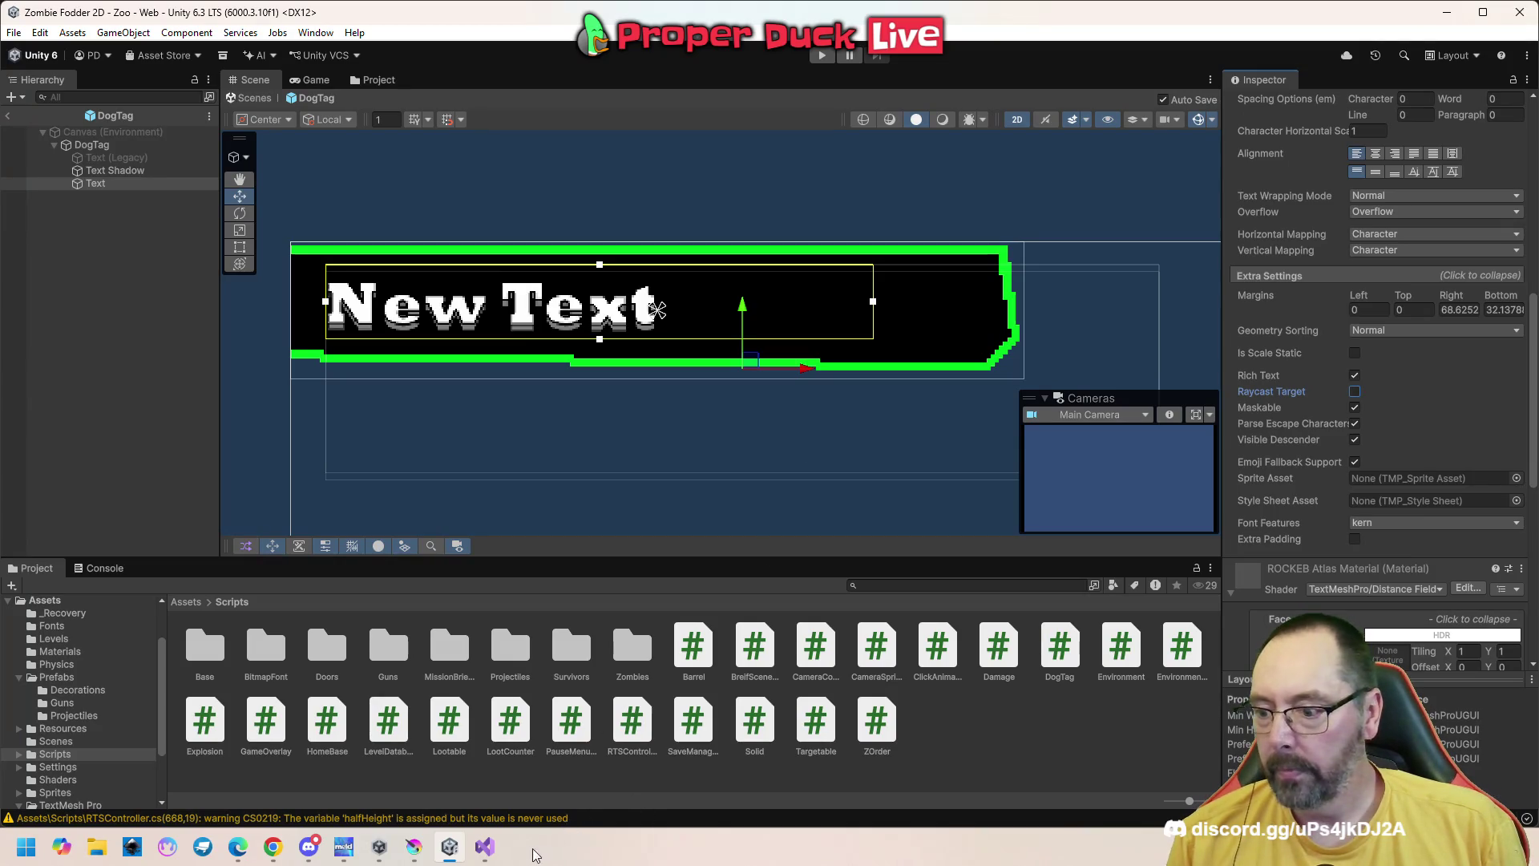
click(485, 847)
Review the SetText method in DogTag.cs, then switch to the Unity editor
scroll(796, 388, up, 8)
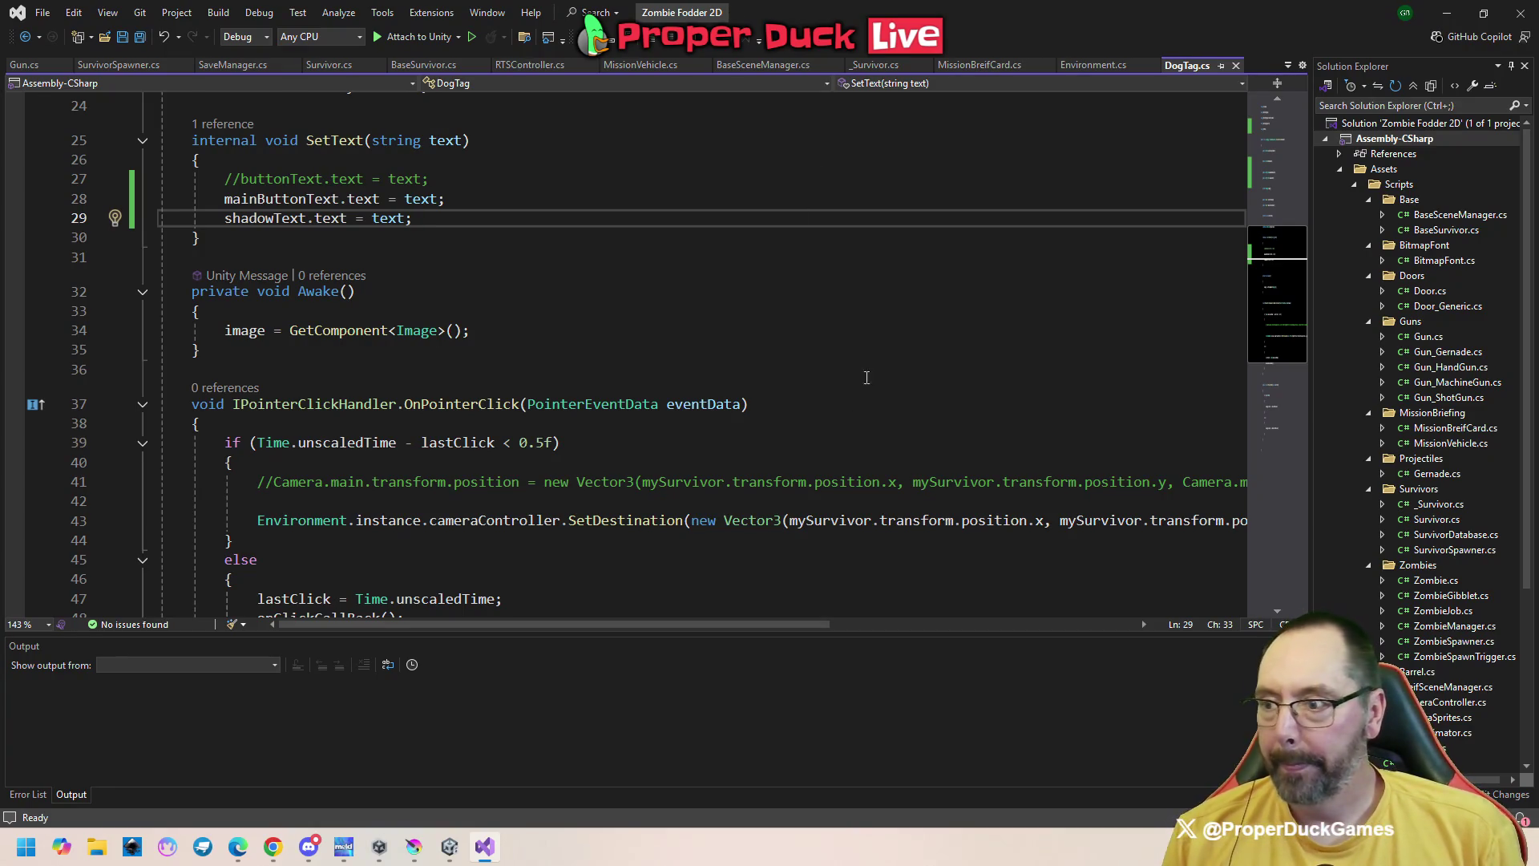
scroll(861, 389, up, 4)
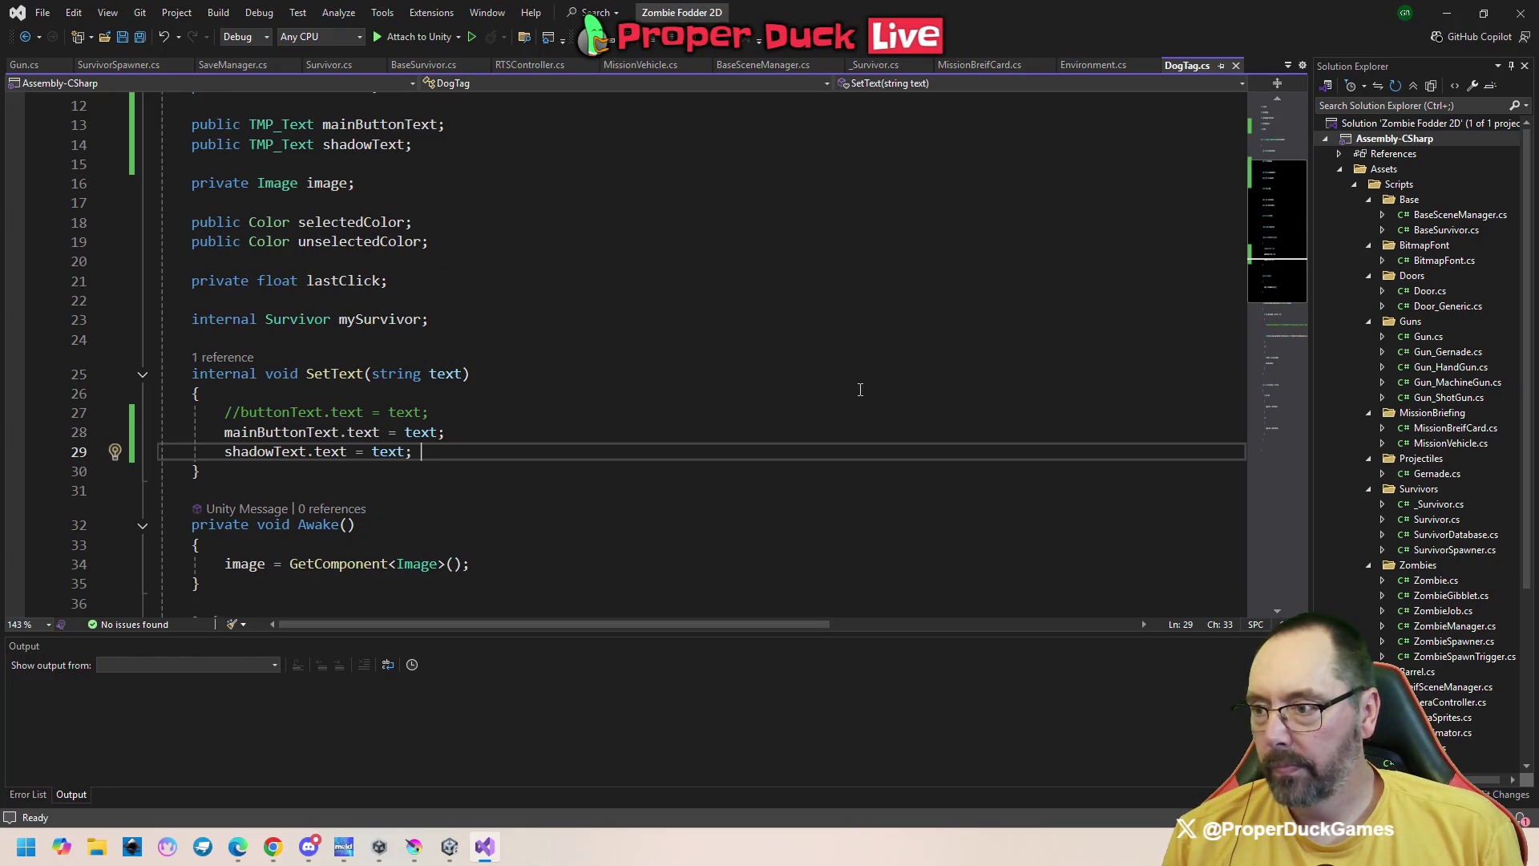
scroll(860, 389, down, 1)
mouse_move(454, 855)
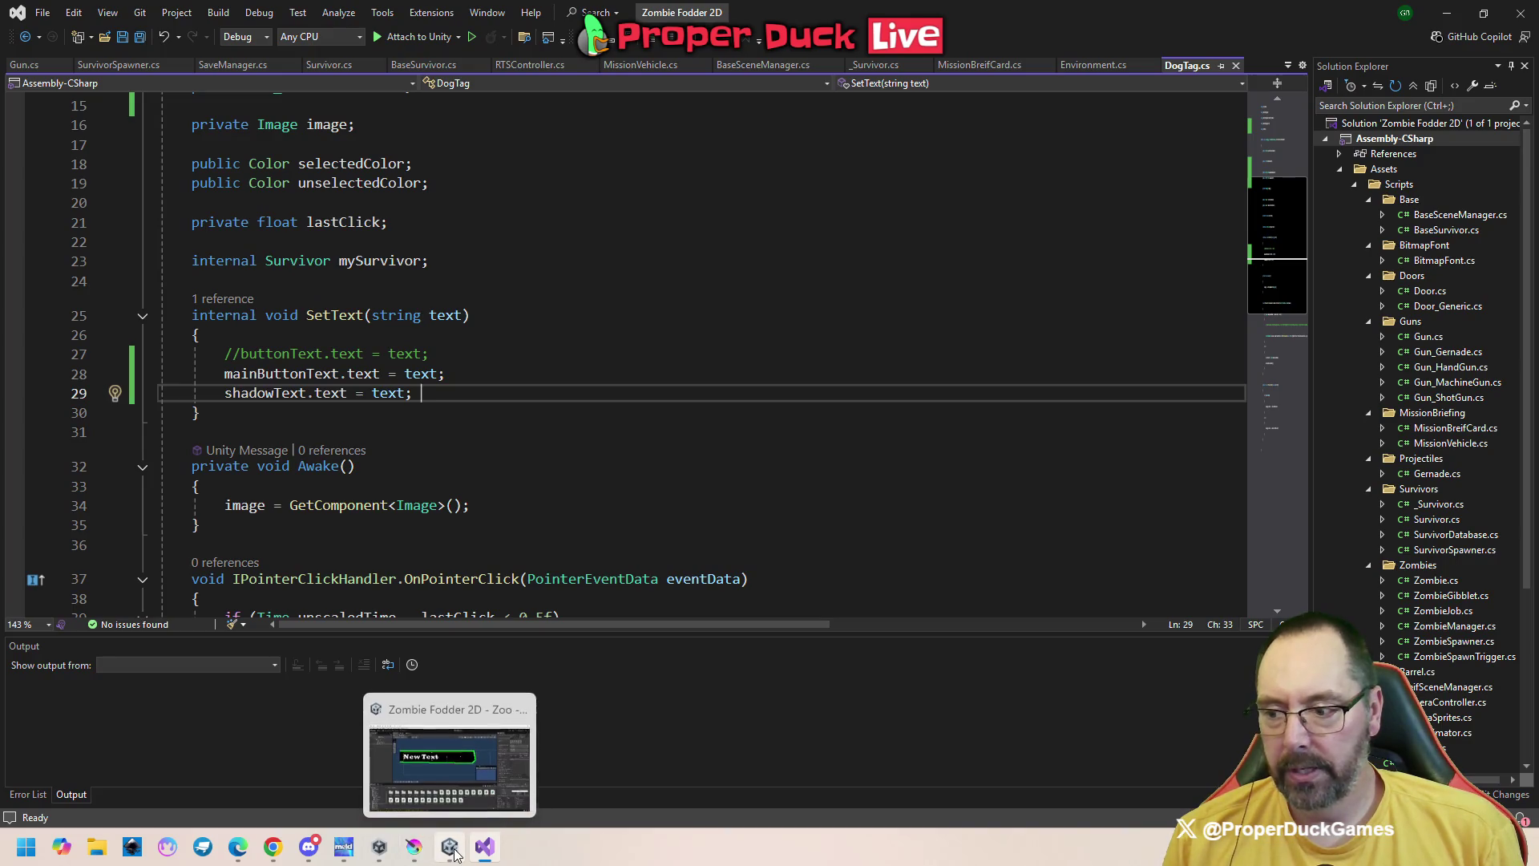
click(451, 777)
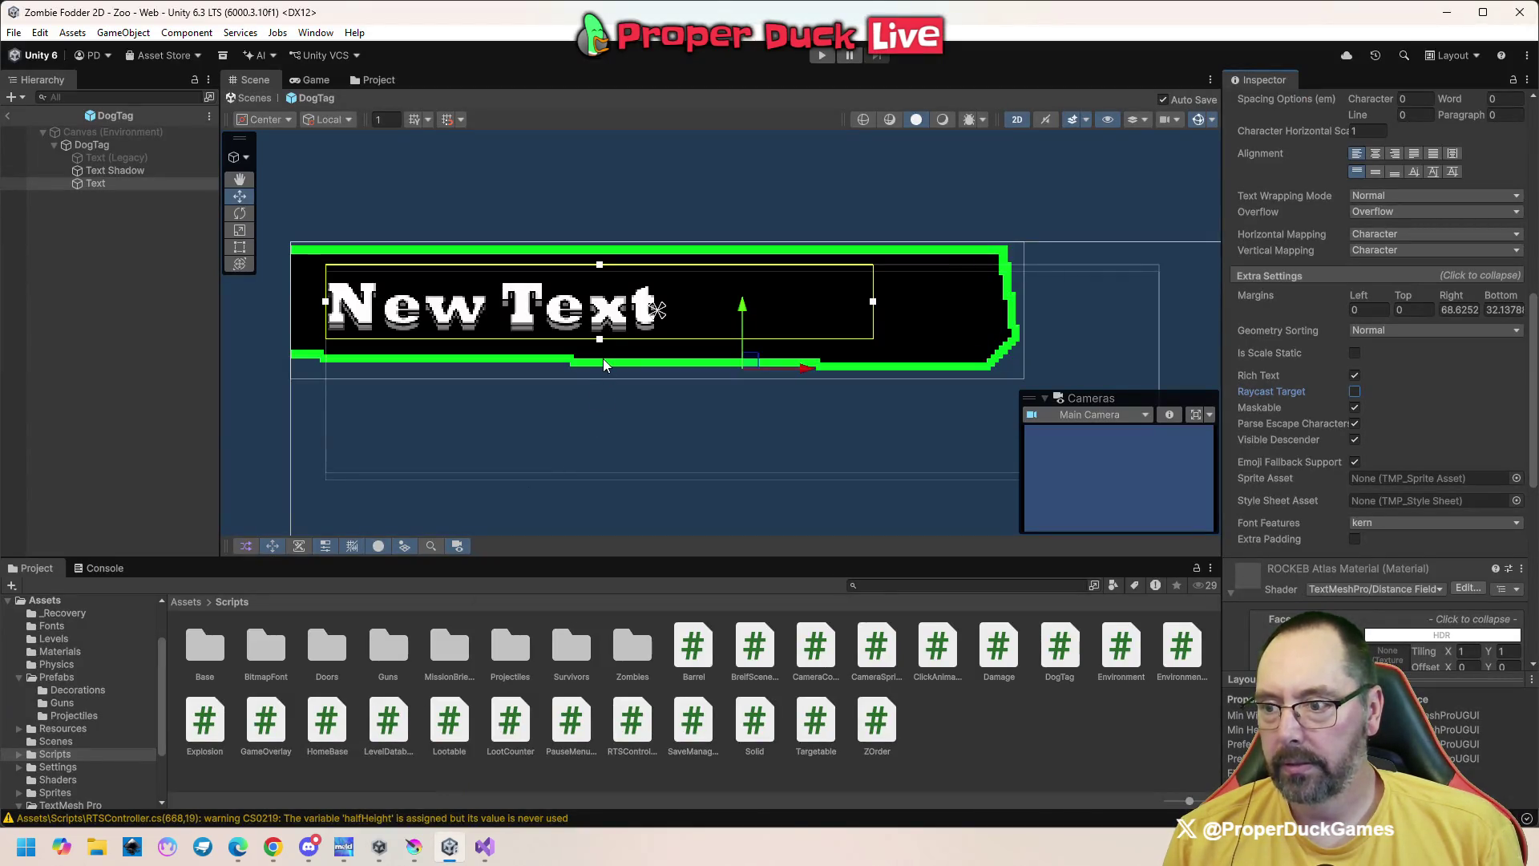
Inspect the Text, Text Shadow and DogTag settings, clear the selection, and switch to Krita
click(186, 373)
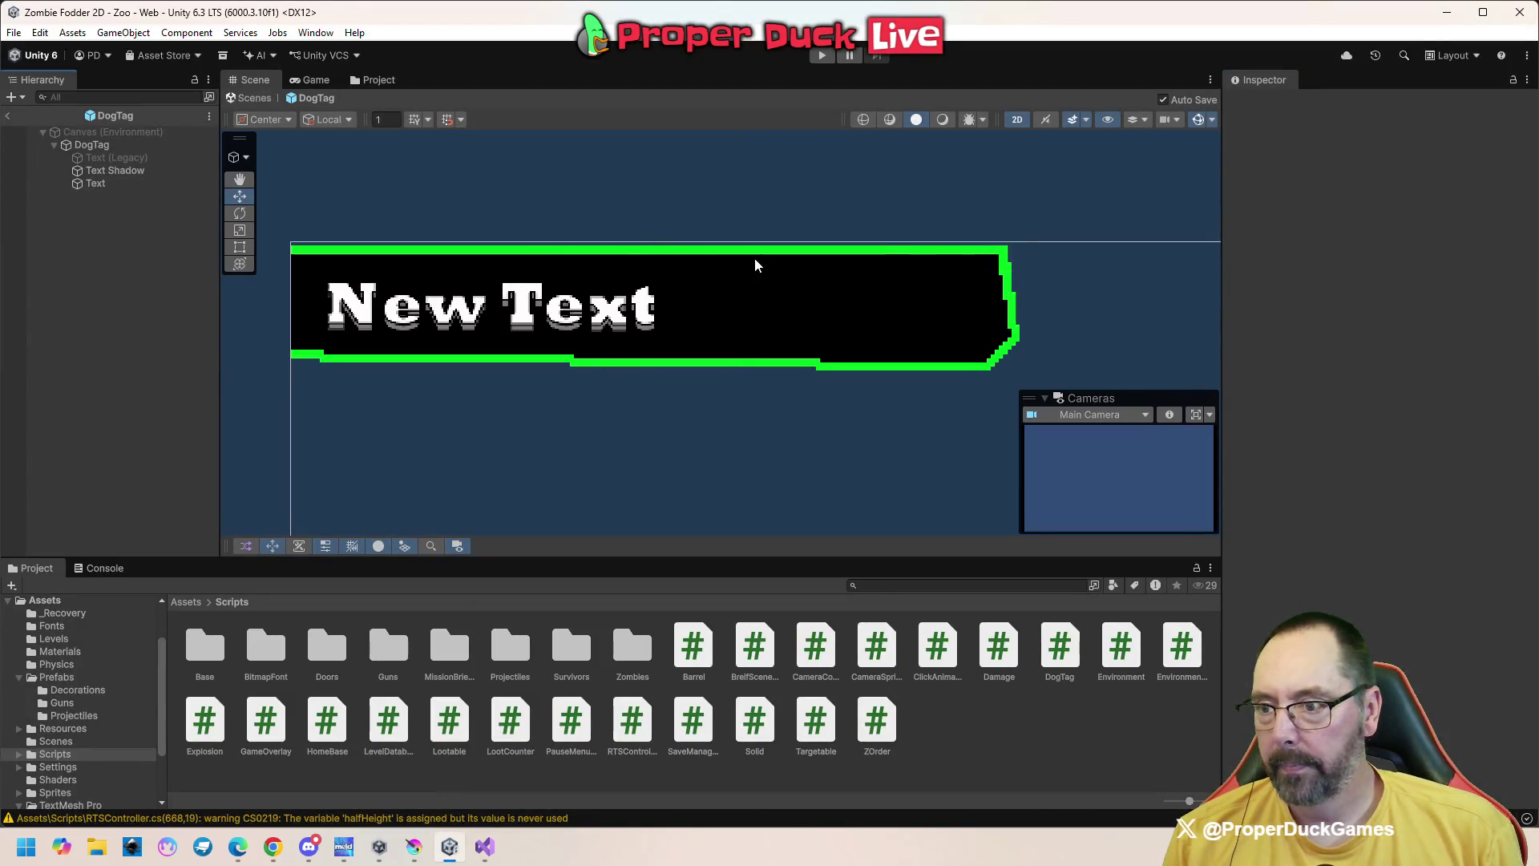
click(772, 306)
click(964, 367)
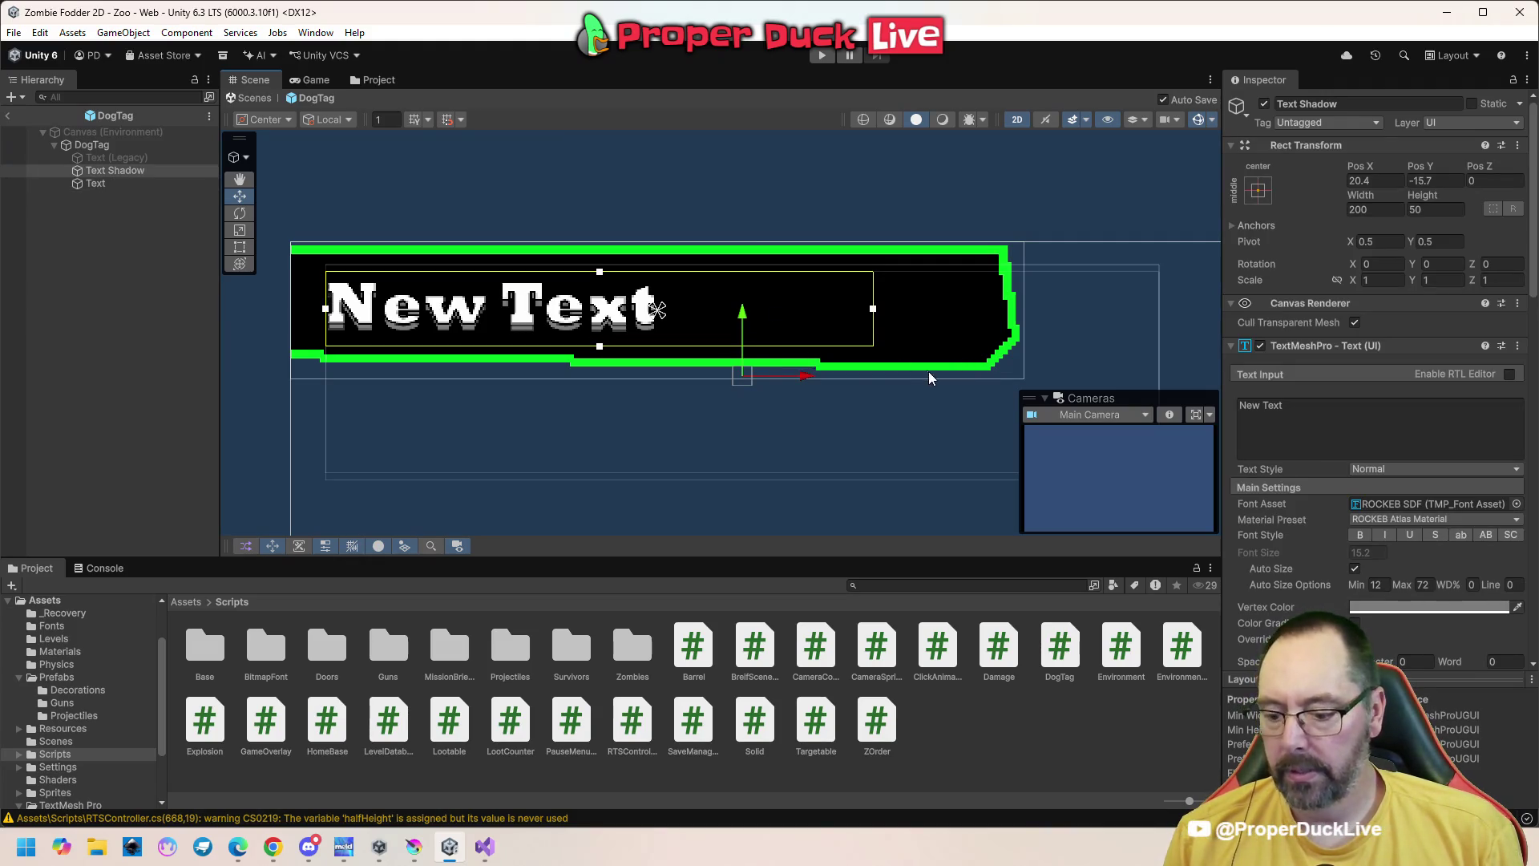
click(927, 369)
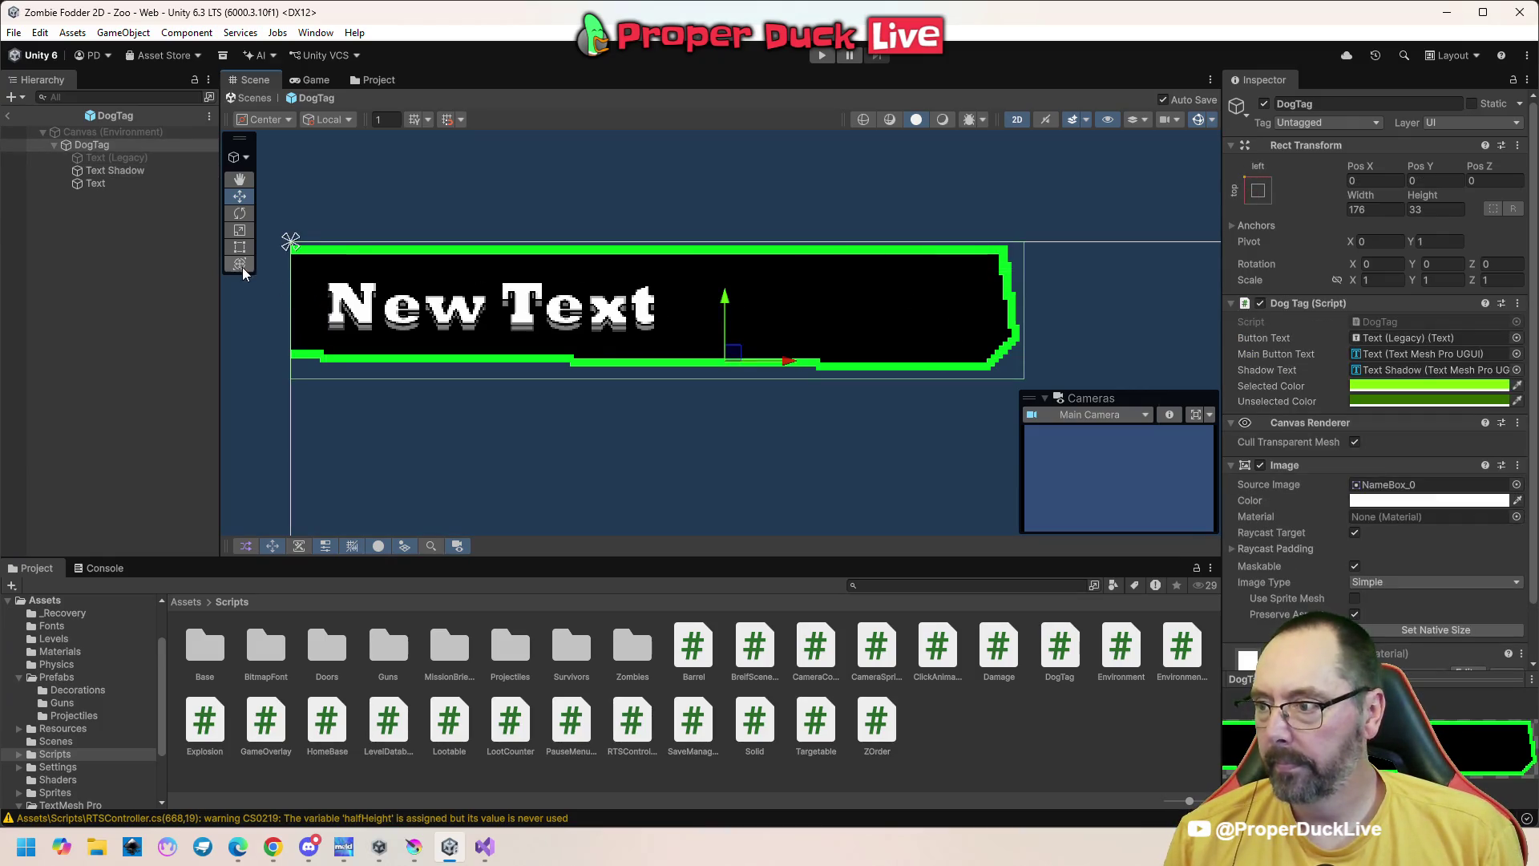
click(1016, 371)
click(1021, 375)
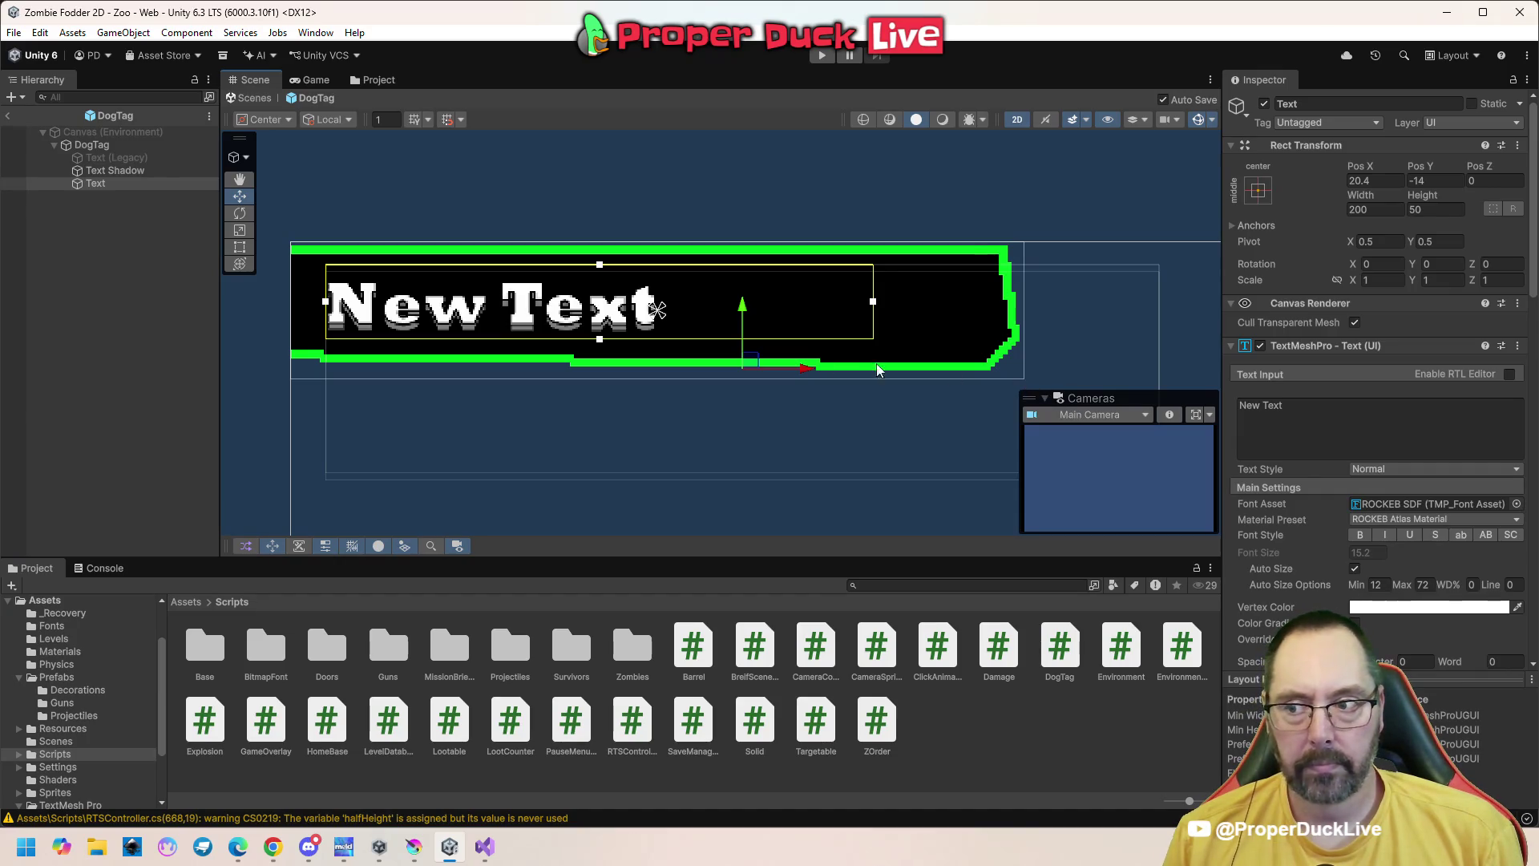
click(117, 193)
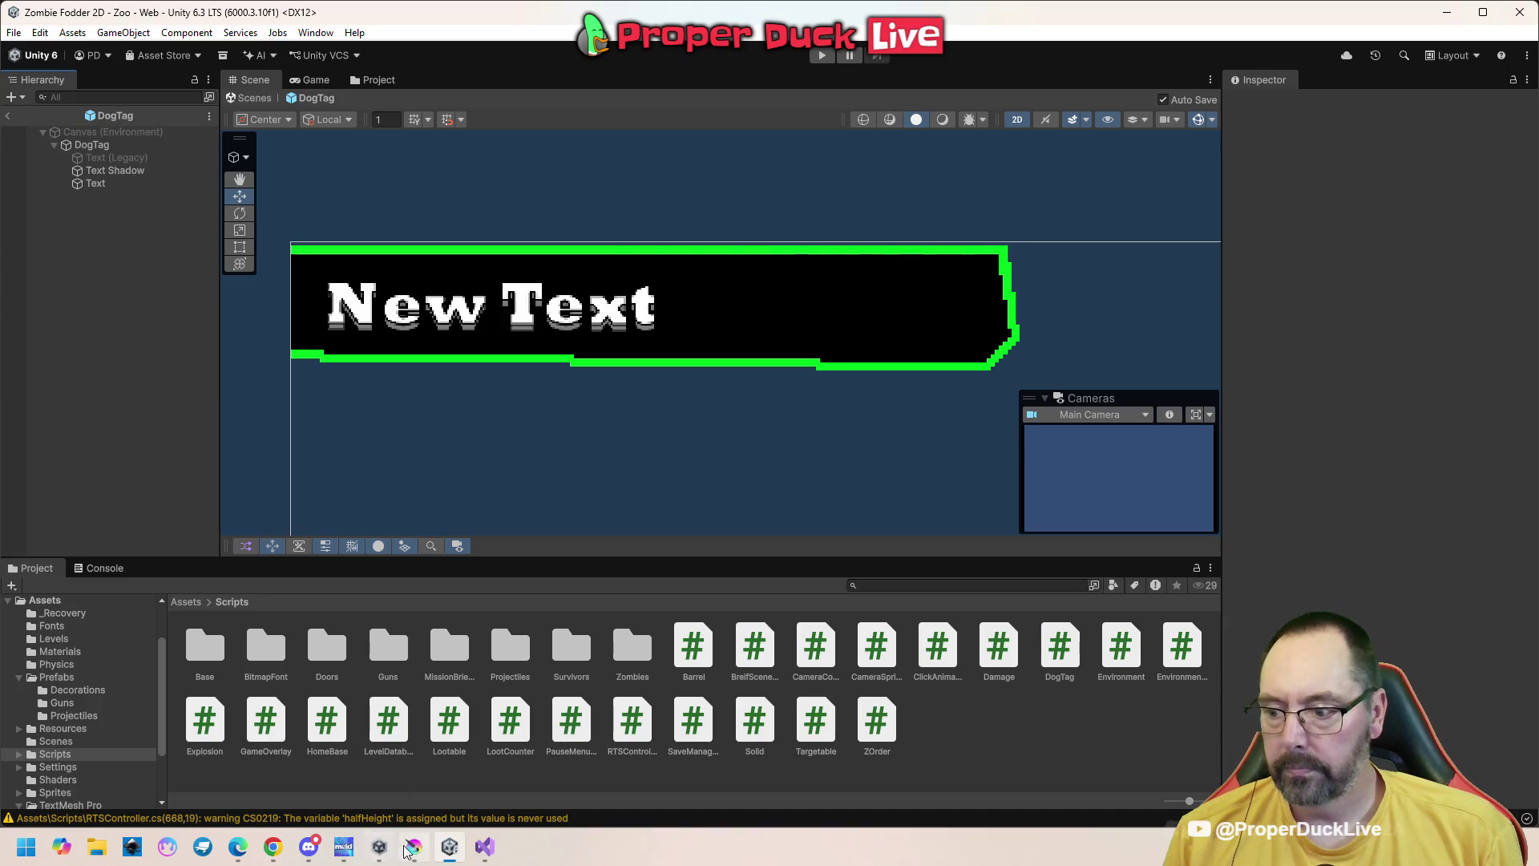
click(414, 847)
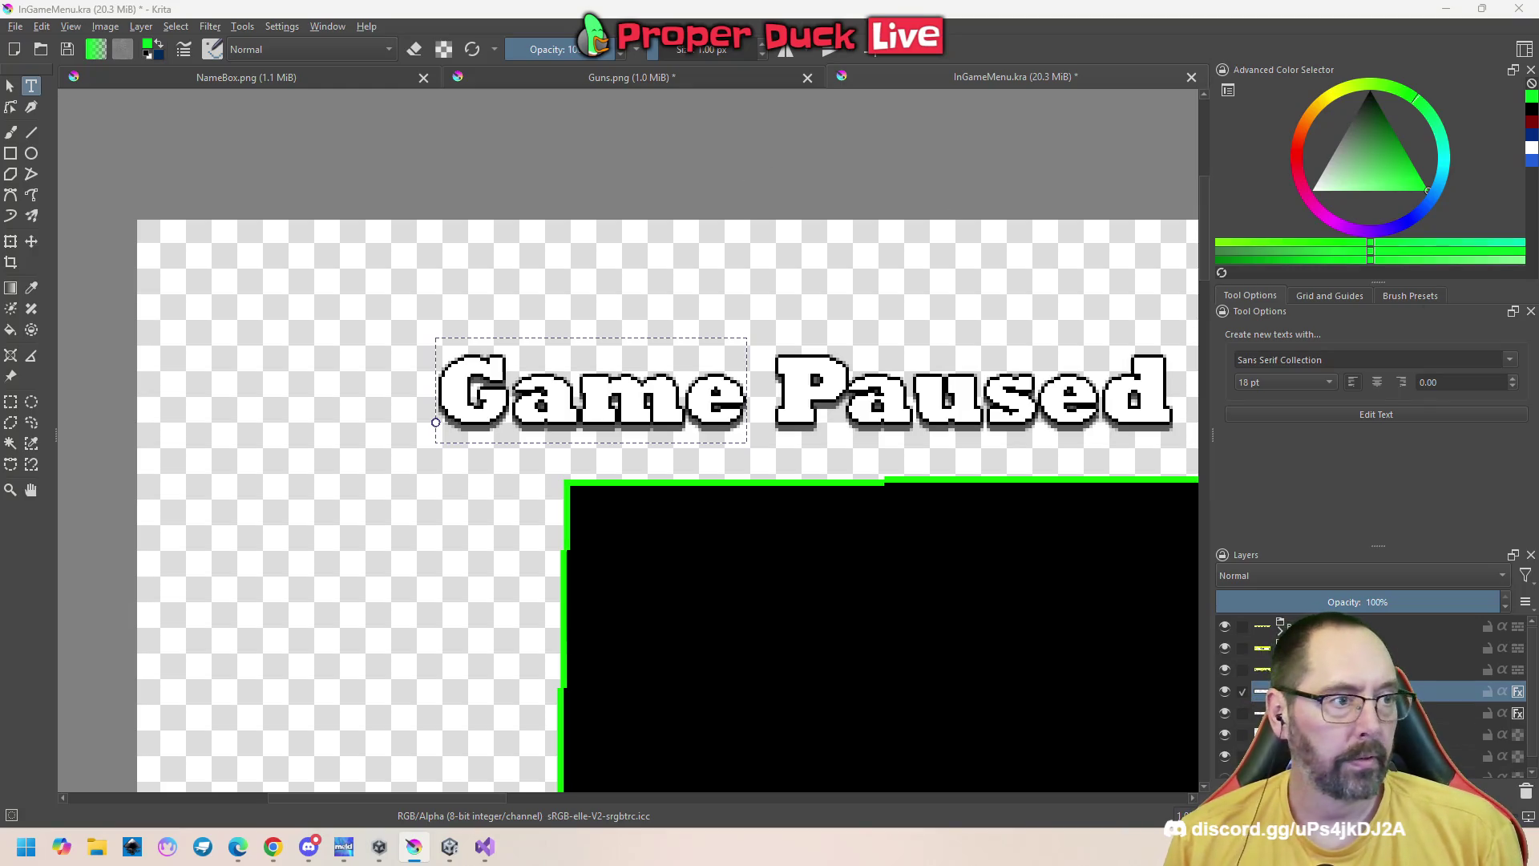
Recolour the NameBox.png black bar's green outline white with the Fill tool
scroll(619, 291, down, 5)
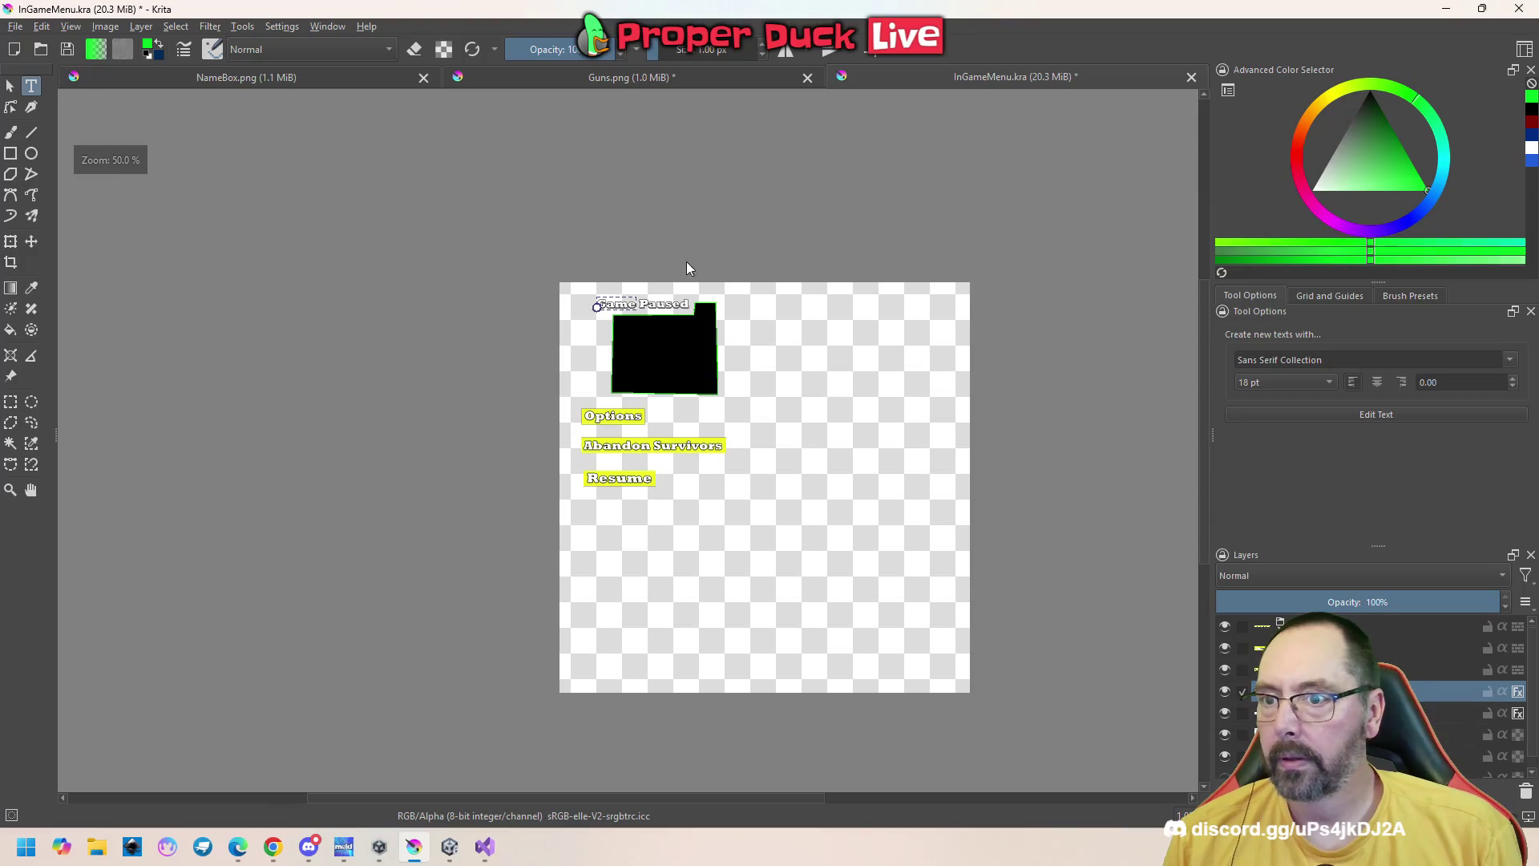
click(660, 77)
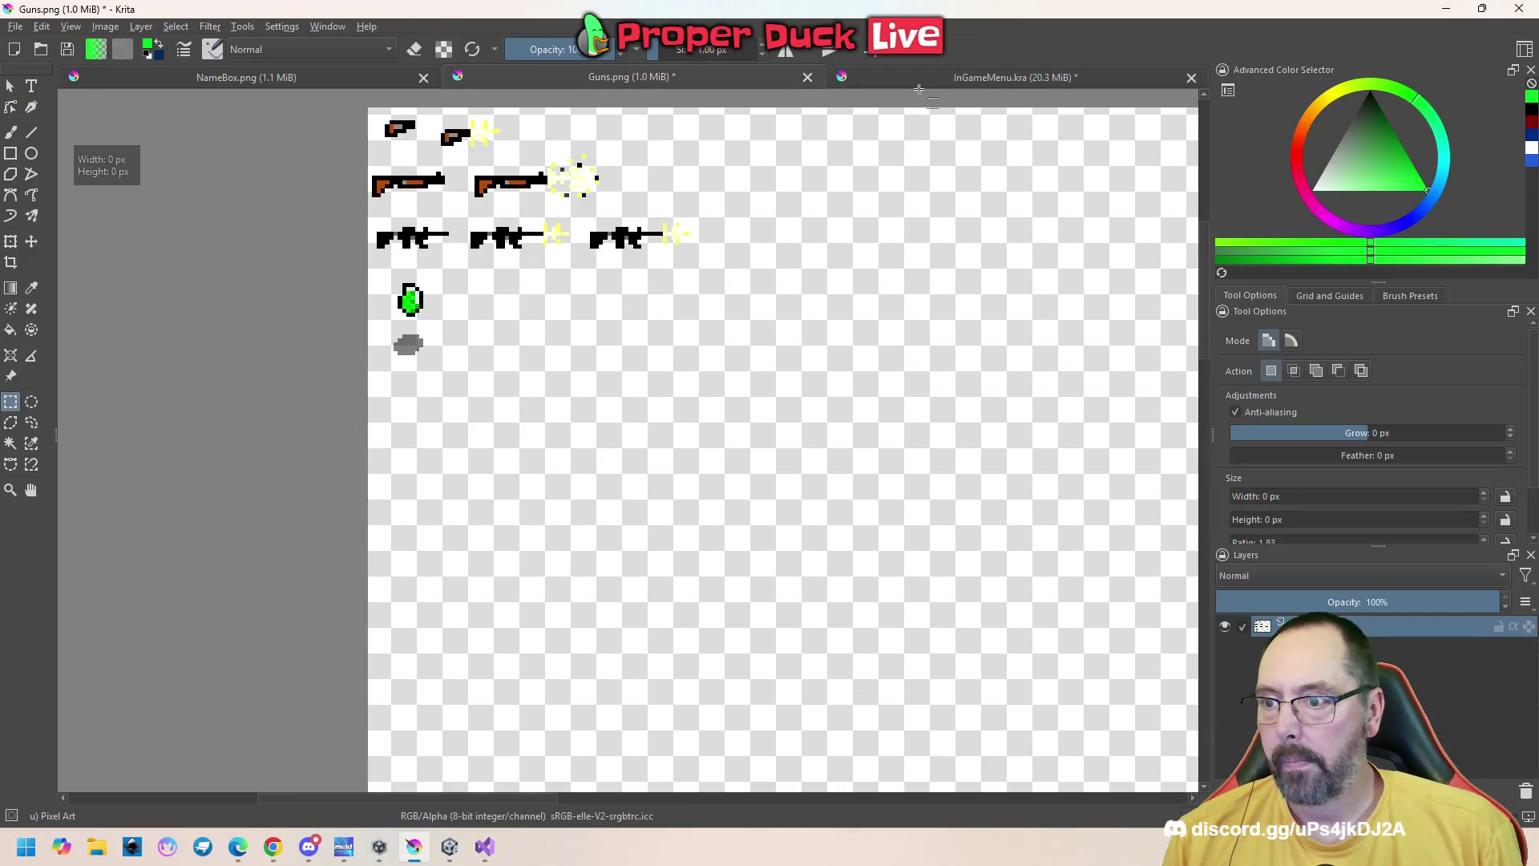
click(921, 78)
click(230, 77)
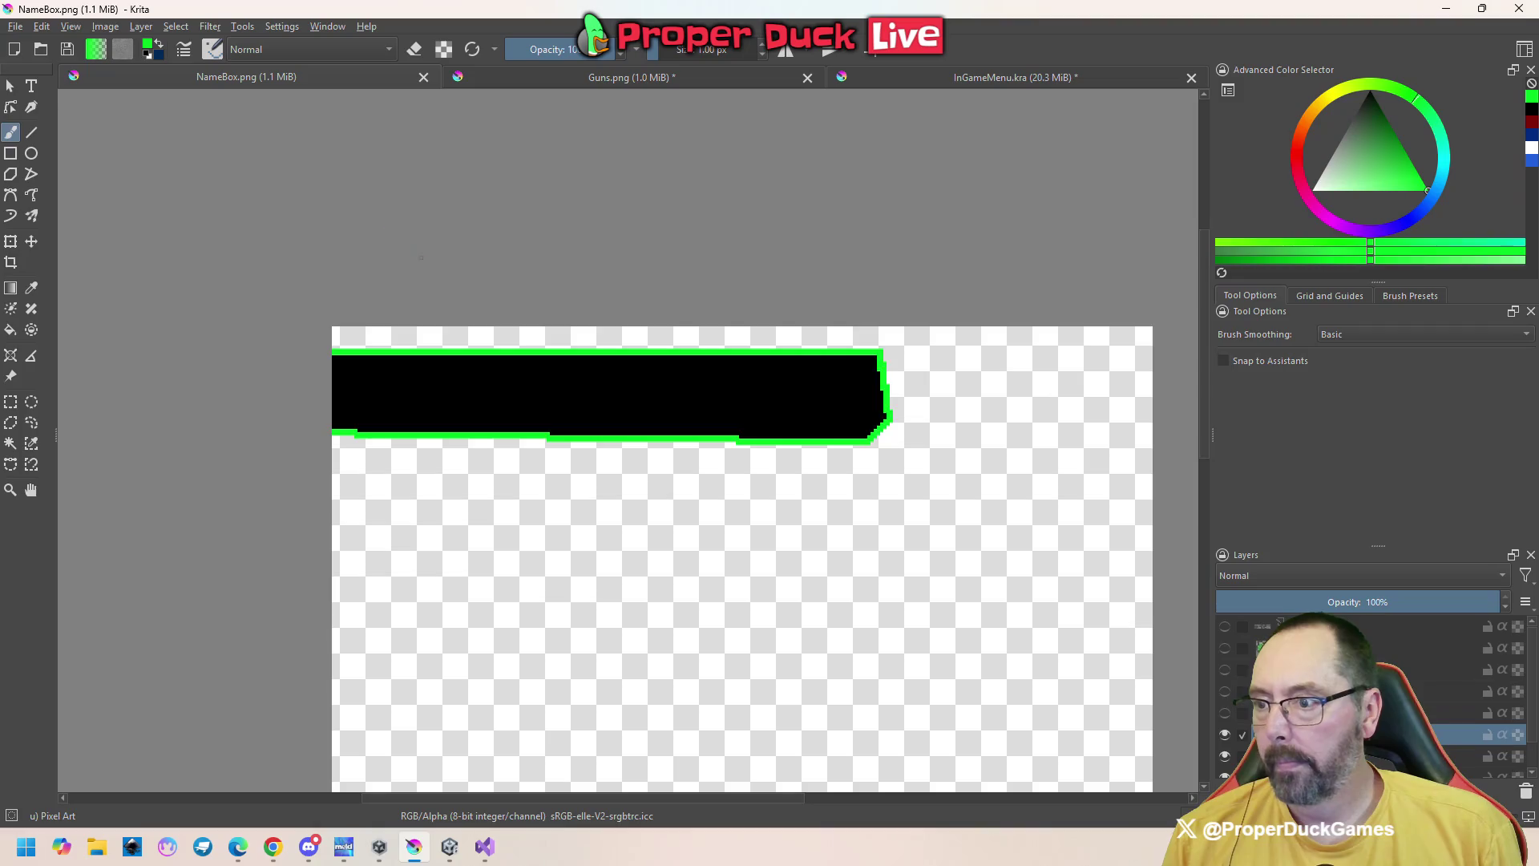
scroll(413, 343, up, 2)
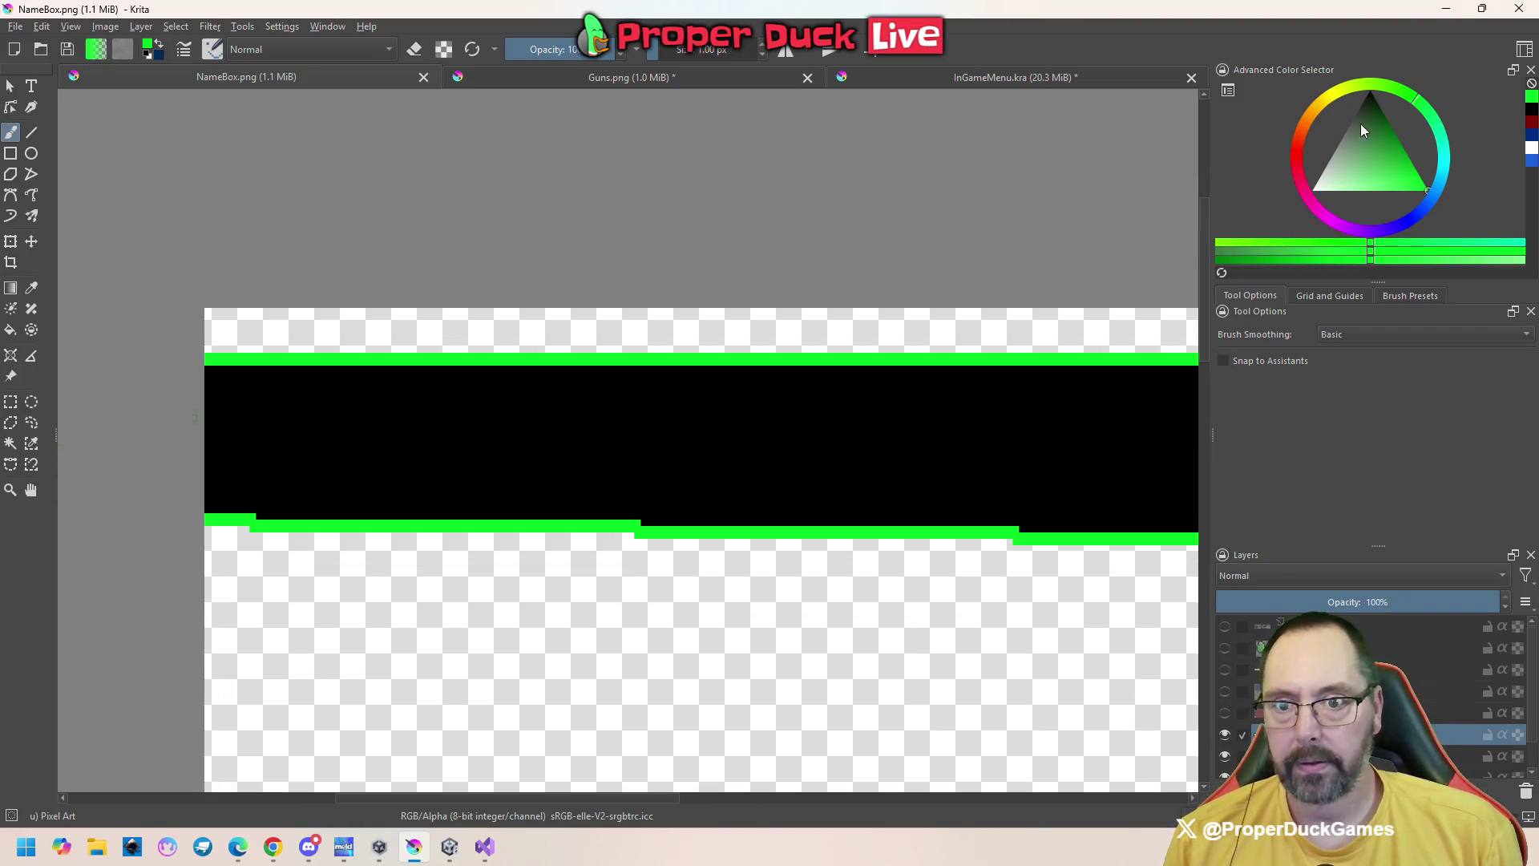
ctrl+click(1177, 317)
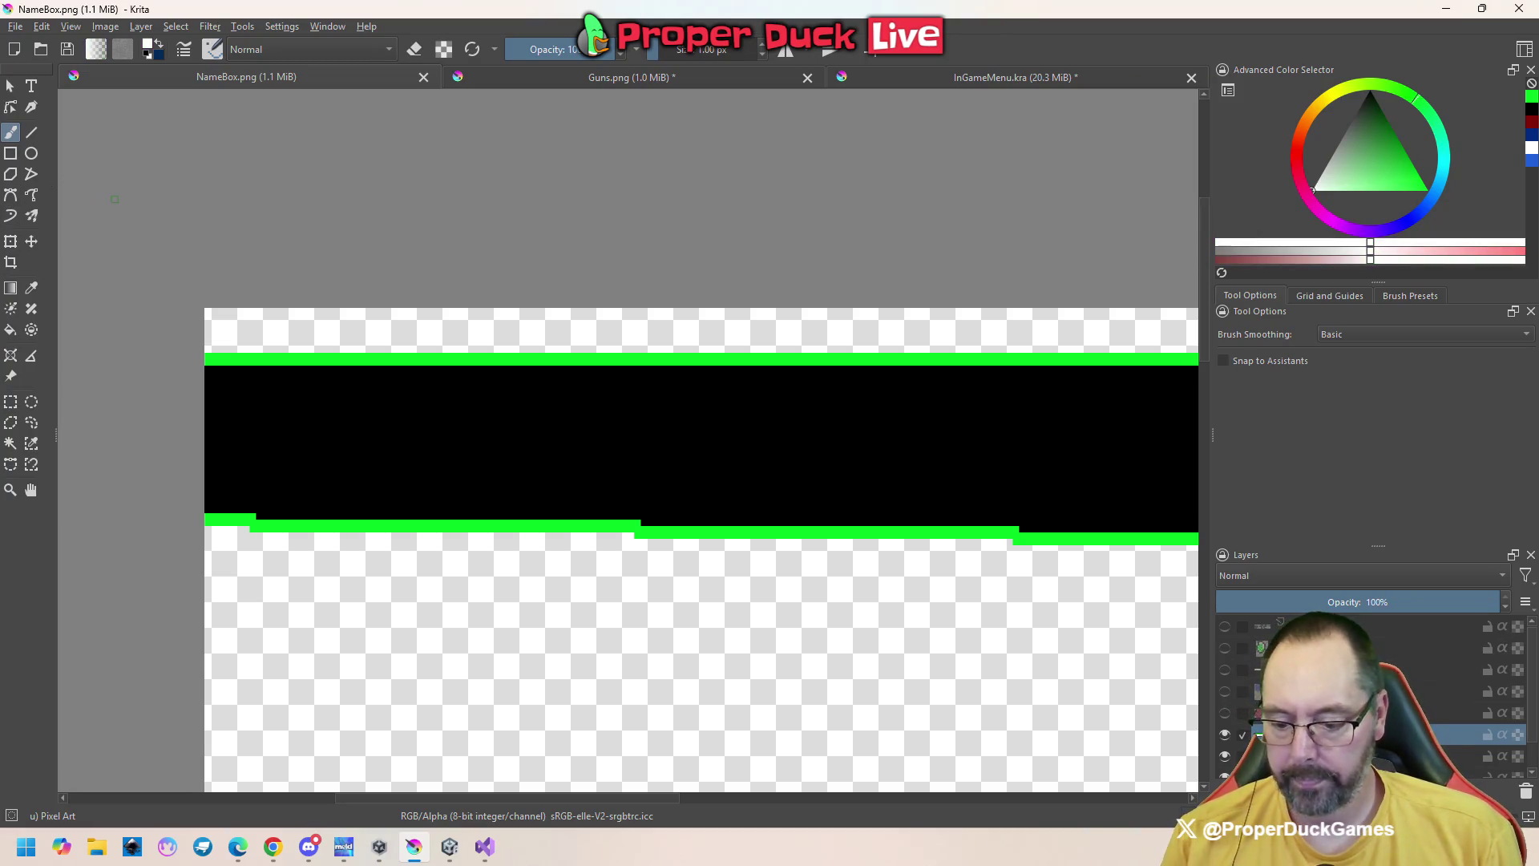
key(f)
click(618, 352)
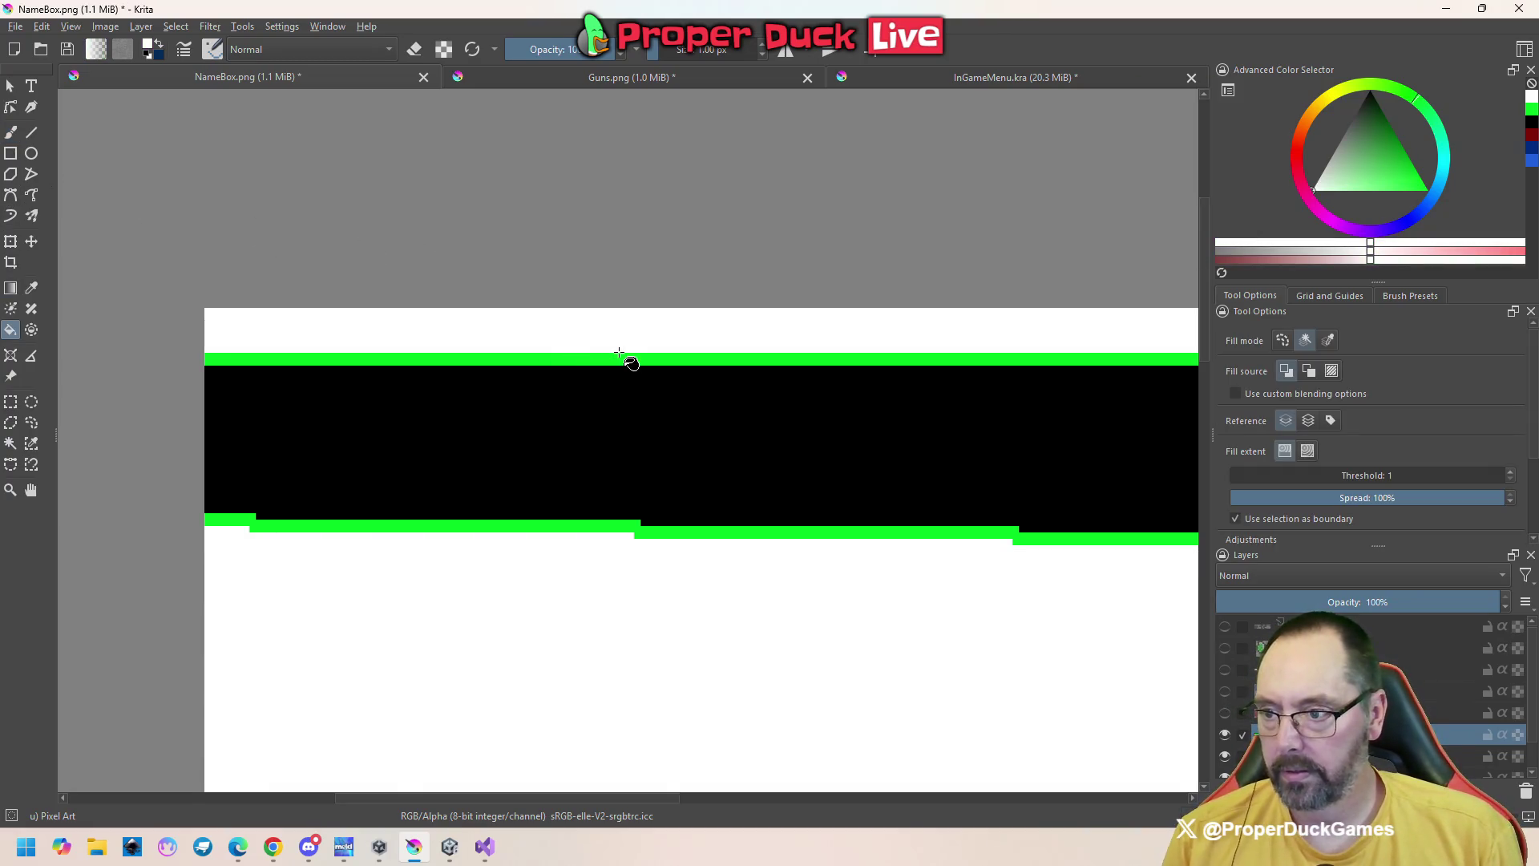
key(ctrl+z)
key(ctrl+z)
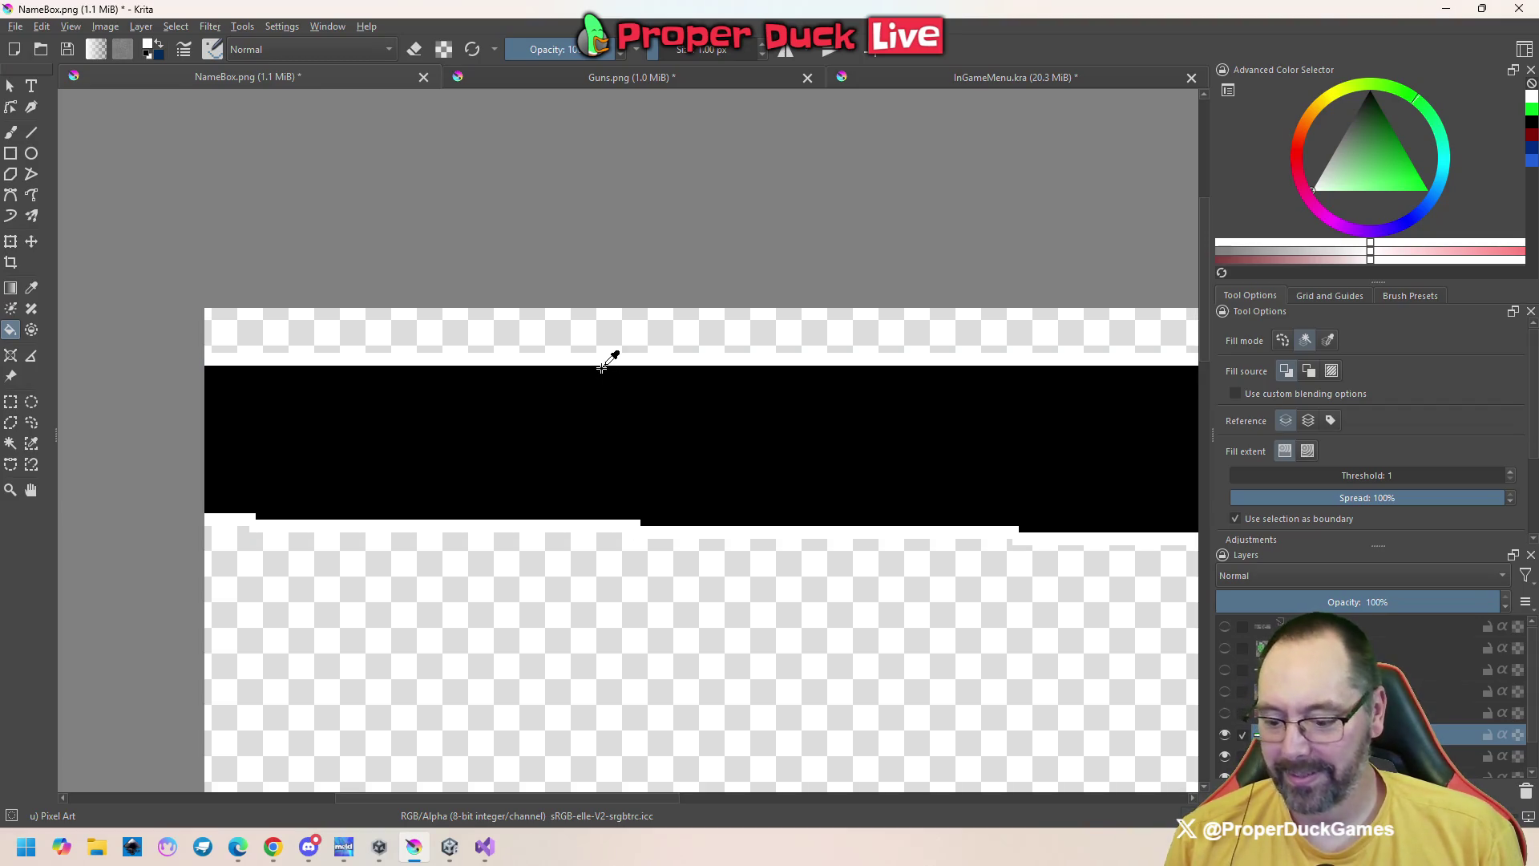
Save NameBox.png as PNG, then return to Unity and start play mode
key(ctrl+s)
click(864, 600)
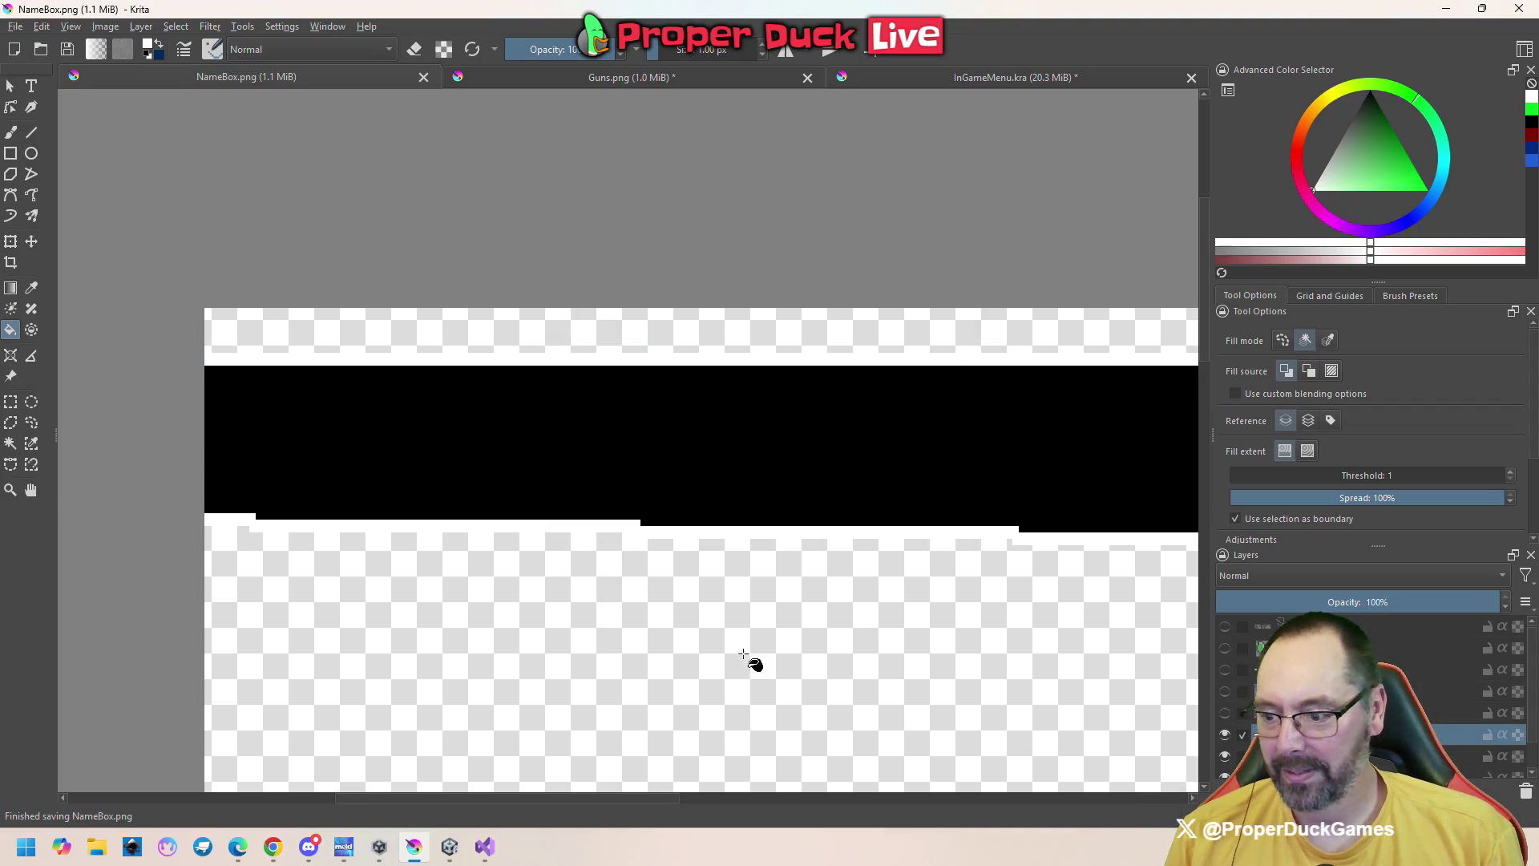
click(450, 848)
click(821, 55)
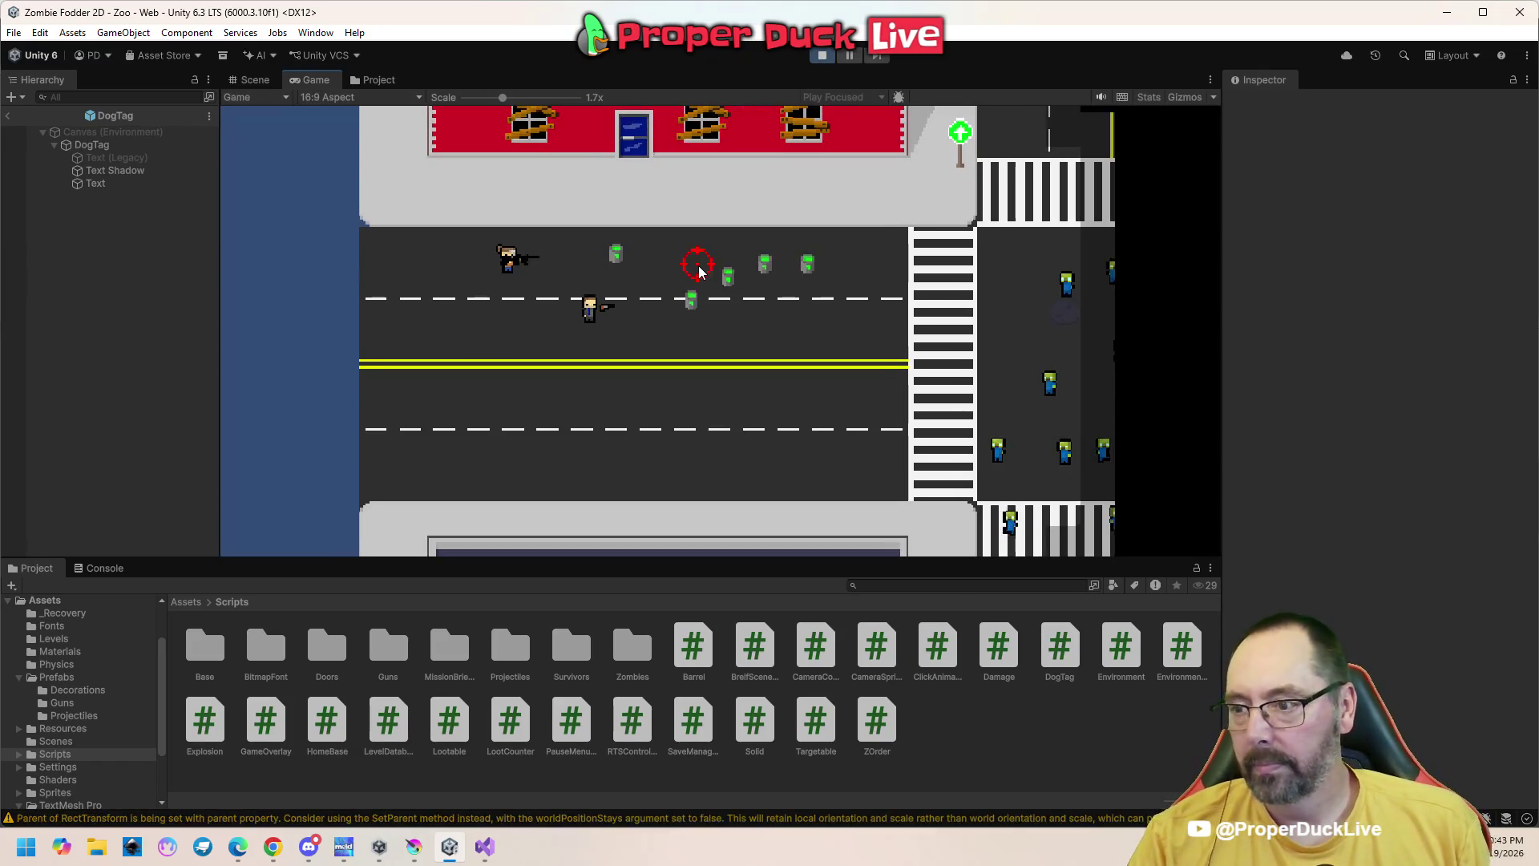
key(Escape)
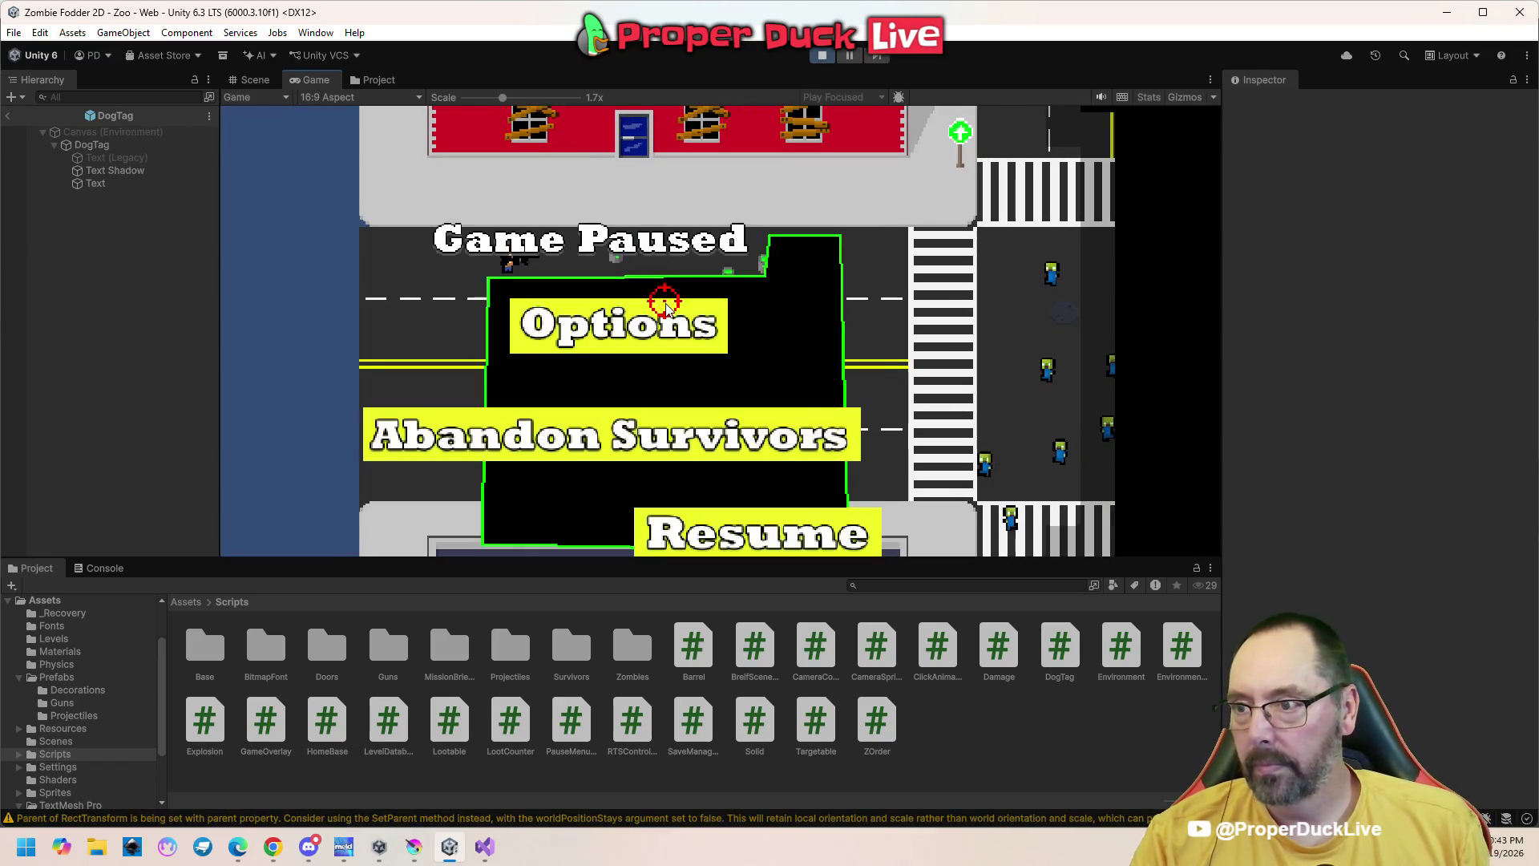
drag(502, 97, 466, 105)
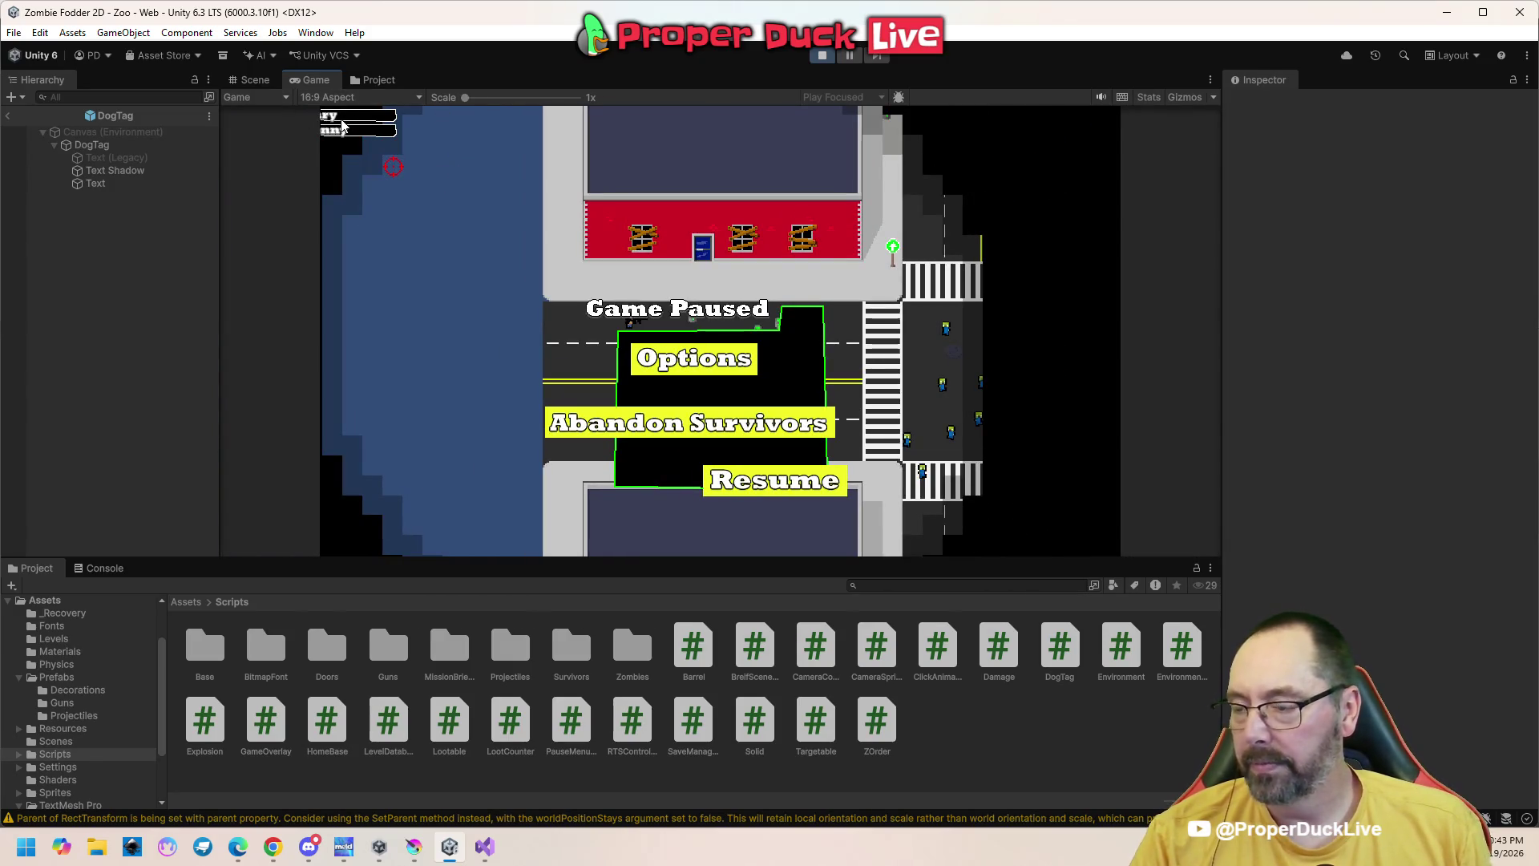
click(821, 58)
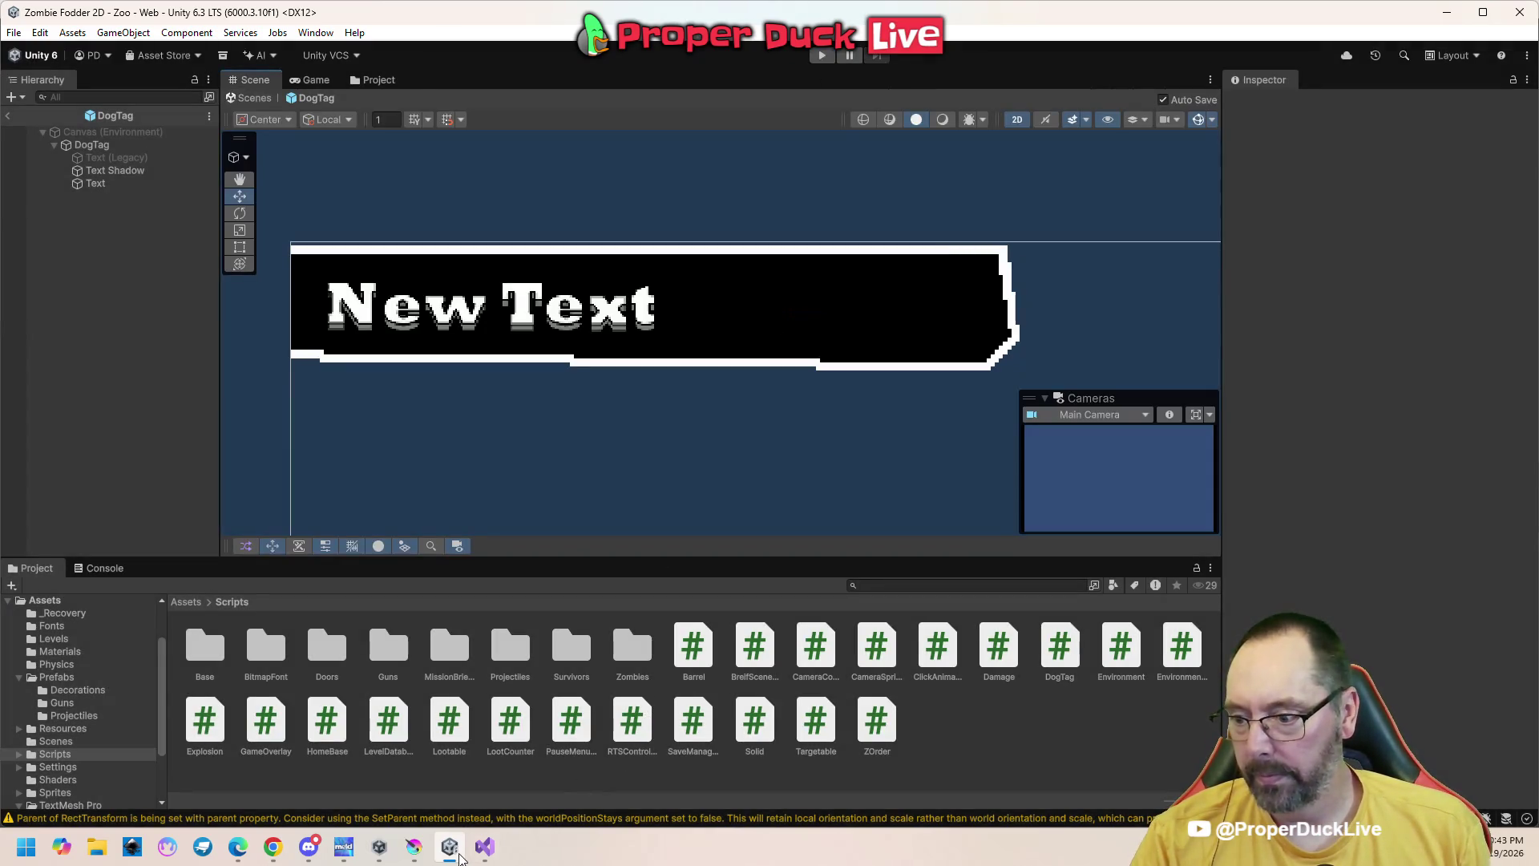
key(alt+Tab)
click(484, 848)
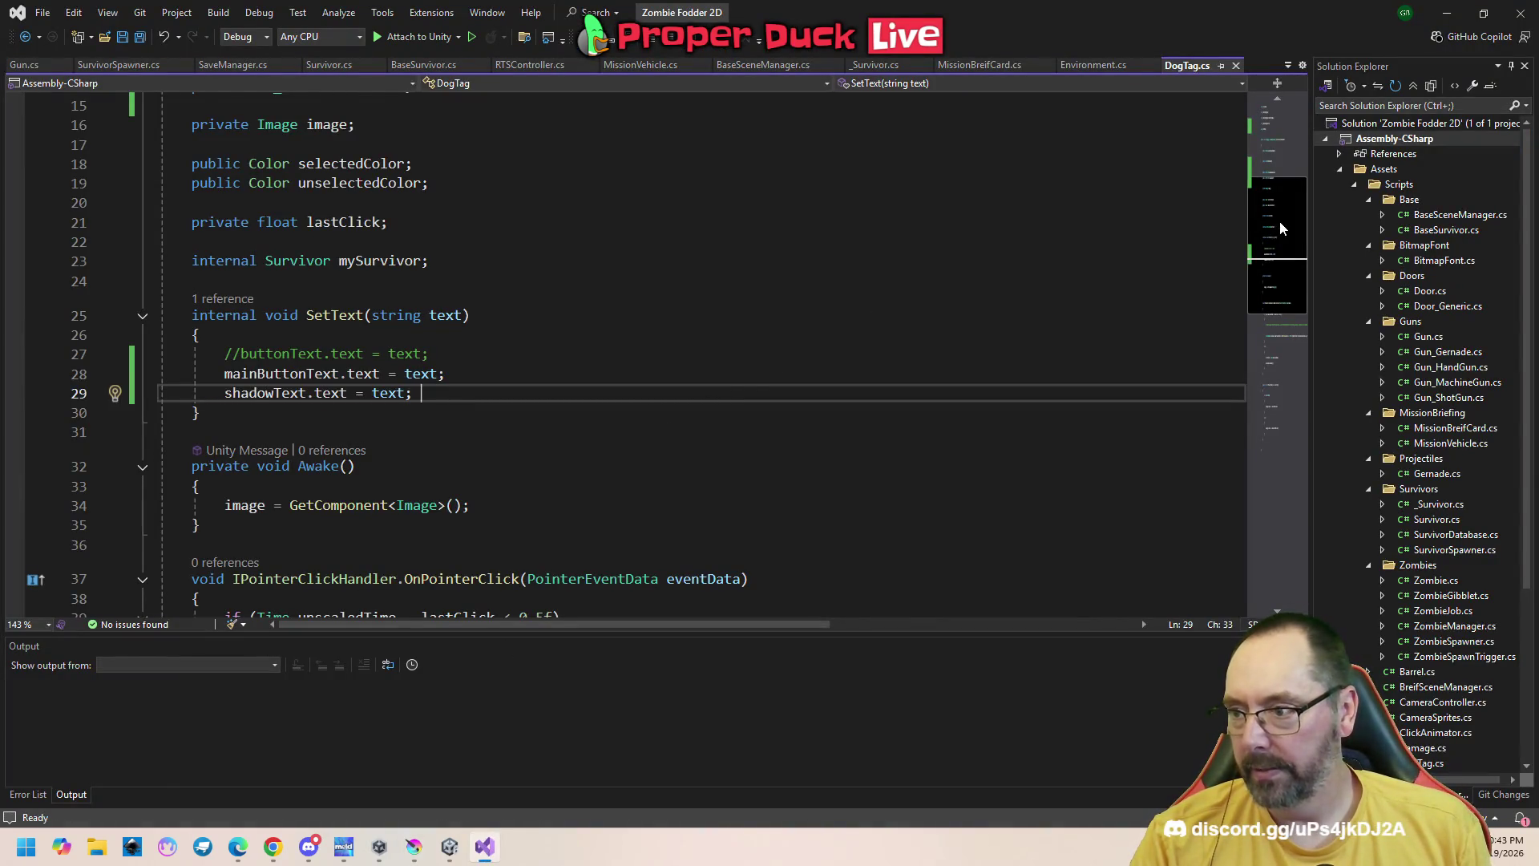
Review DogTag.cs in Visual Studio around the SetText and OnPointerClick methods
scroll(1279, 220, up, 2)
mouse_move(1278, 209)
mouse_down()
mouse_move(1276, 277)
mouse_move(1310, 370)
mouse_move(1302, 412)
mouse_move(1292, 281)
mouse_up()
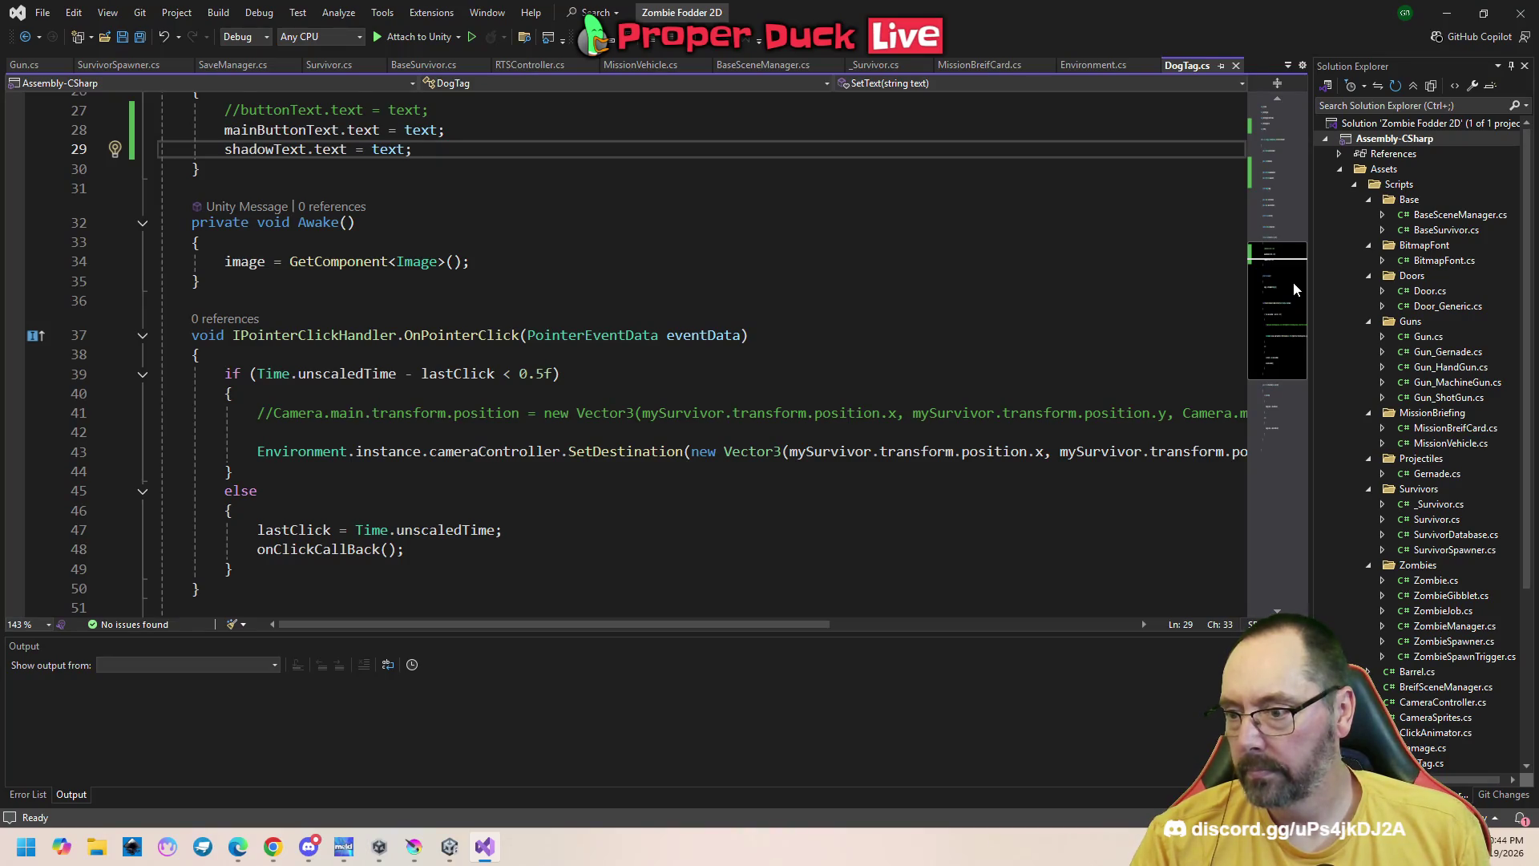
mouse_move(742, 624)
mouse_down()
mouse_move(951, 605)
mouse_move(784, 614)
mouse_up()
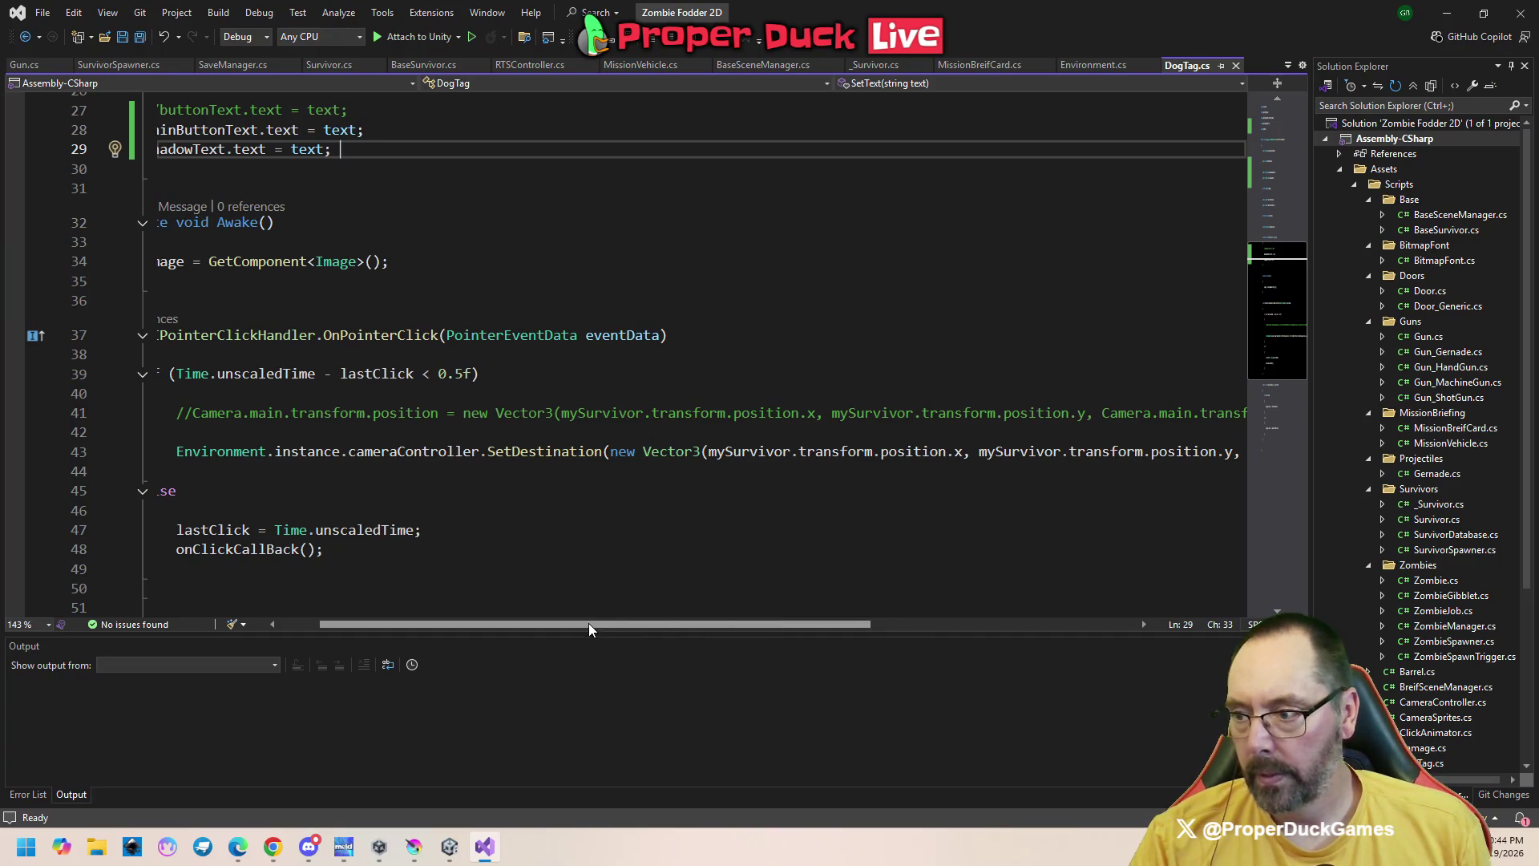
mouse_move(606, 623)
mouse_down()
mouse_move(776, 624)
mouse_move(577, 623)
mouse_up()
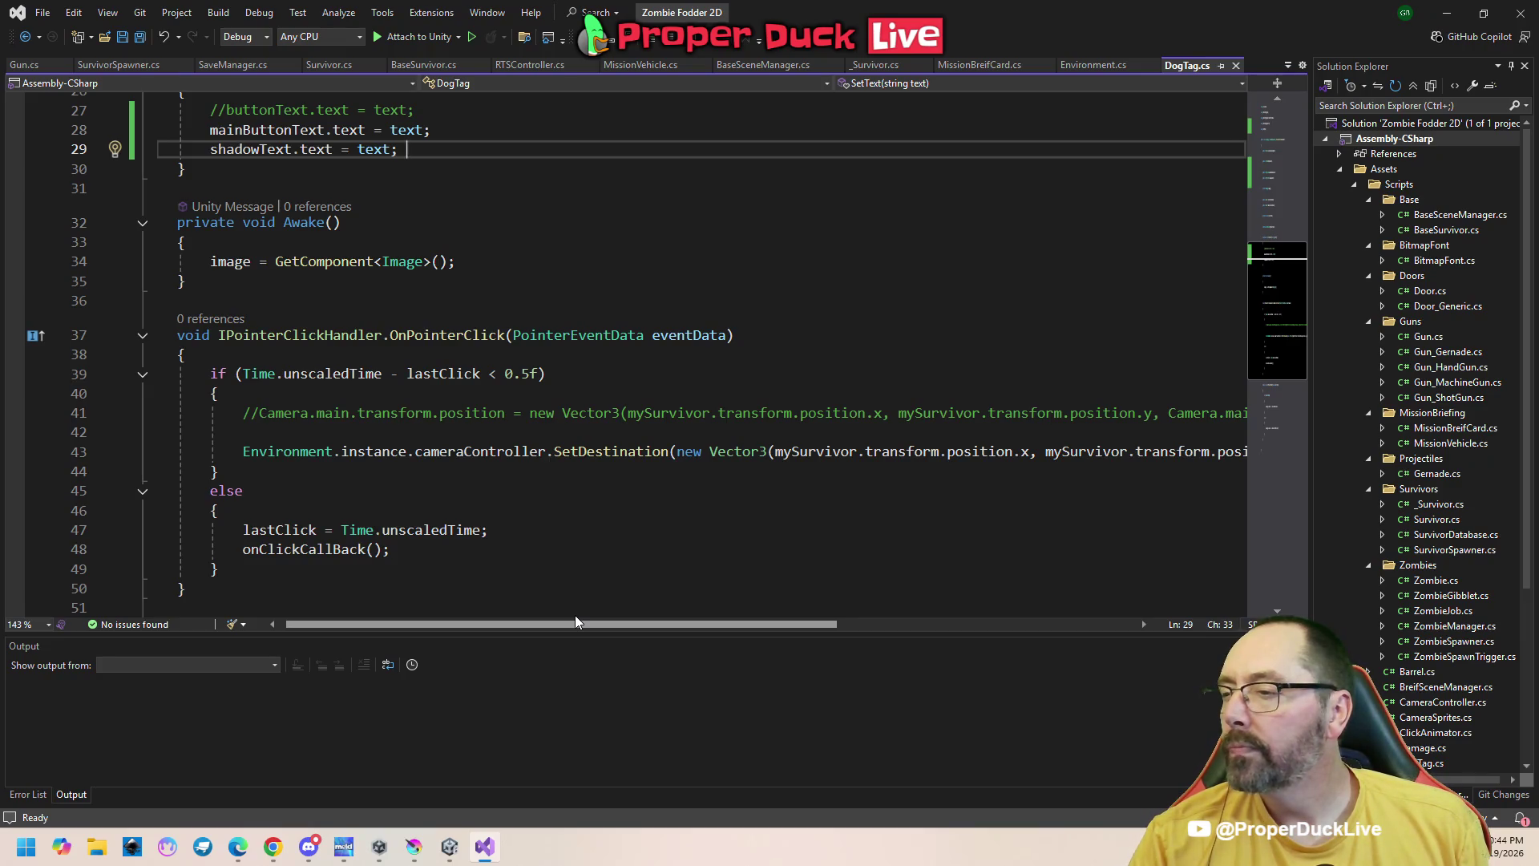
drag(575, 617, 554, 620)
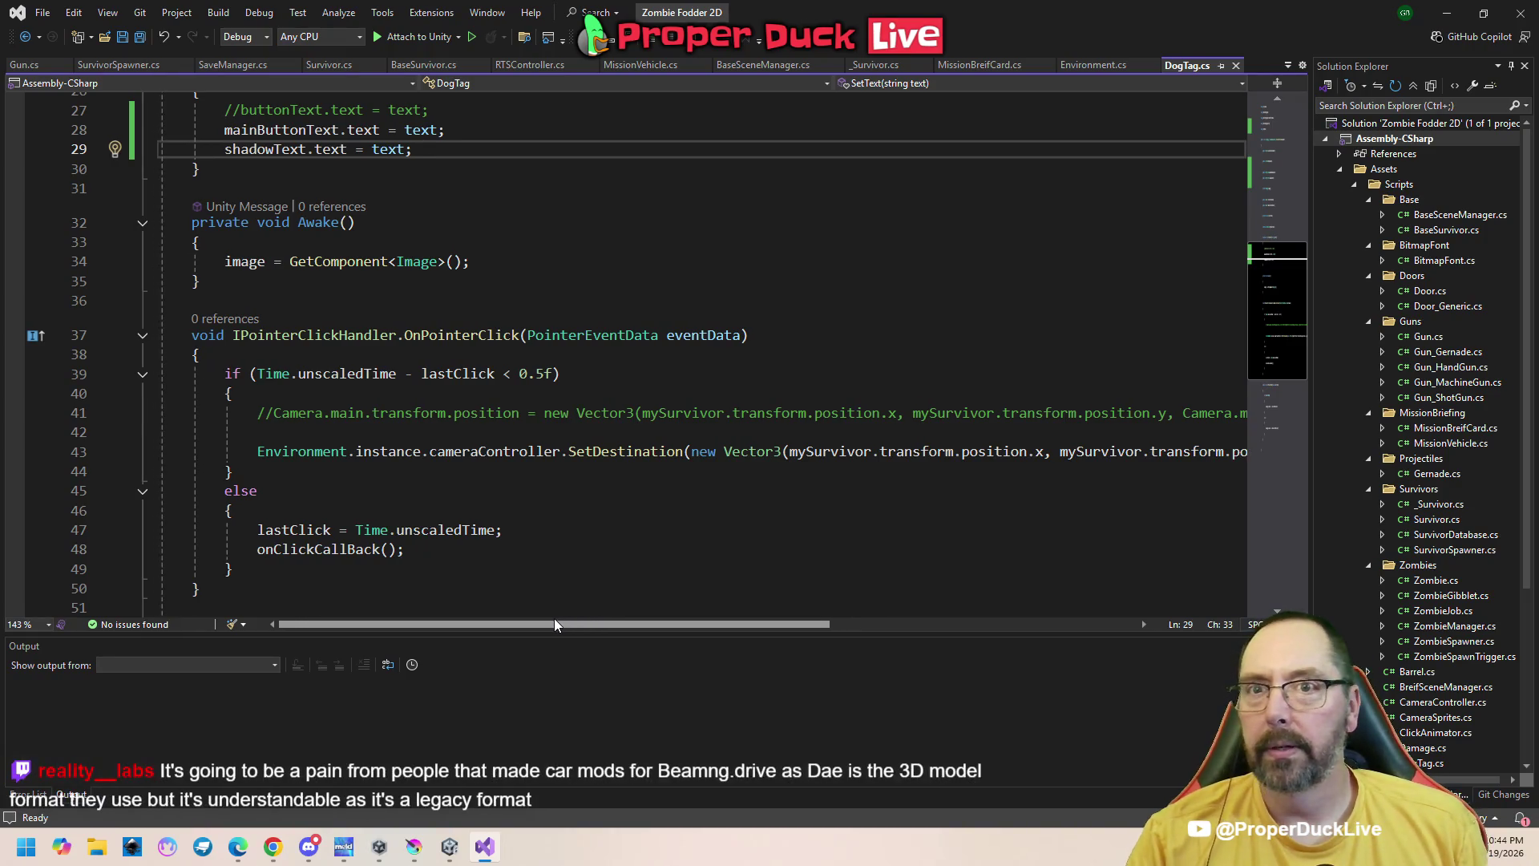
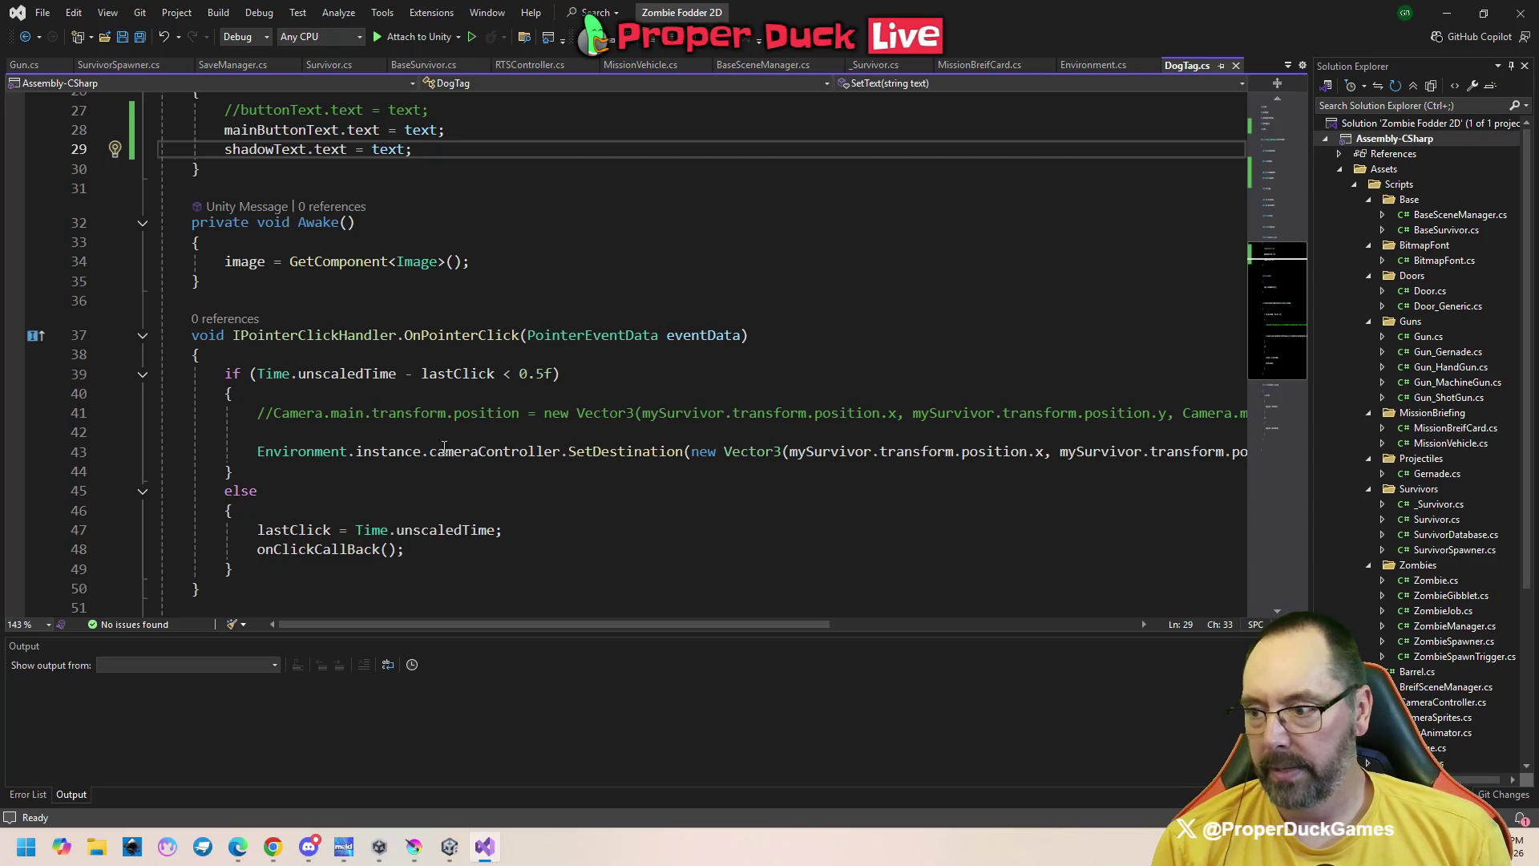
Add the comment '// Move the camera to the survivor attached to this dog tag' above SetDestination and save
click(256, 452)
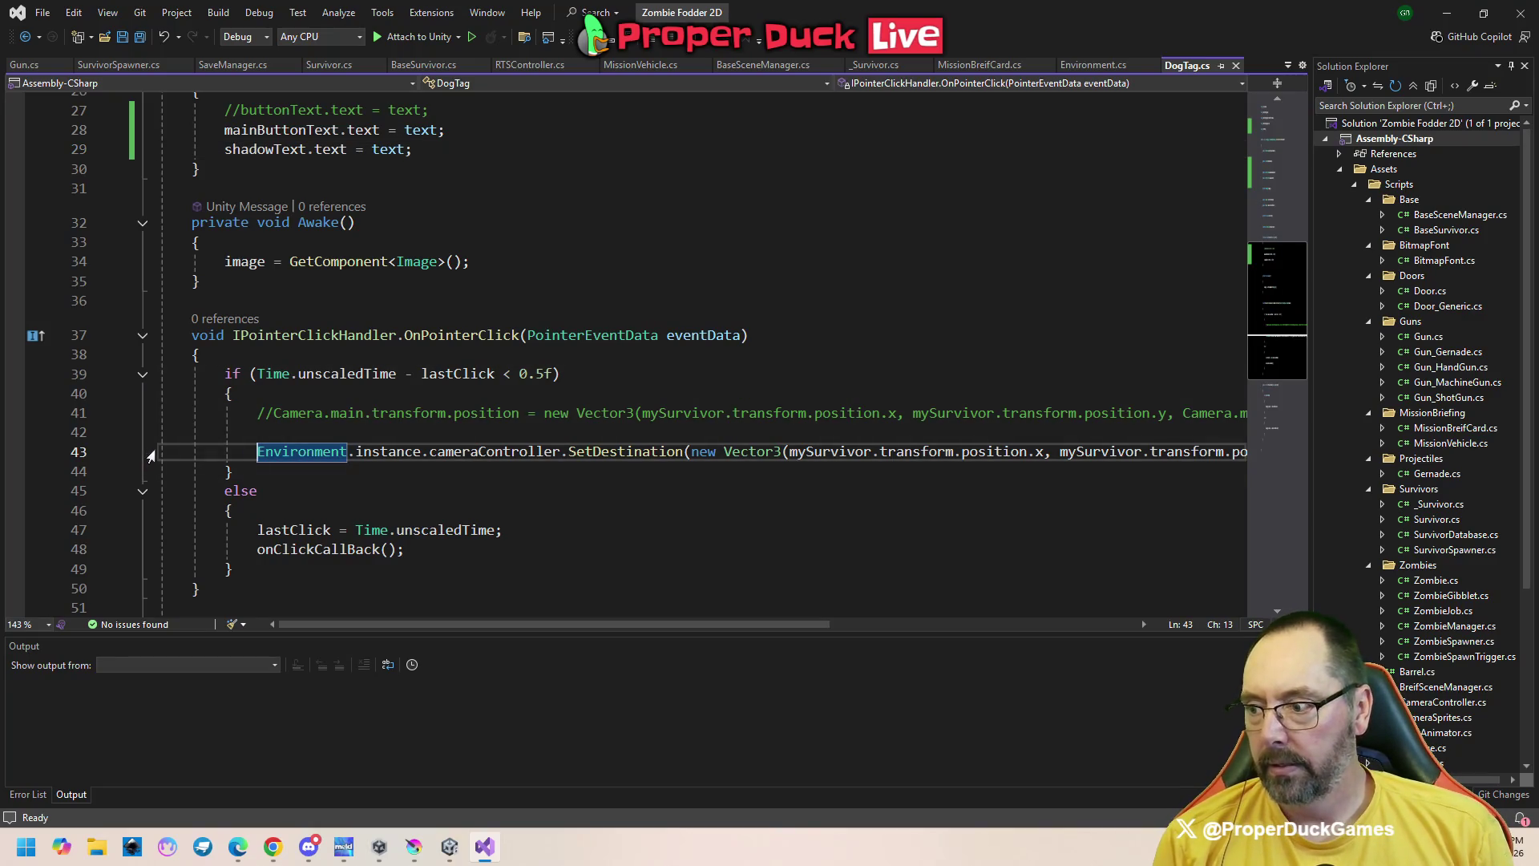
key(Home)
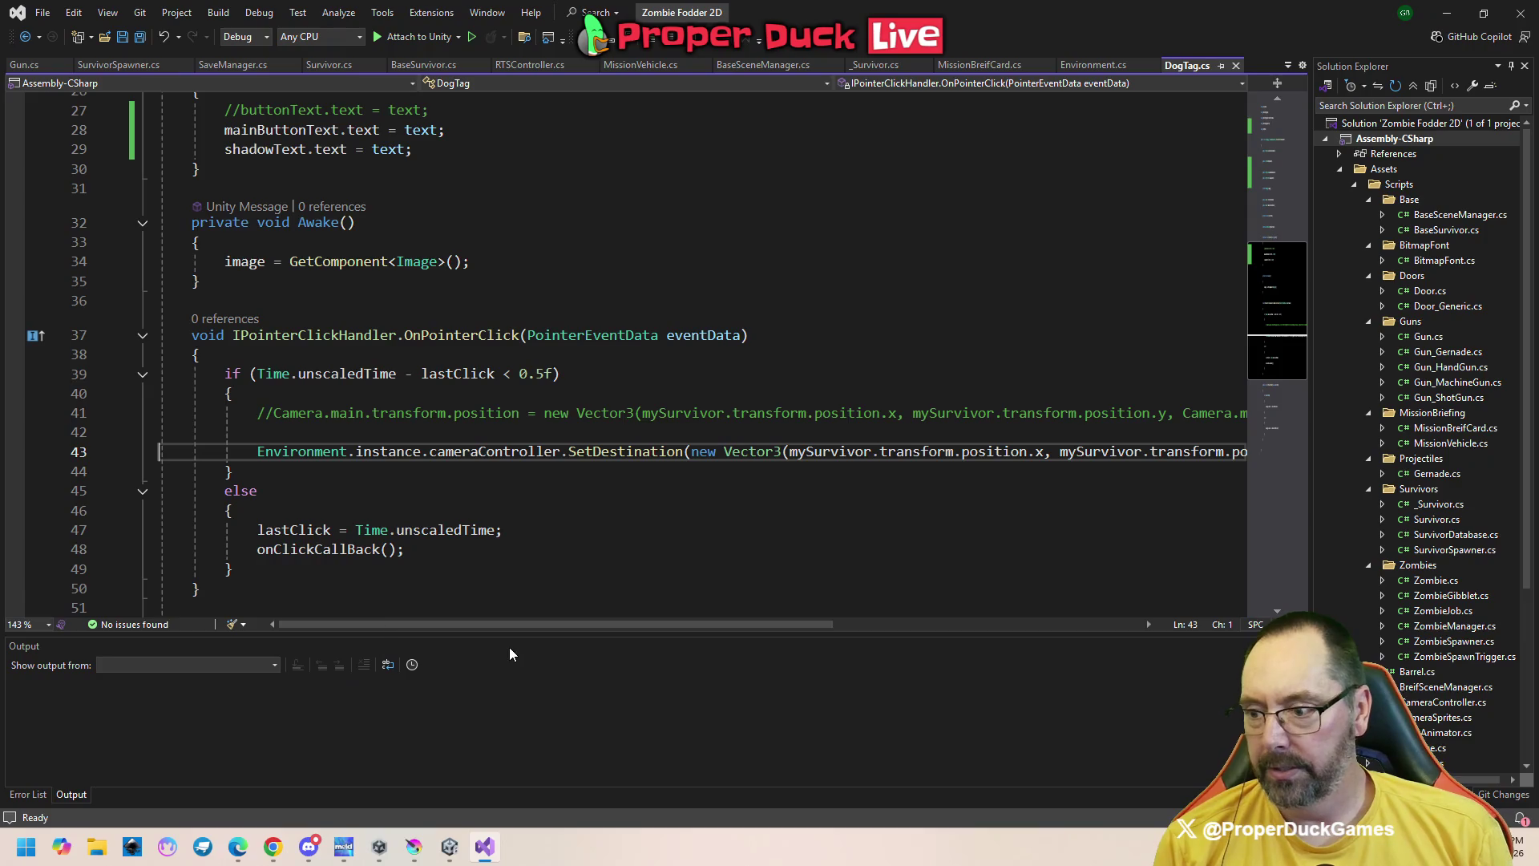
mouse_move(513, 632)
mouse_down()
mouse_move(800, 640)
mouse_move(492, 630)
mouse_up()
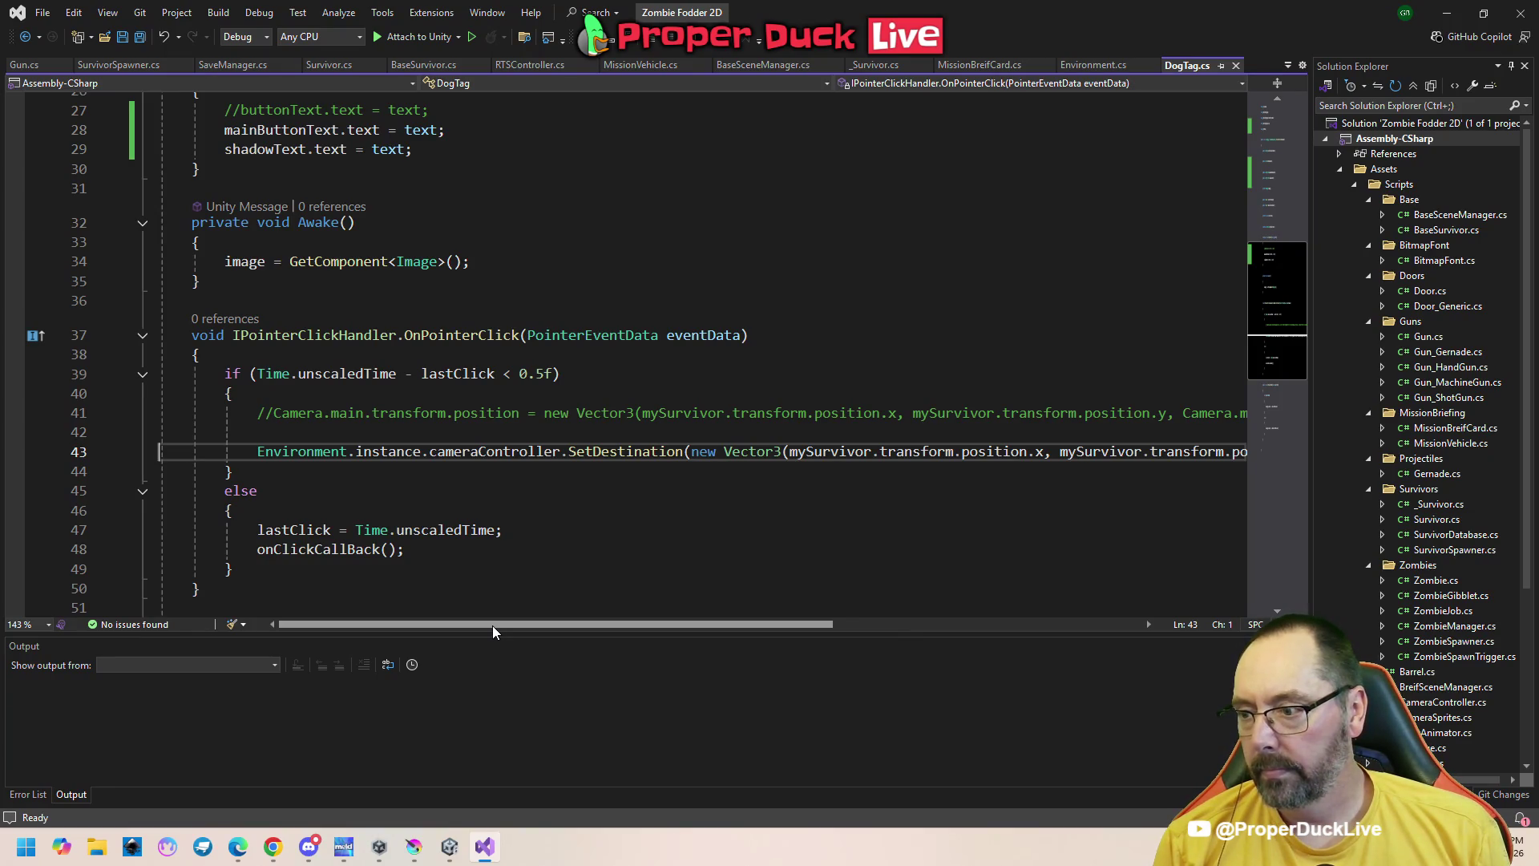
mouse_move(492, 626)
mouse_down()
mouse_move(632, 632)
mouse_move(460, 617)
mouse_up()
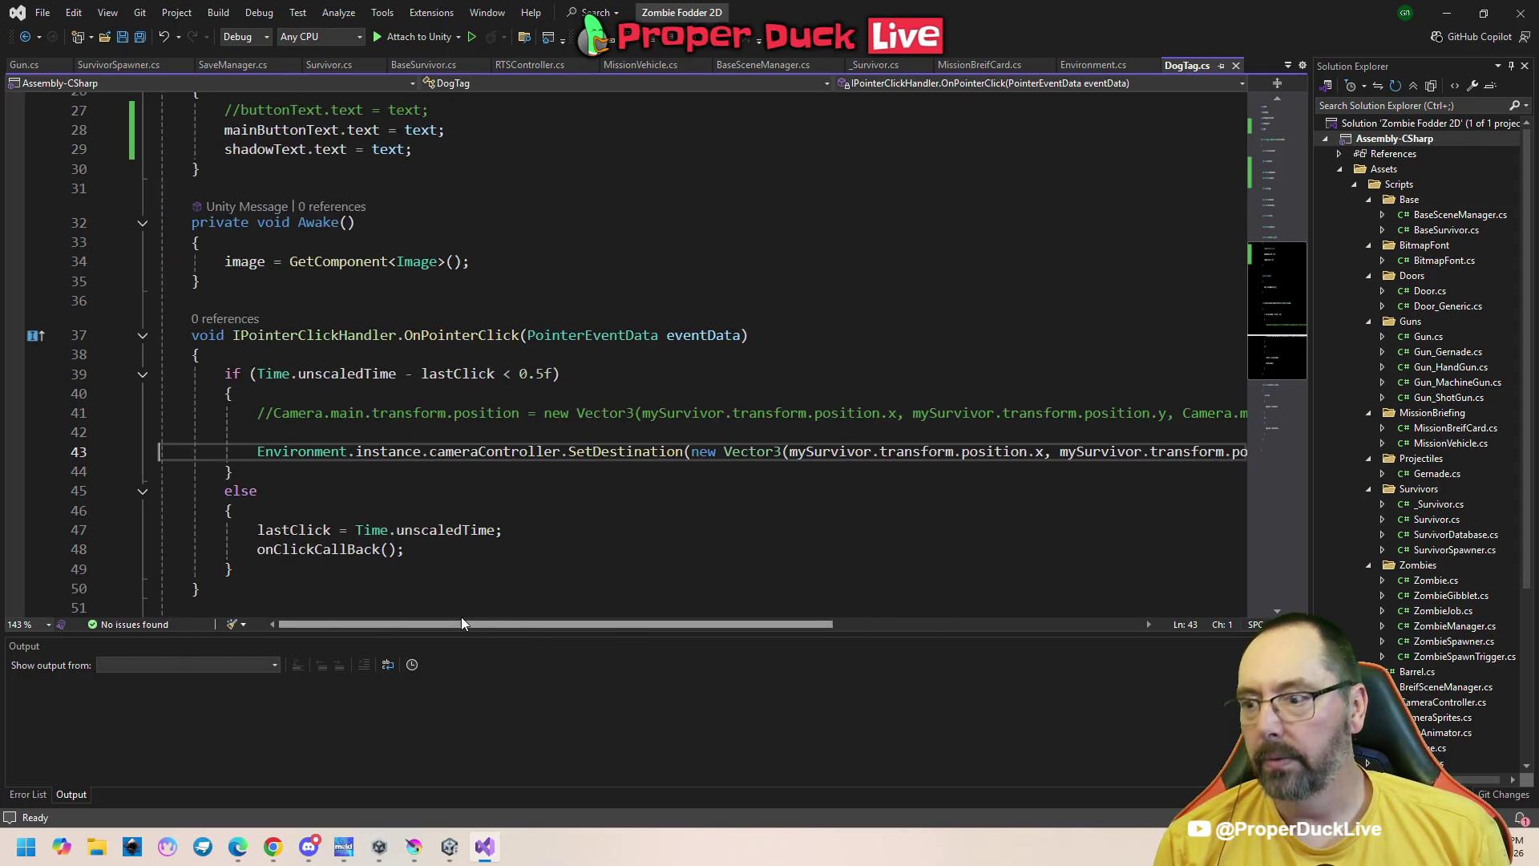
click(330, 431)
key(Return)
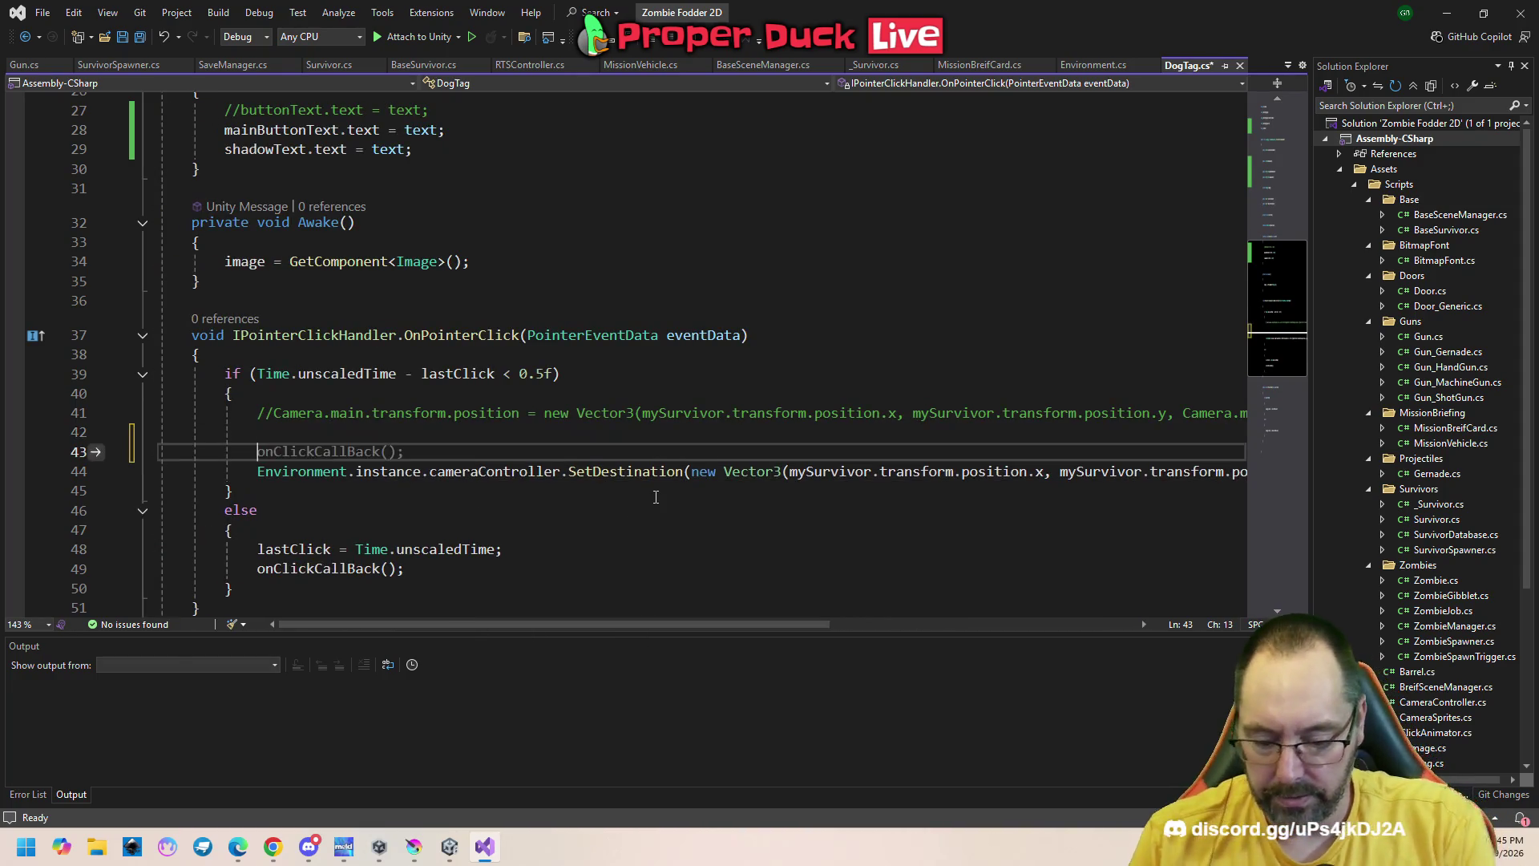
text(// MO)
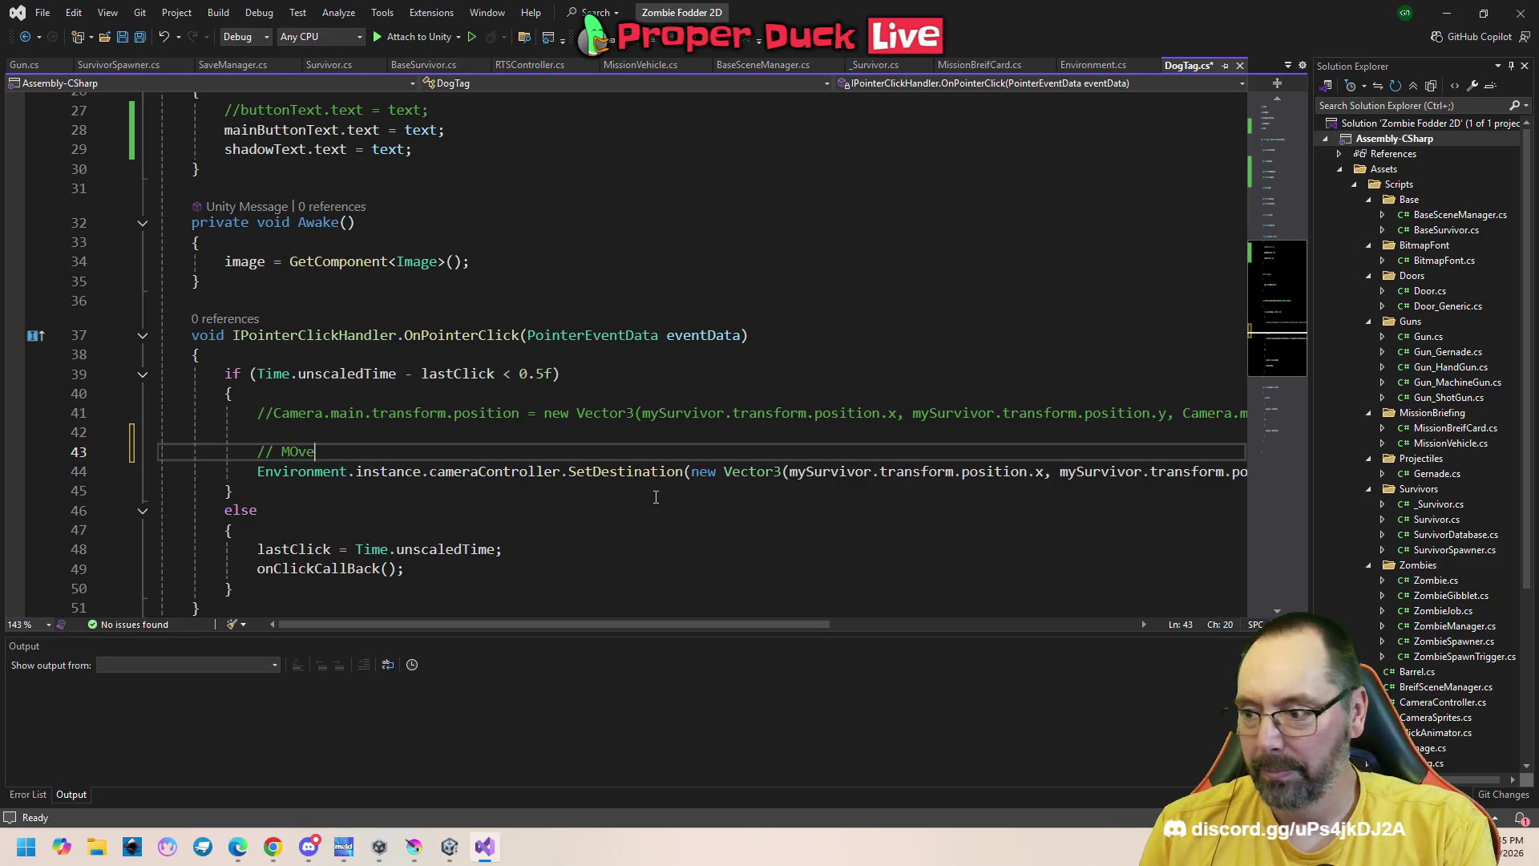
key(BackSpace)
text(V)
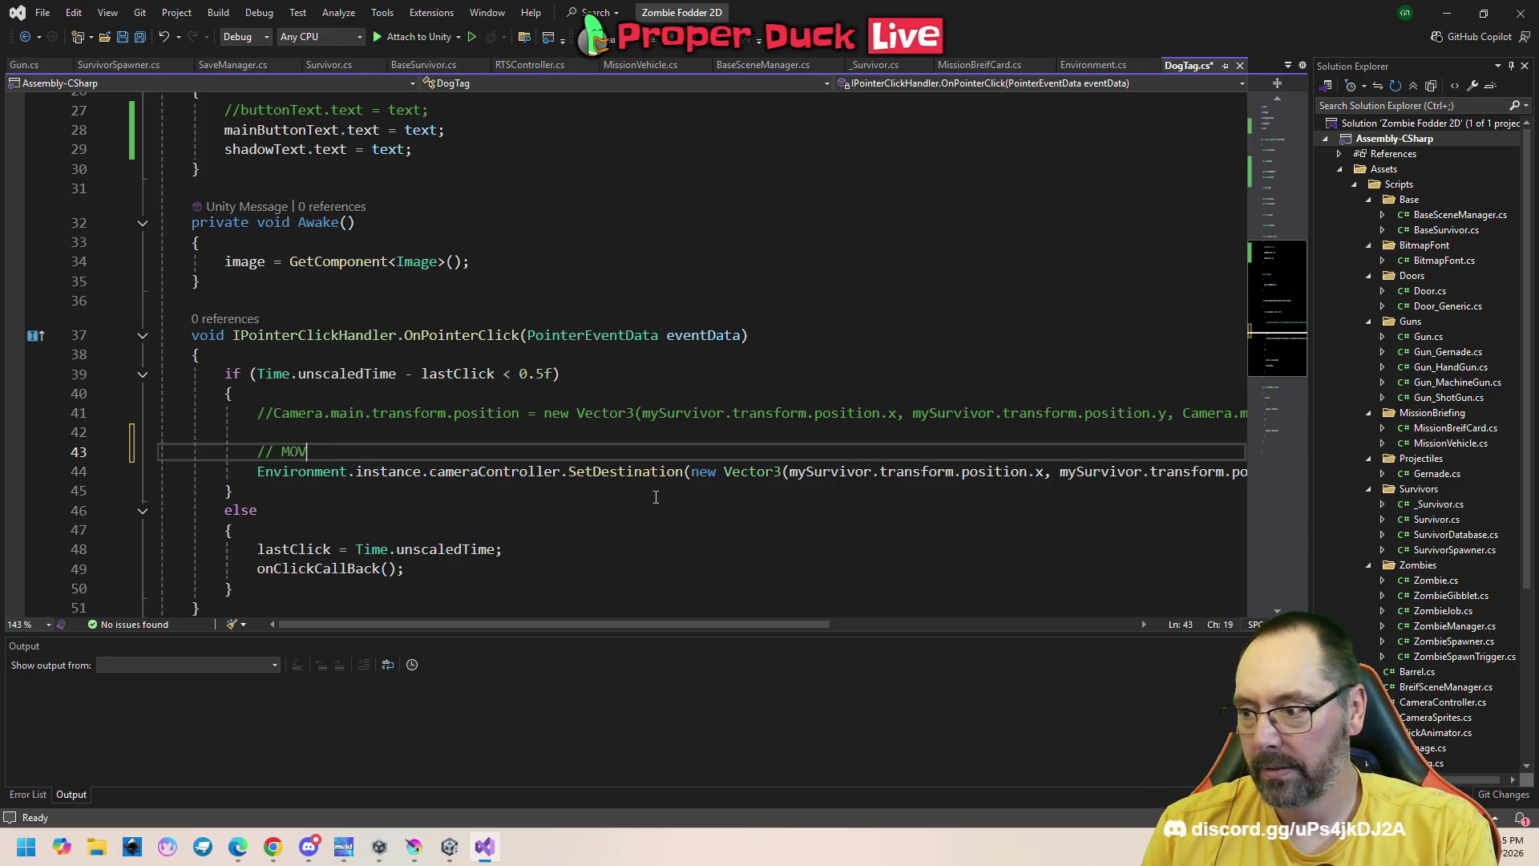
text(ove the)
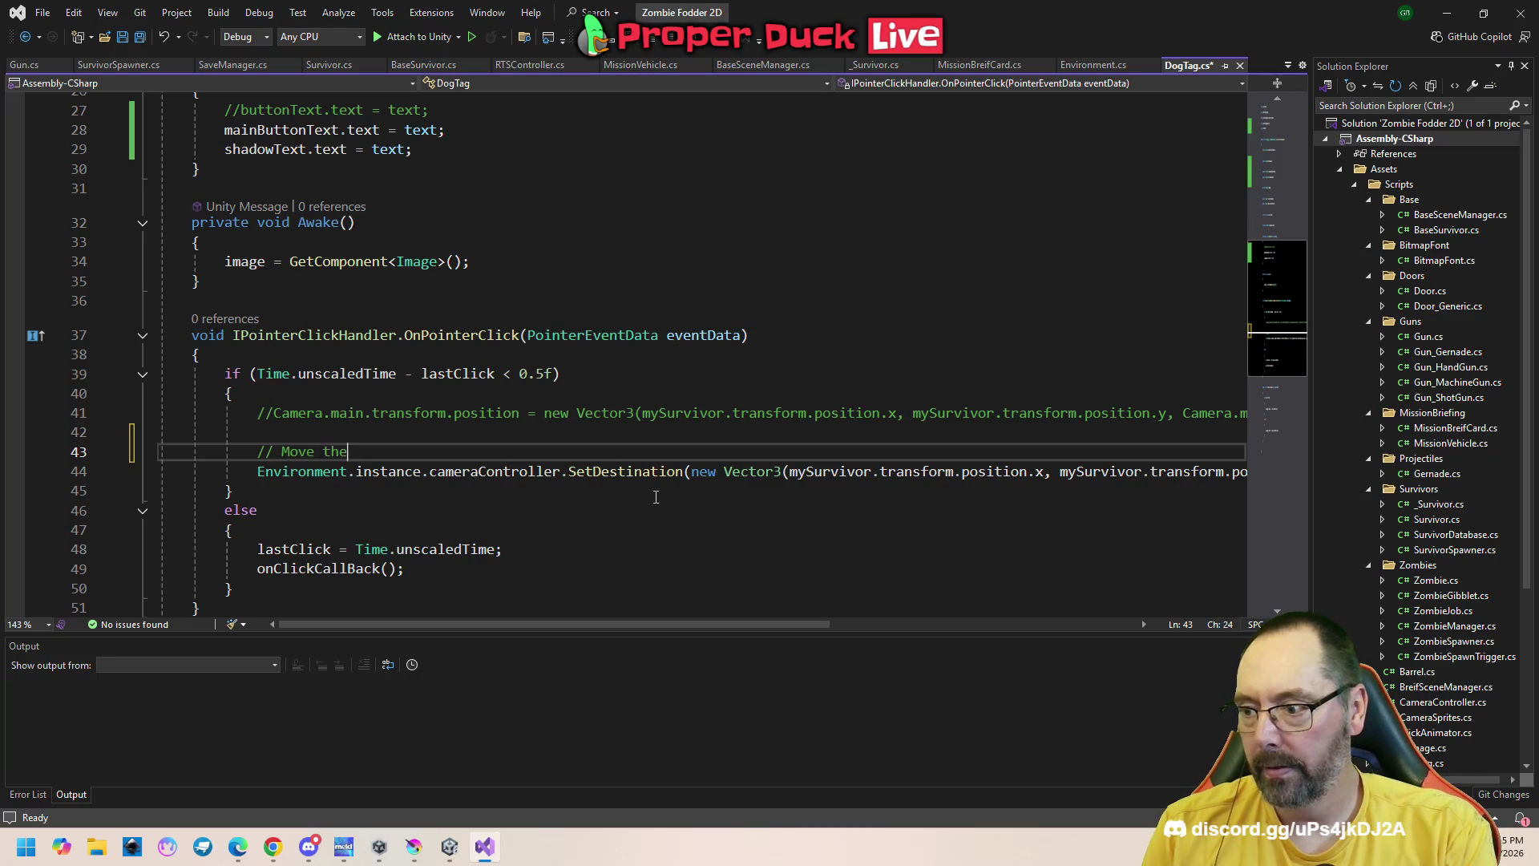
text( camera tothe)
text( survivor atta)
text(ched to this )
text(name)
text(tag)
key(BackSpace)
key(BackSpace)
key(BackSpace)
text(dog tag)
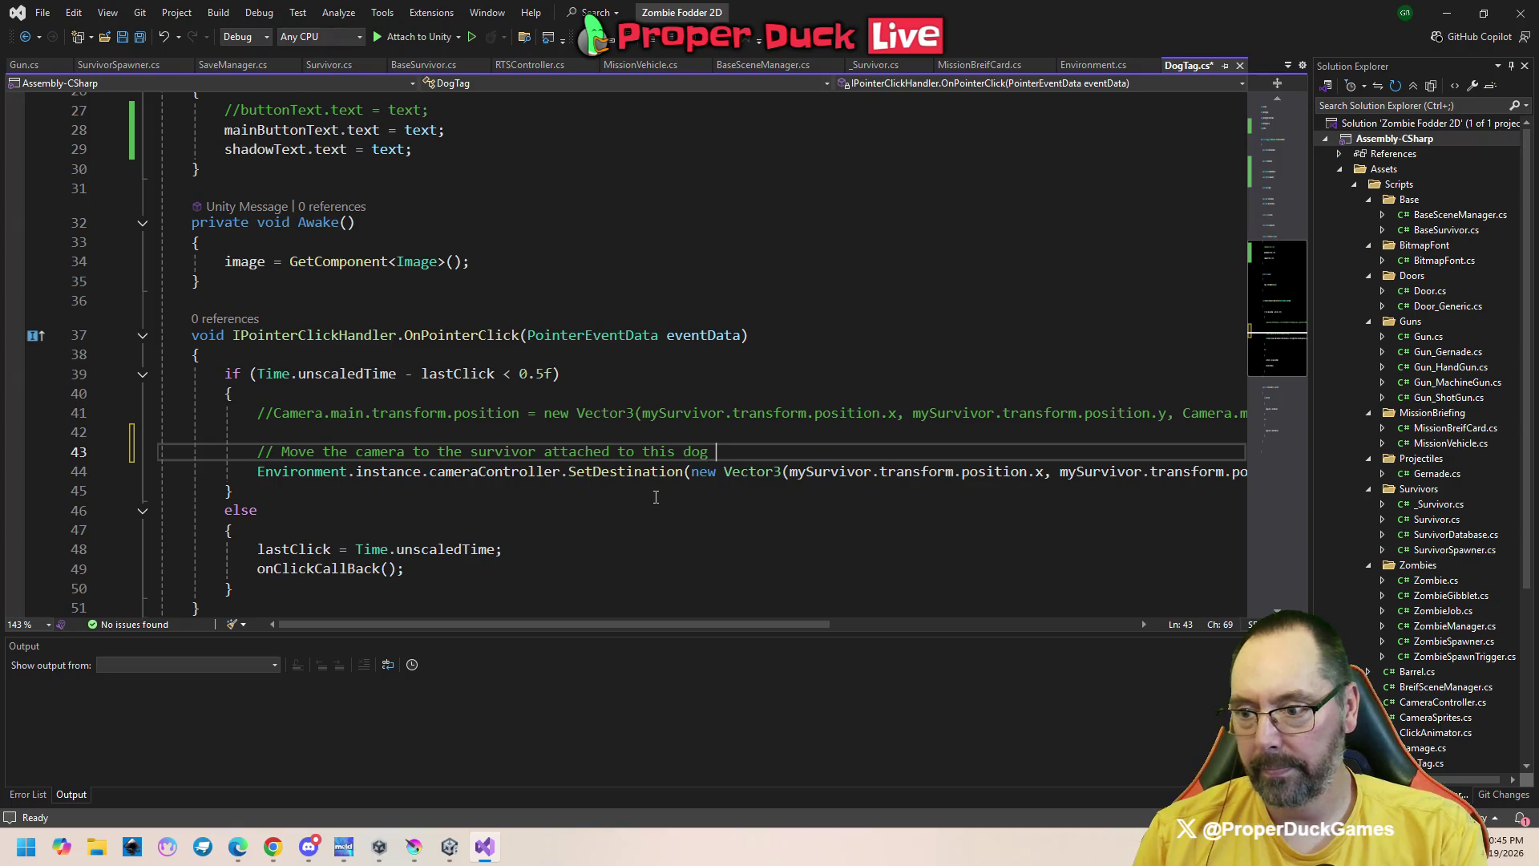
key(ctrl+s)
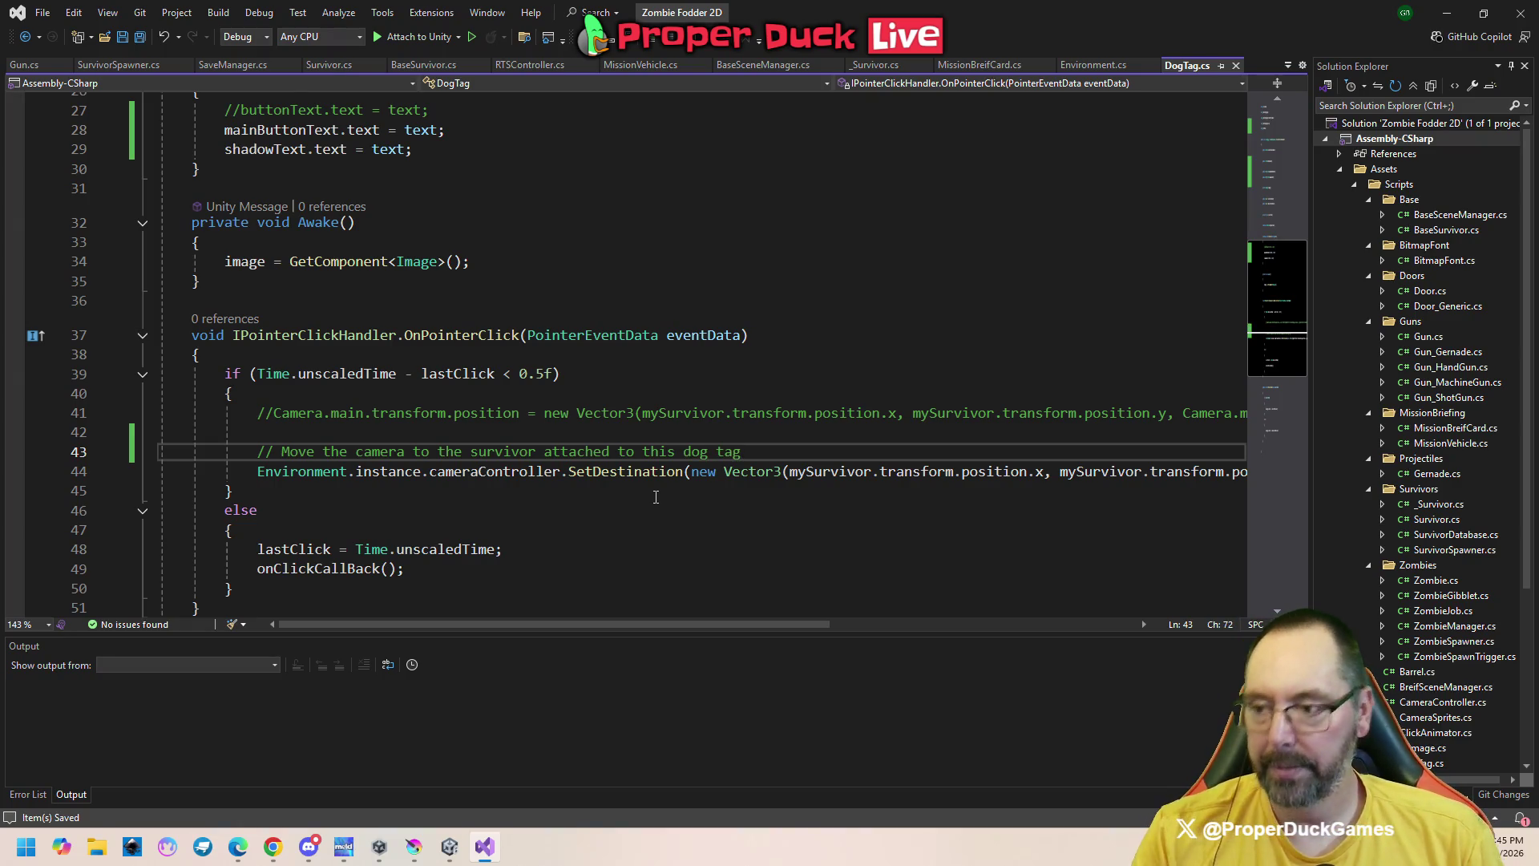
Delete the old commented-out Camera.main line and save DogTag.cs again
scroll(377, 456, up, 1)
mouse_move(295, 459)
mouse_down()
mouse_move(257, 471)
mouse_move(276, 489)
mouse_up()
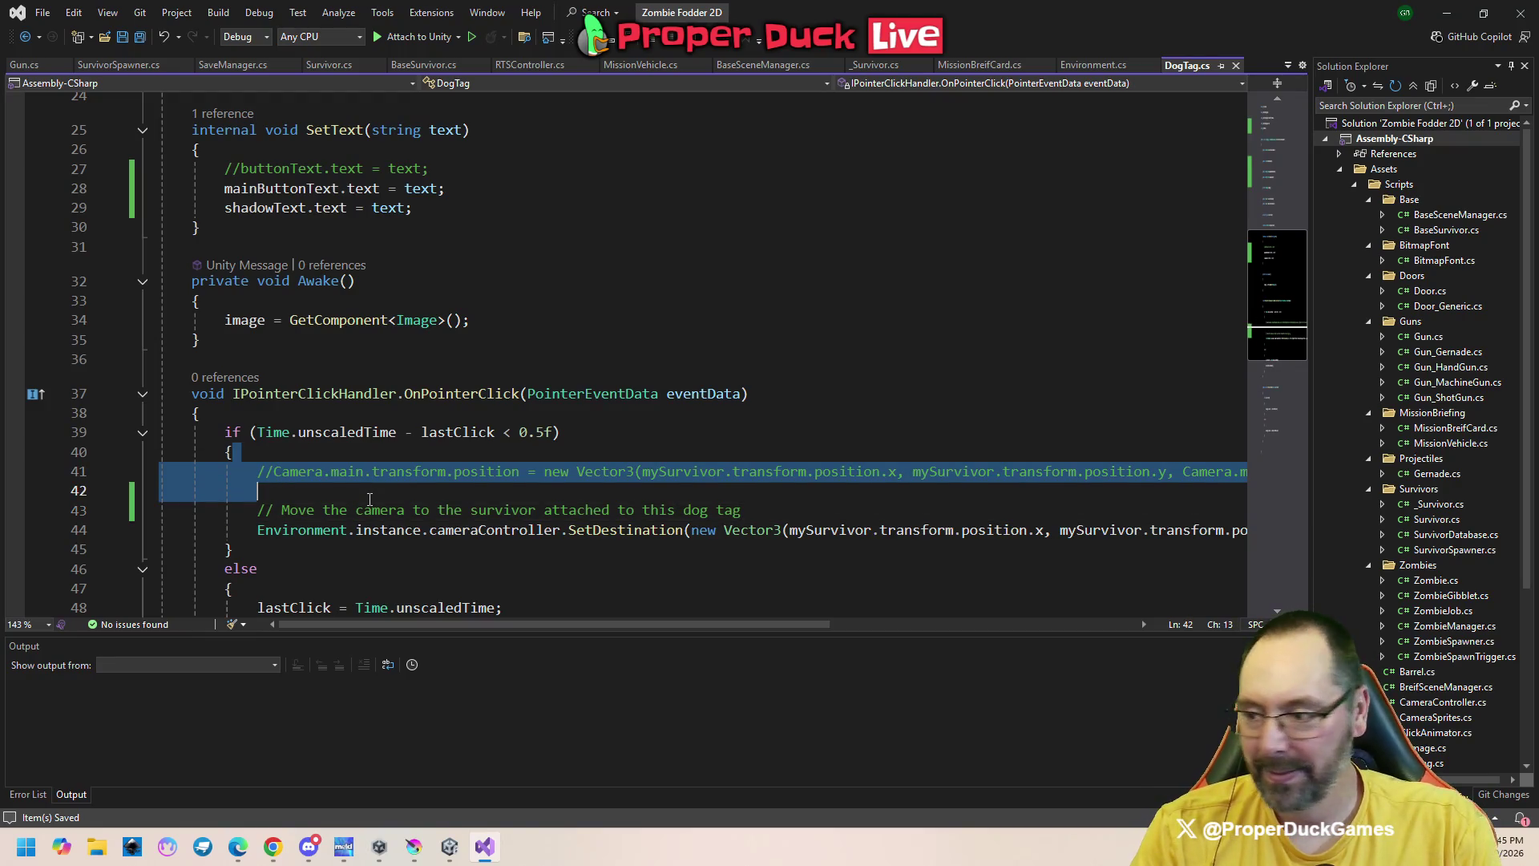
key(Delete)
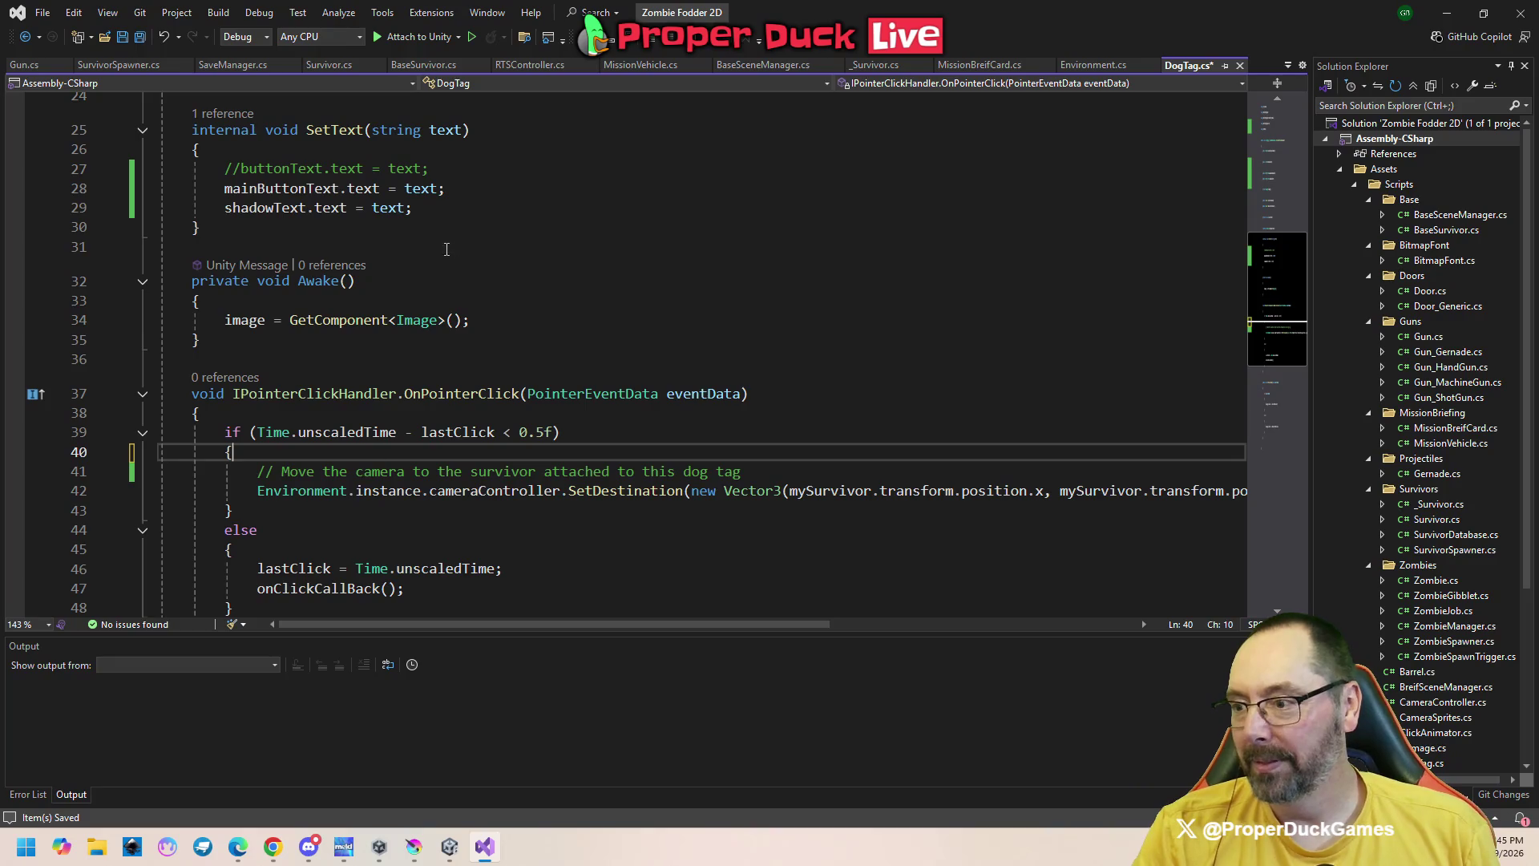
key(ctrl+s)
scroll(559, 281, up, 2)
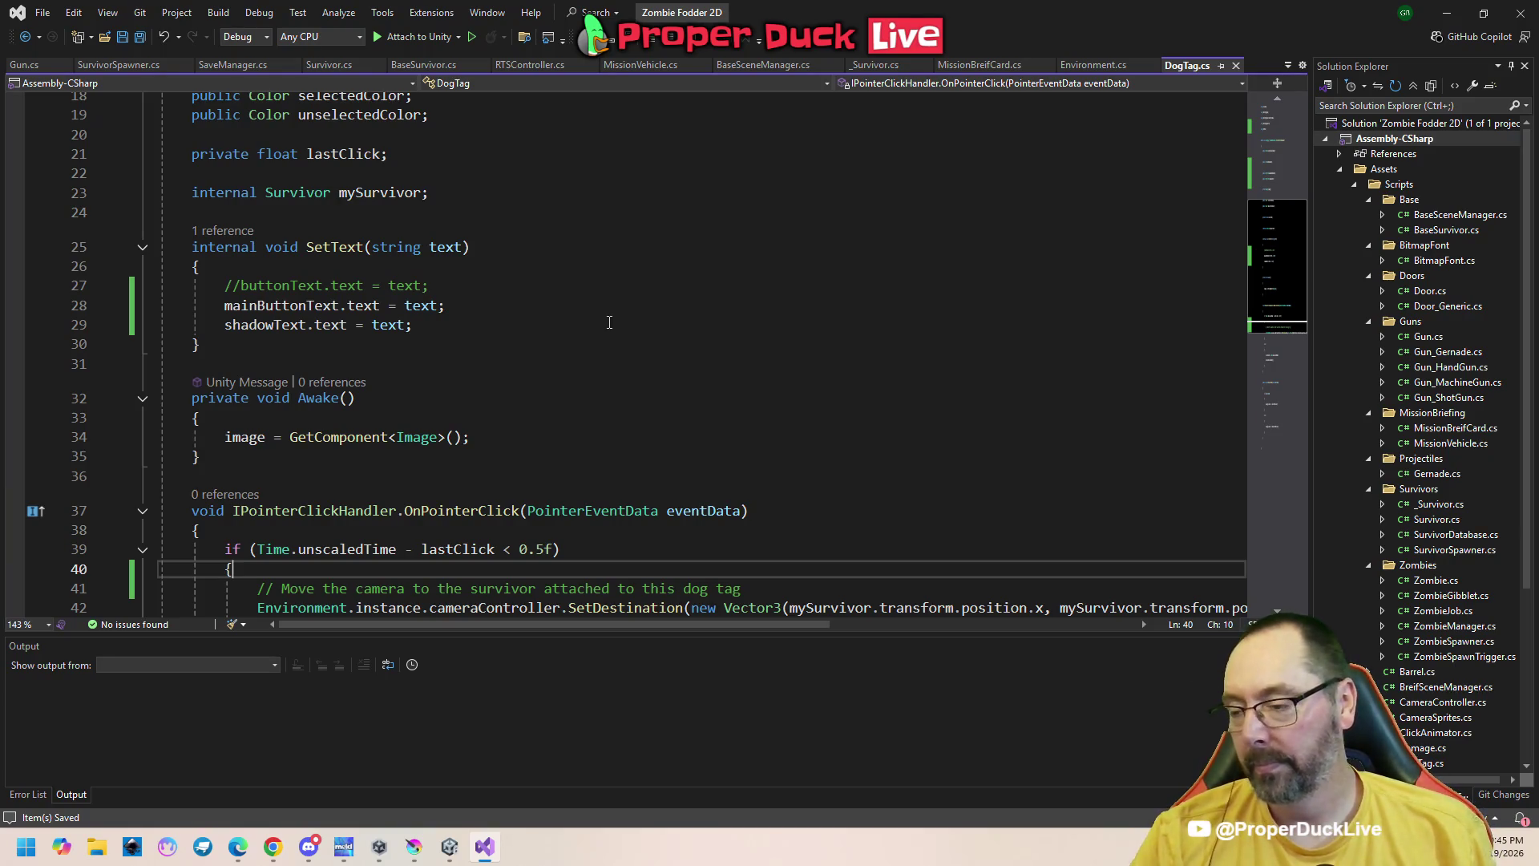
scroll(564, 392, up, 3)
mouse_move(1272, 232)
mouse_down()
mouse_move(1278, 168)
mouse_move(1285, 226)
mouse_move(1192, 242)
mouse_up()
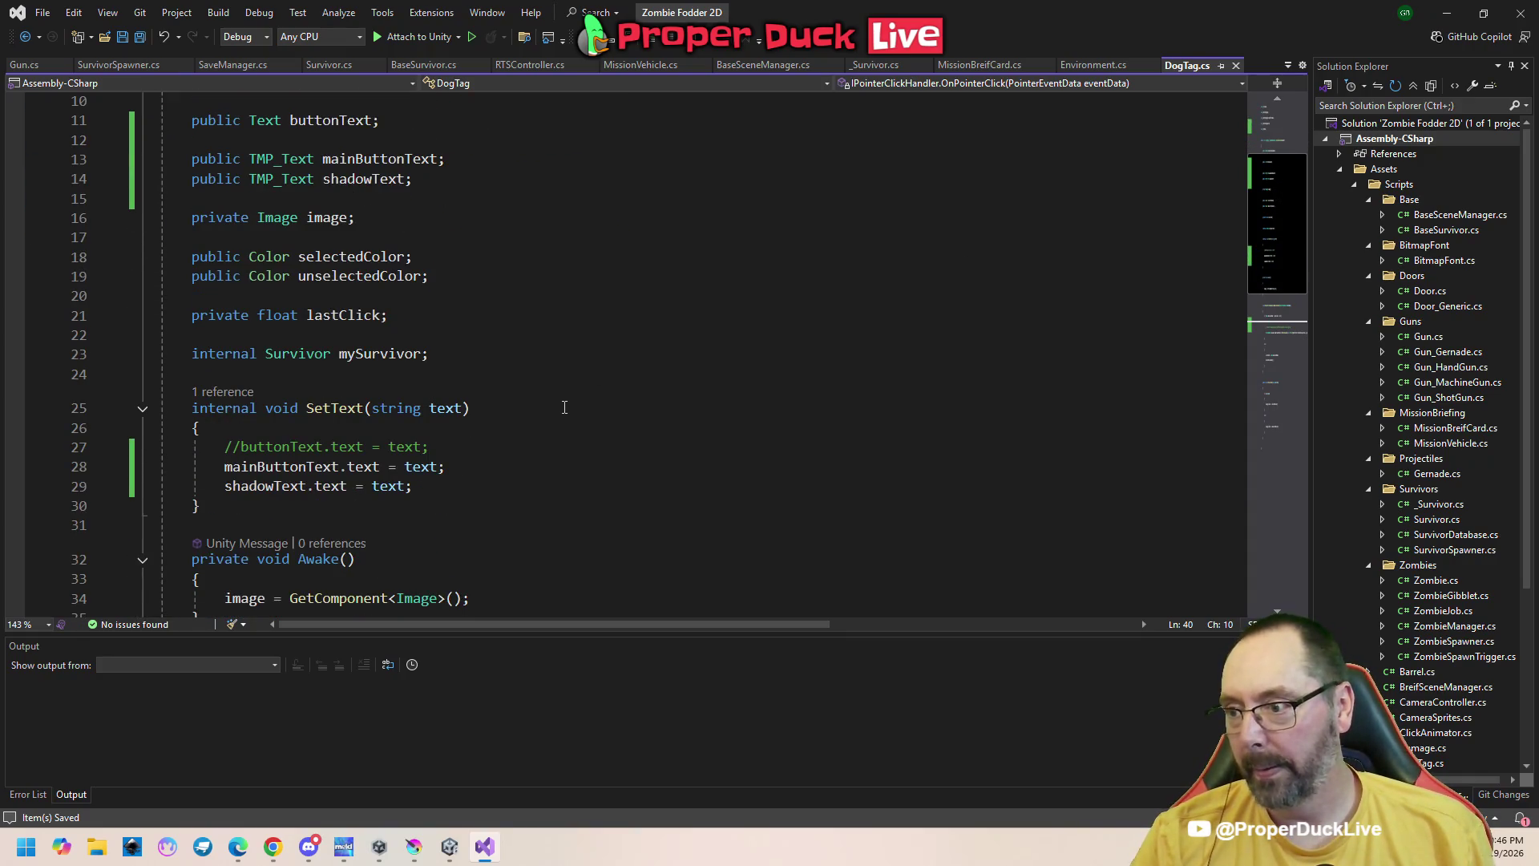
scroll(564, 408, down, 1)
scroll(564, 409, down, 4)
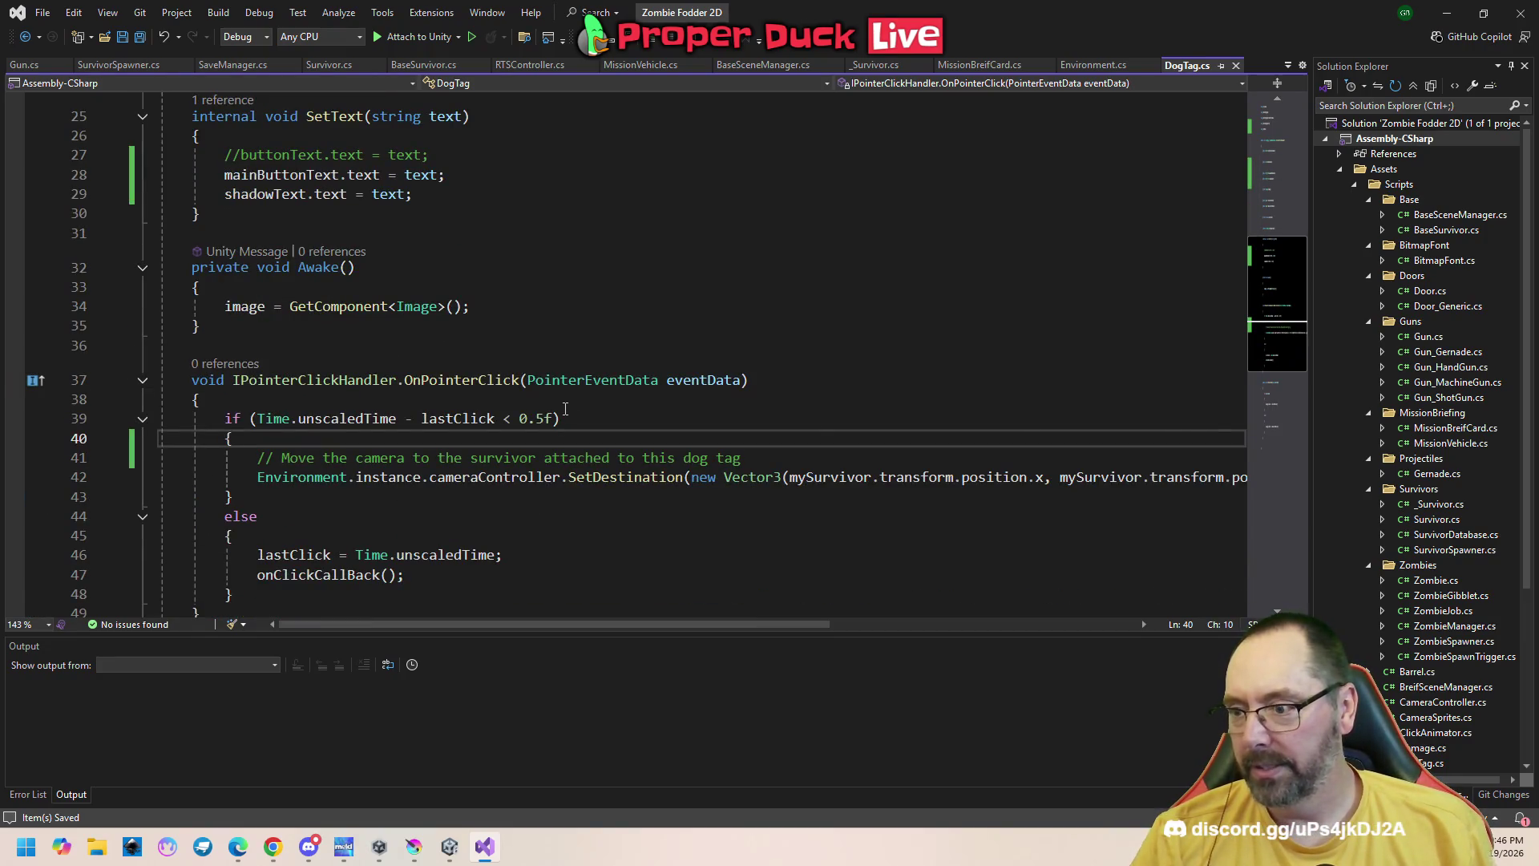
scroll(564, 409, down, 4)
scroll(594, 404, up, 1)
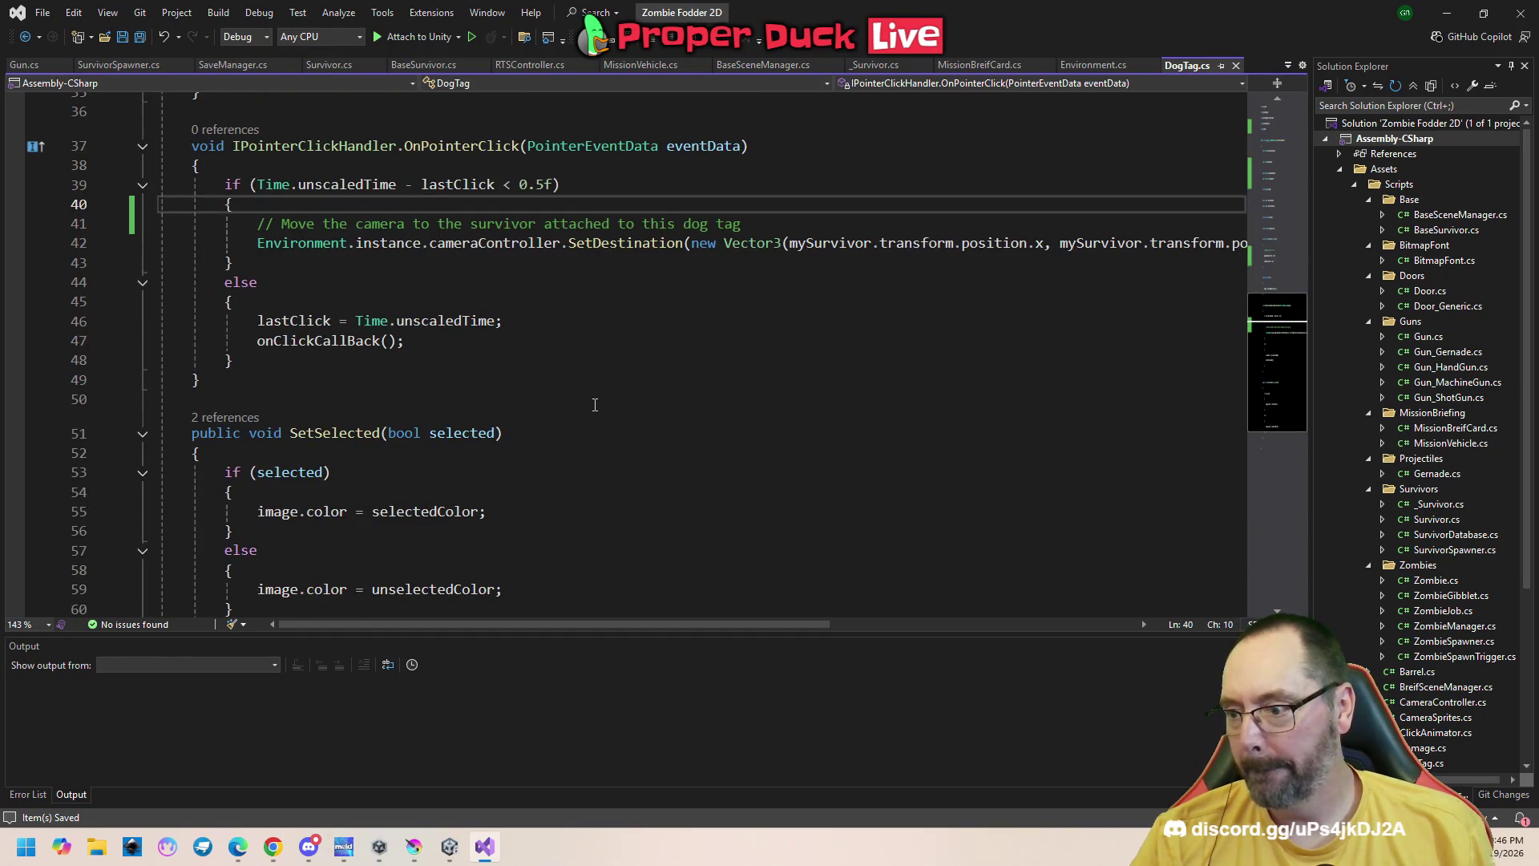
scroll(595, 405, down, 4)
scroll(595, 406, up, 7)
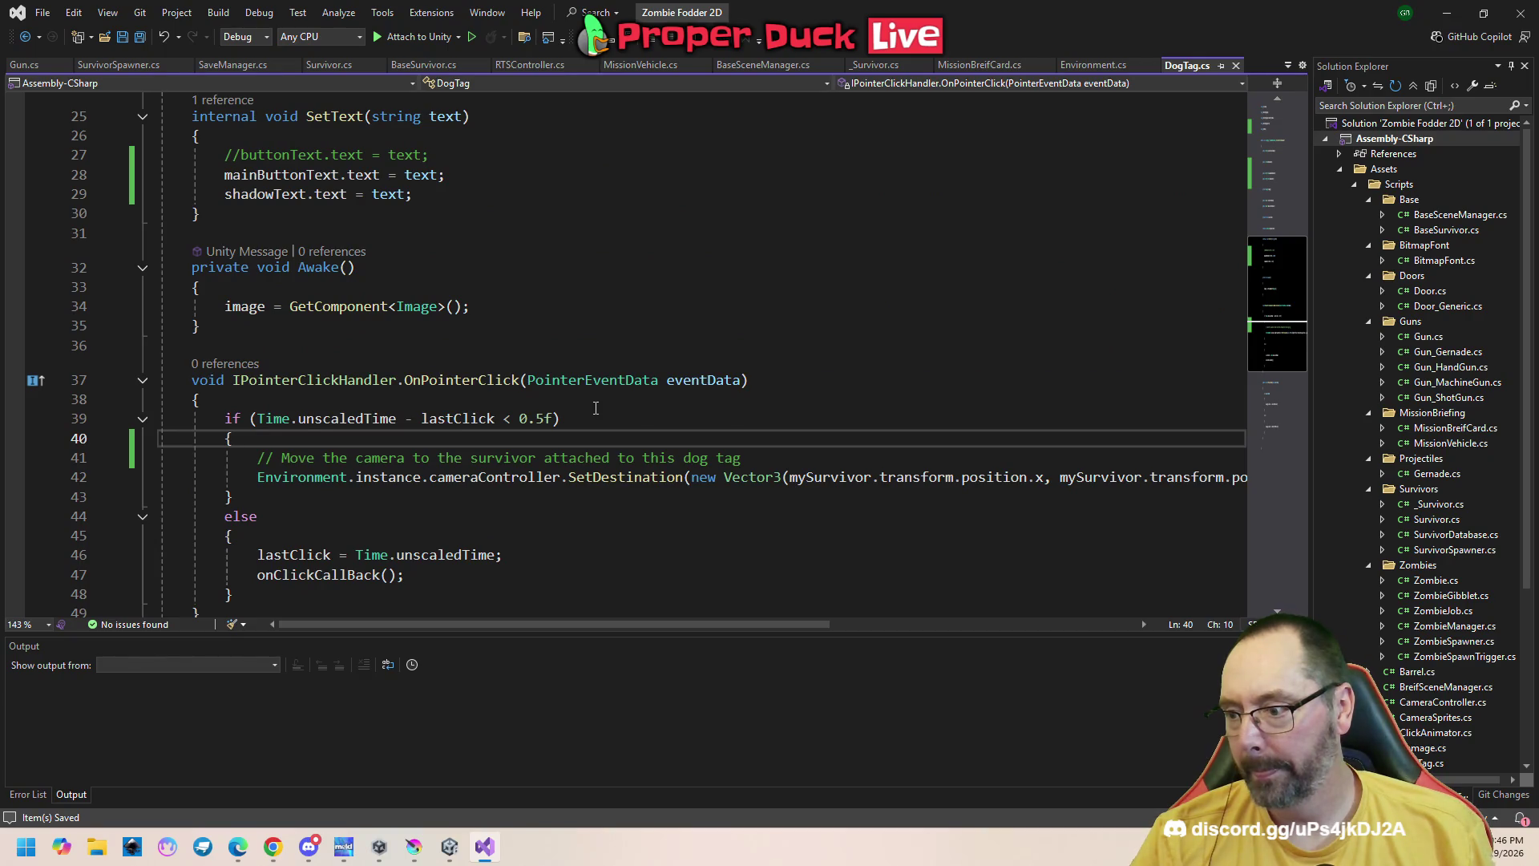
scroll(596, 408, up, 5)
scroll(595, 408, up, 3)
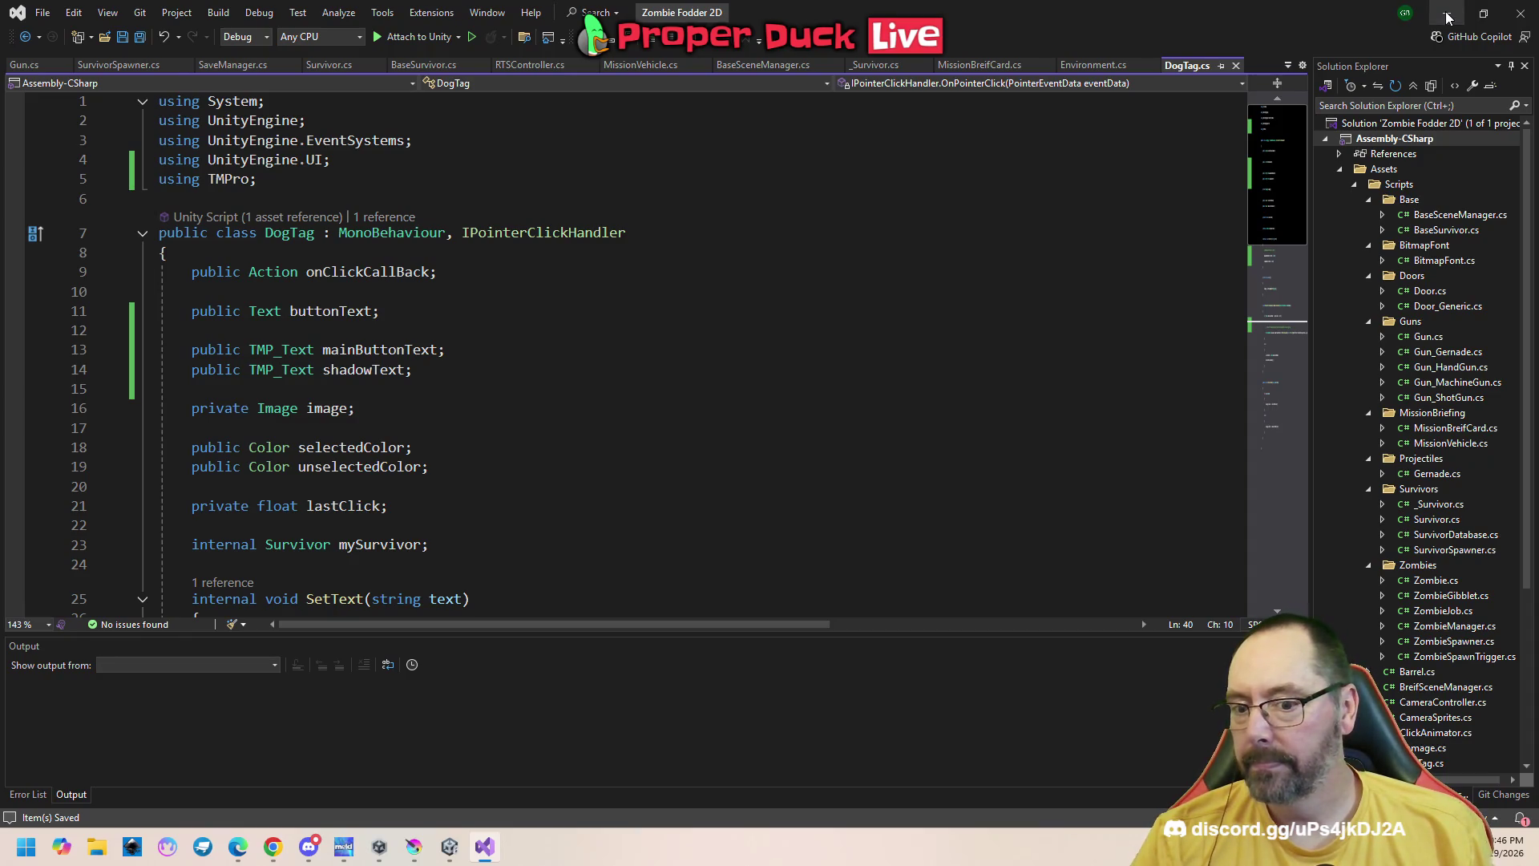
scroll(1347, 527, down, 5)
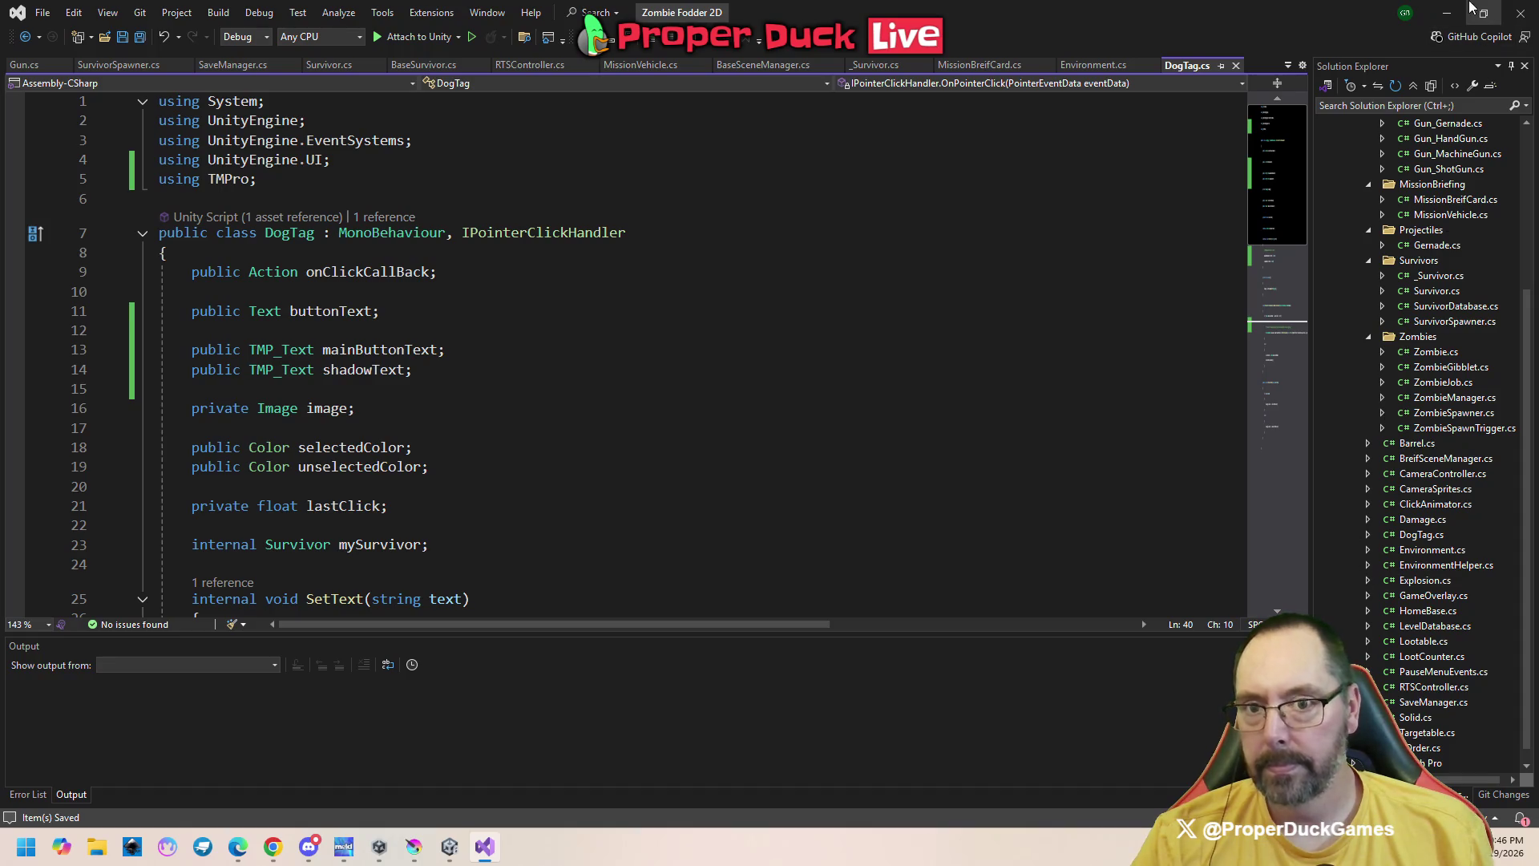
click(1447, 15)
Fit the whole NameBox image in Krita's view, then bring the Unity editor to the front
key(1)
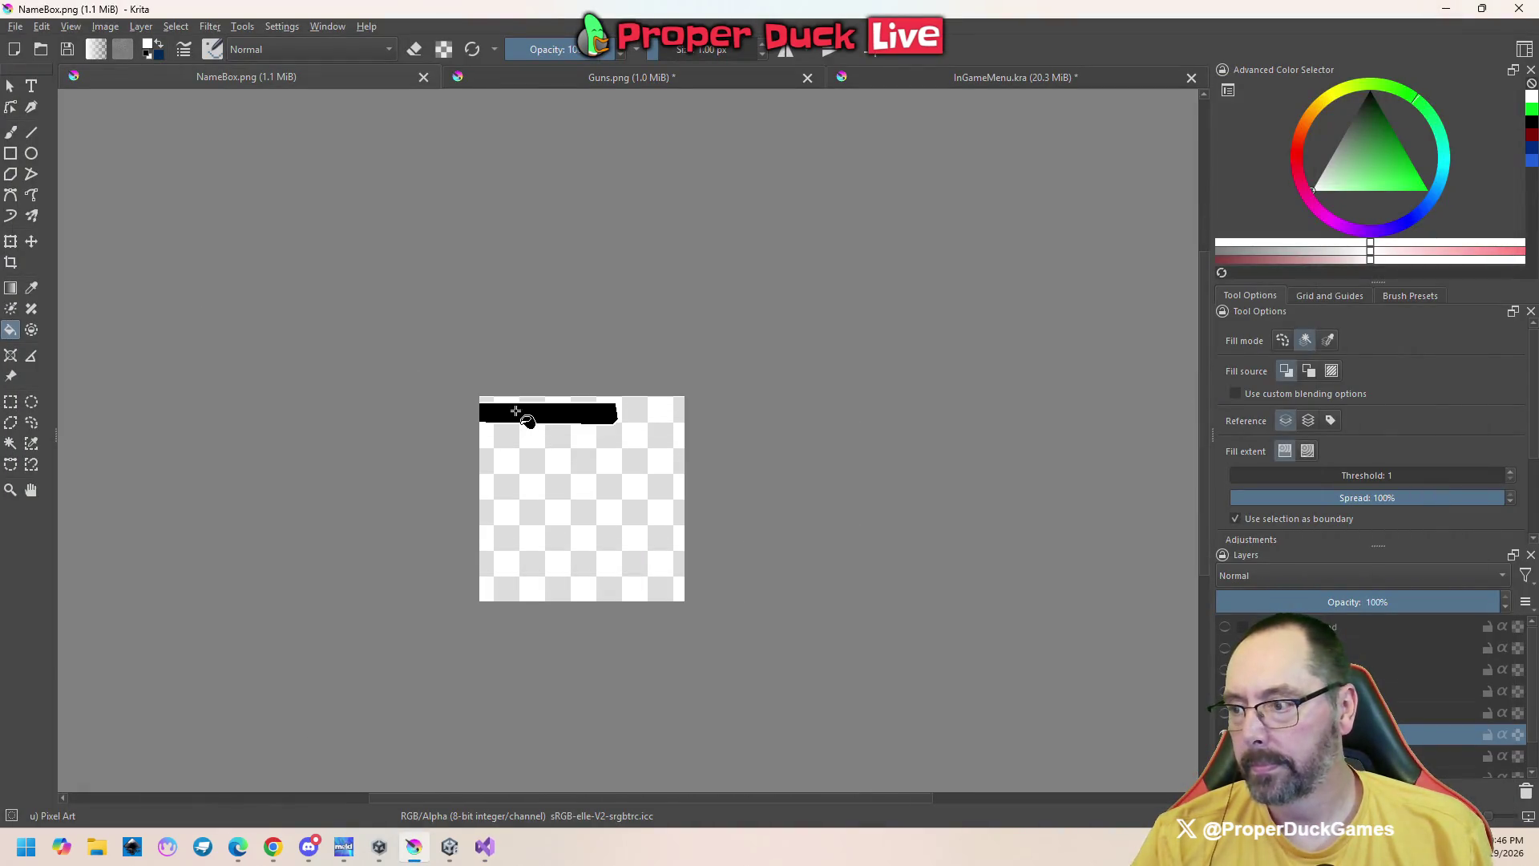
click(449, 847)
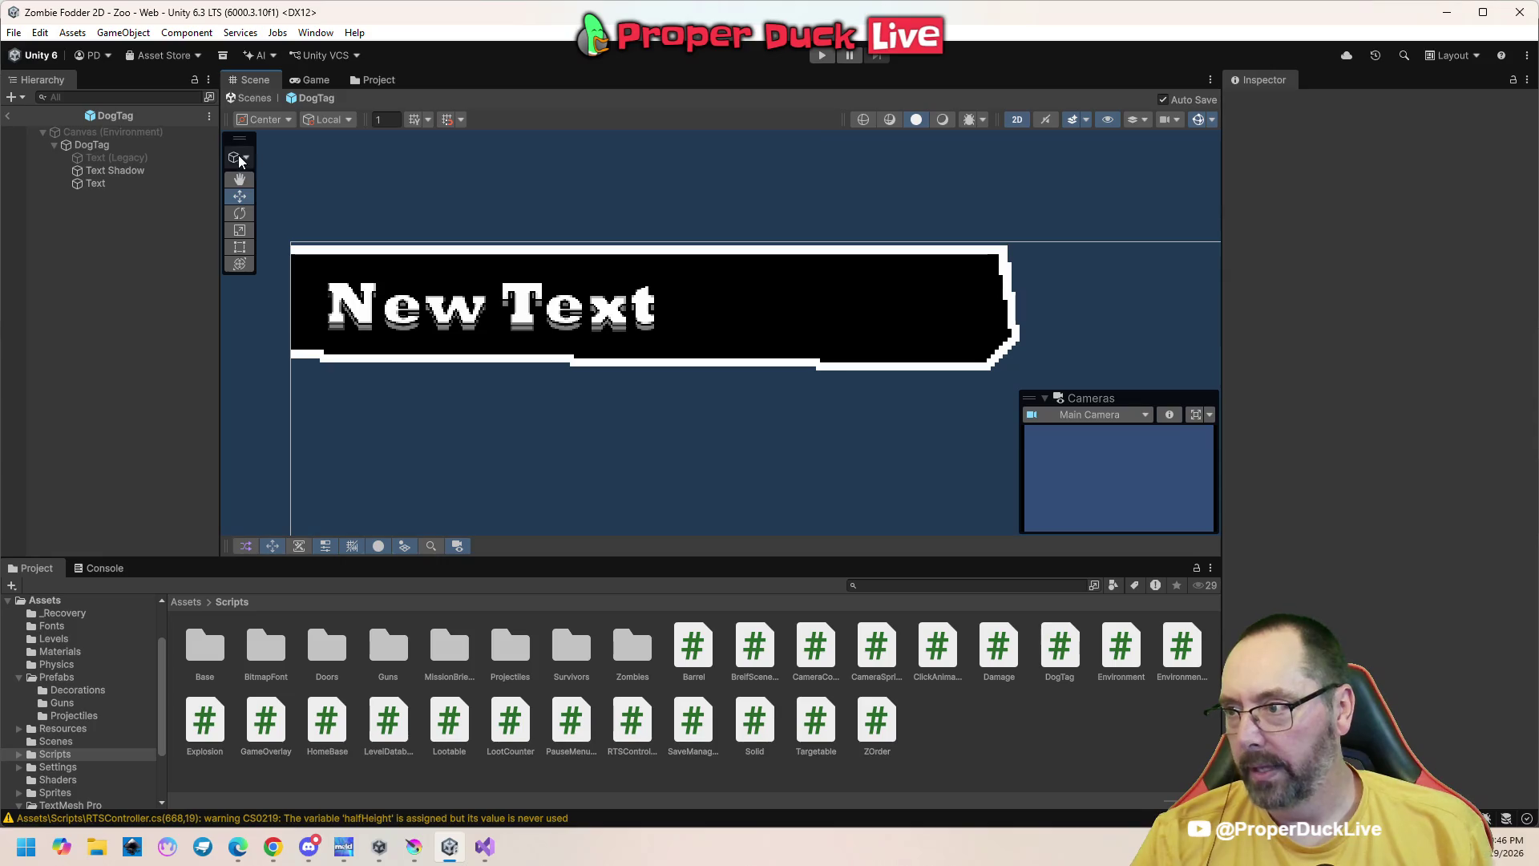
Check the Game view, then leave DogTag prefab editing for the Zoo scene
click(312, 79)
click(253, 79)
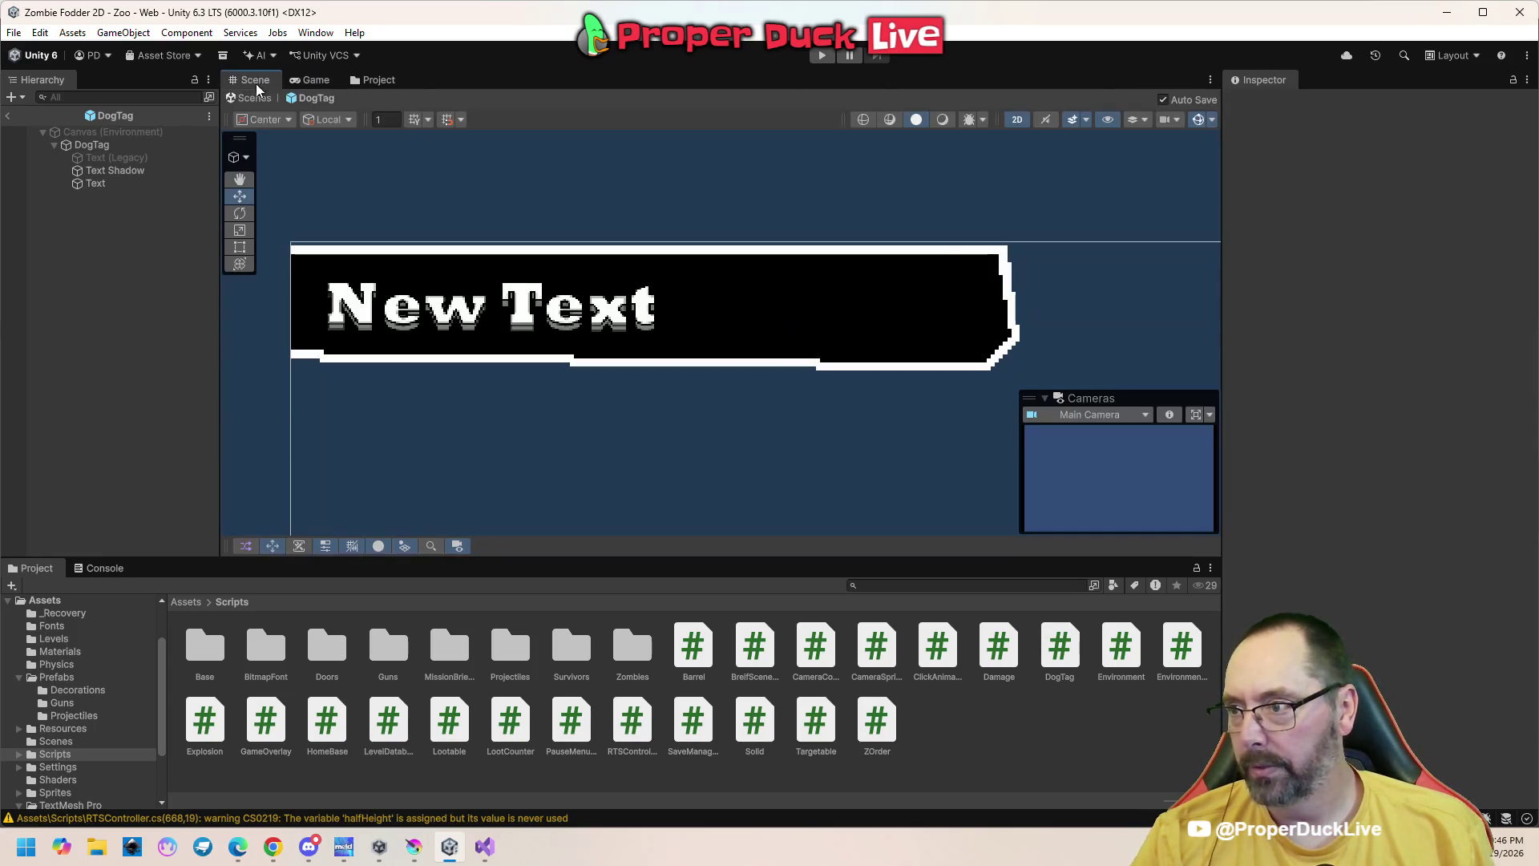
click(254, 97)
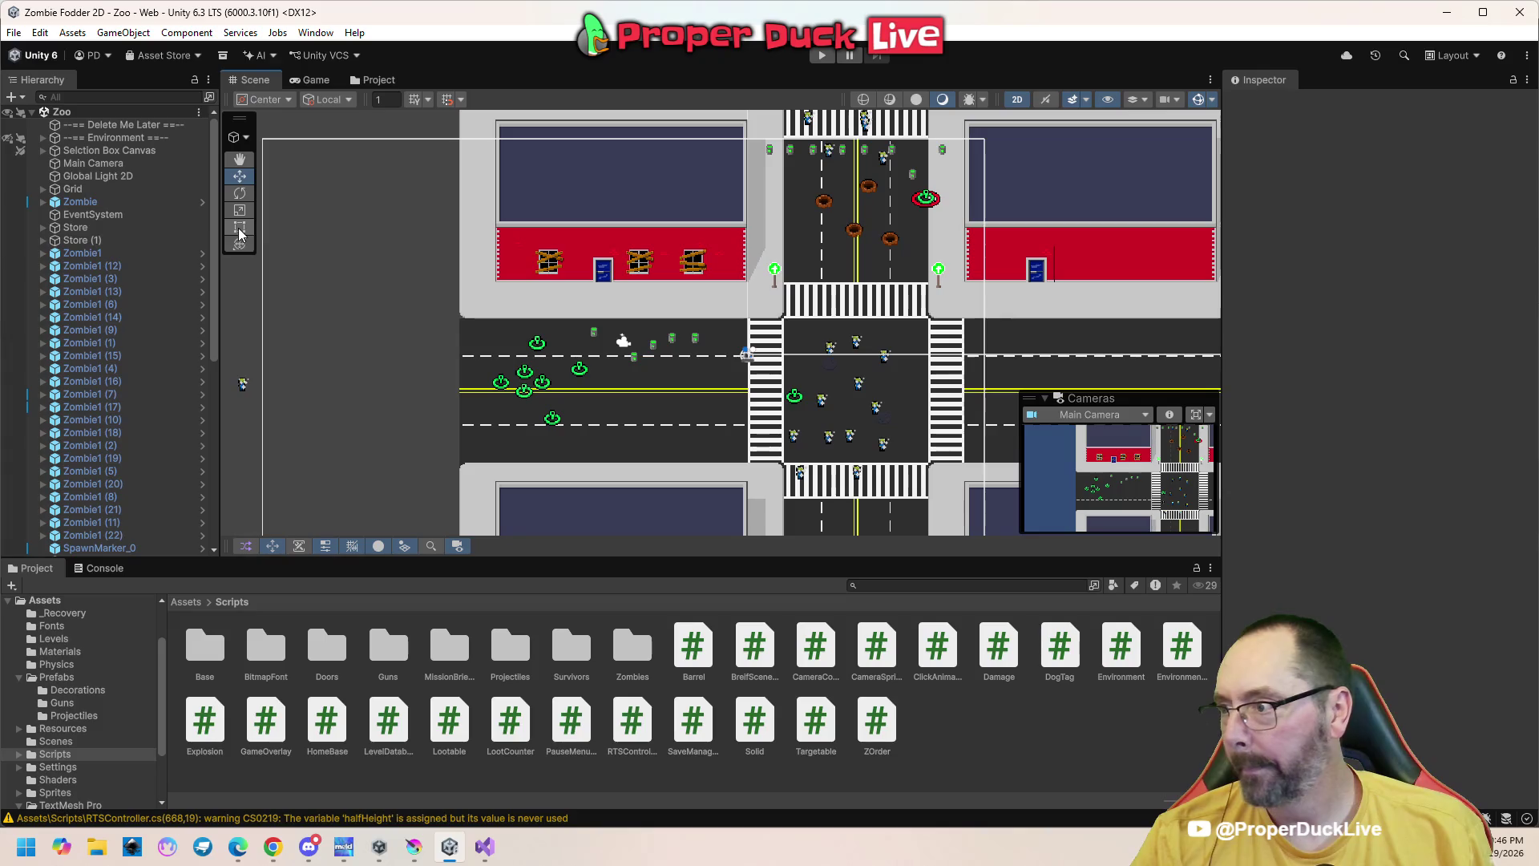
Expand Environment and UI, inspecting CursorTargetable, Grid, UI and Supplies x
click(43, 137)
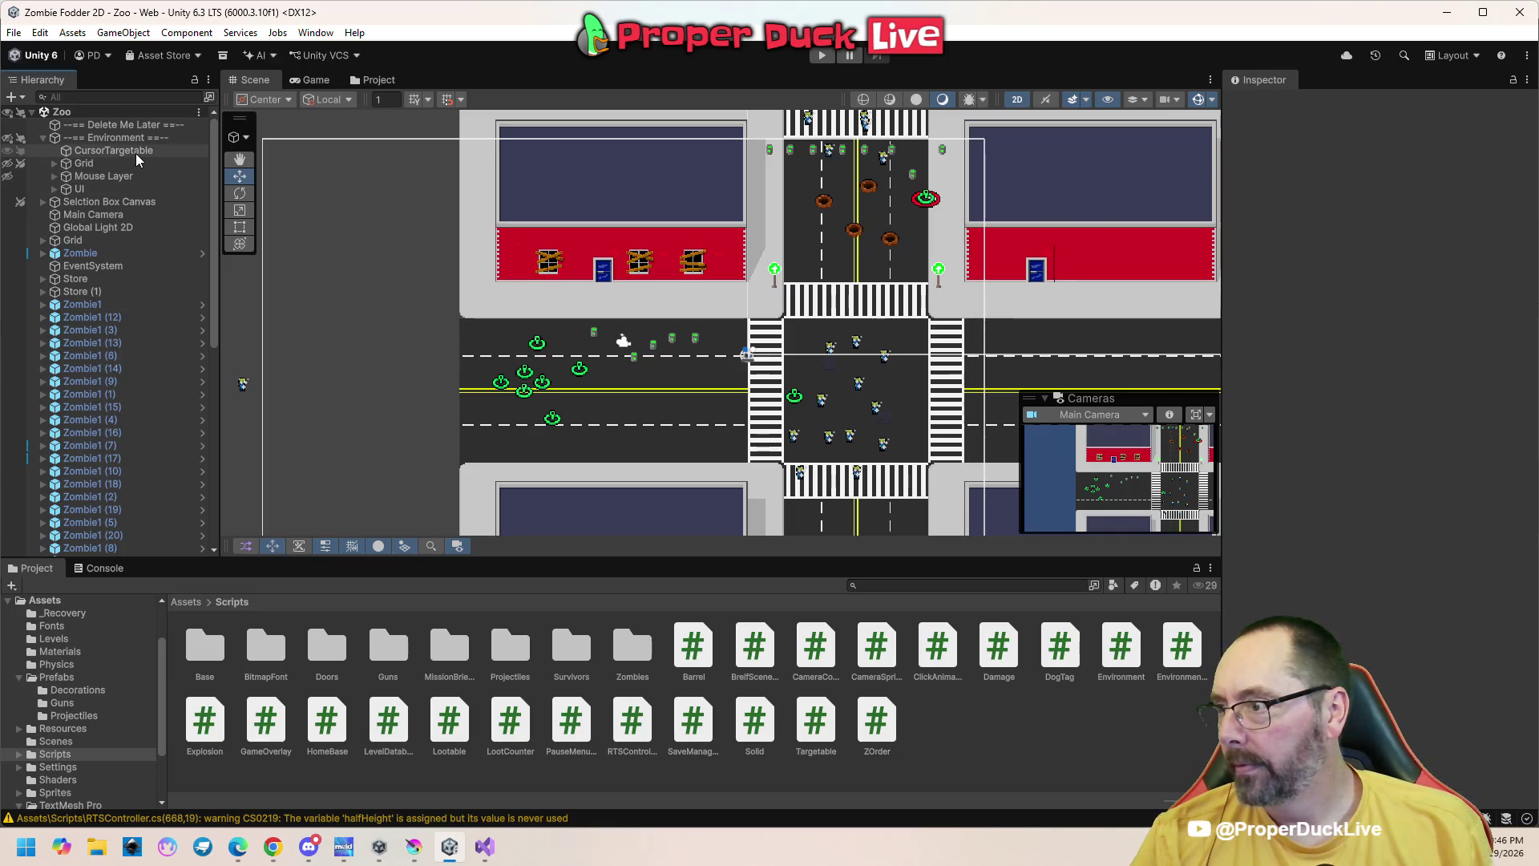
click(136, 154)
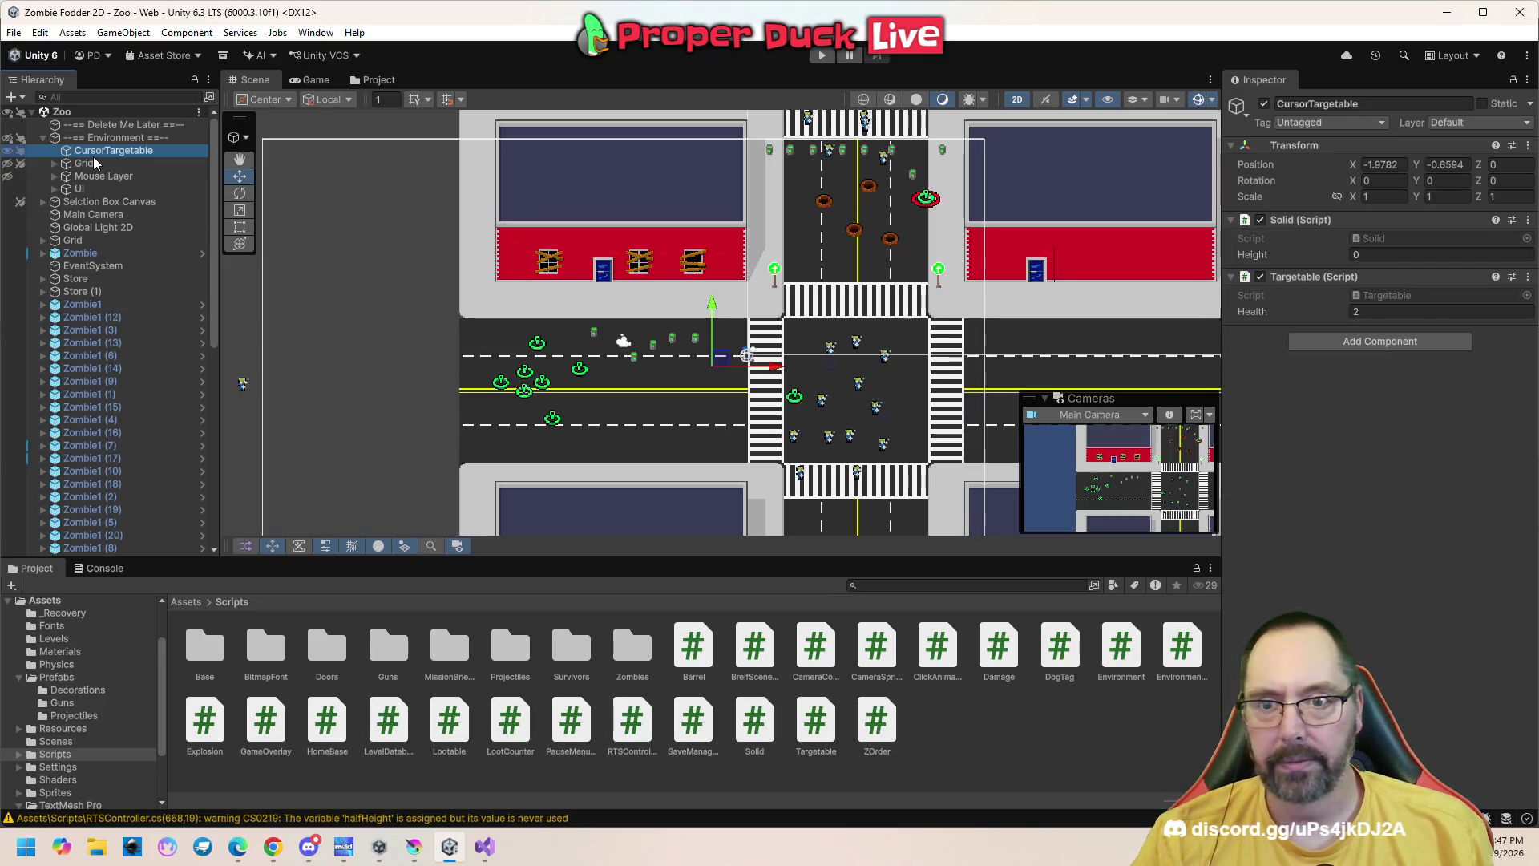
click(98, 163)
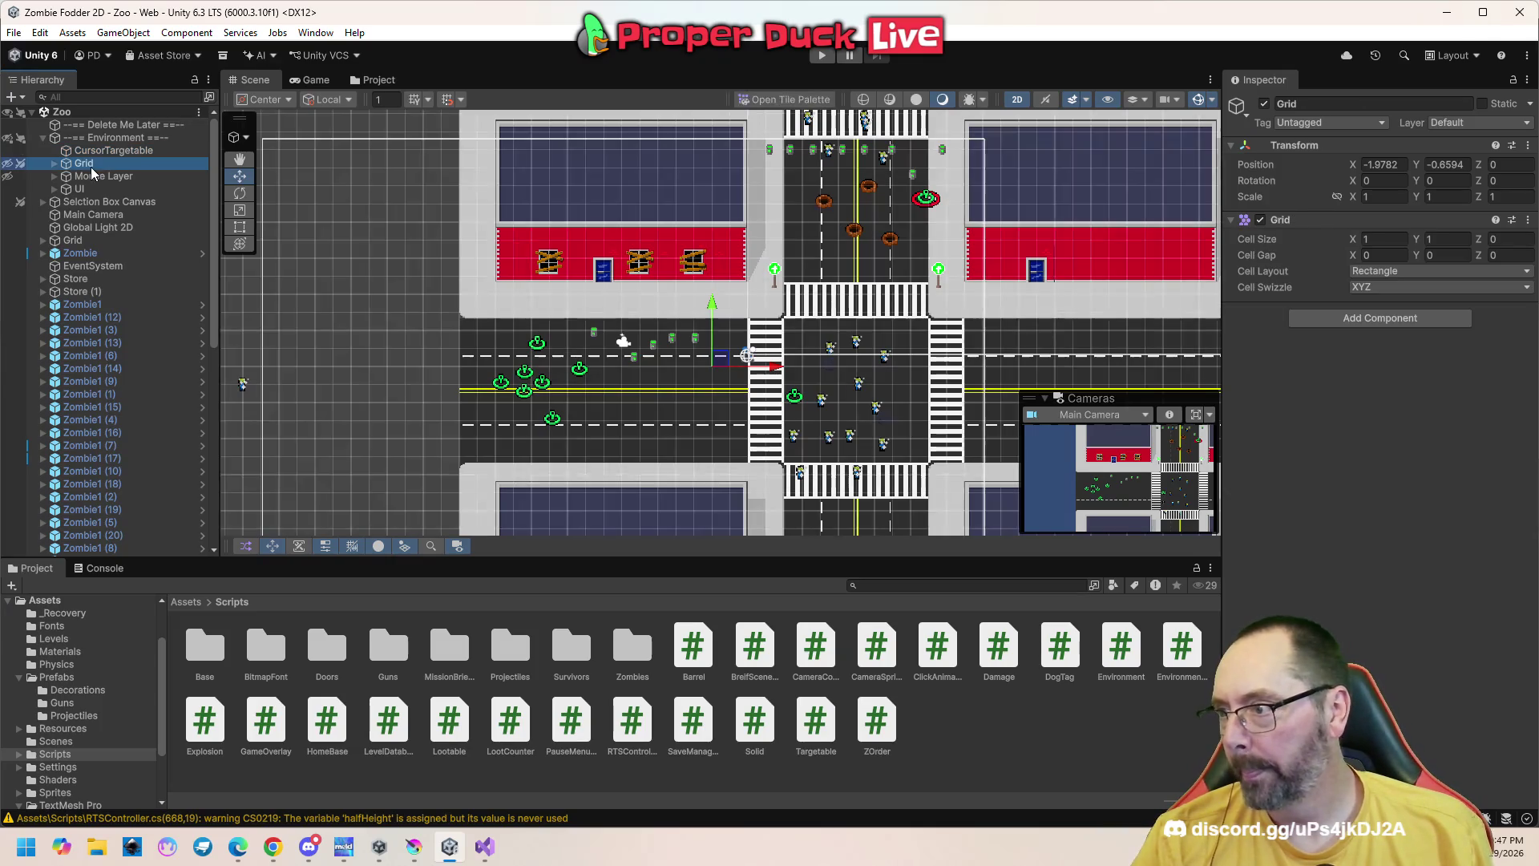
click(81, 189)
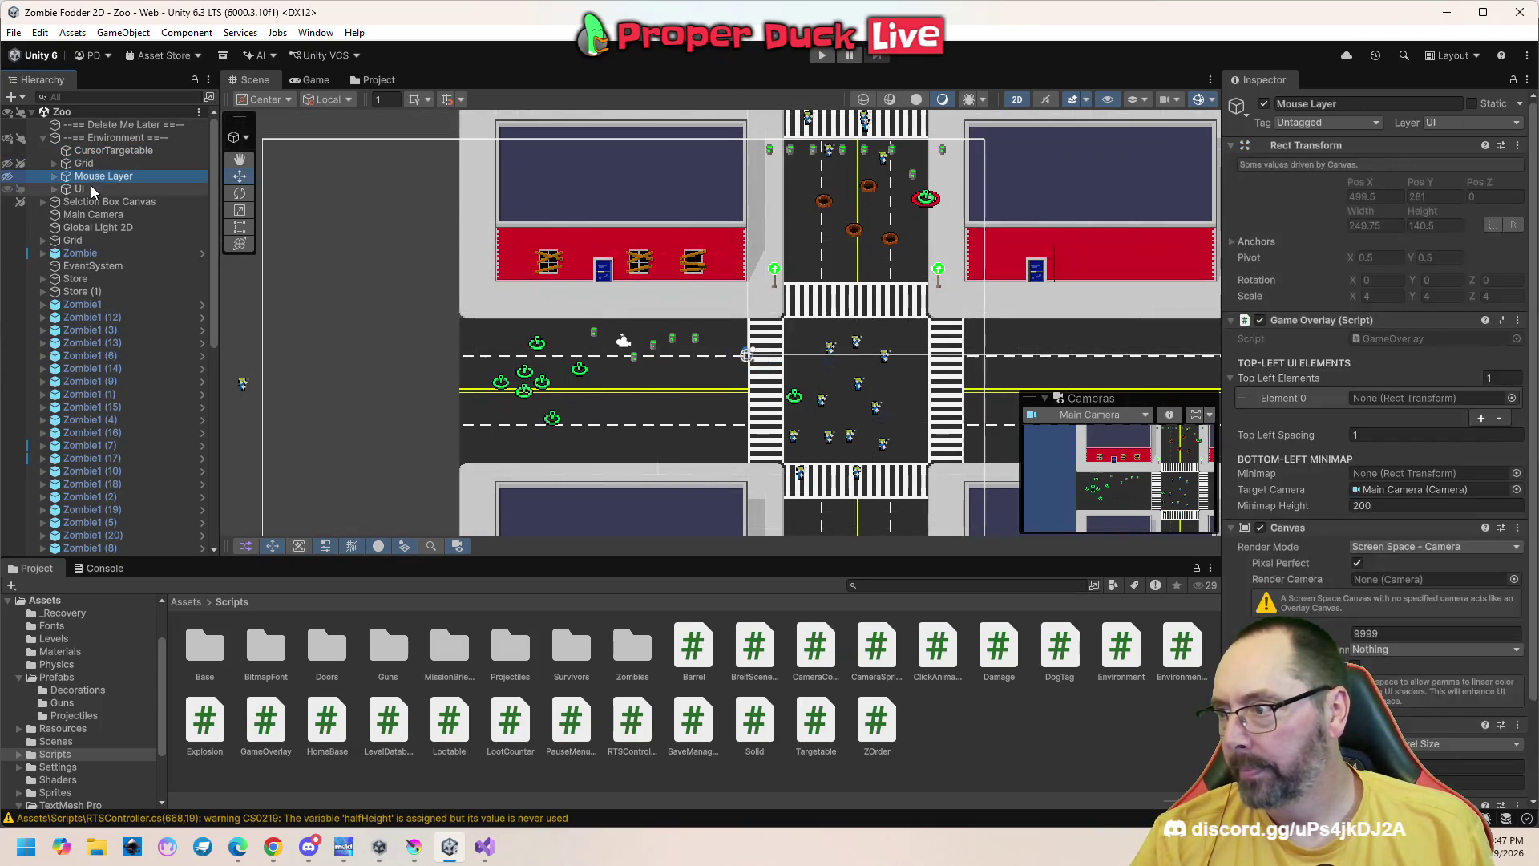
click(54, 189)
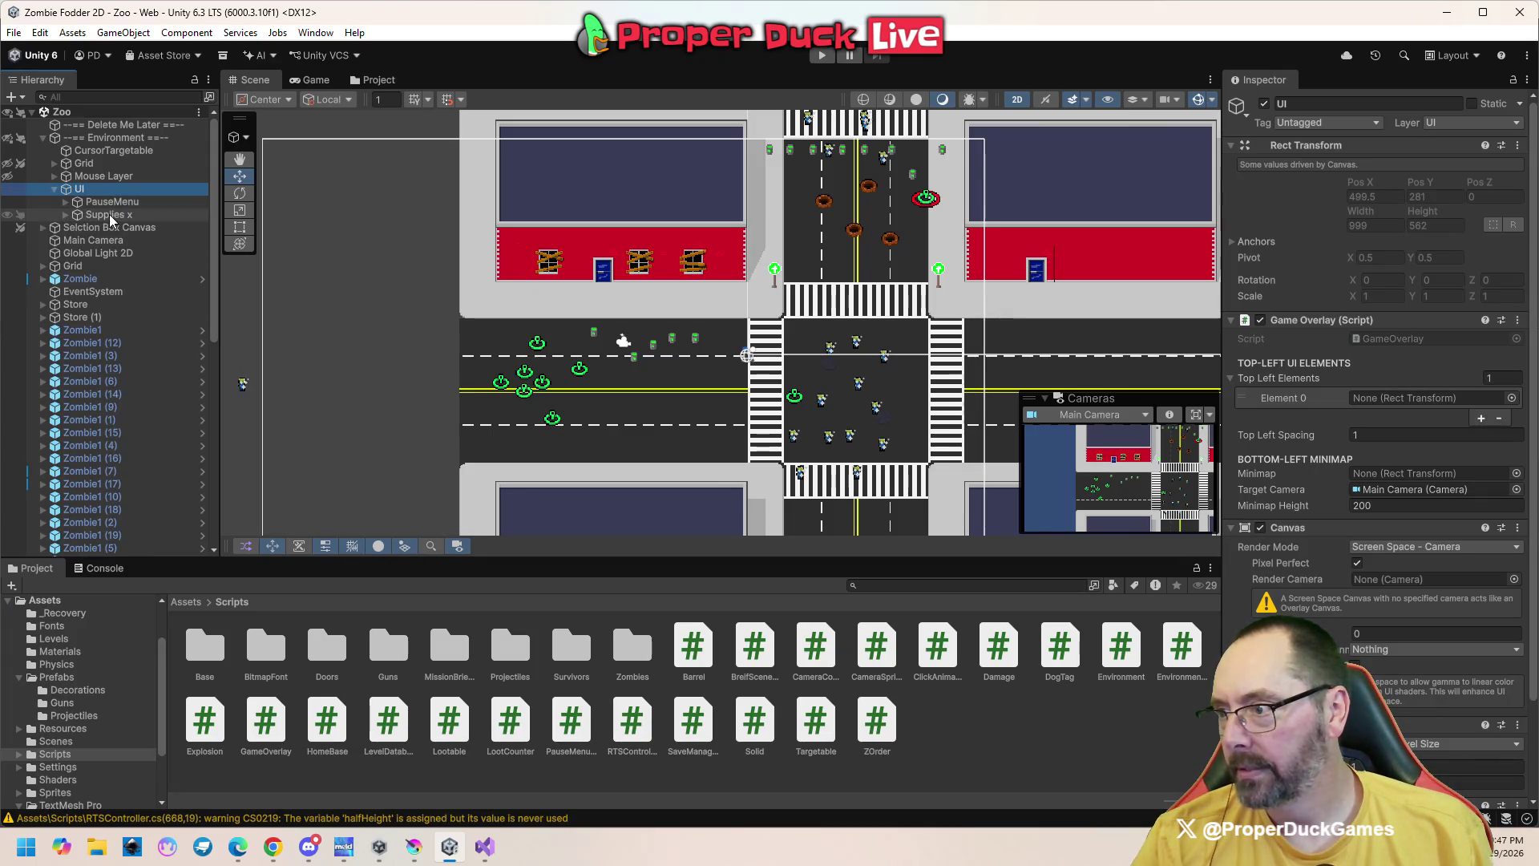
click(88, 218)
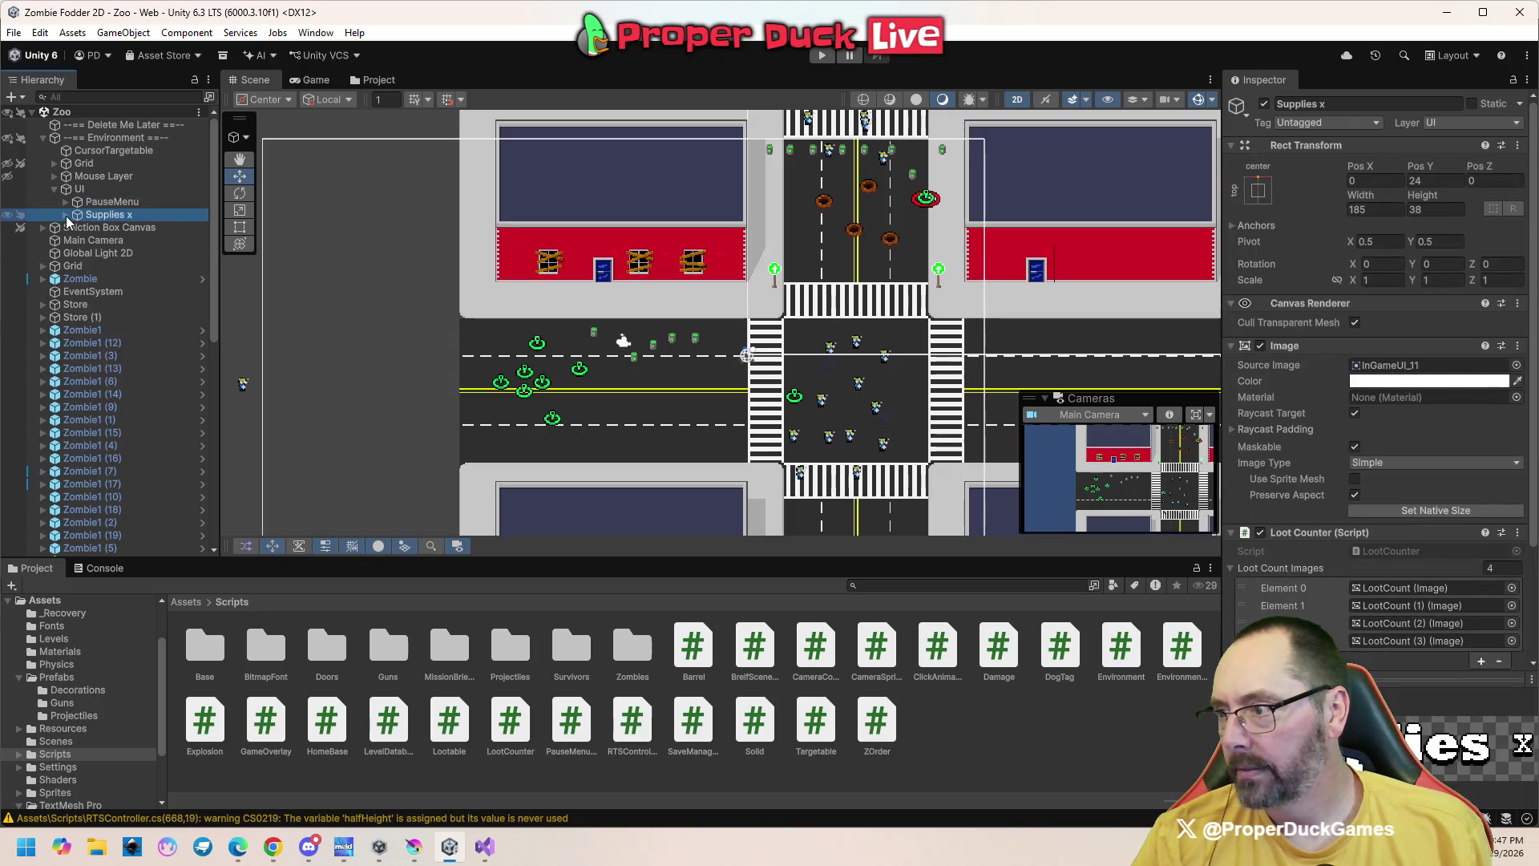
click(80, 190)
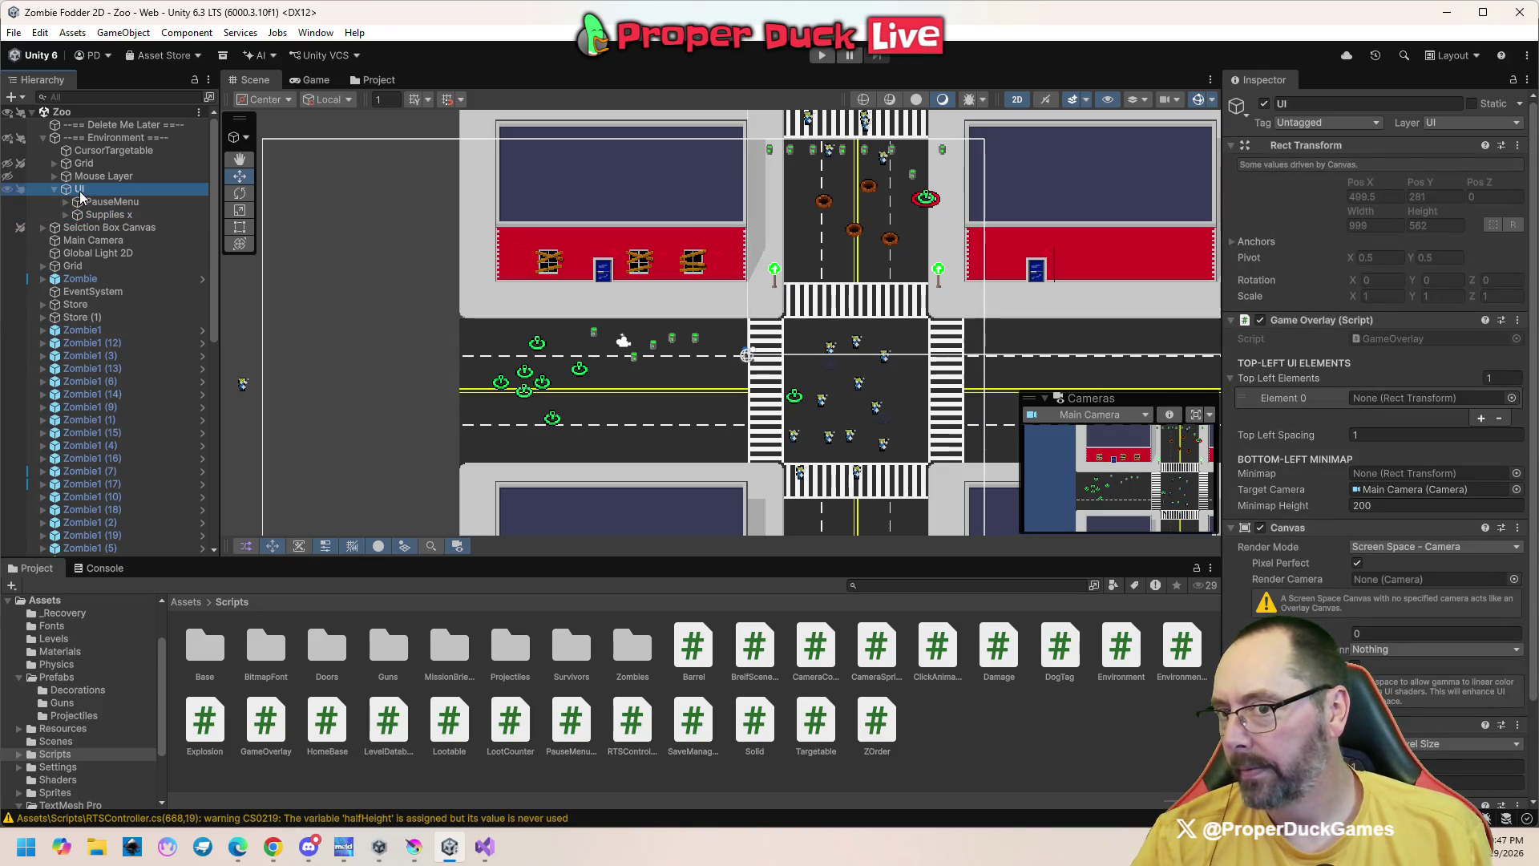
Play-test the Zoo scene, pause with Escape, stop play mode, and return to Visual Studio
click(817, 58)
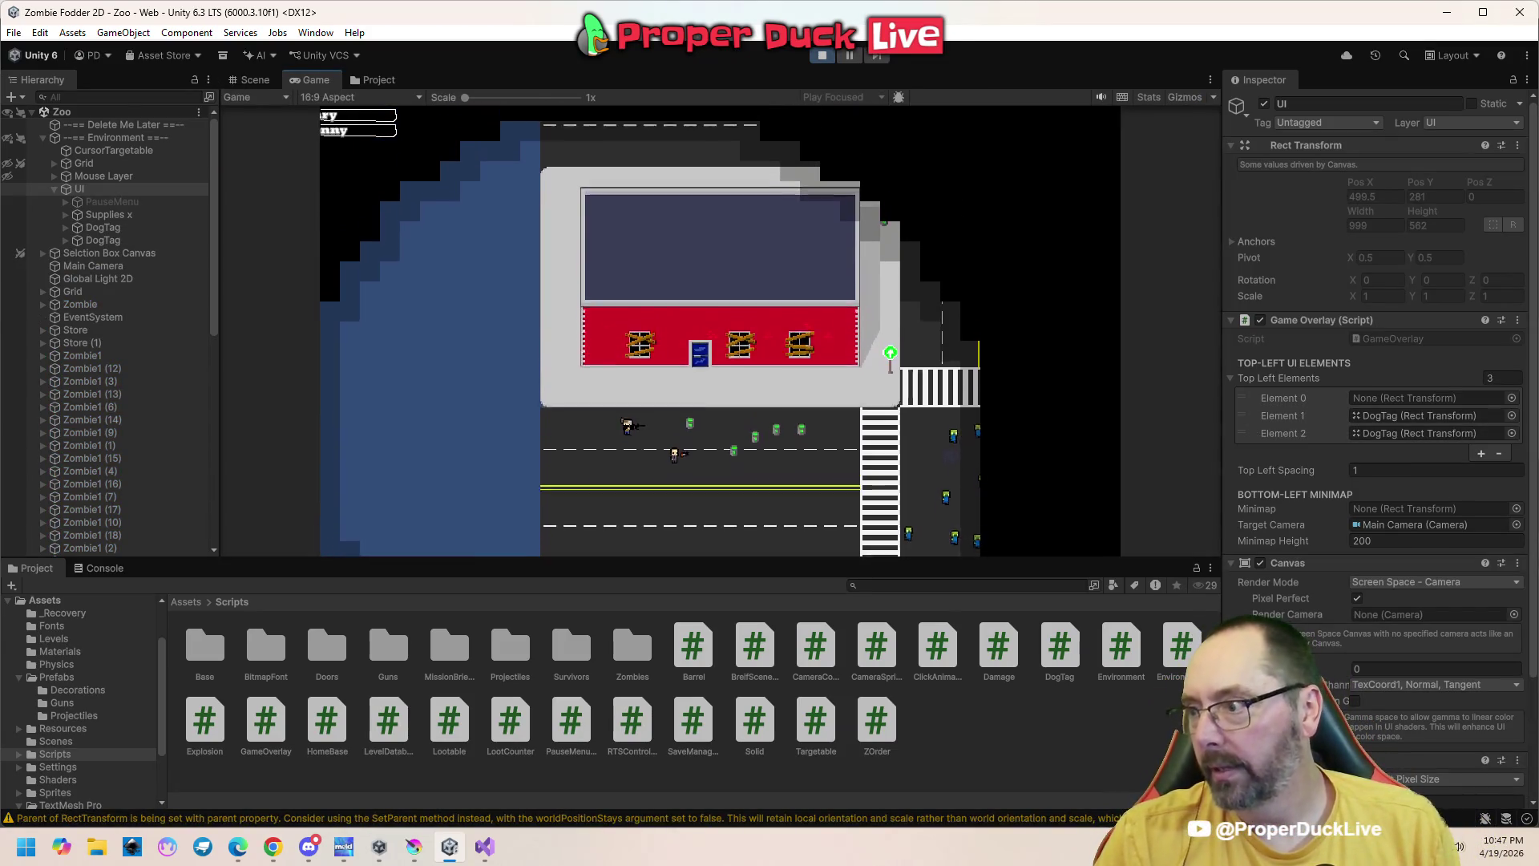
key(Escape)
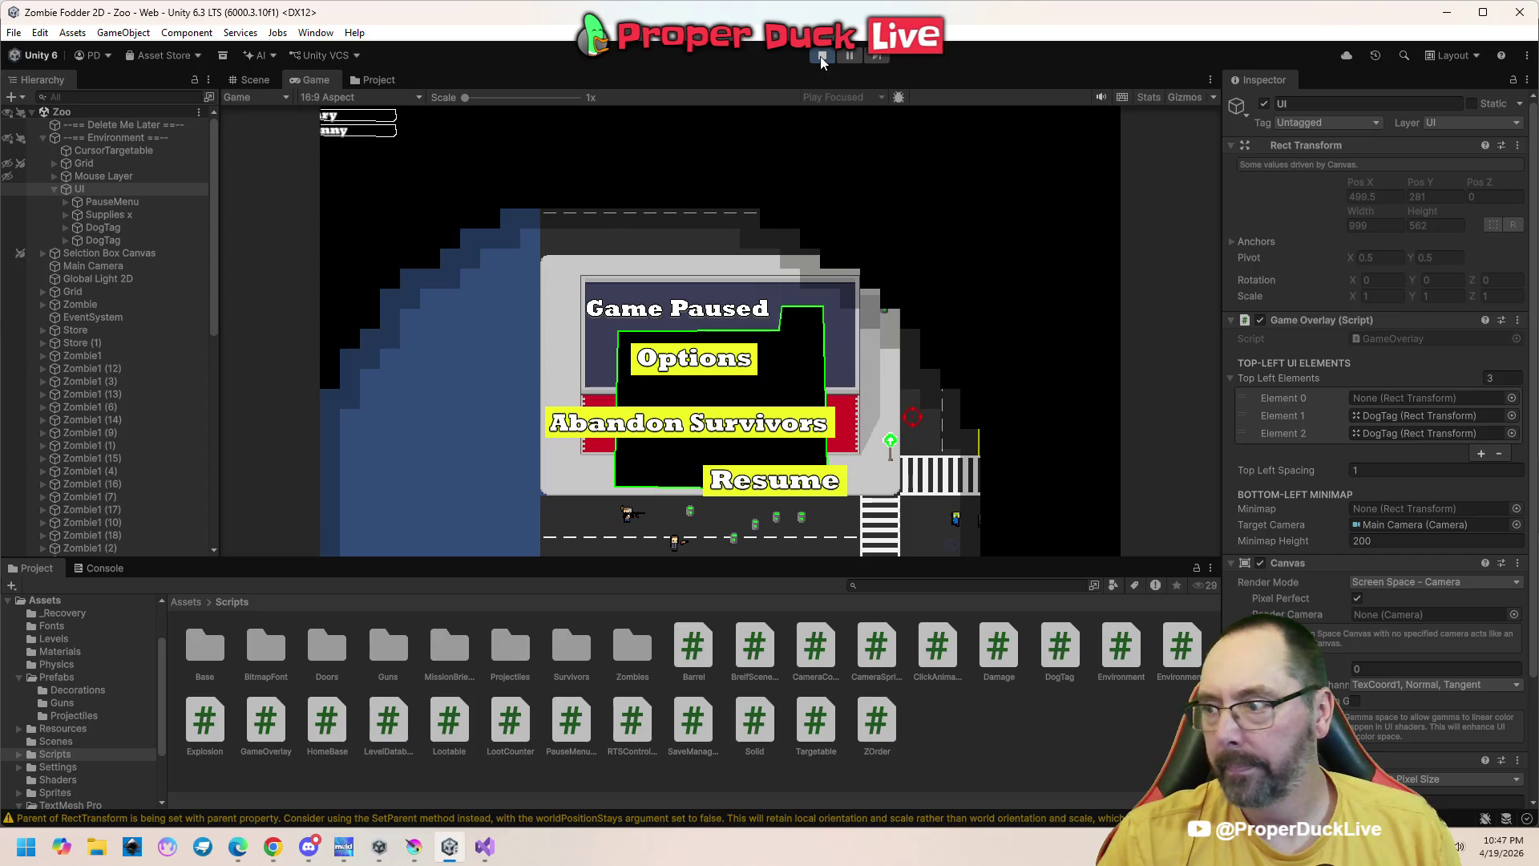
click(822, 56)
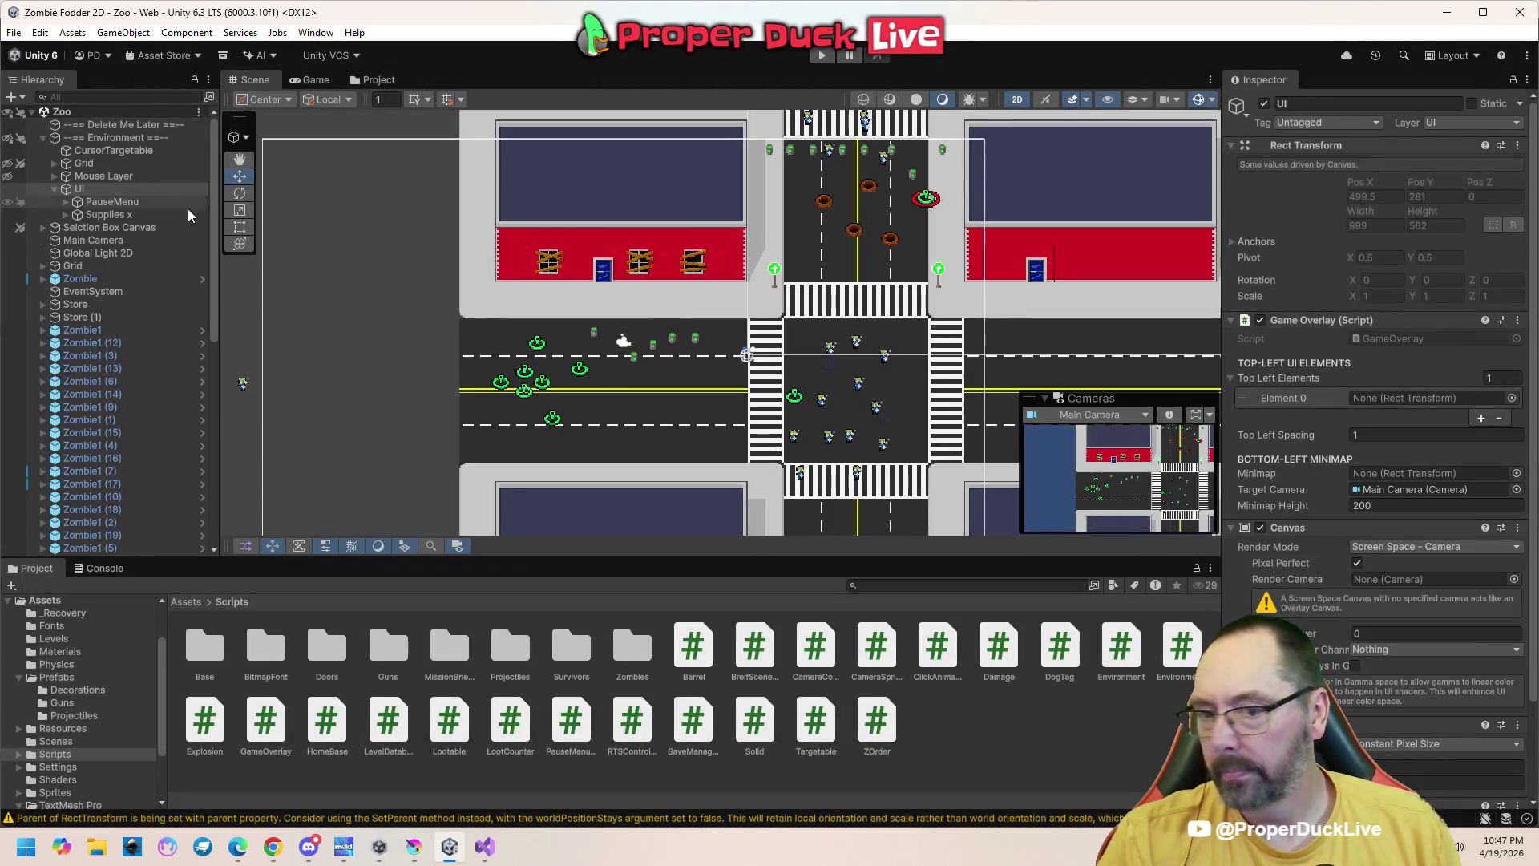
scroll(1301, 423, down, 3)
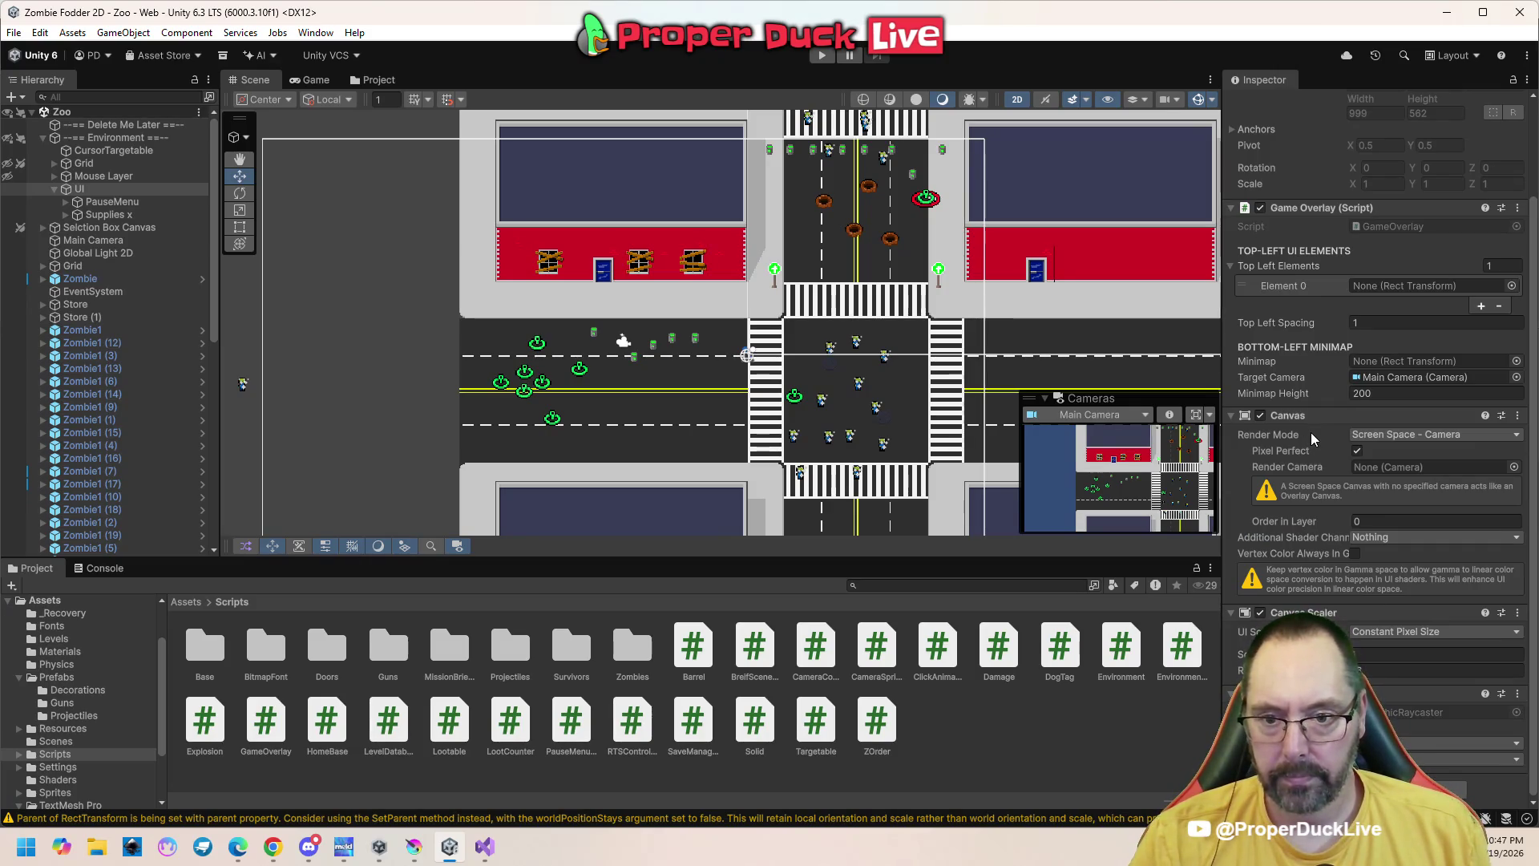
scroll(1300, 421, up, 3)
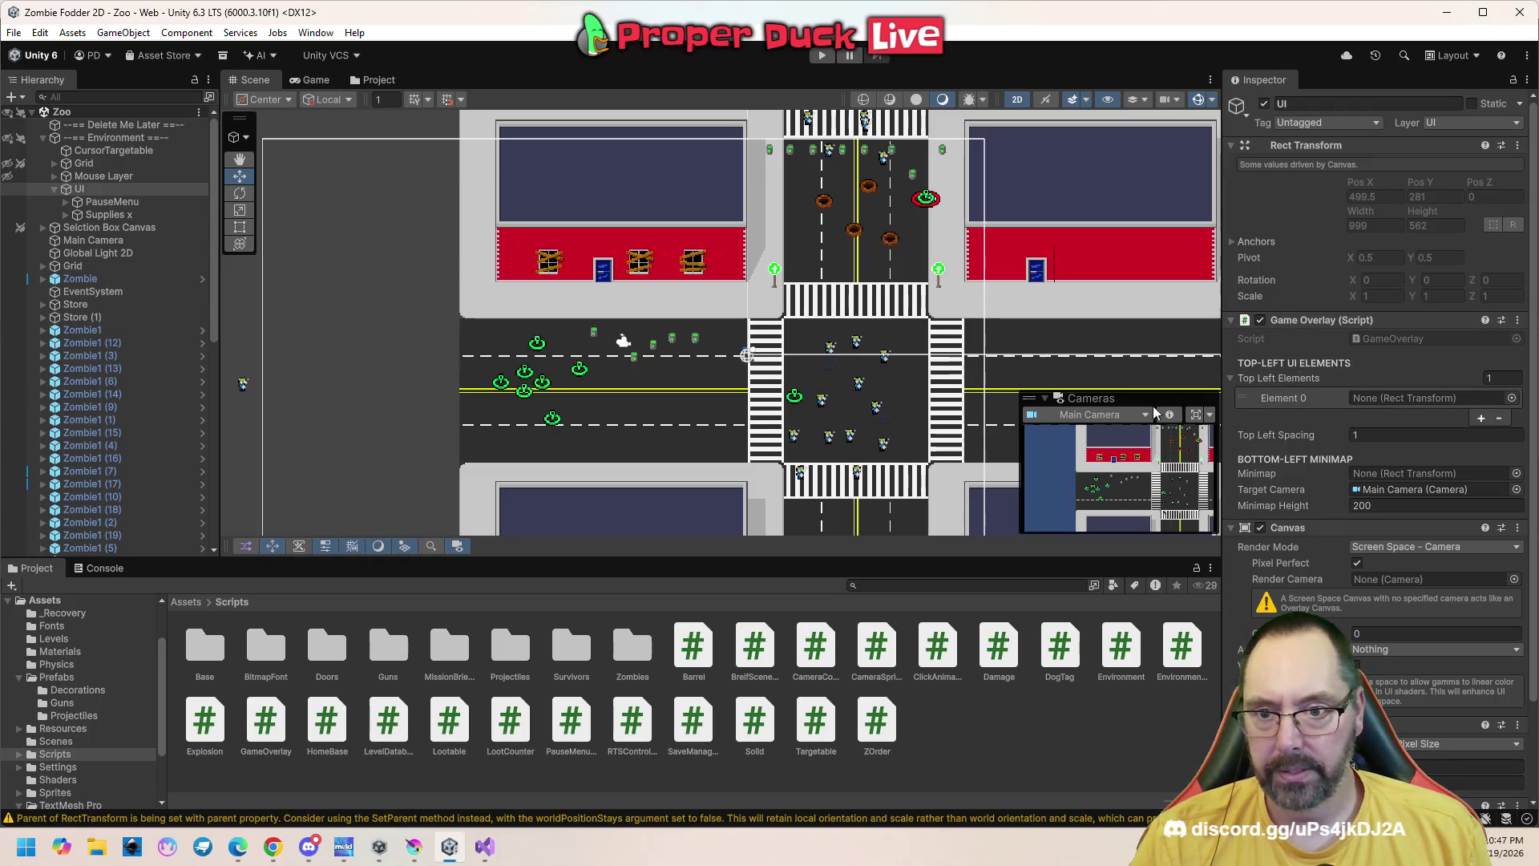
click(485, 847)
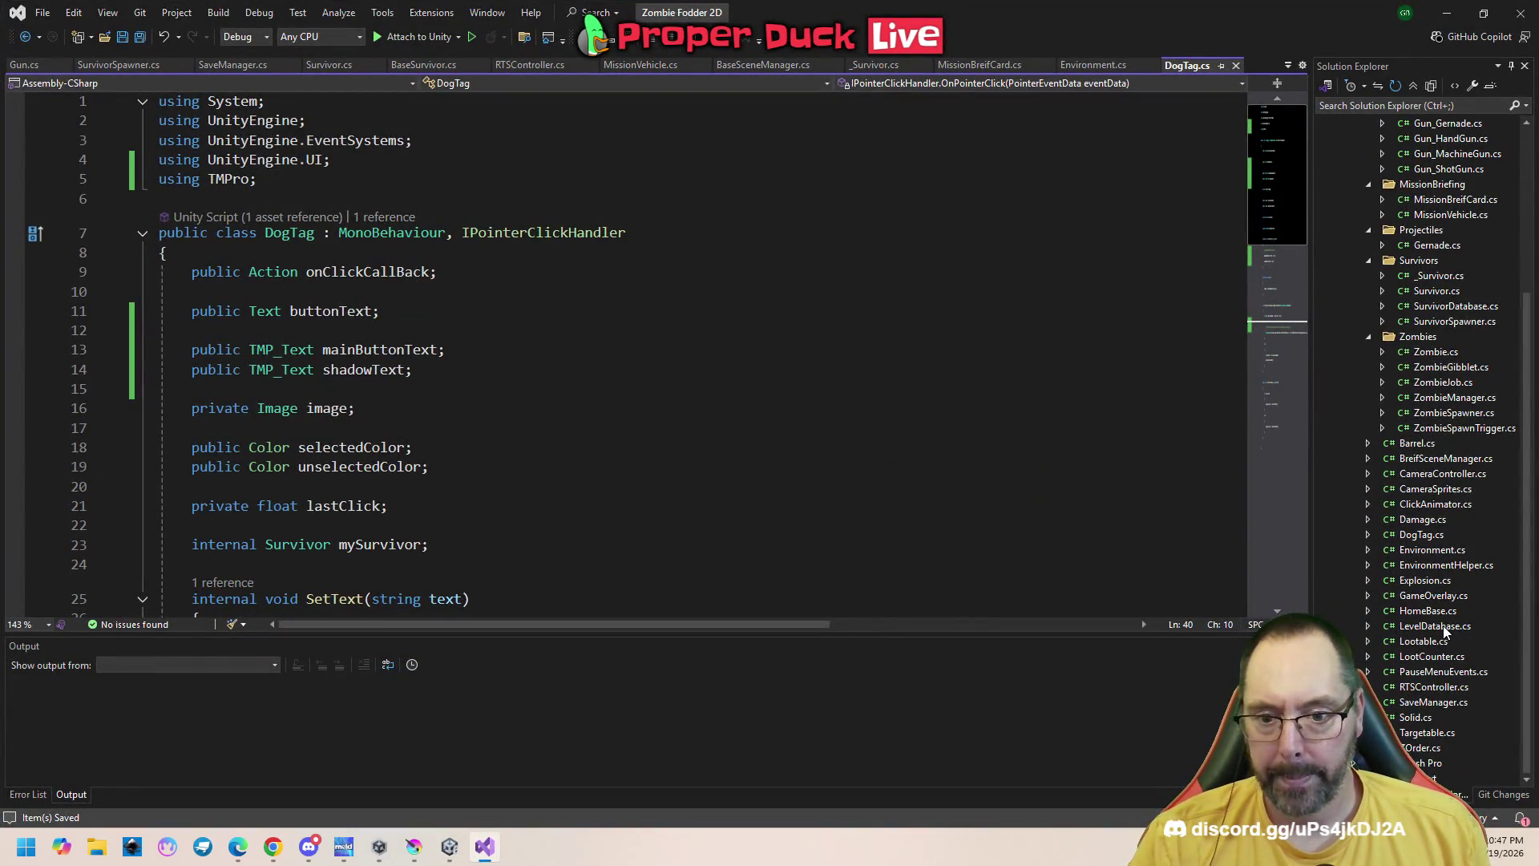
Open GameOverlay.cs and highlight where minimapHeight is used
double_click(1434, 596)
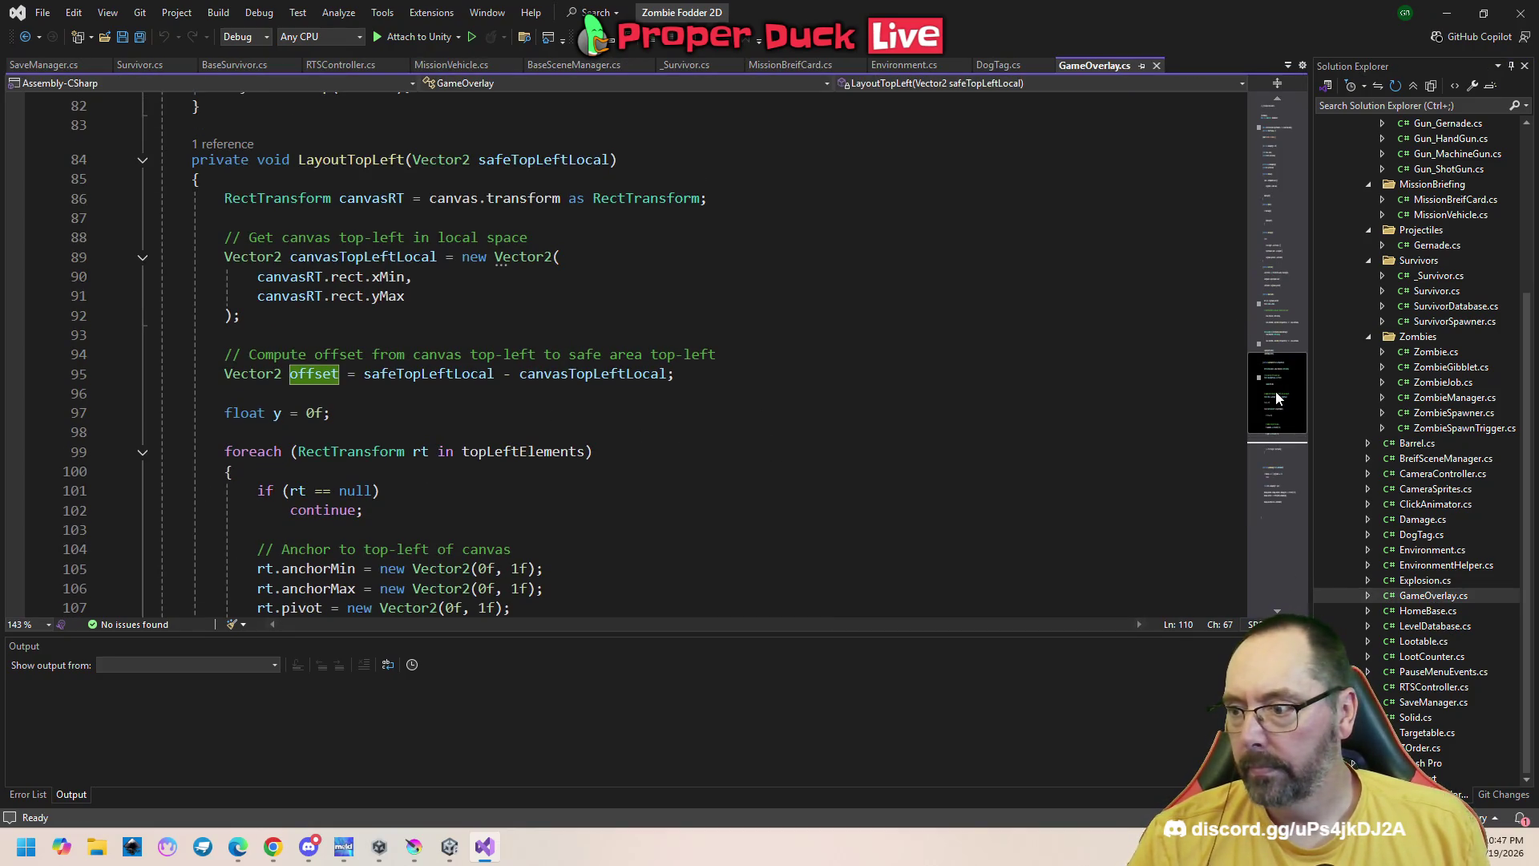
mouse_move(1277, 400)
mouse_down()
mouse_move(1260, 197)
mouse_move(1276, 117)
mouse_up()
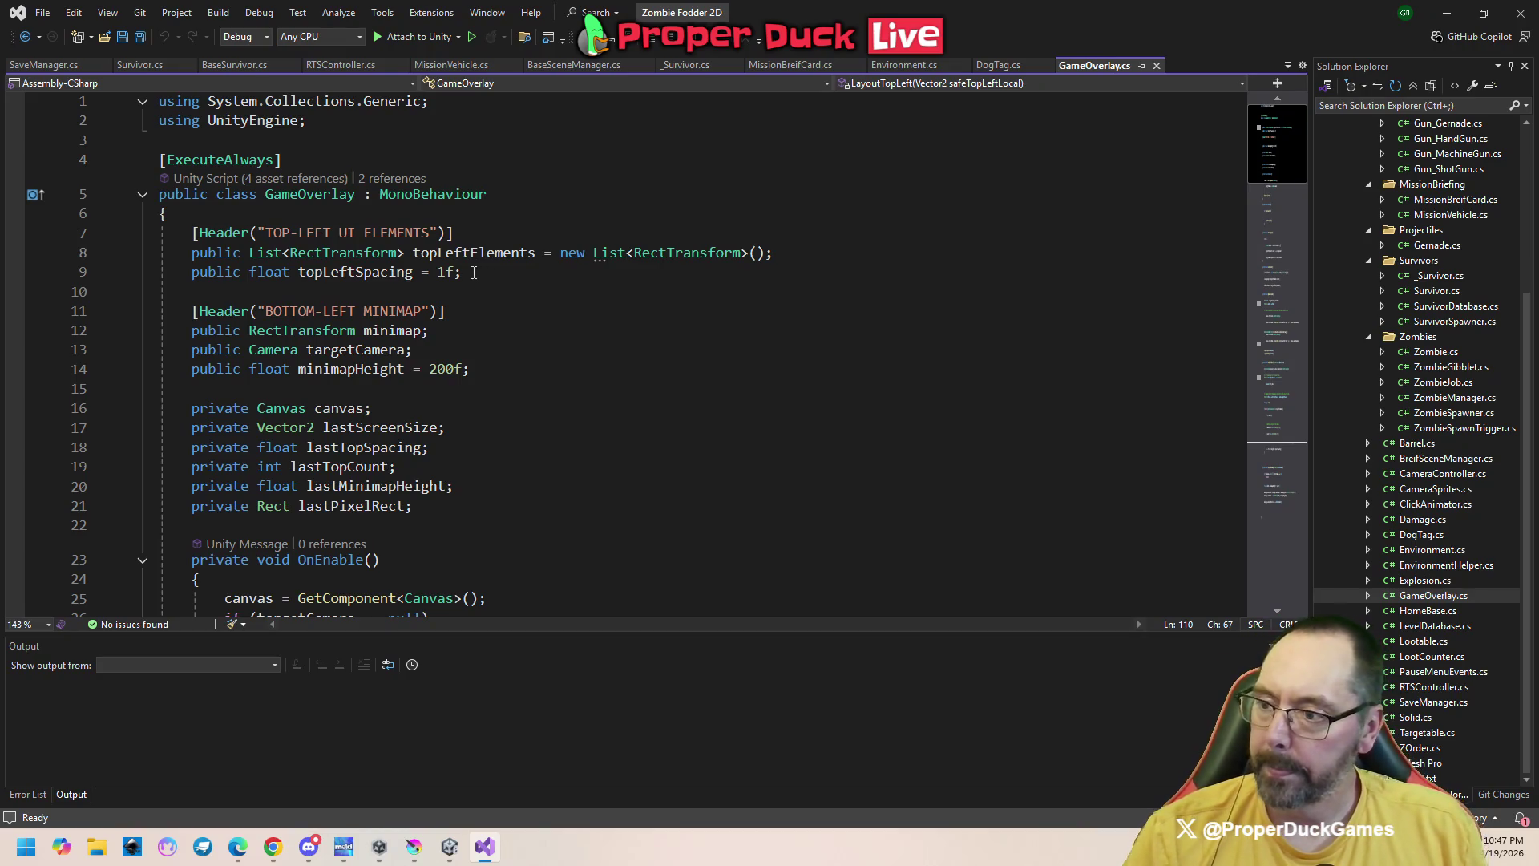
double_click(351, 369)
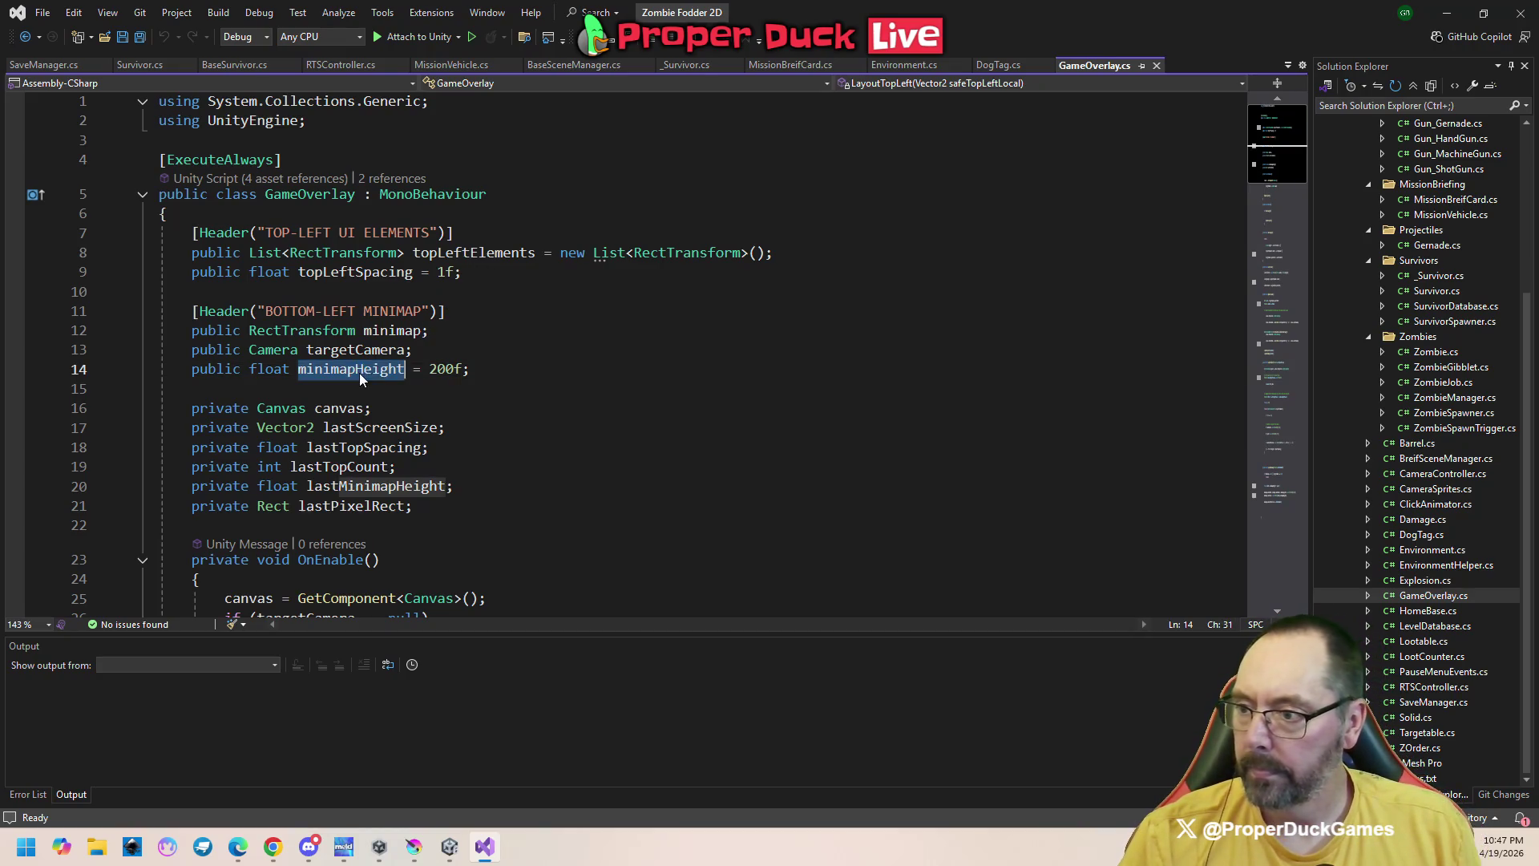
click(518, 373)
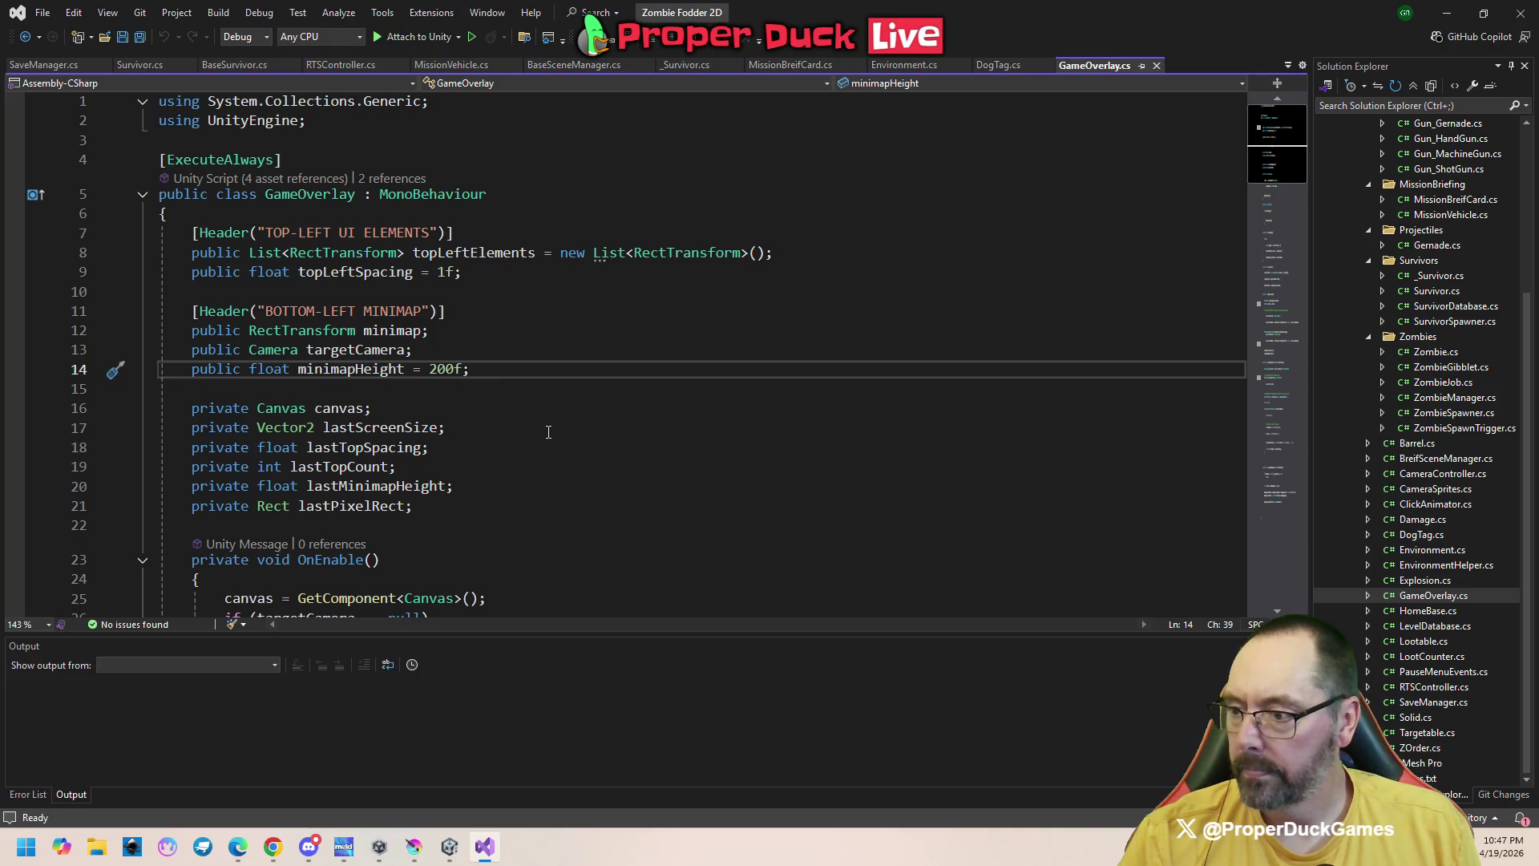
Scroll down to the LayoutTopLeft loop and select the vertical offset 3 on line 110
scroll(549, 432, down, 1)
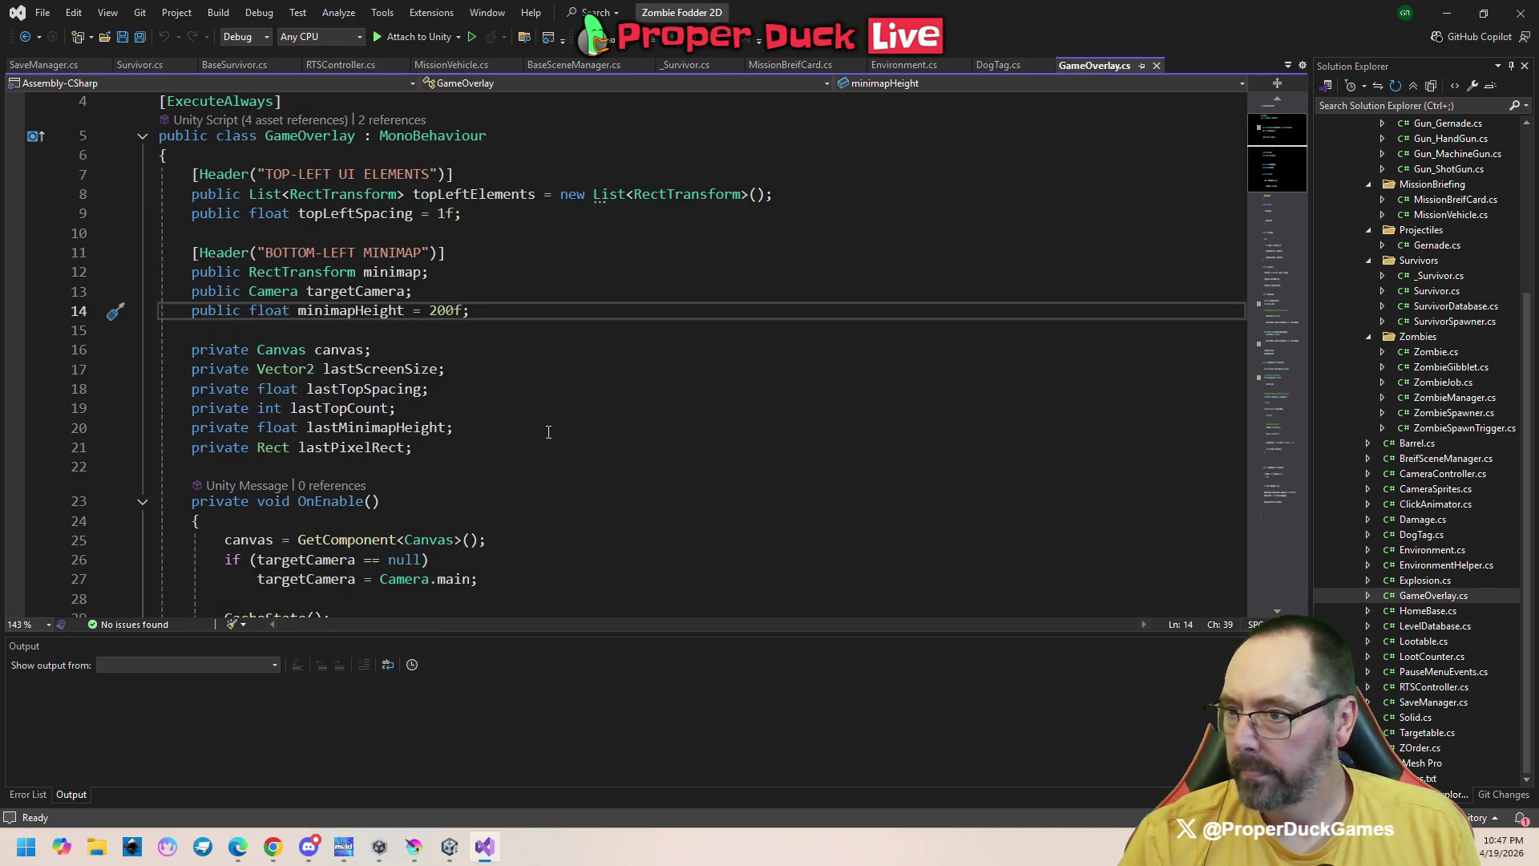
scroll(548, 432, down, 9)
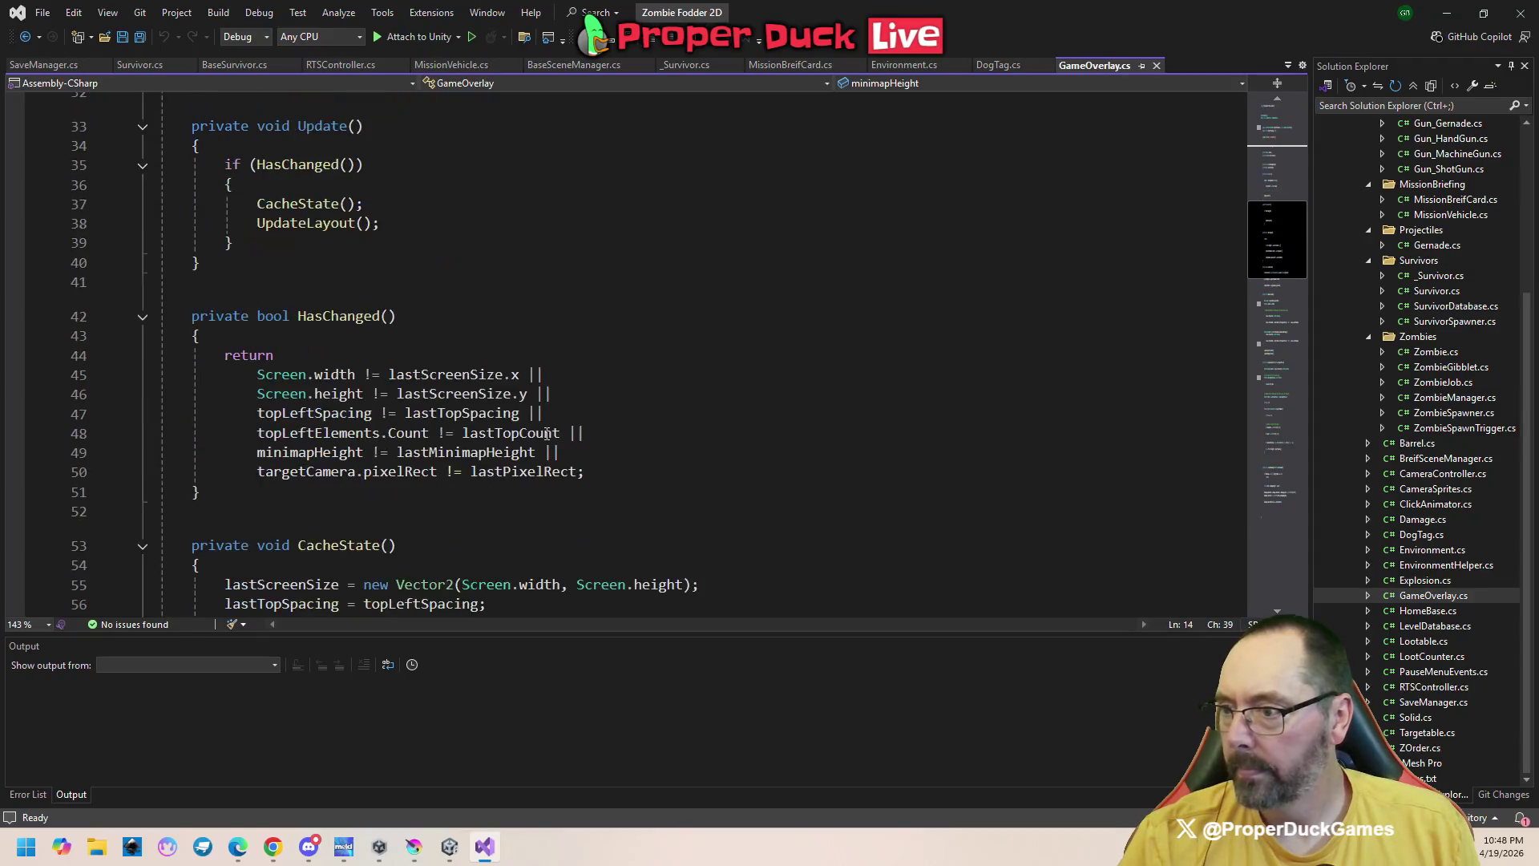
scroll(574, 435, down, 6)
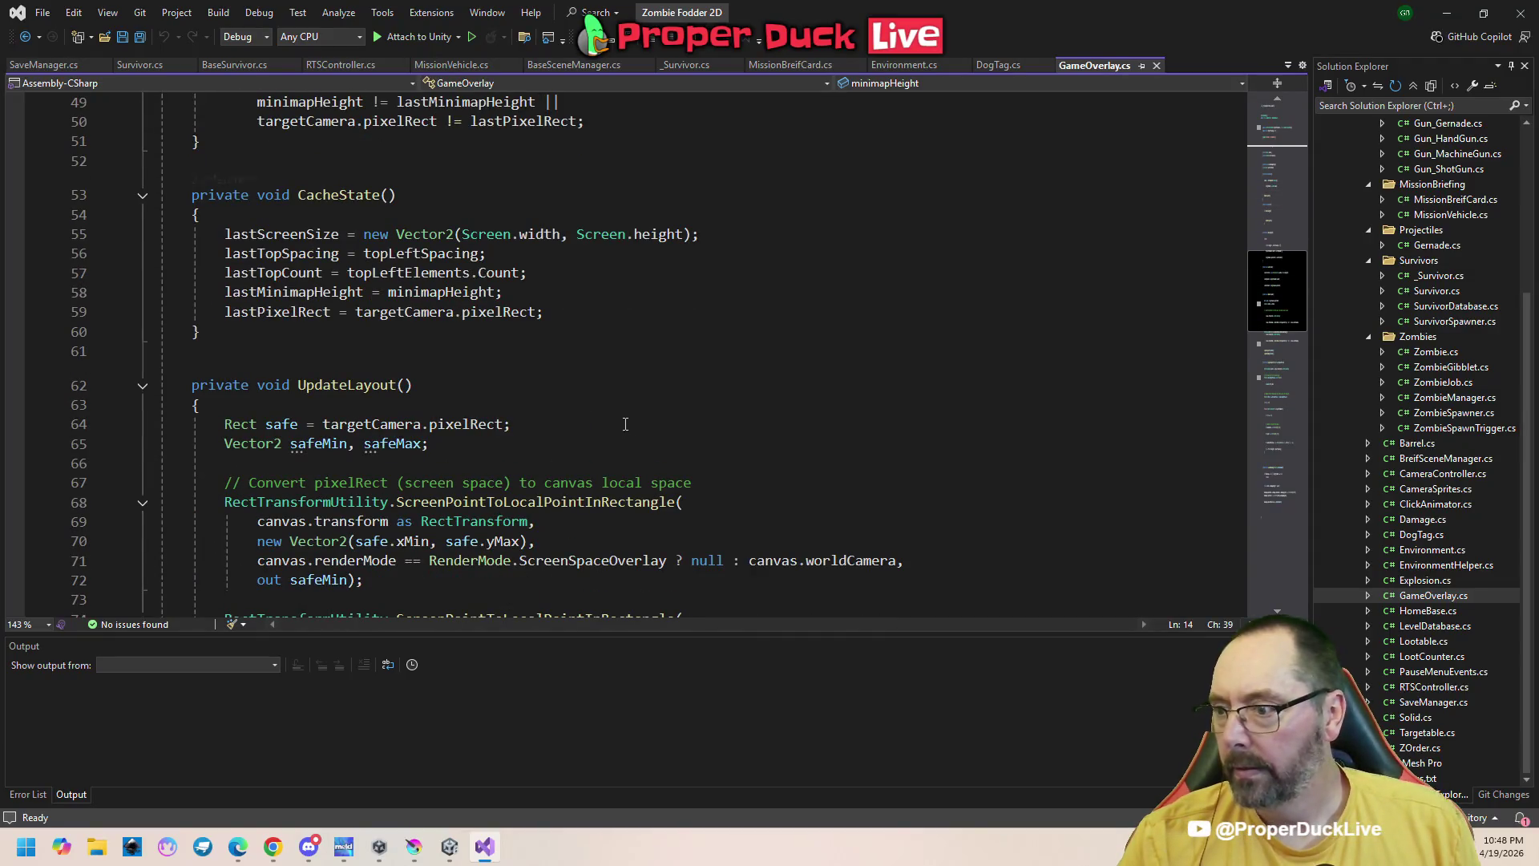
scroll(626, 423, down, 4)
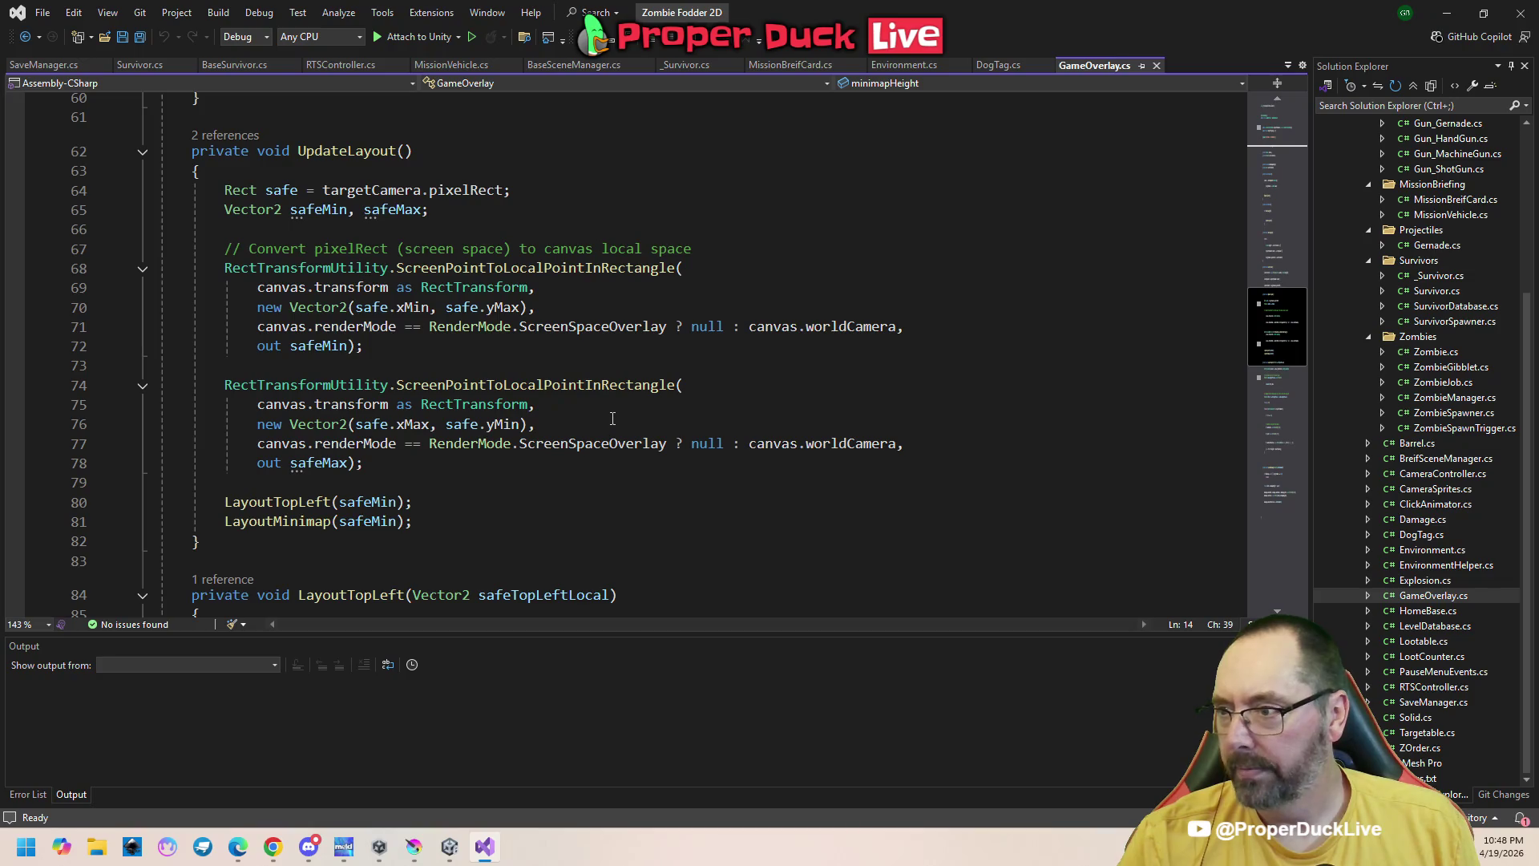
scroll(607, 417, down, 3)
scroll(627, 417, down, 1)
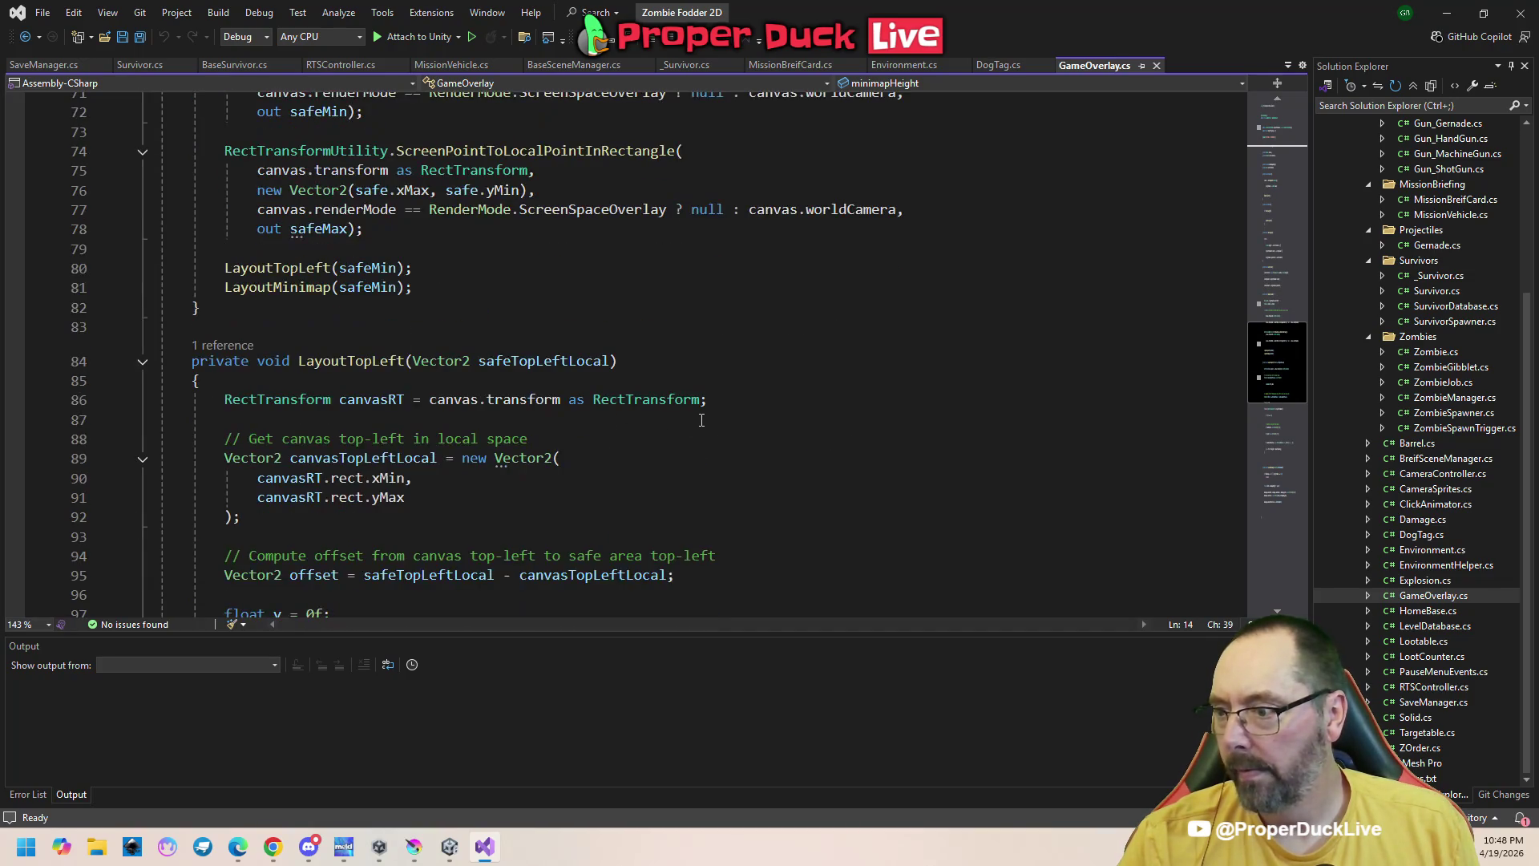
scroll(702, 420, down, 3)
scroll(701, 420, down, 2)
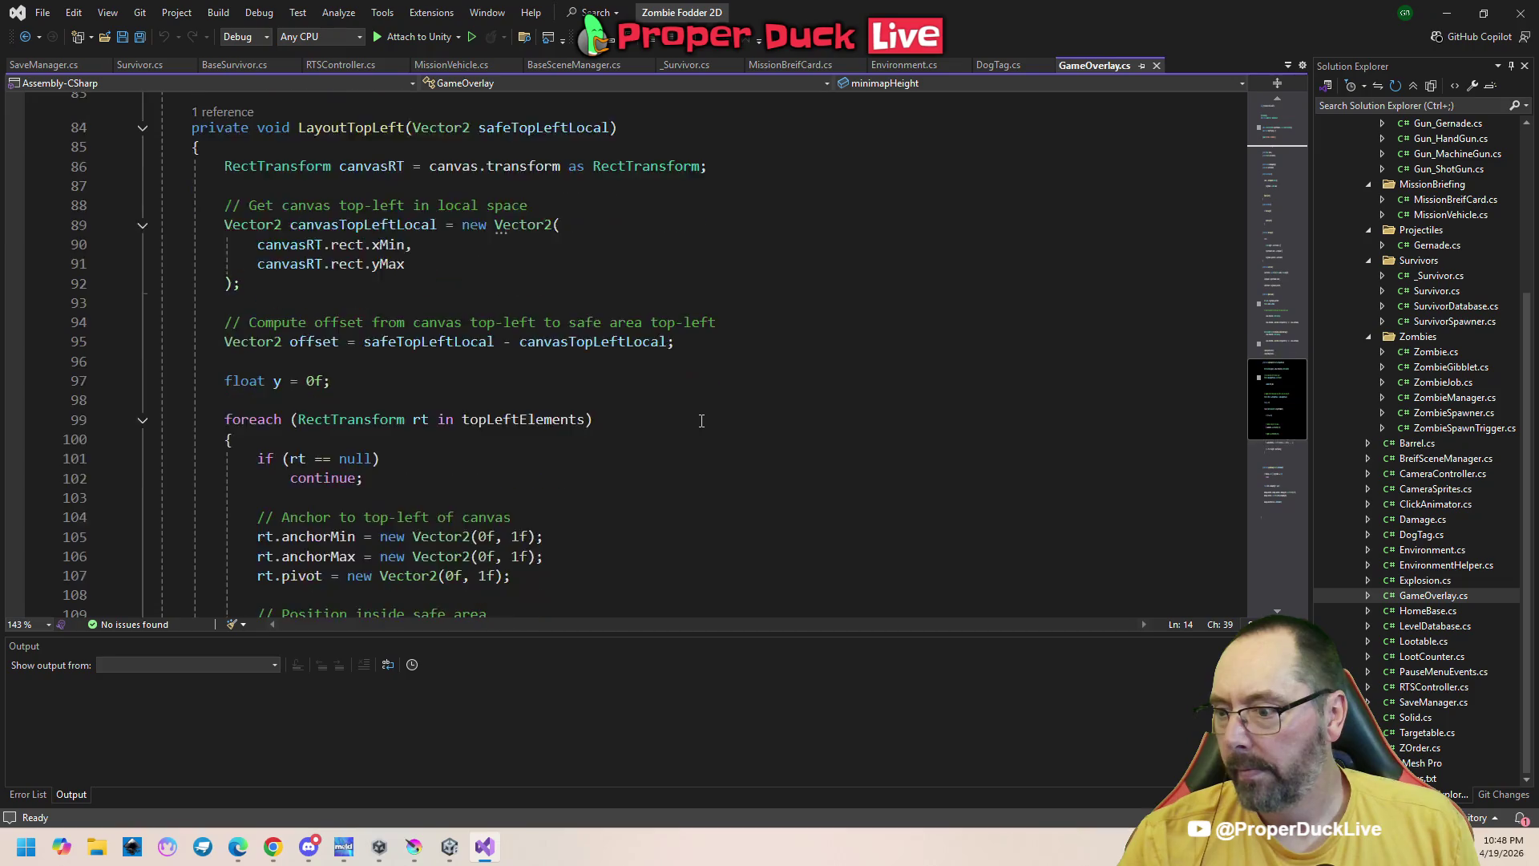
scroll(702, 420, down, 2)
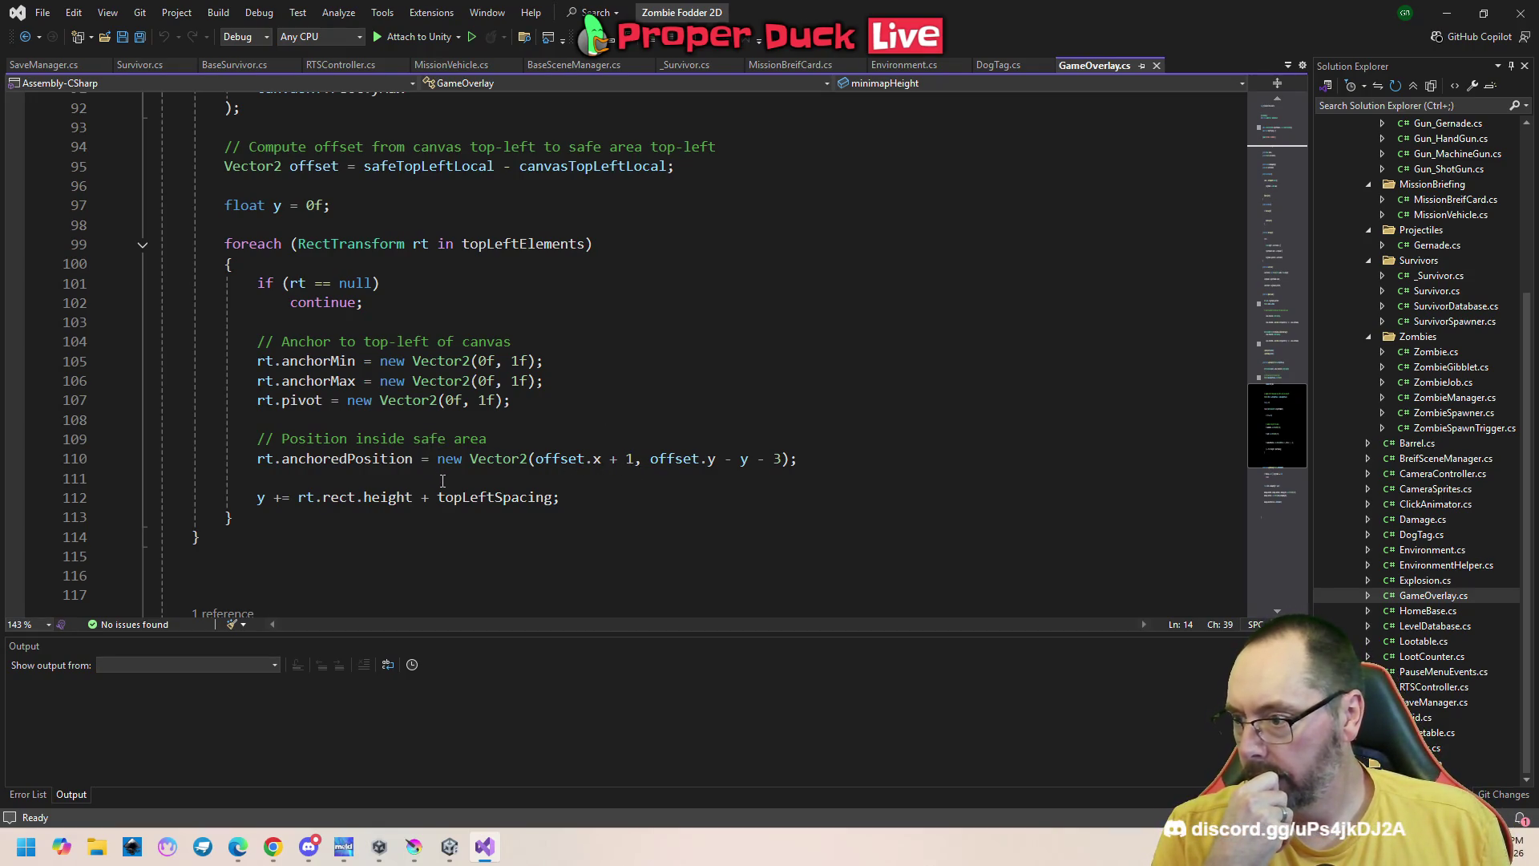
mouse_move(454, 495)
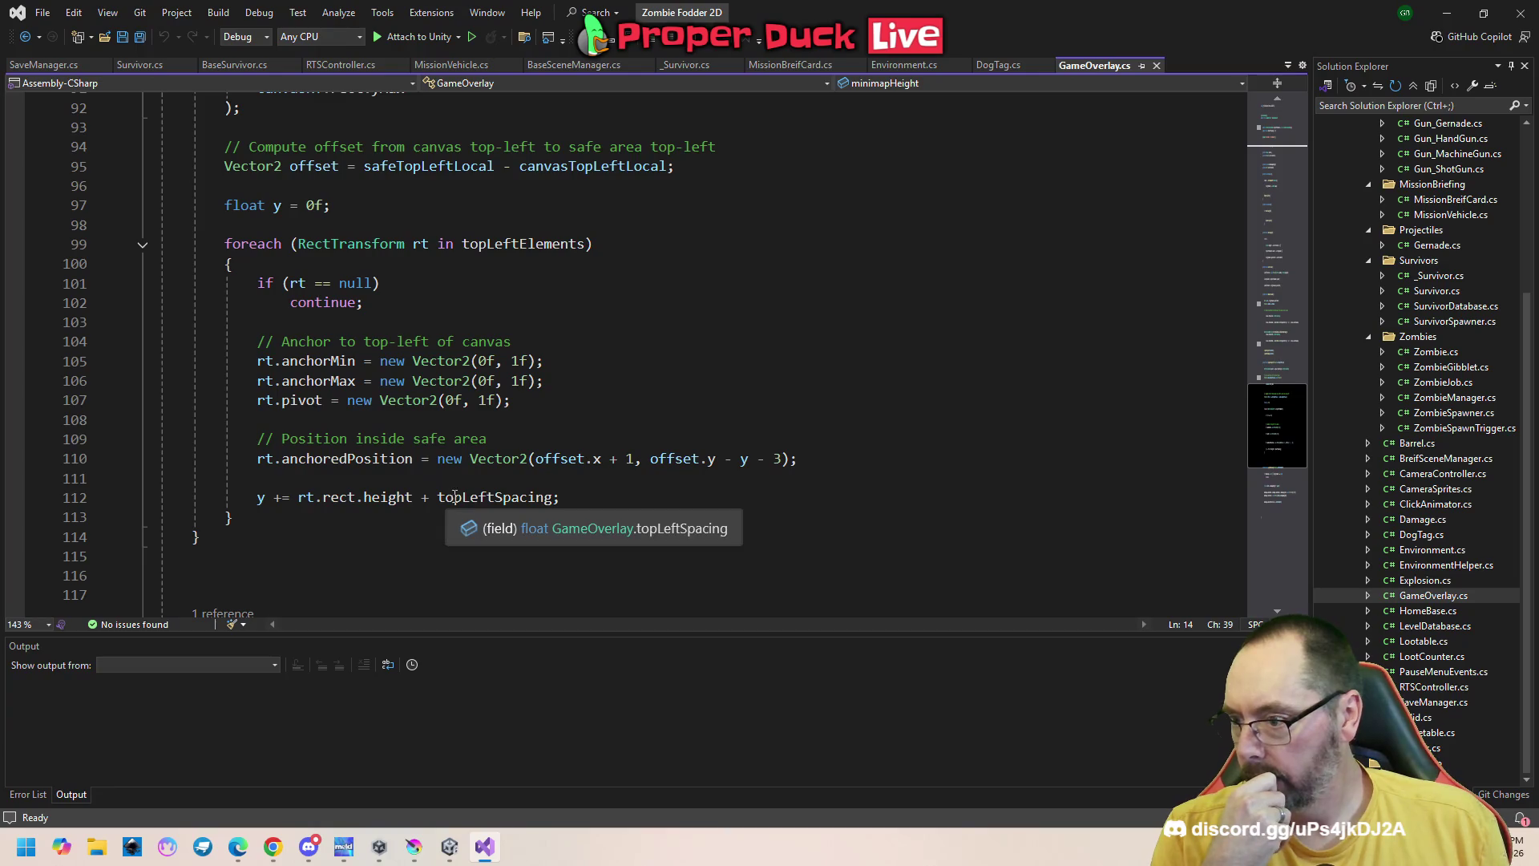
double_click(777, 458)
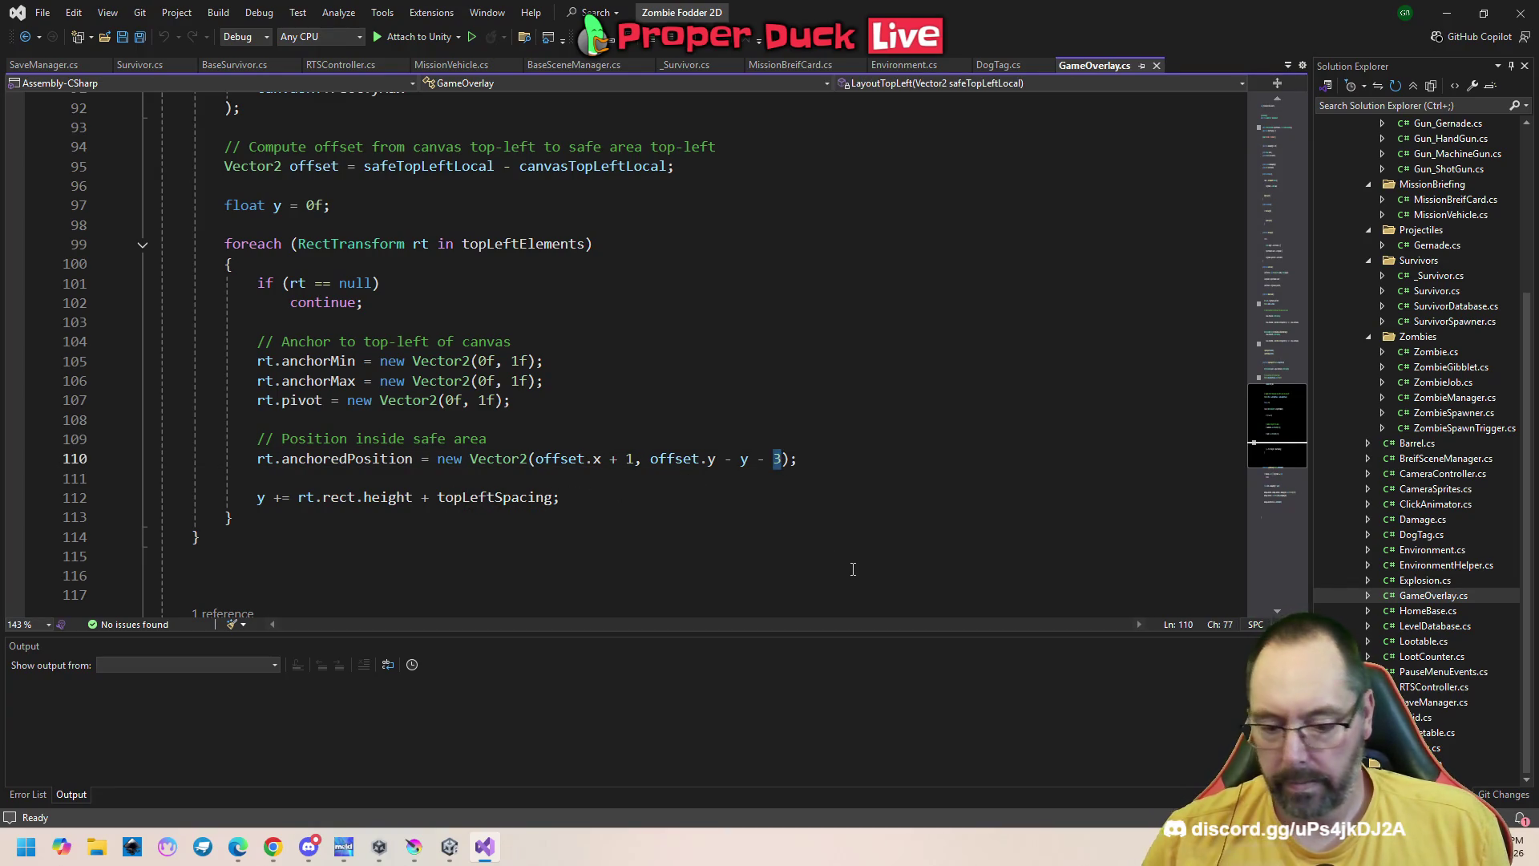
text(0)
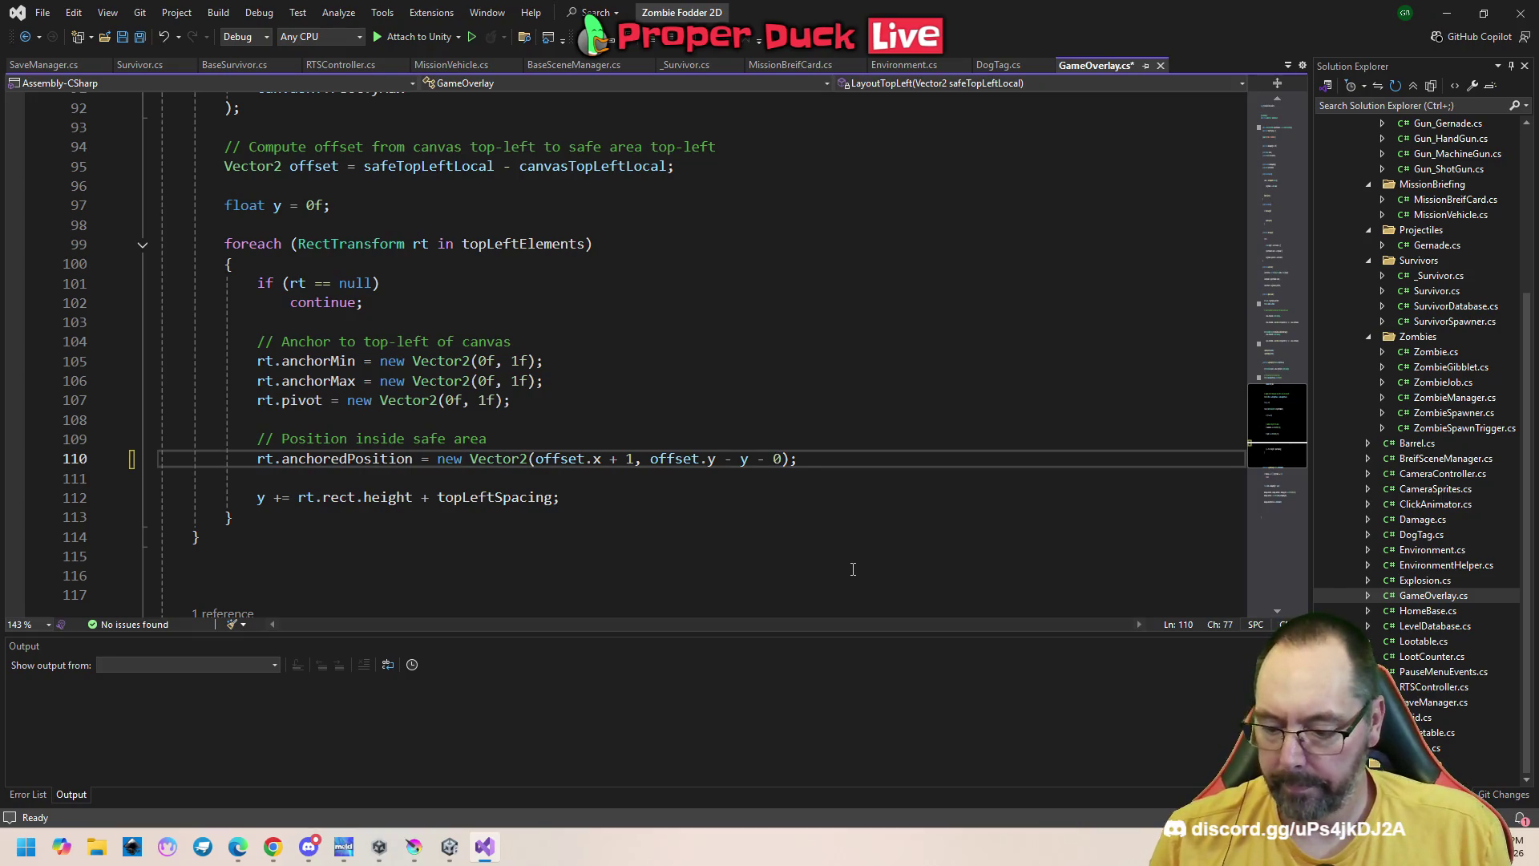
key(ctrl+z)
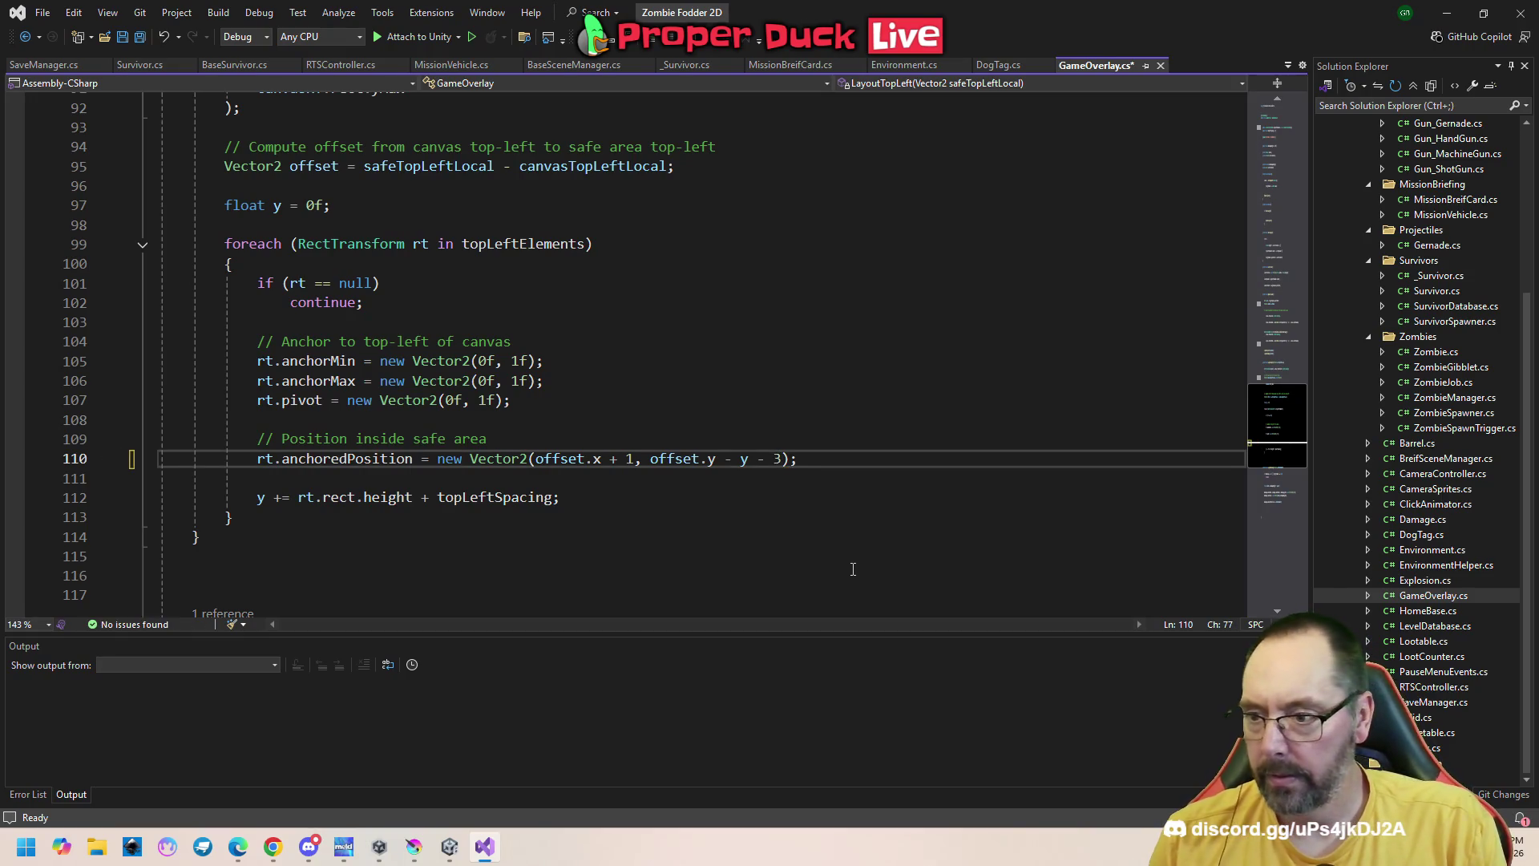
key(Left)
key(Left)
key(Left)
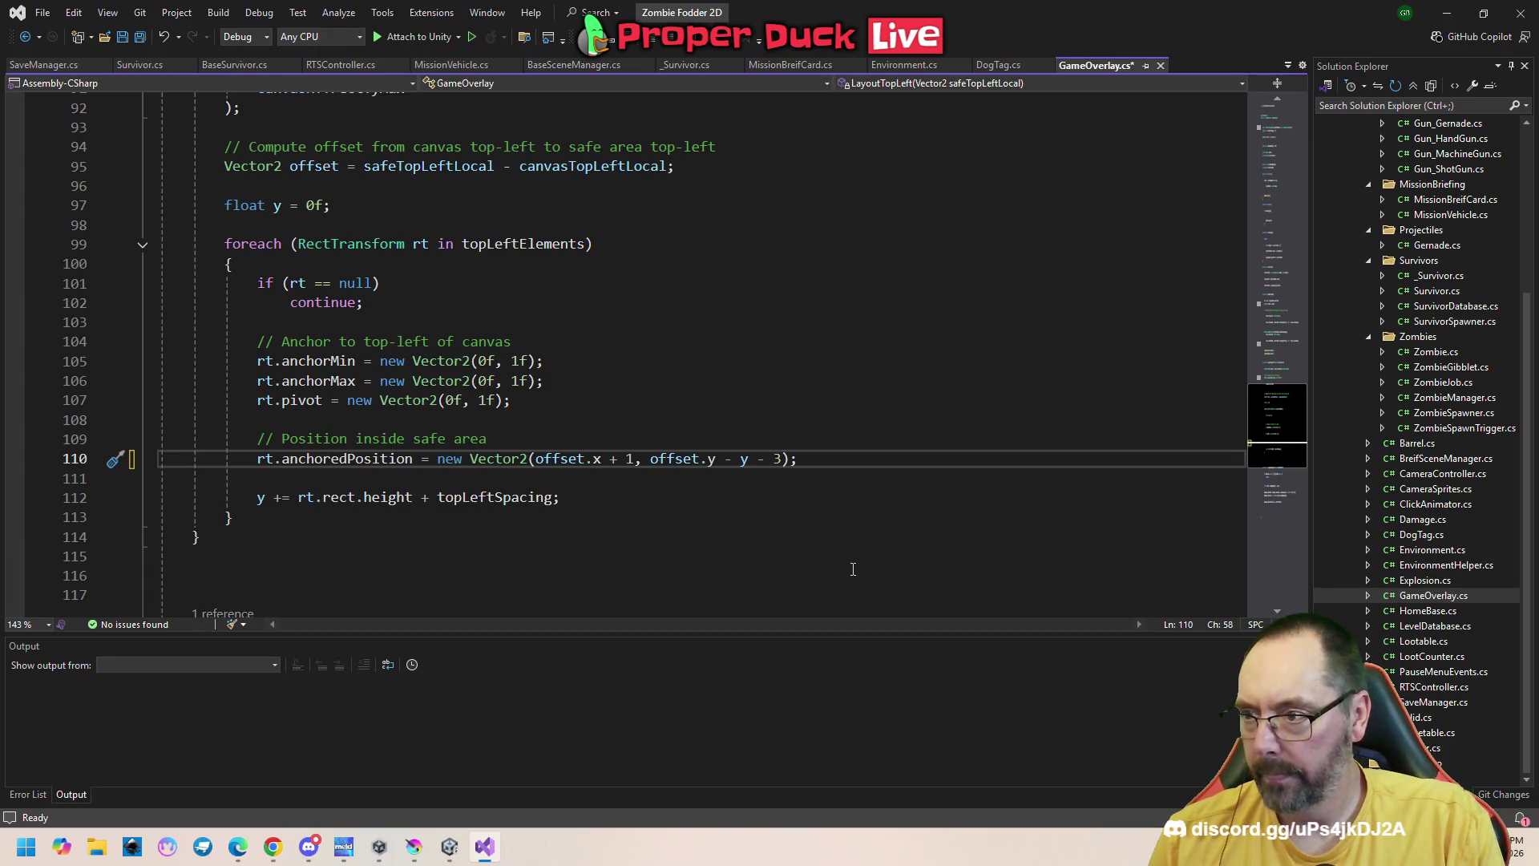
scroll(712, 473, down, 5)
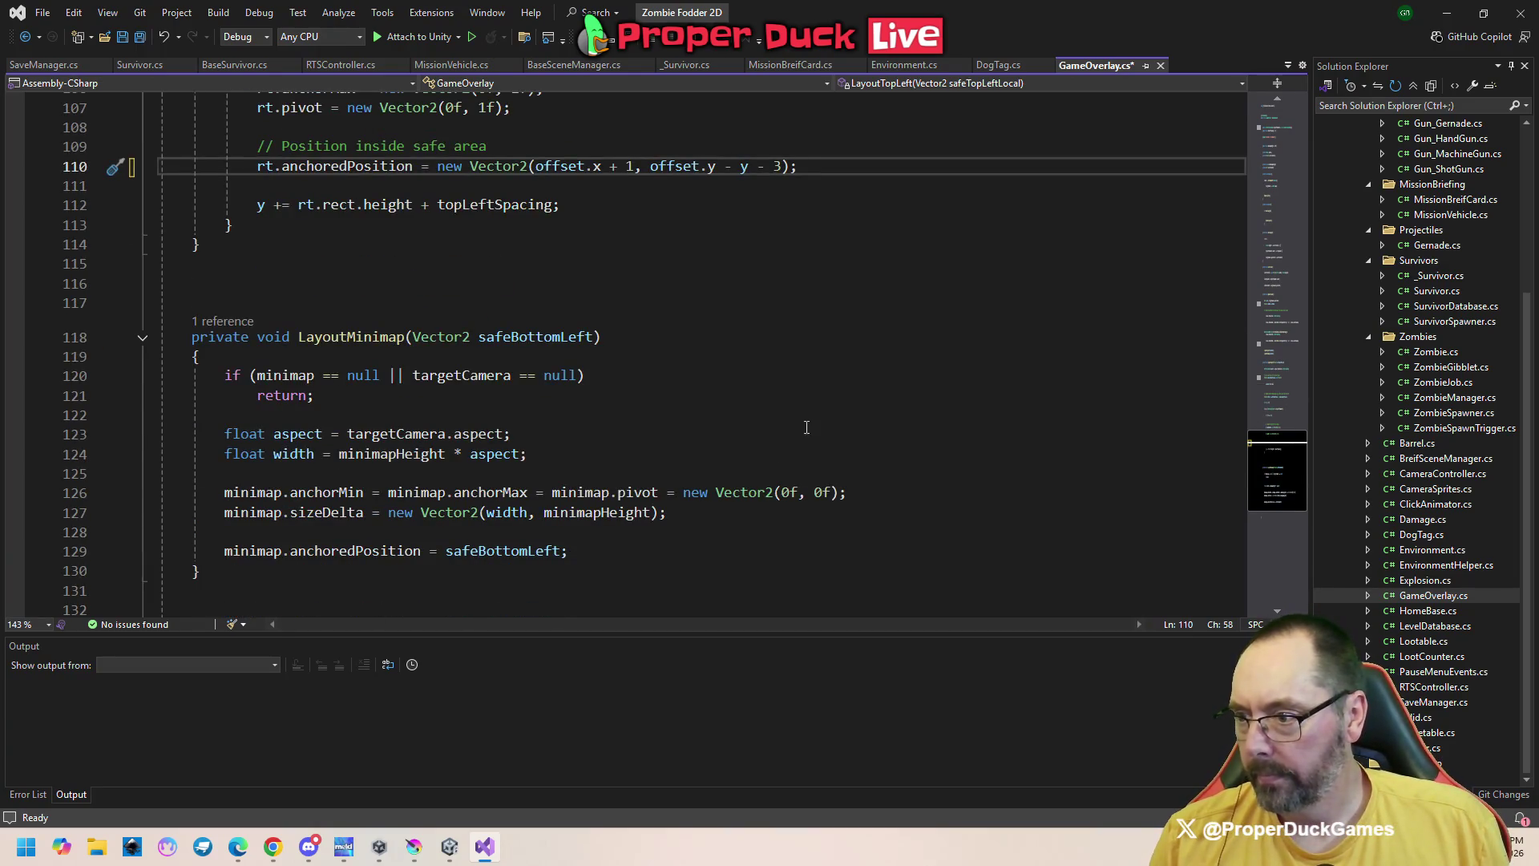
scroll(810, 395, down, 5)
scroll(810, 394, up, 12)
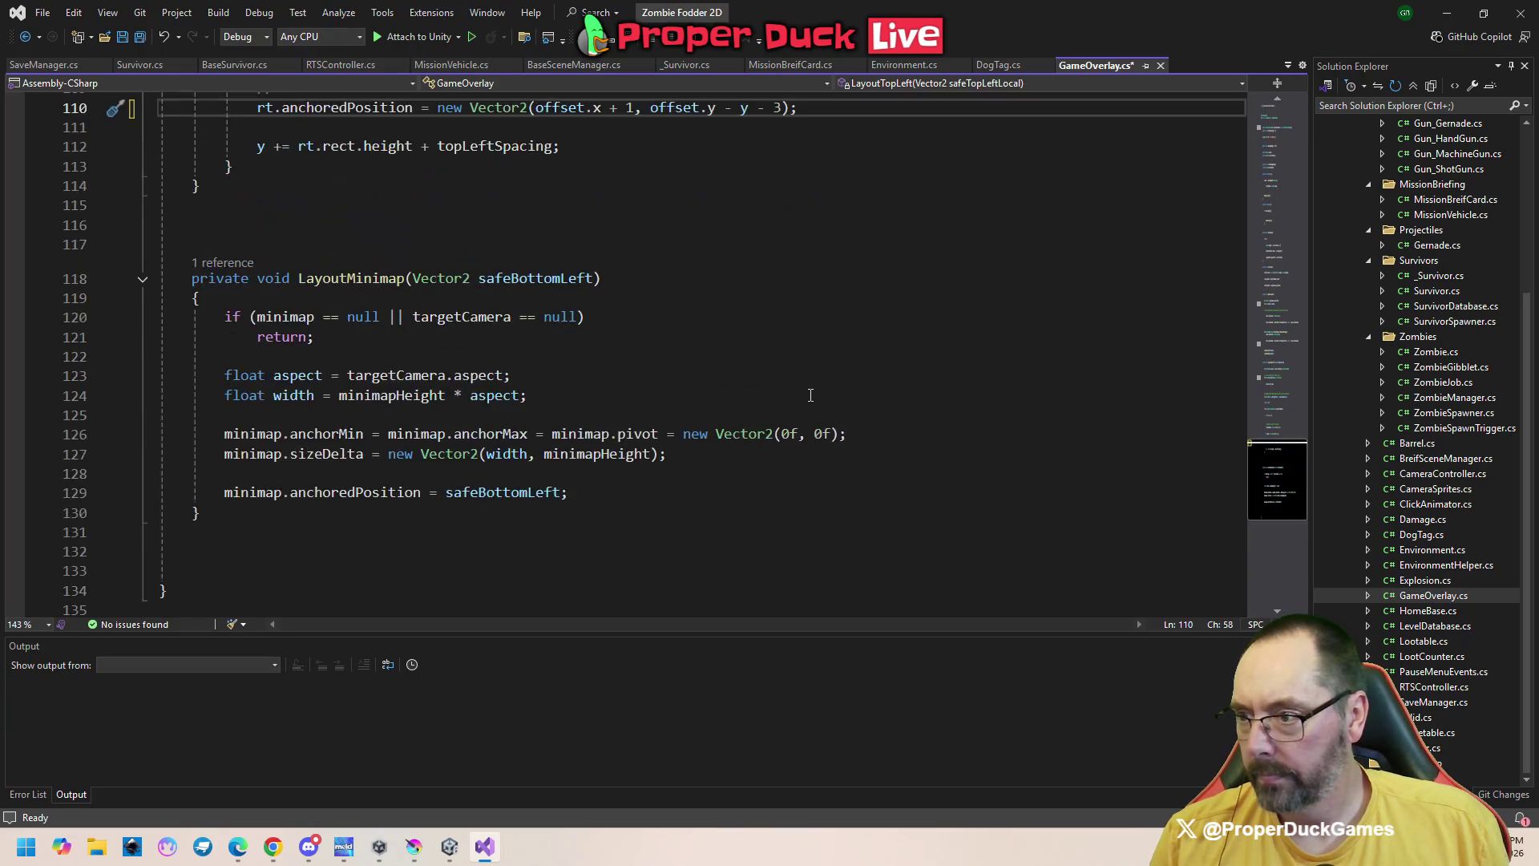
scroll(811, 395, up, 5)
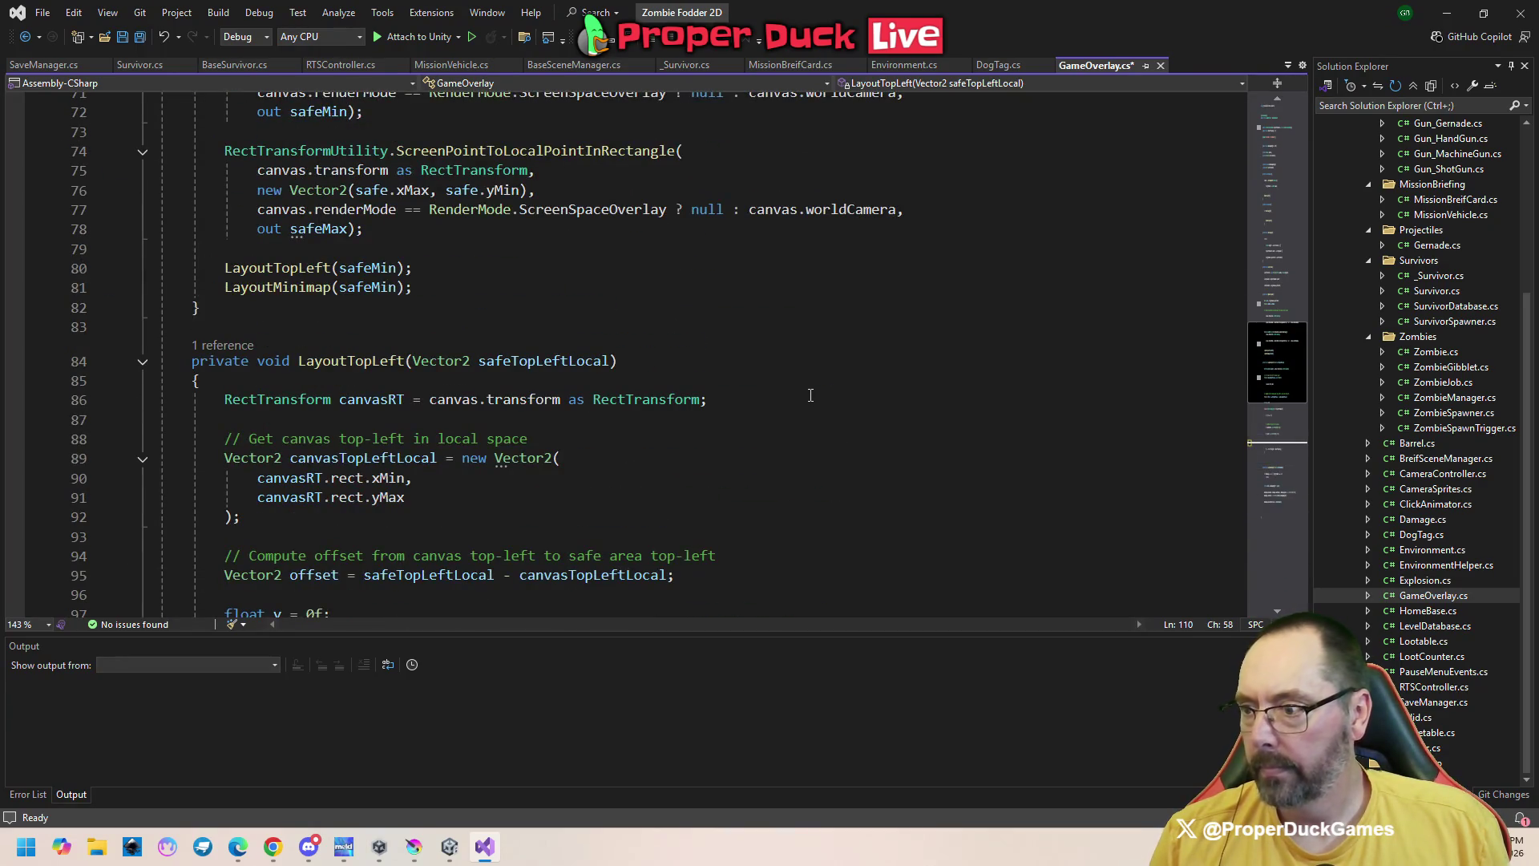
scroll(810, 394, up, 7)
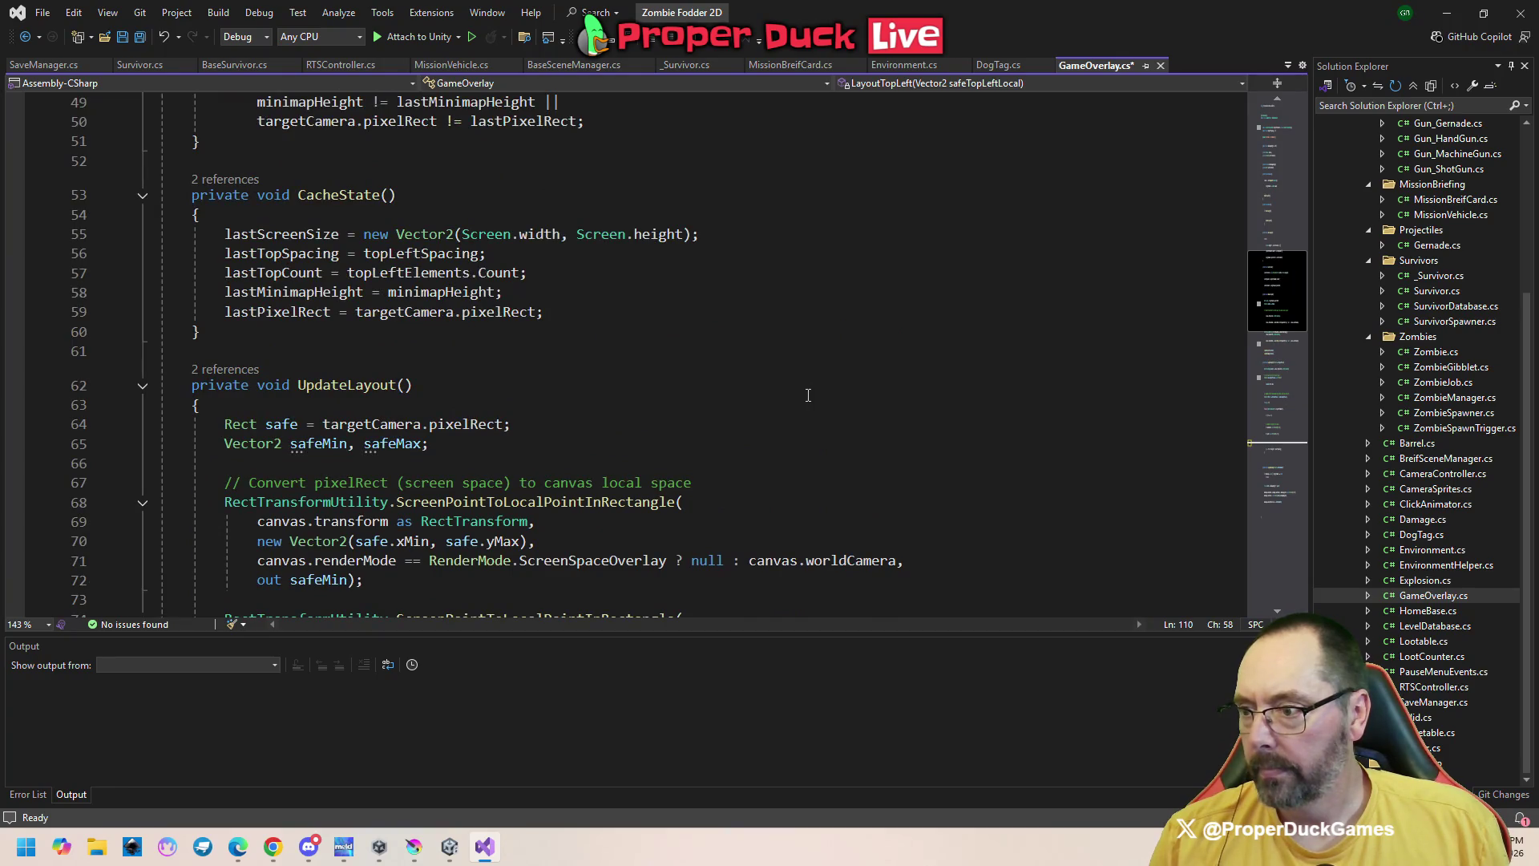
scroll(808, 394, down, 4)
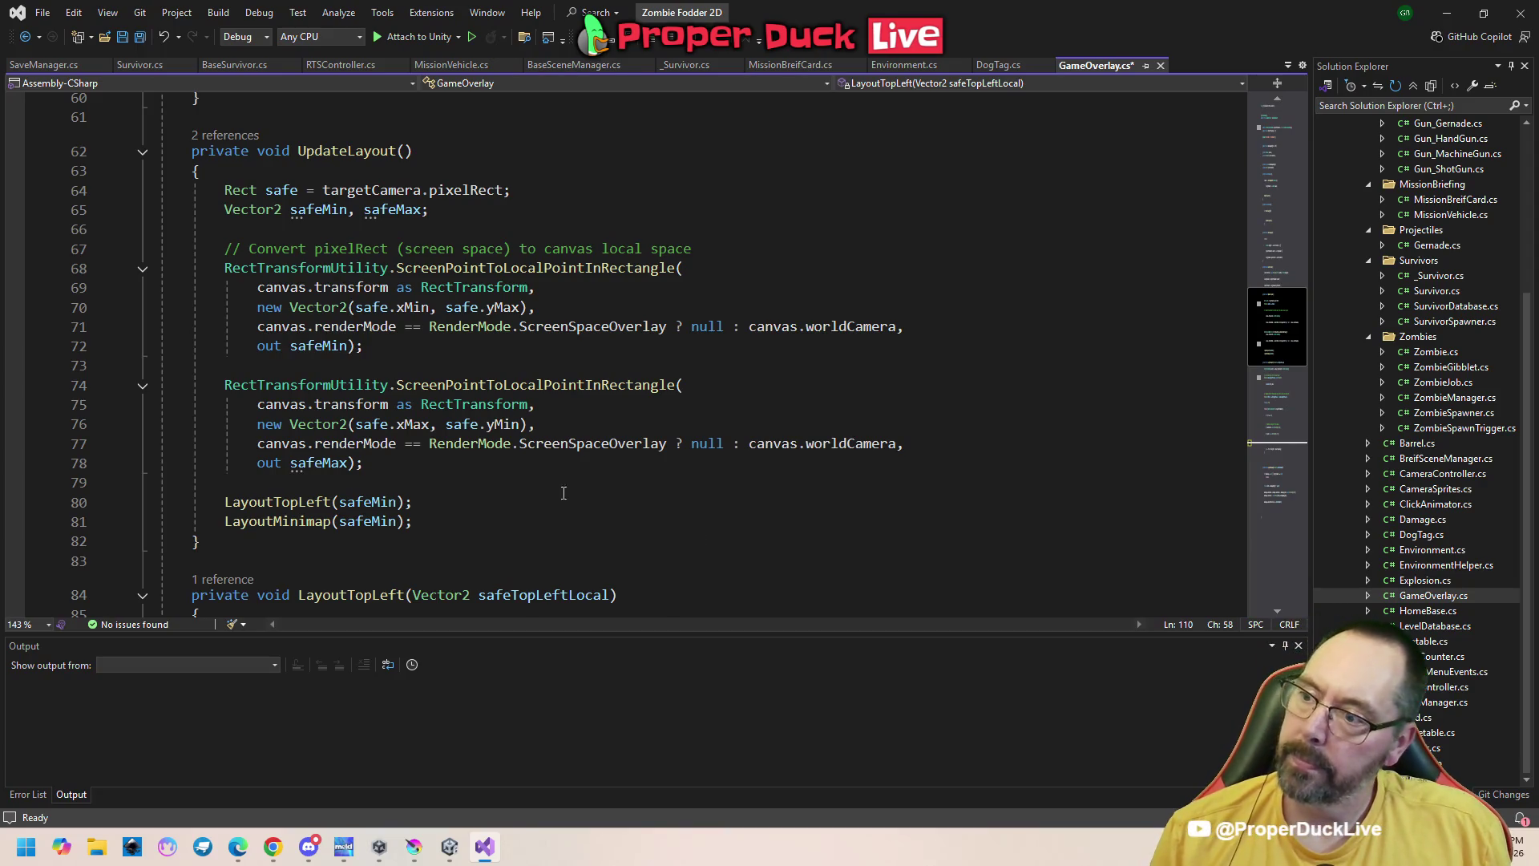
click(390, 210)
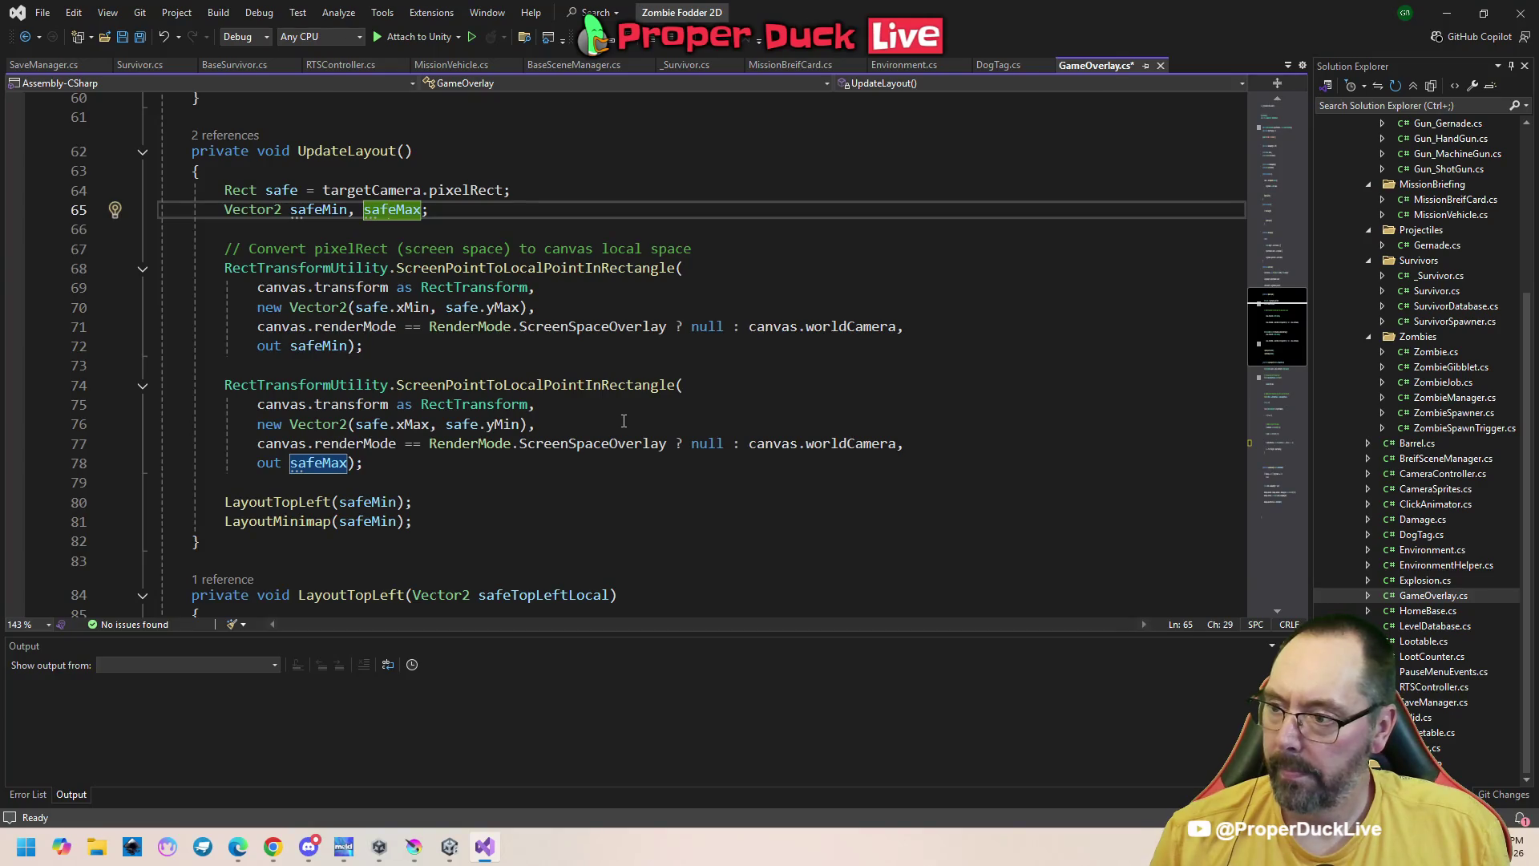
click(510, 465)
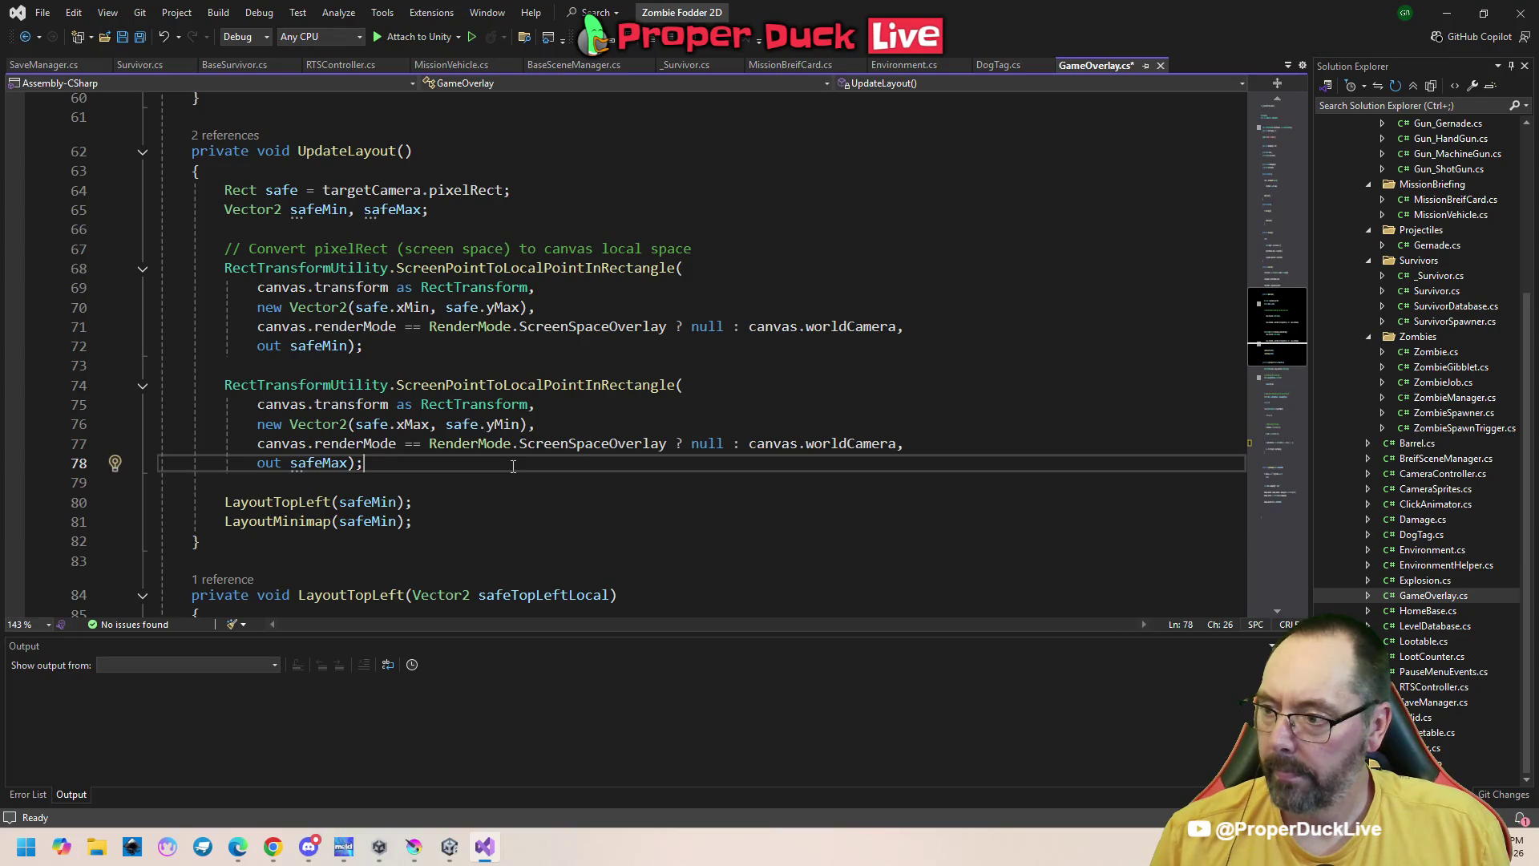
scroll(513, 466, down, 2)
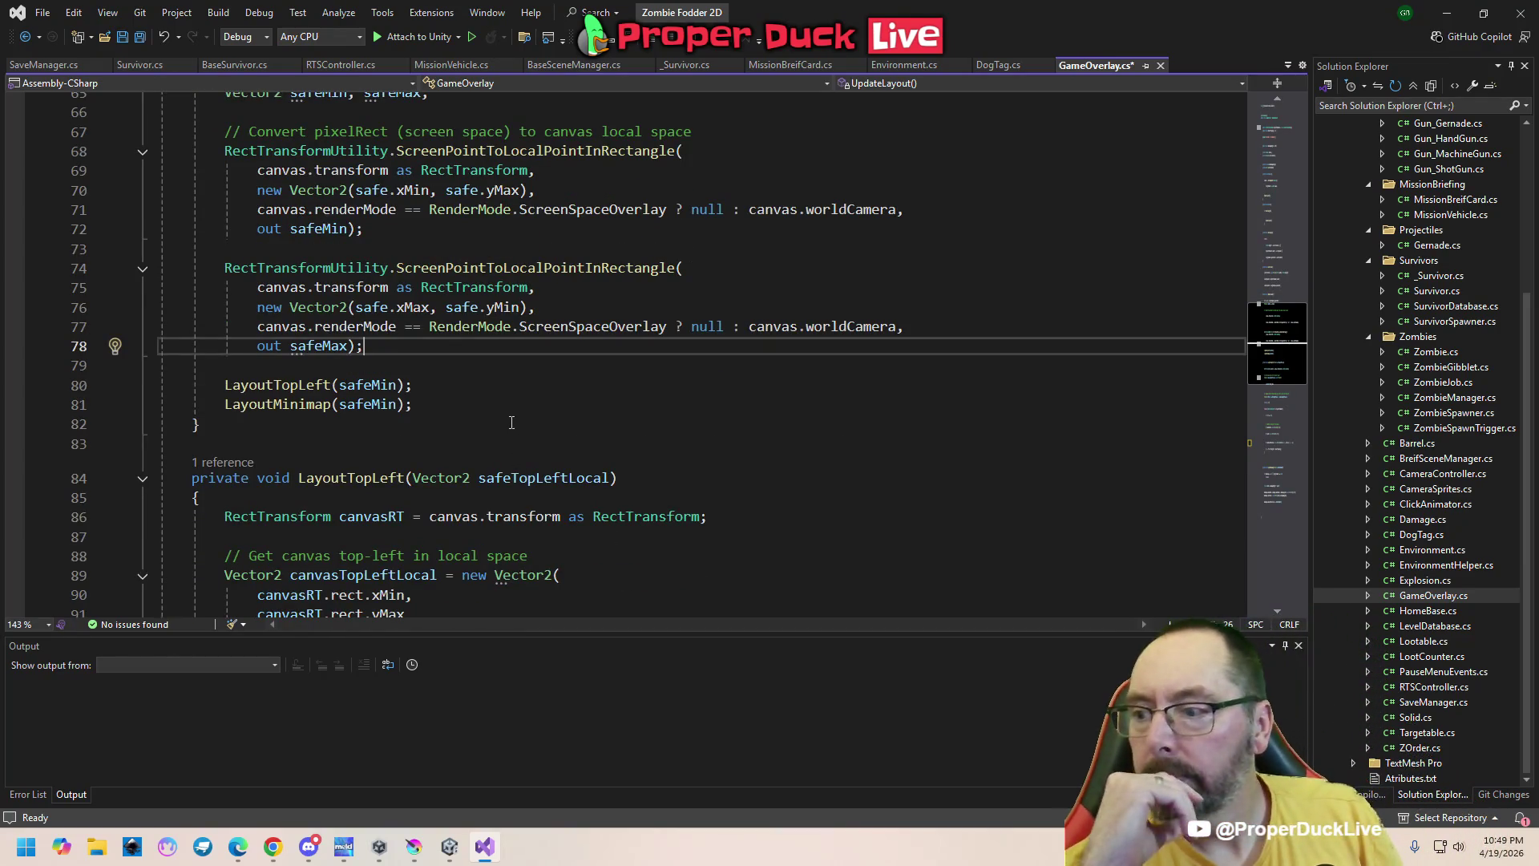
click(279, 390)
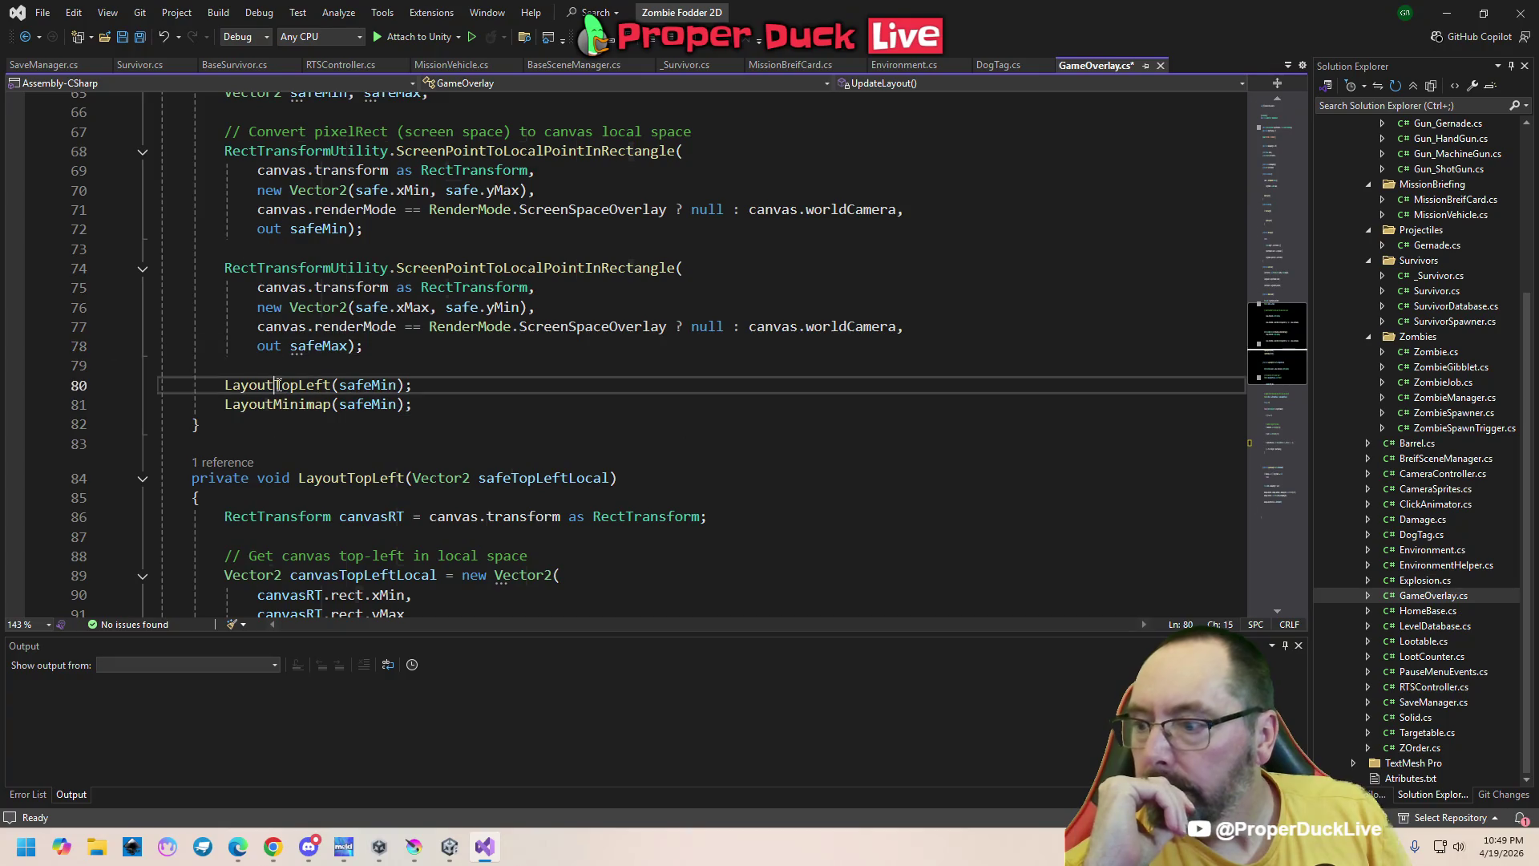
scroll(895, 488, down, 4)
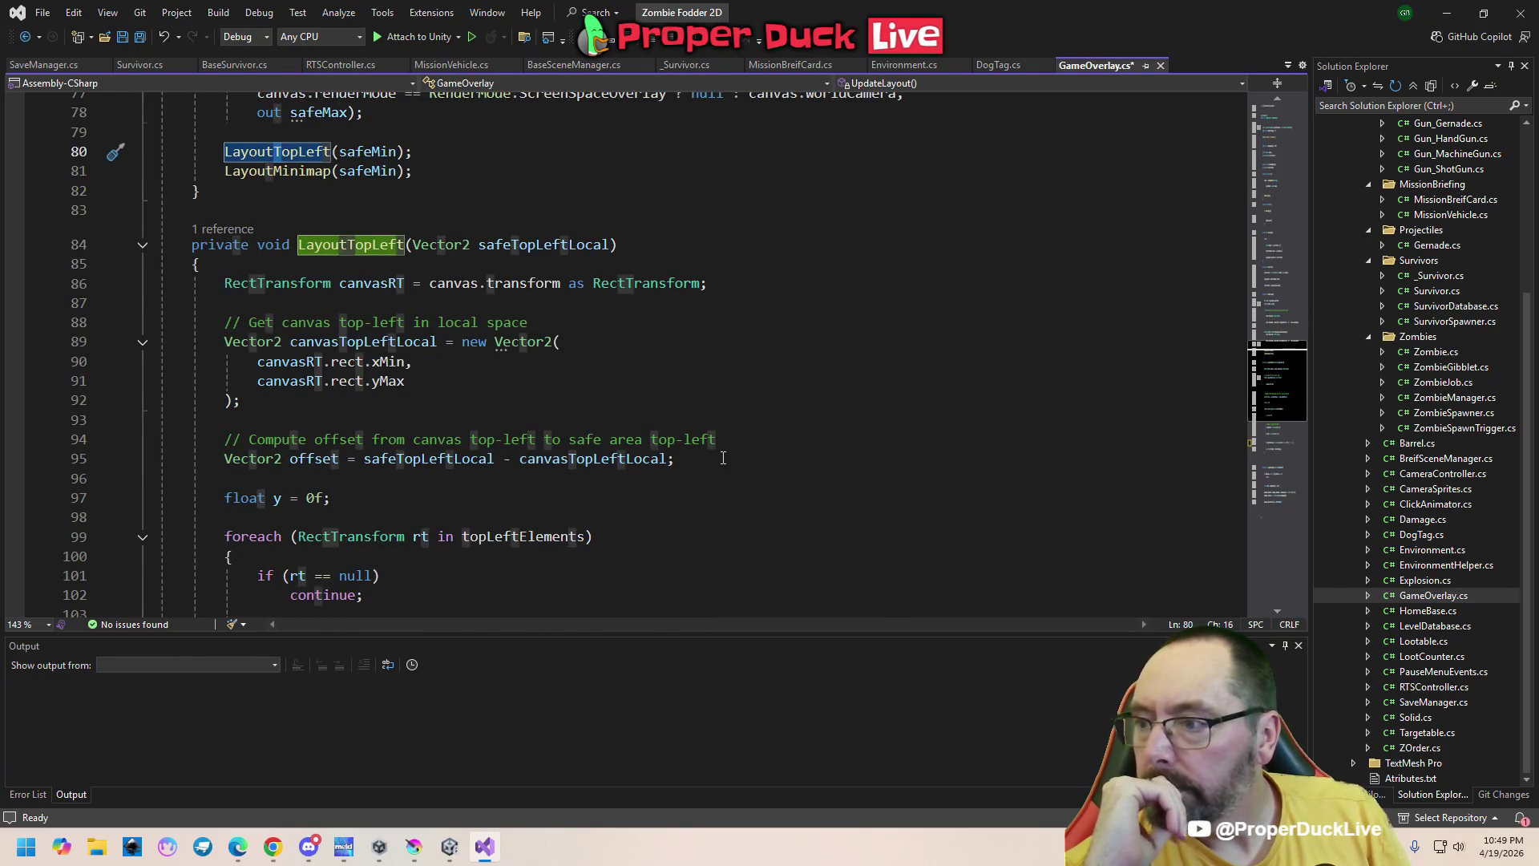
scroll(721, 455, down, 1)
scroll(697, 464, up, 2)
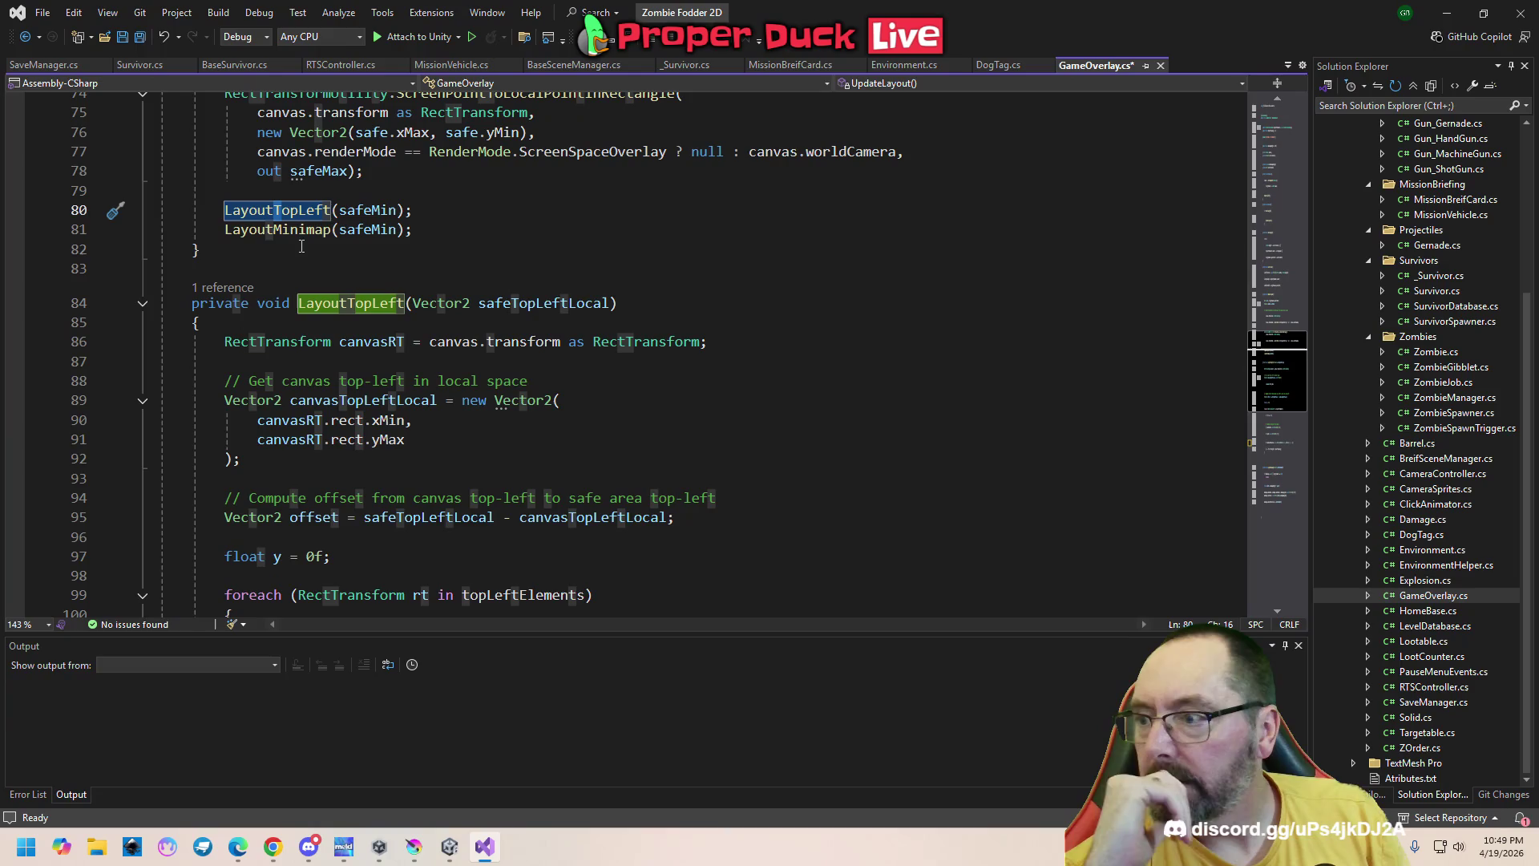
click(272, 231)
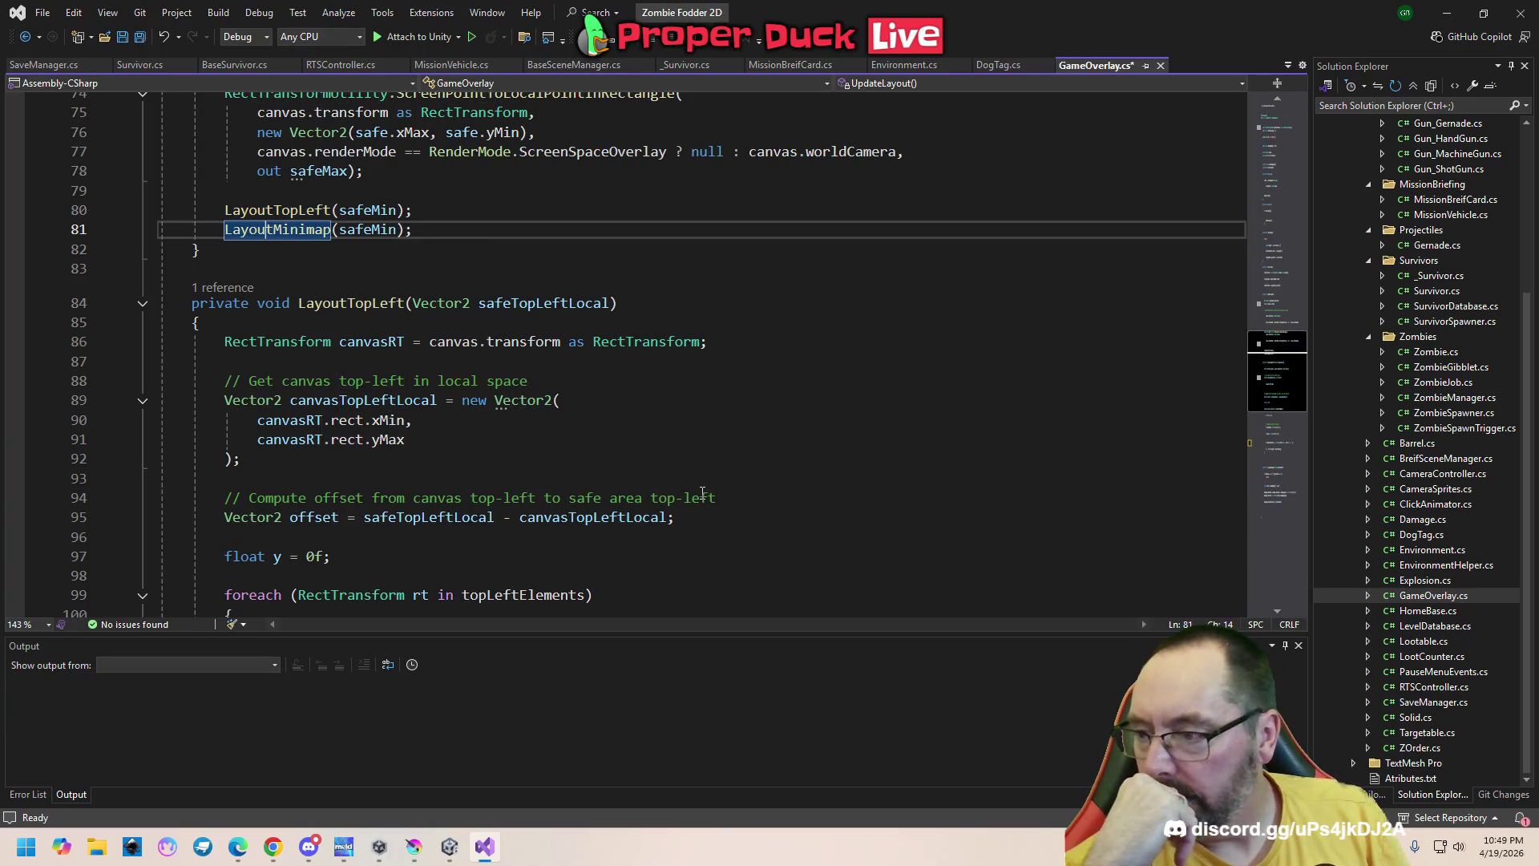
scroll(686, 483, down, 2)
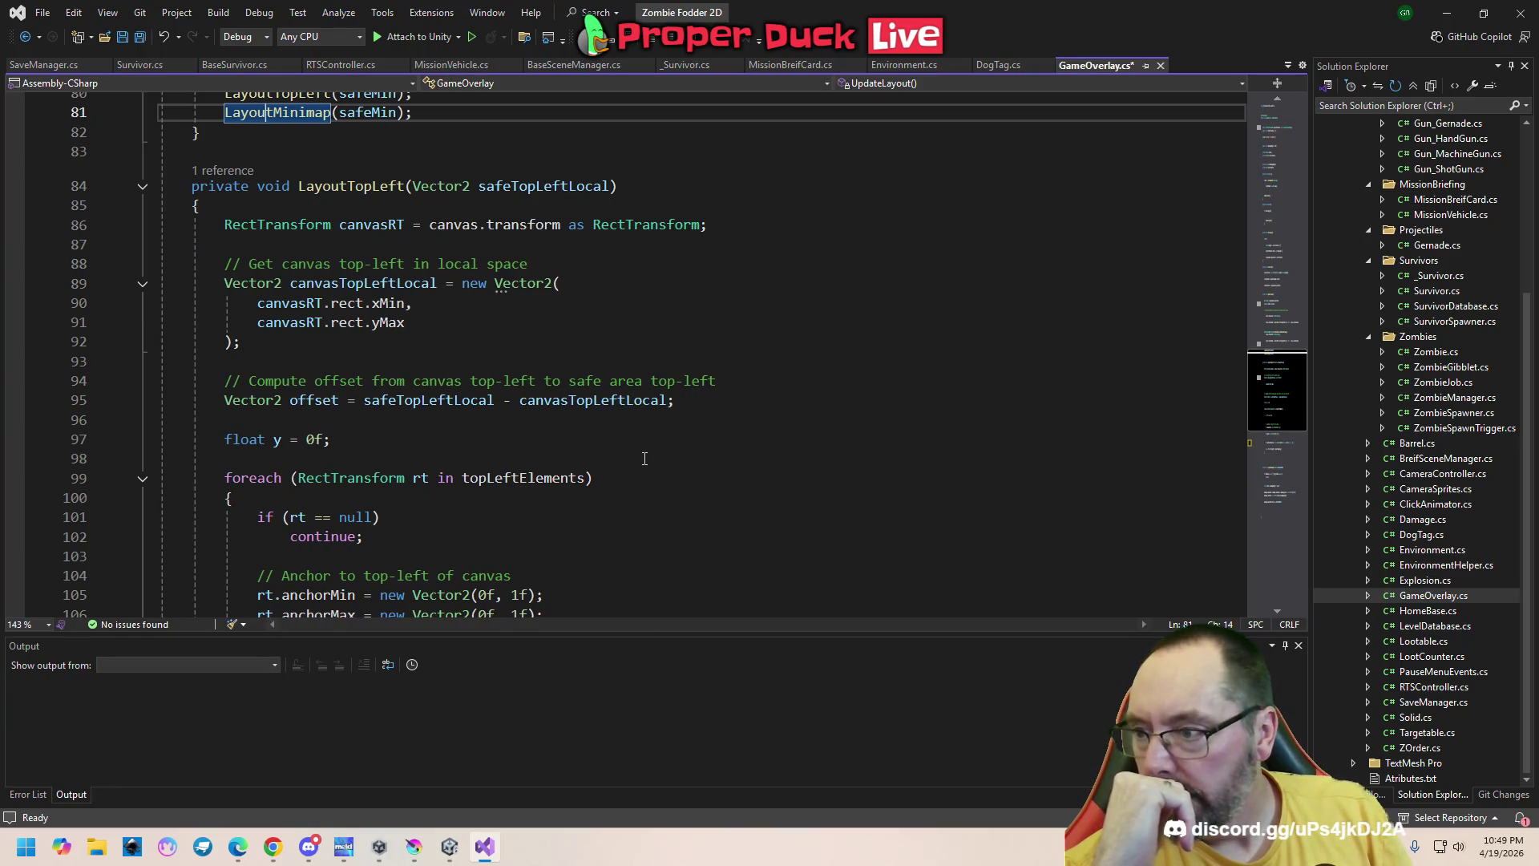
scroll(638, 456, down, 4)
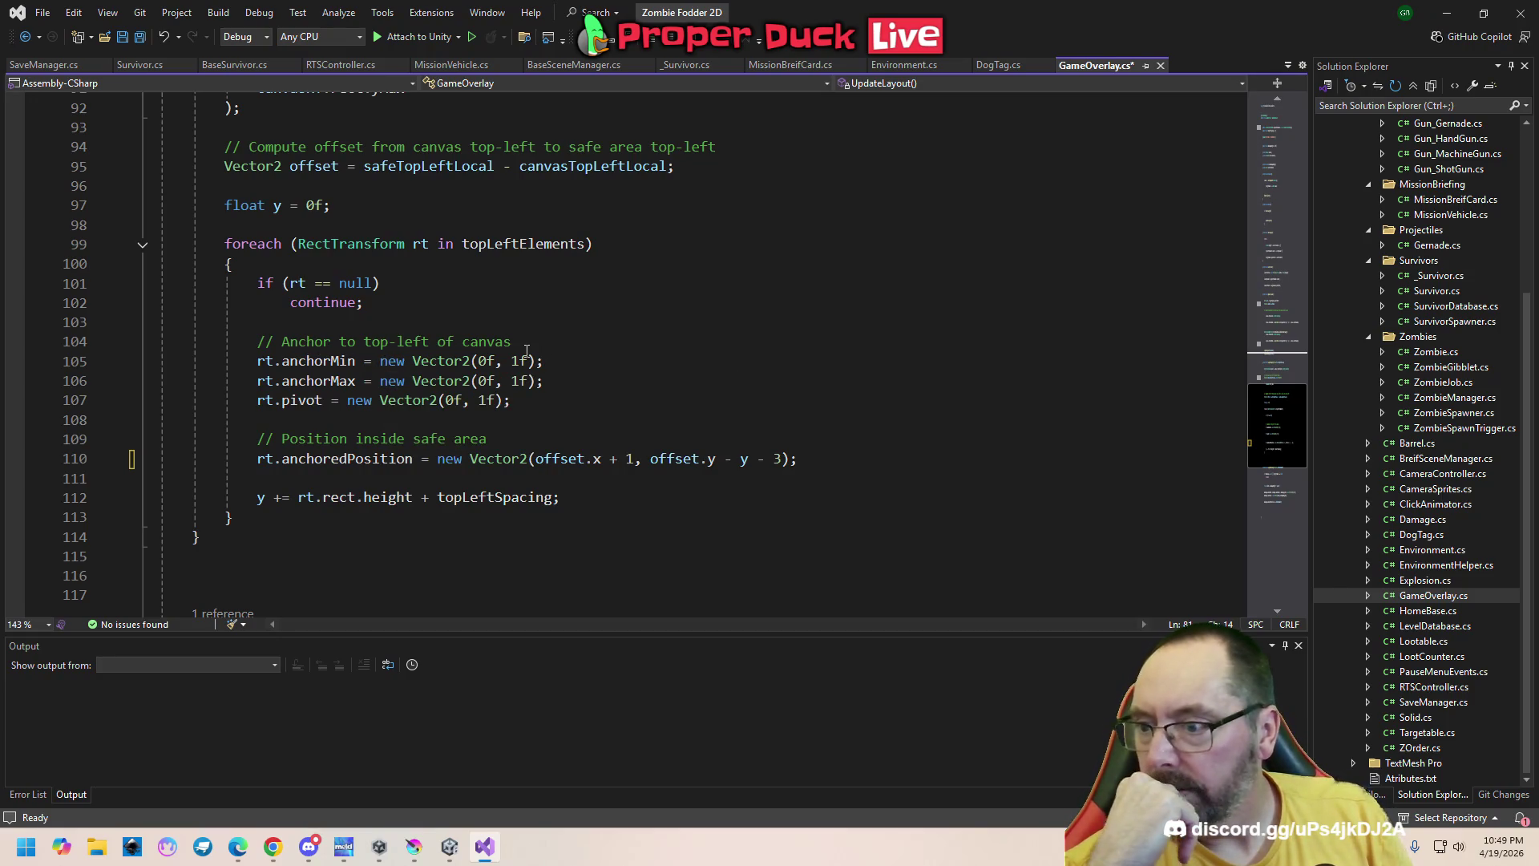
click(526, 403)
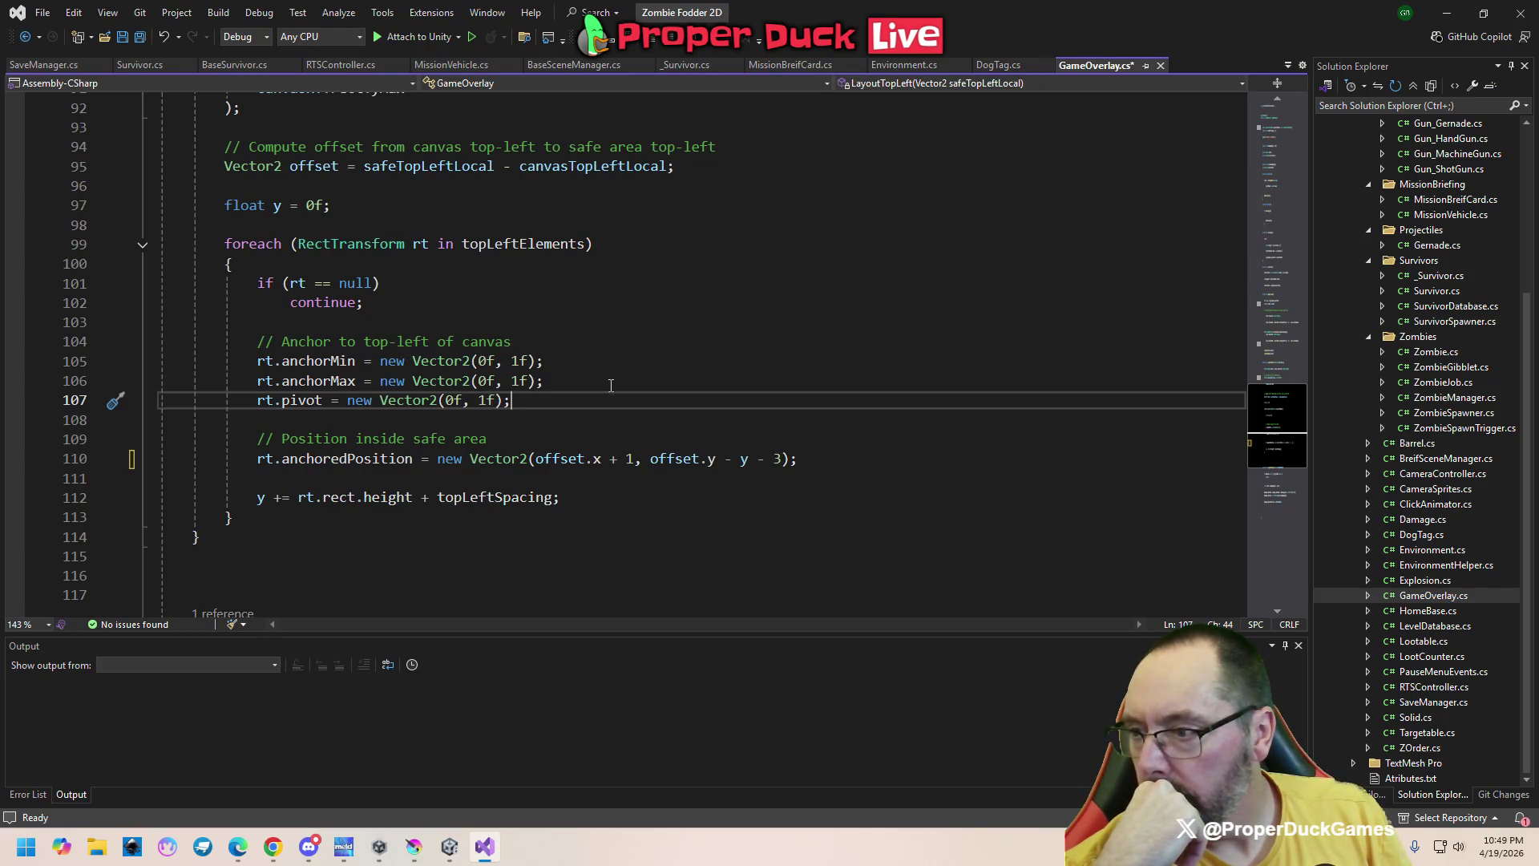
click(512, 442)
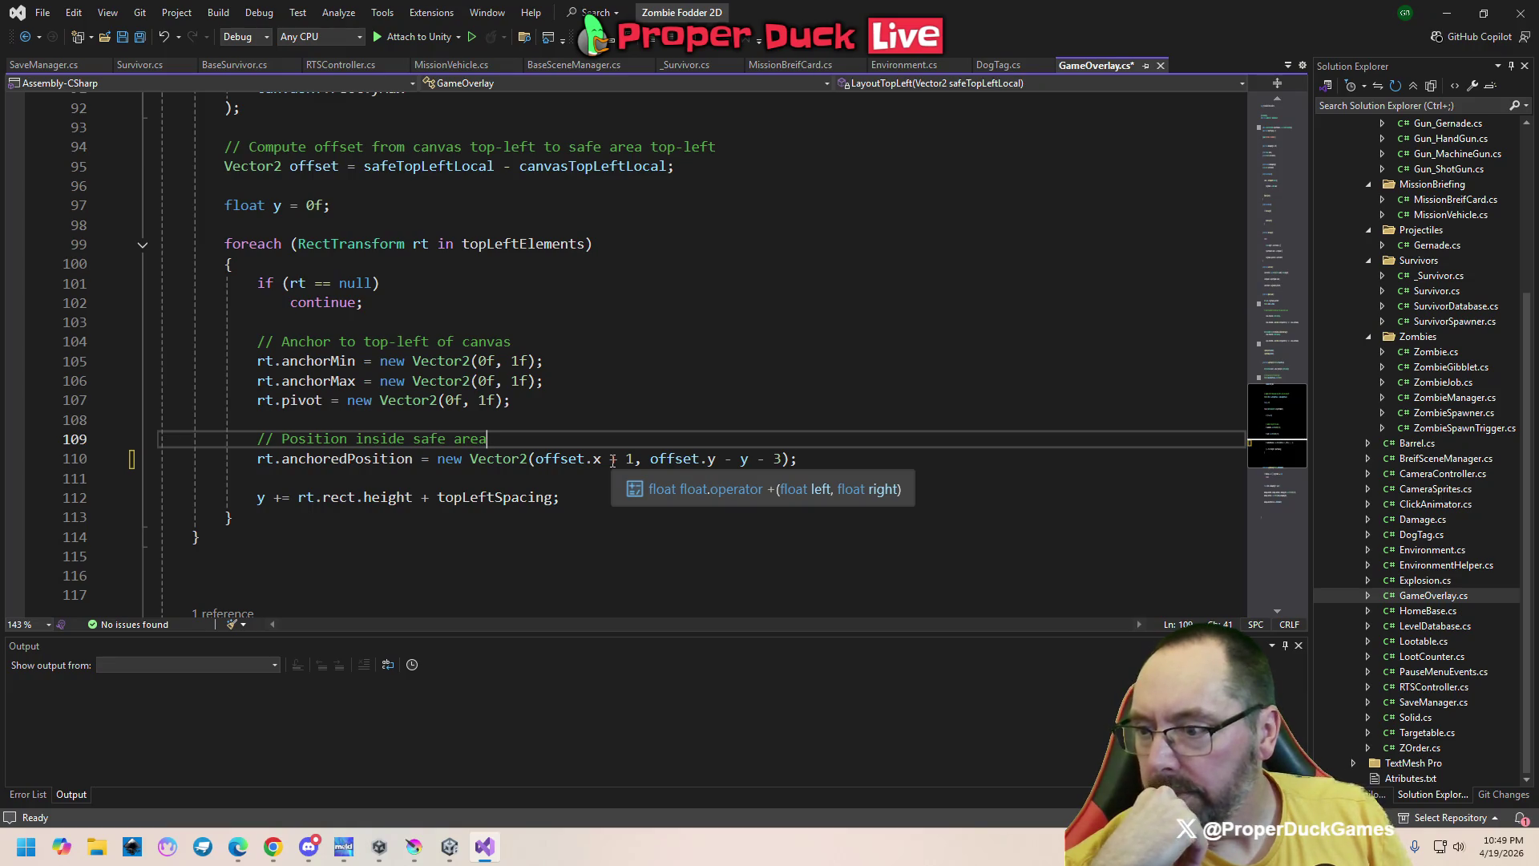
click(612, 460)
click(590, 496)
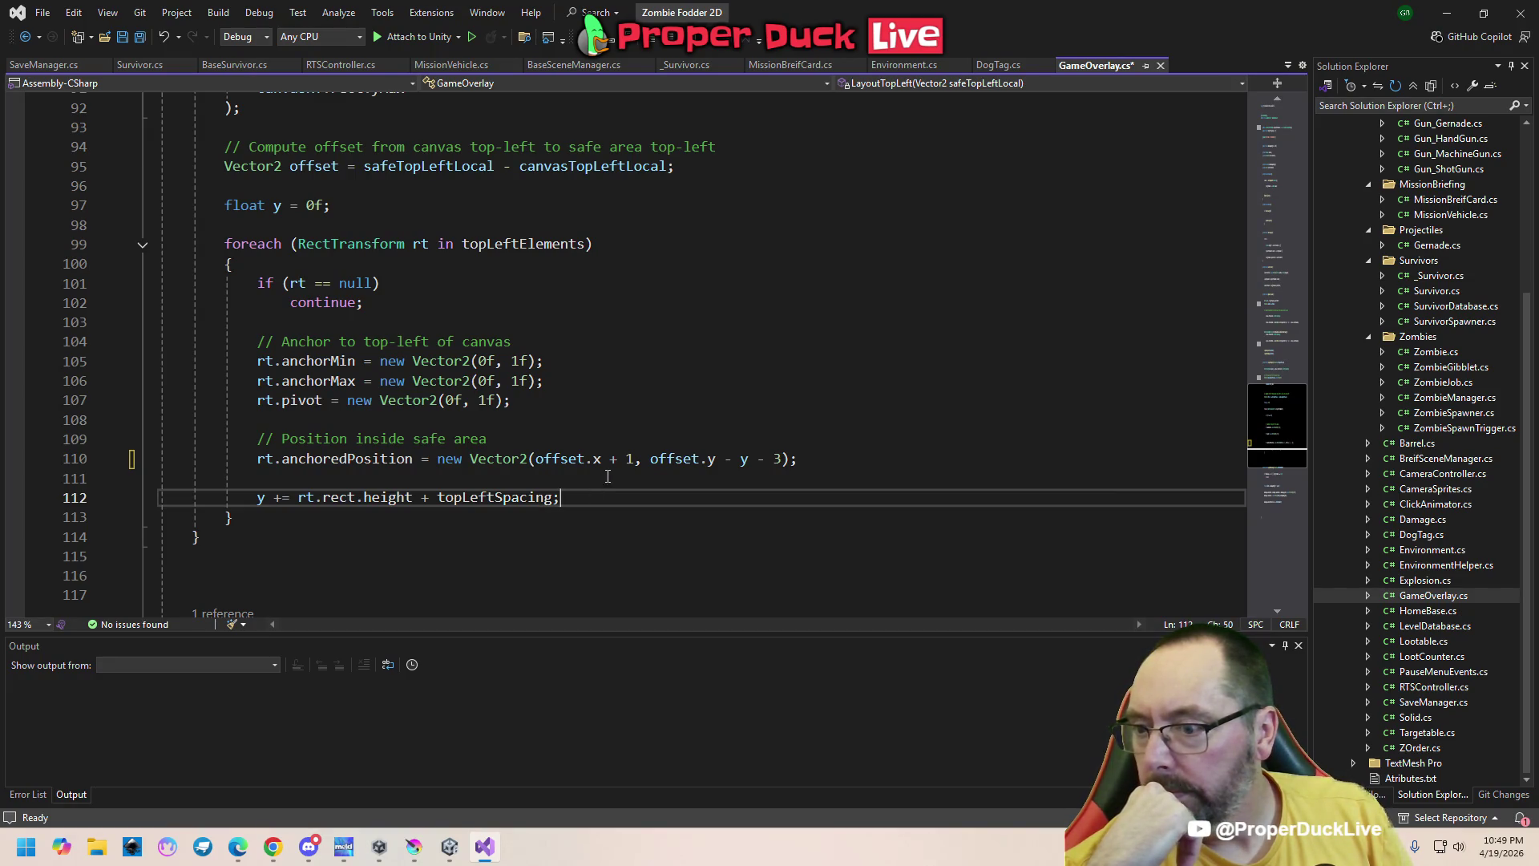
click(627, 460)
double_click(630, 459)
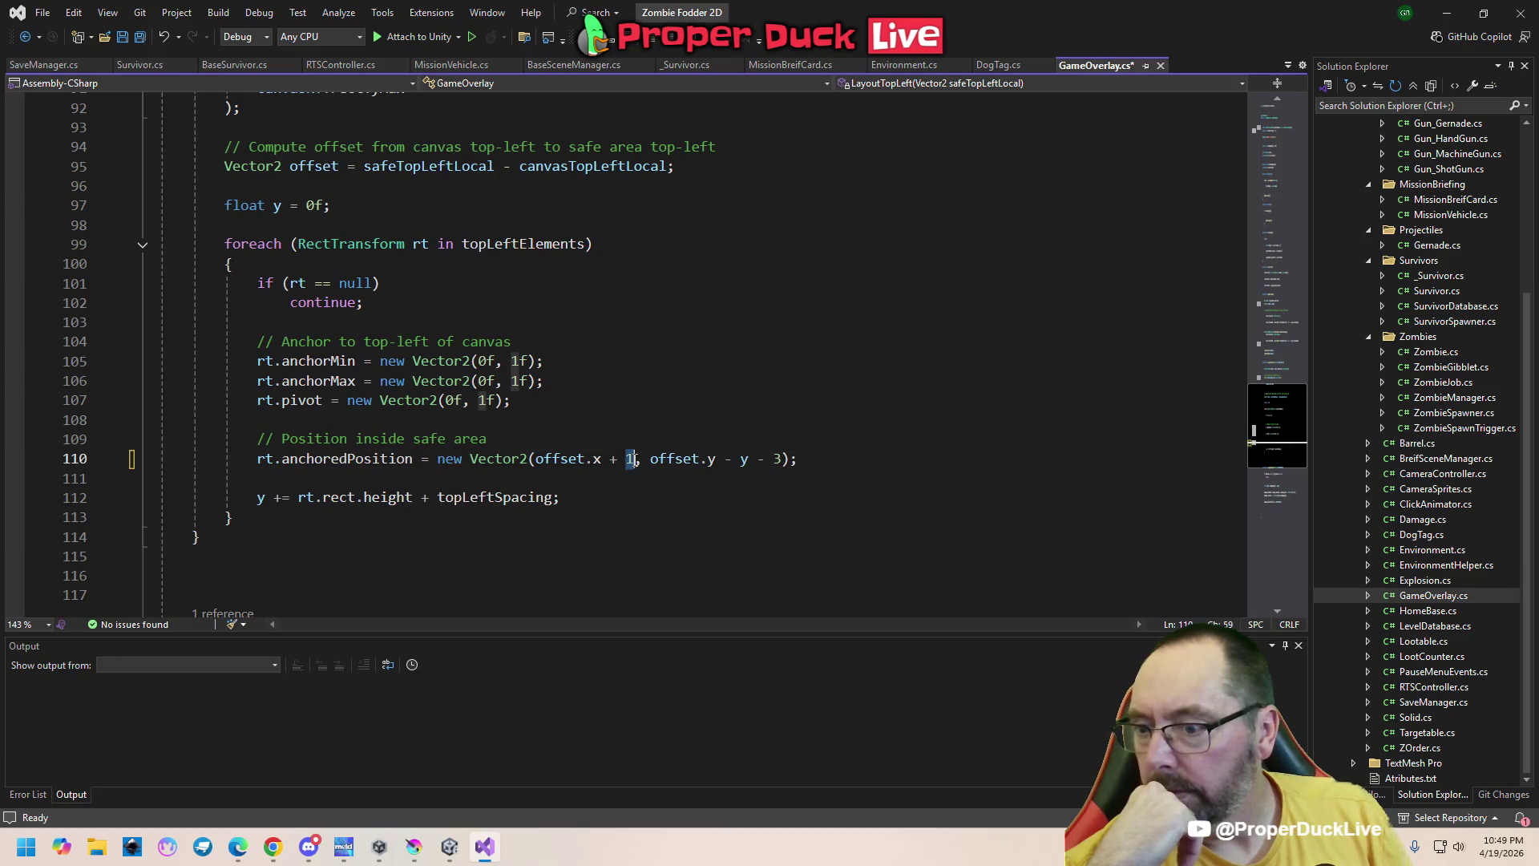
Change line 110's x offset to offset.x + 0, save, and check it in Unity's paused game
text(0)
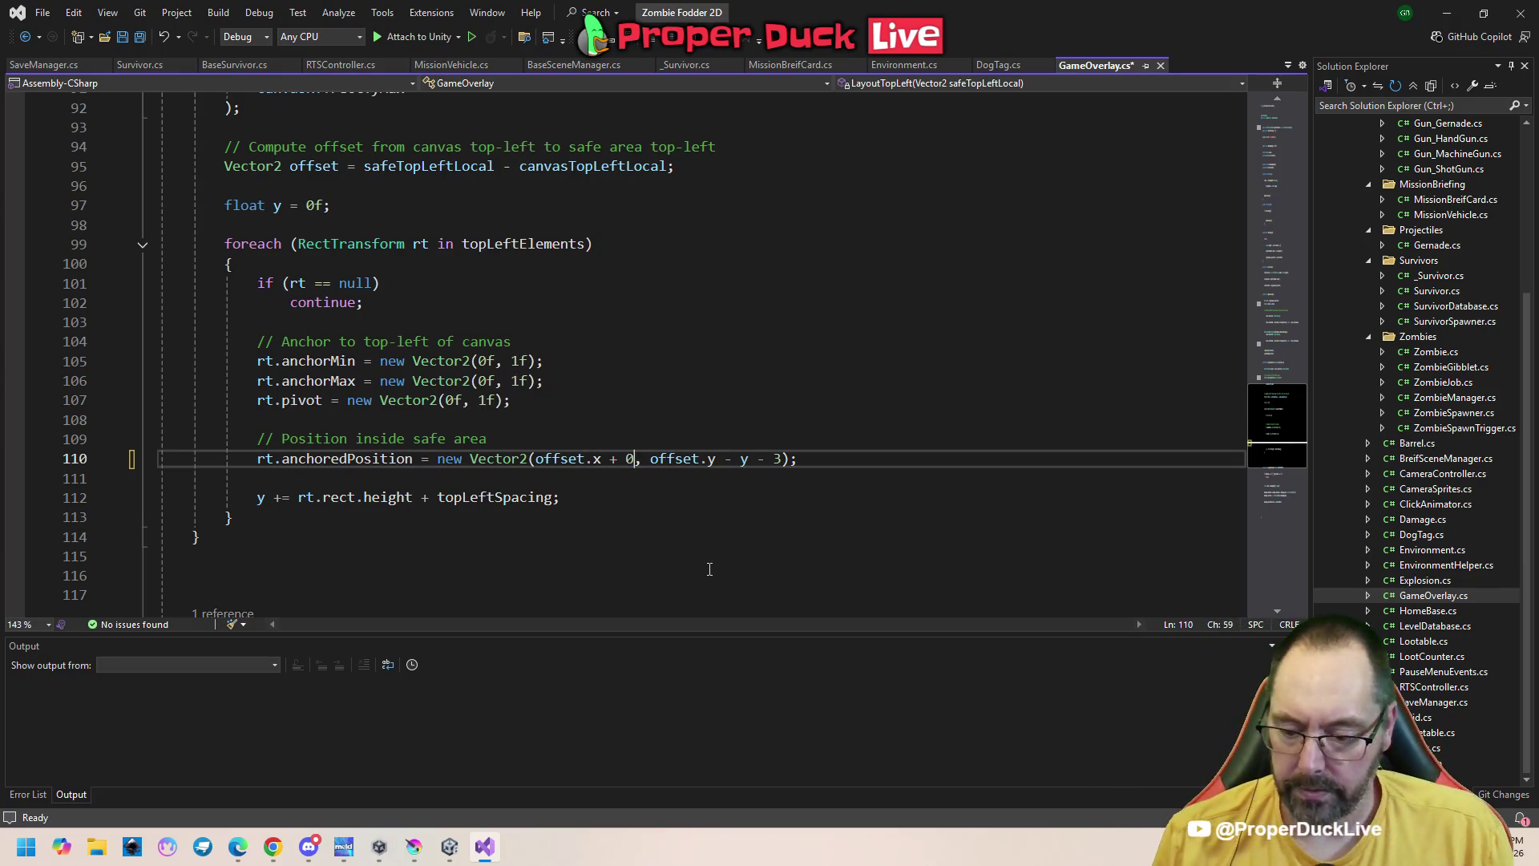
key(ctrl+s)
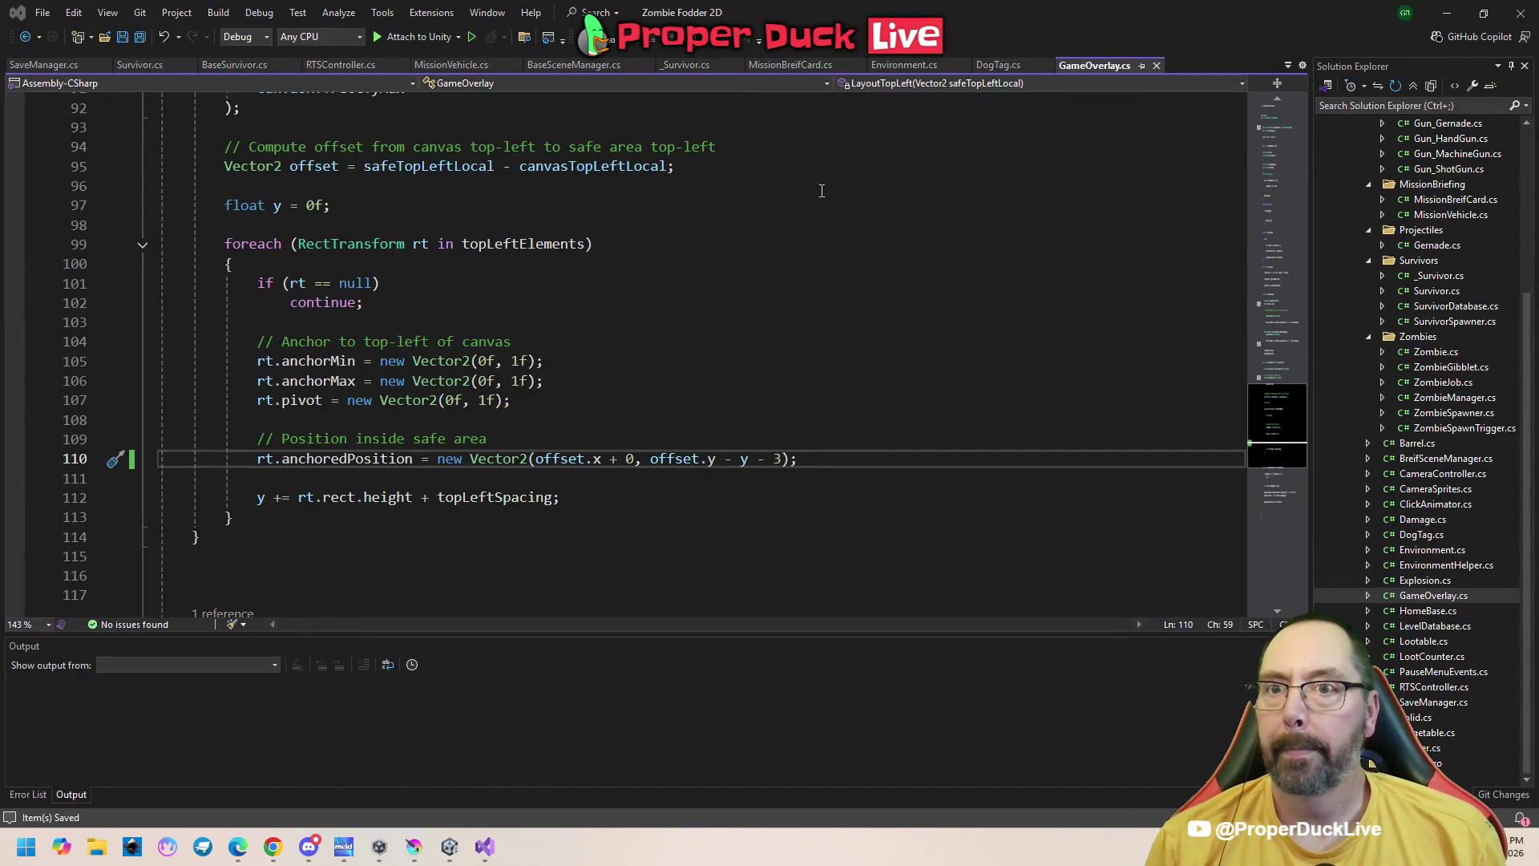
key(alt+Tab)
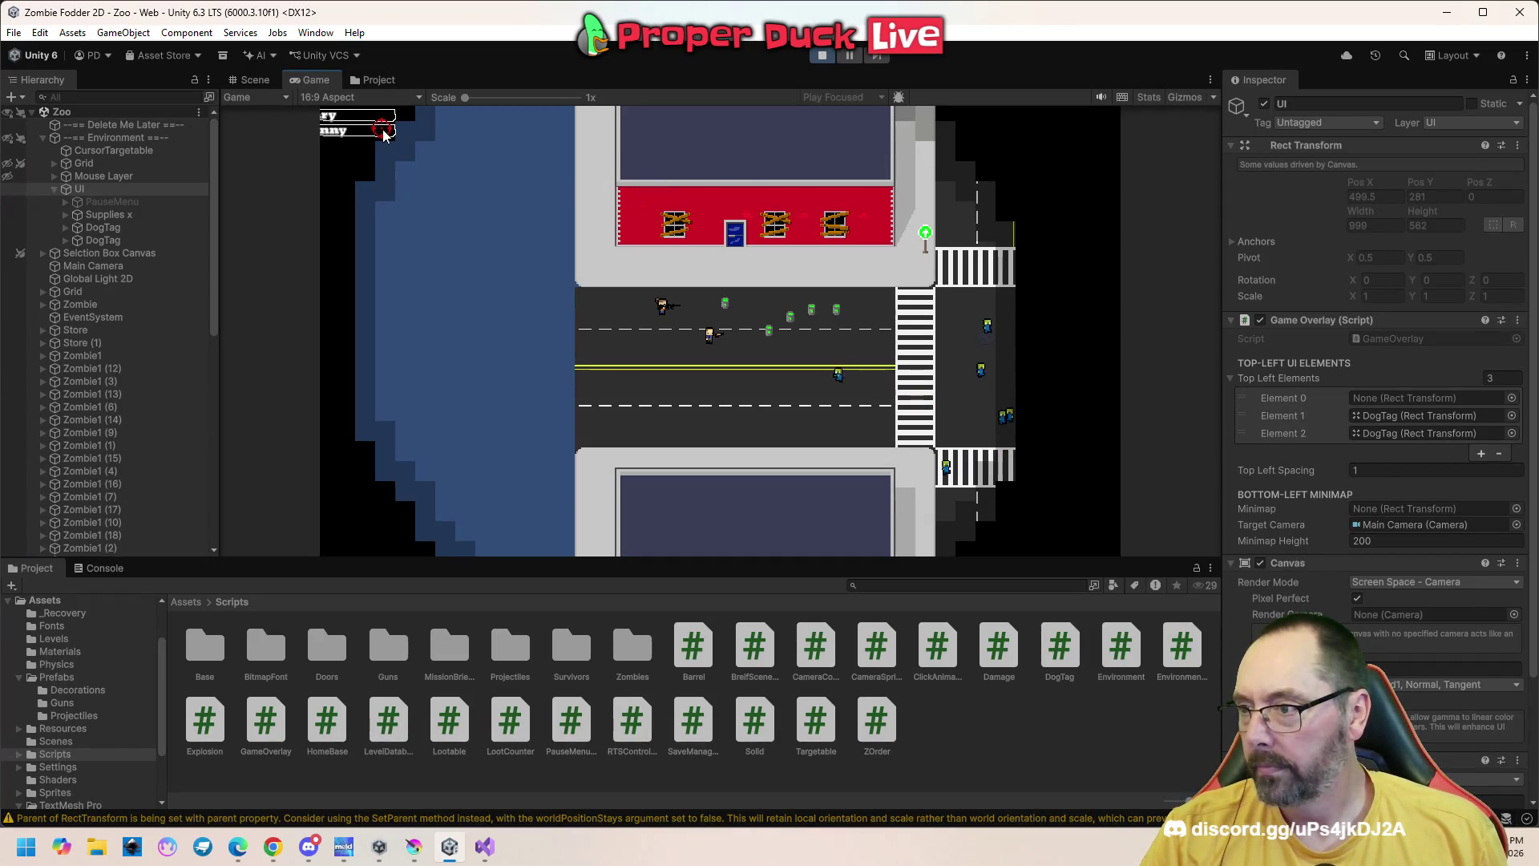
key(Escape)
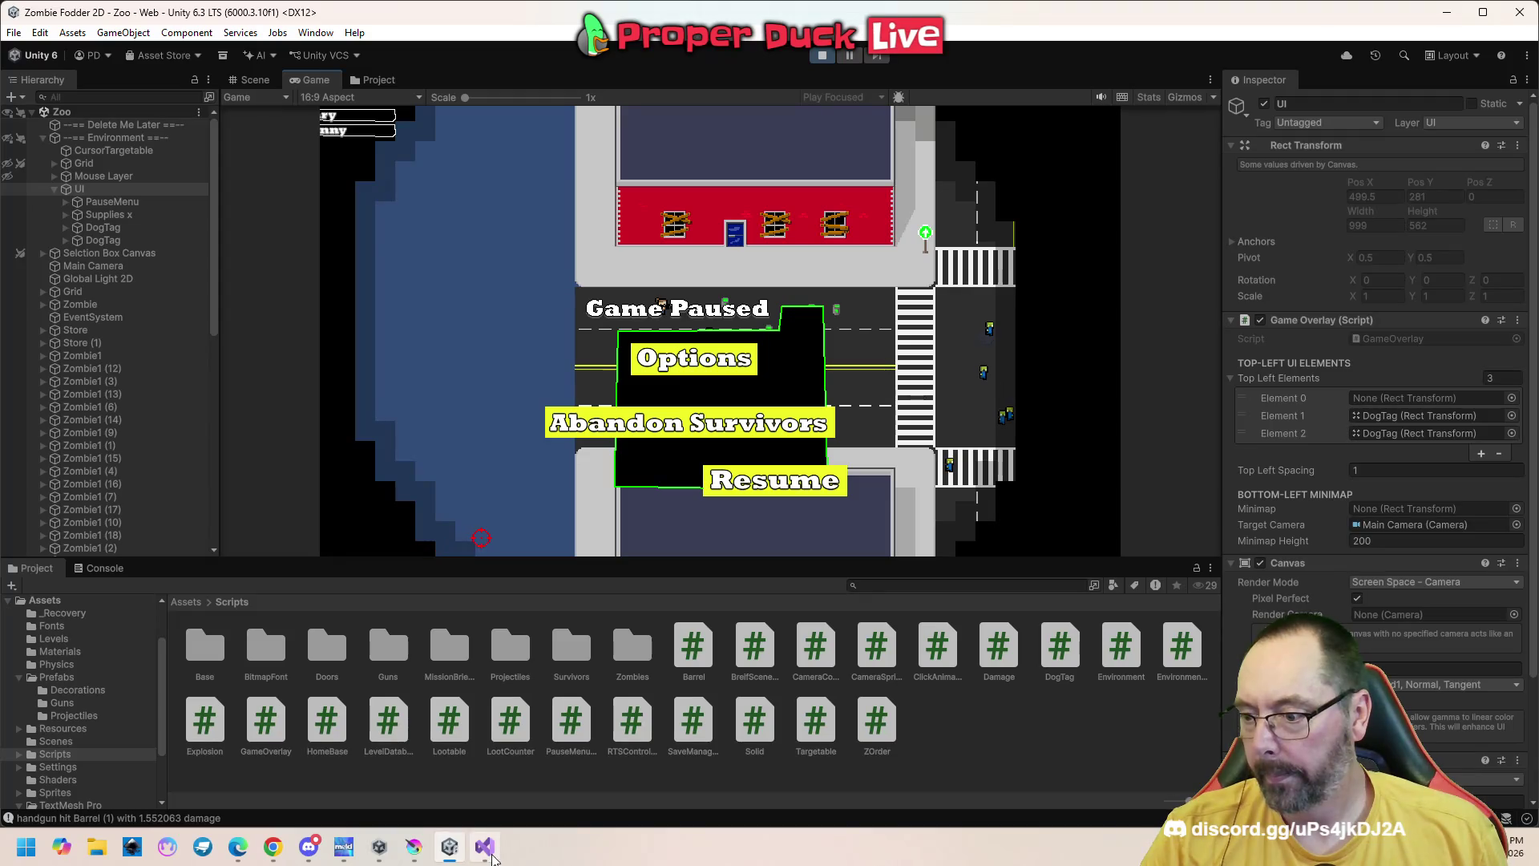
click(484, 846)
scroll(695, 356, up, 5)
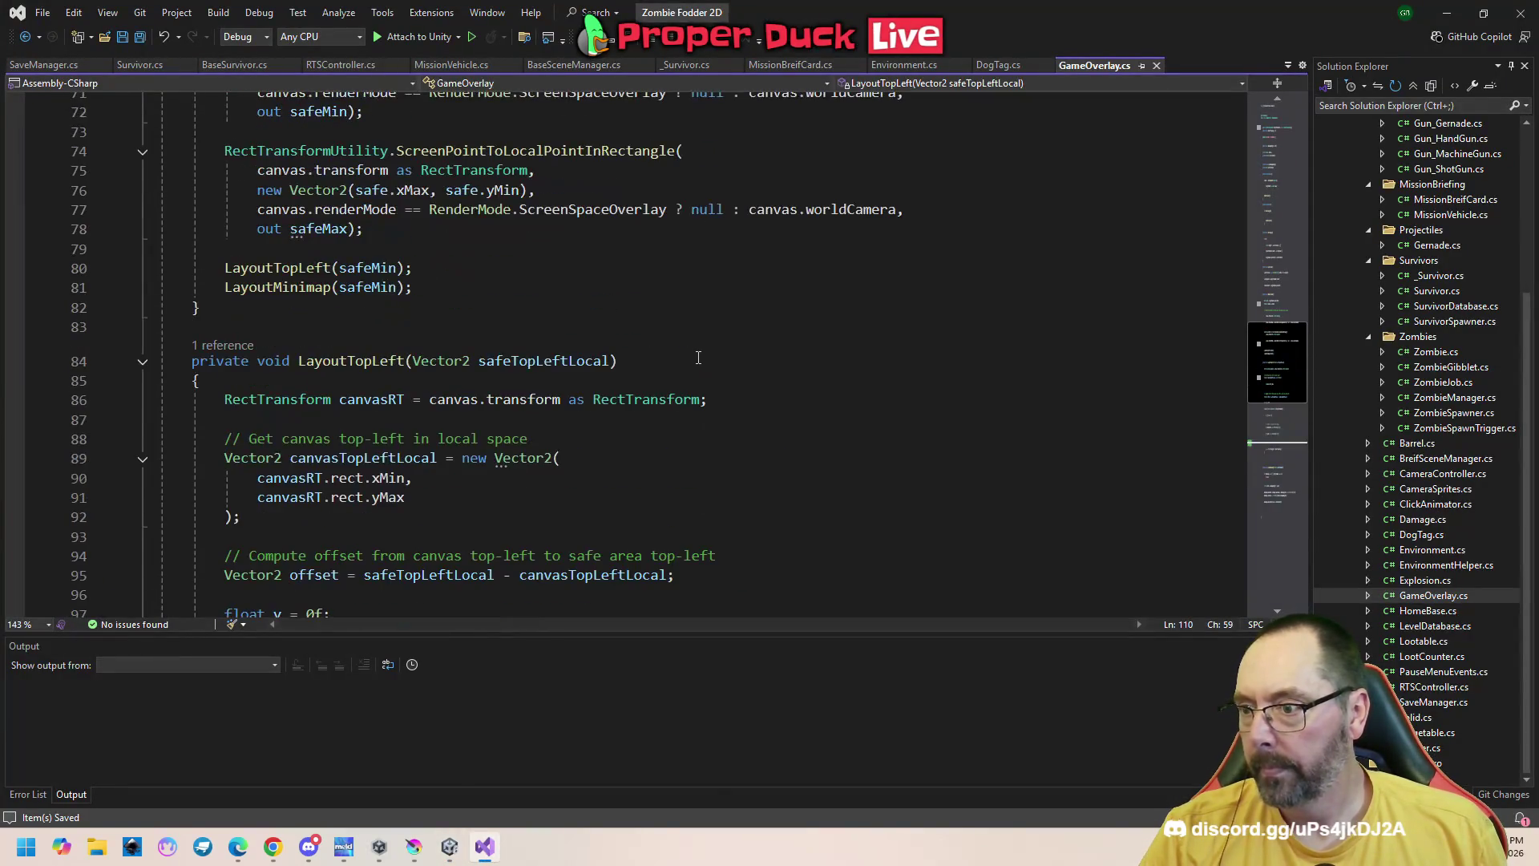
Restore offset.x + 1 on line 110, review the canvas and last-state fields, then return to Unity
scroll(699, 367, up, 19)
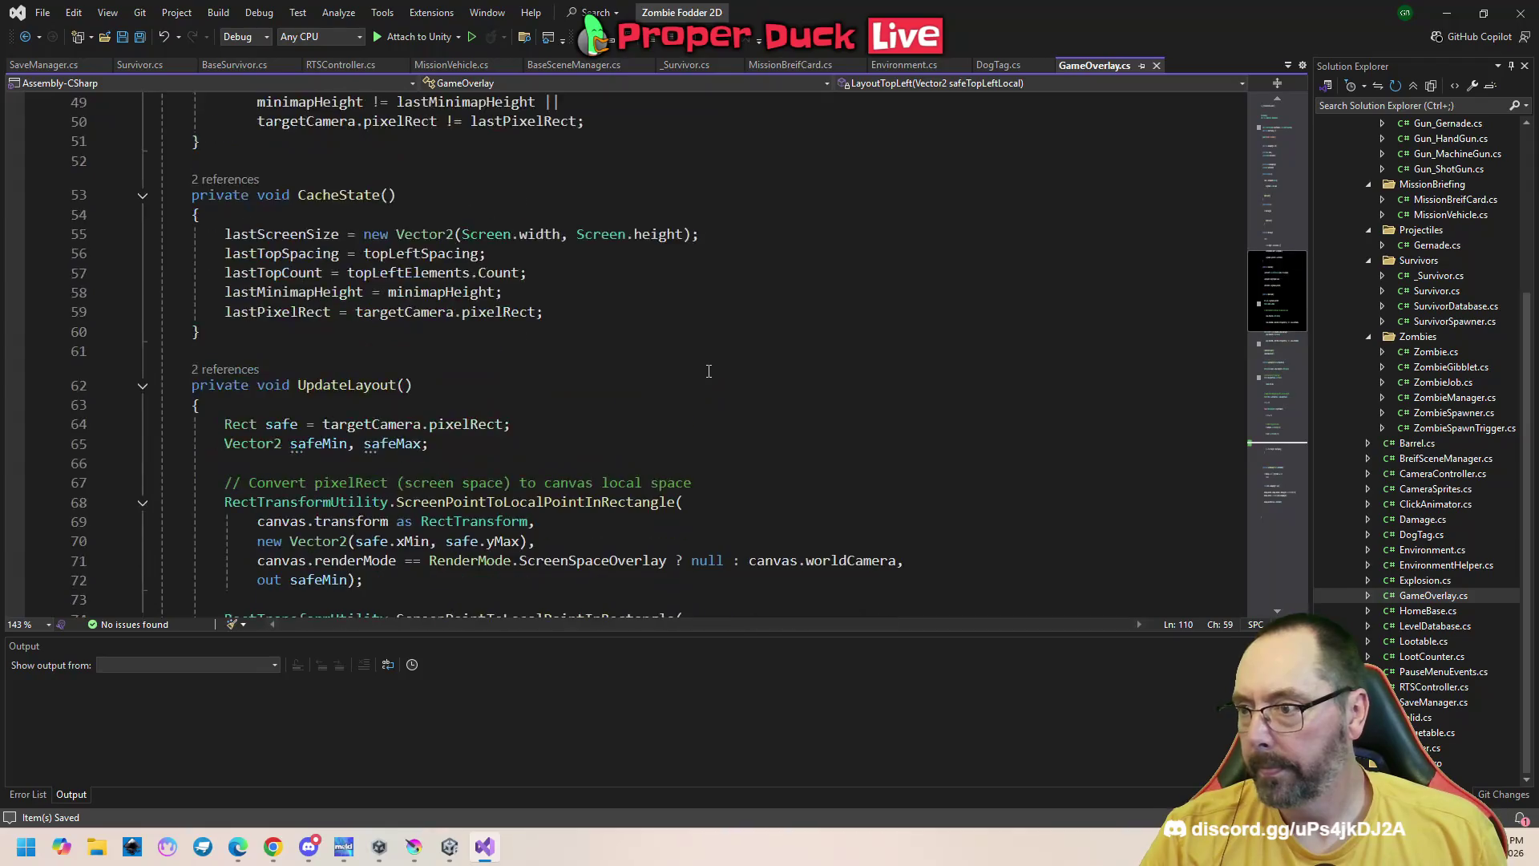
scroll(712, 373, up, 3)
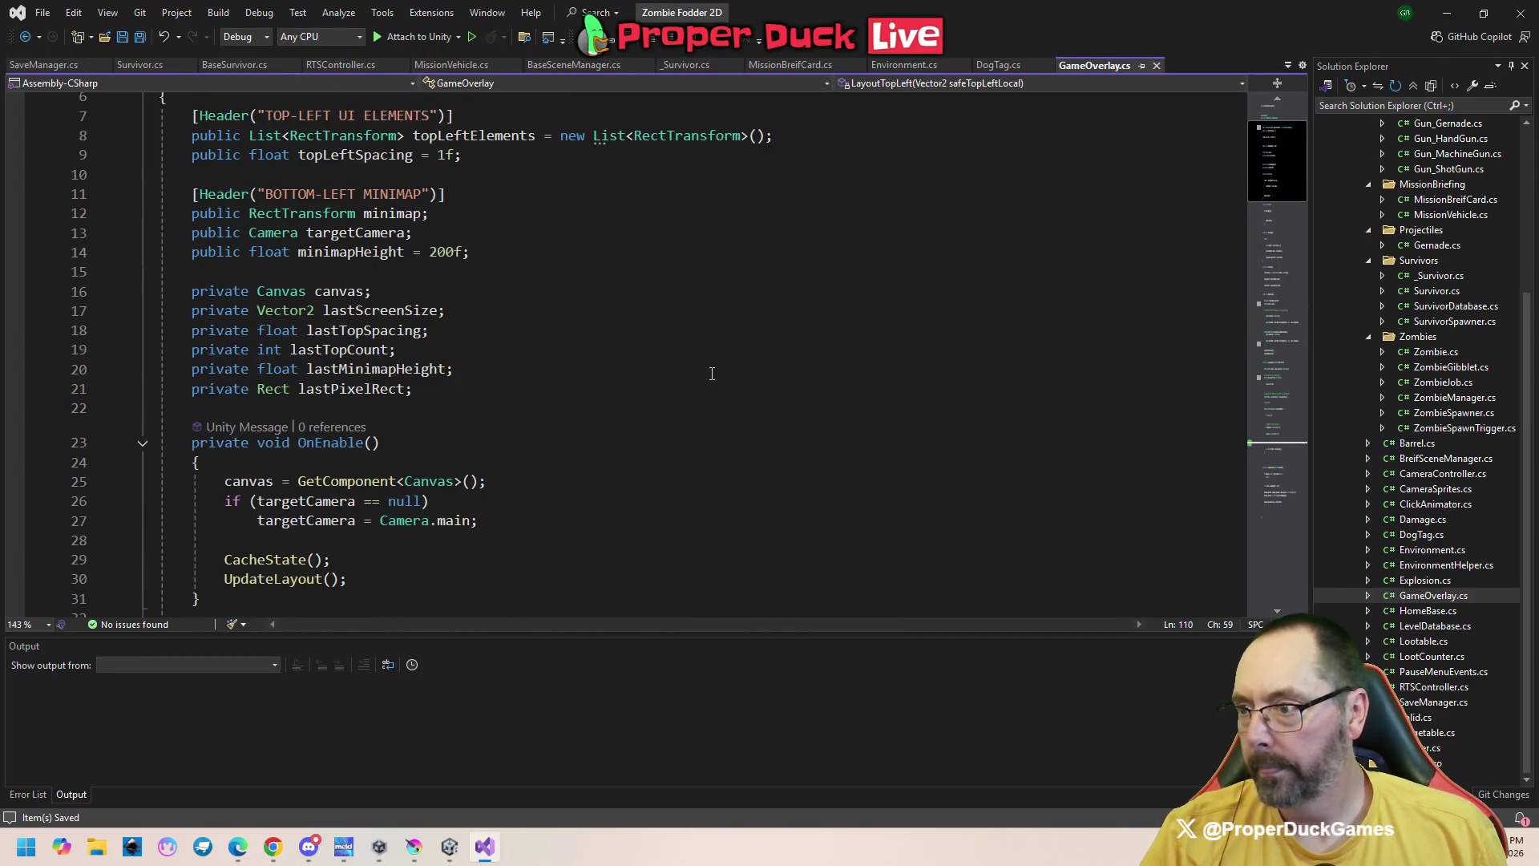
text(1, offset.y - y - 3);)
scroll(712, 373, down, 3)
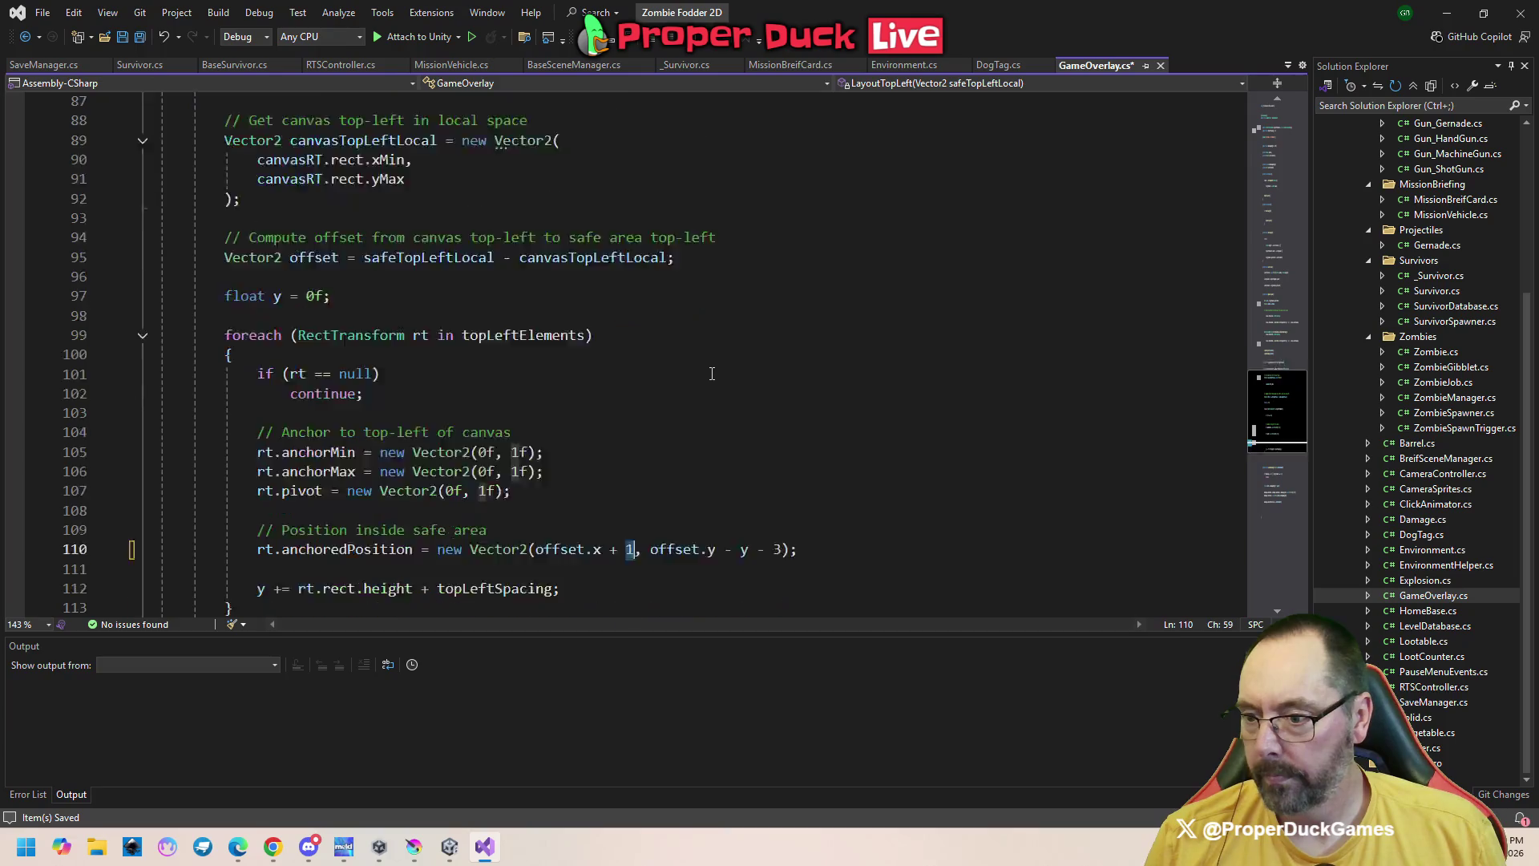
click(639, 409)
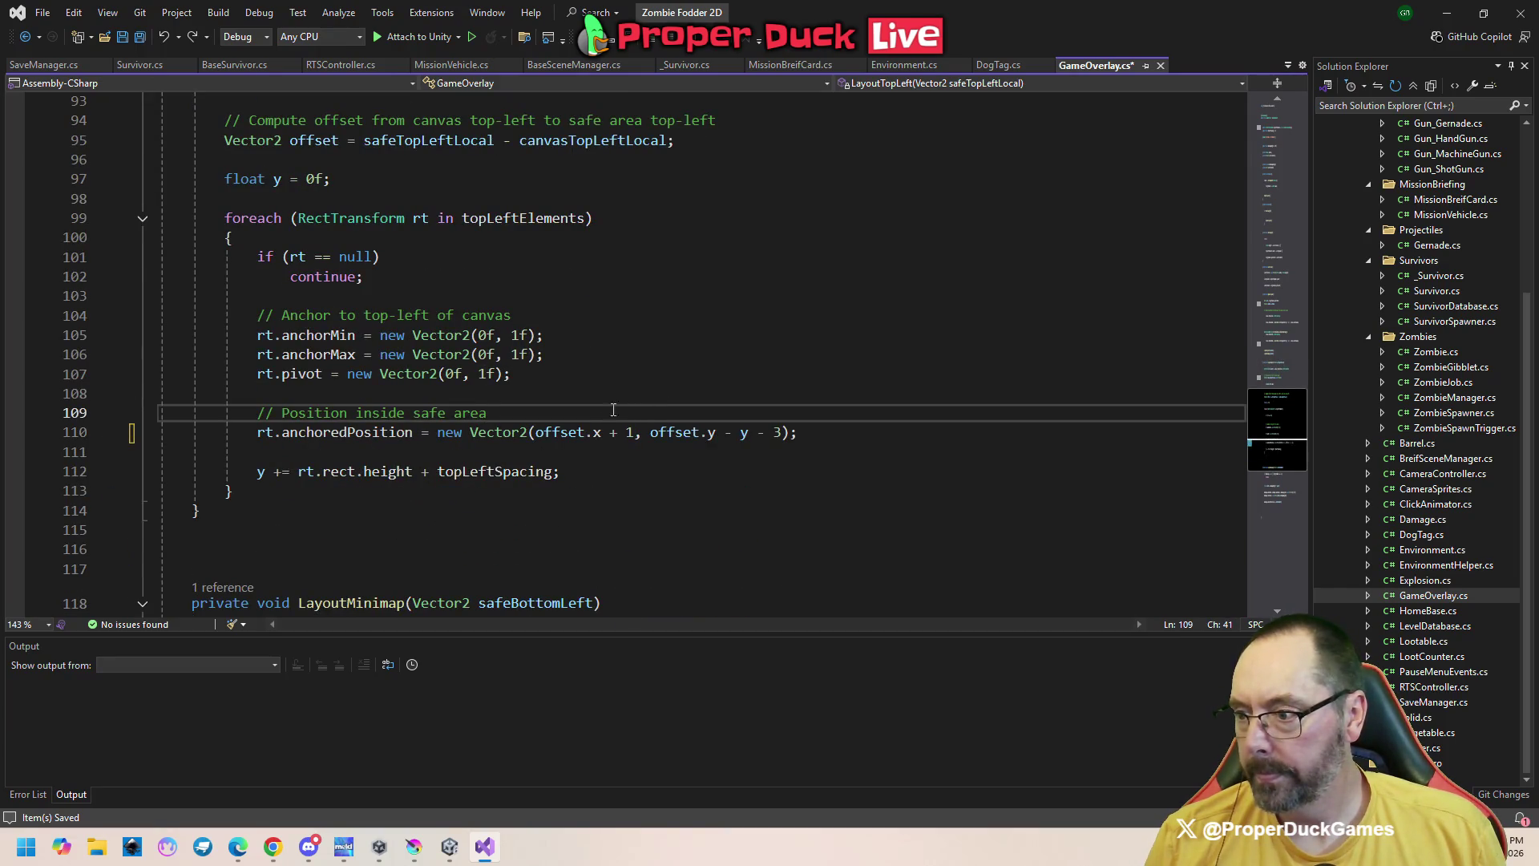
mouse_move(1274, 425)
mouse_down()
mouse_move(1283, 476)
mouse_move(1267, 149)
mouse_up()
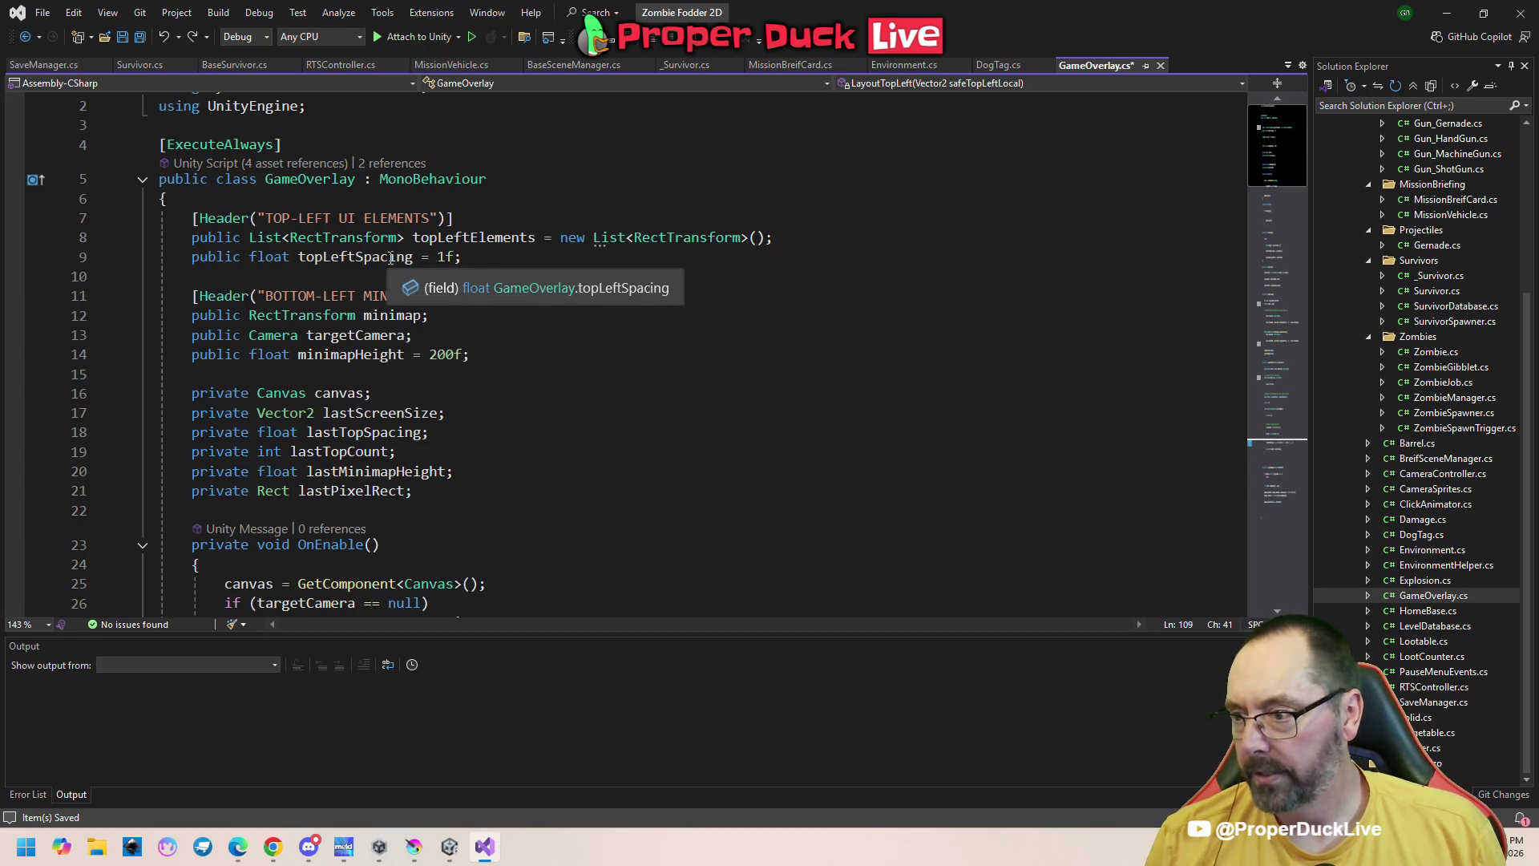
drag(195, 373, 355, 432)
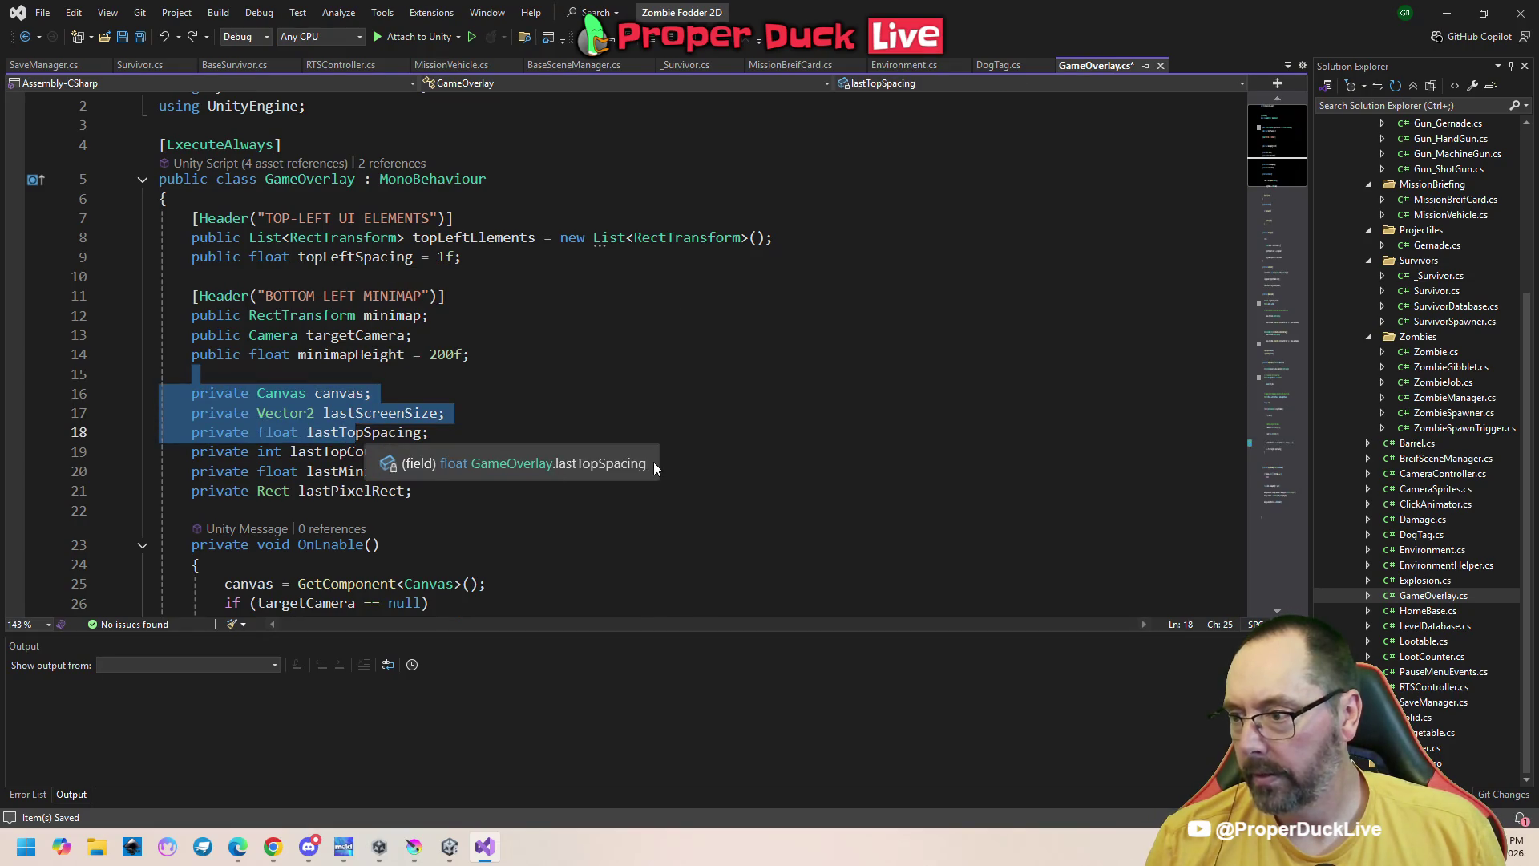
click(688, 334)
click(450, 848)
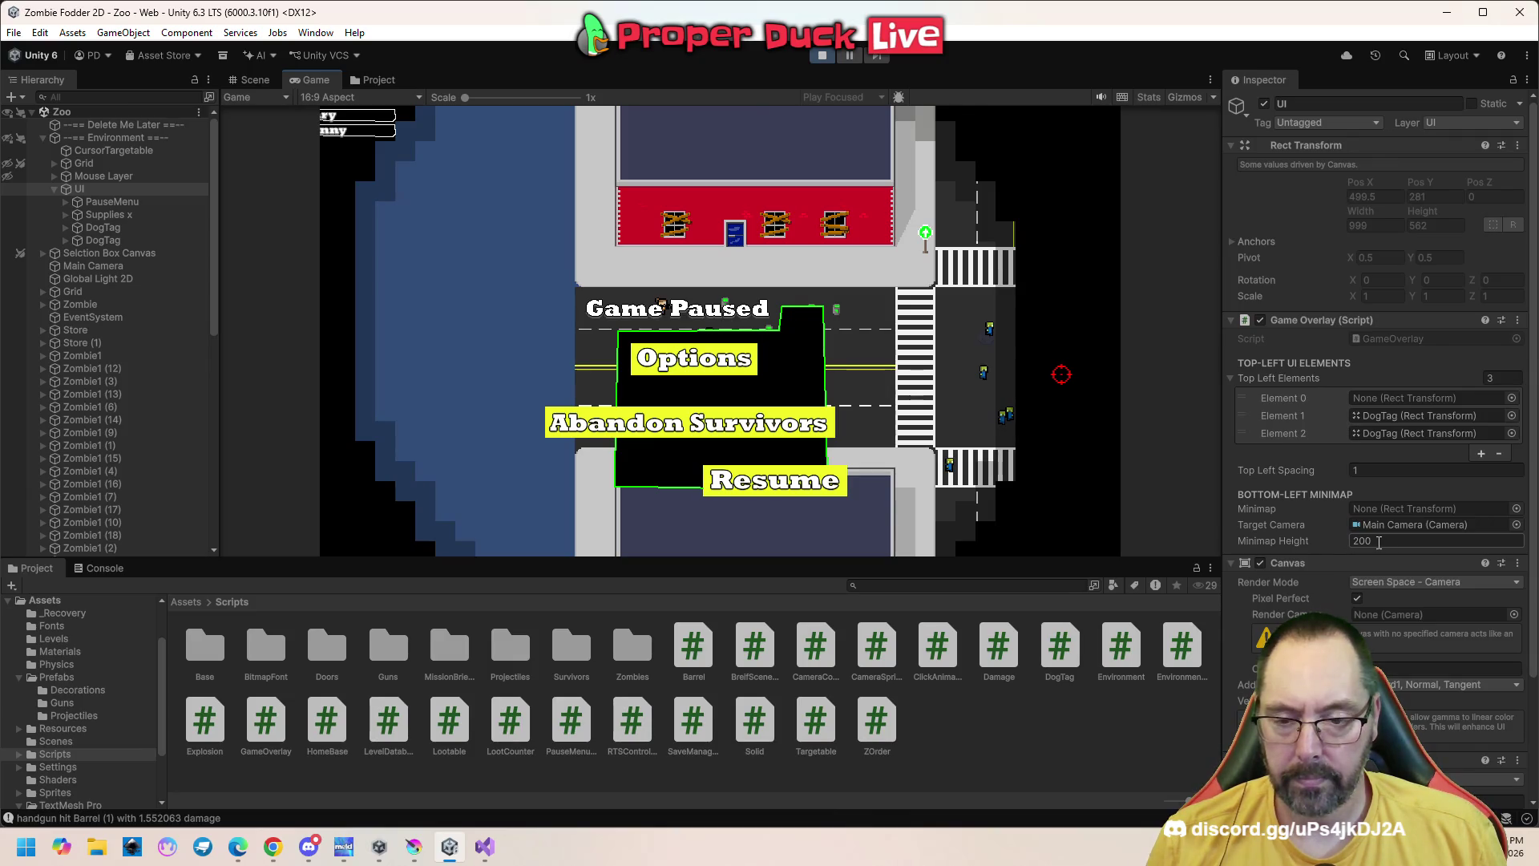
Drag Top Left Spacing in the Game Overlay inspector to try values, leaving it at 1
mouse_move(1347, 480)
mouse_down()
mouse_move(1395, 478)
mouse_move(12, 473)
mouse_up()
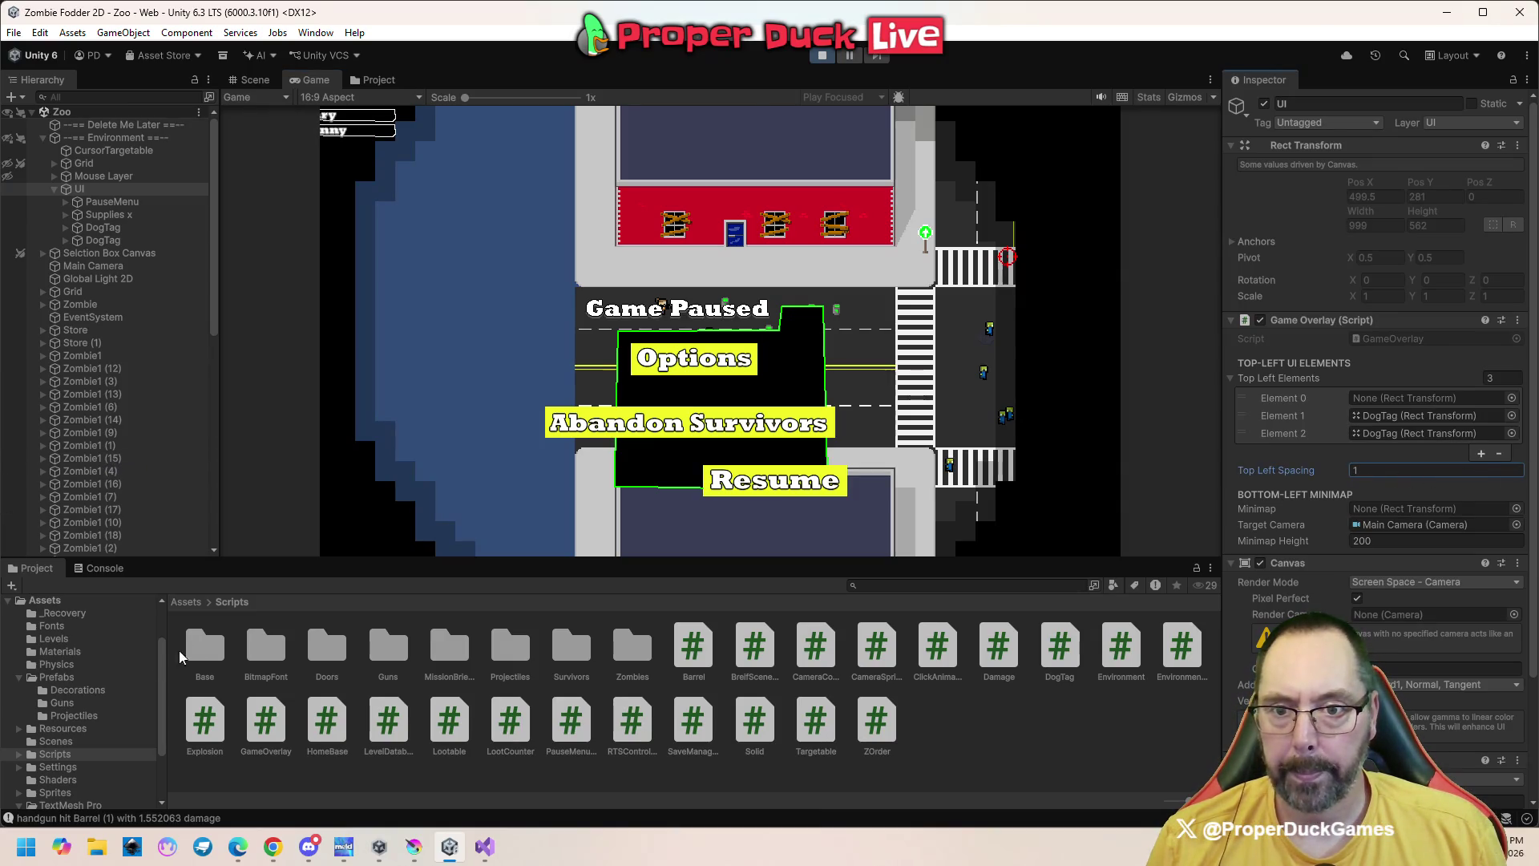
click(493, 857)
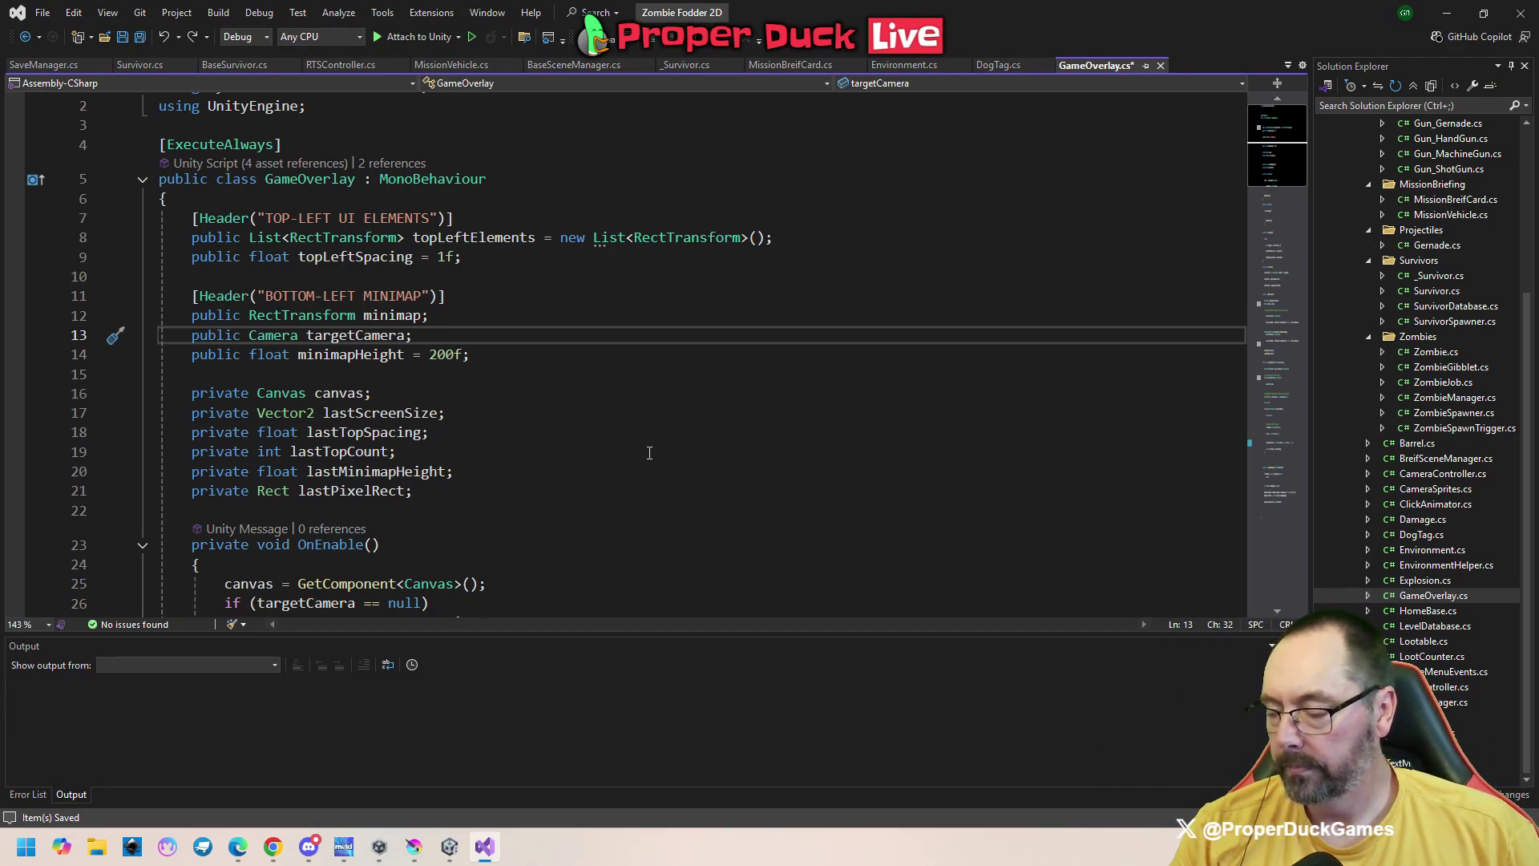
Jump from the UpdateLayout call to its definition in GameOverlay.cs
drag(1277, 185, 1270, 225)
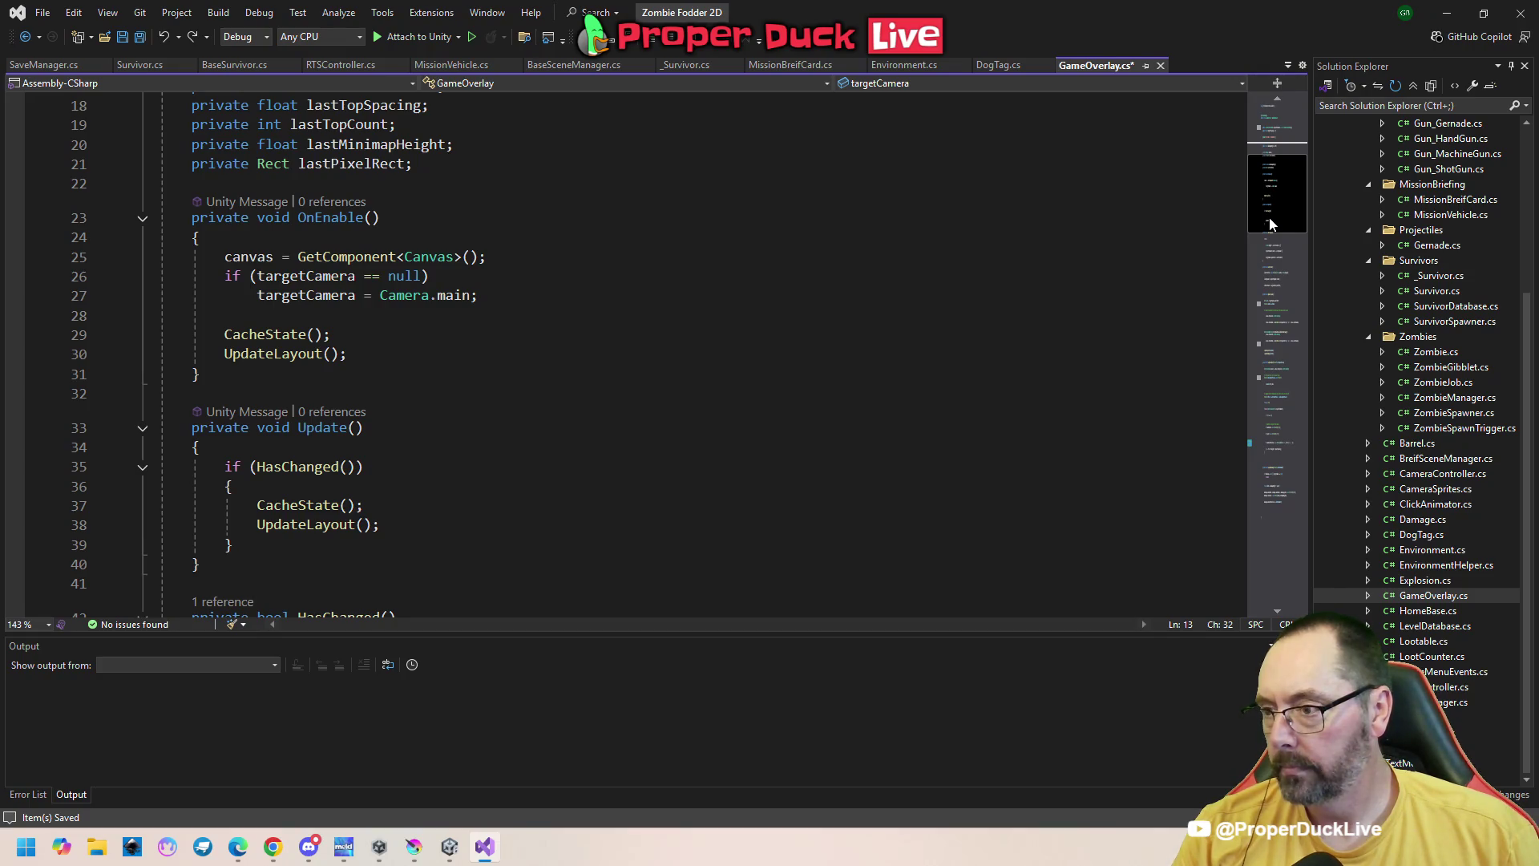
drag(1269, 225, 1270, 245)
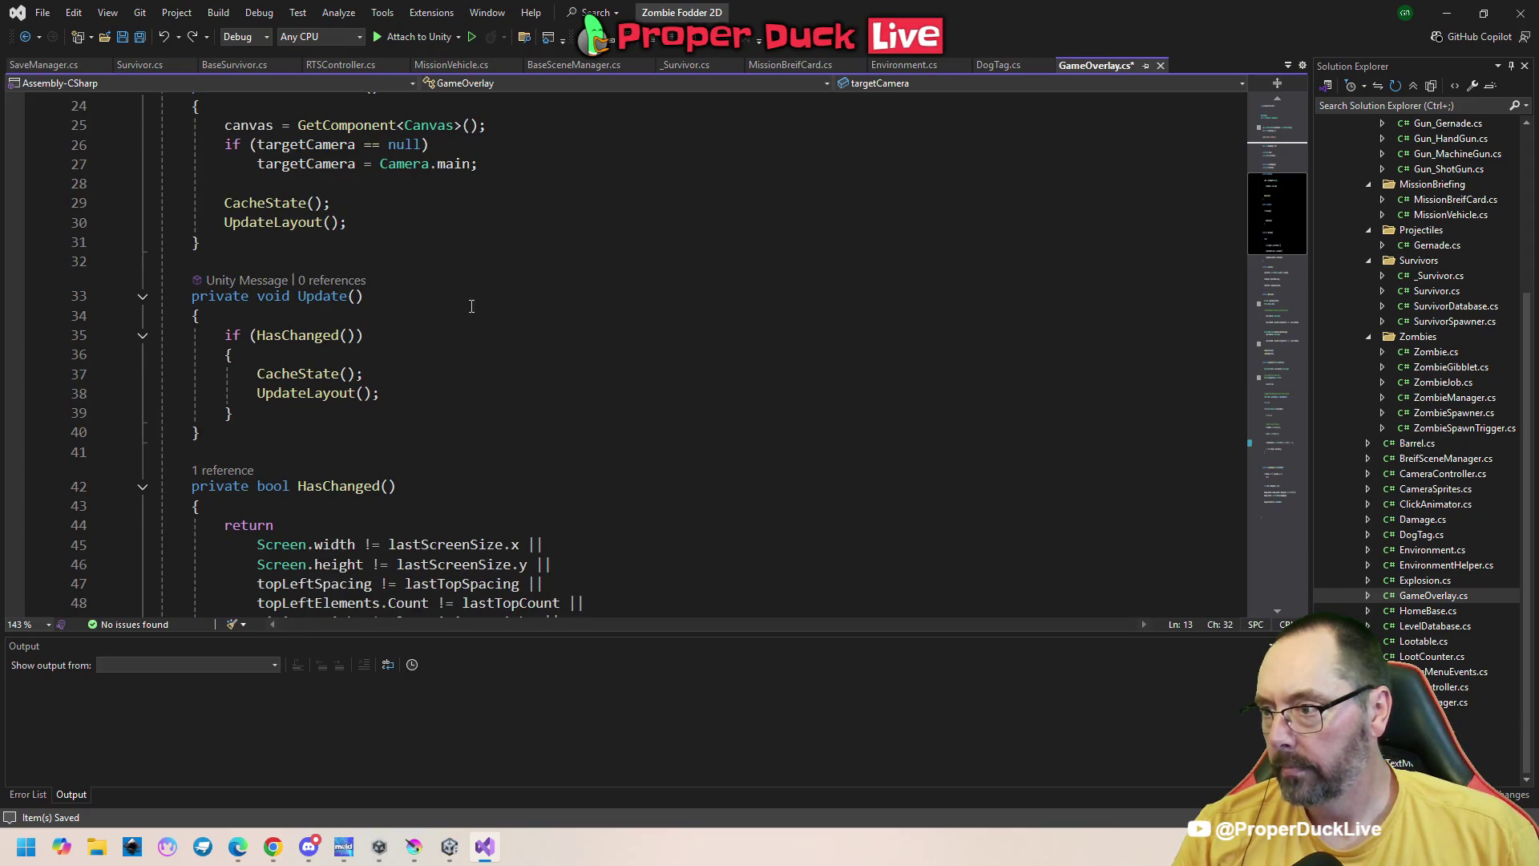
right_click(297, 228)
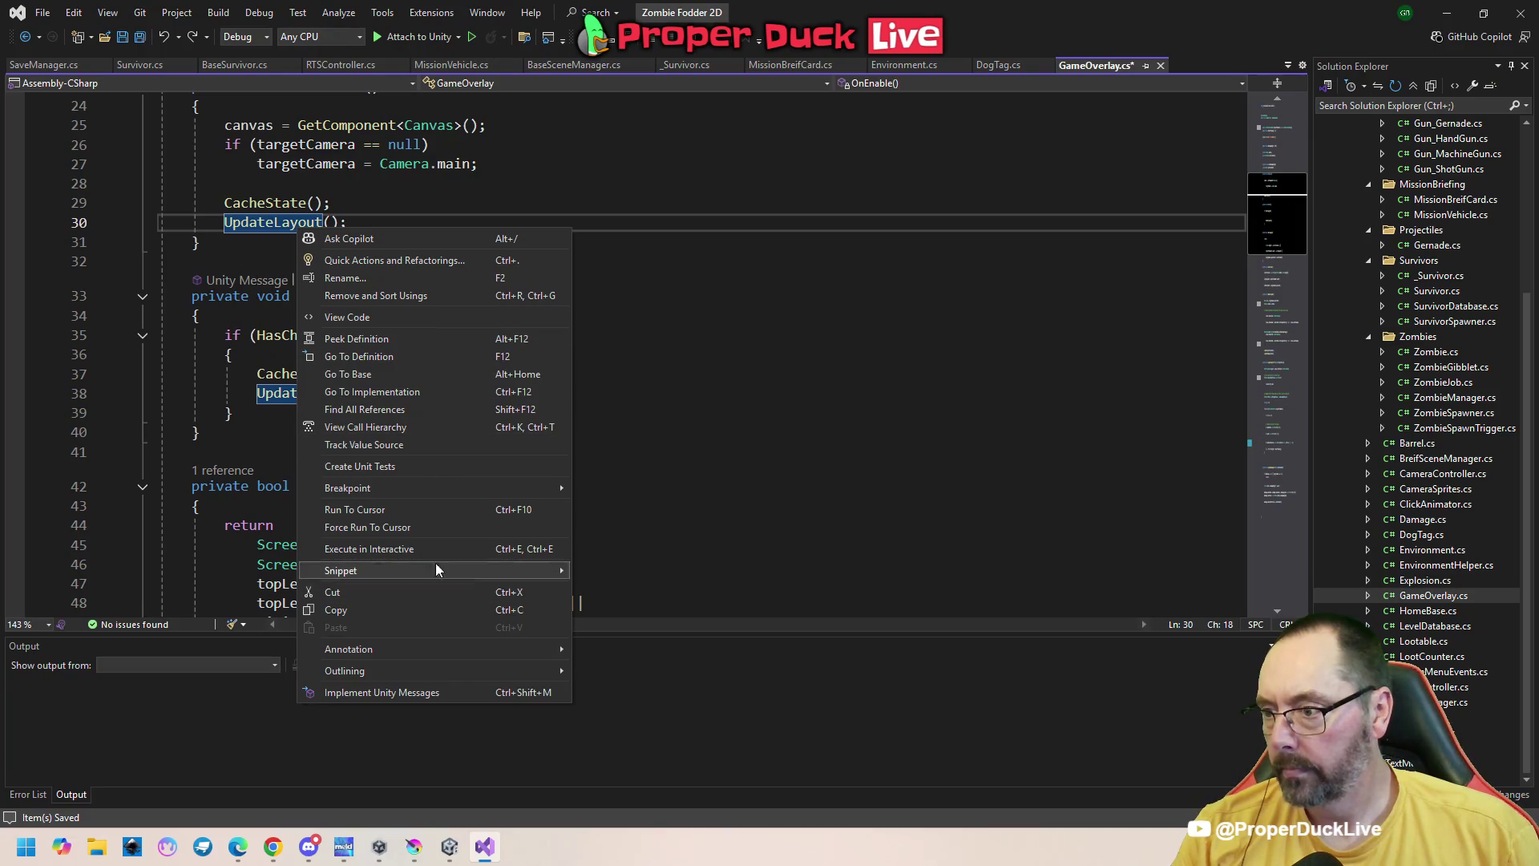
click(432, 360)
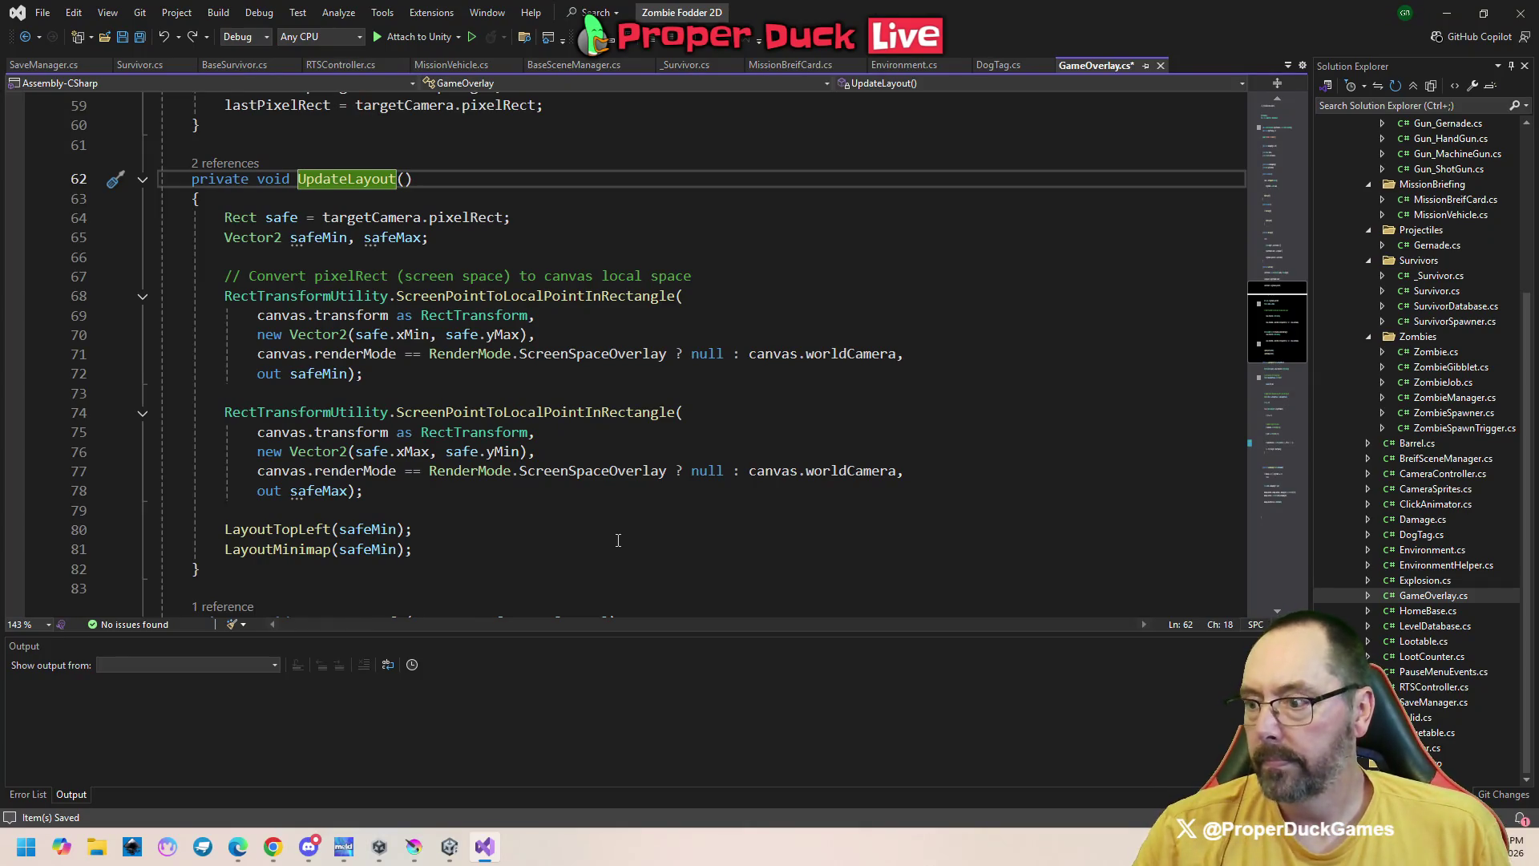
Review the topLeftElements foreach loop's anchorMin and anchorMax lines 105–106 and select topLeftElements
scroll(445, 469, down, 2)
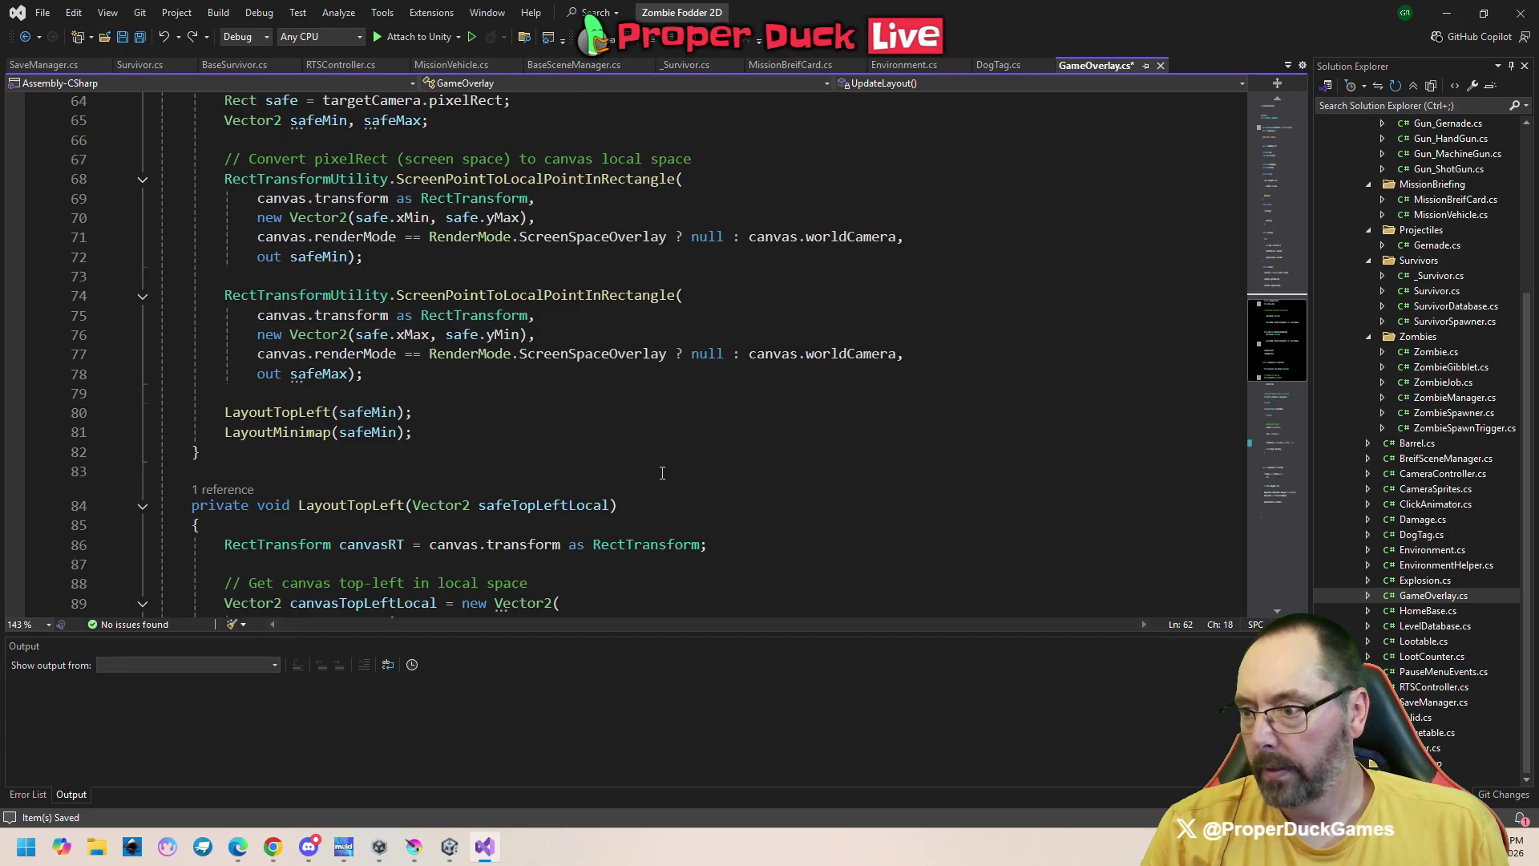
scroll(662, 473, down, 5)
scroll(662, 473, down, 3)
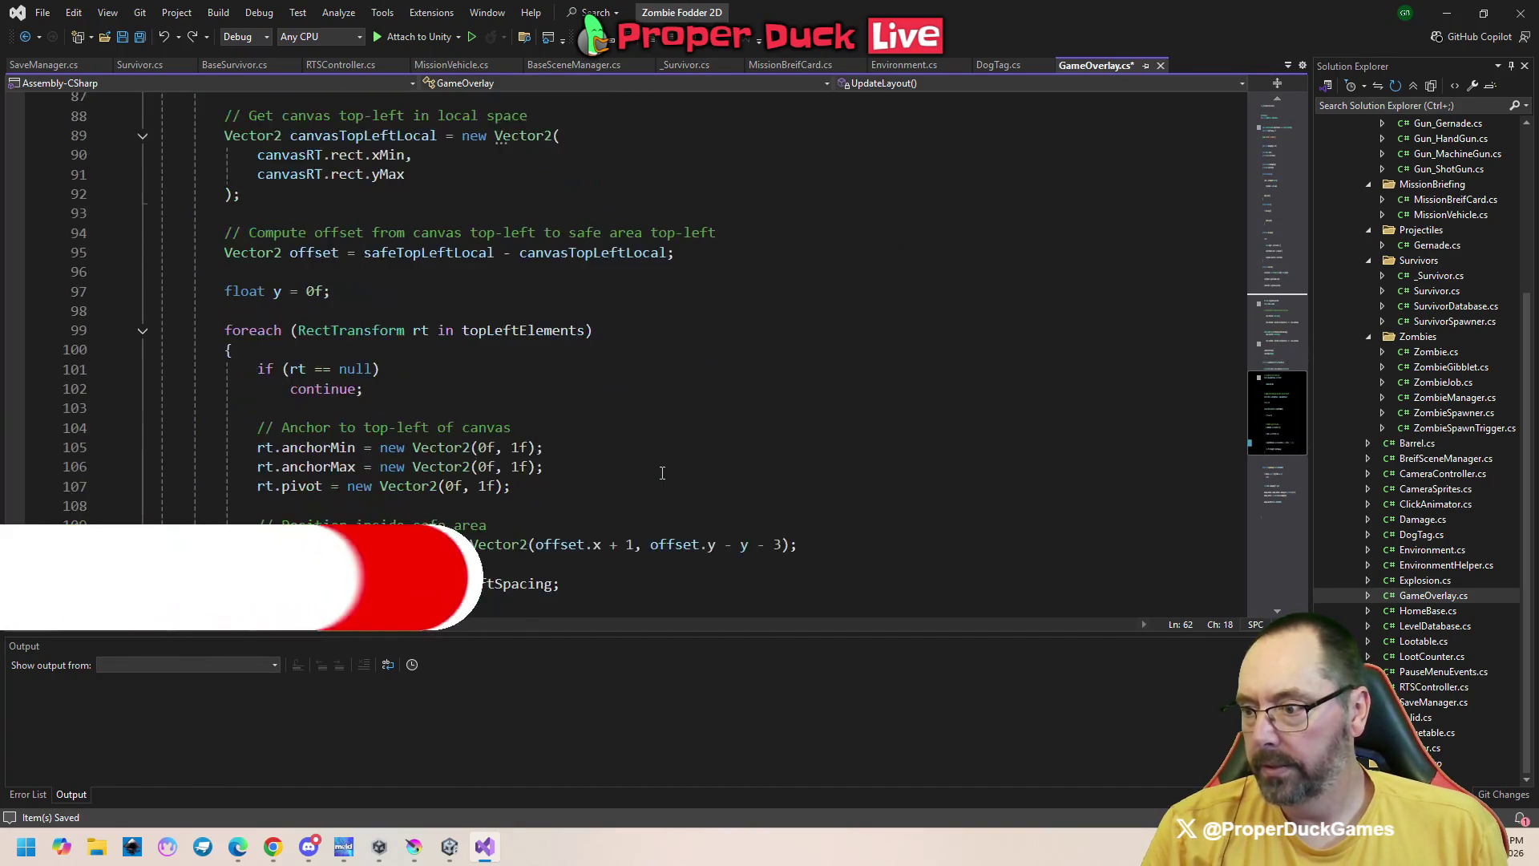
click(210, 336)
scroll(210, 337, down, 2)
click(259, 491)
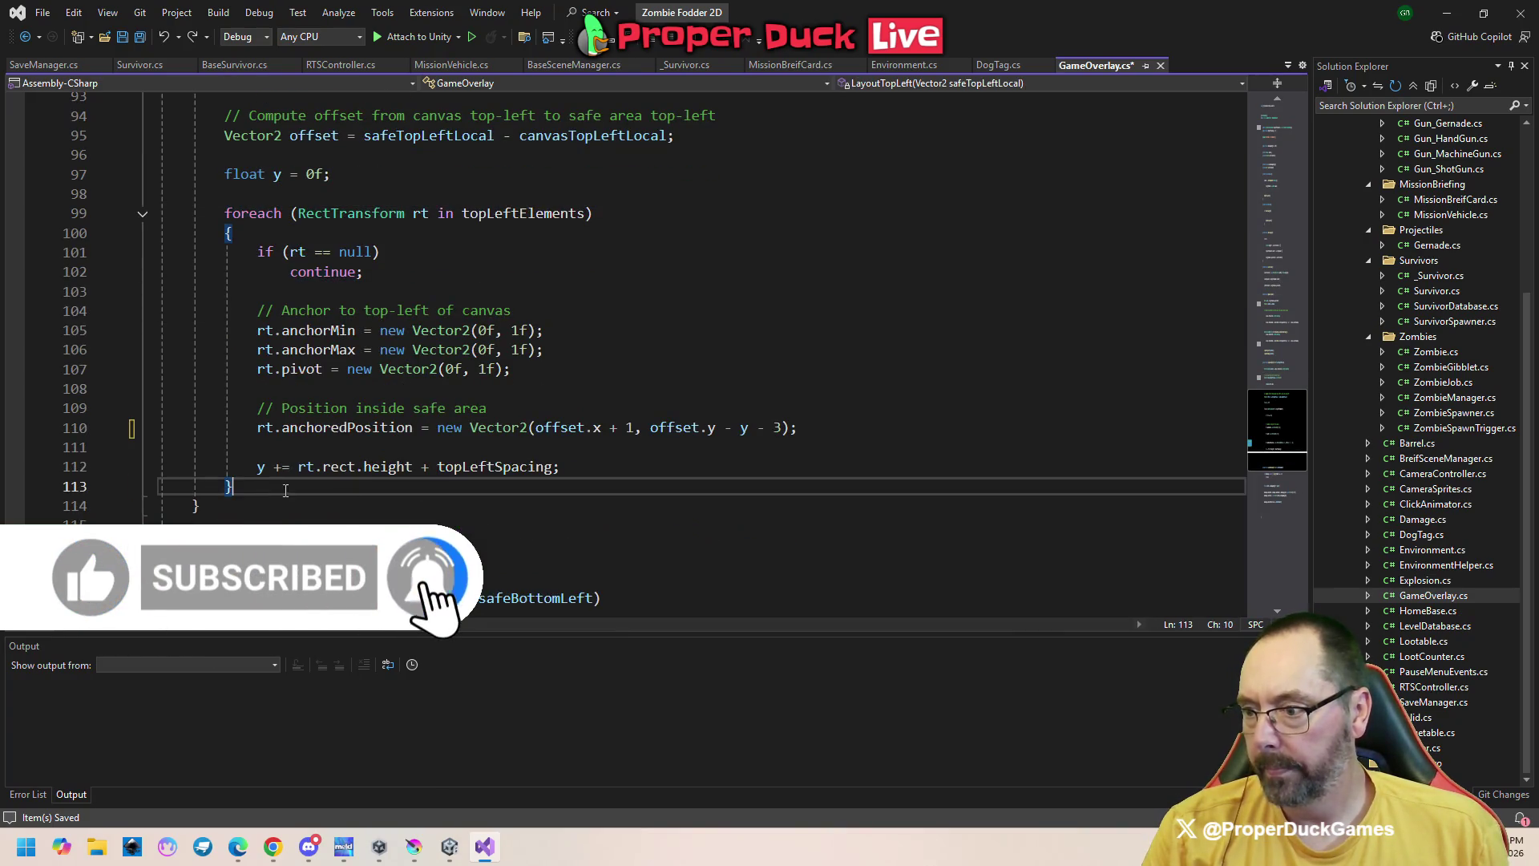
scroll(757, 536, up, 1)
scroll(757, 537, up, 1)
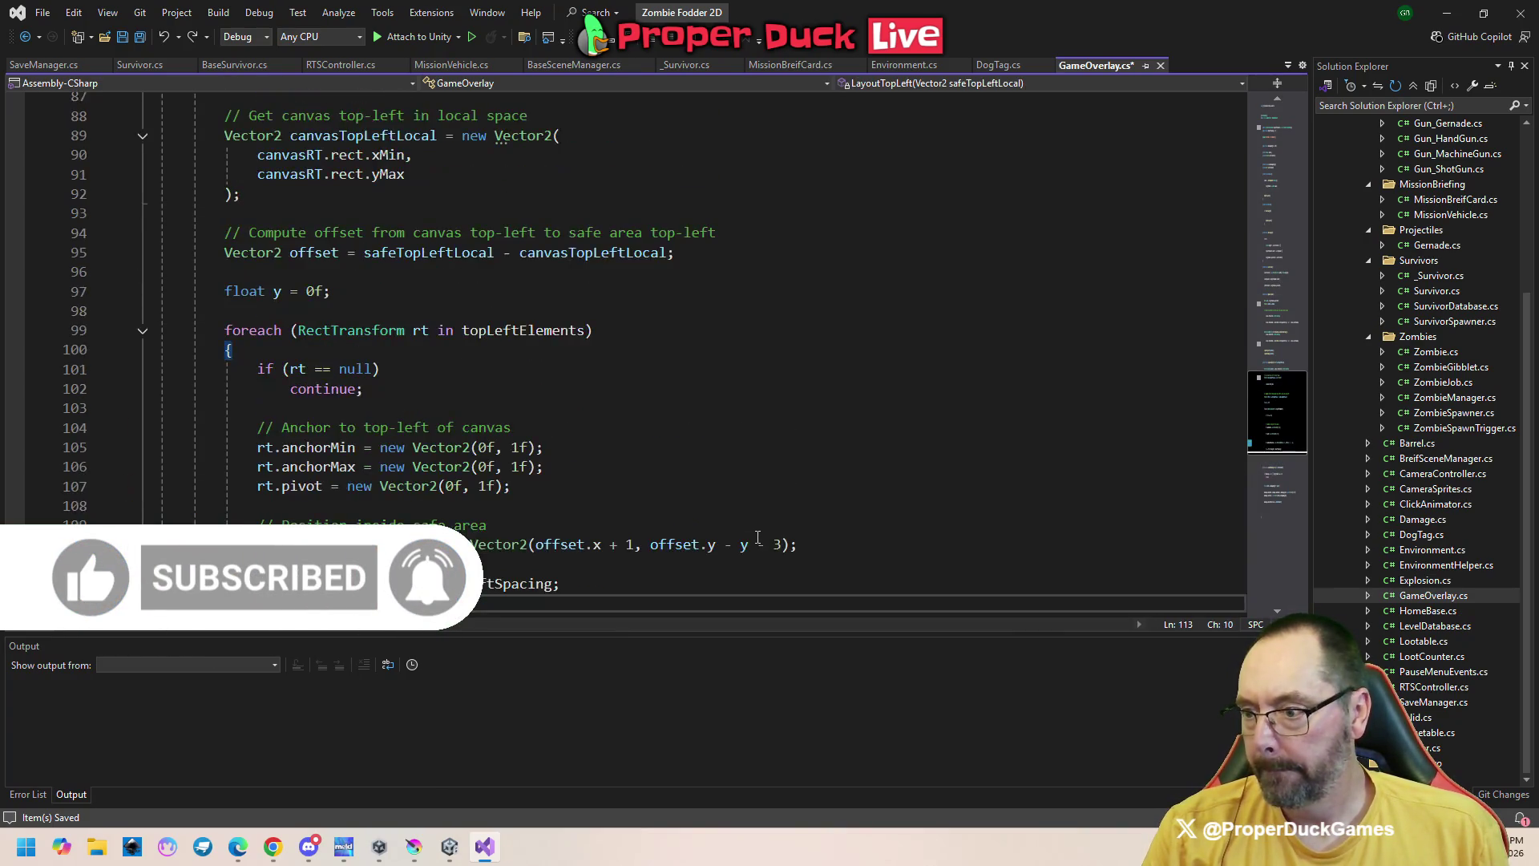
click(569, 467)
click(572, 449)
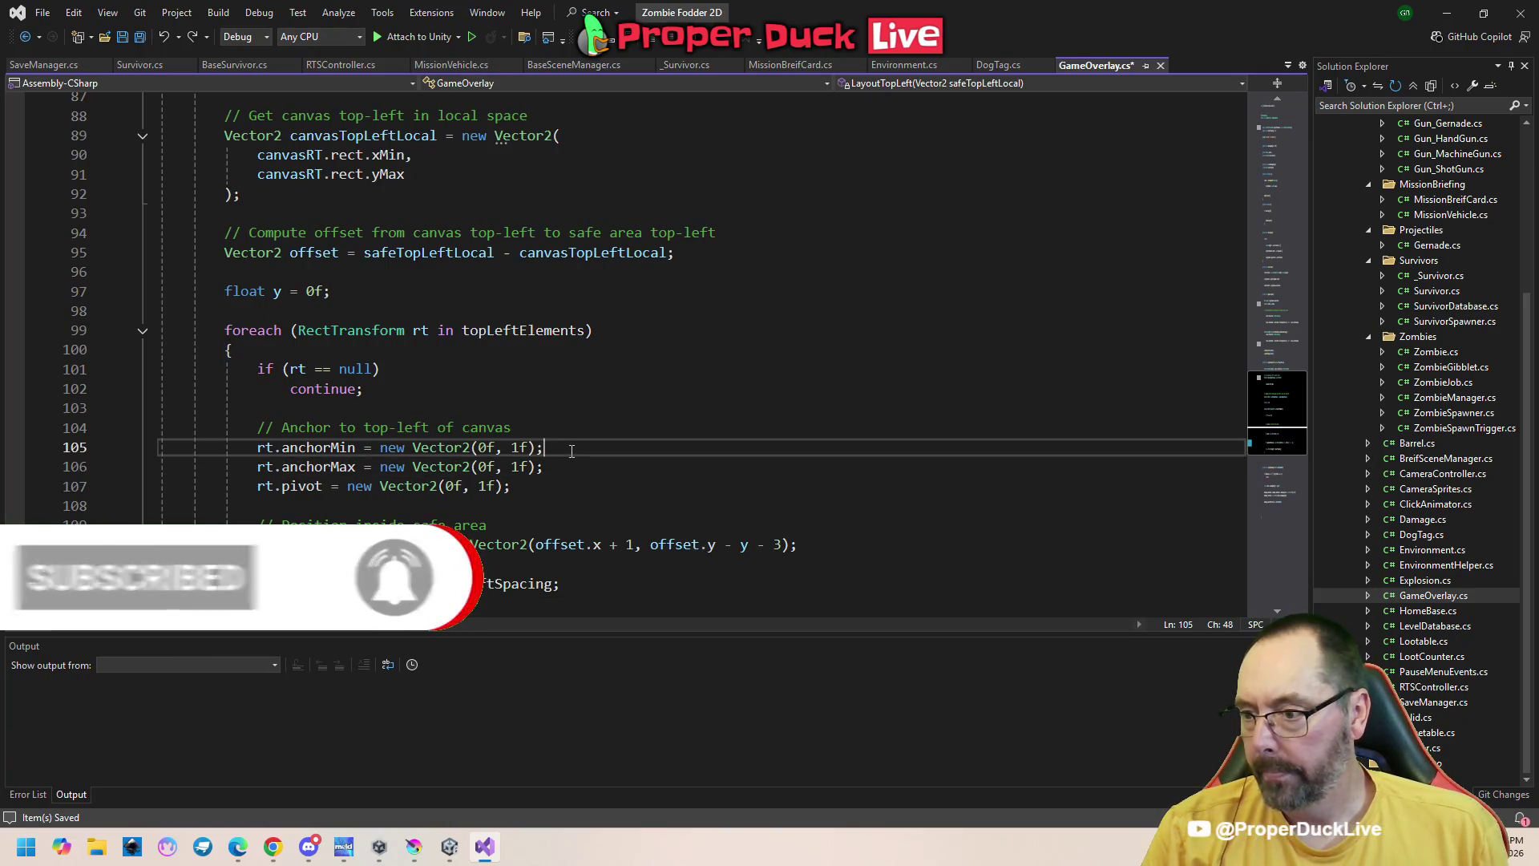
click(569, 467)
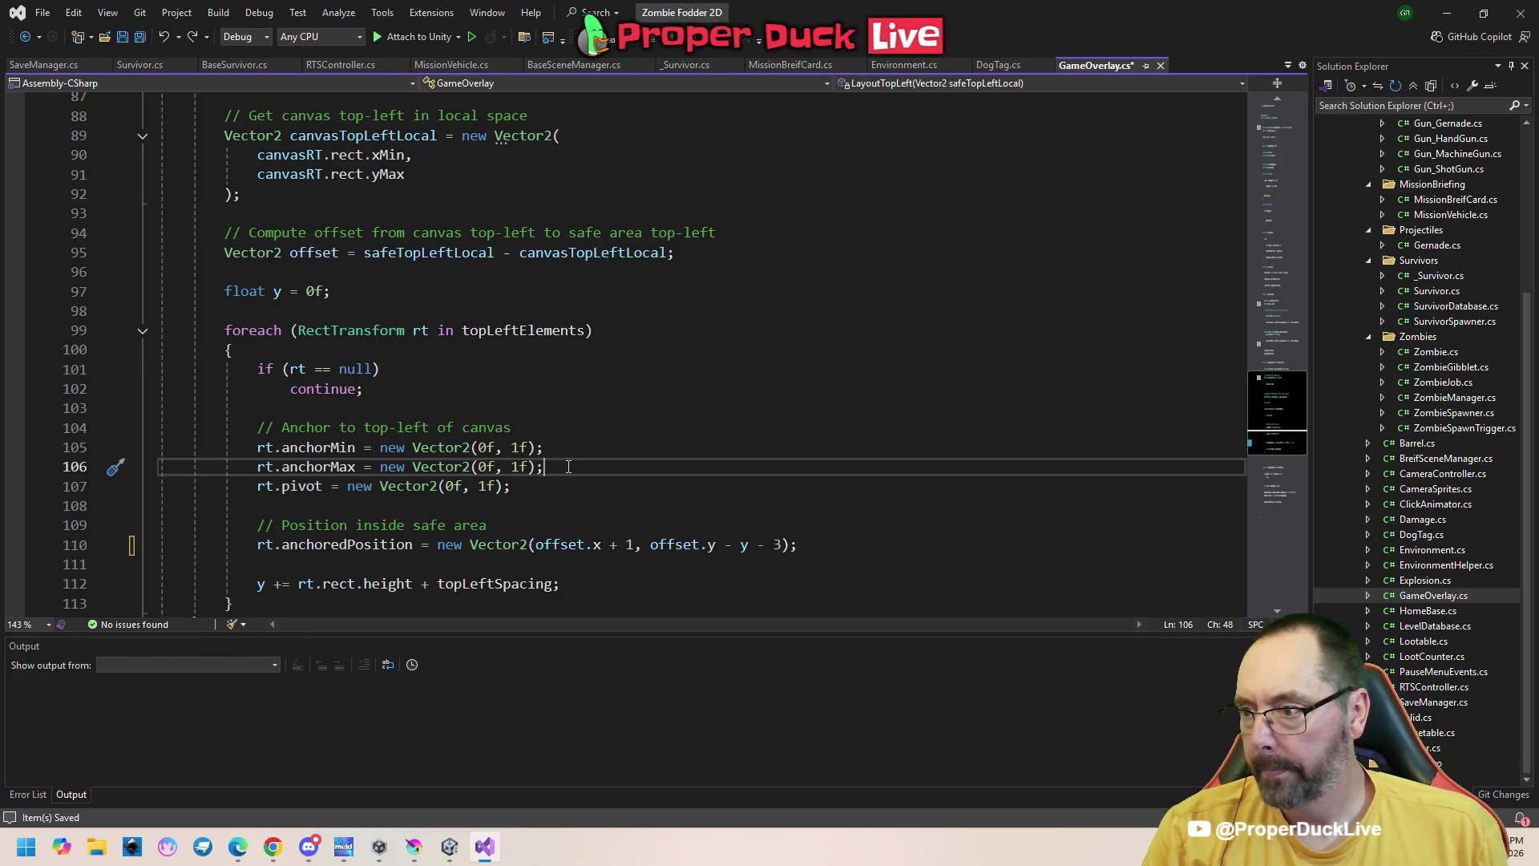
scroll(568, 466, down, 1)
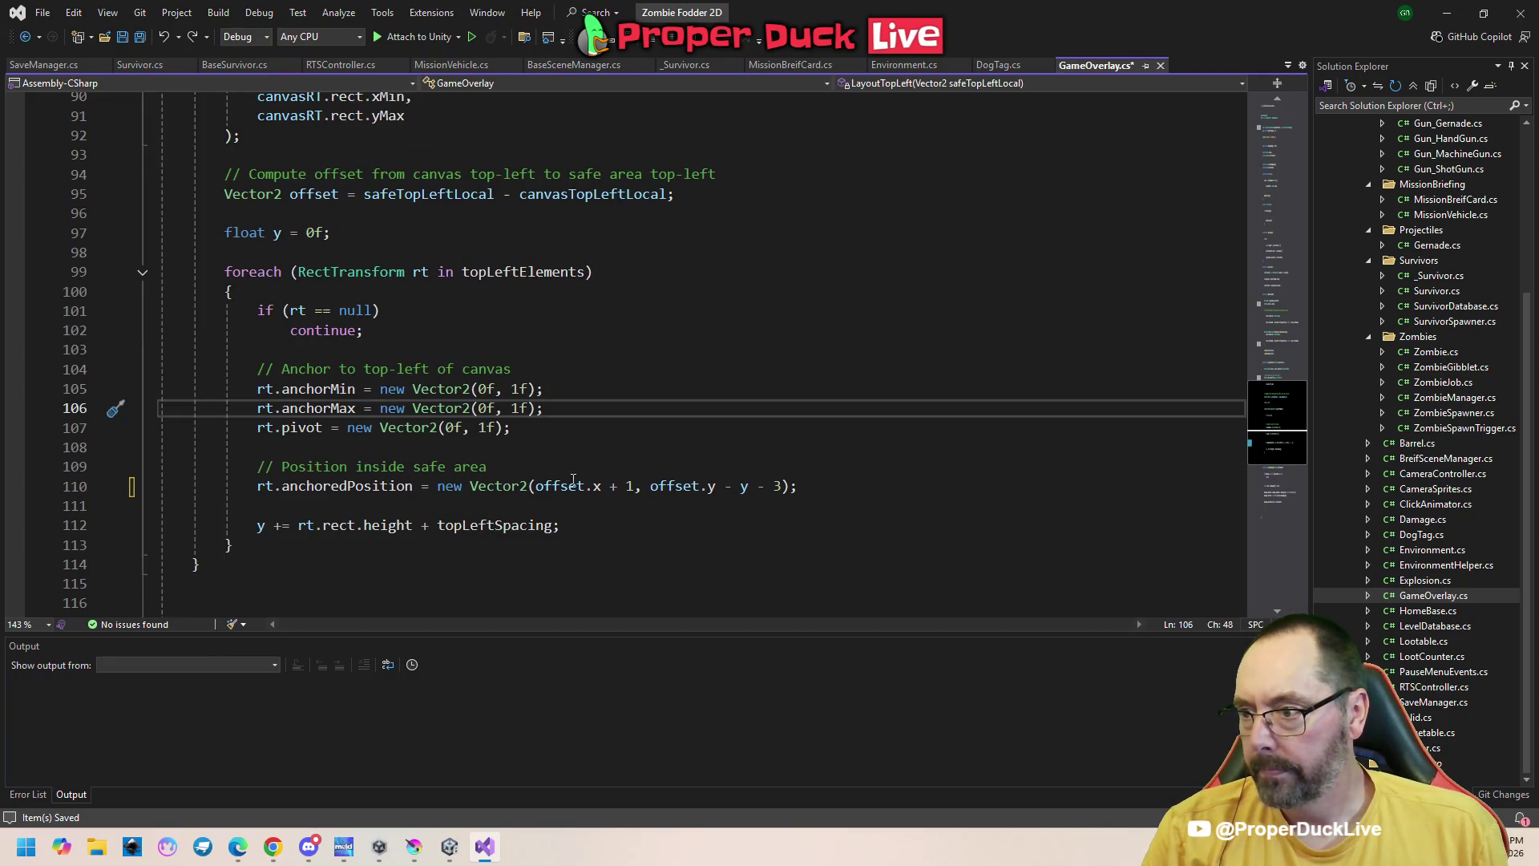
double_click(530, 273)
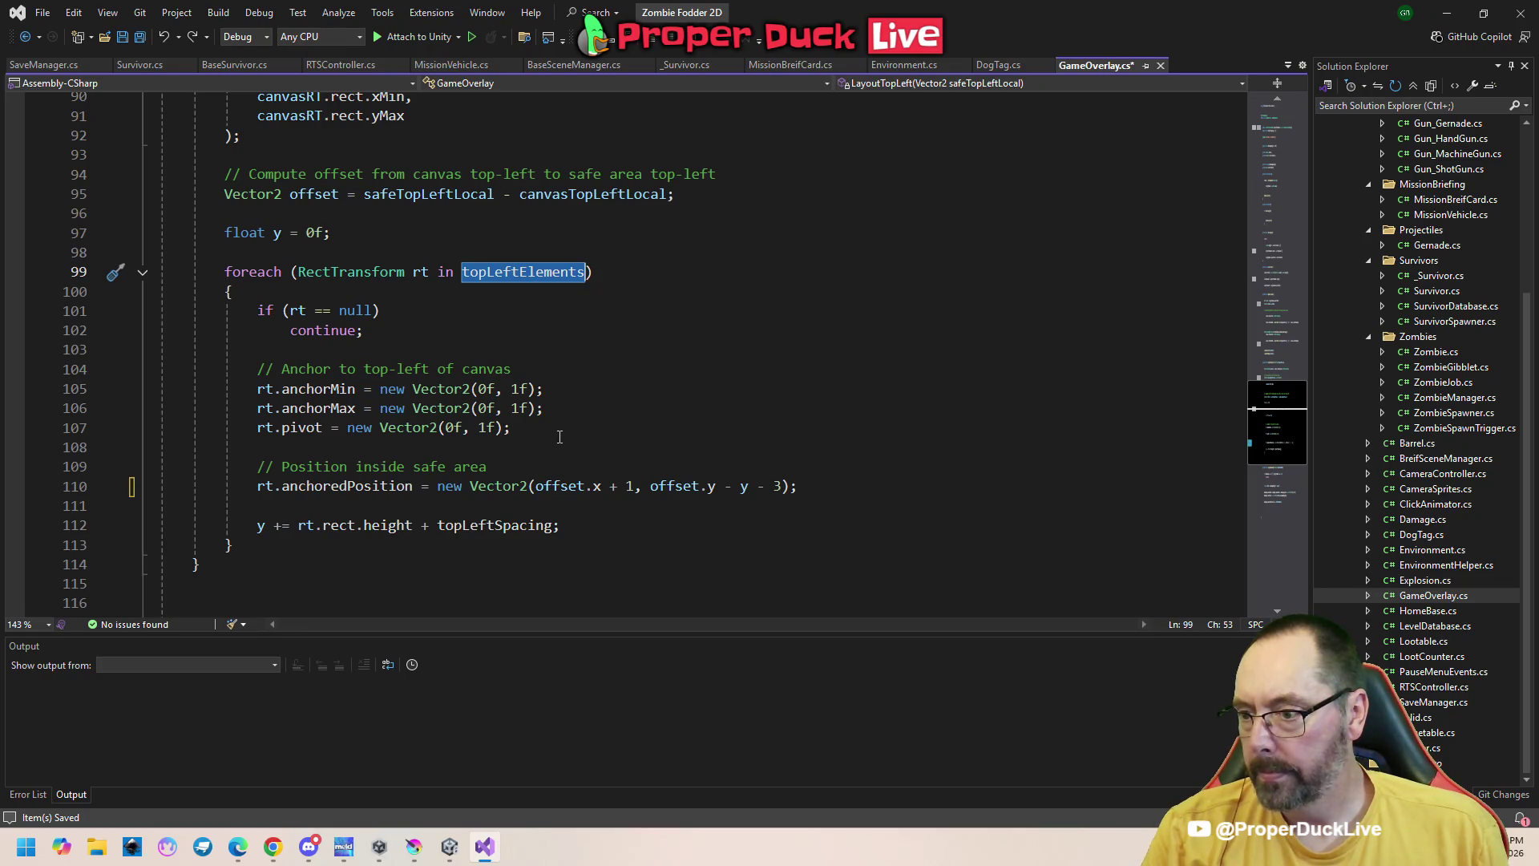
Change line 110's horizontal offset from offset.x + 1 to offset.x - 1 and save
click(627, 486)
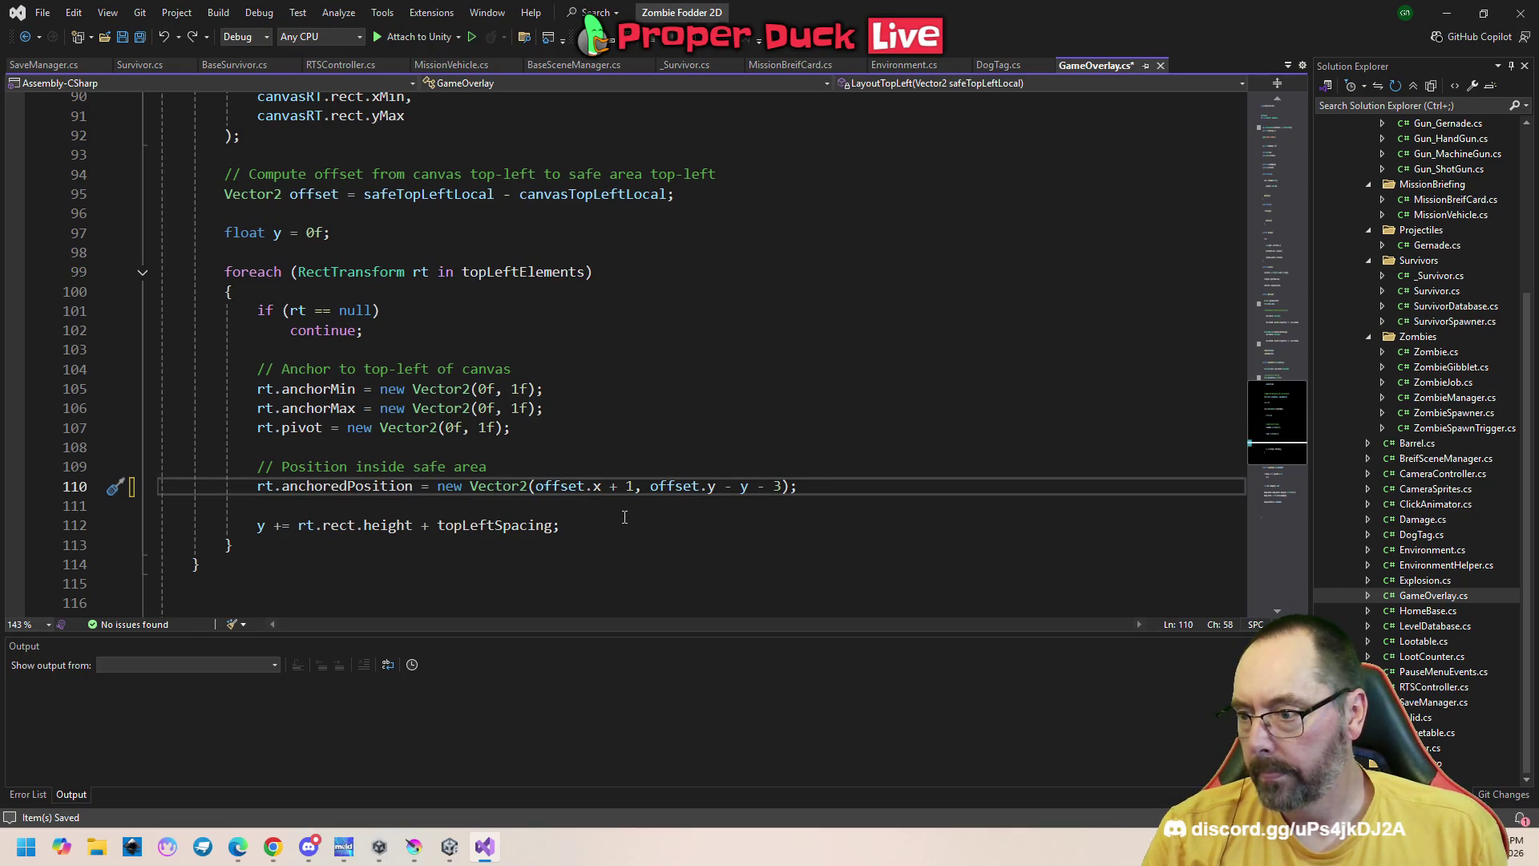
click(587, 527)
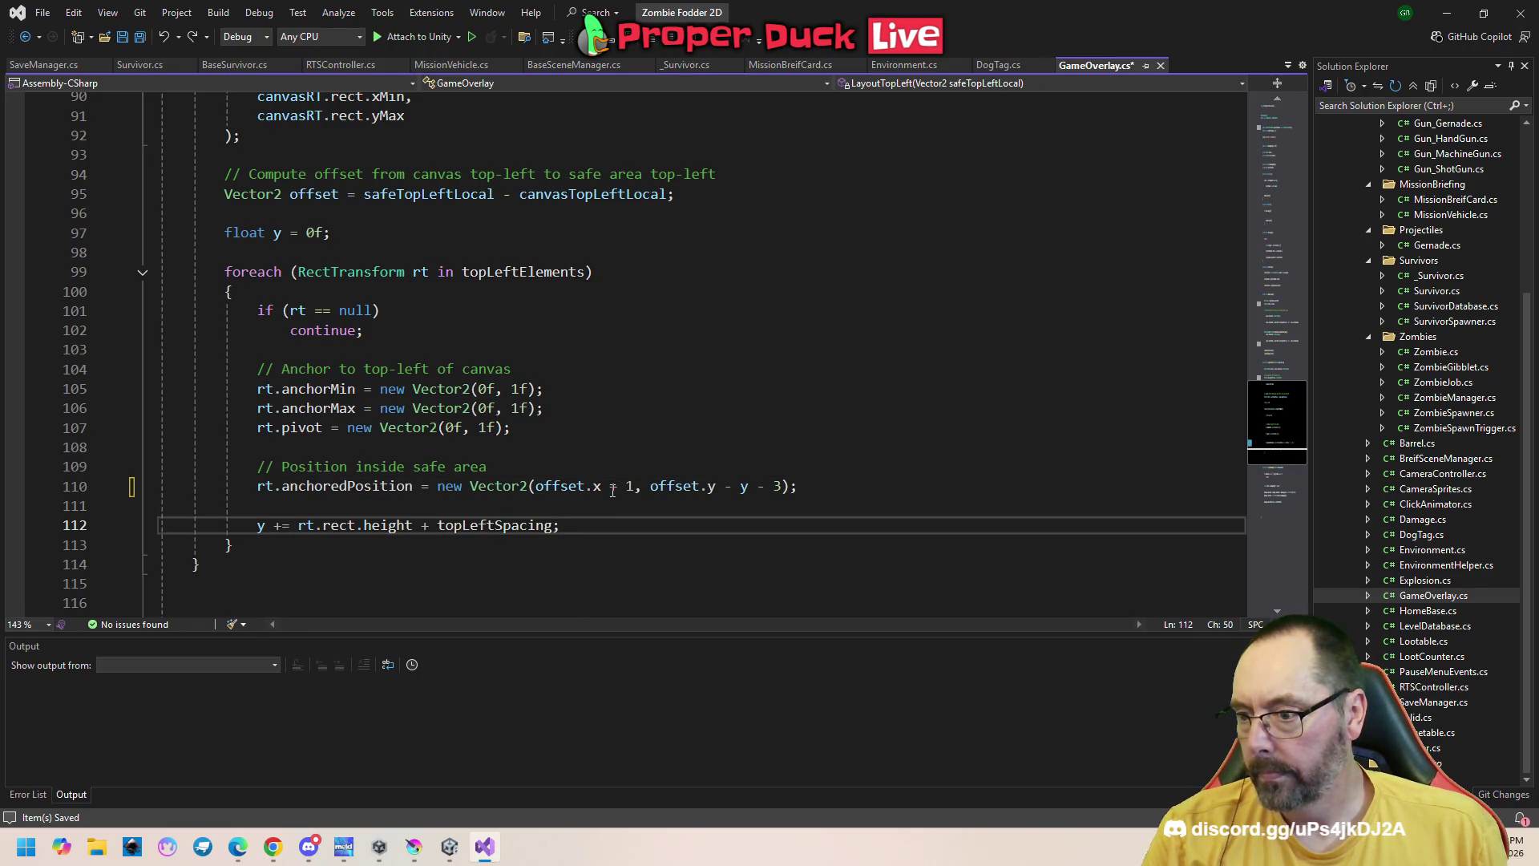
drag(595, 486, 633, 486)
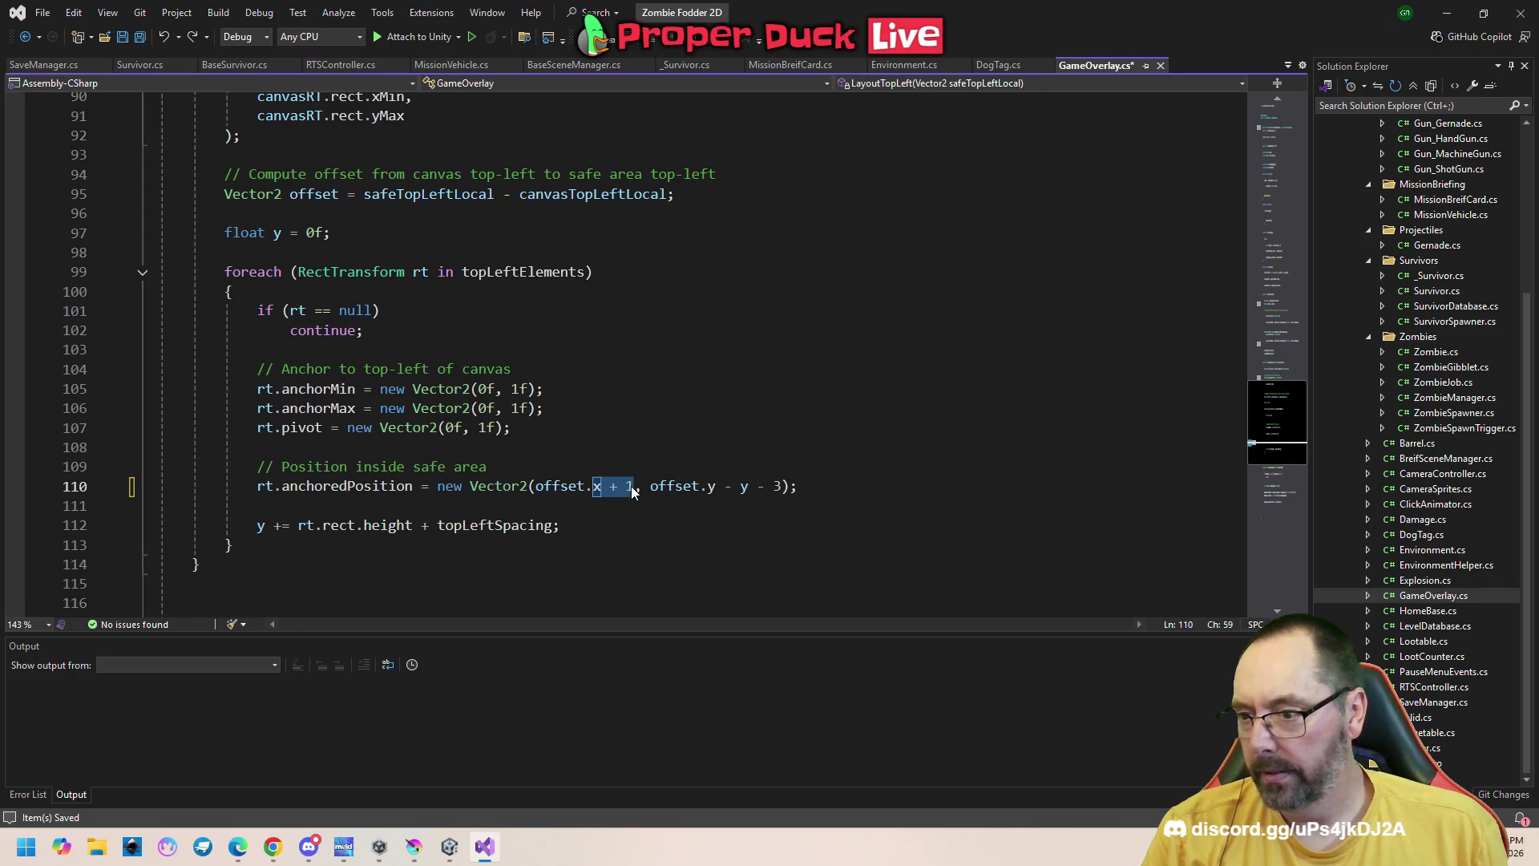
click(628, 487)
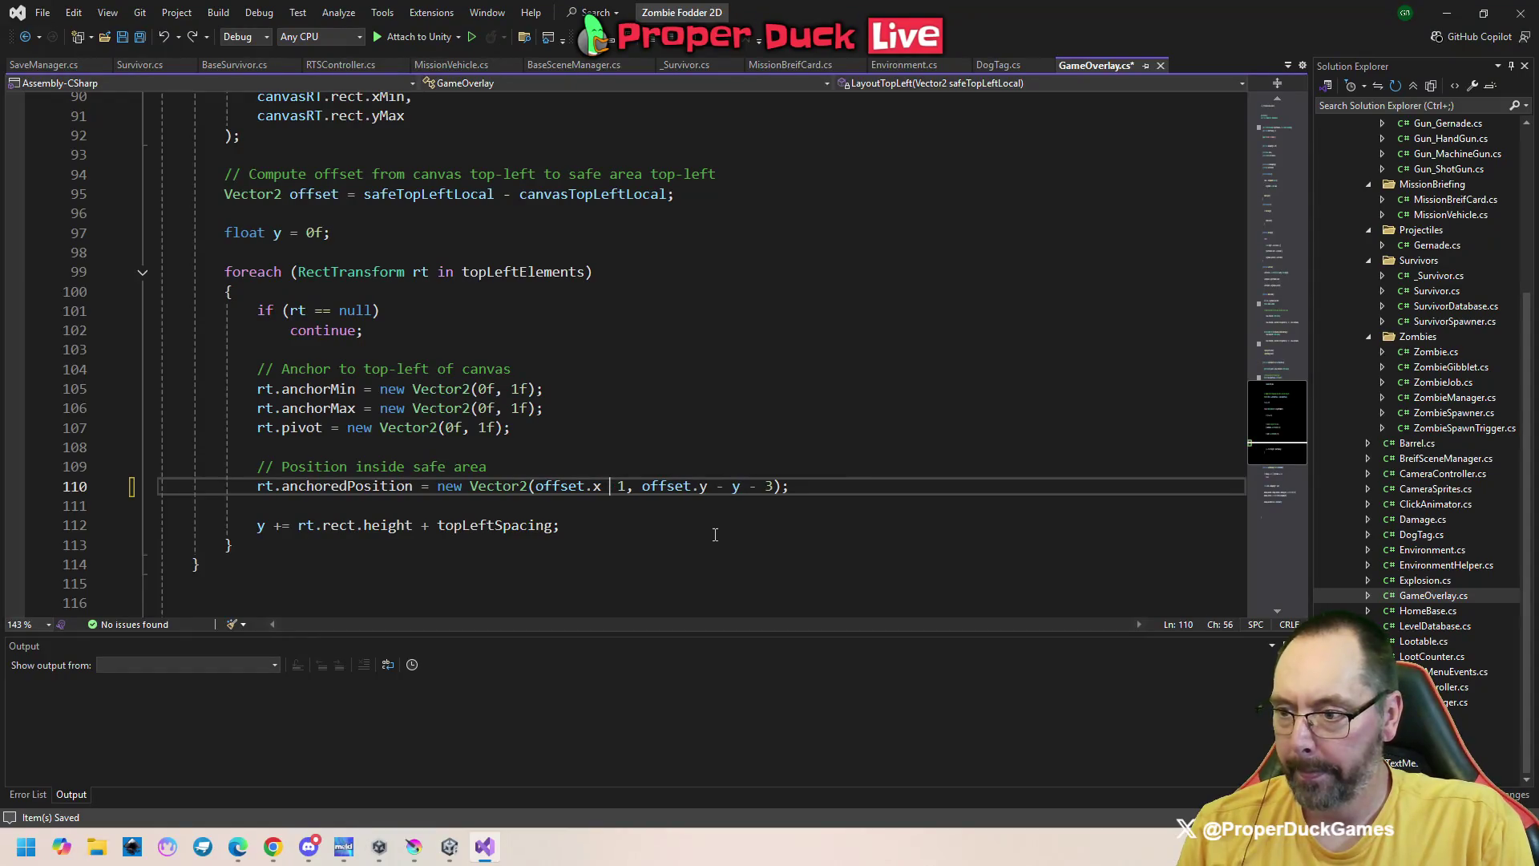
key(Delete)
drag(233, 544, 601, 616)
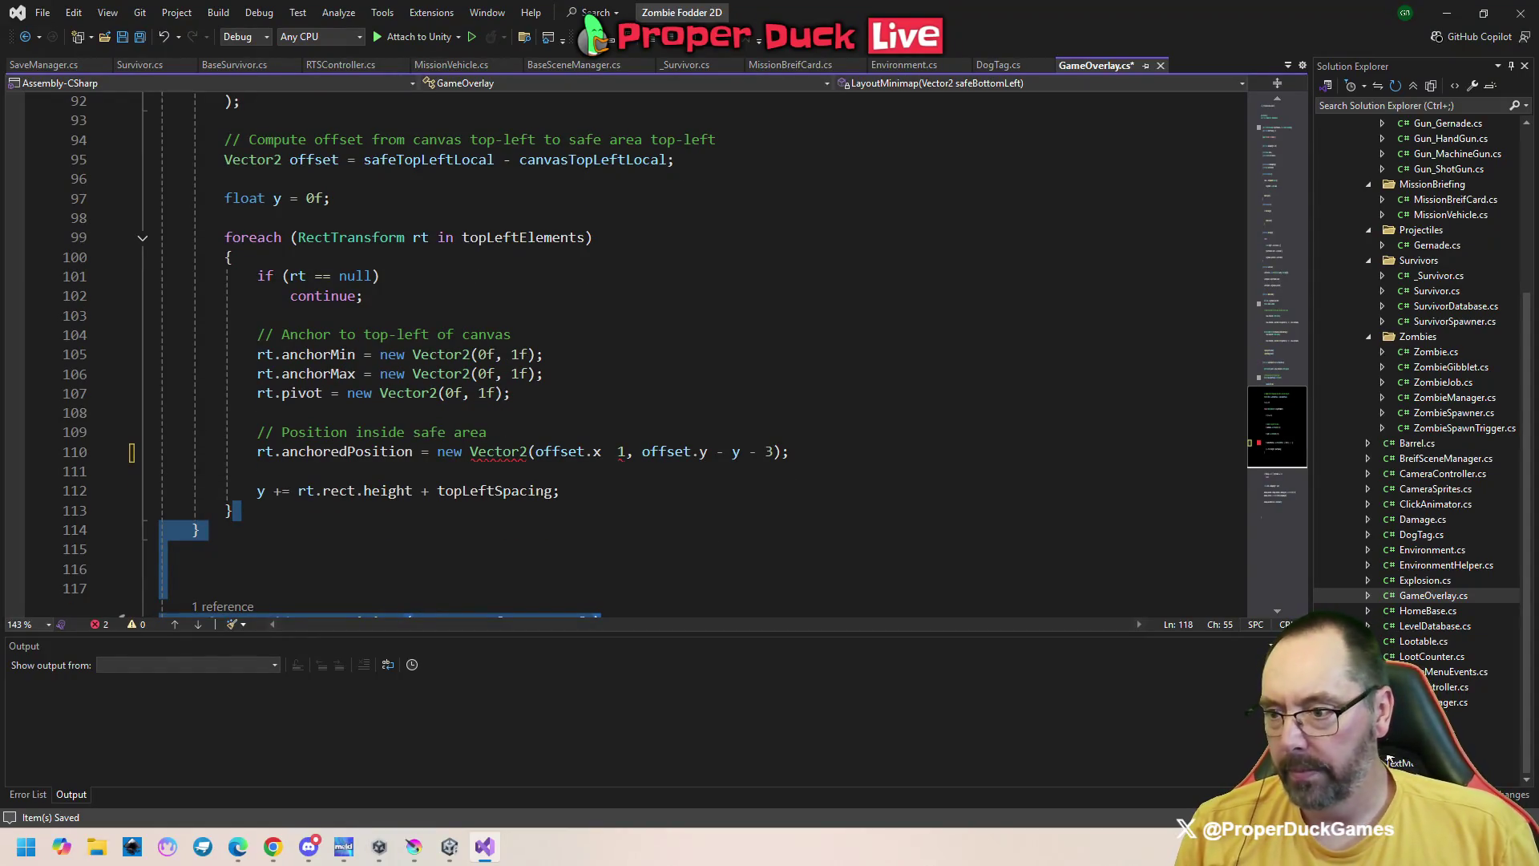
click(611, 453)
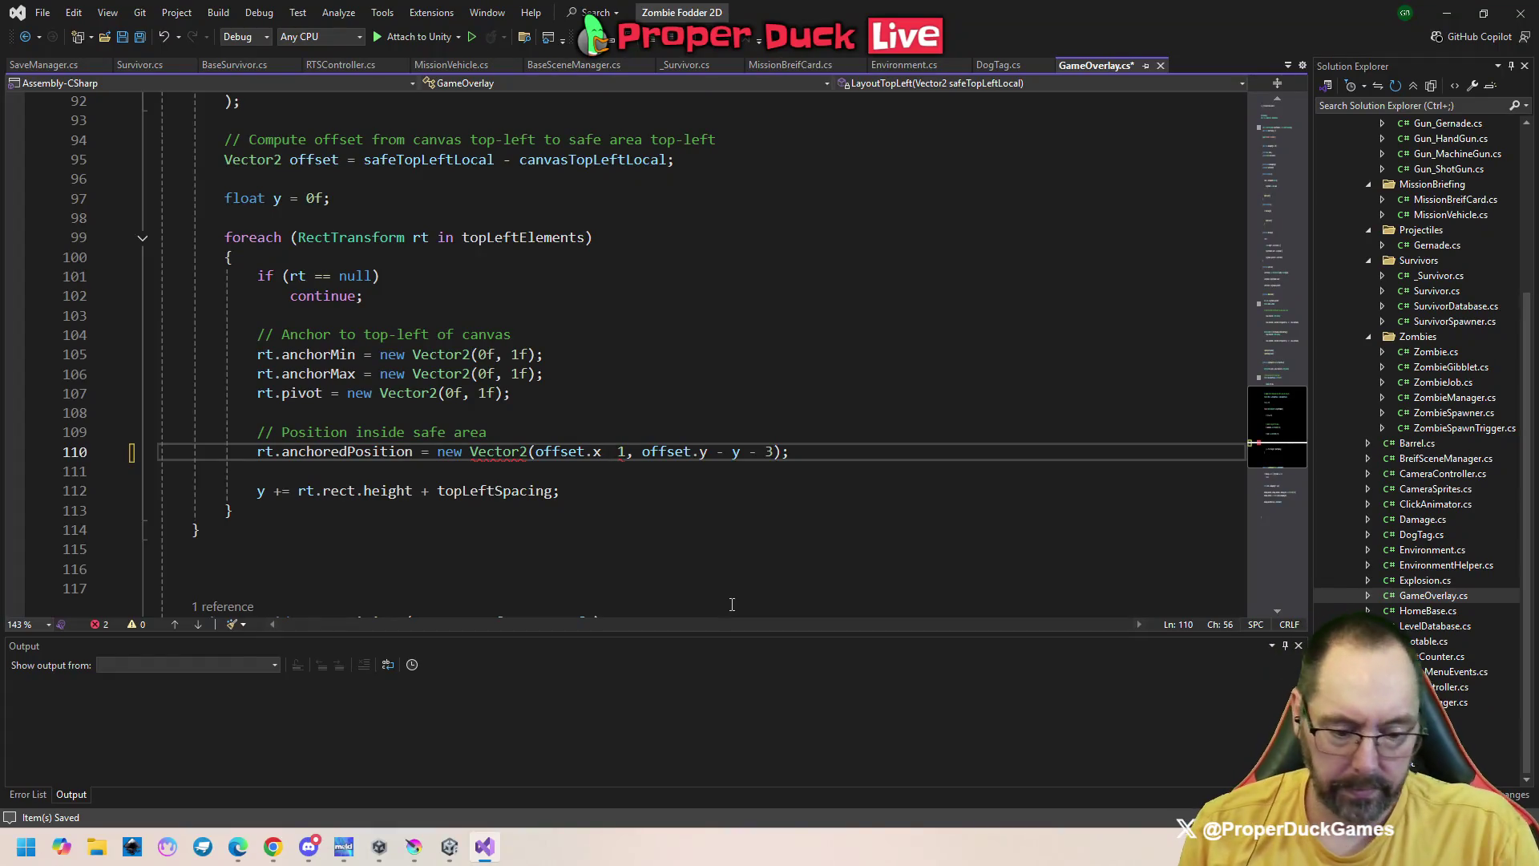
text(-)
key(ctrl+s)
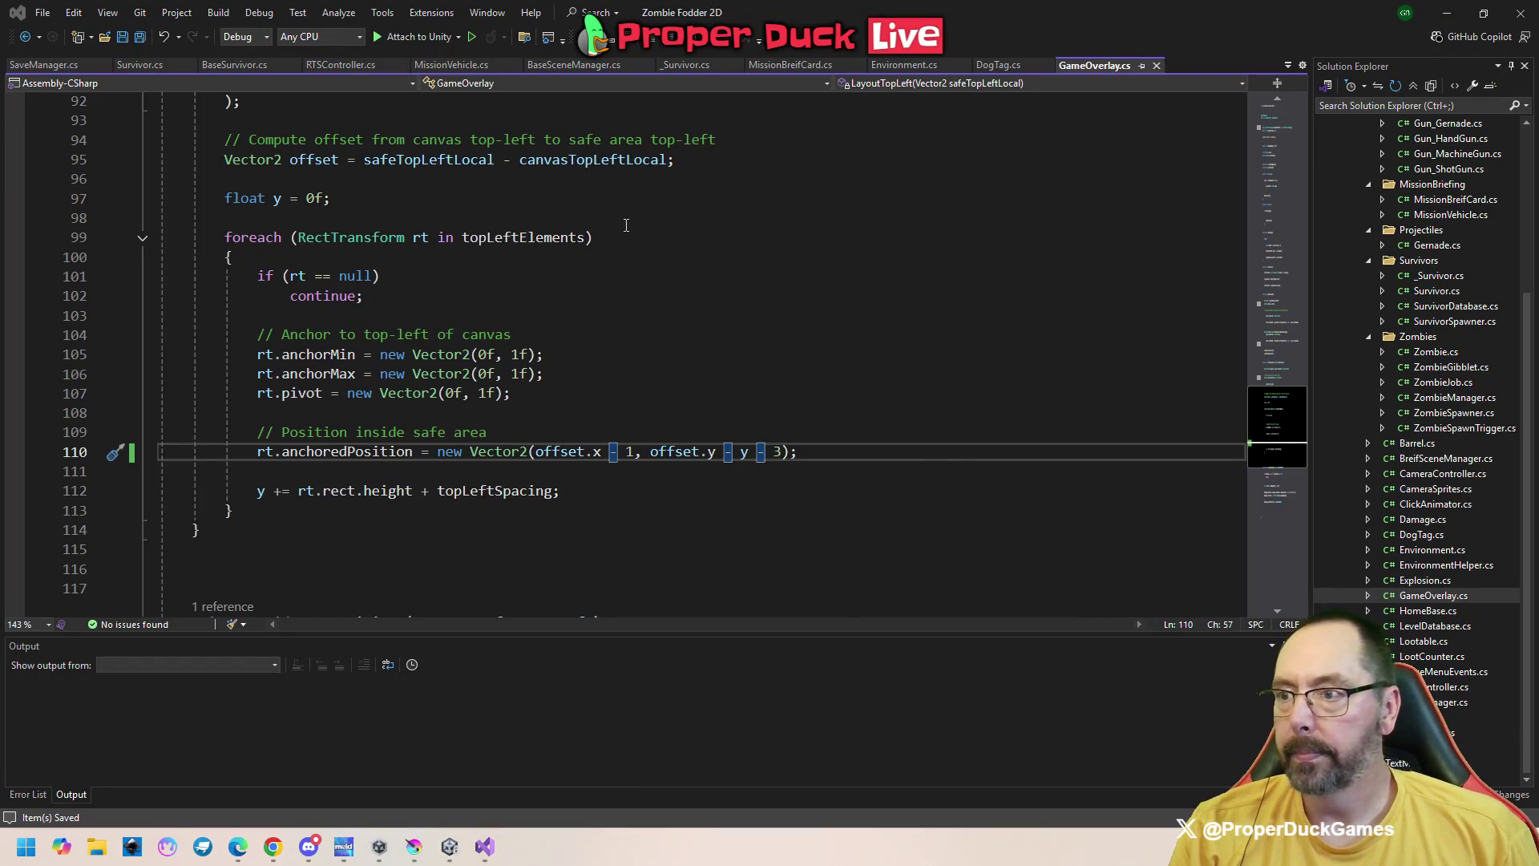
key(alt+Tab)
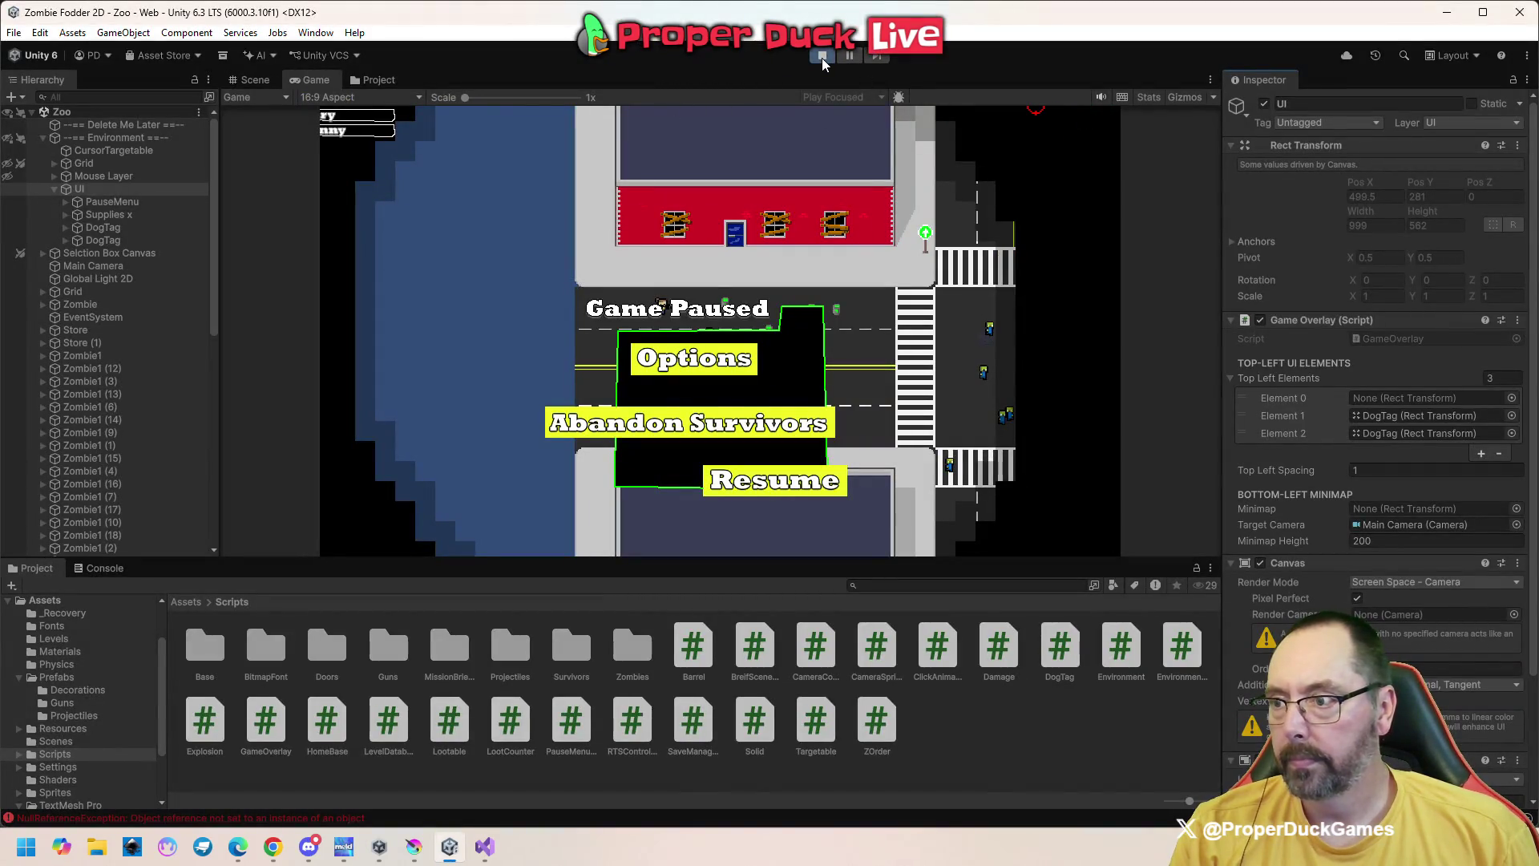
Play-test the game to the Game Paused menu, stop play mode, and return to GameOverlay.cs
click(823, 56)
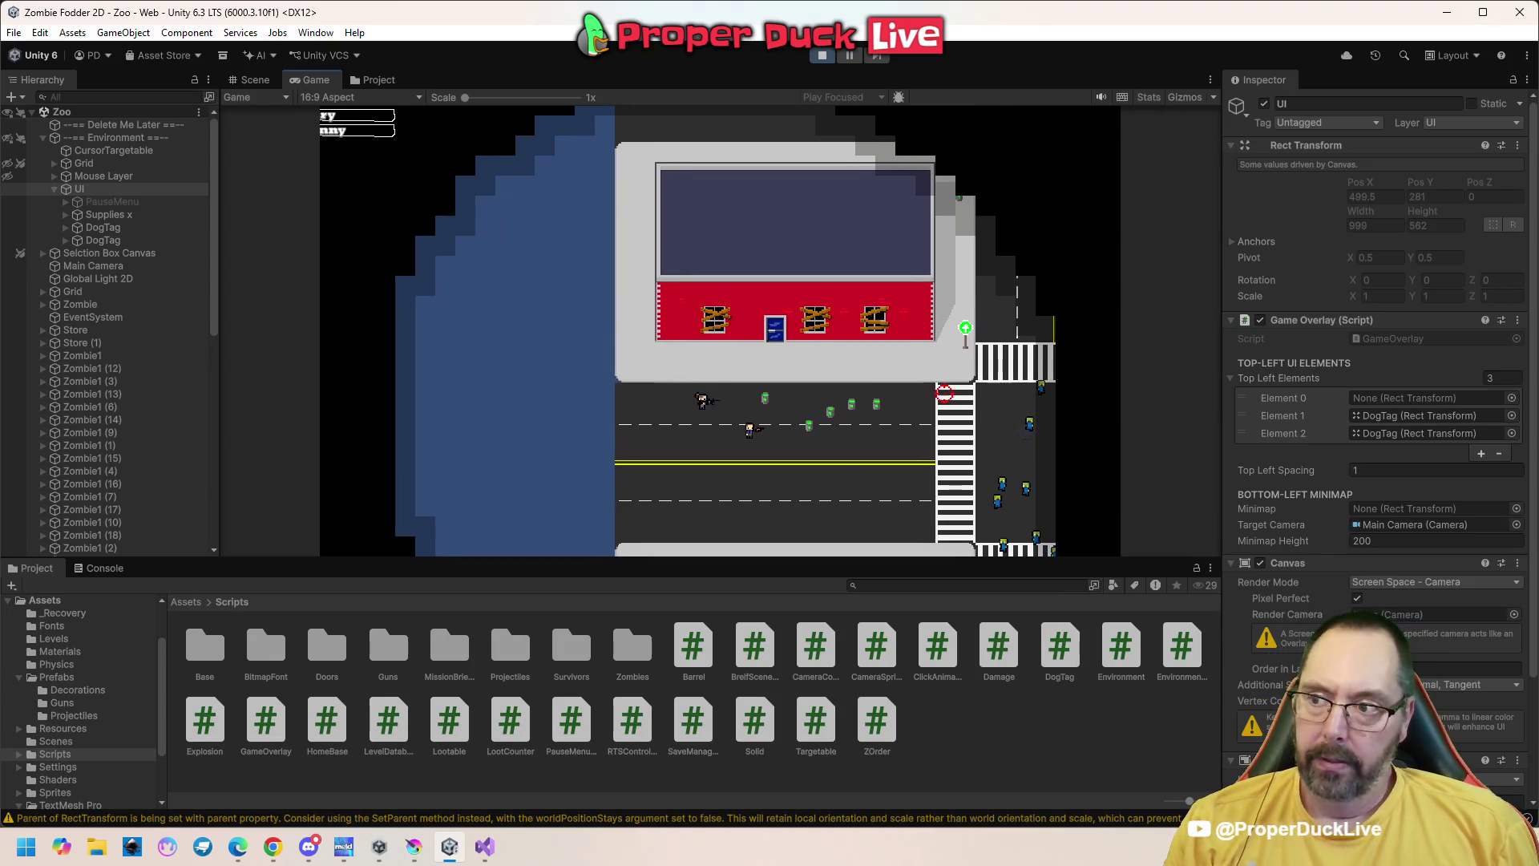
key(Escape)
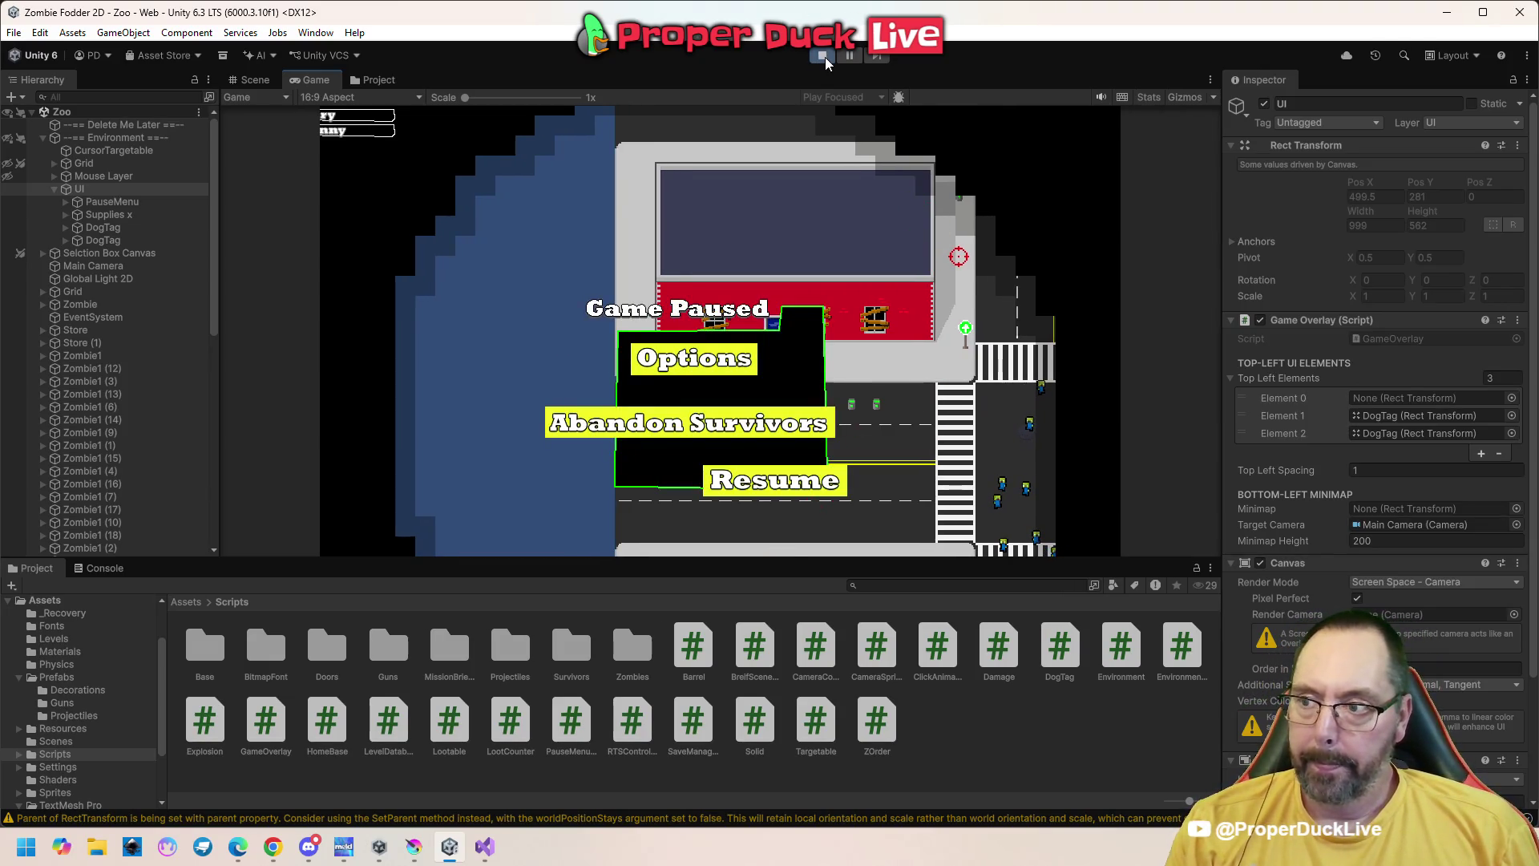
click(826, 60)
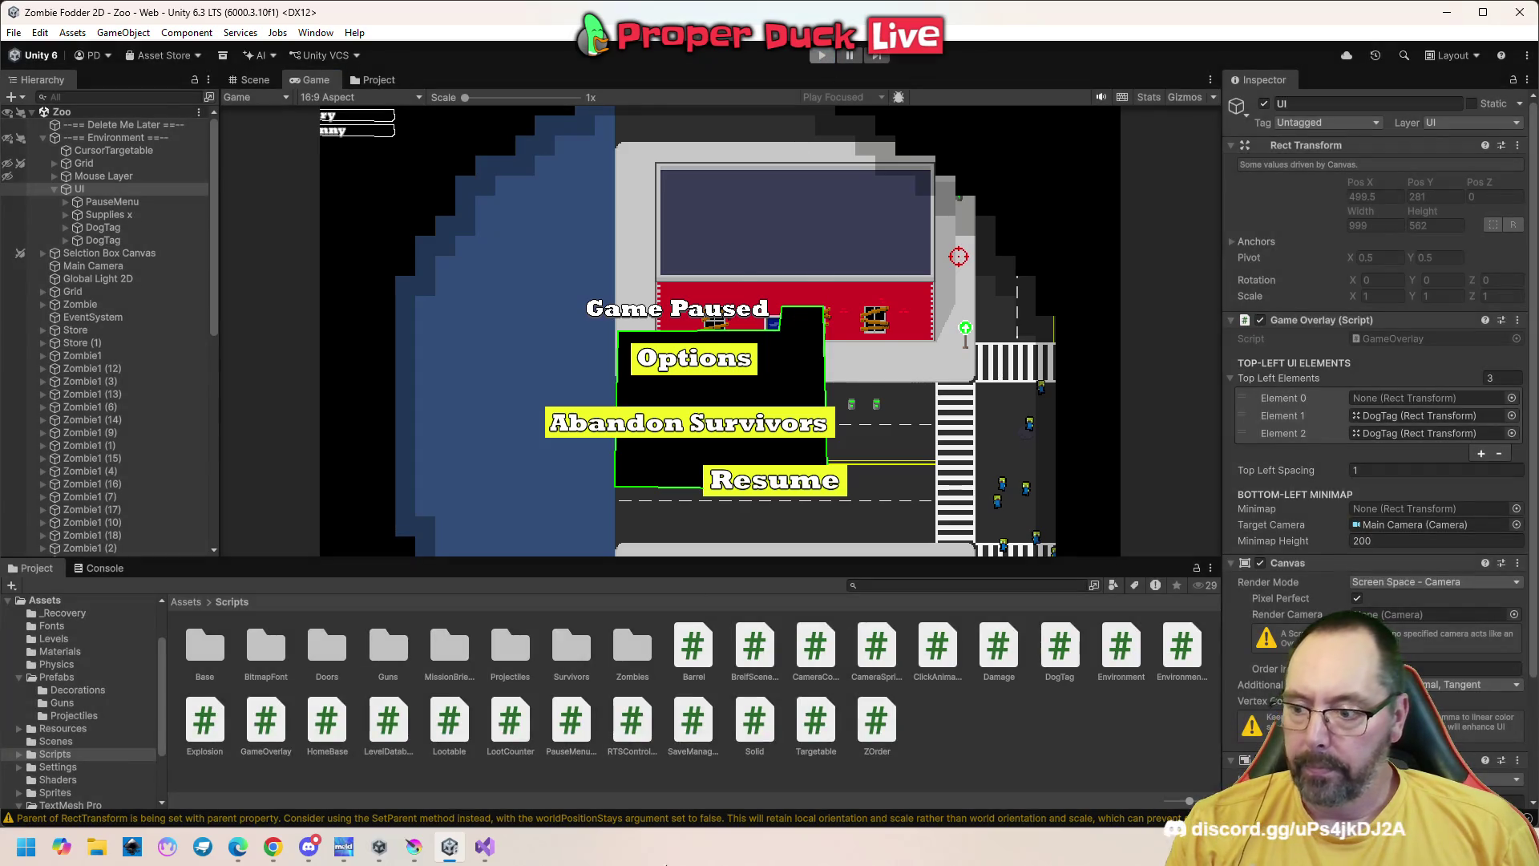
click(484, 846)
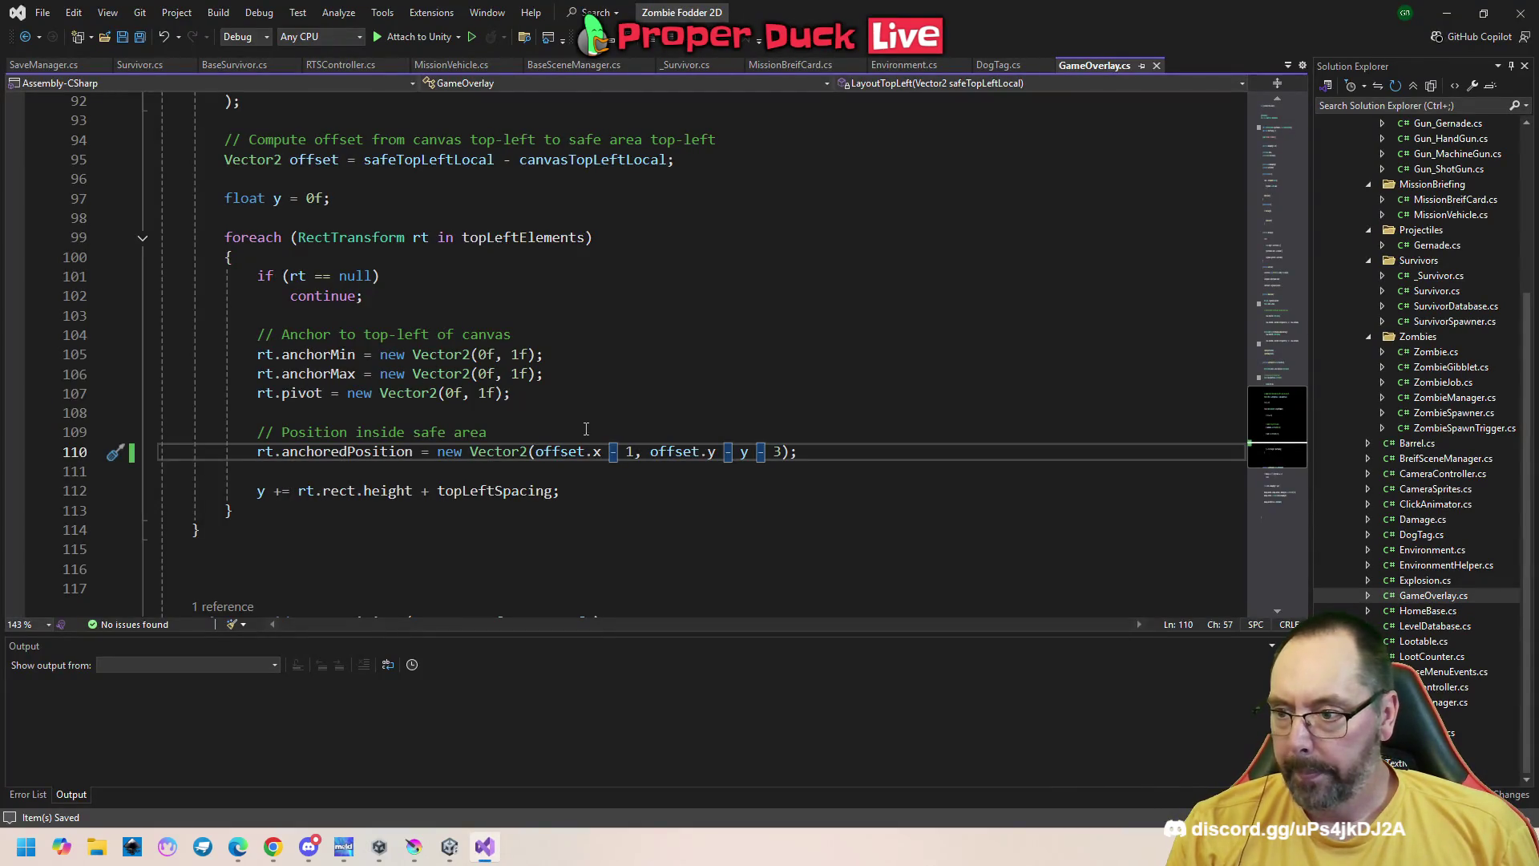
Change line 110's x offset to offset.x - 2 and go back to Unity to retest
double_click(629, 451)
text(2)
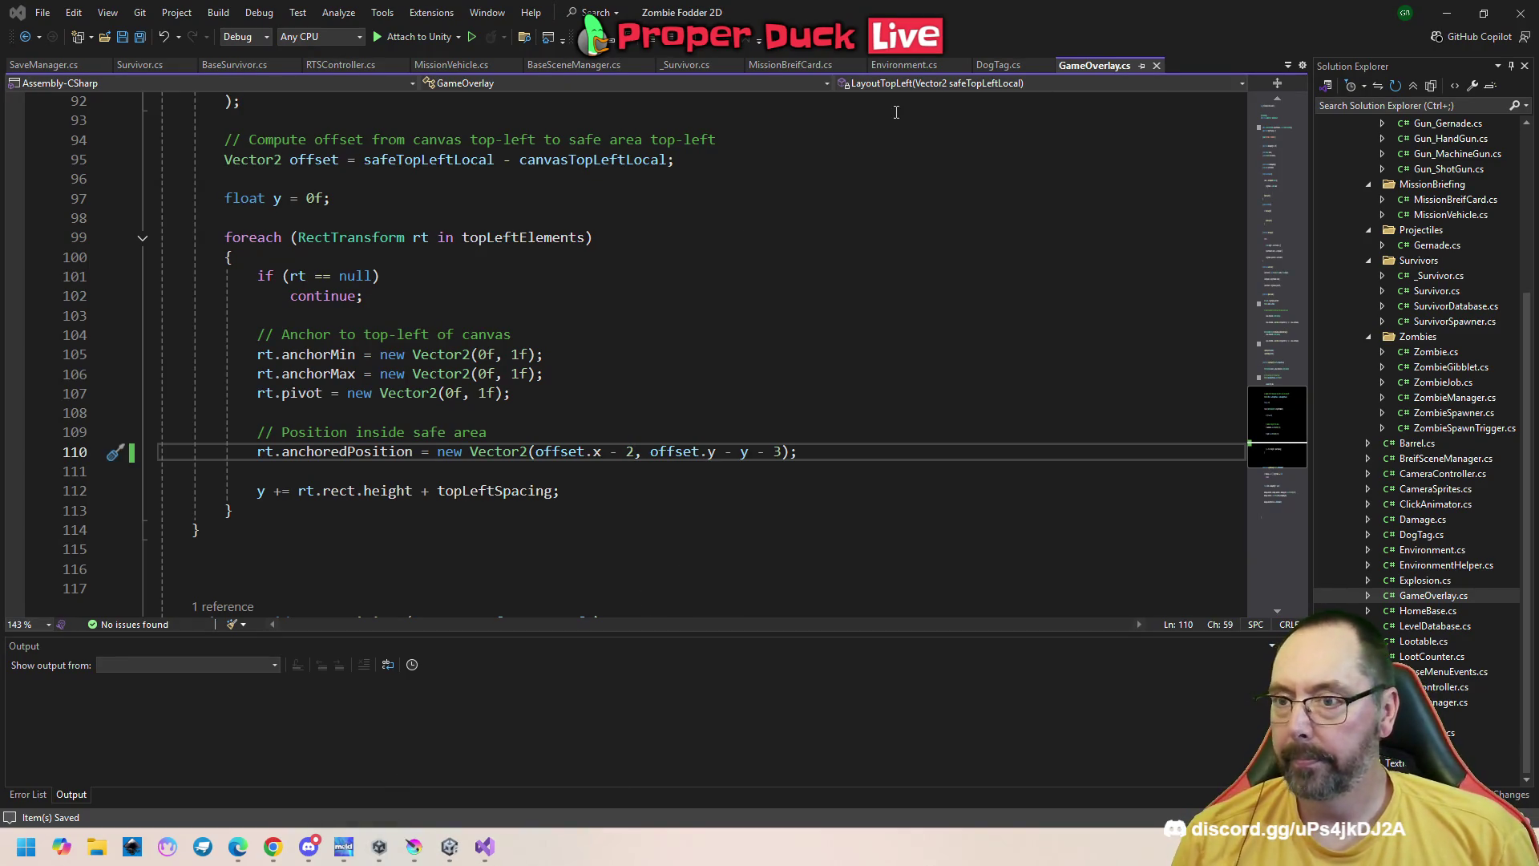
key(alt+Tab)
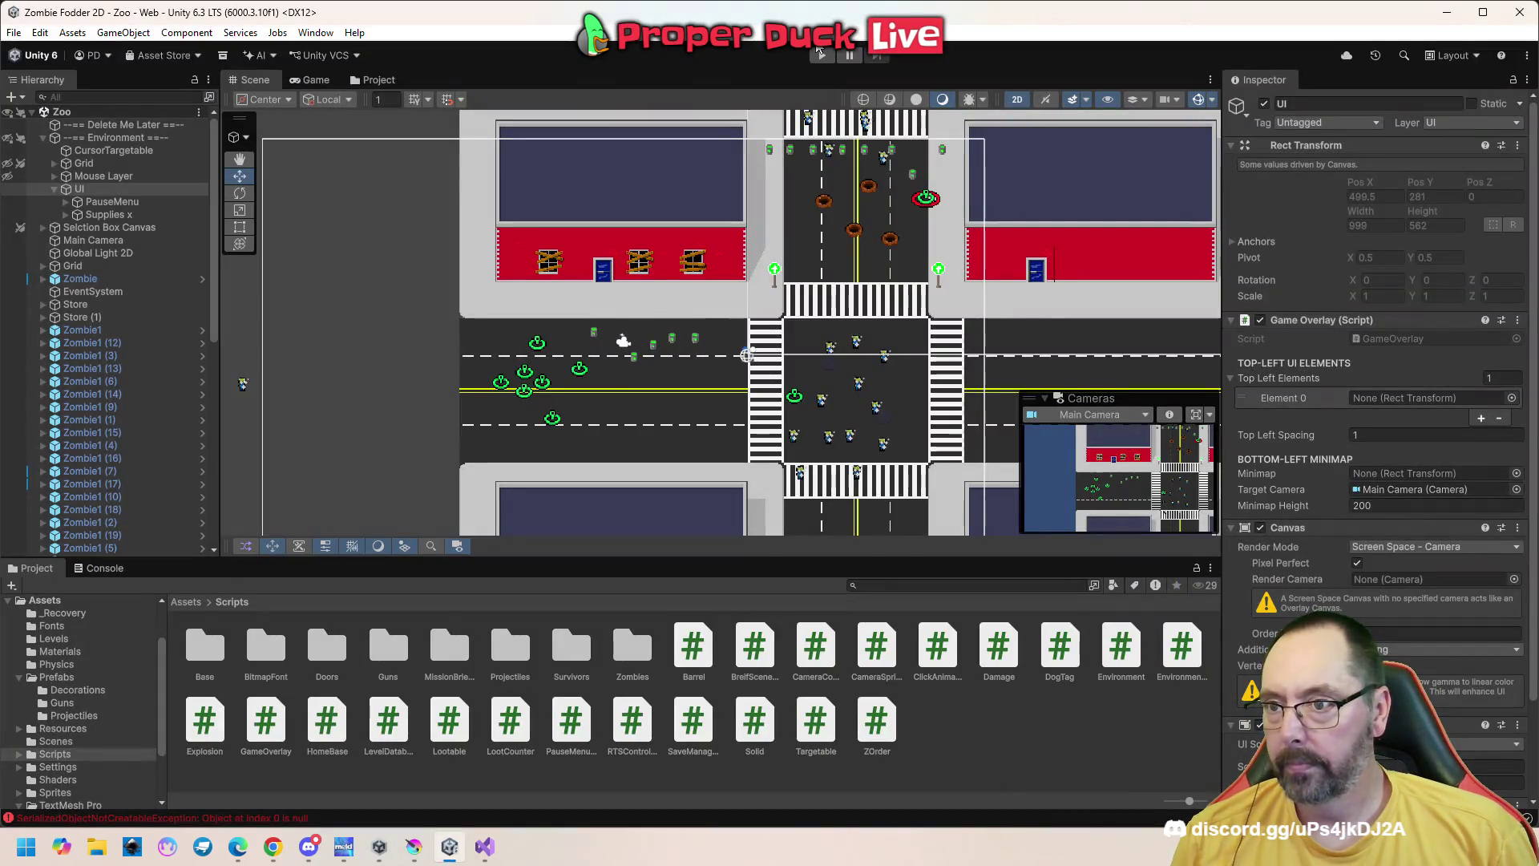
Run and pause the game to test the new offset, then return to GameOverlay.cs
click(818, 55)
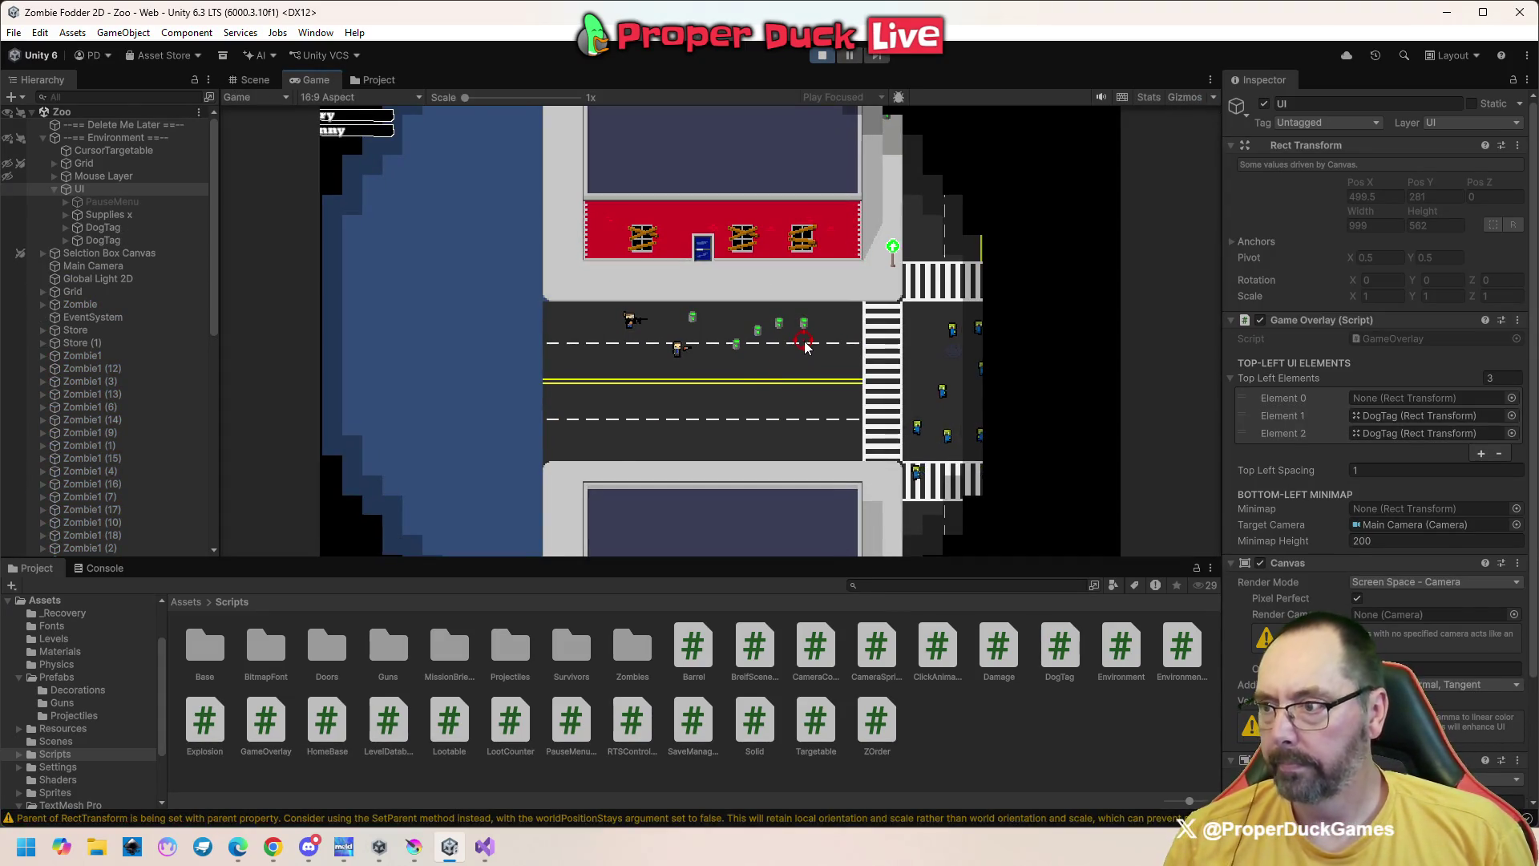
key(Escape)
click(484, 847)
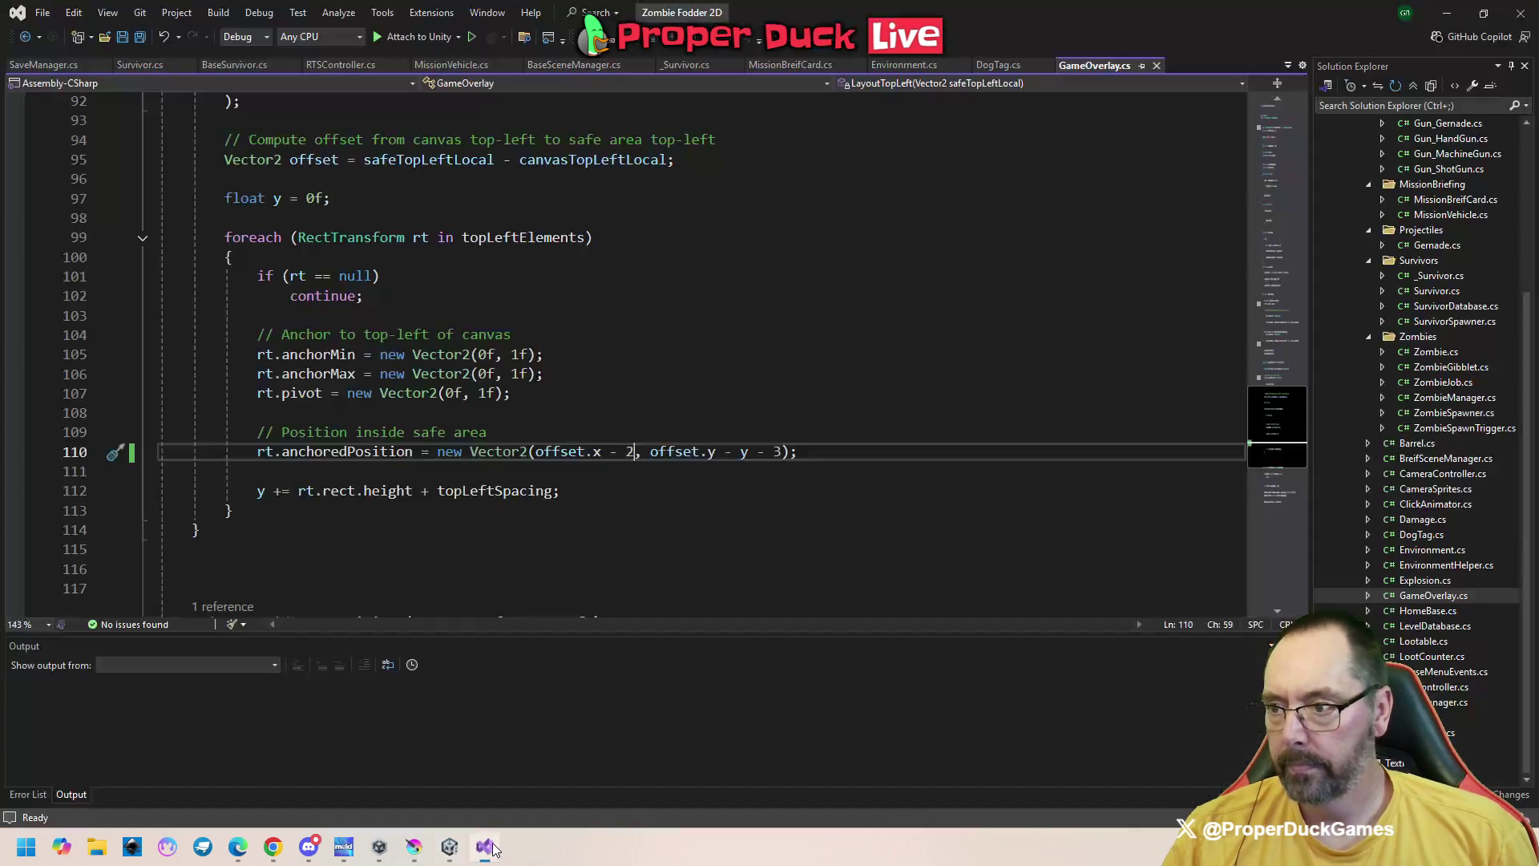
Restore line 110's x offset to offset.x + 1 and save GameOverlay.cs
scroll(740, 380, up, 4)
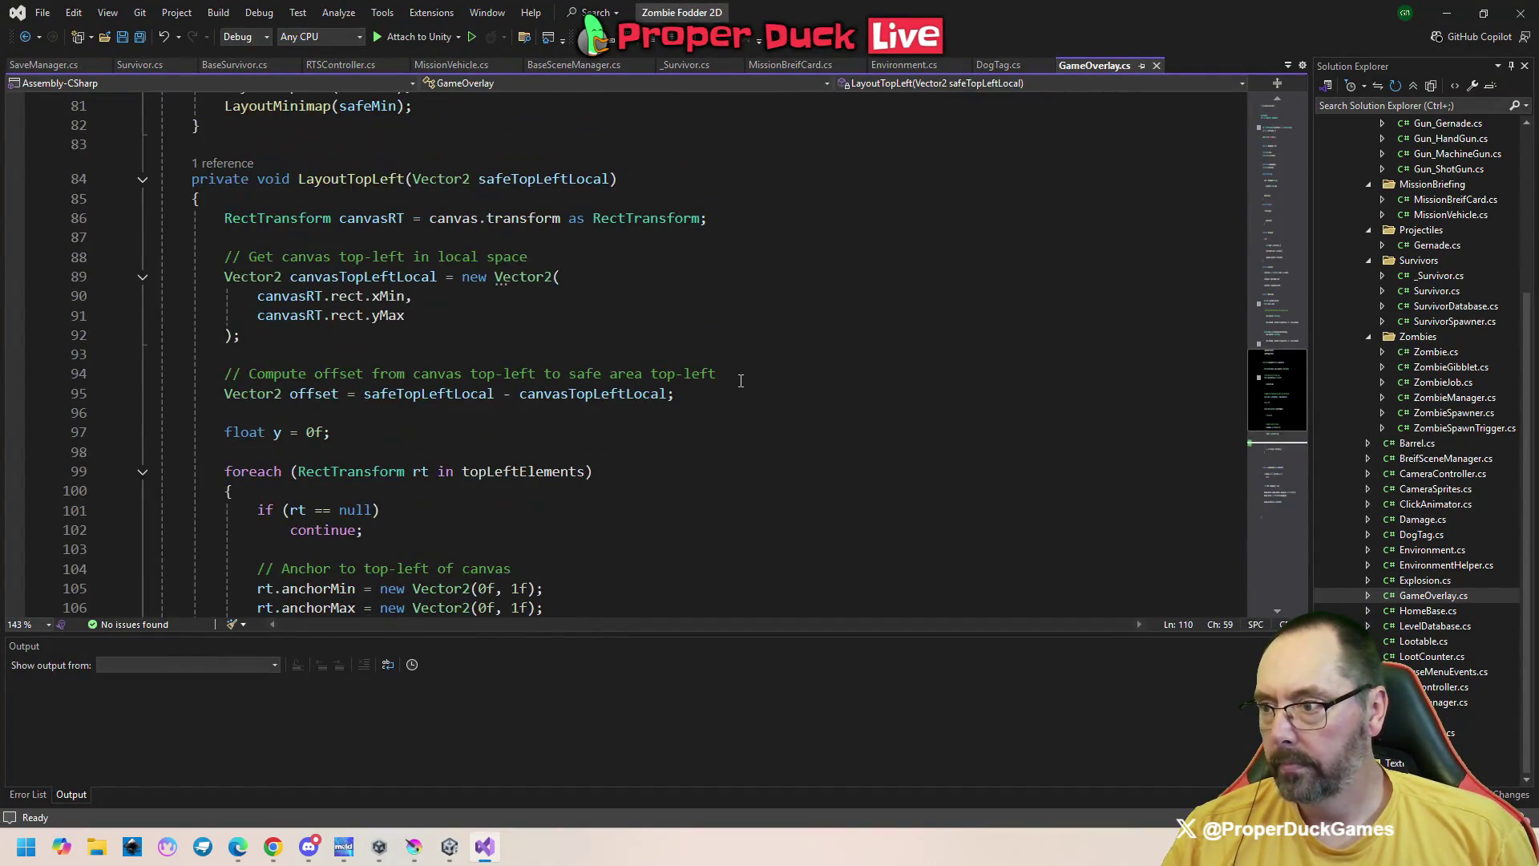
scroll(741, 381, up, 8)
scroll(756, 384, down, 6)
scroll(757, 384, up, 5)
scroll(757, 384, up, 5)
scroll(764, 386, up, 5)
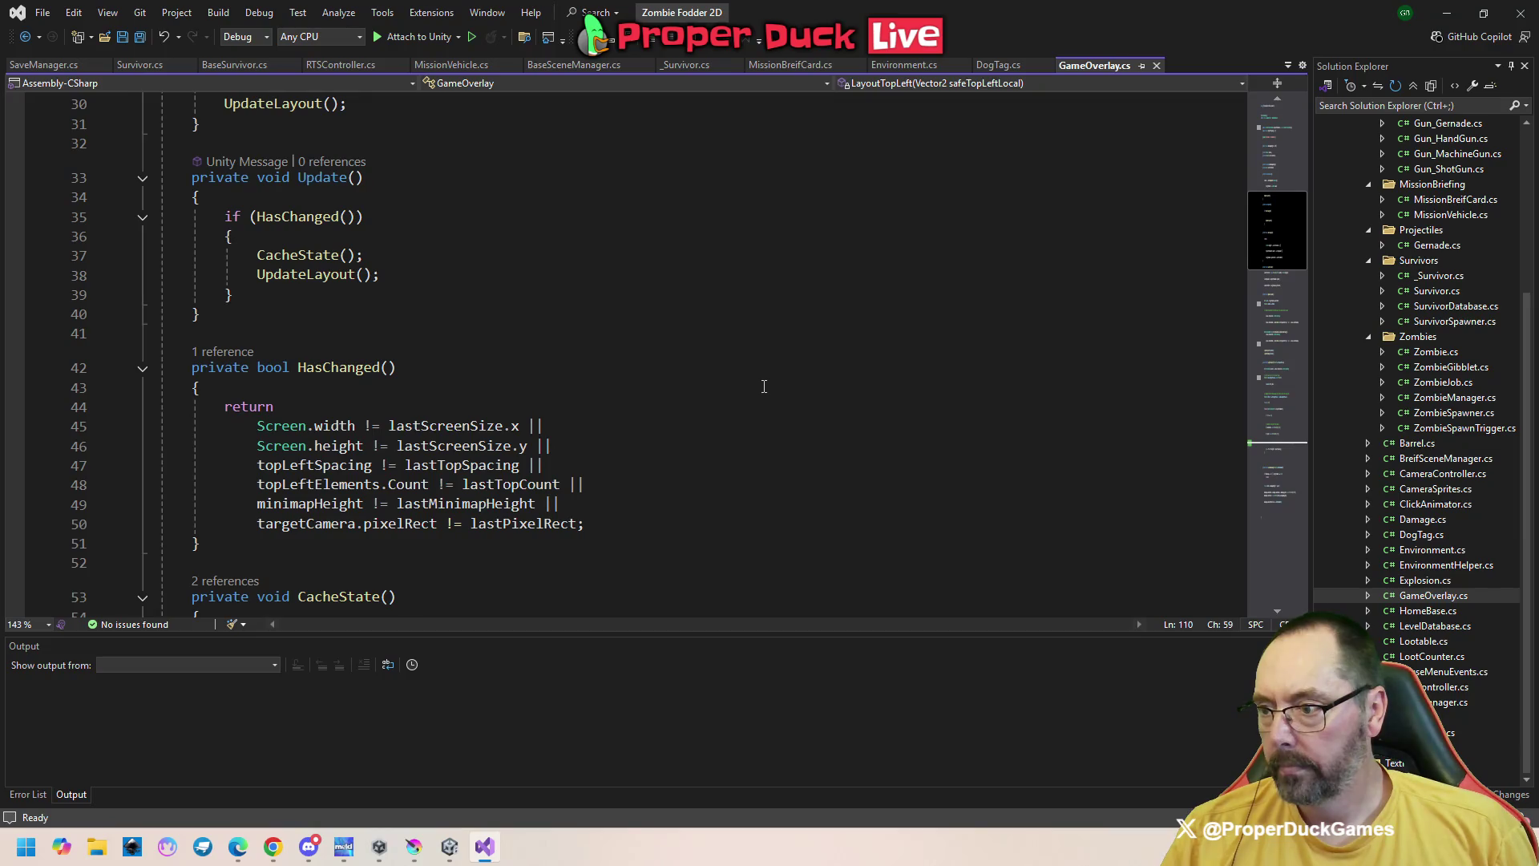
scroll(763, 387, down, 1)
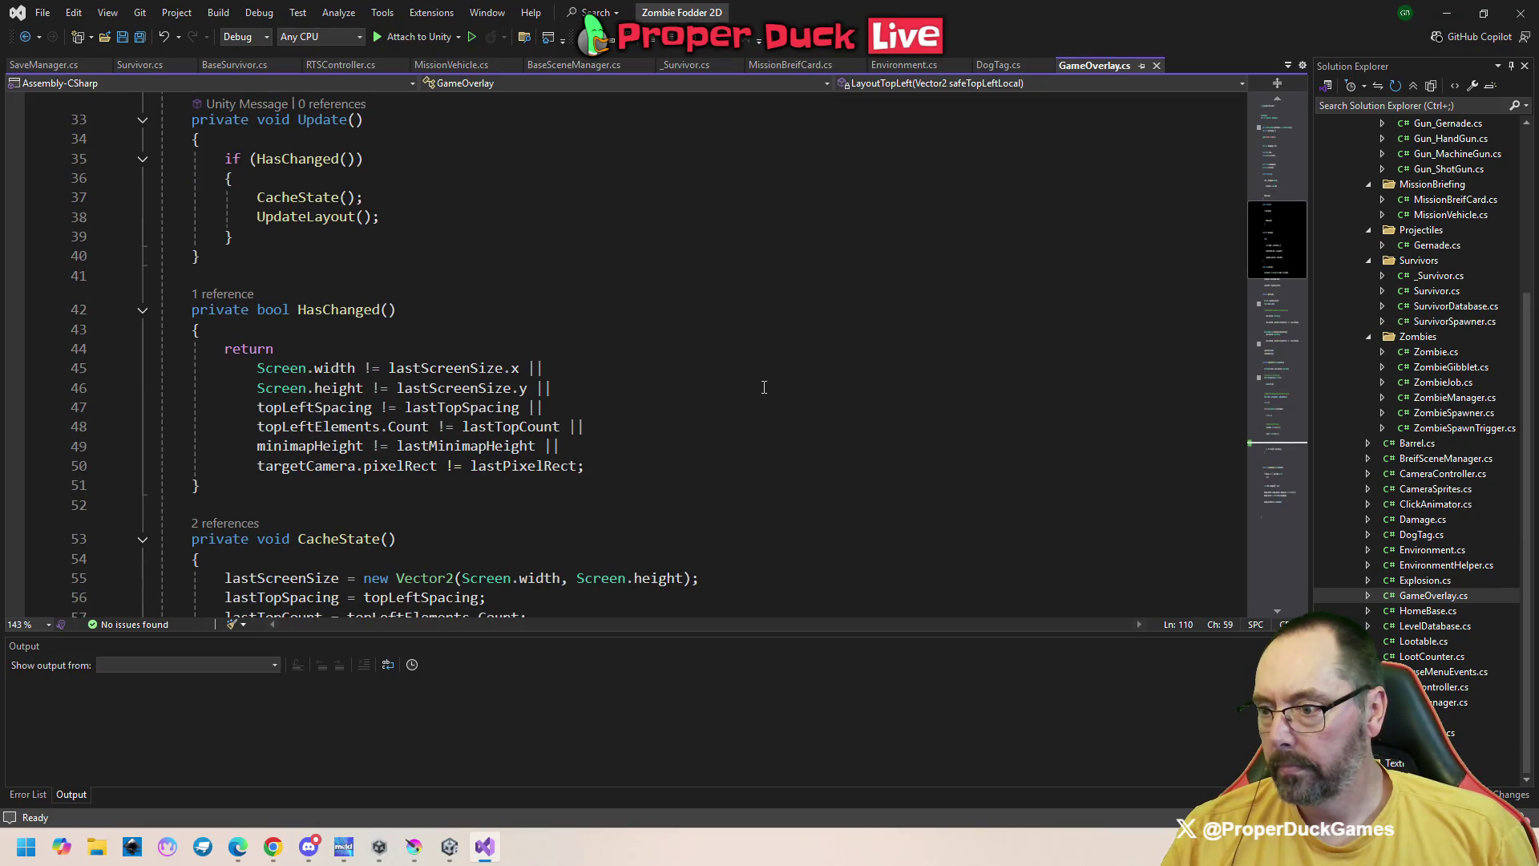
scroll(764, 387, up, 3)
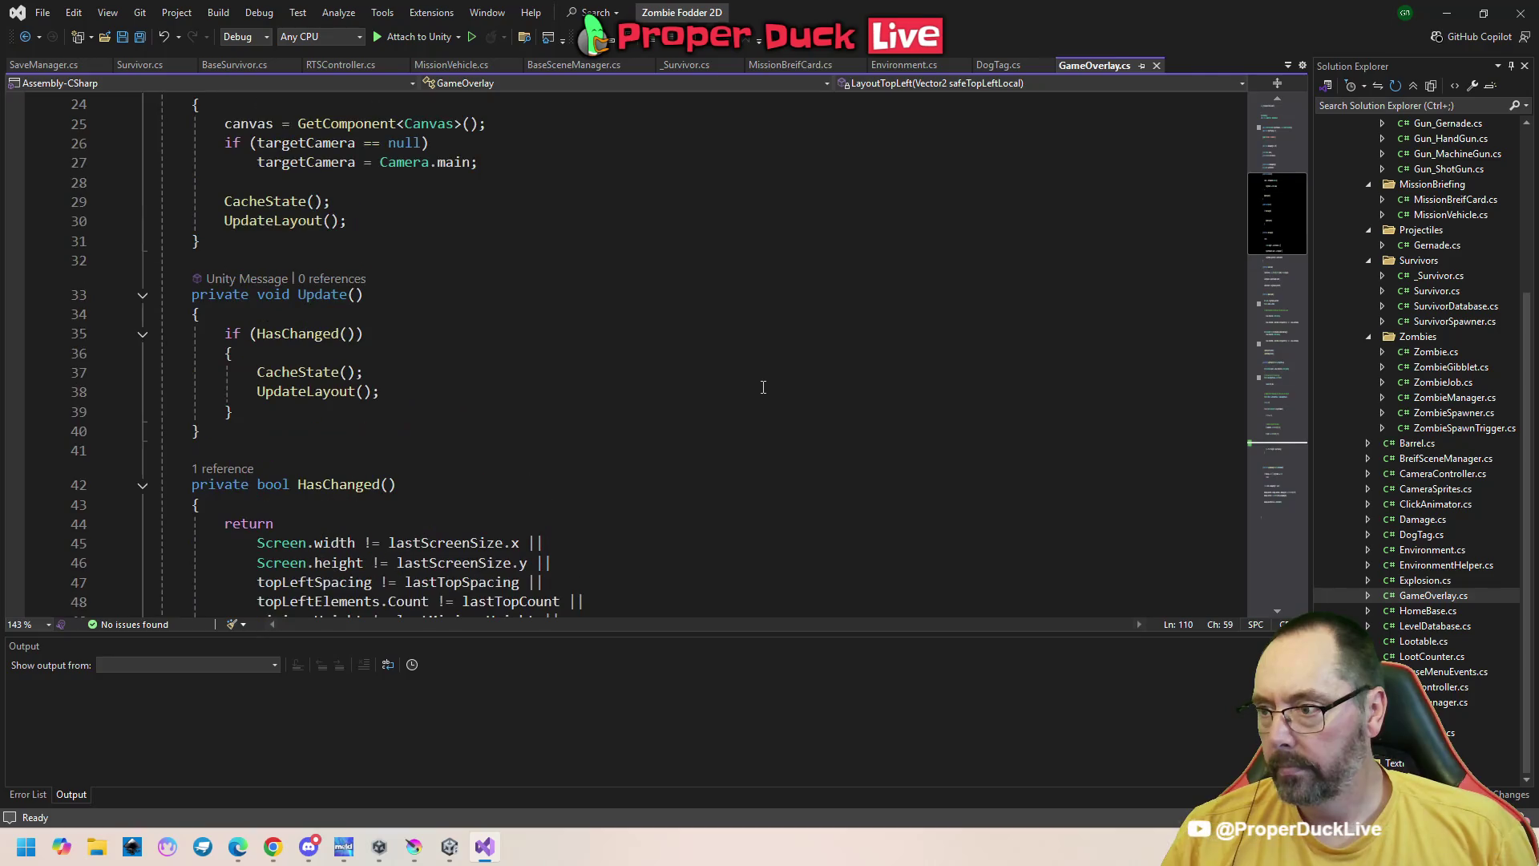
scroll(762, 387, up, 2)
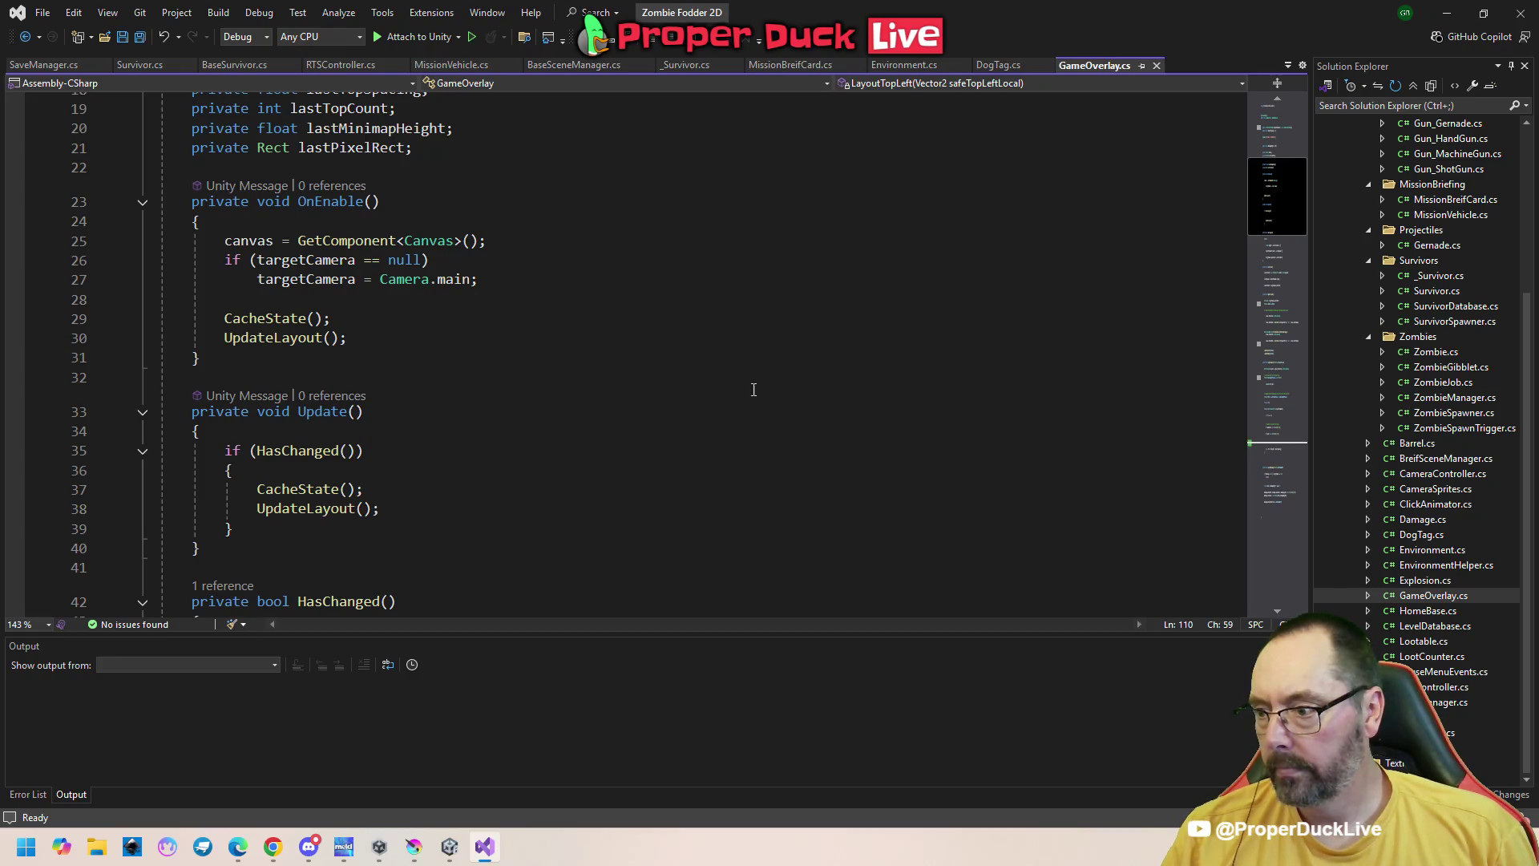
scroll(754, 390, down, 2)
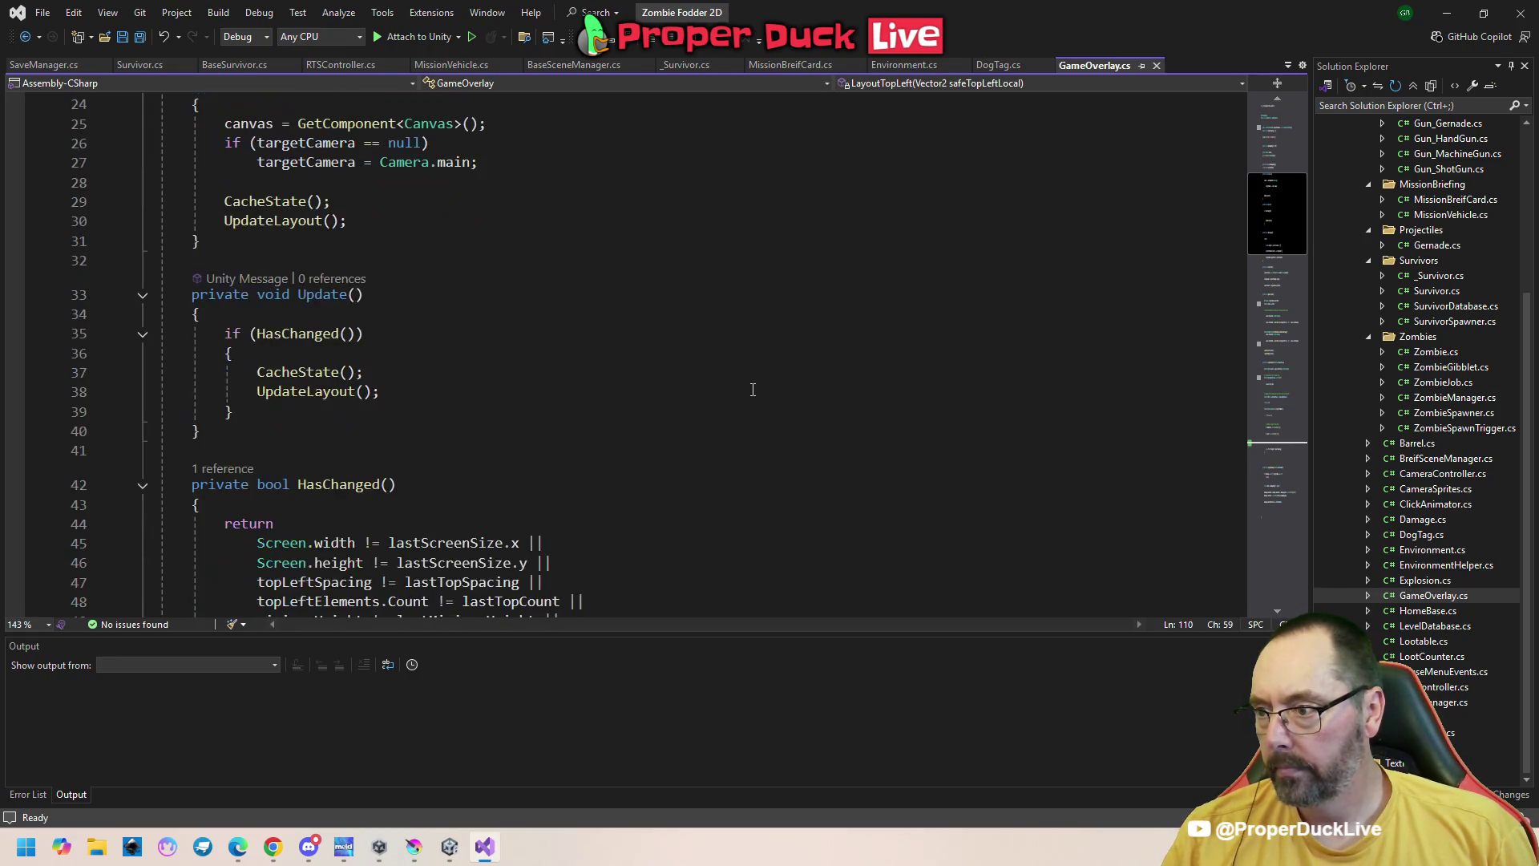
scroll(751, 390, down, 13)
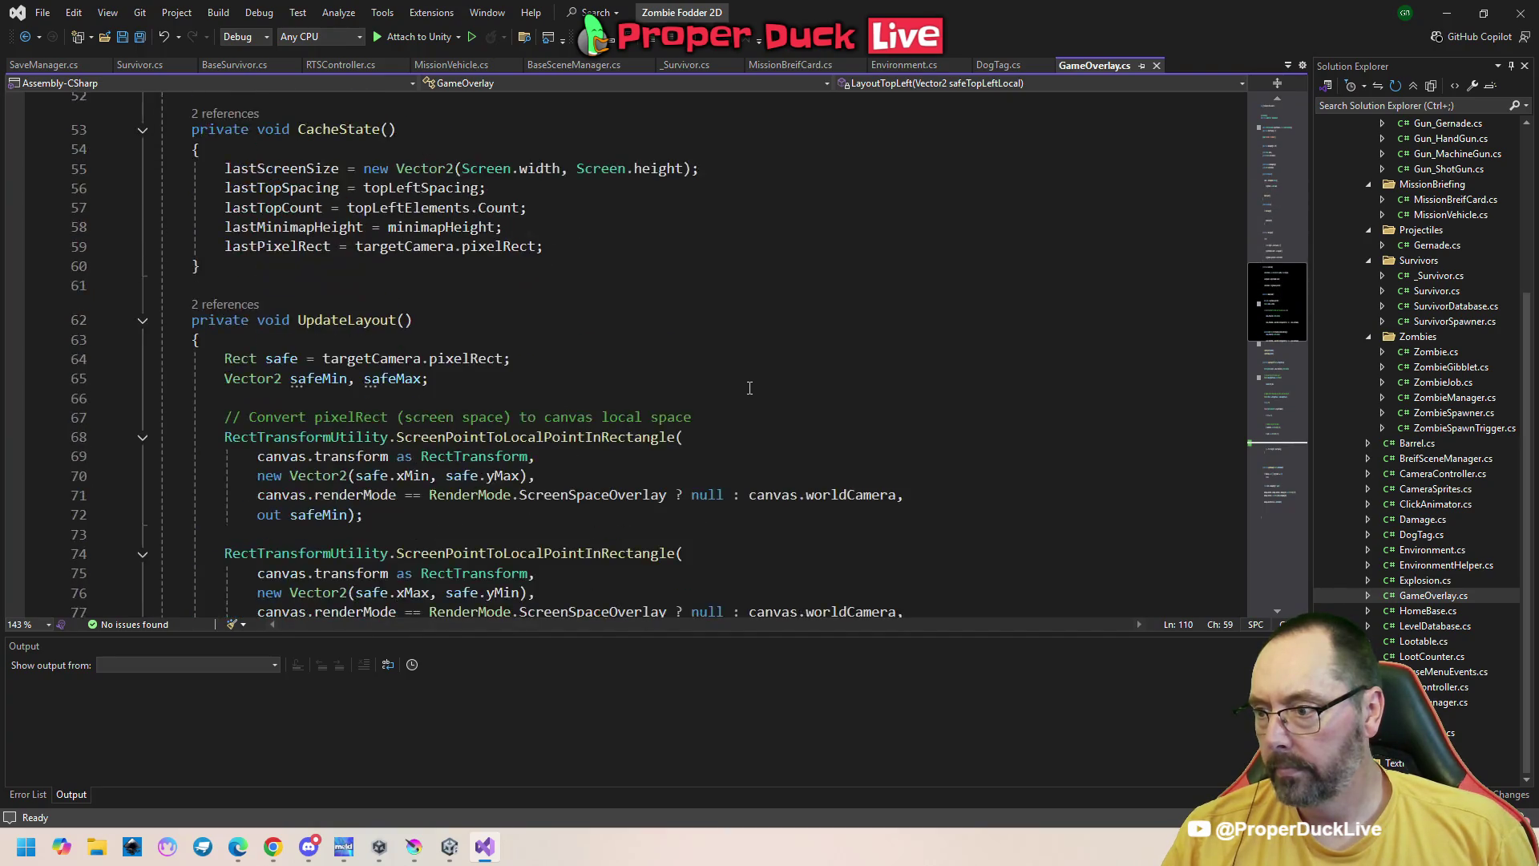
scroll(749, 388, up, 2)
scroll(748, 388, down, 1)
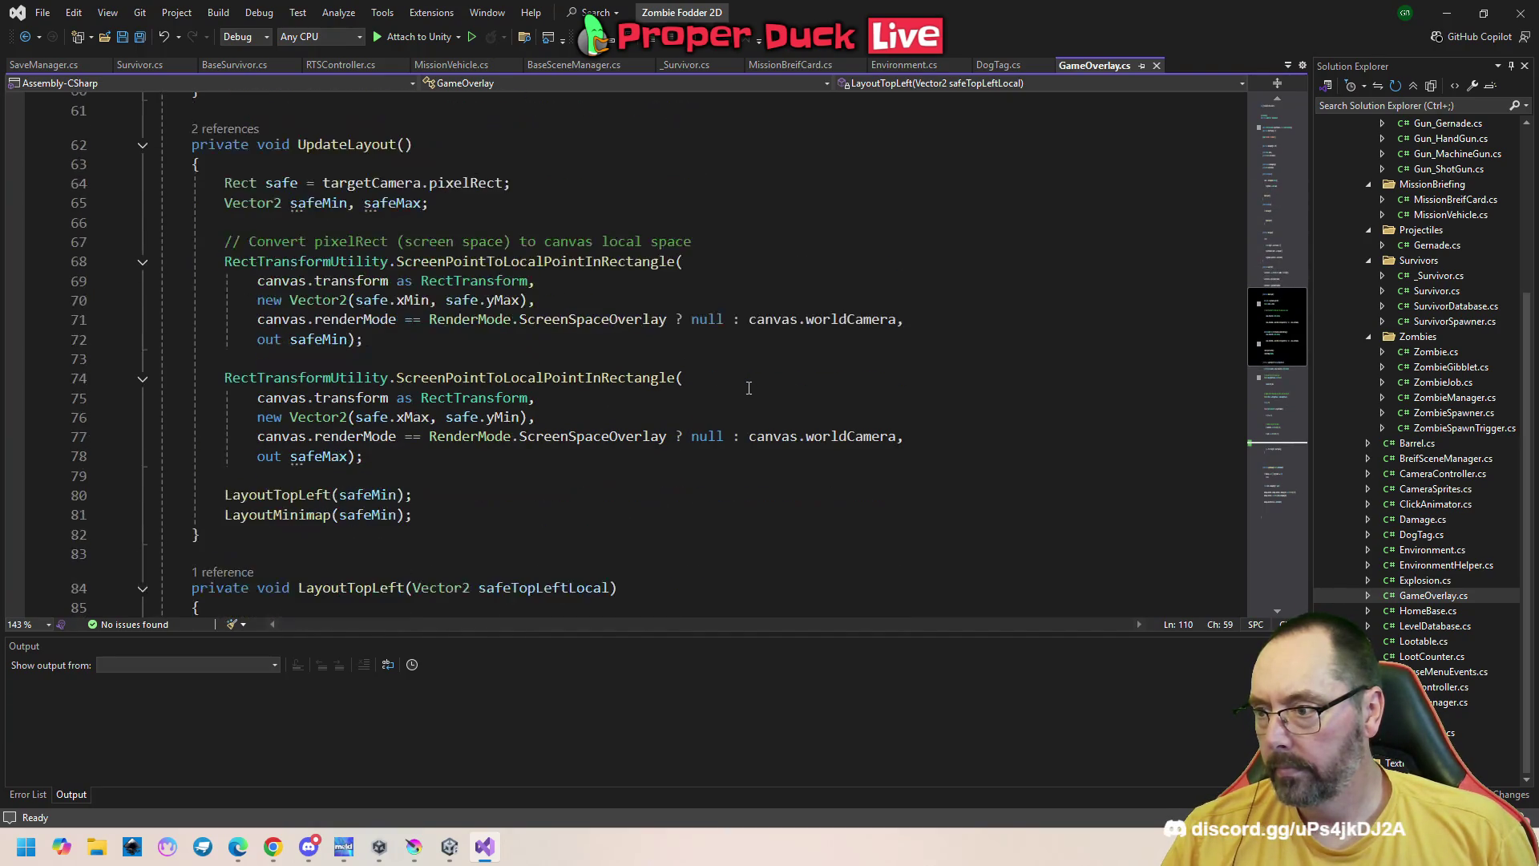
scroll(748, 388, down, 5)
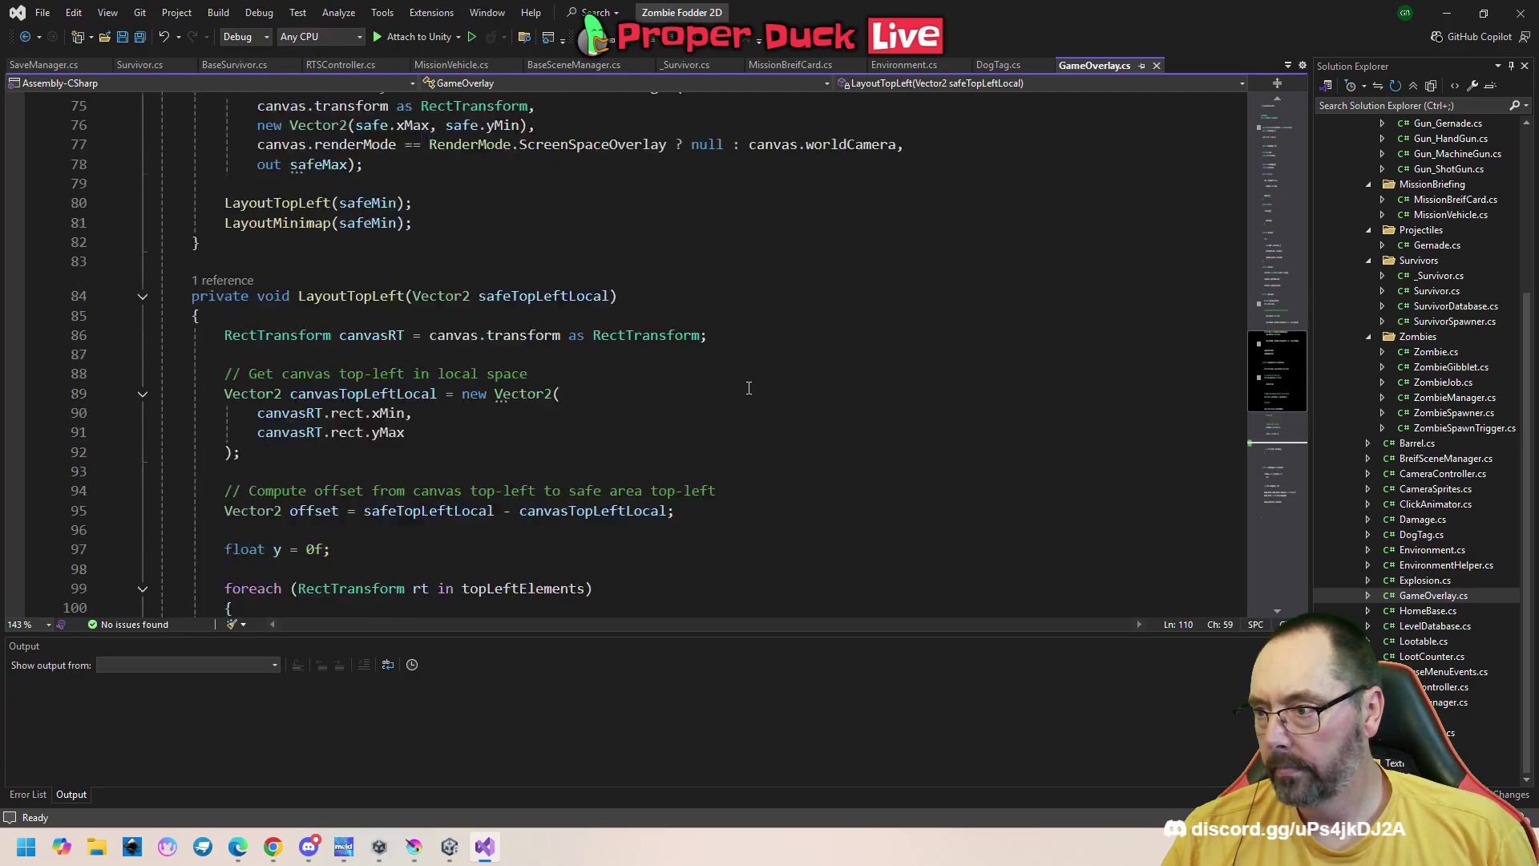
scroll(746, 388, down, 2)
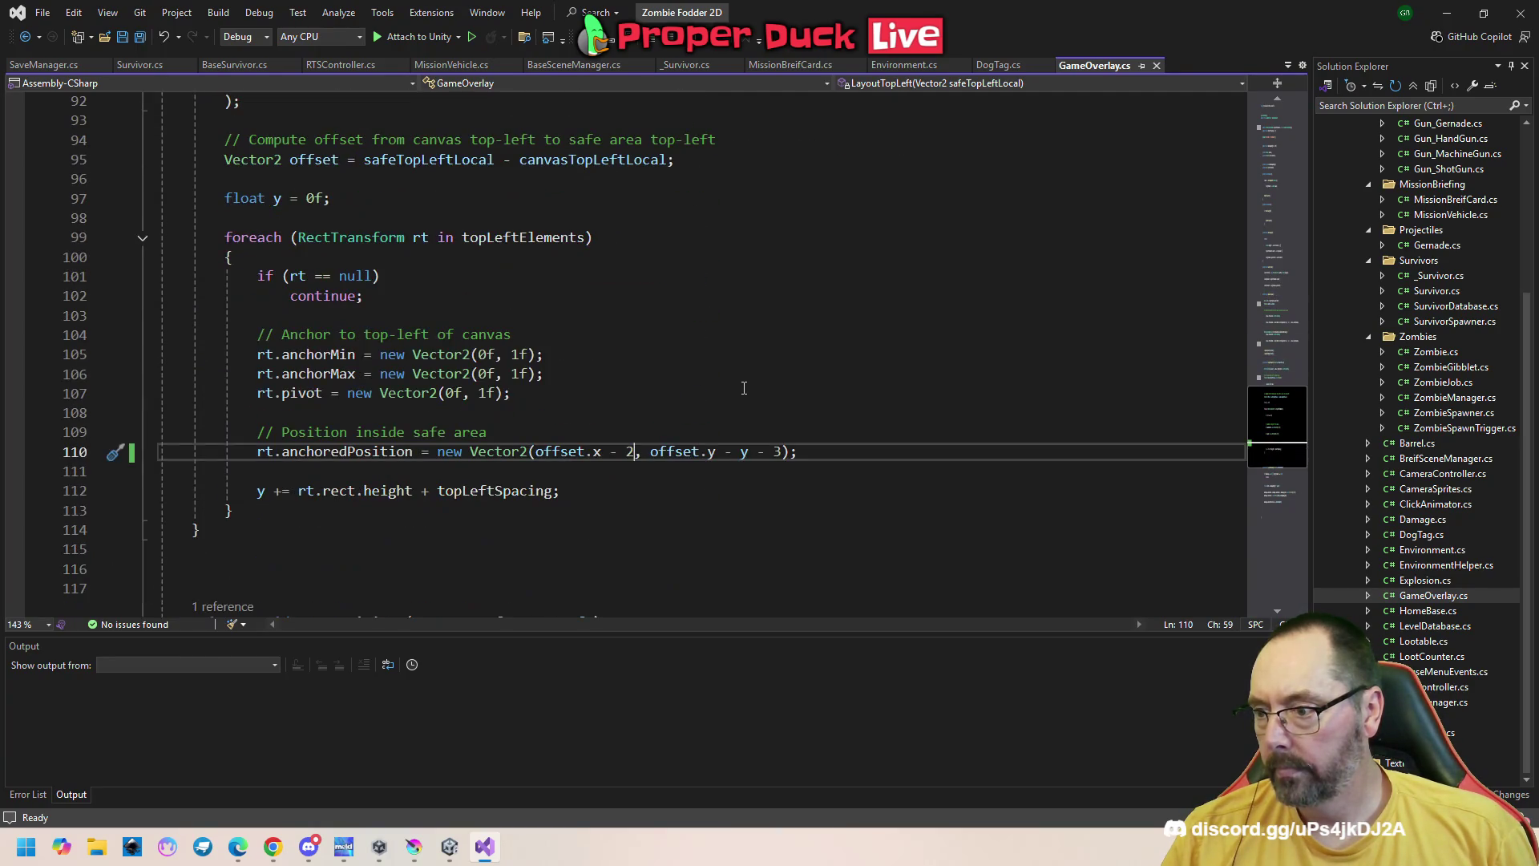
click(631, 452)
key(BackSpace)
key(BackSpace)
key(BackSpace)
text(+ 1)
key(ctrl+s)
Inspect the anchoredPosition assignment and its Vector2 constructor on line 110
scroll(1164, 310, down, 5)
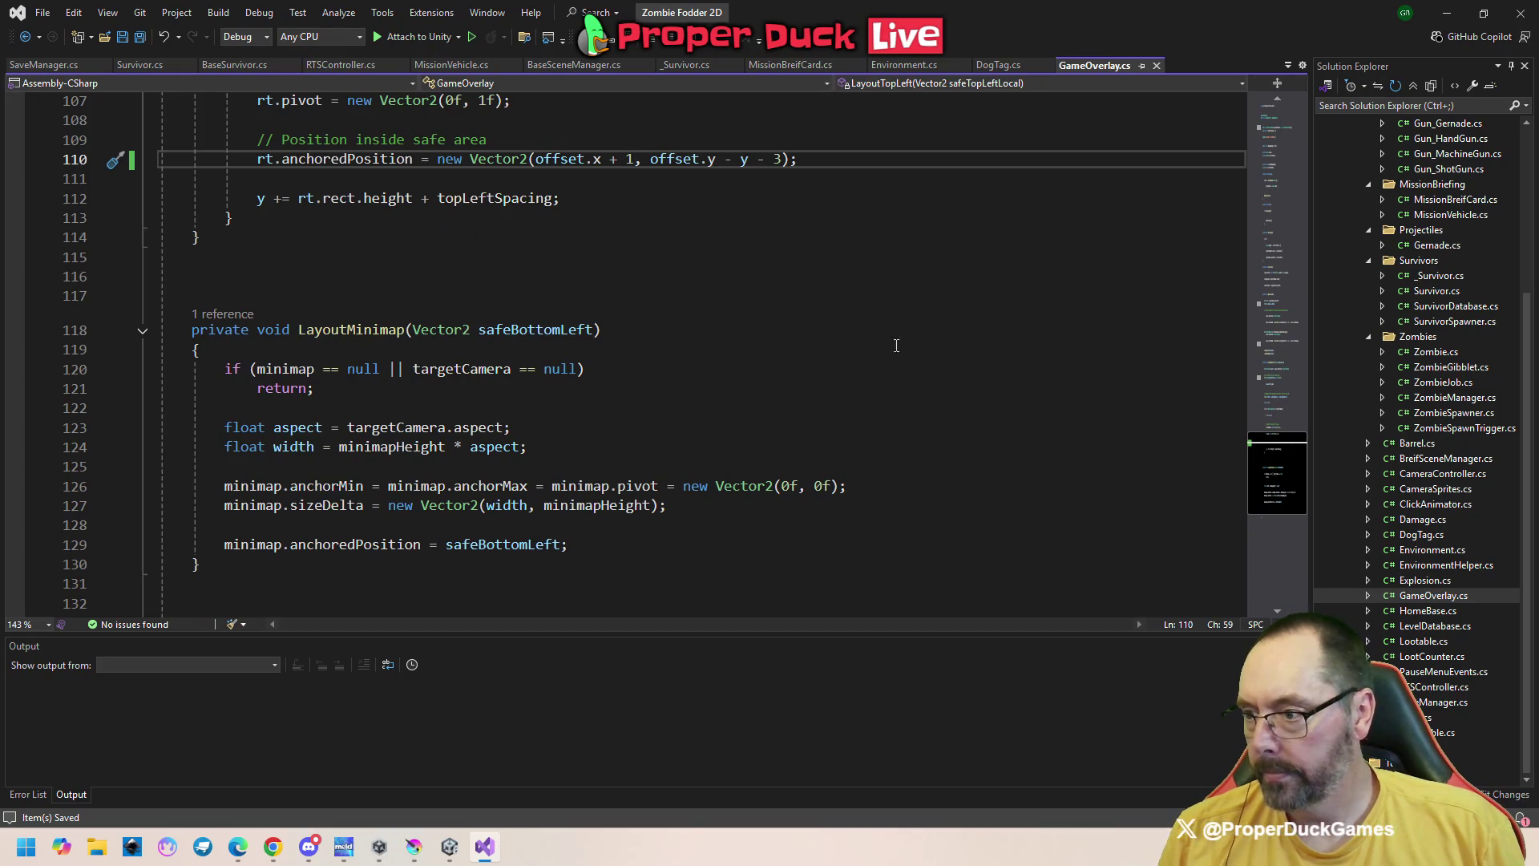
scroll(714, 344, down, 3)
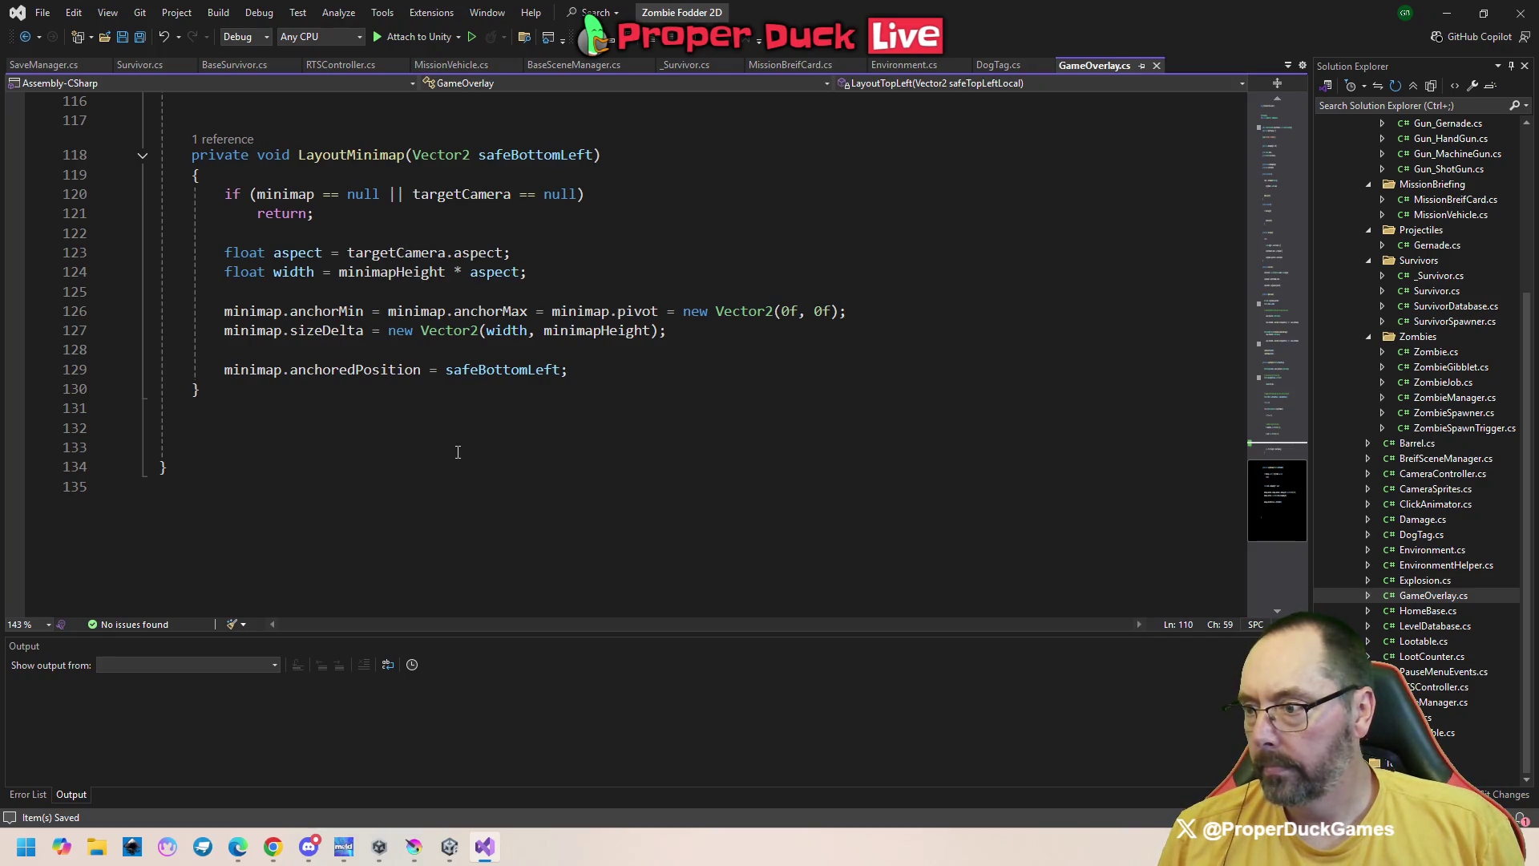
scroll(759, 432, up, 8)
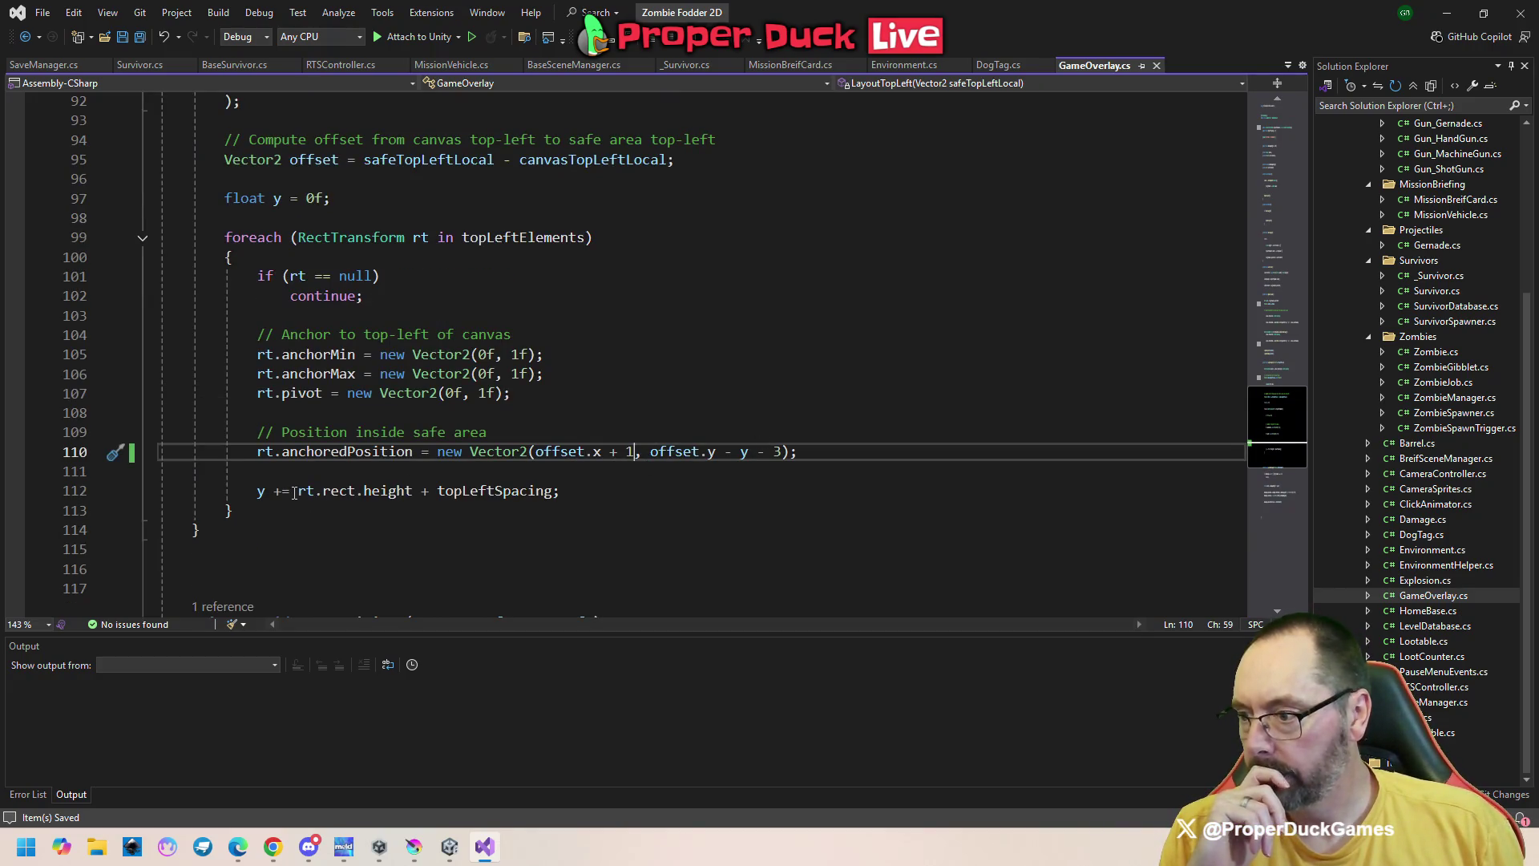
click(267, 449)
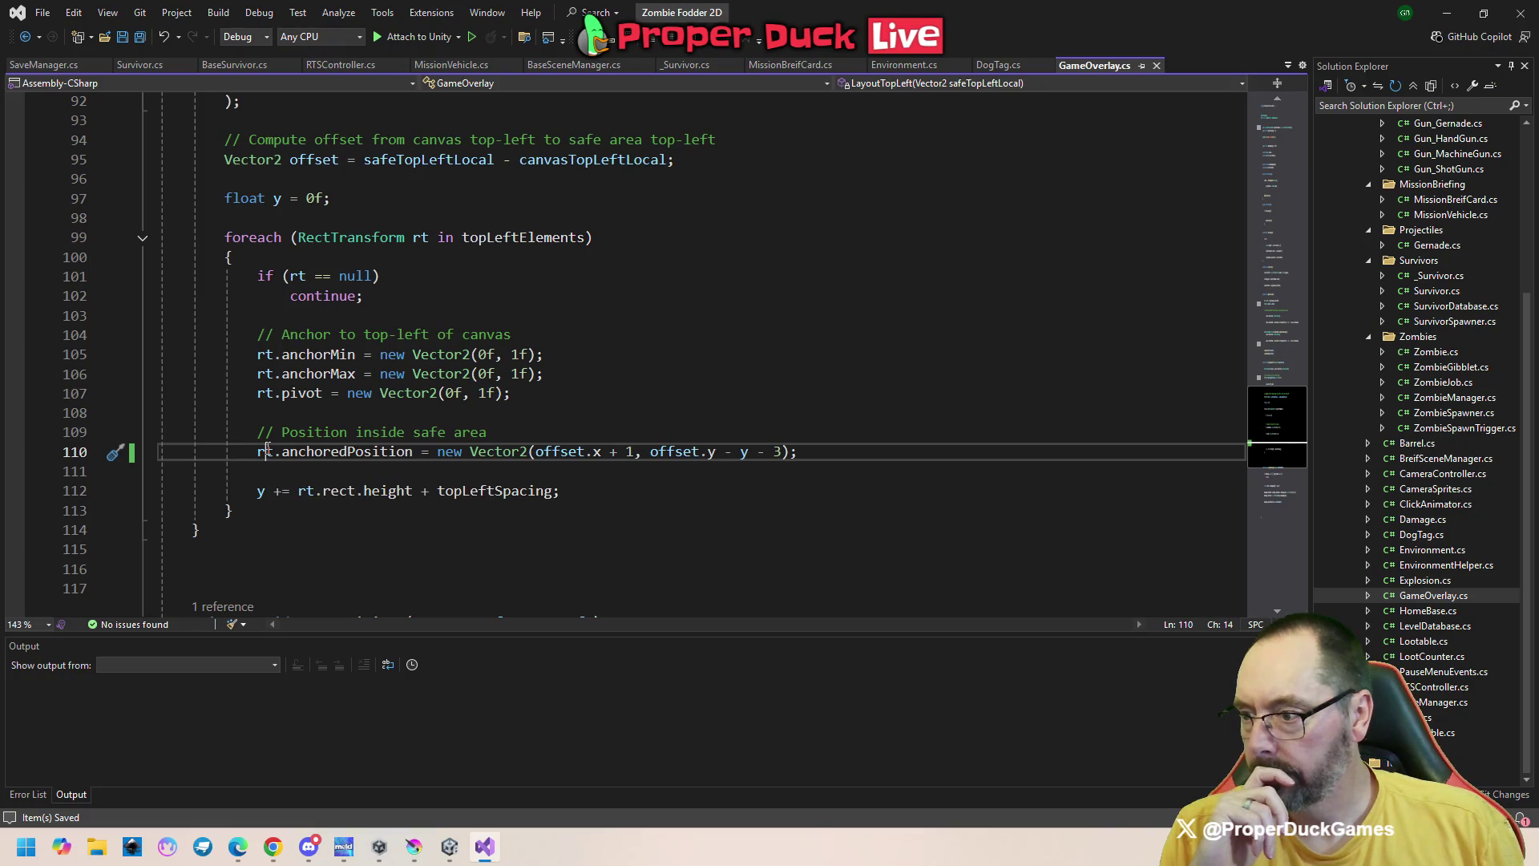
click(350, 467)
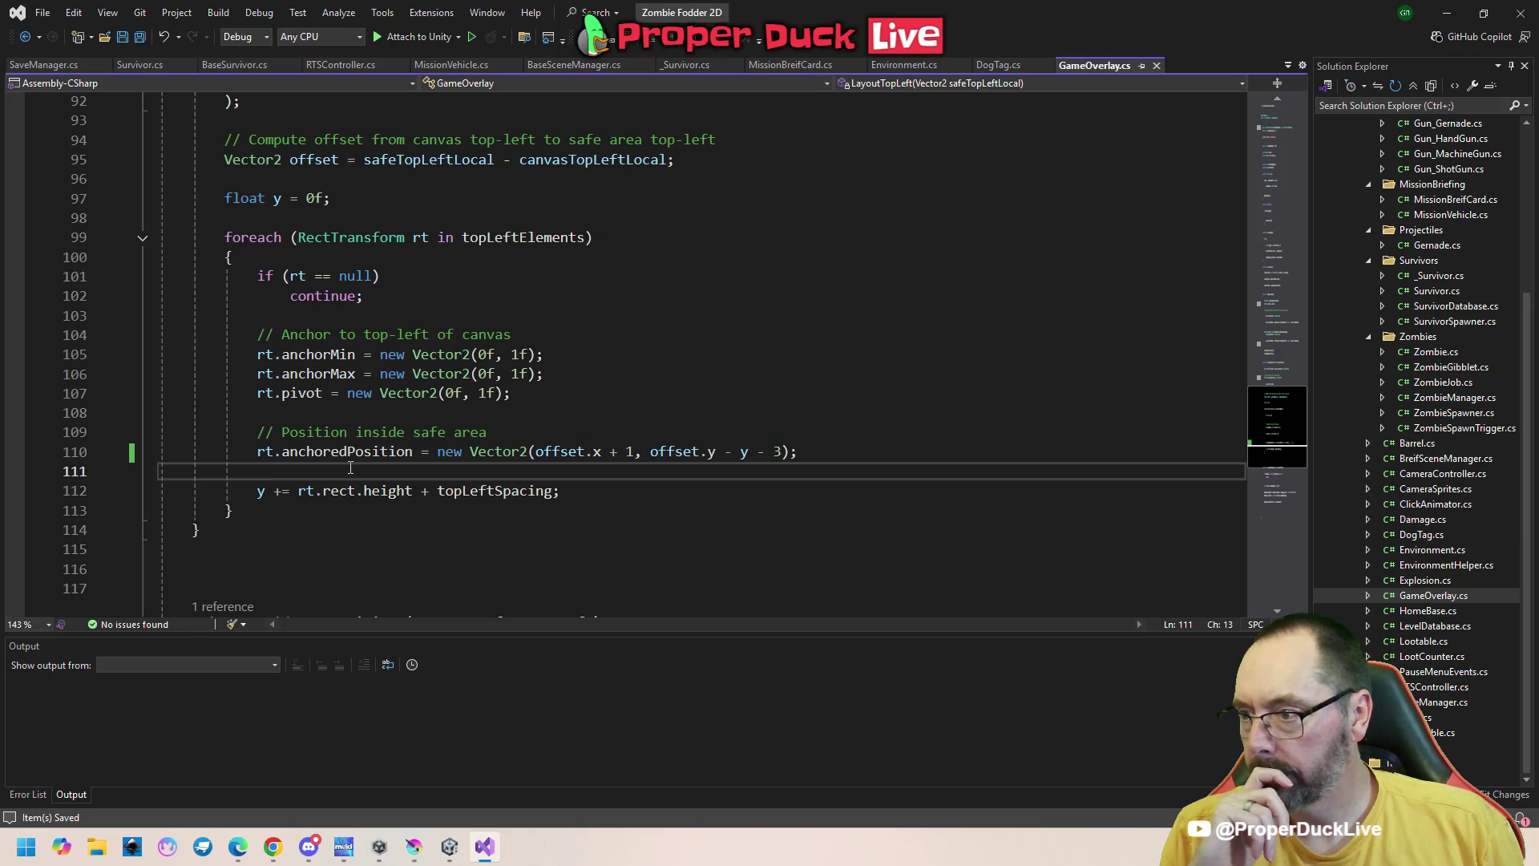
click(437, 451)
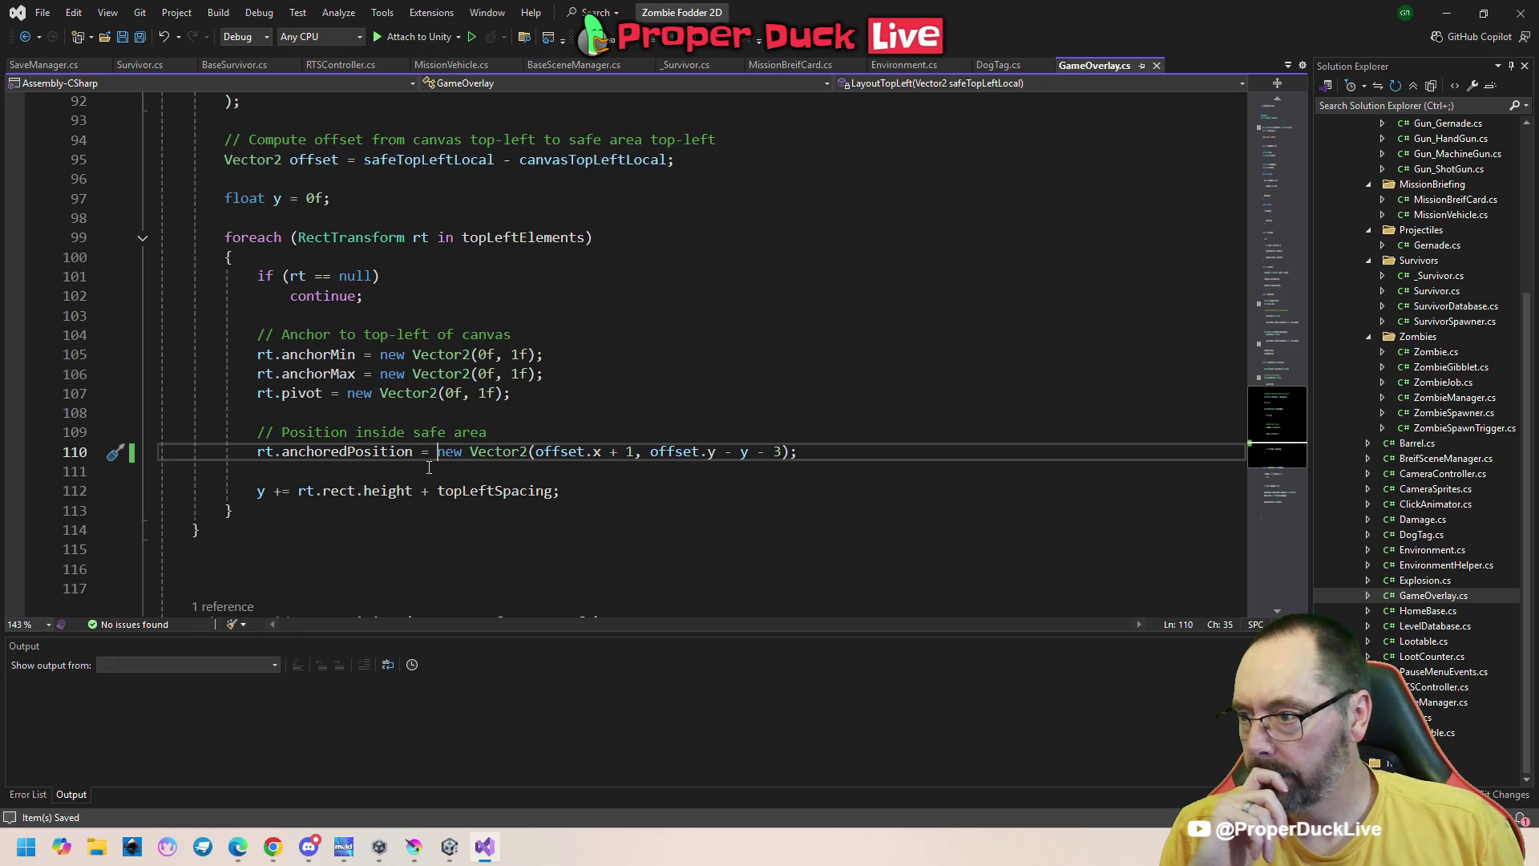
click(429, 468)
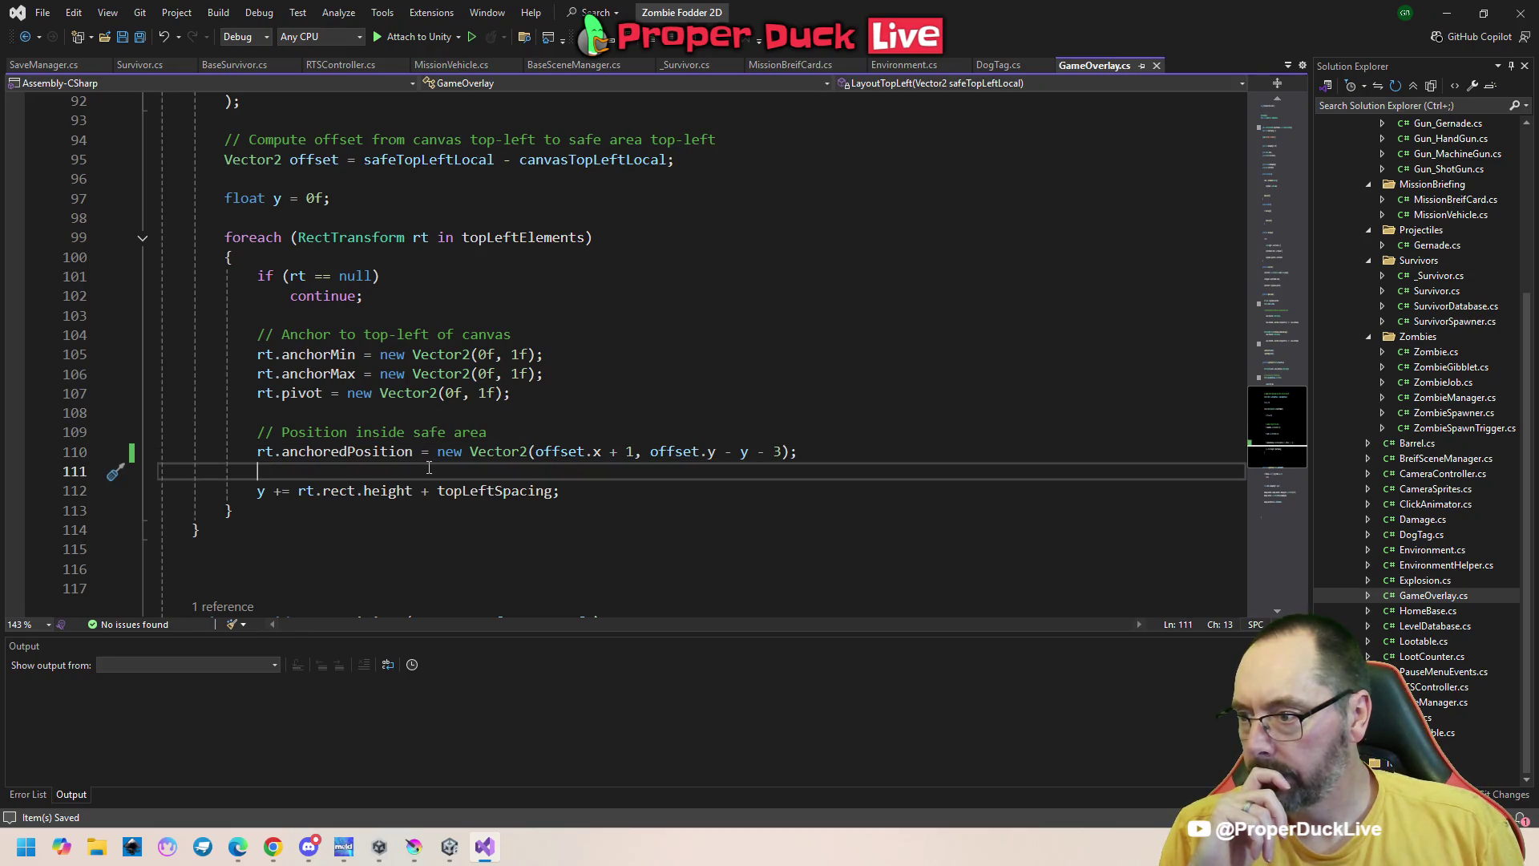
Change the x offset to offset.x + 100, save, and close GameOverlay.cs to reveal DogTag.cs
click(623, 451)
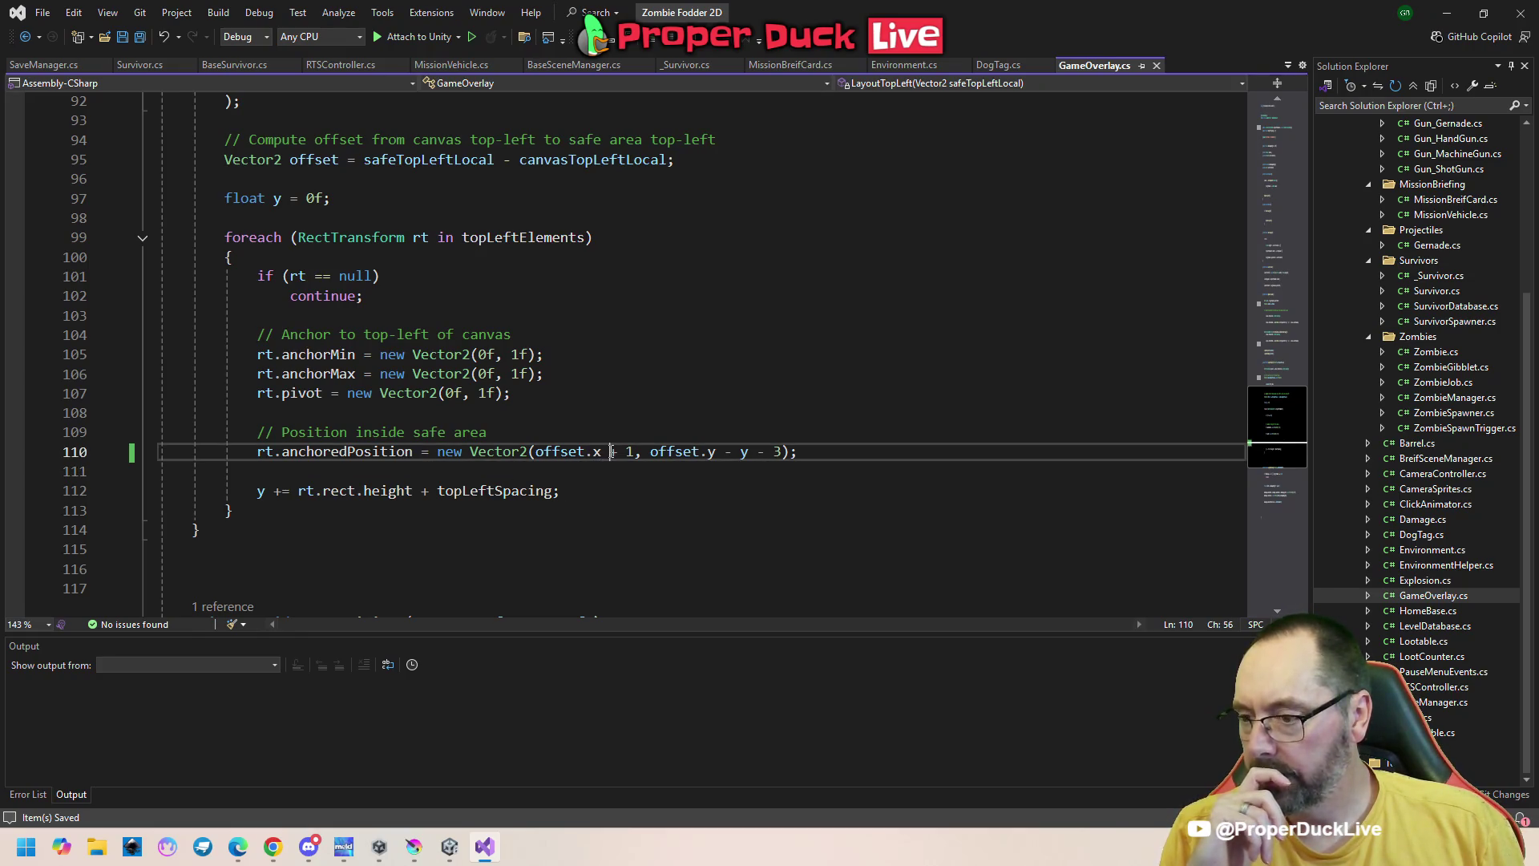
double_click(629, 452)
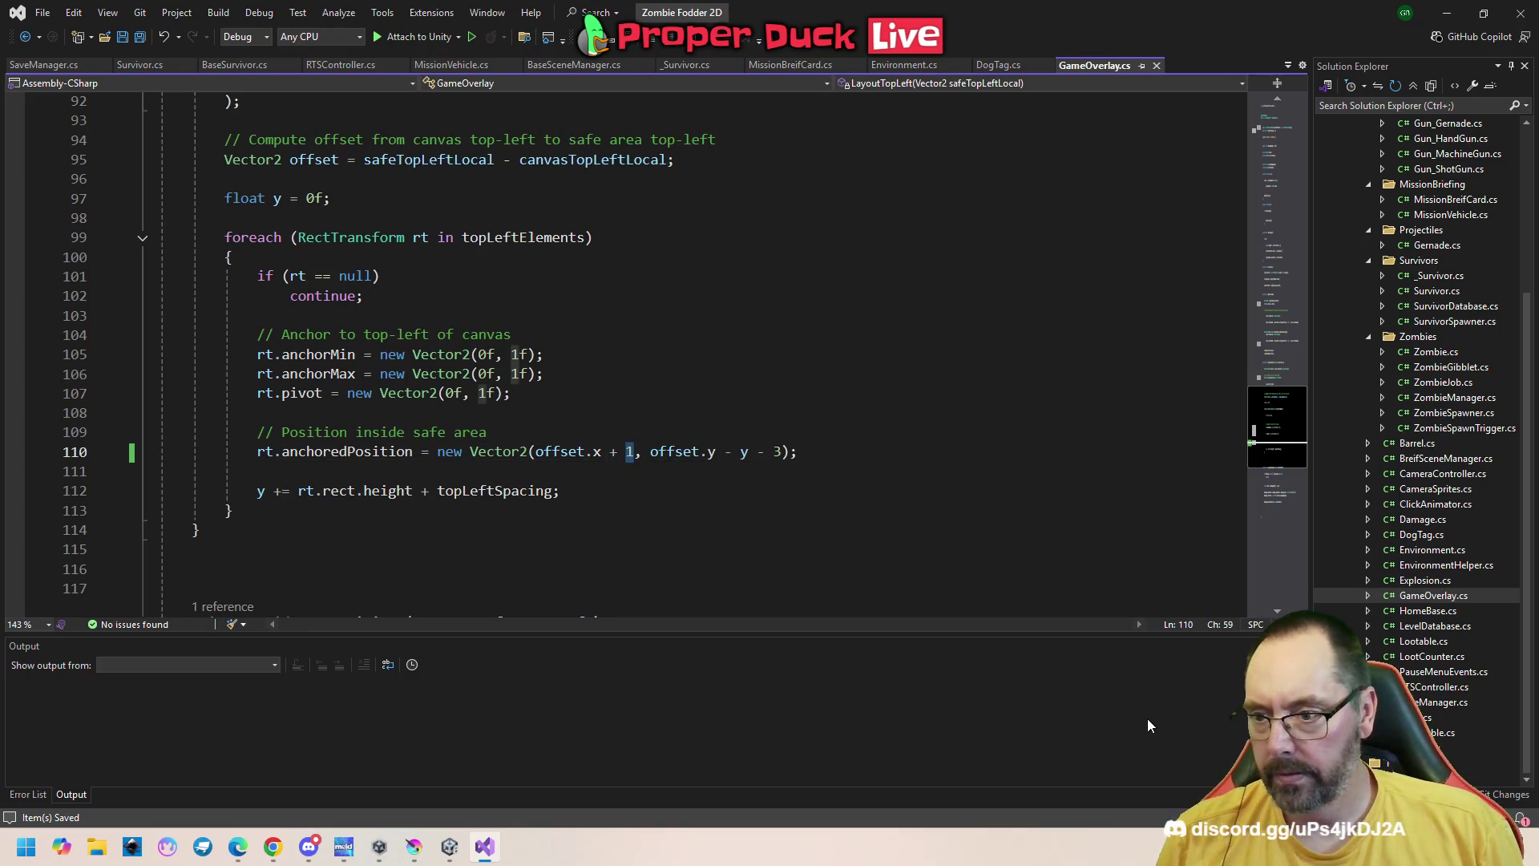
text(100)
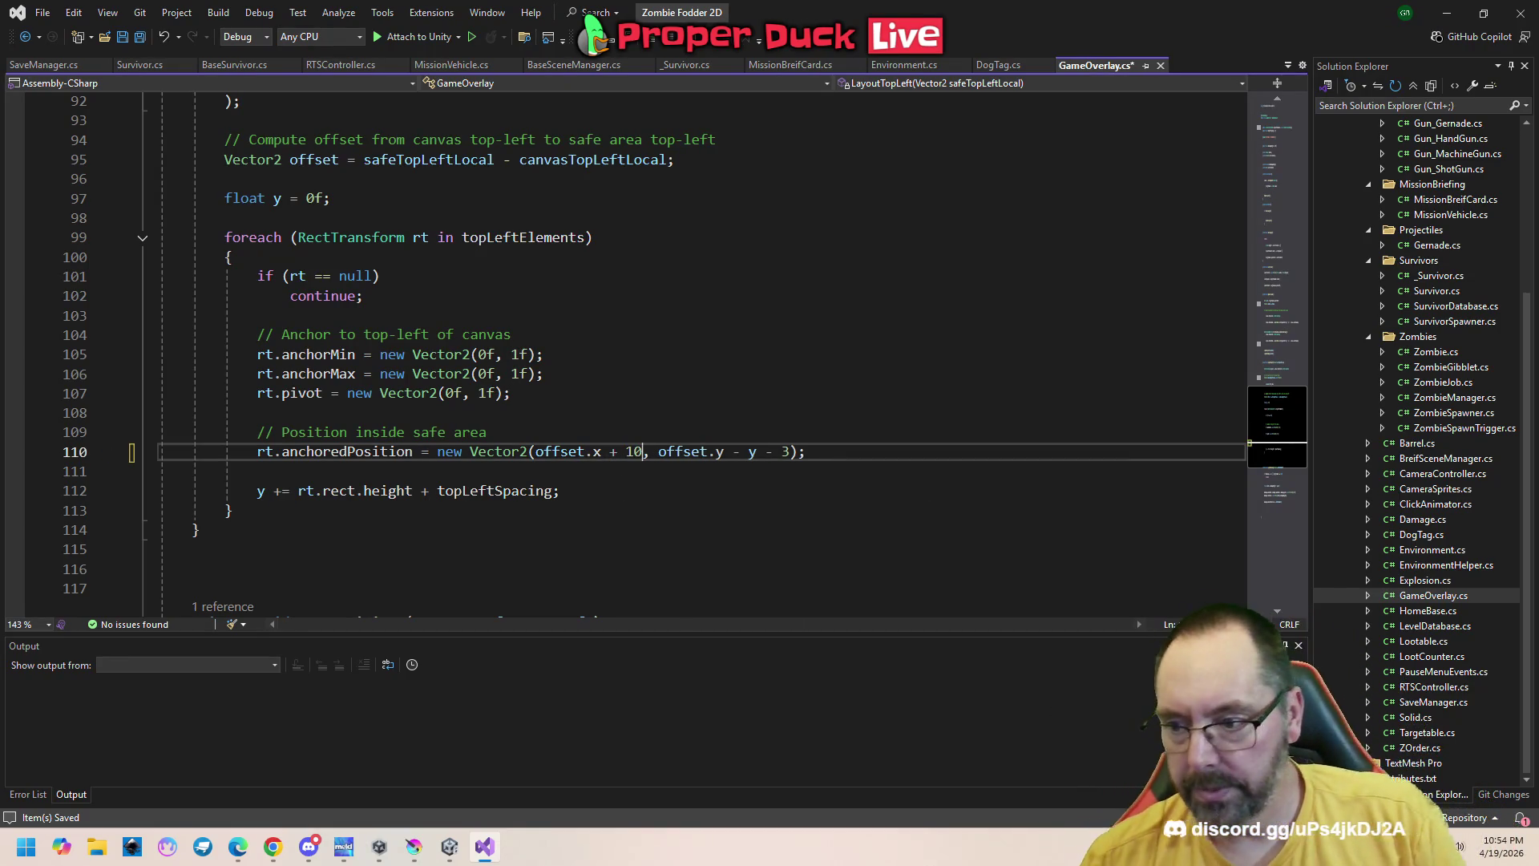
key(ctrl+s)
key(ctrl+F4)
scroll(716, 311, down, 12)
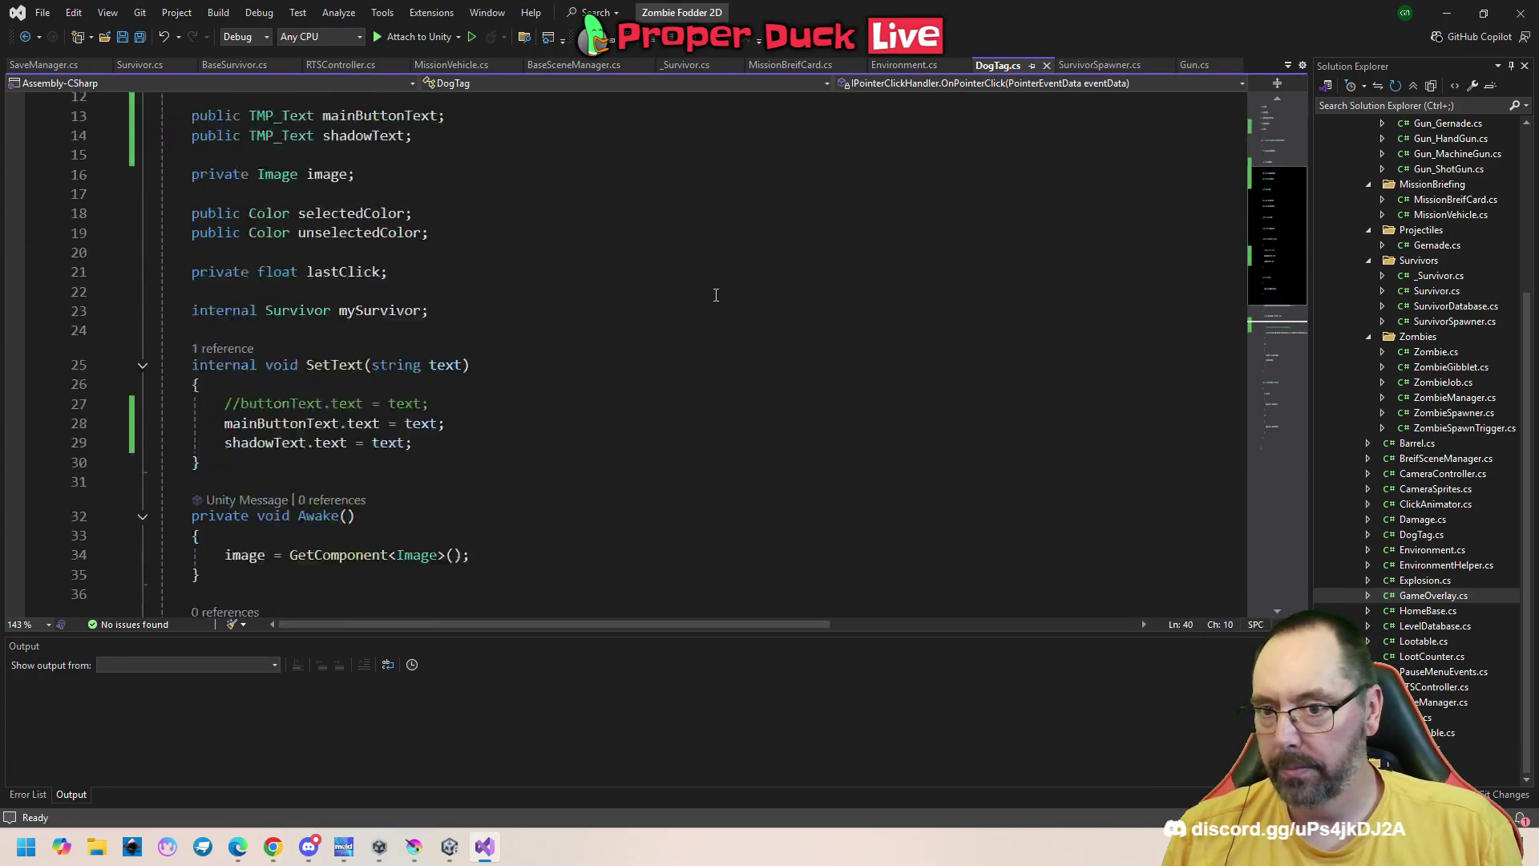
Review DogTag.cs's click handler around line 46
scroll(717, 311, up, 2)
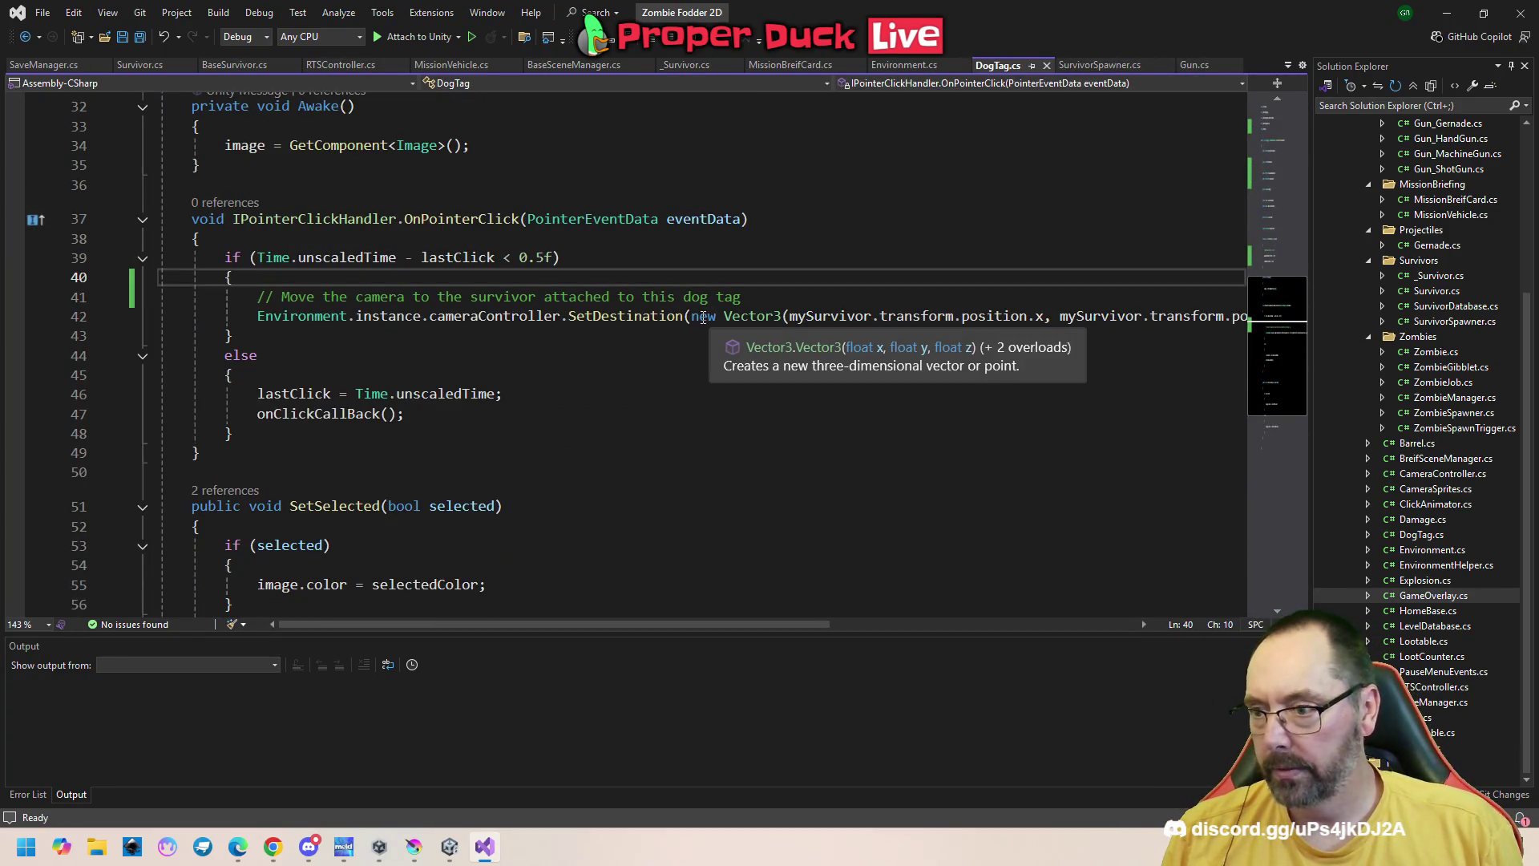
key(ctrl+e)
key(ctrl+z)
click(705, 392)
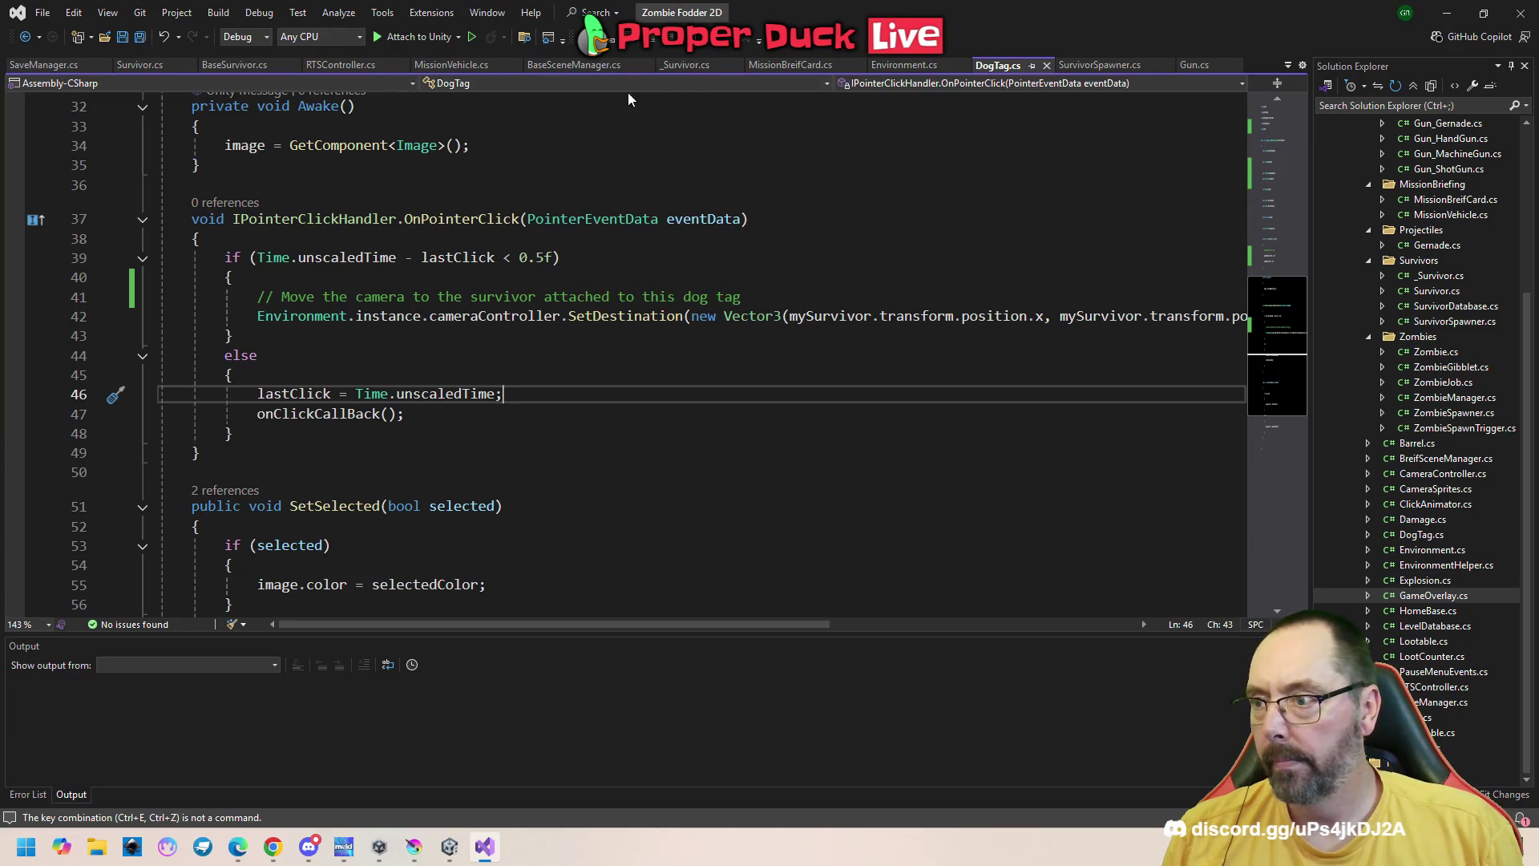
Glance at Unity, then reopen GameOverlay.cs from Solution Explorer
click(1425, 598)
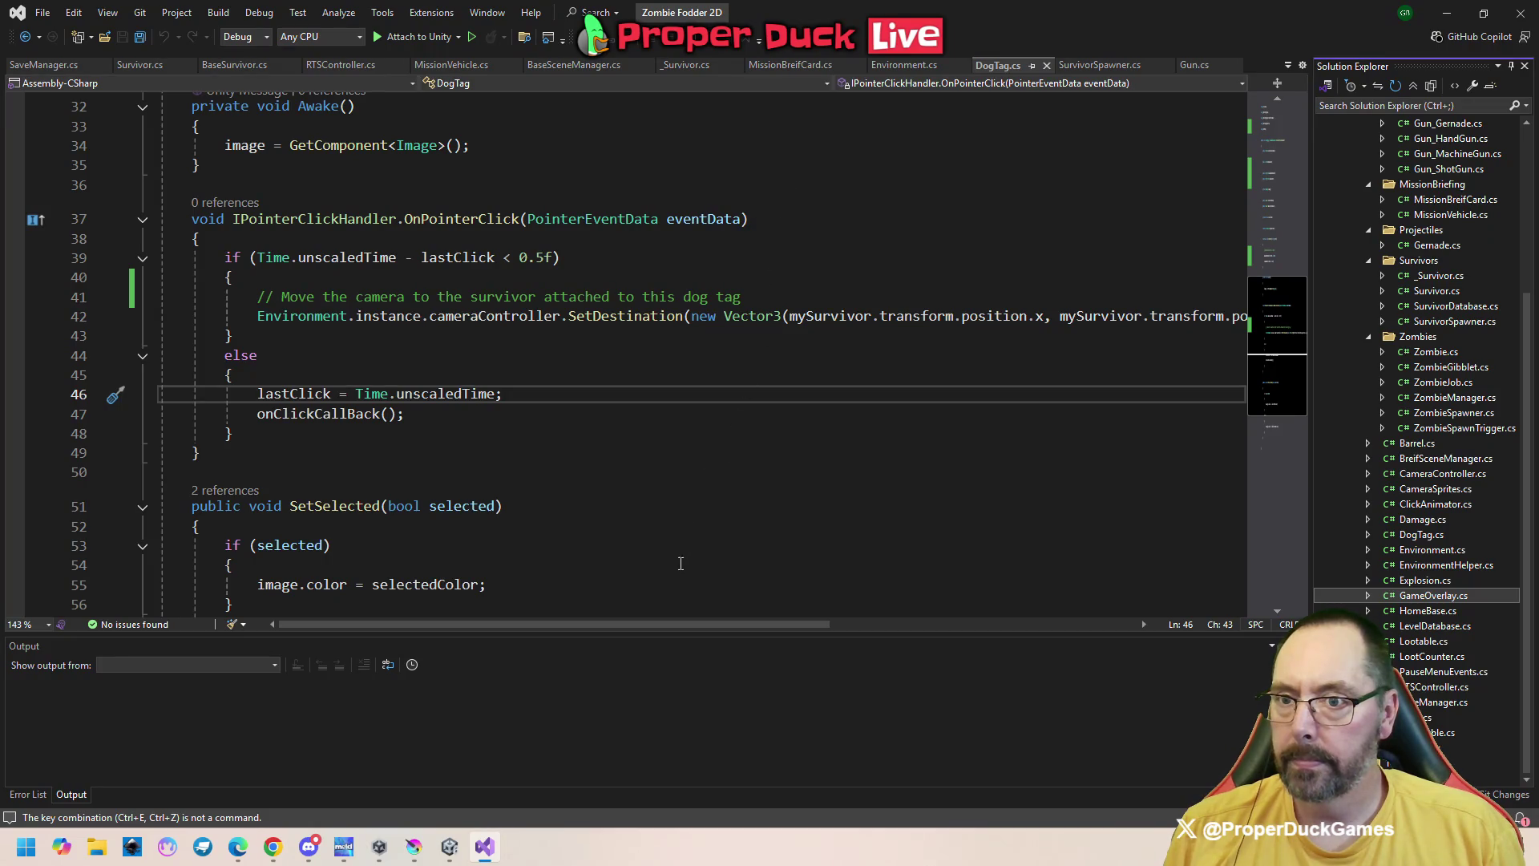
click(448, 846)
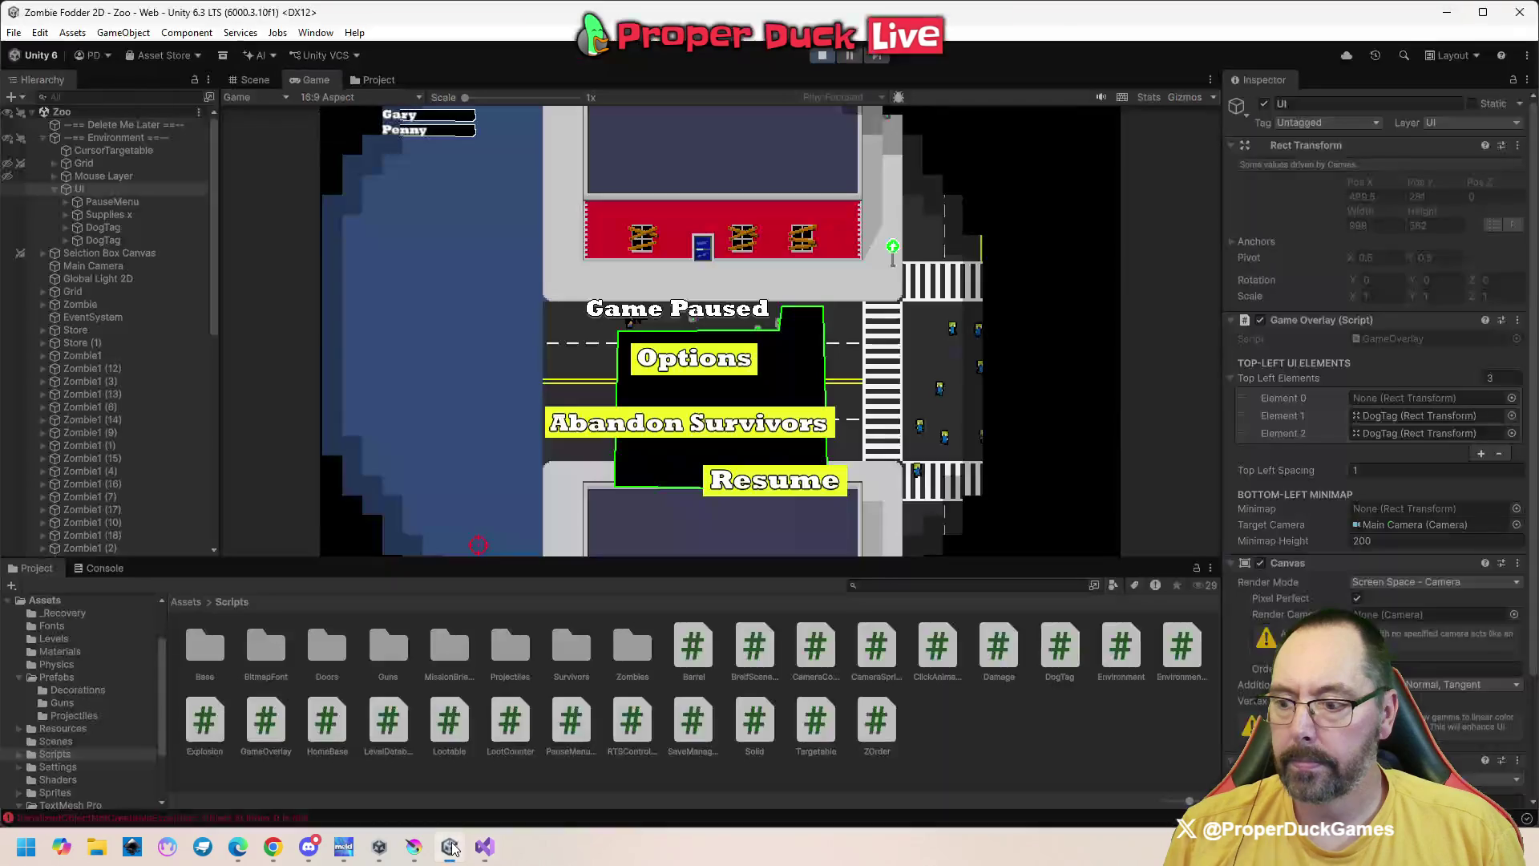
click(491, 857)
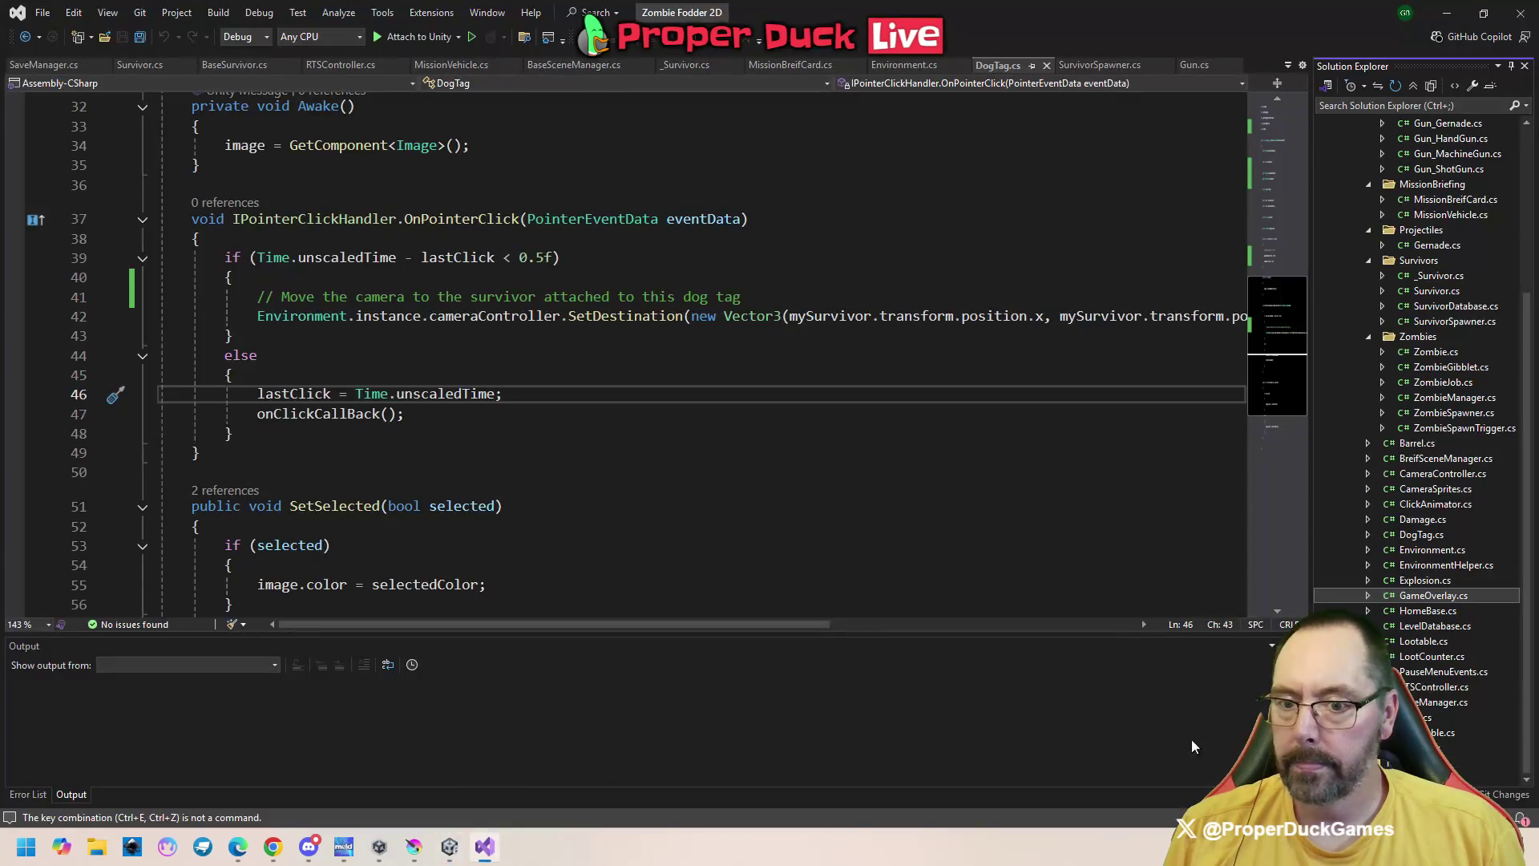
double_click(1423, 597)
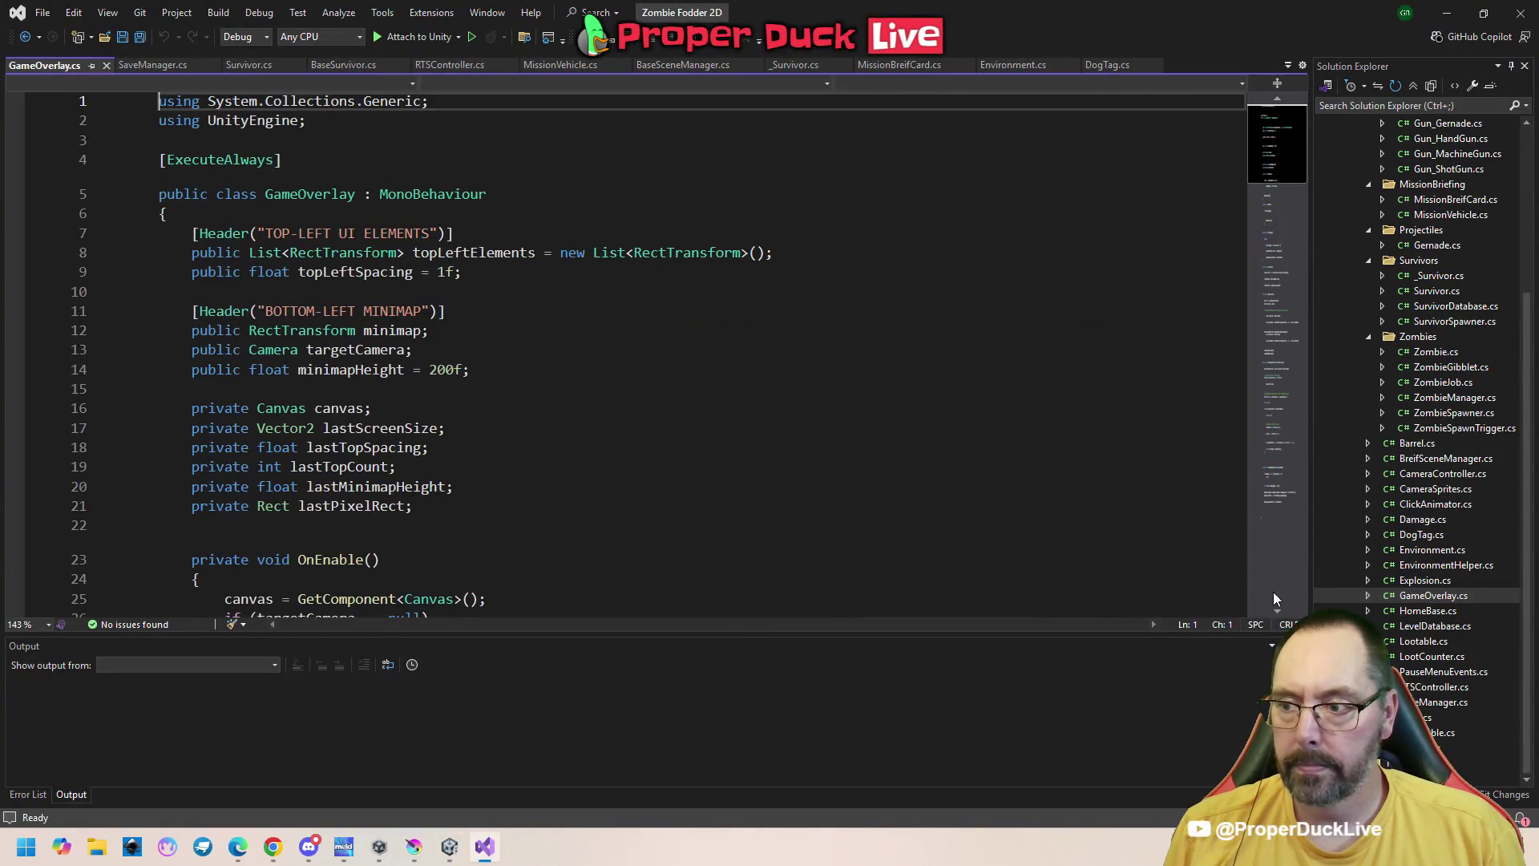
Save GameOverlay.cs, restart play mode in Unity, and pause to check the top-left dog tags
scroll(520, 485, down, 16)
scroll(520, 484, down, 14)
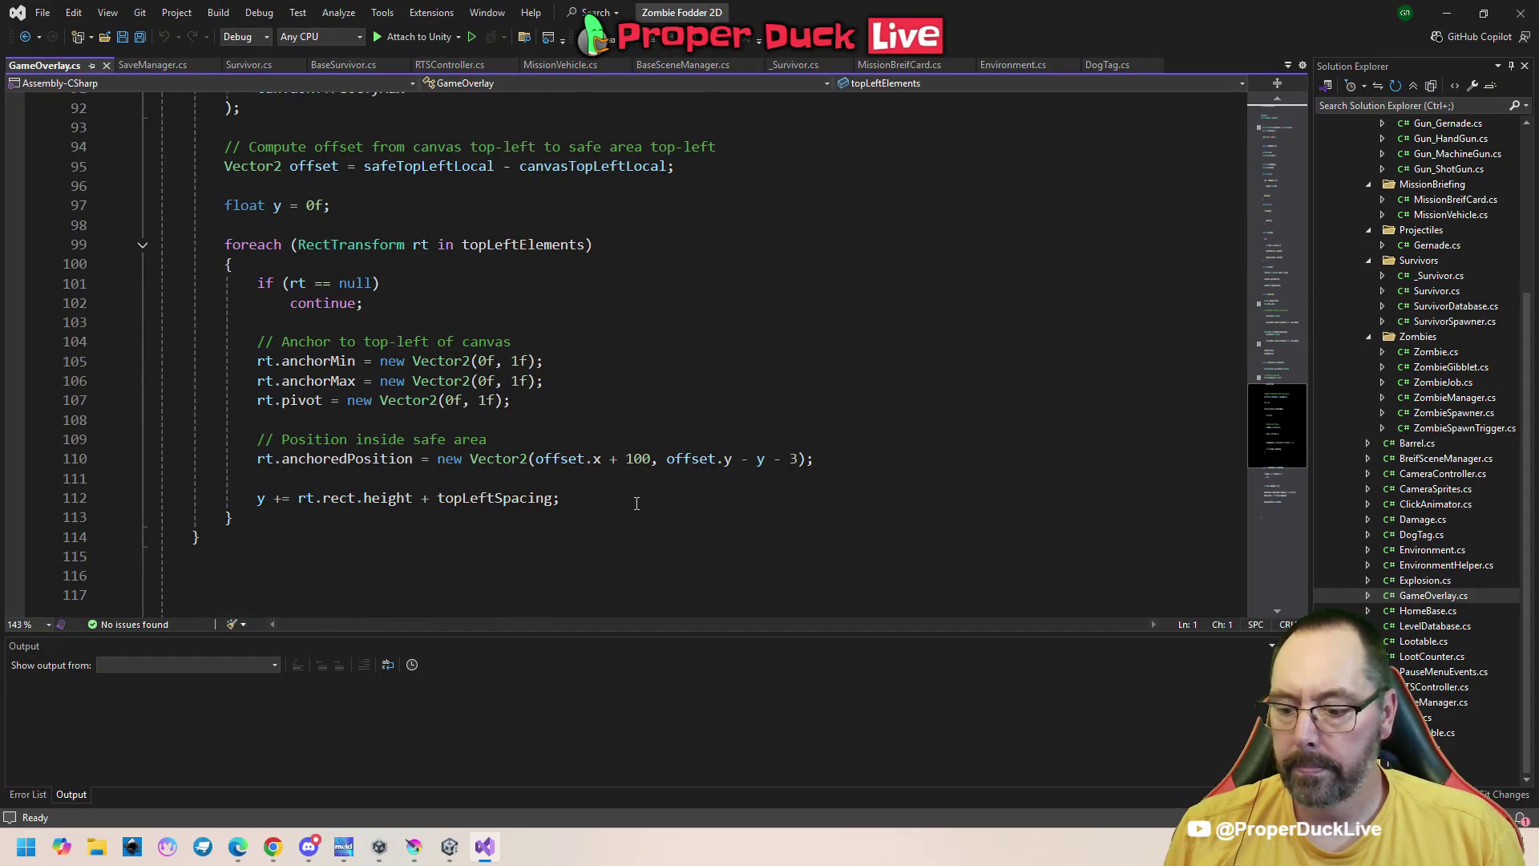
key(ctrl+s)
click(456, 850)
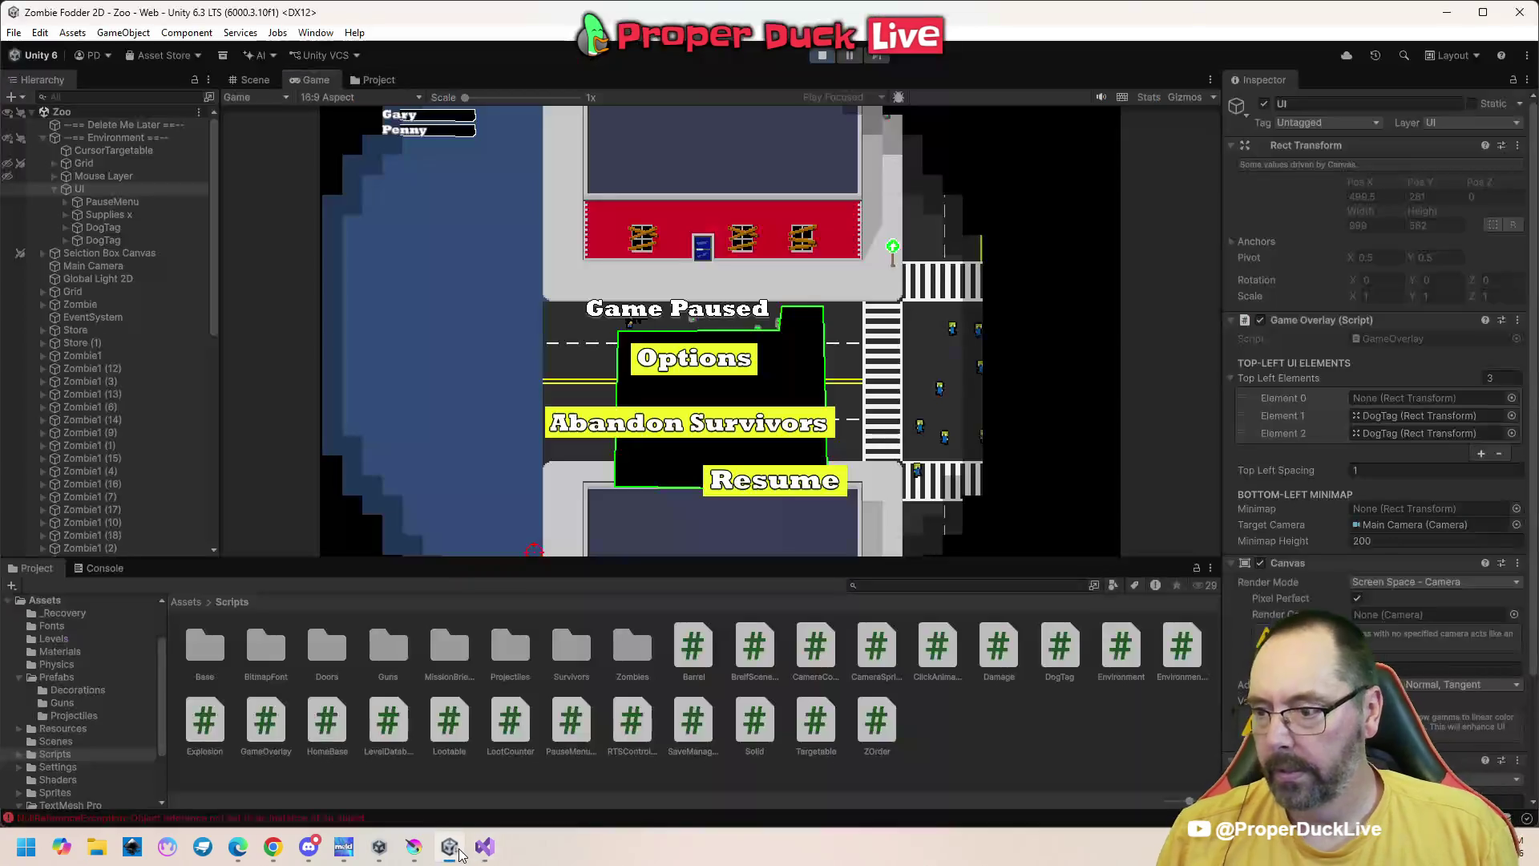
click(821, 55)
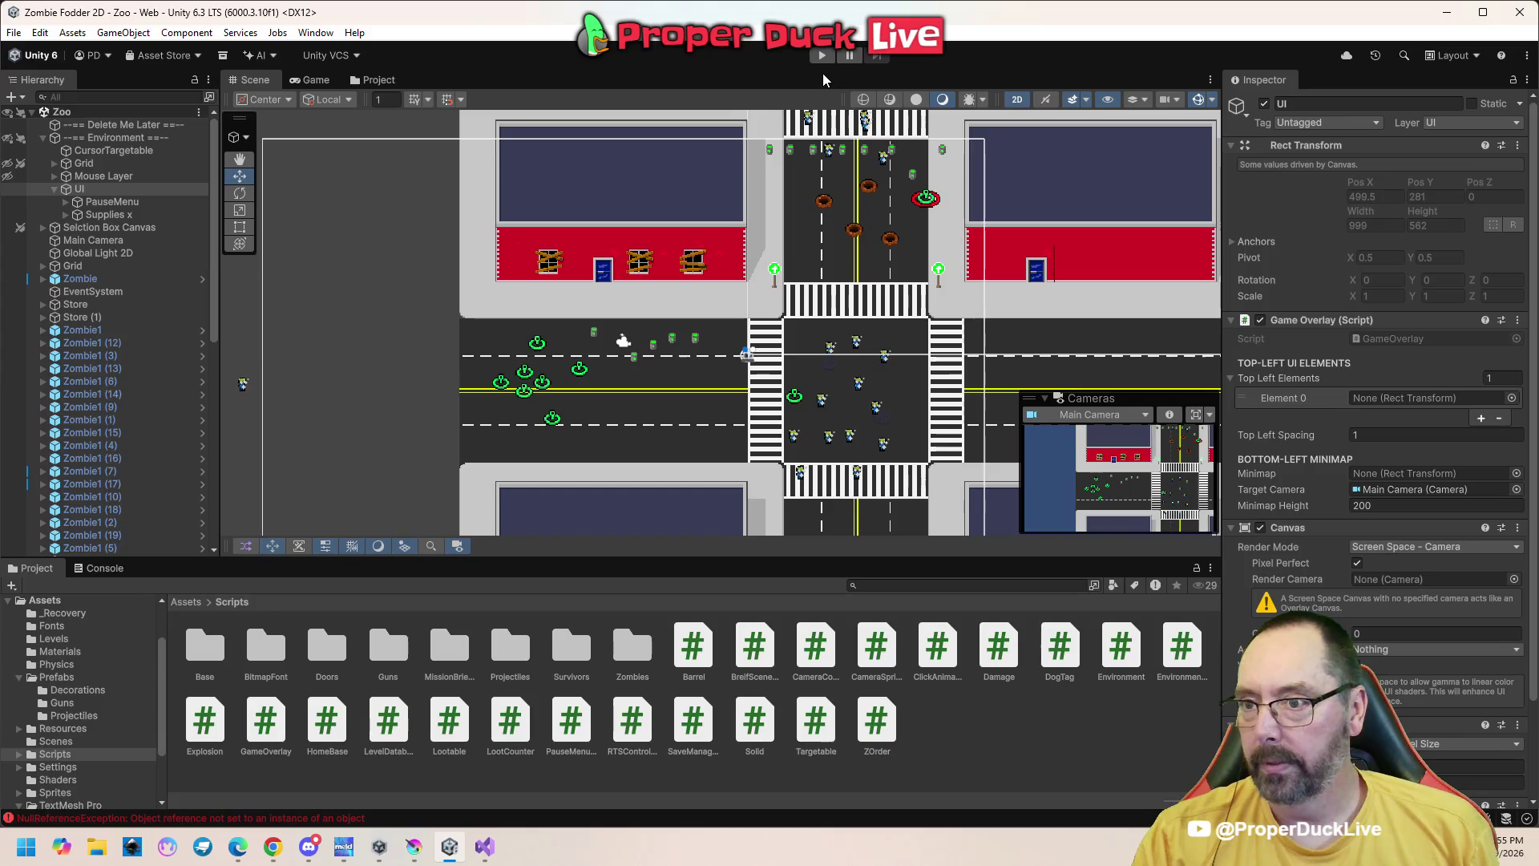
click(822, 55)
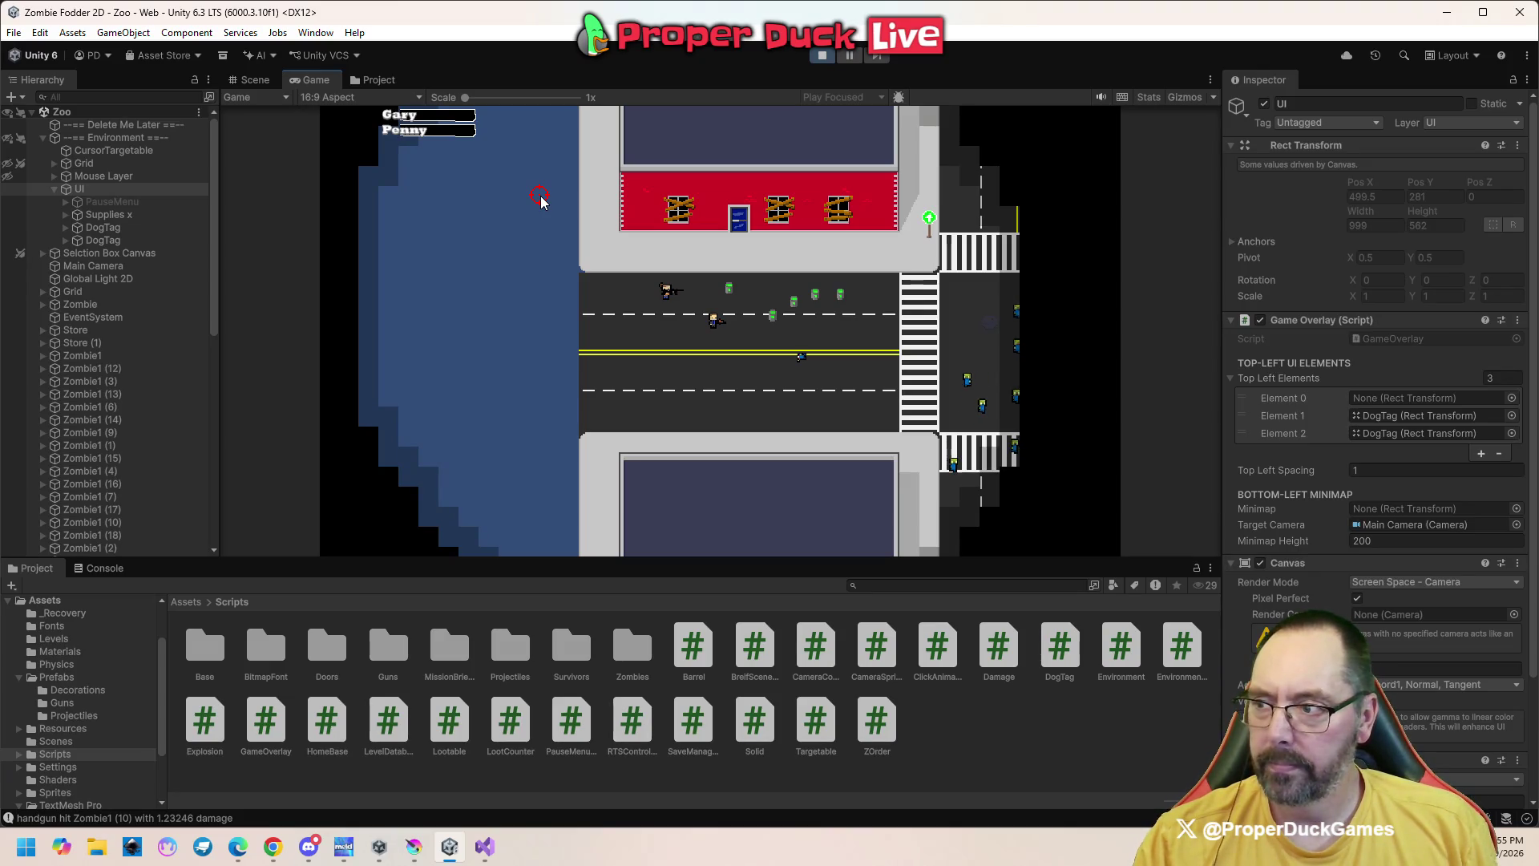
key(Escape)
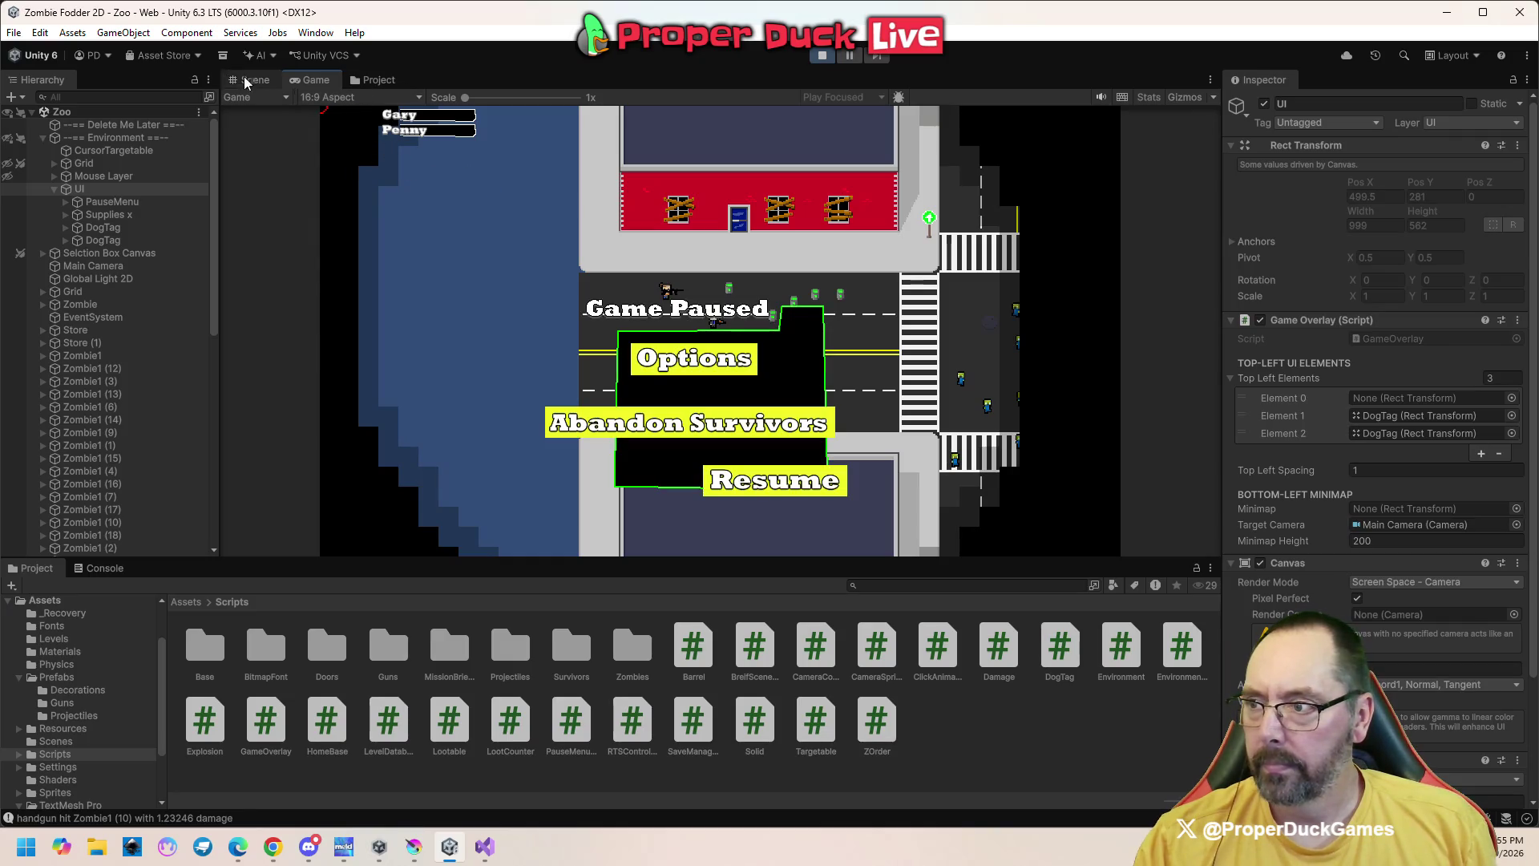
Stop play mode and open the DogTag prefab from Assets > Prefabs for editing
click(821, 55)
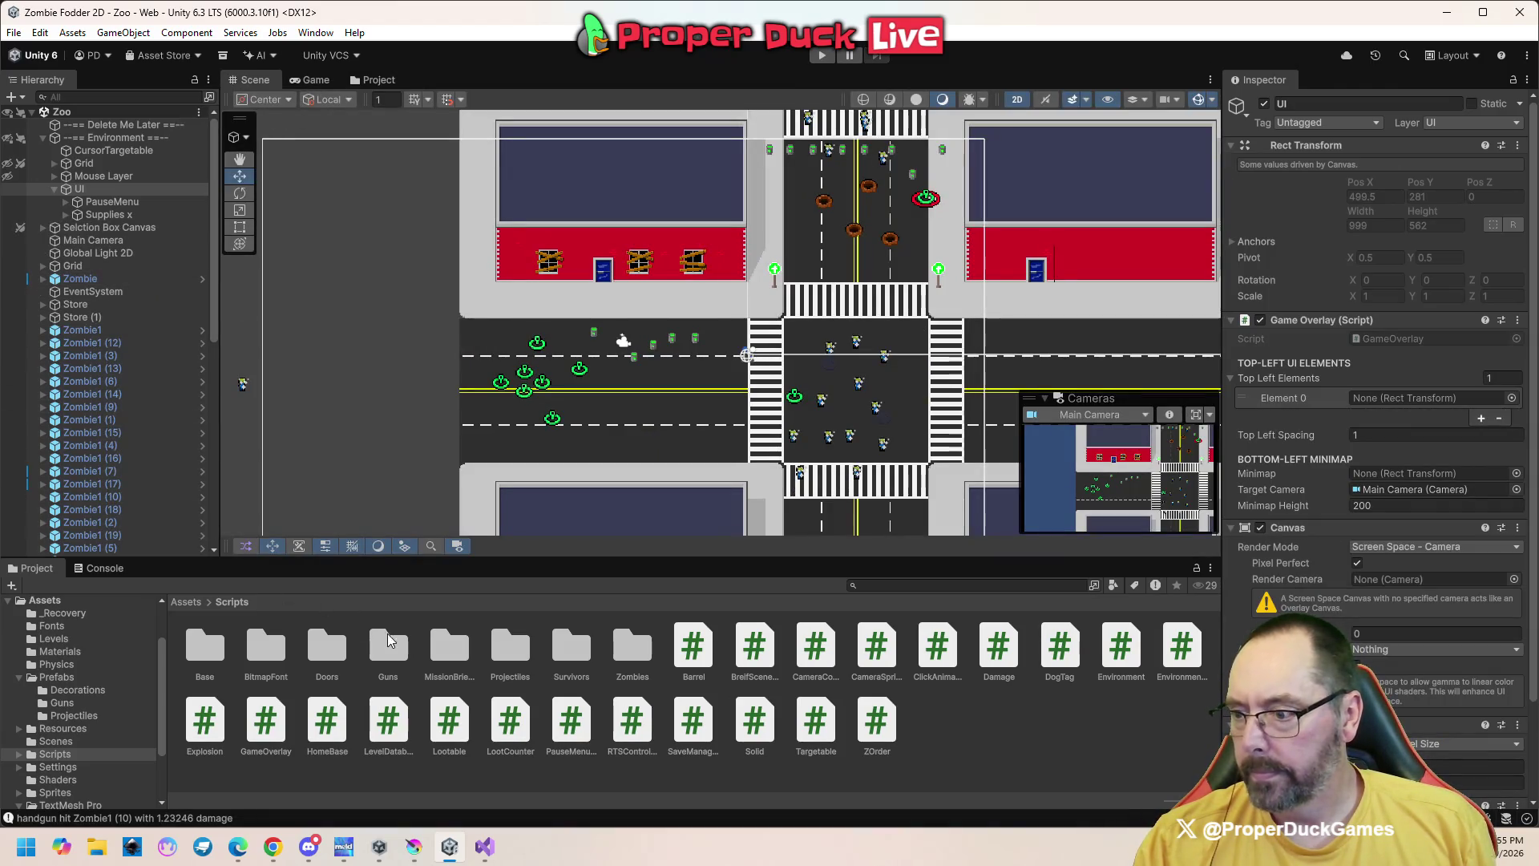
click(190, 602)
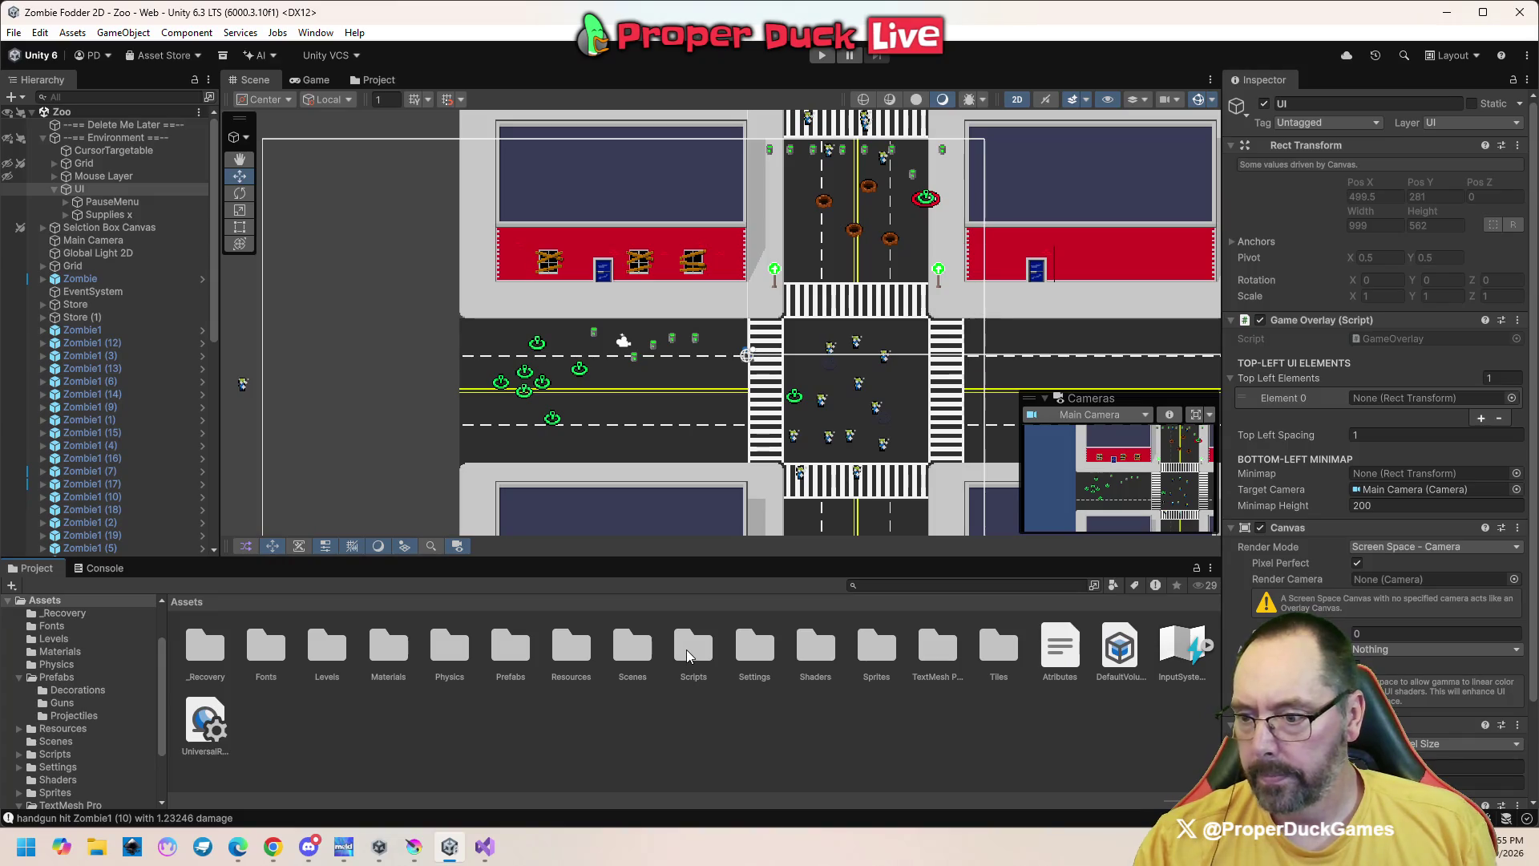
double_click(507, 656)
double_click(406, 653)
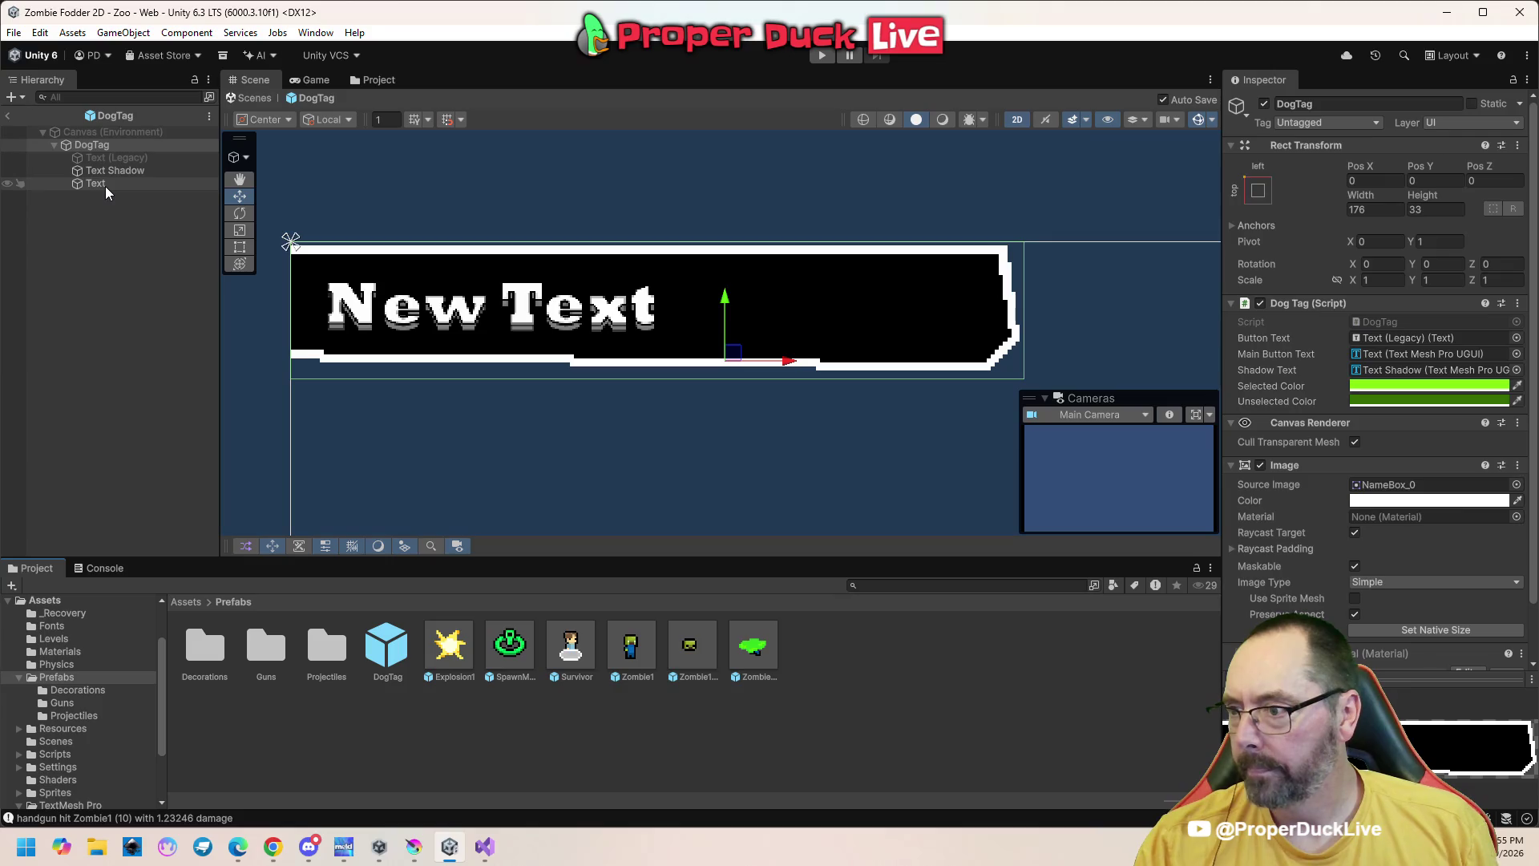
Reduce line 110's x offset from offset.x + 100 to offset.x + 50, then return to Unity
mouse_move(485, 847)
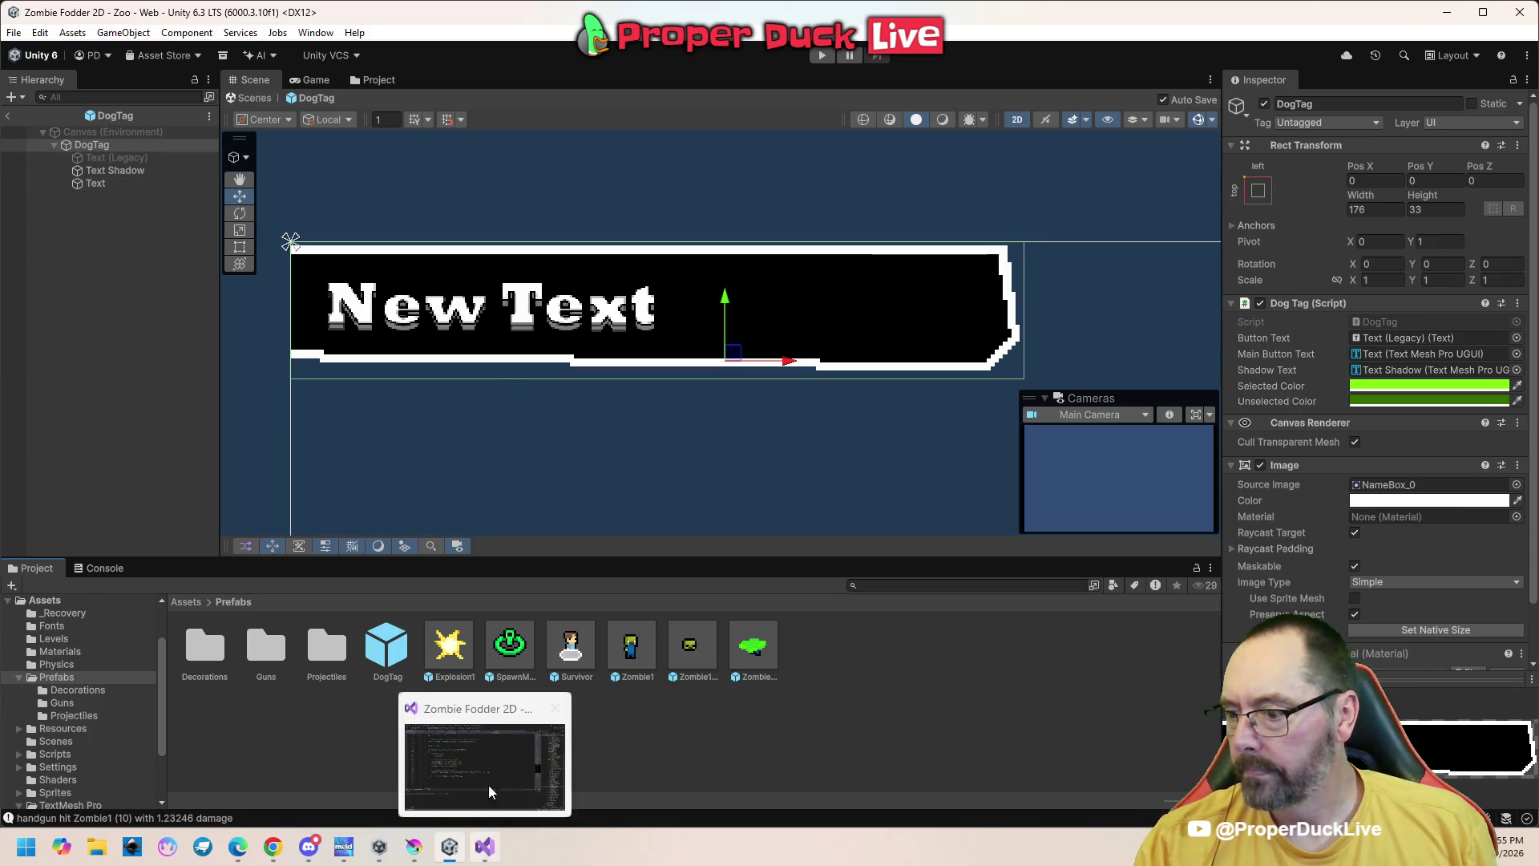
click(491, 805)
drag(626, 459, 645, 455)
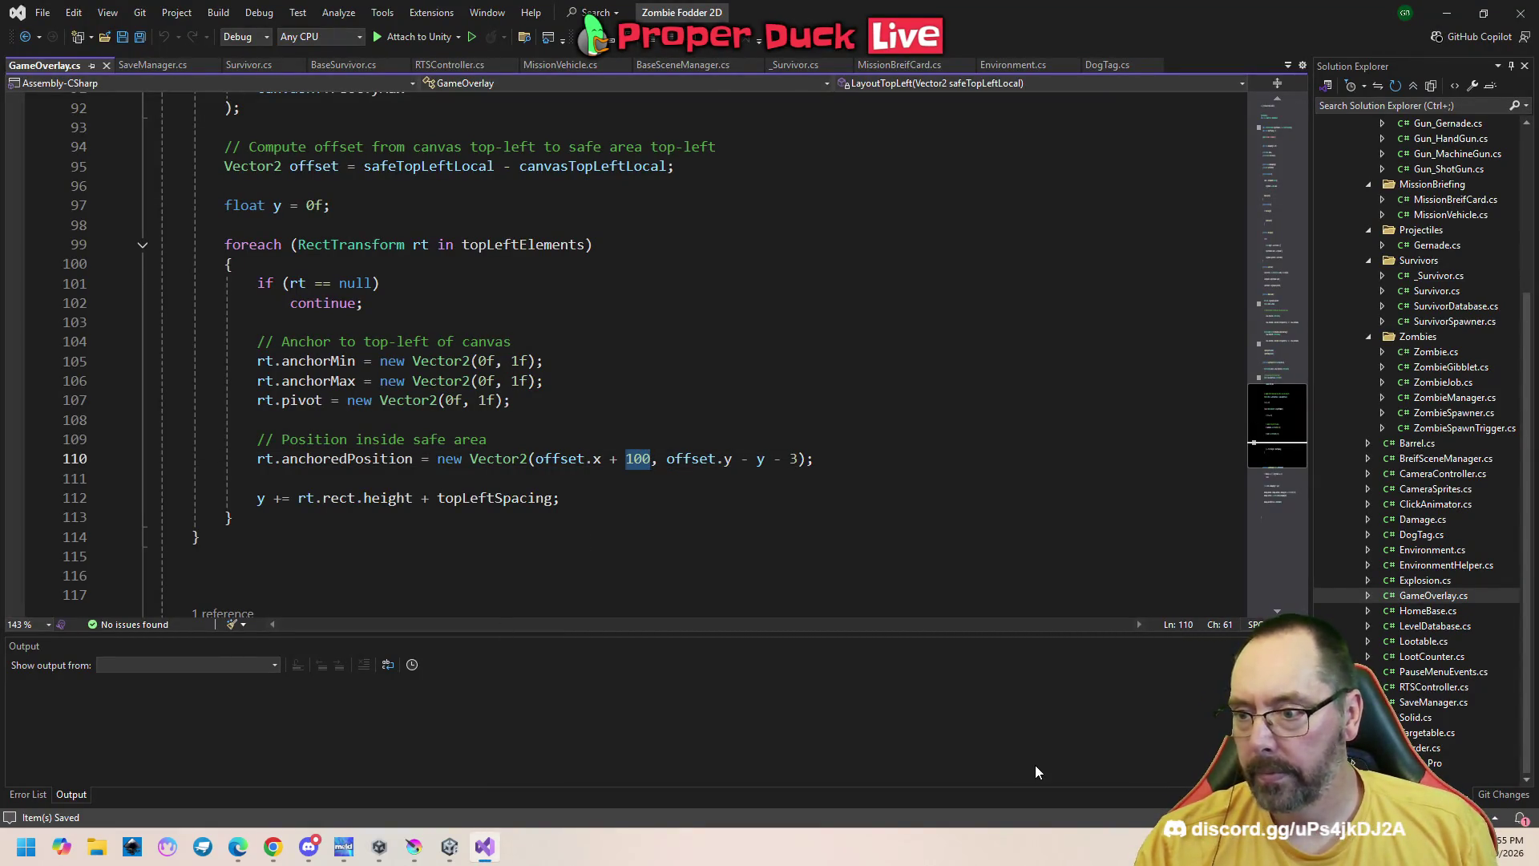
text(50)
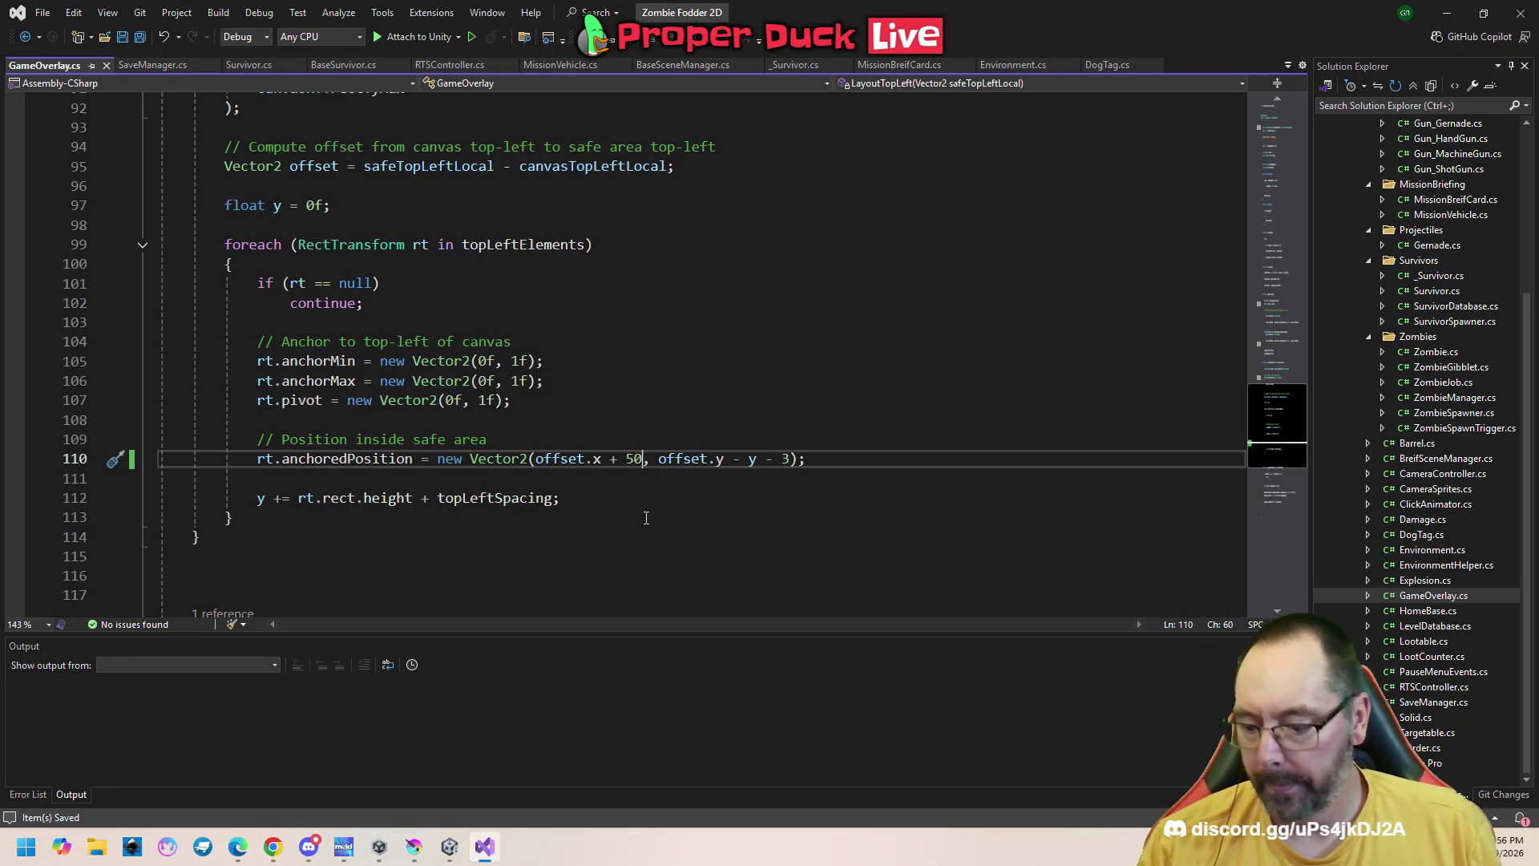
click(450, 847)
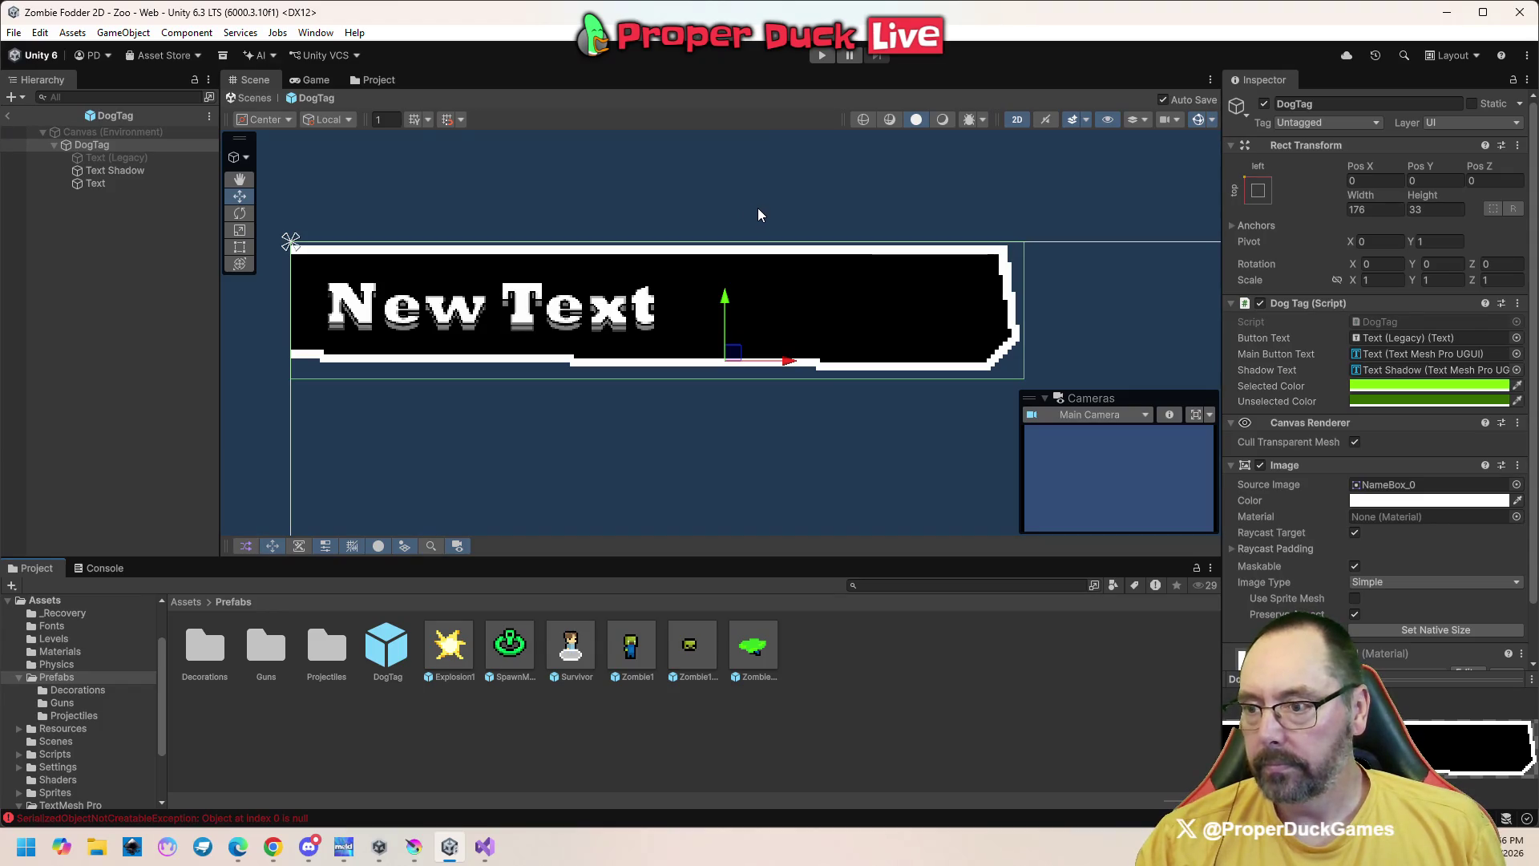
click(823, 56)
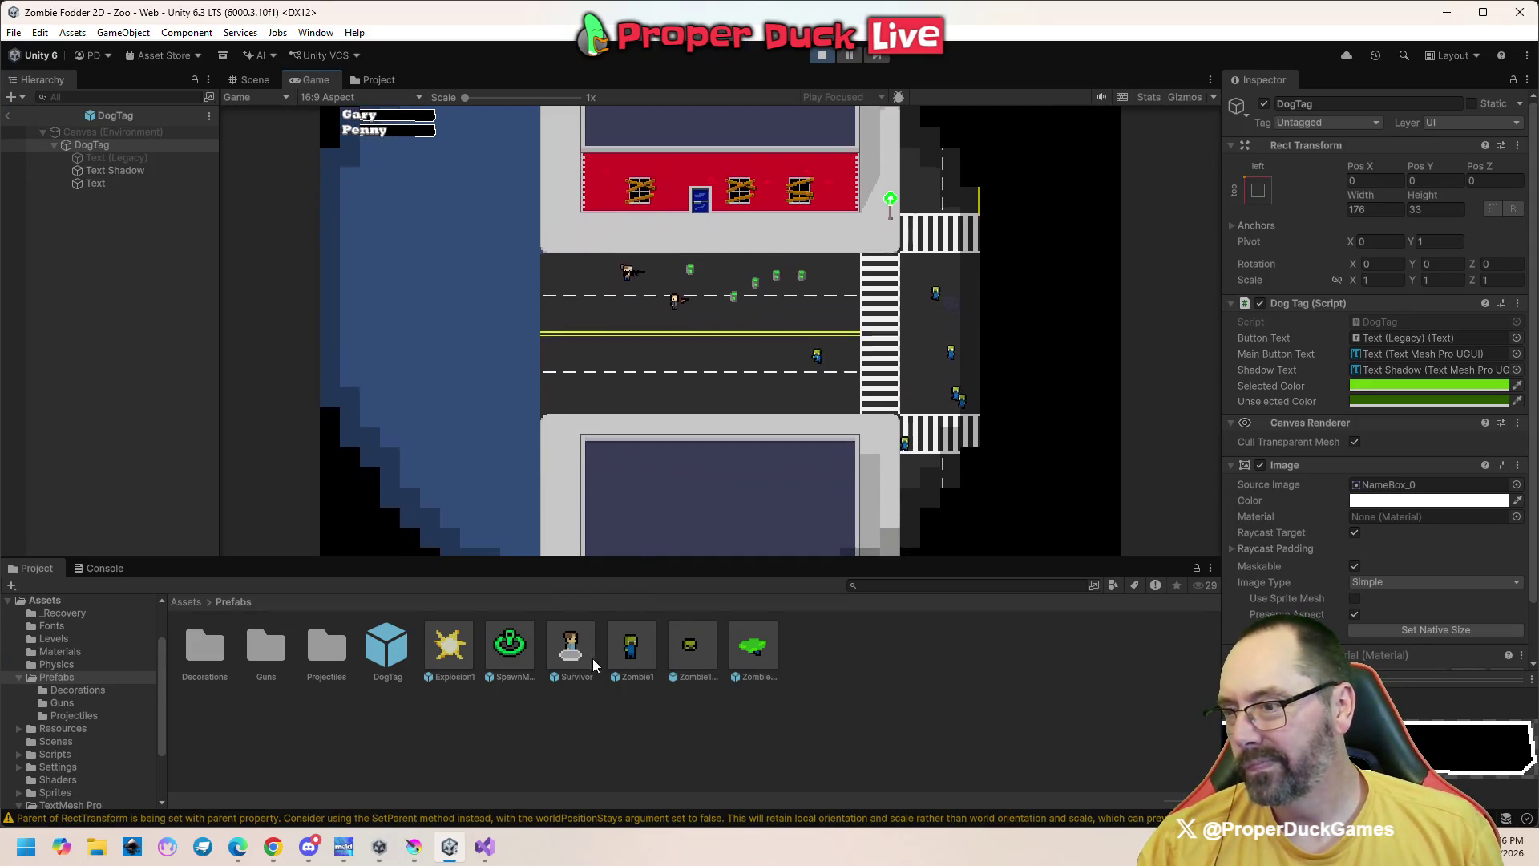
key(Escape)
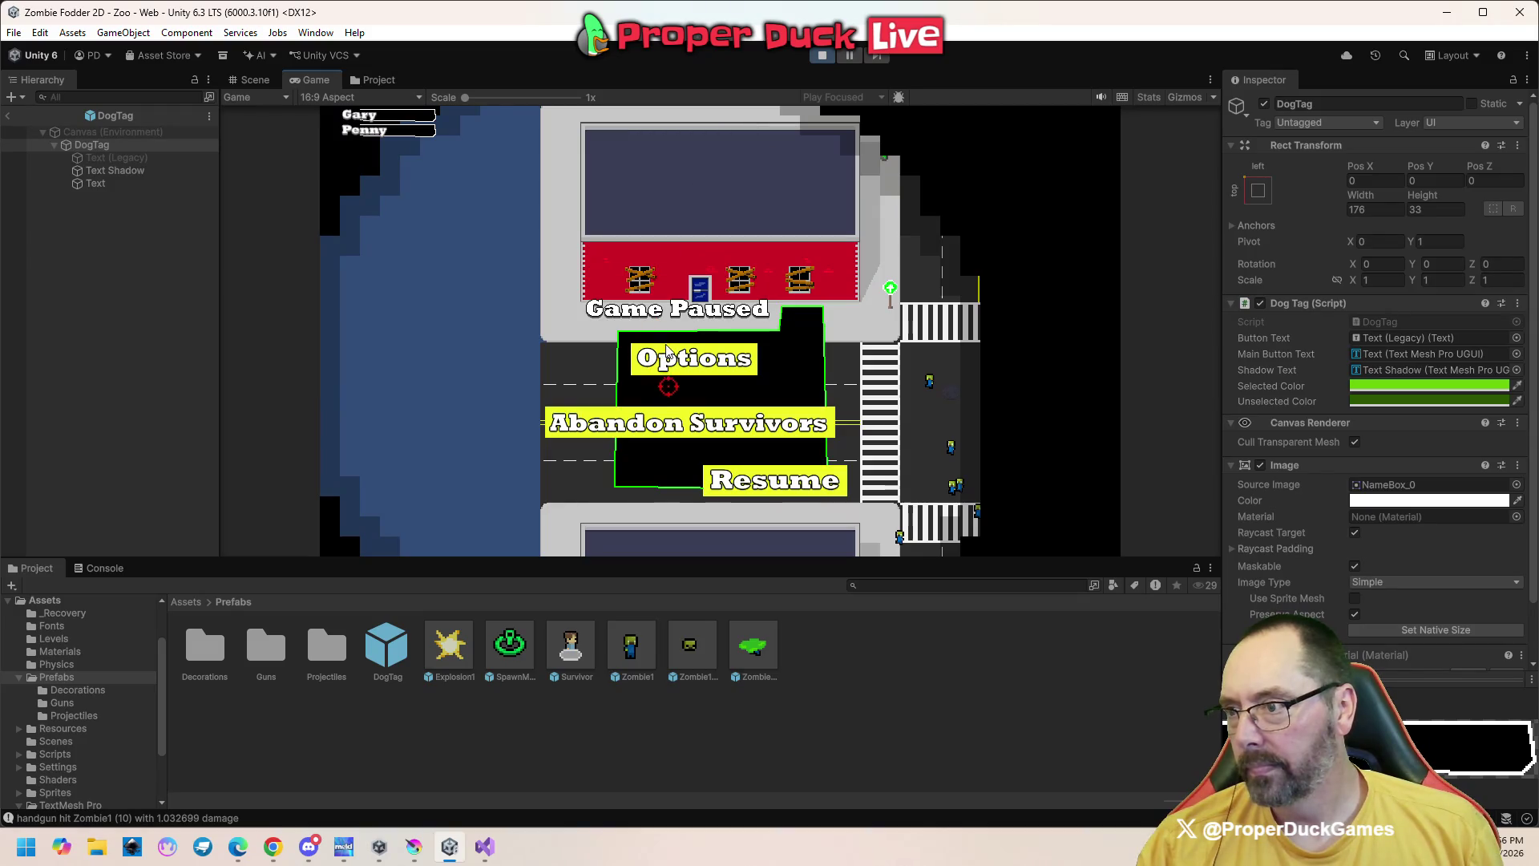
click(819, 56)
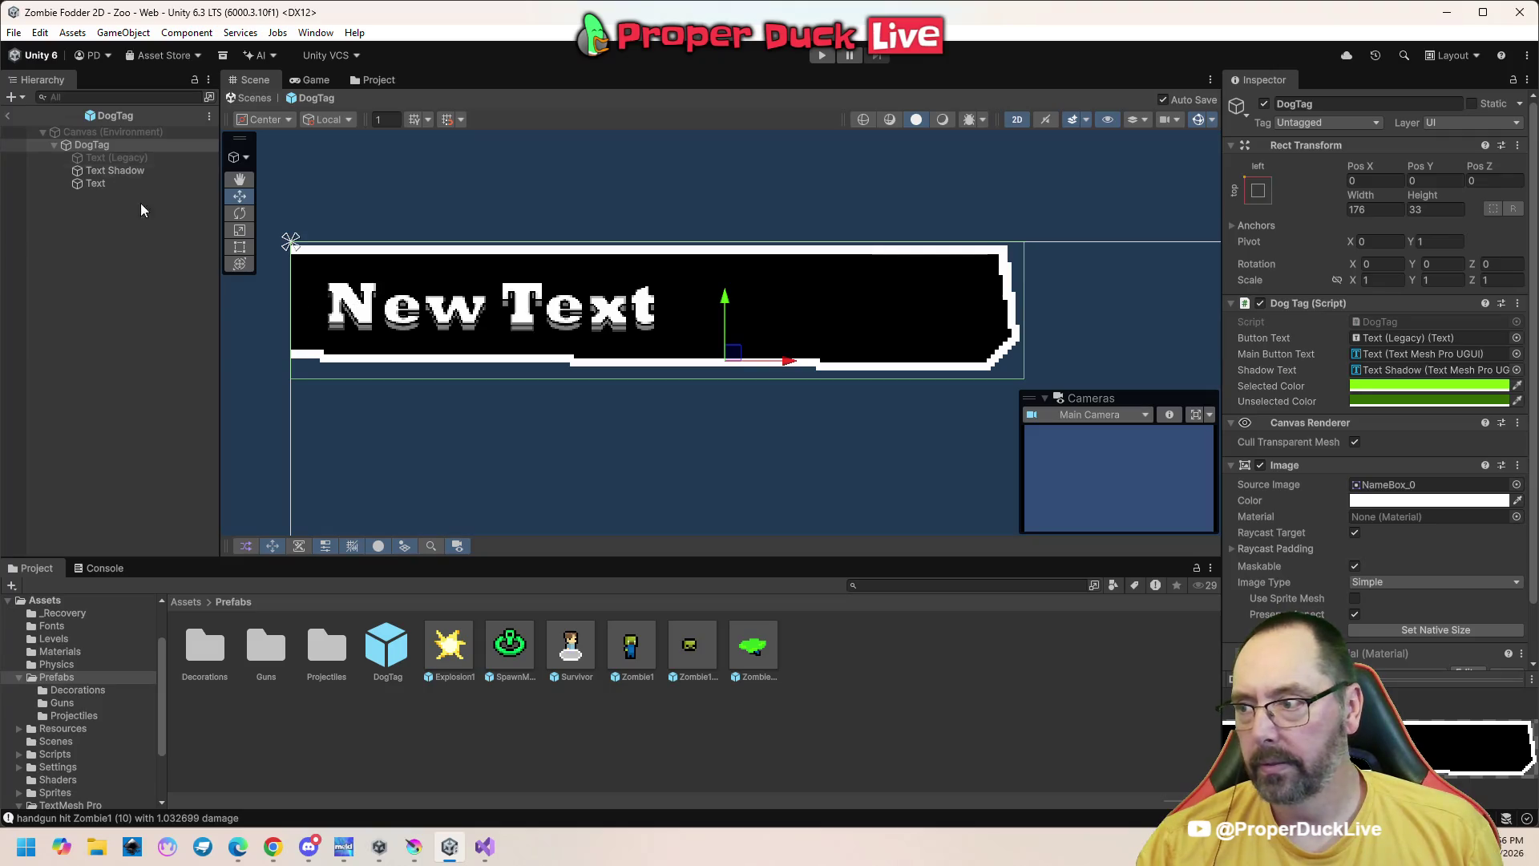
click(117, 171)
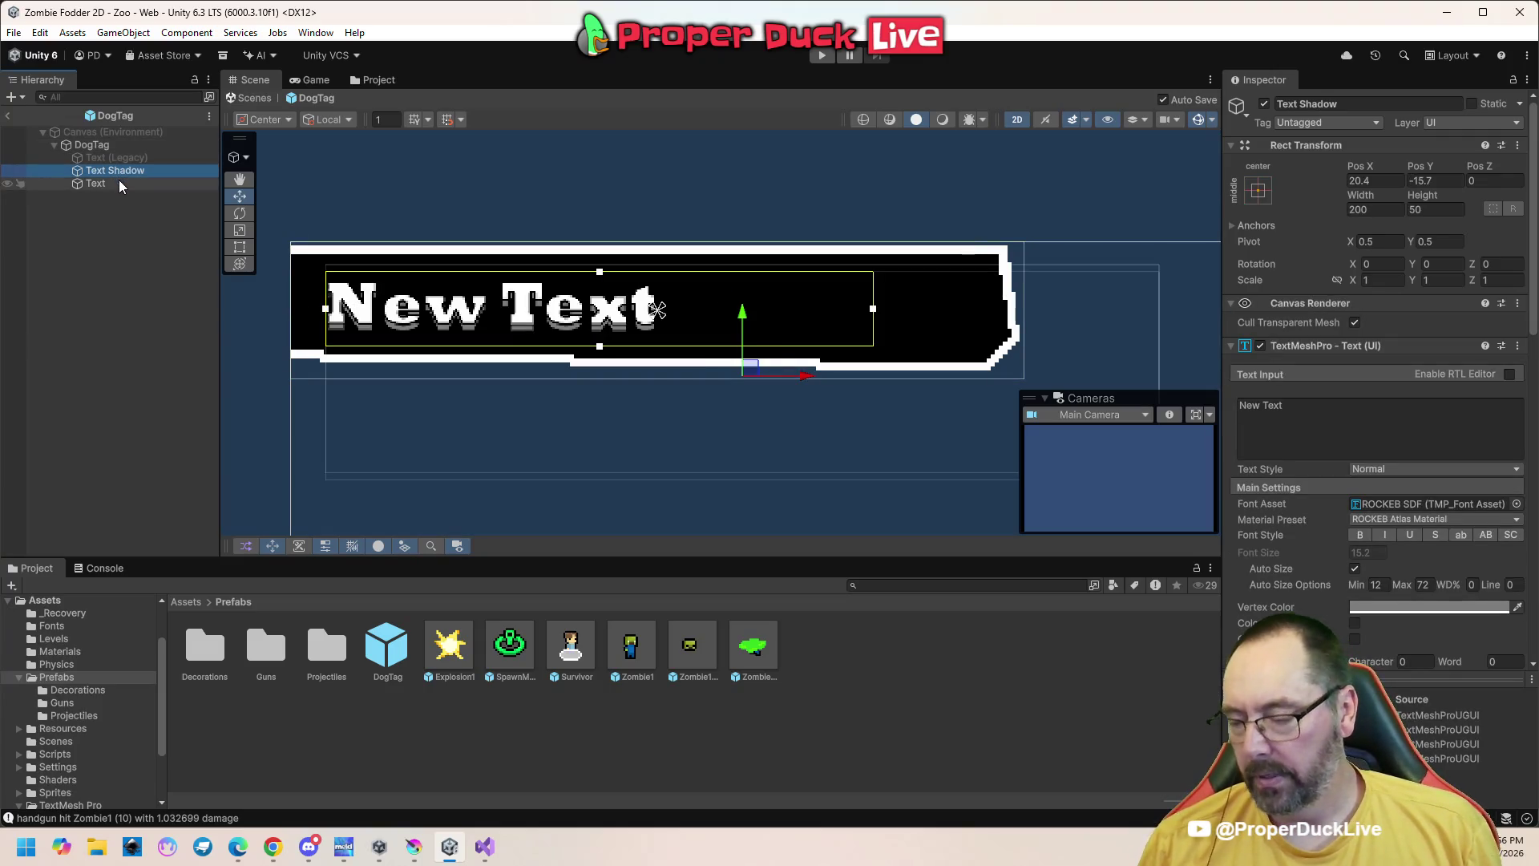
Anchor Text and Text Shadow top-left and move them down and right inside the tag
ctrl+click(125, 183)
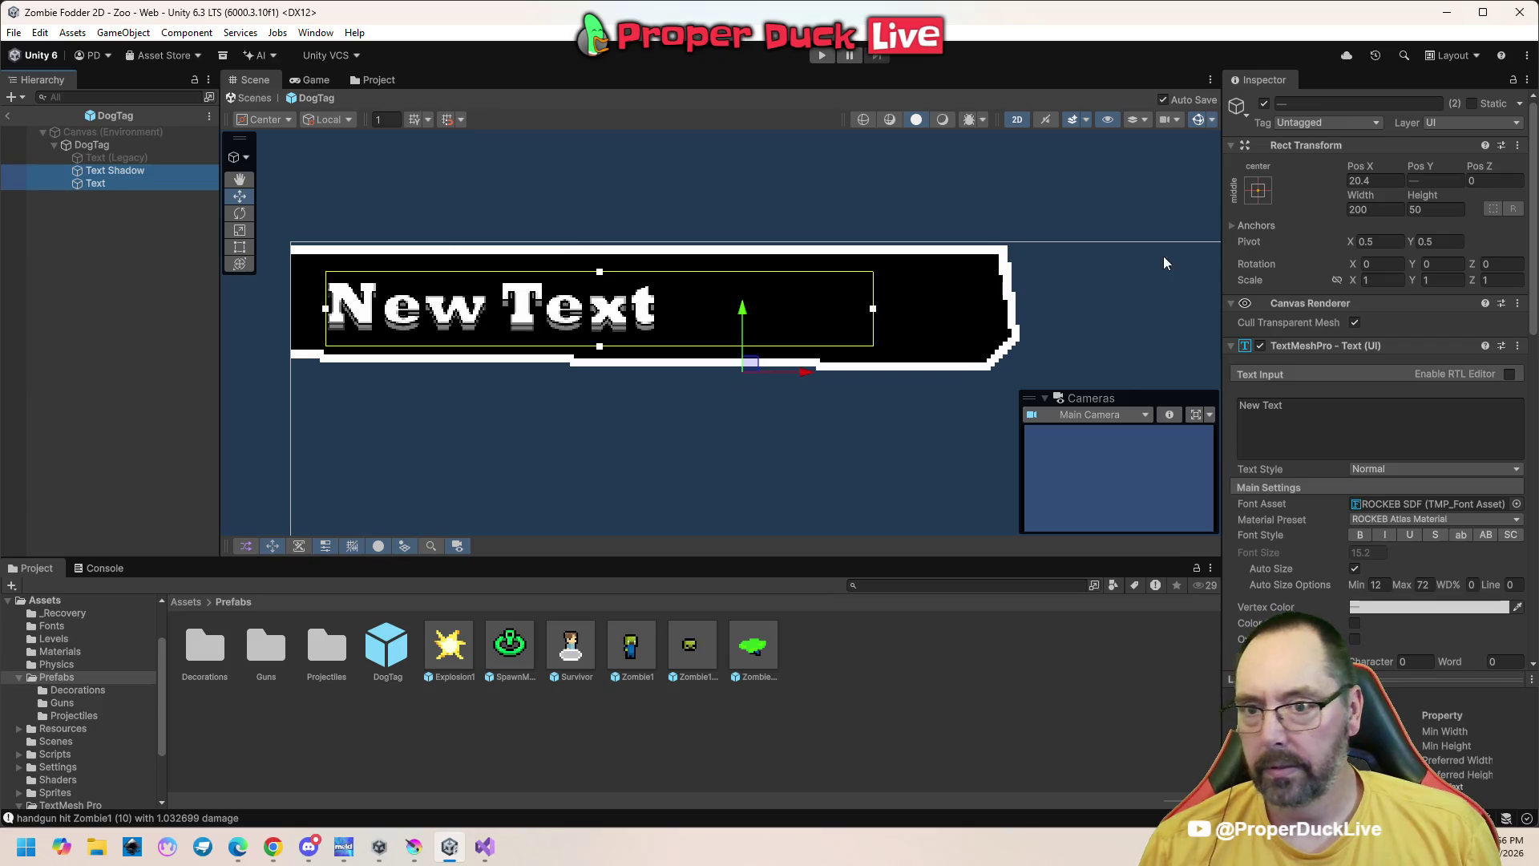
click(1257, 192)
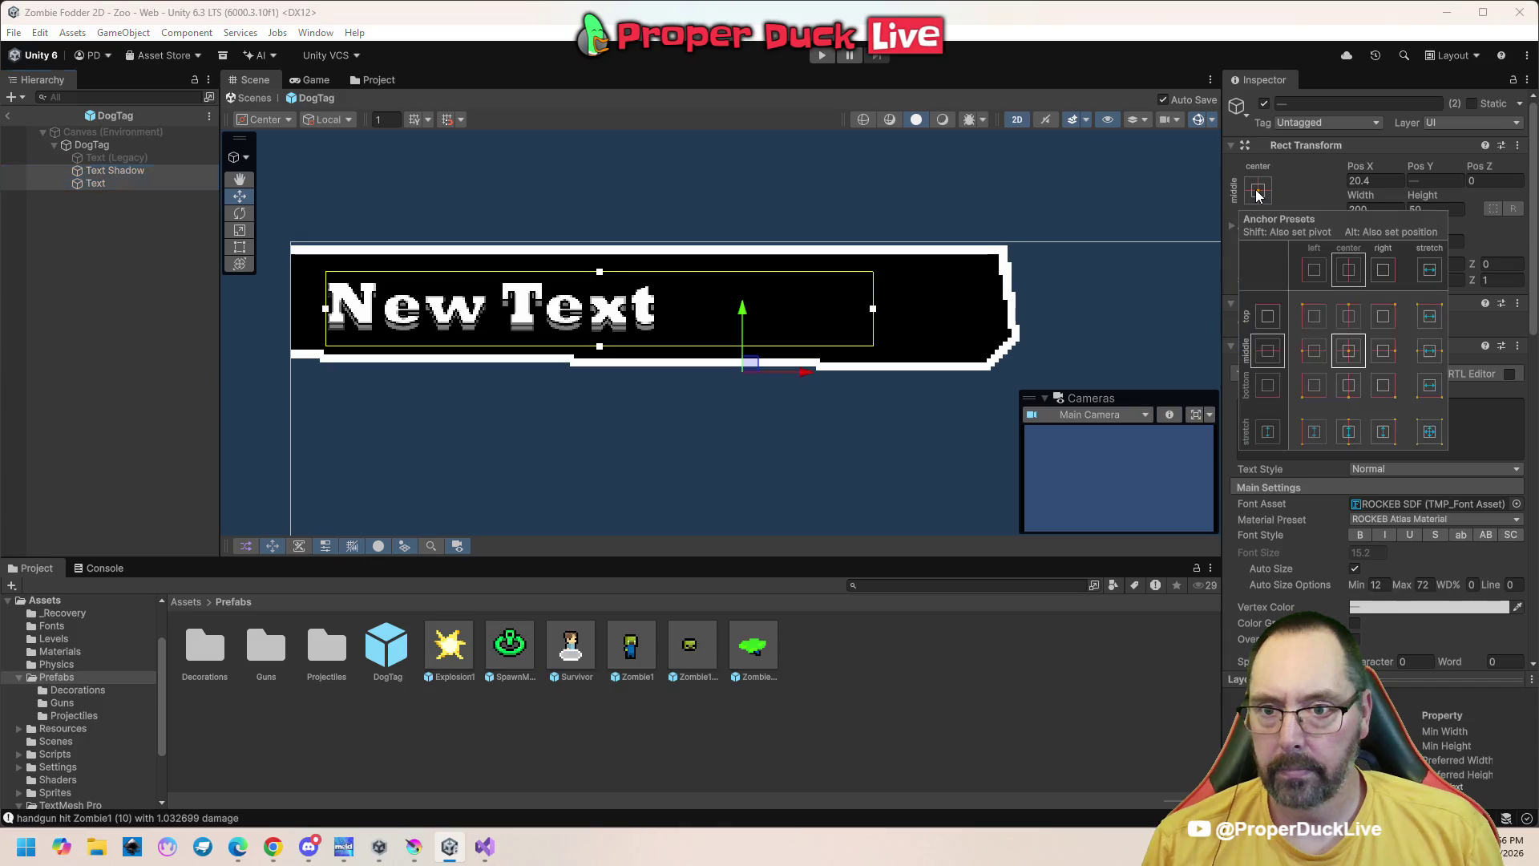
alt+shift+click(1313, 315)
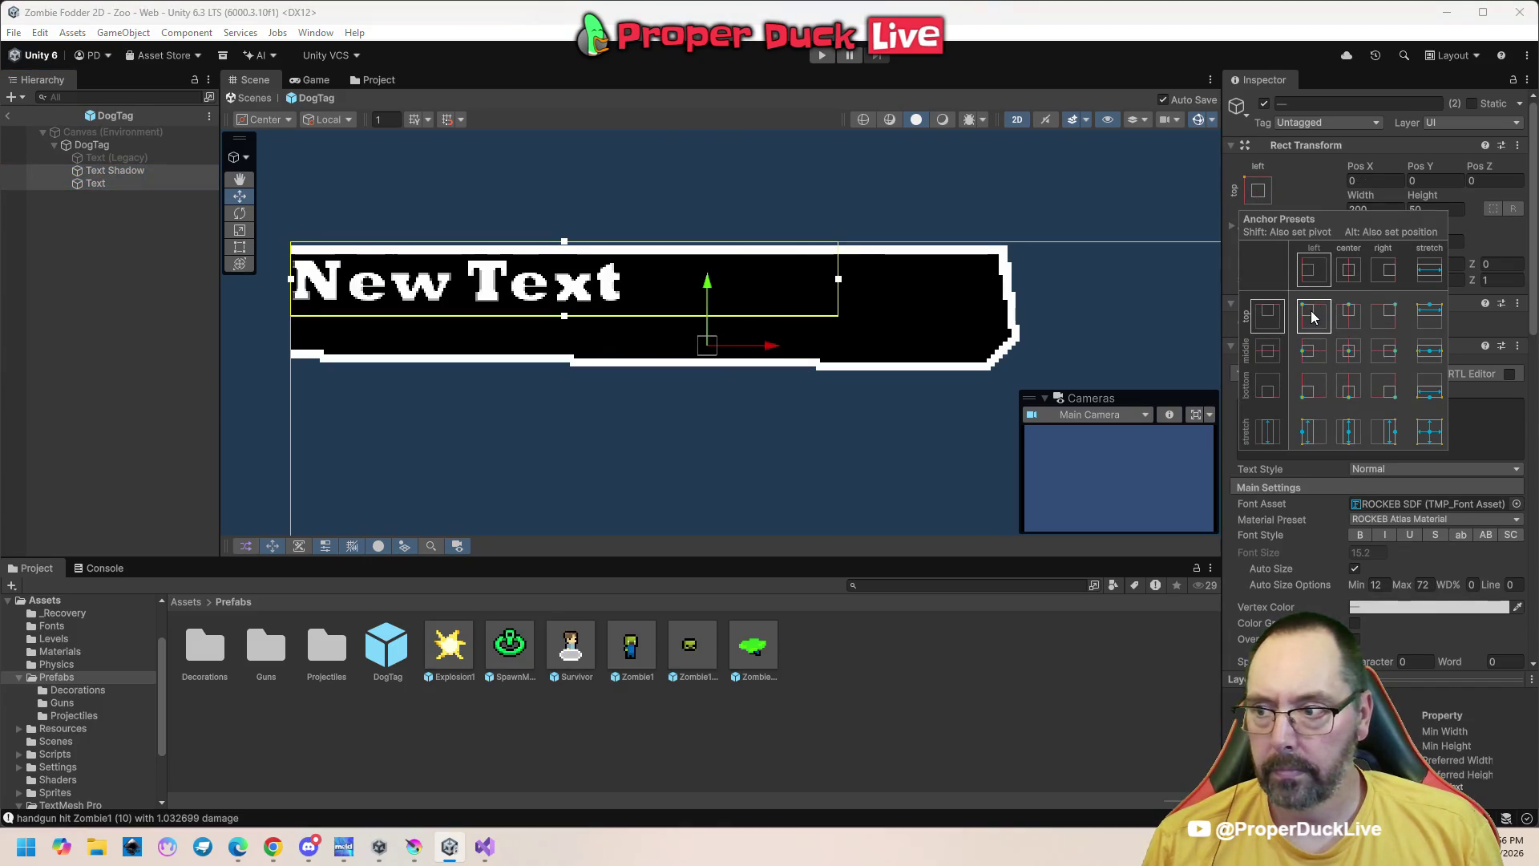
drag(708, 285, 708, 303)
drag(767, 362, 790, 366)
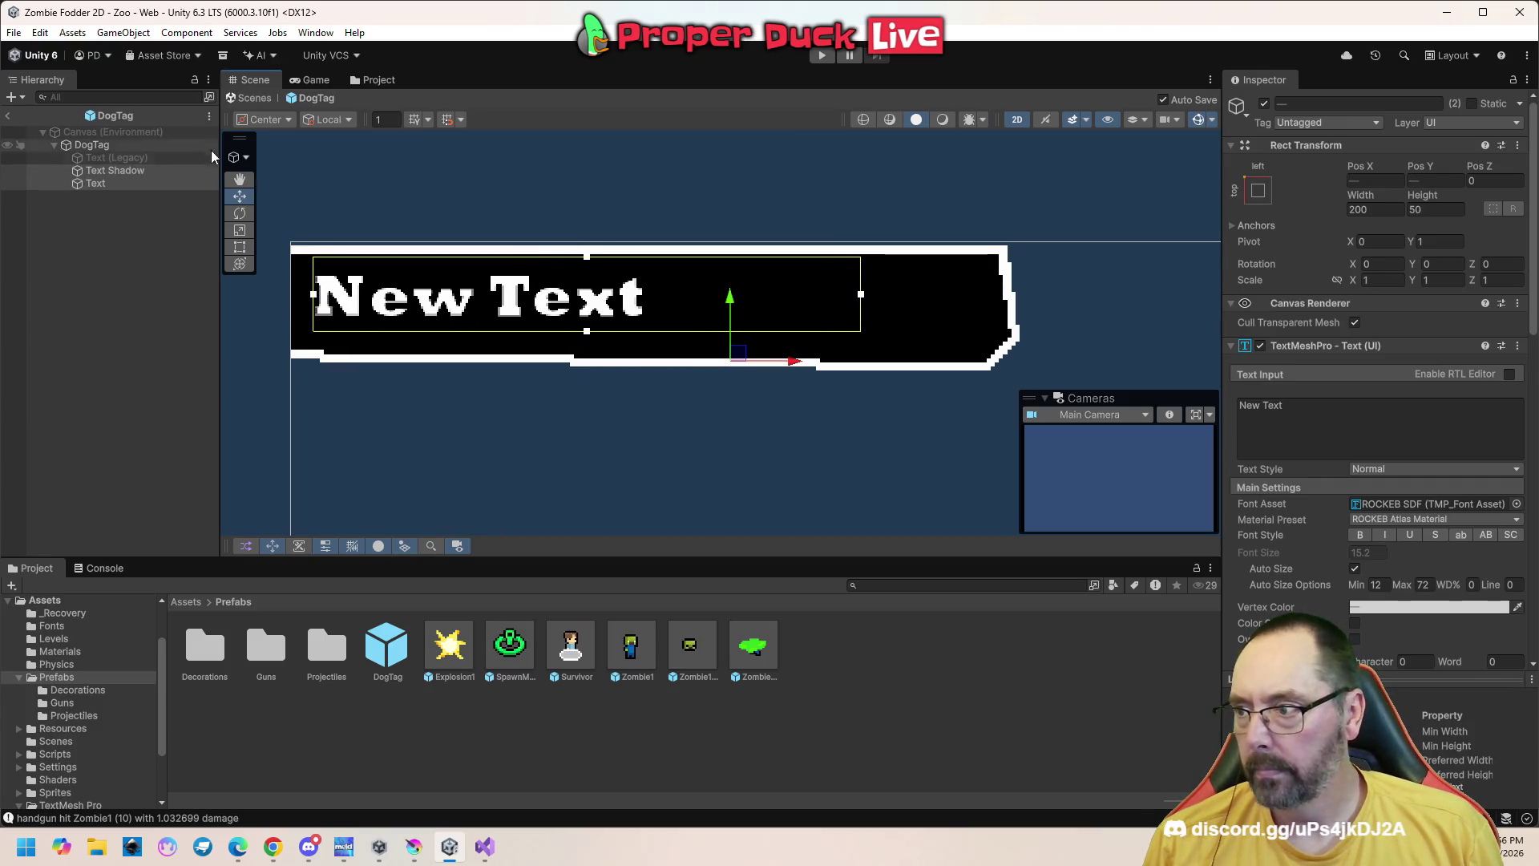
Lower the Text Shadow to Pos Y -5.4, save the prefab, and exit to the Zoo scene
click(126, 184)
ctrl+click(125, 185)
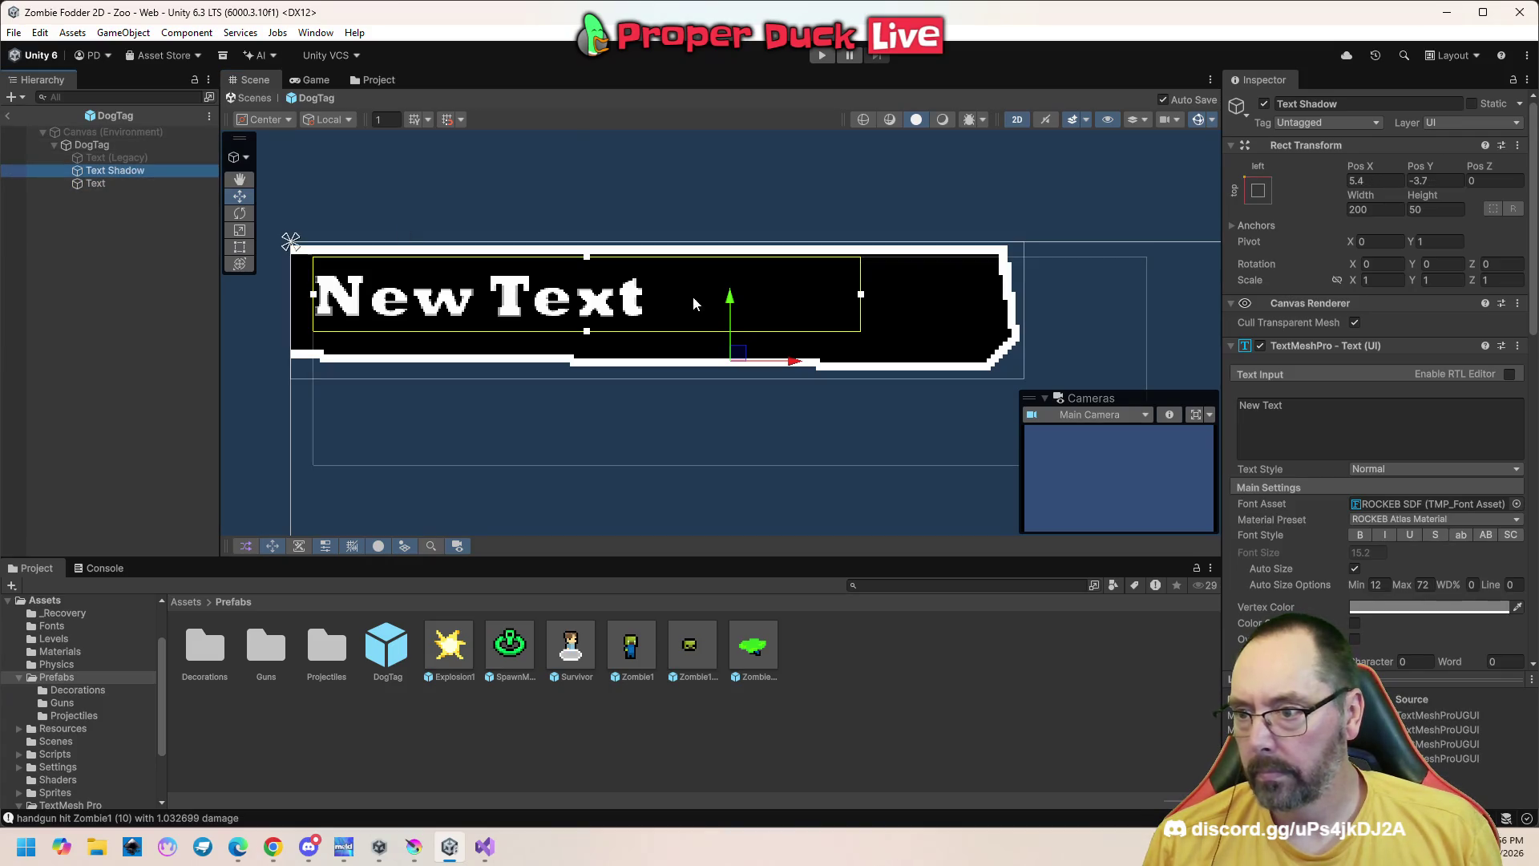
drag(727, 305, 730, 312)
key(ctrl+s)
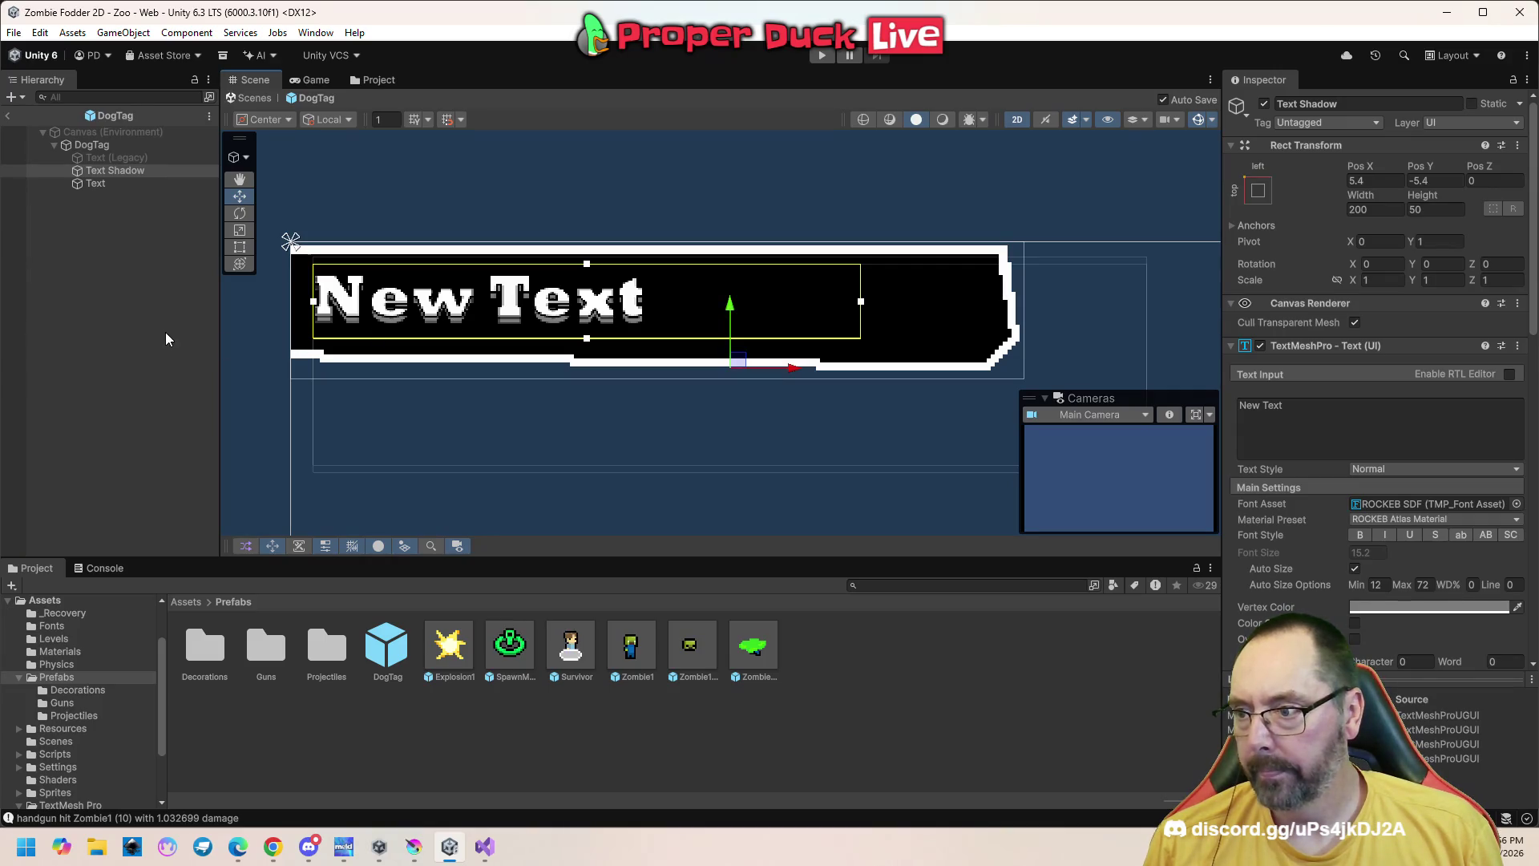
click(170, 338)
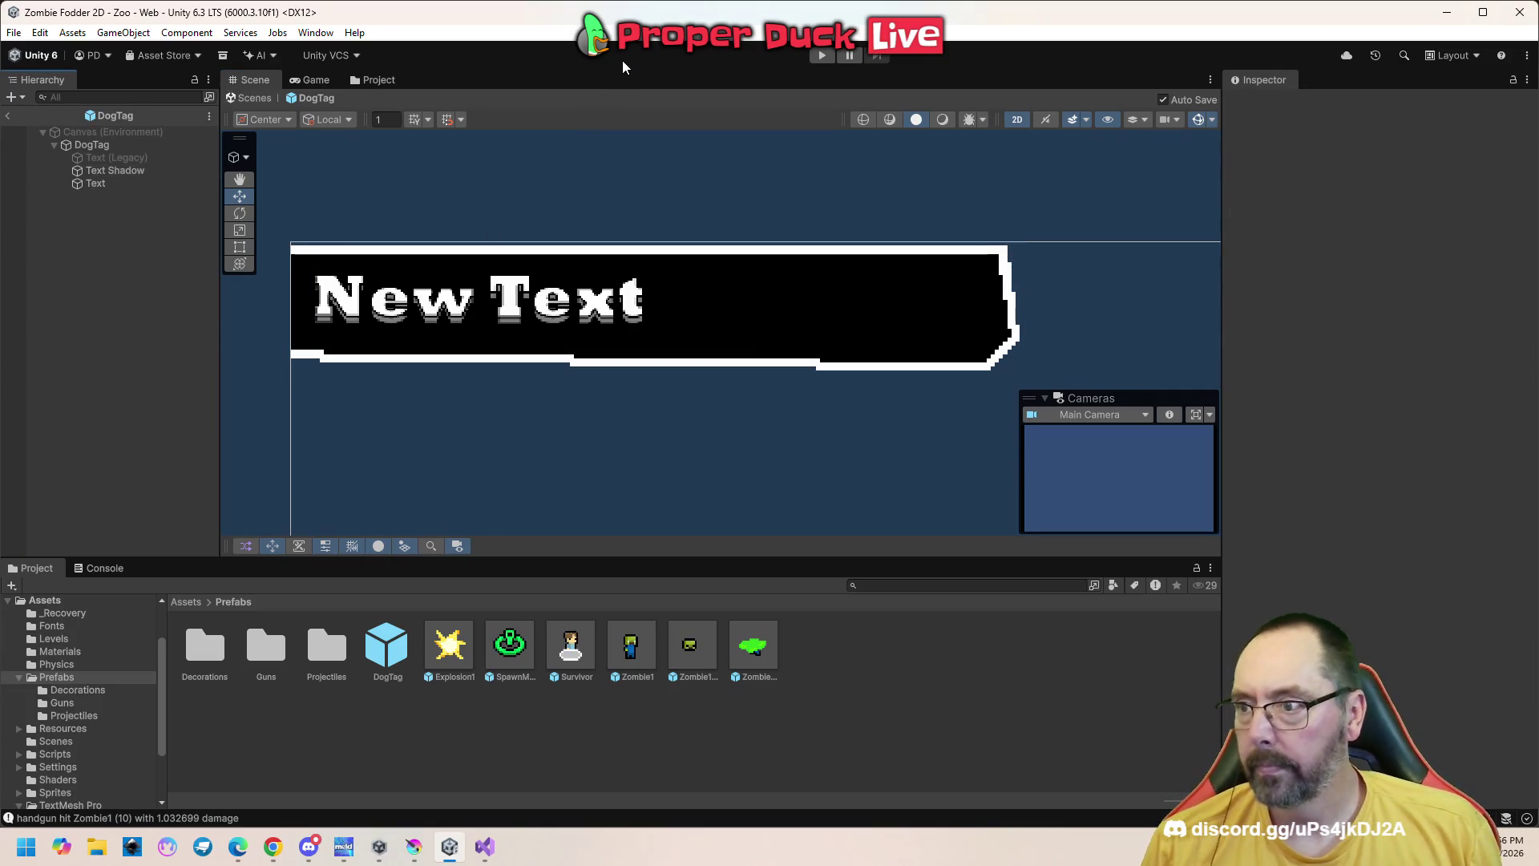
click(266, 99)
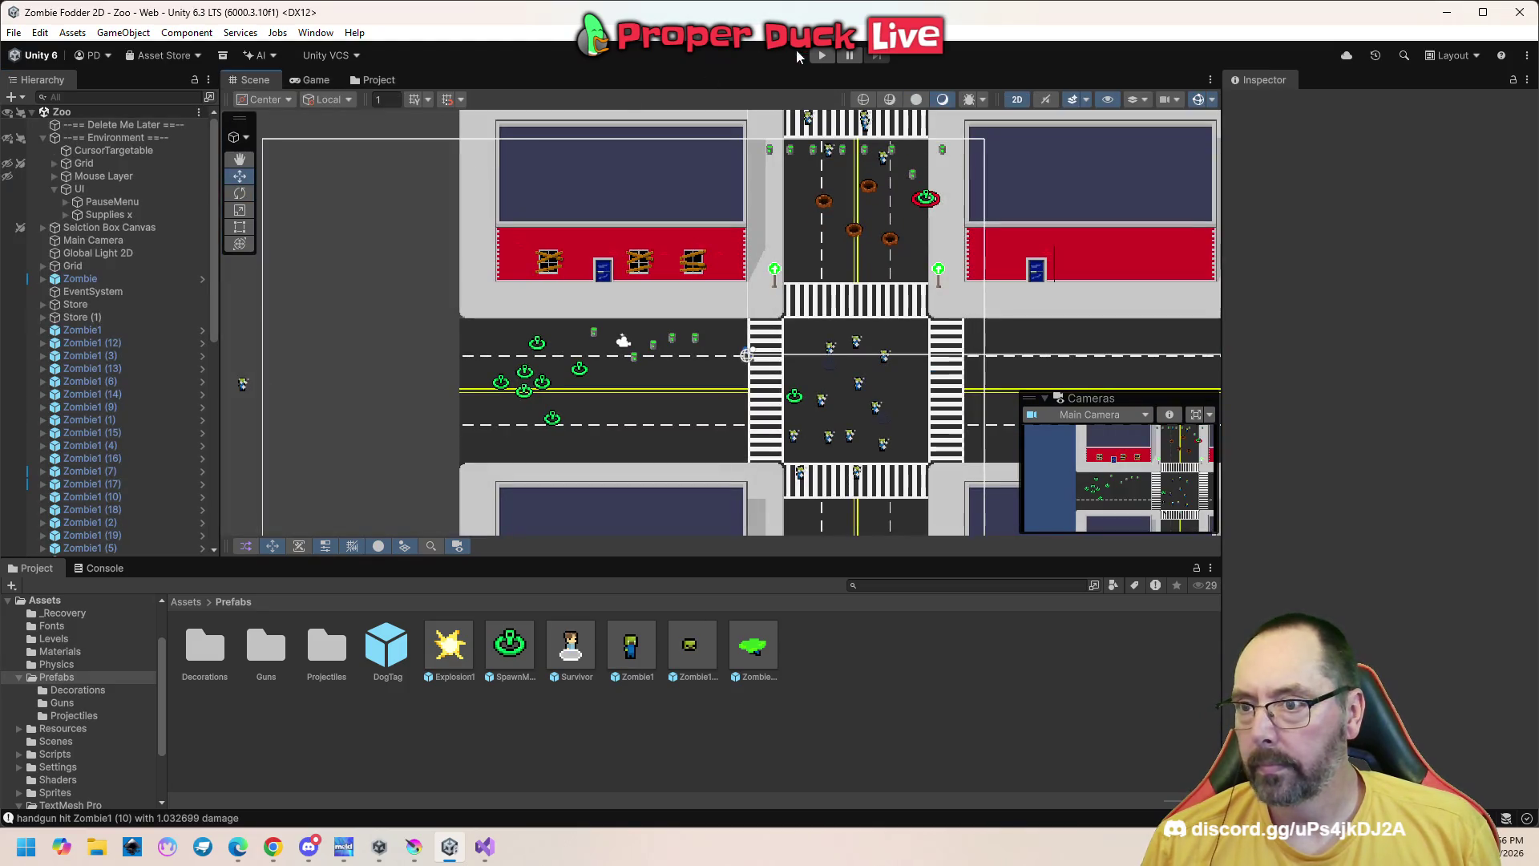
click(484, 846)
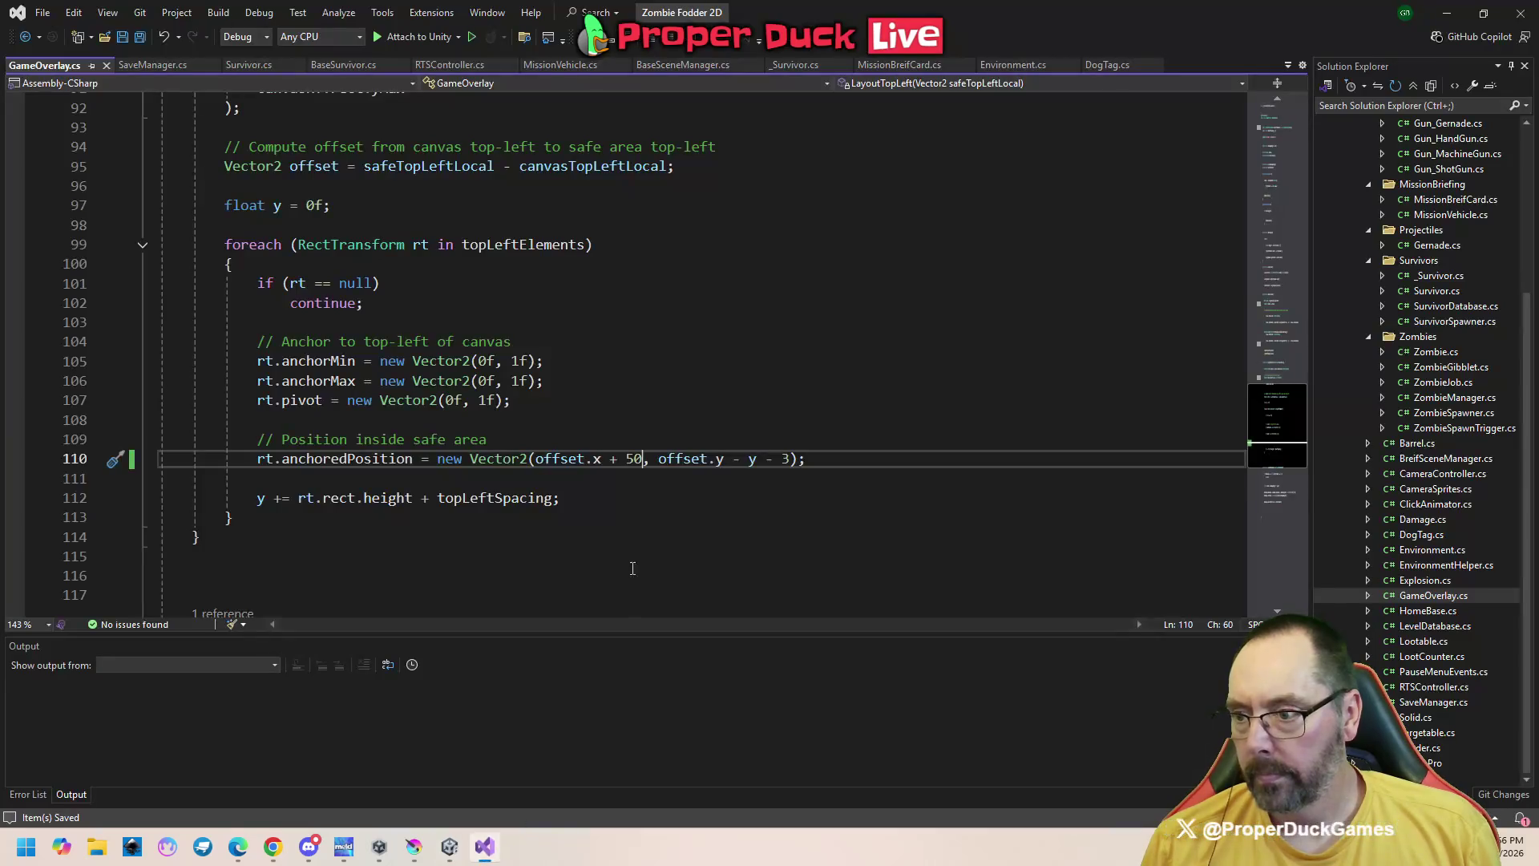
Change line 110's x offset from offset.x + 50 to offset.x + 25 and switch back to Unity
drag(626, 458, 634, 458)
text(25)
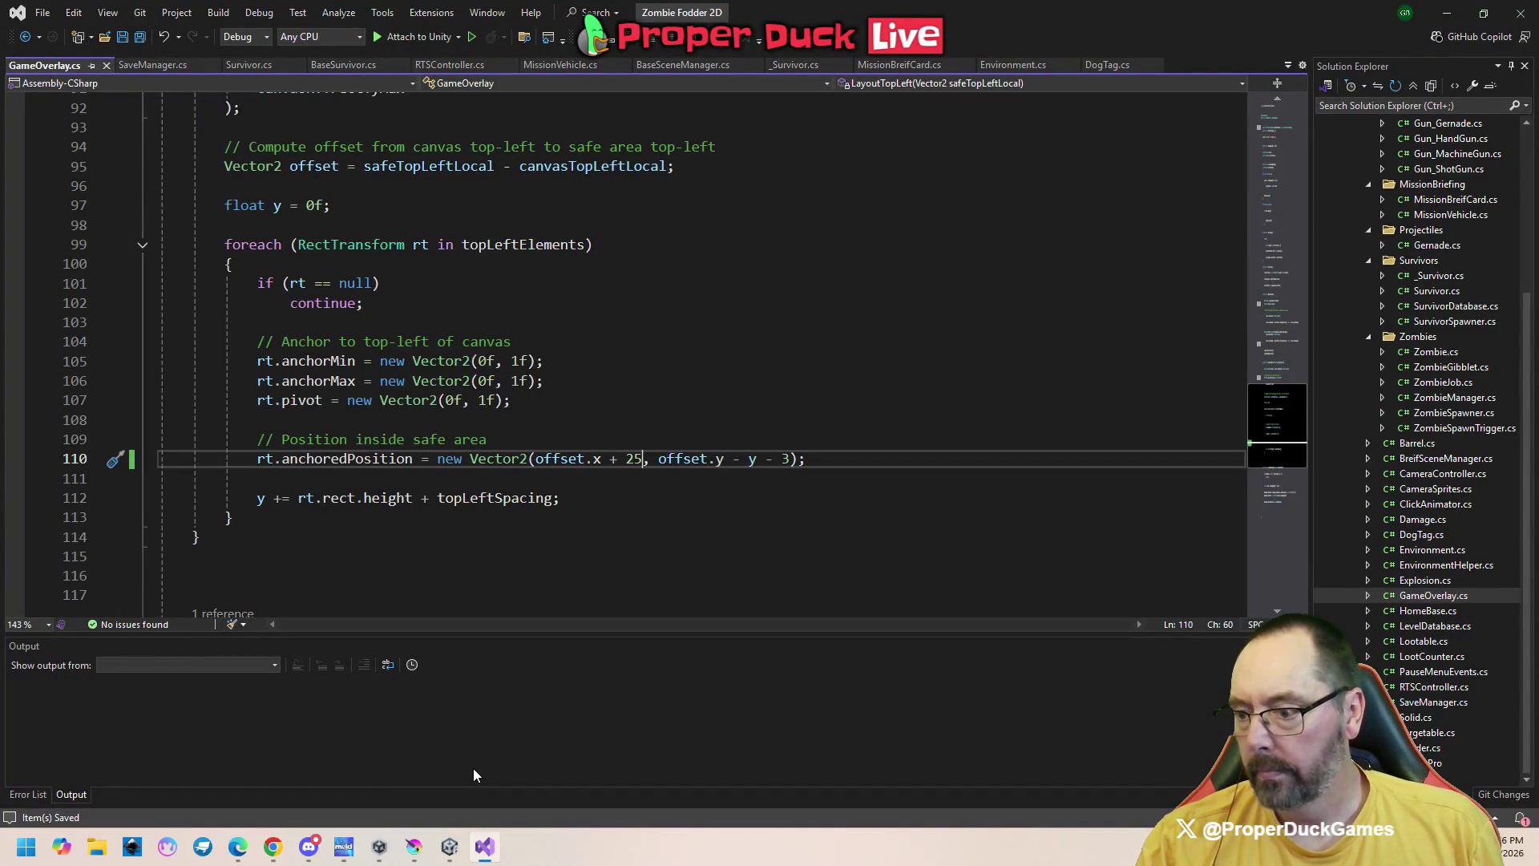
mouse_move(451, 847)
click(451, 782)
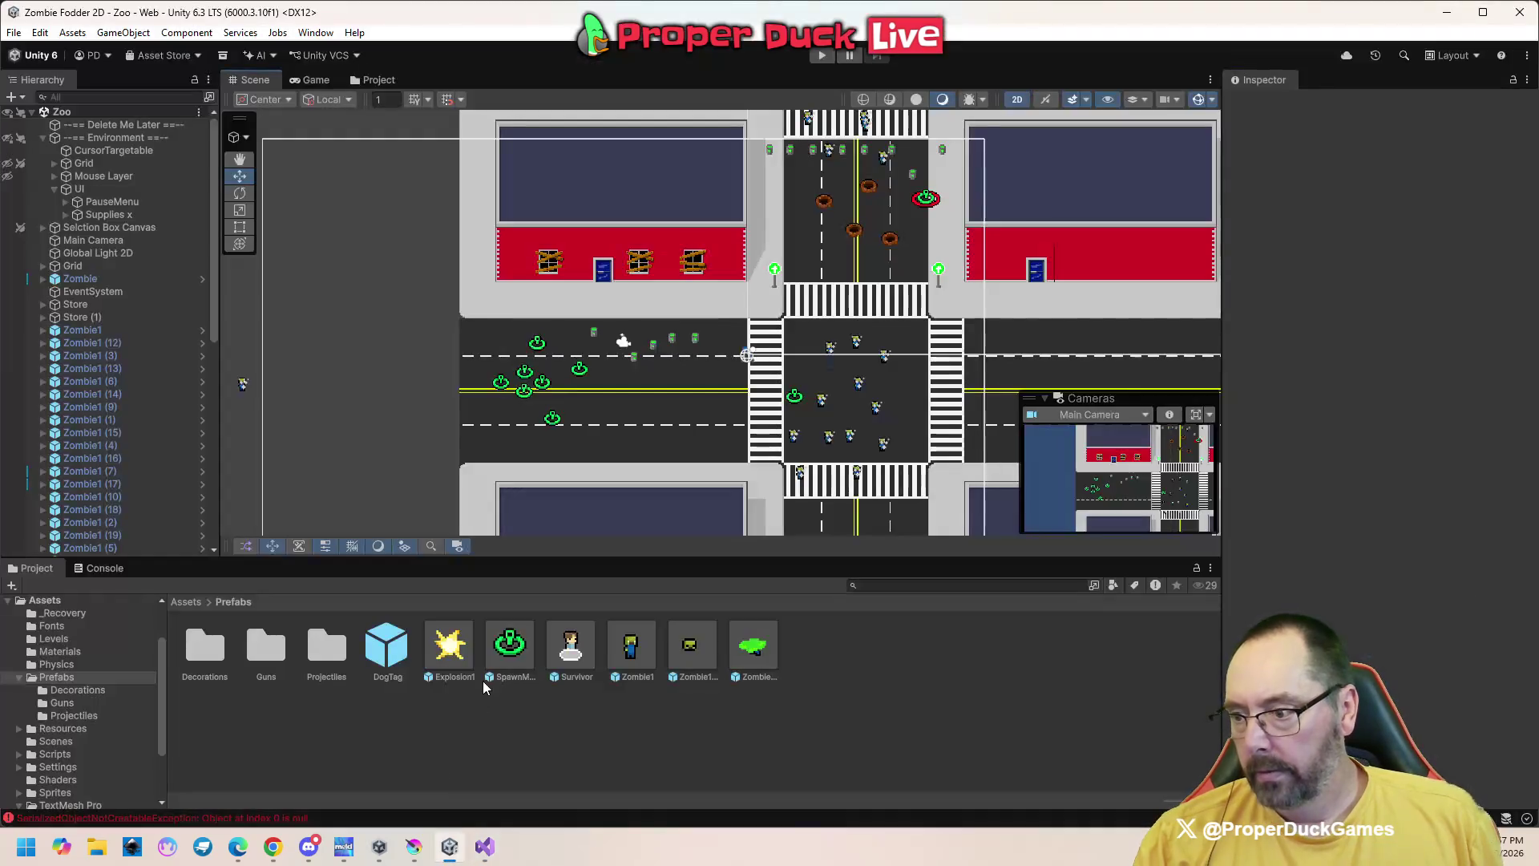
Run and pause the game, then frame the selected DogTag in the Scene view
click(822, 56)
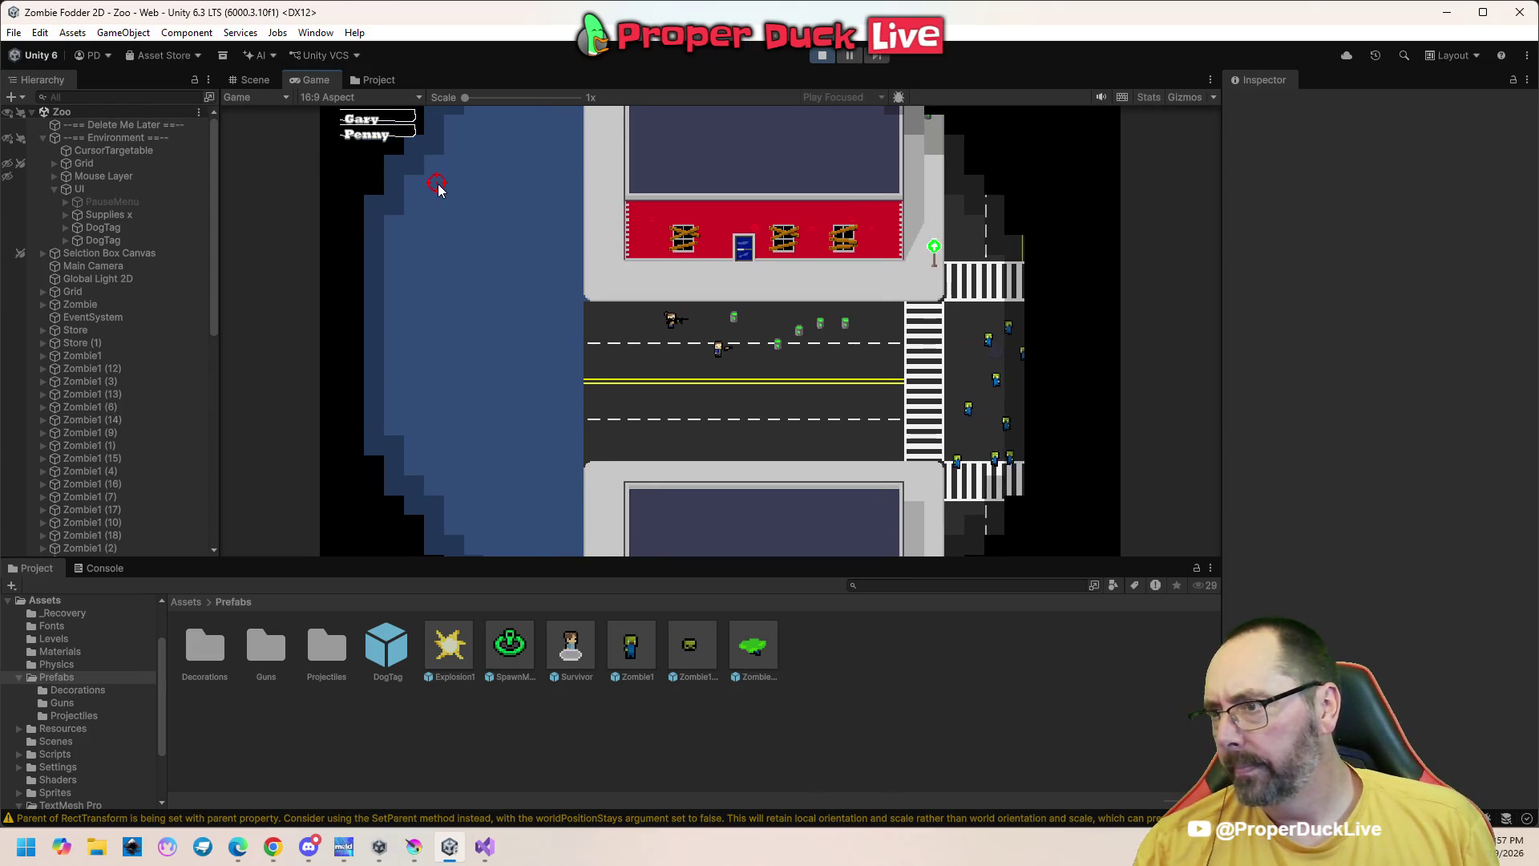
key(Escape)
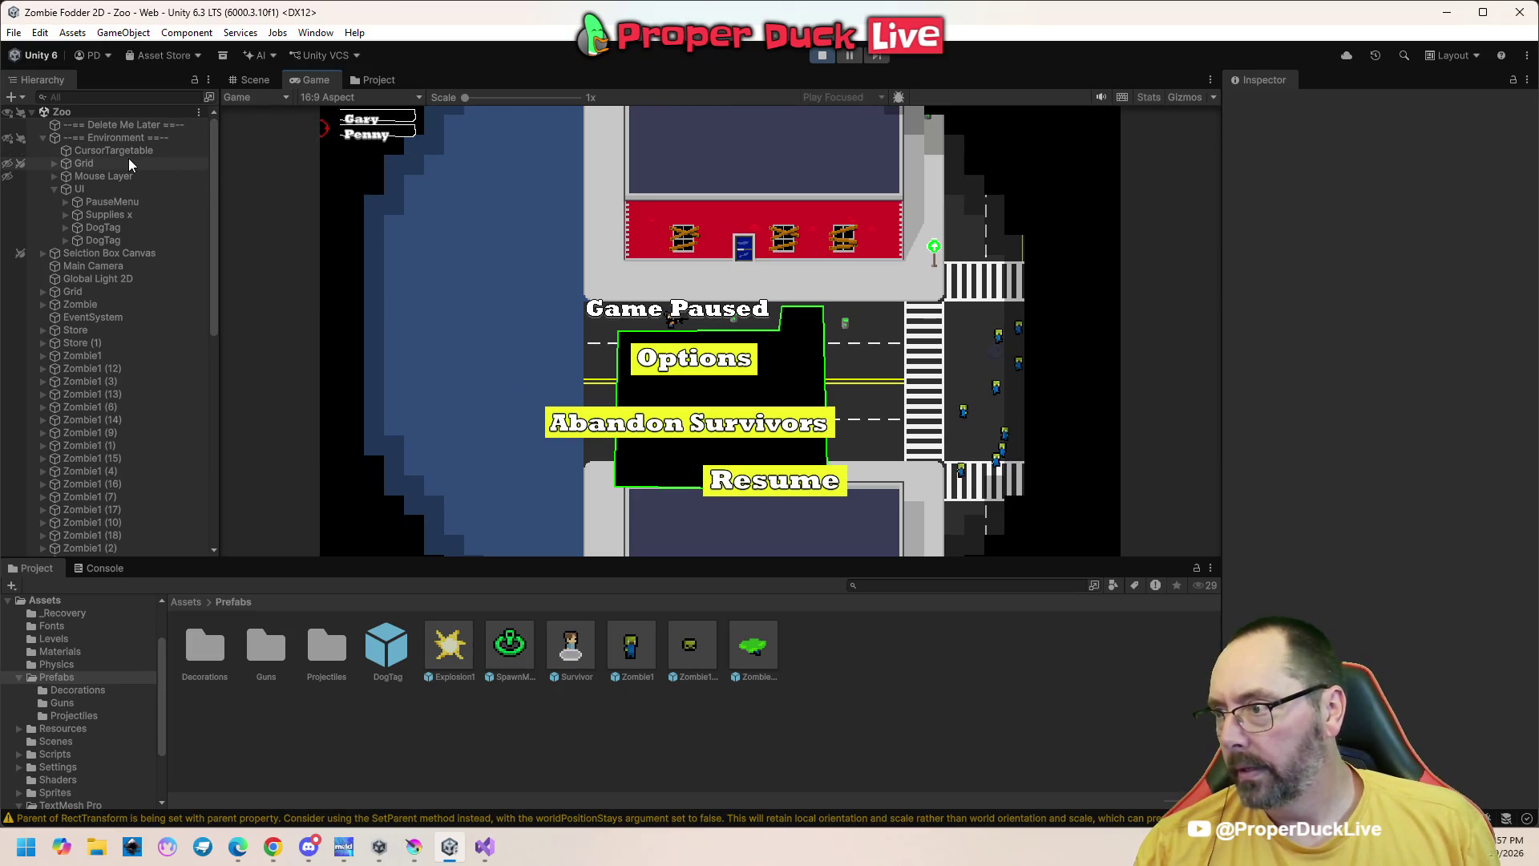
click(132, 226)
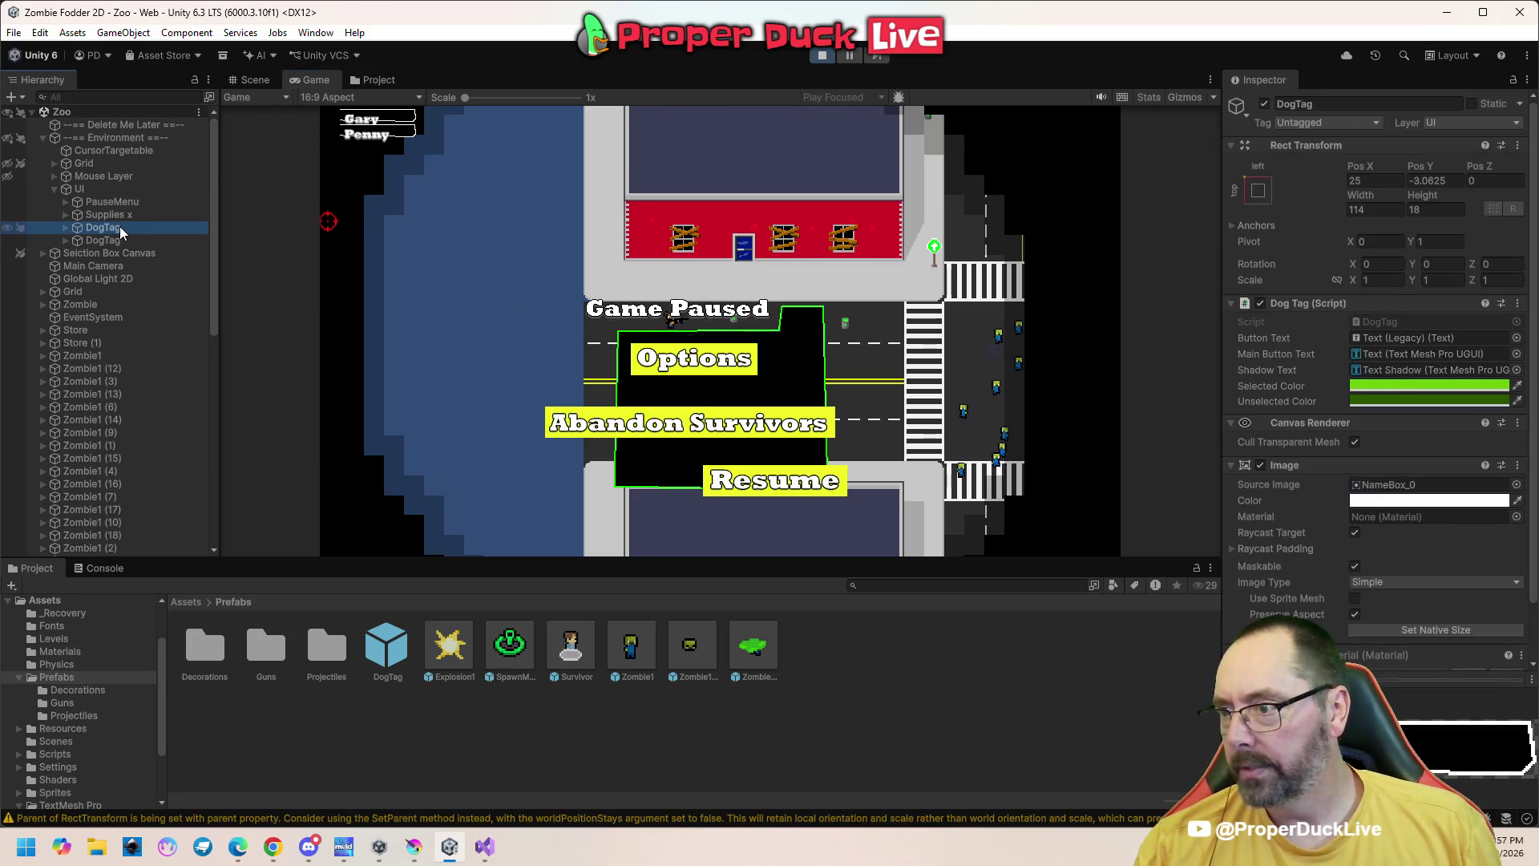
click(248, 81)
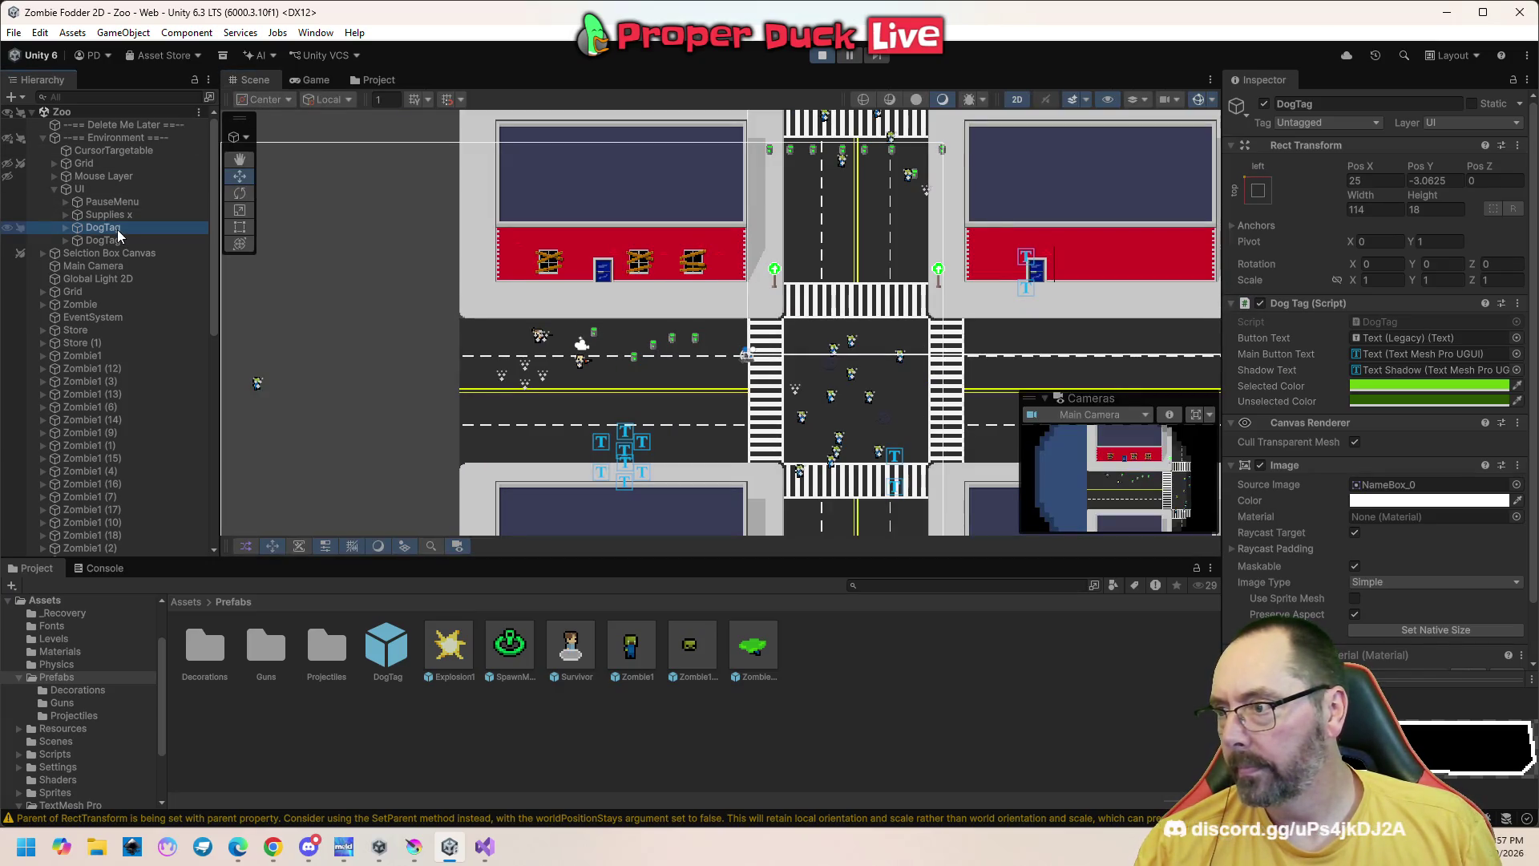
double_click(152, 228)
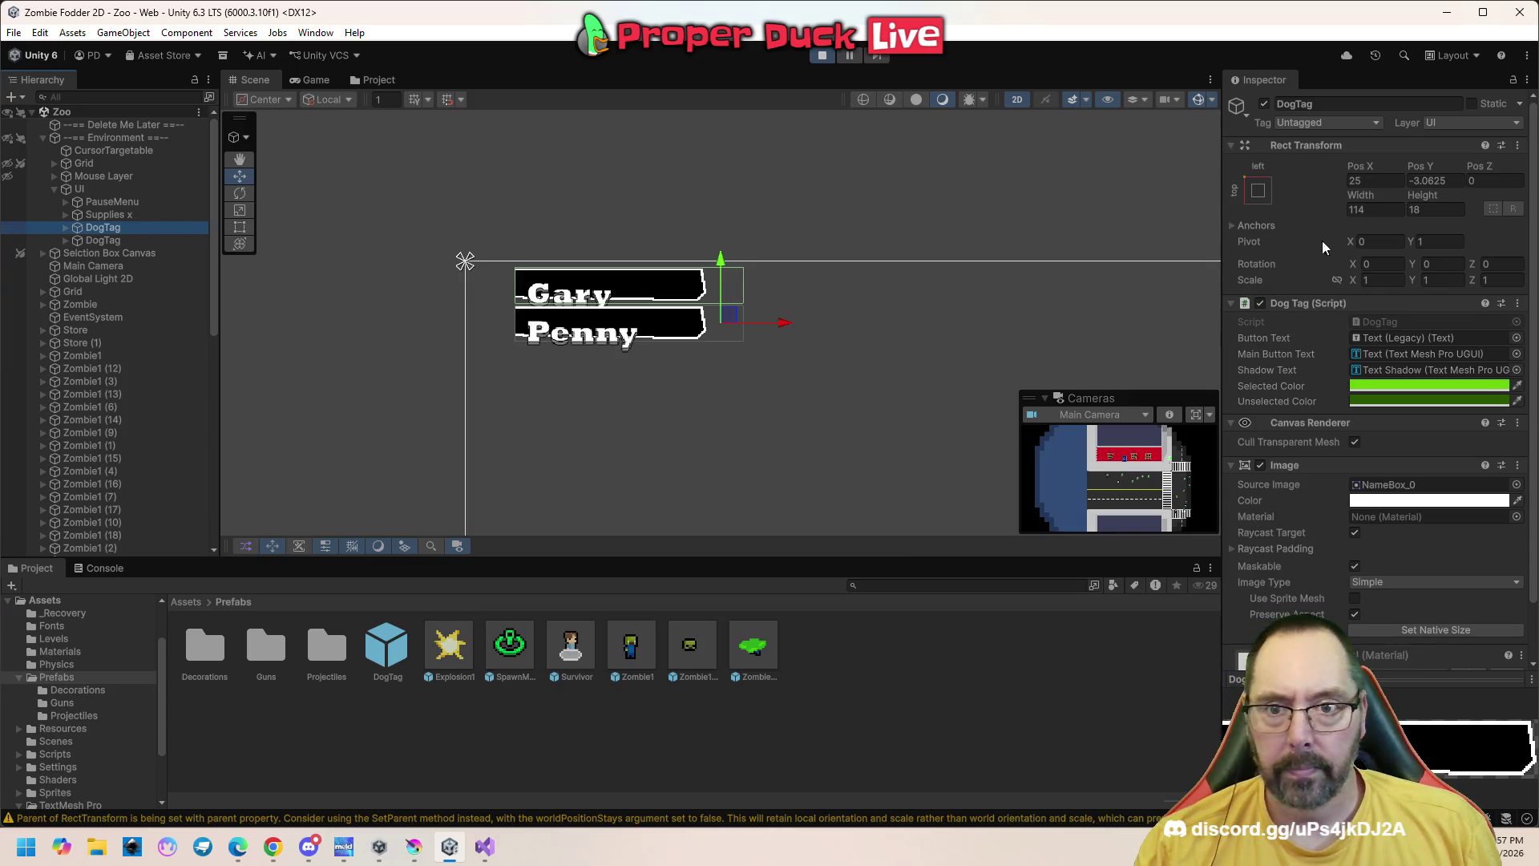
Move the Gary dog tag flush left by setting its Pos X to 0, then stop play mode
drag(786, 327, 735, 334)
click(1392, 180)
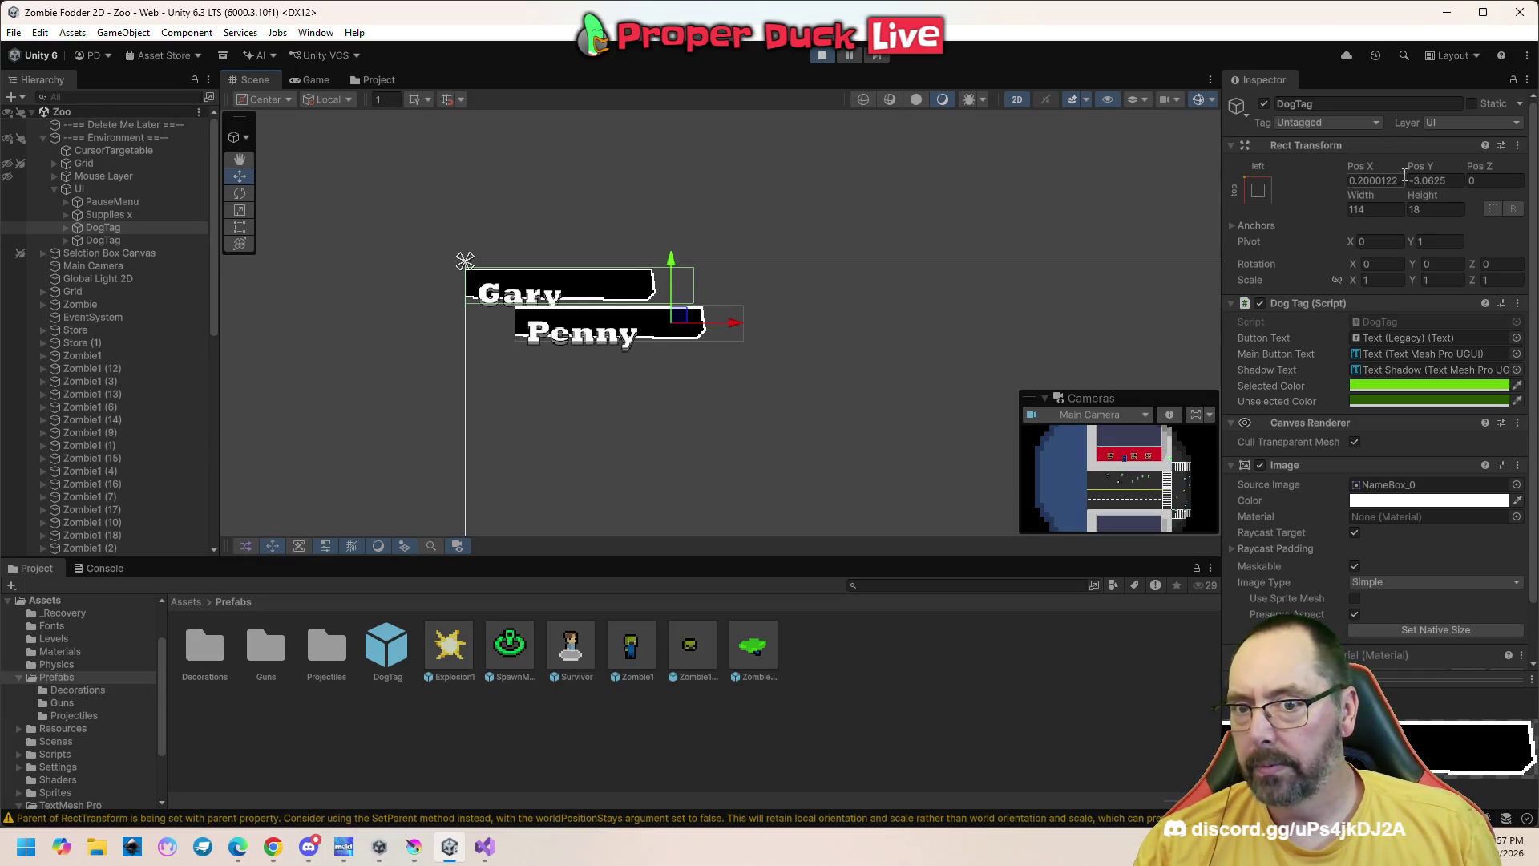
text(0)
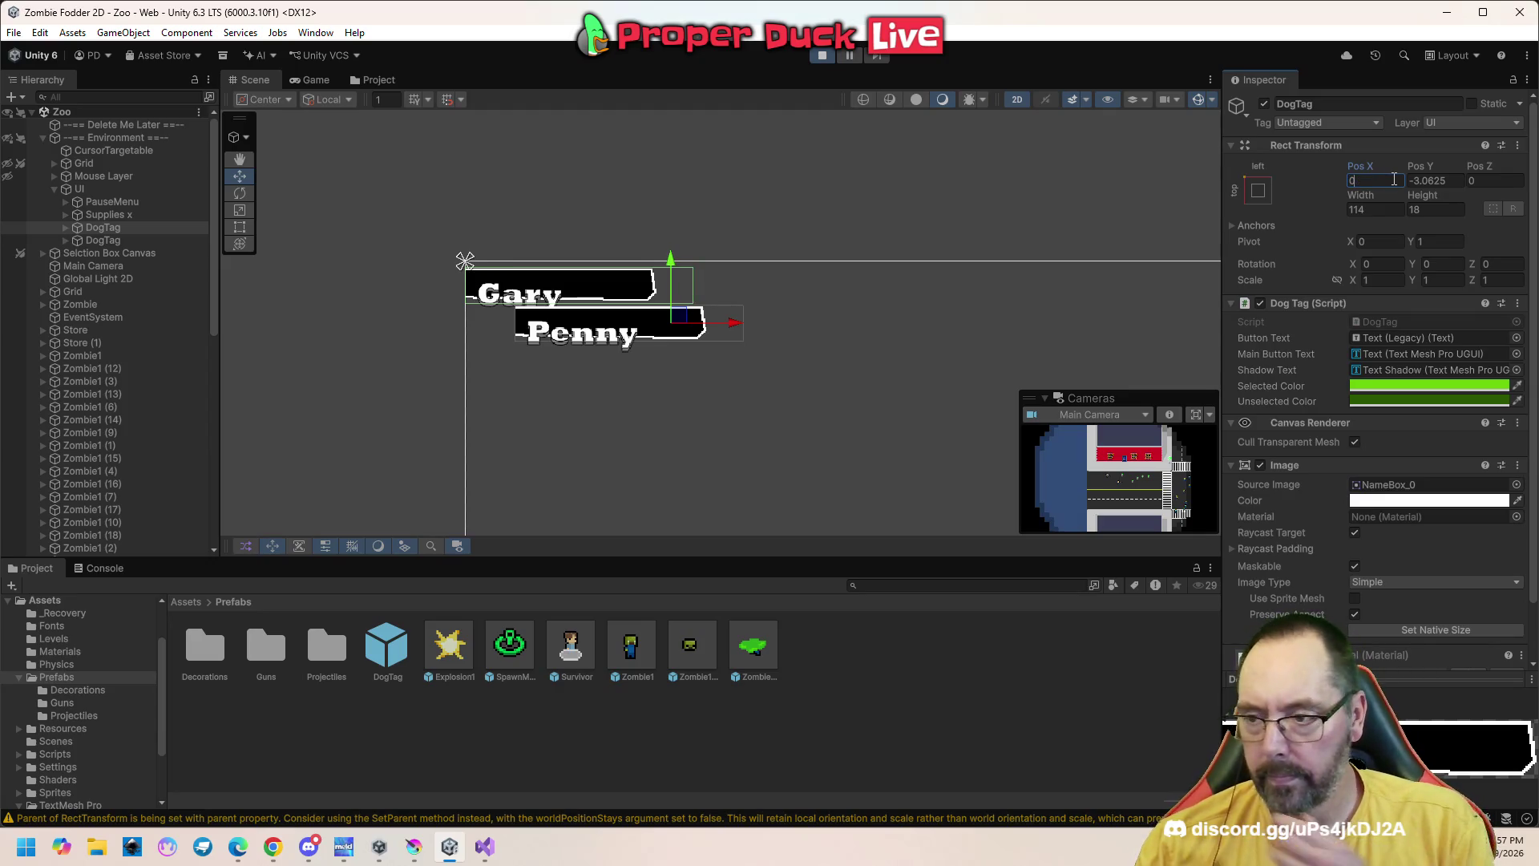
click(824, 54)
click(485, 848)
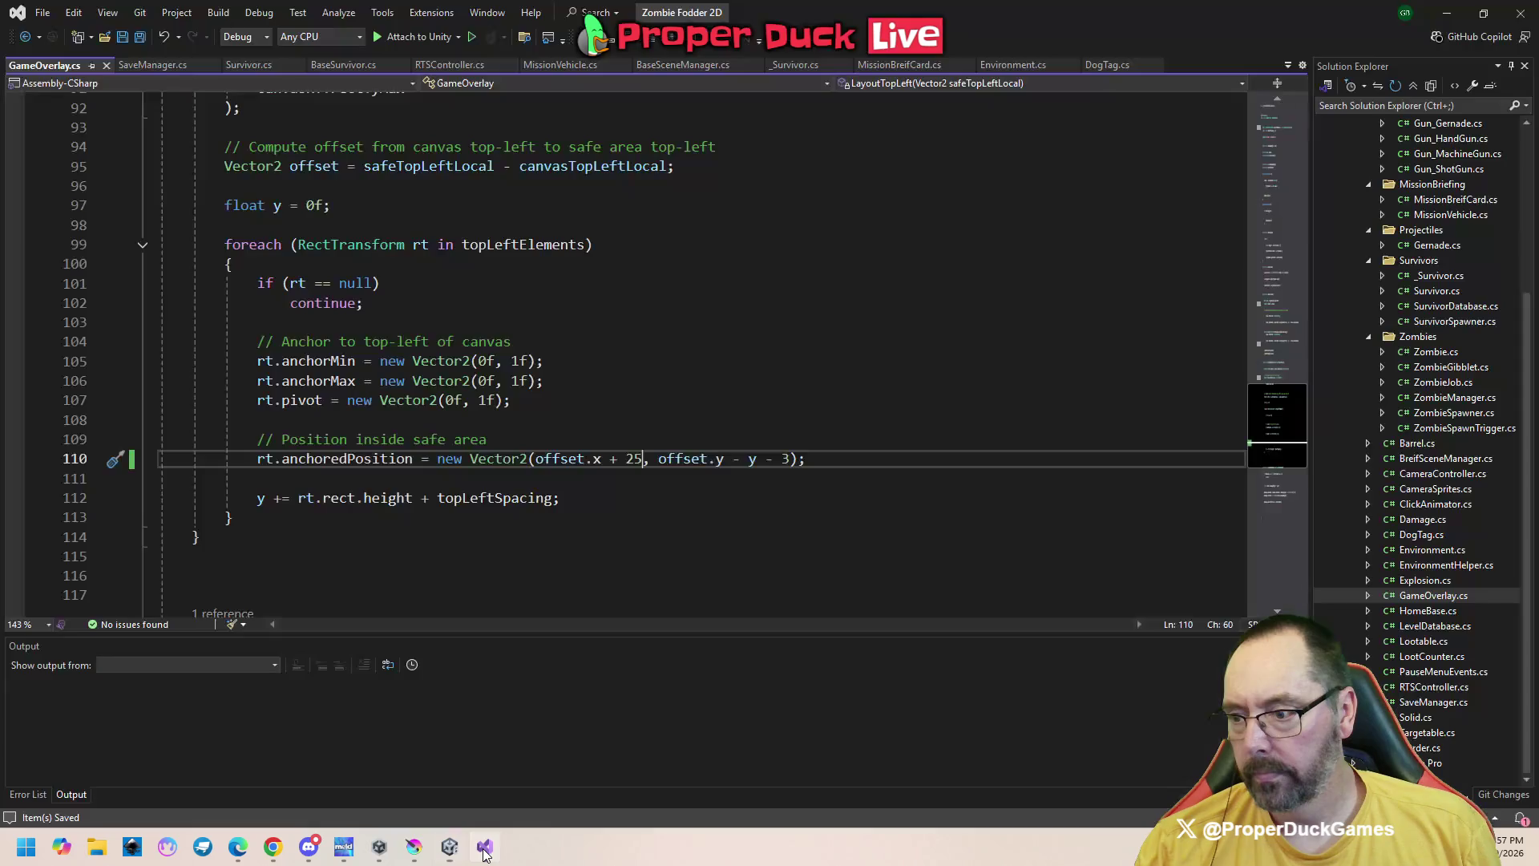
Change the 25 offset on GameOverlay.cs line 110 to 0, save, and replay in Unity
double_click(634, 459)
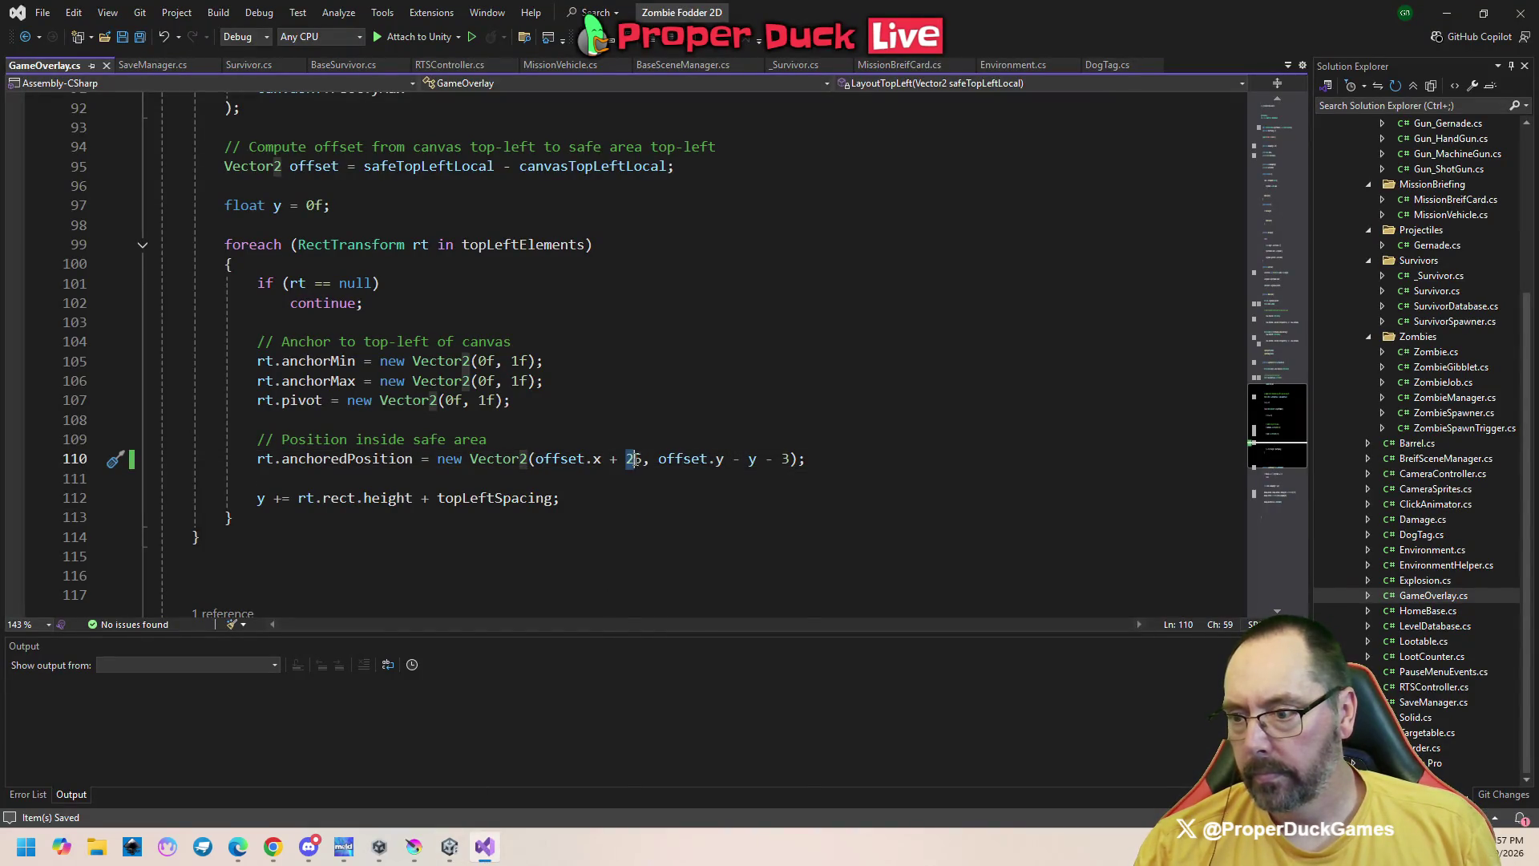
text(0)
key(ctrl+s)
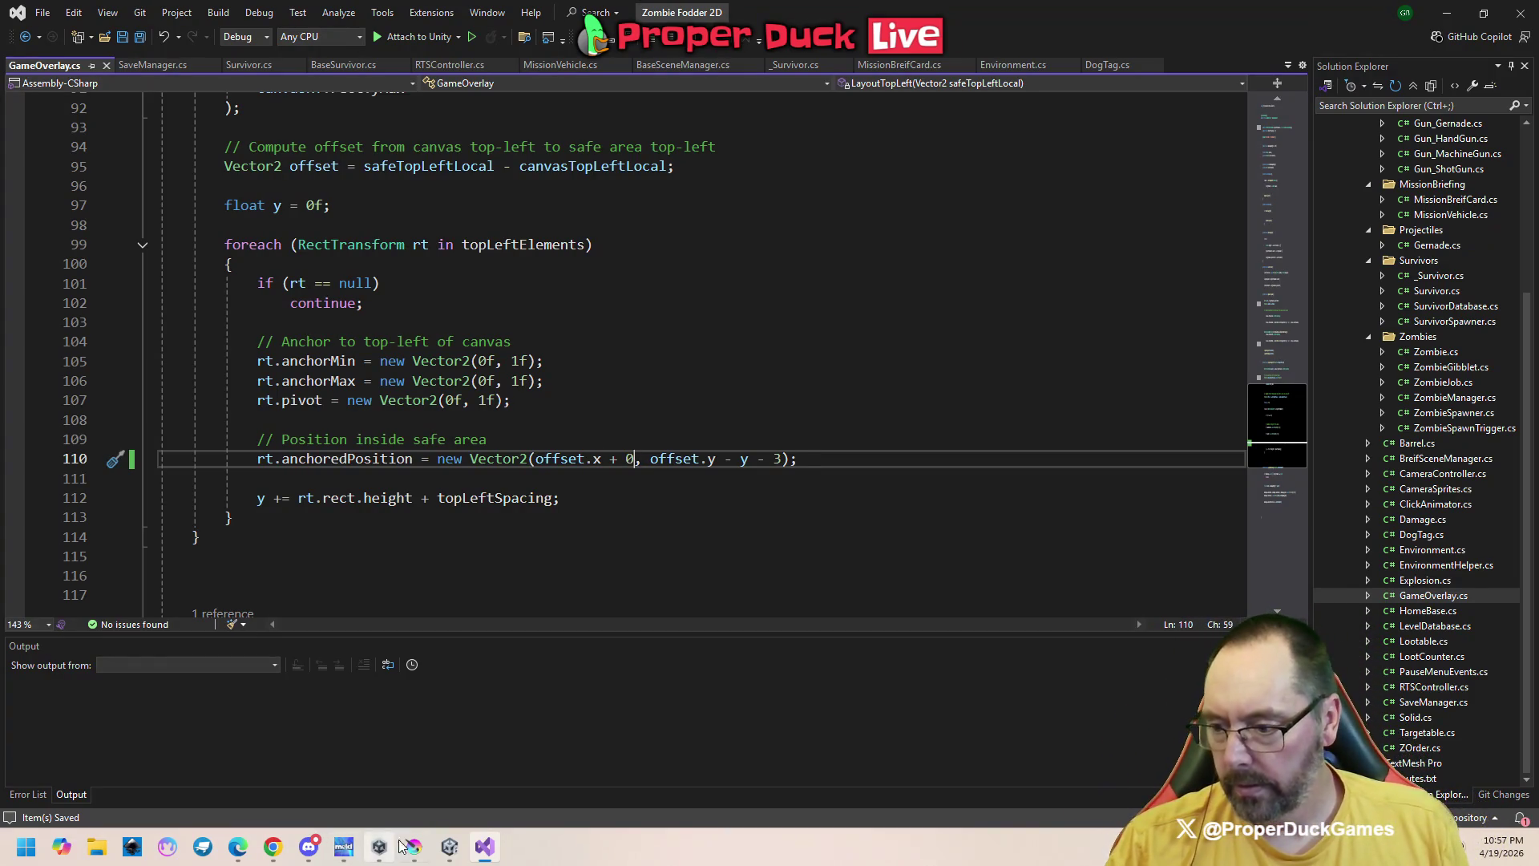
click(449, 847)
click(820, 56)
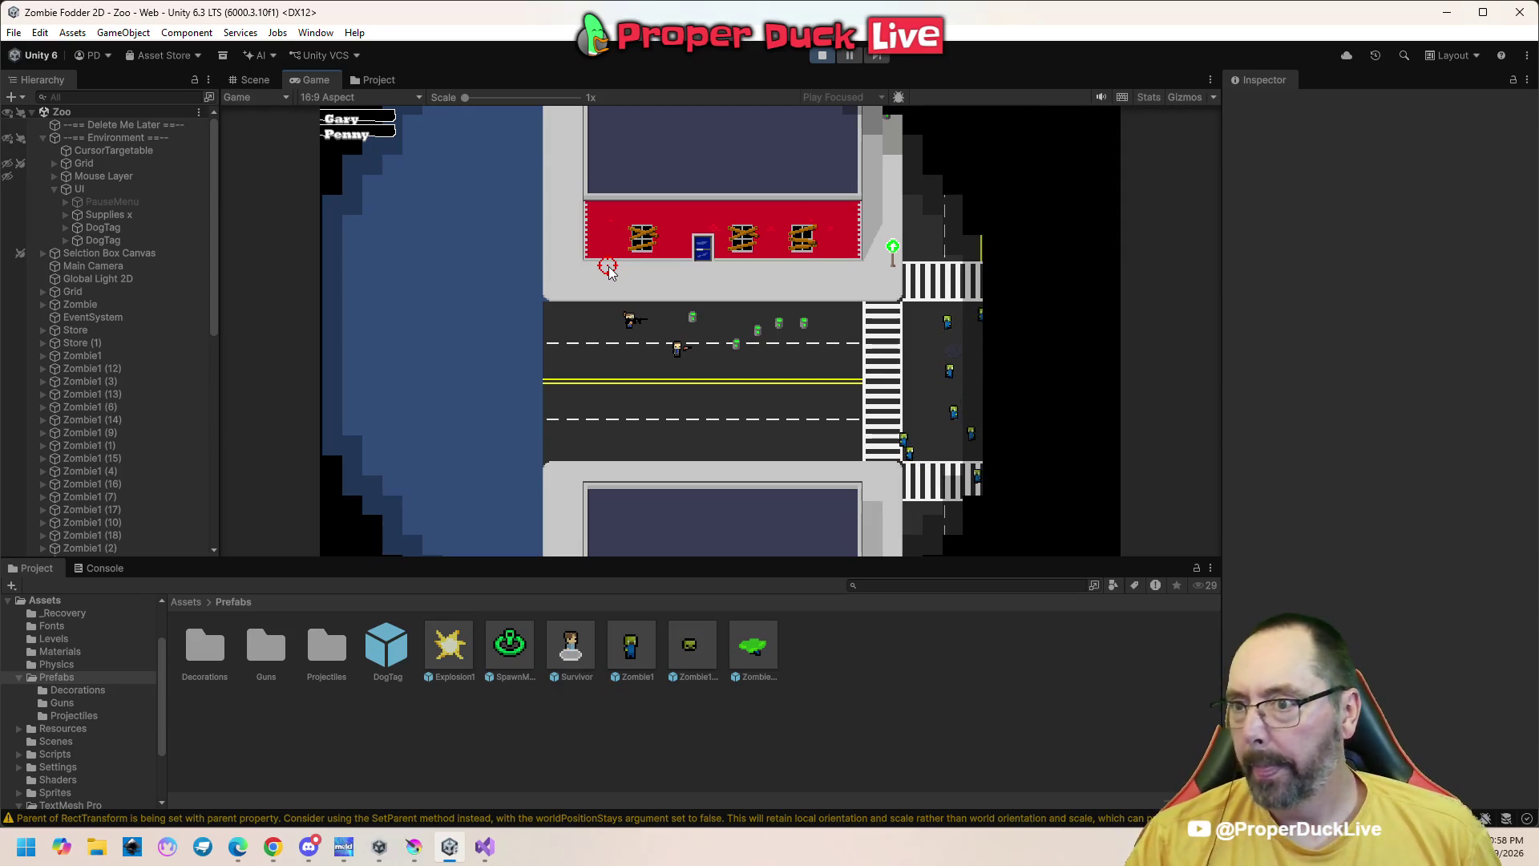
Pause and stop the test run, then open the DogTag prefab in Prefab Mode
key(Escape)
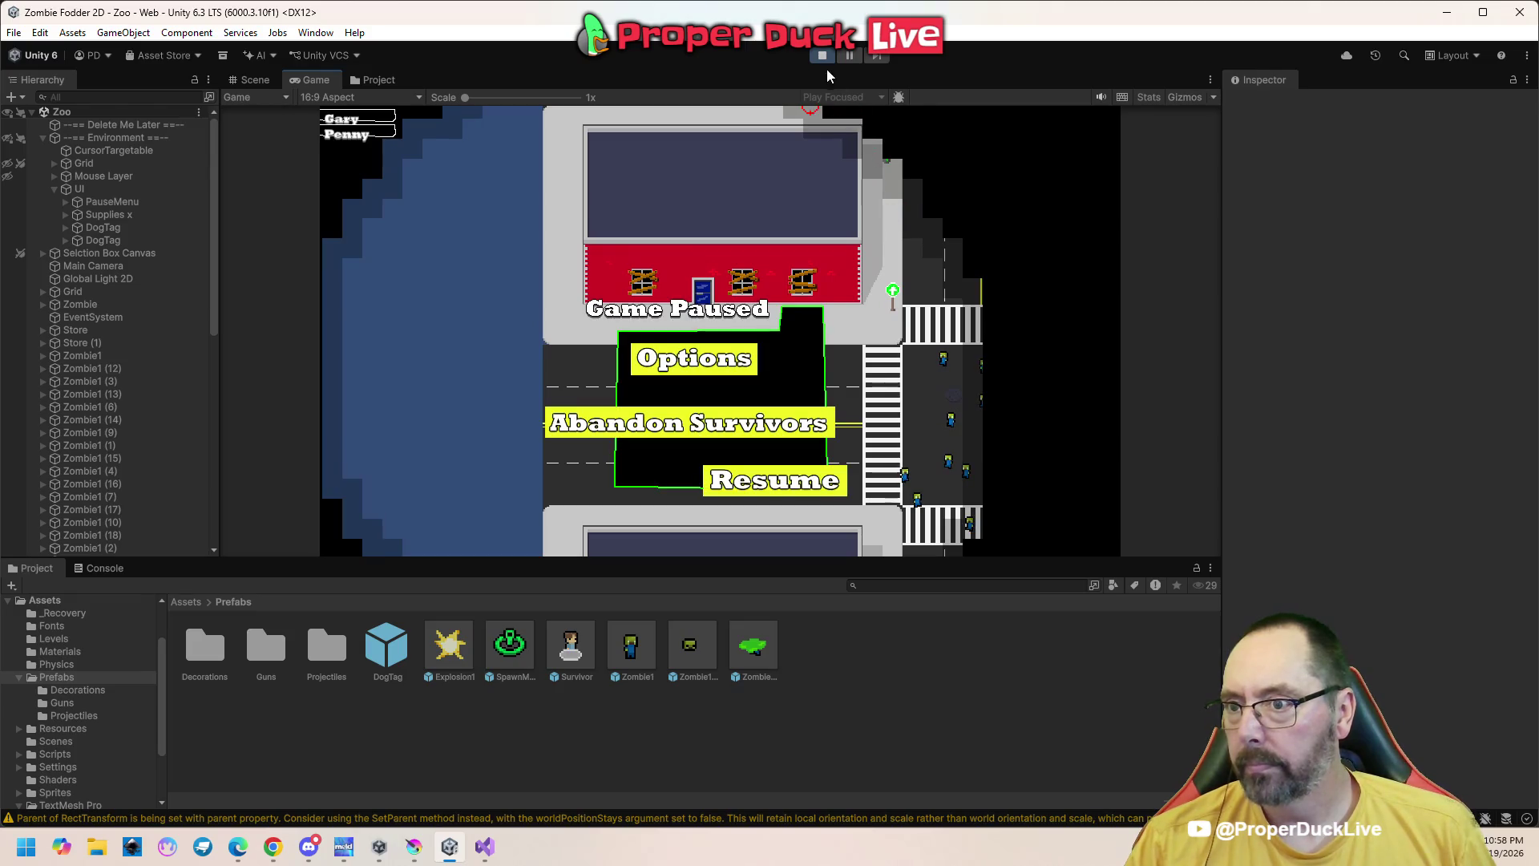
click(822, 56)
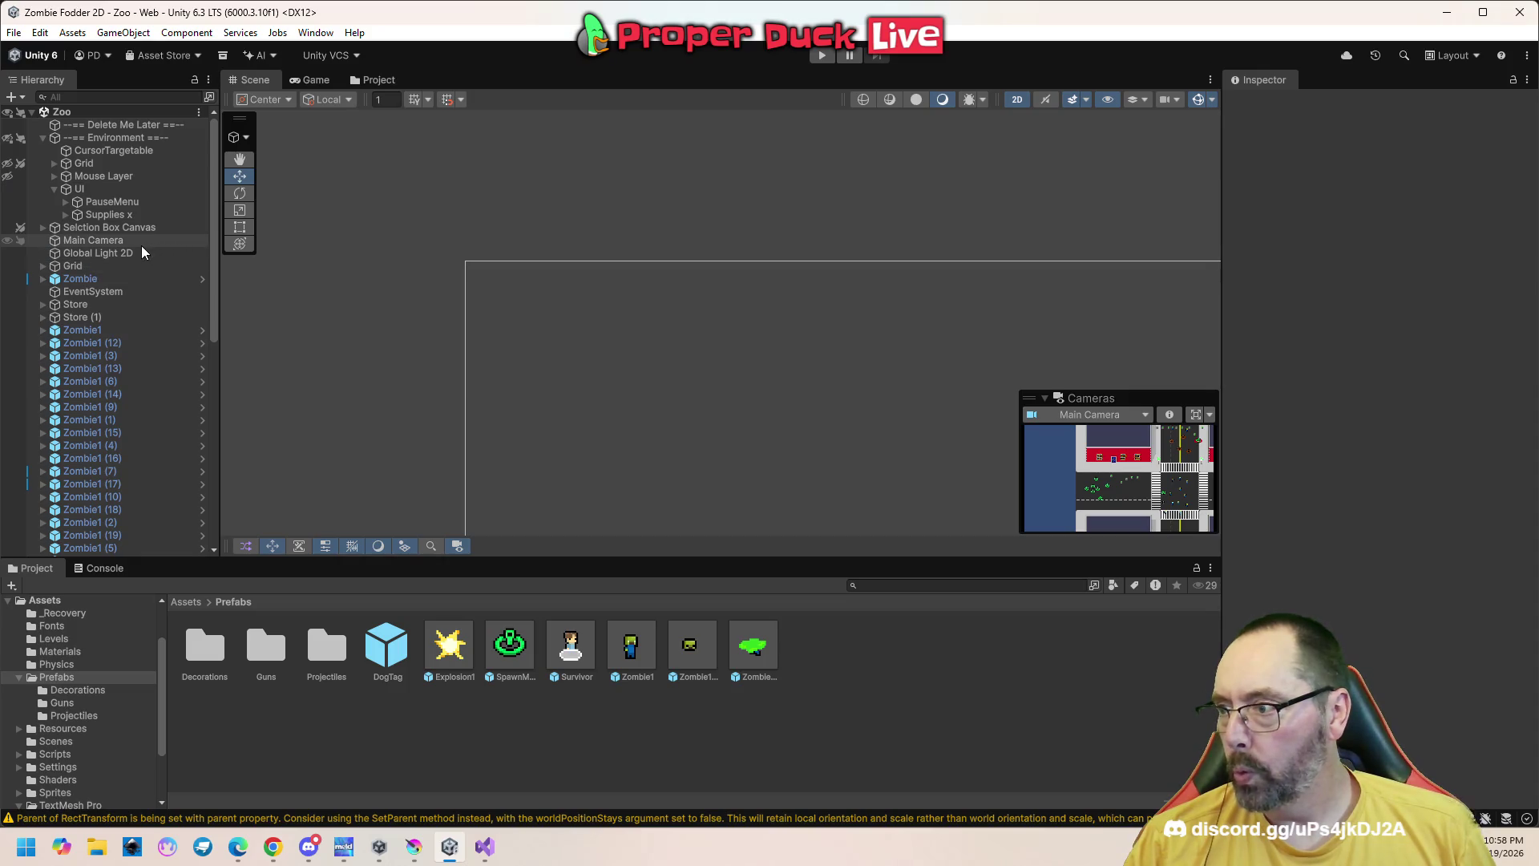
double_click(387, 645)
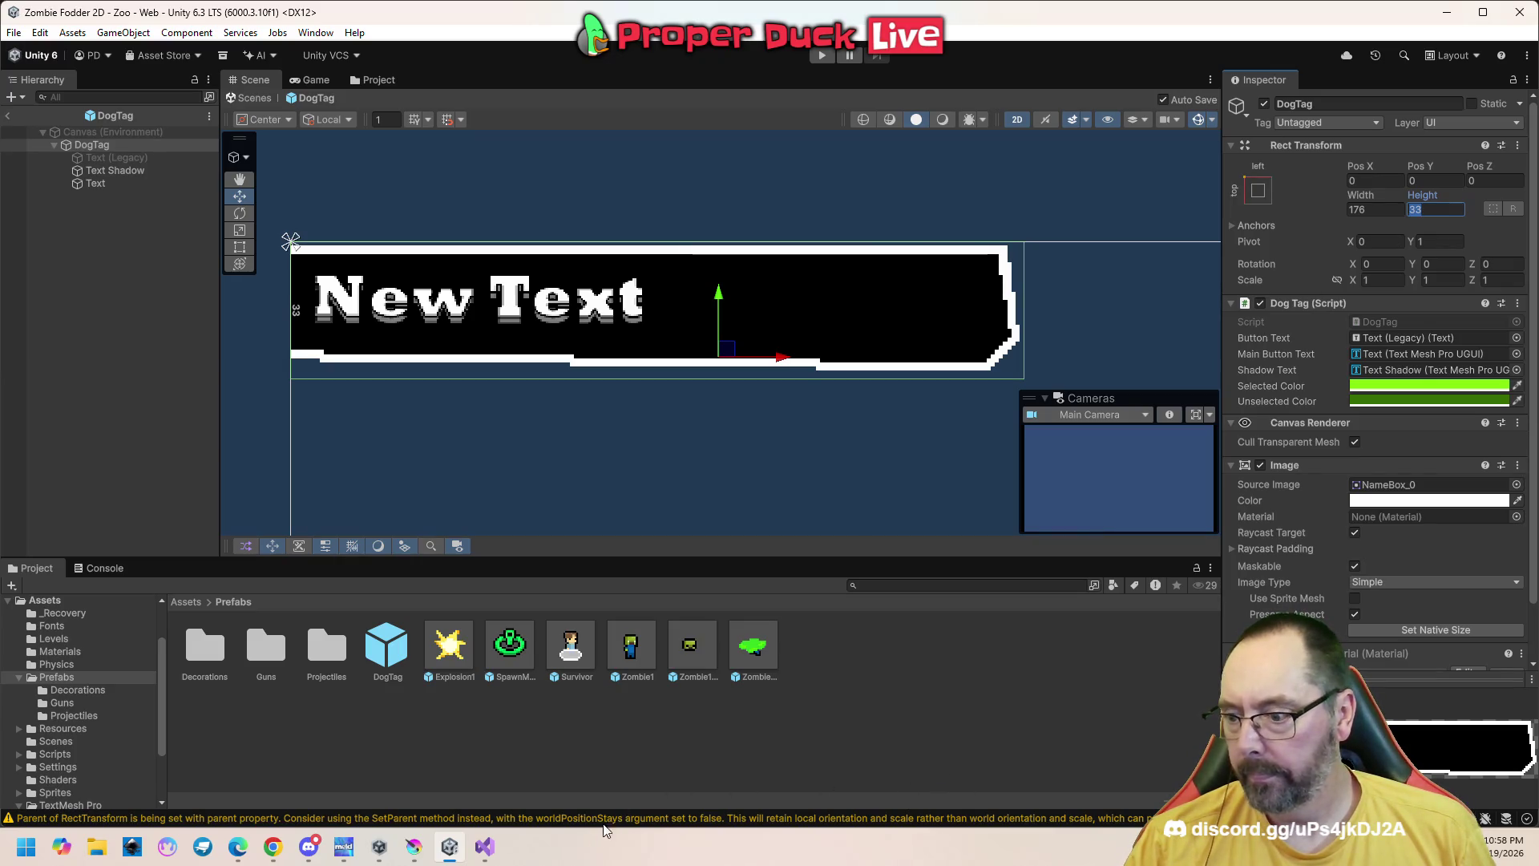
click(488, 858)
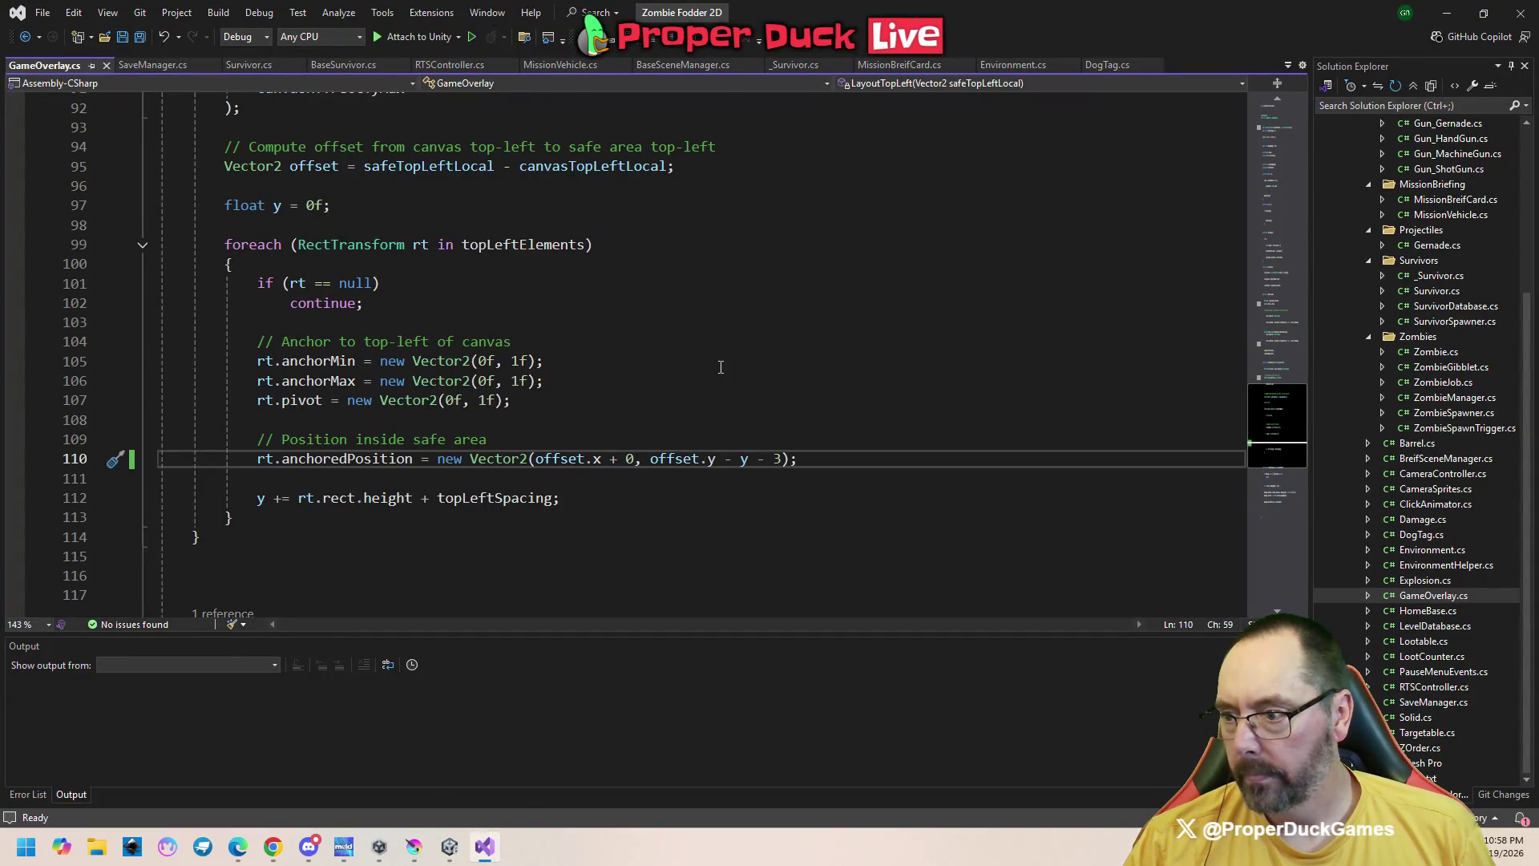
Scroll GameOverlay.cs from the LayoutTopLeft loop down to the UpdateLayout method
click(1273, 399)
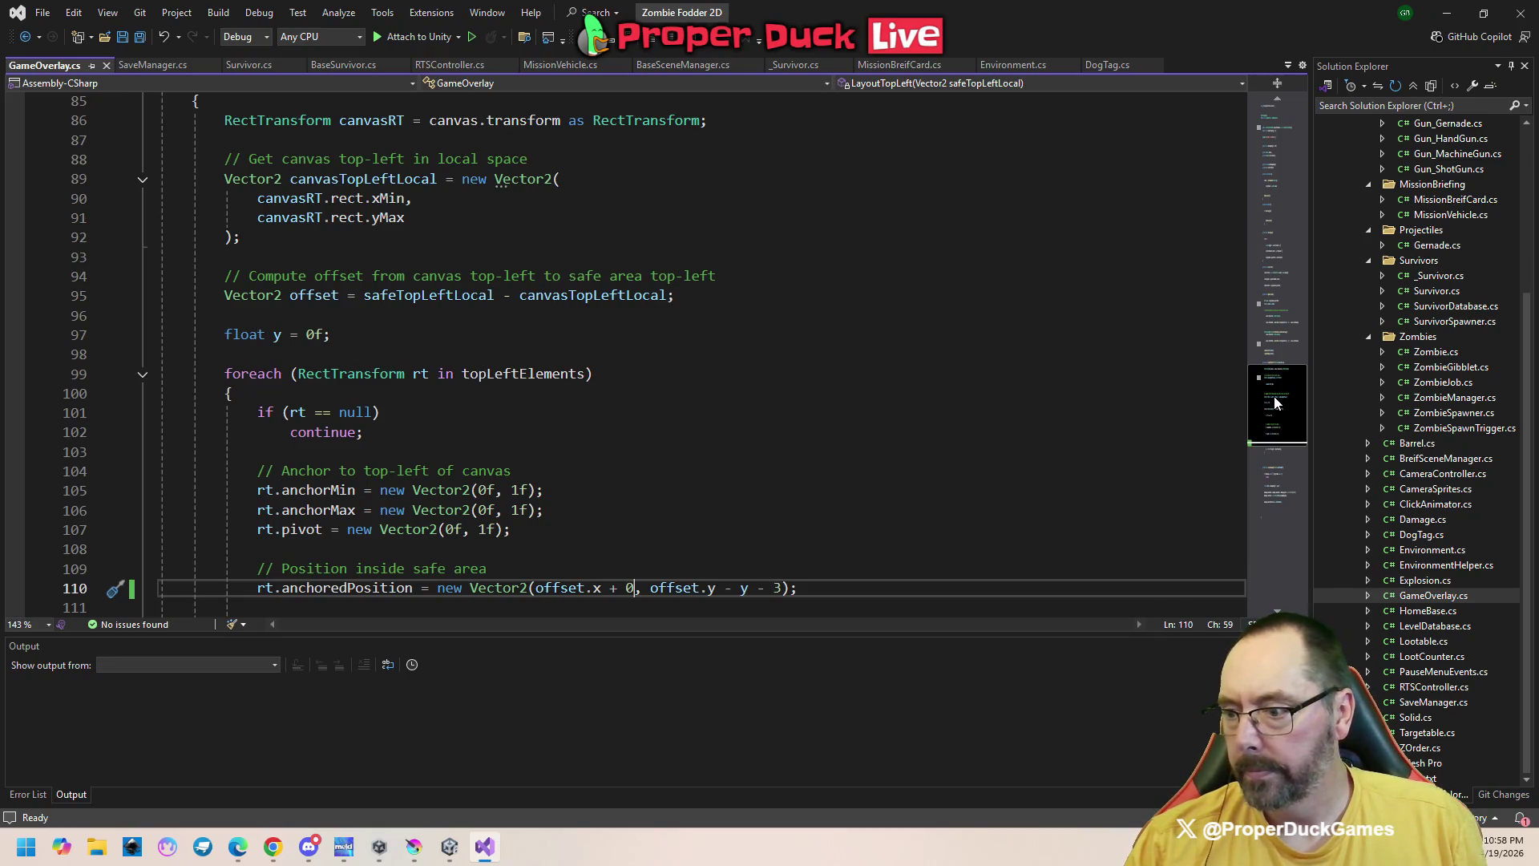
scroll(1273, 396, up, 1)
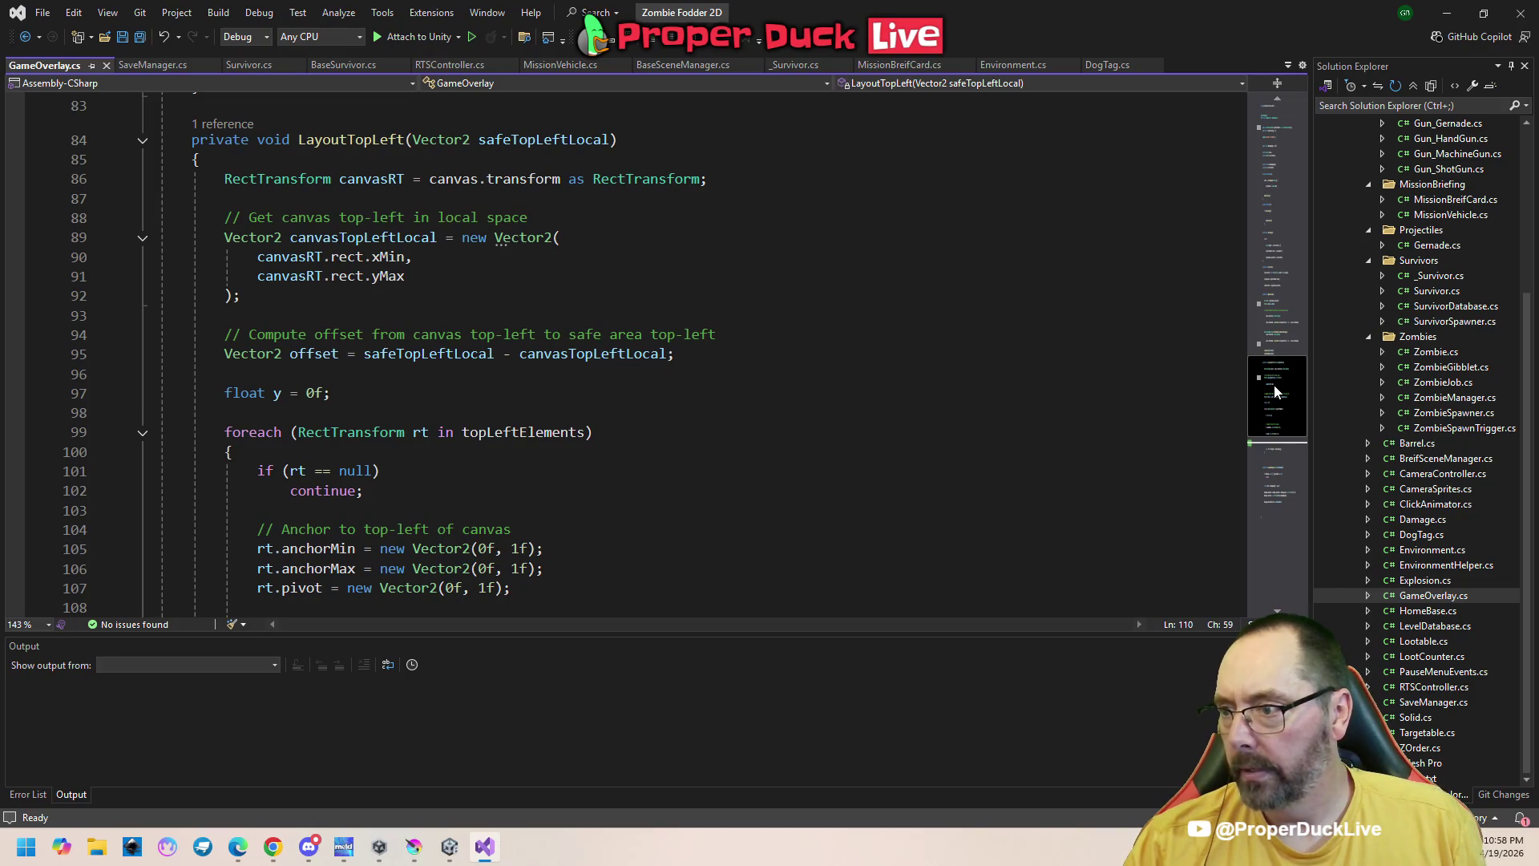
mouse_move(1275, 391)
mouse_down()
mouse_move(1281, 452)
mouse_move(1280, 413)
mouse_up()
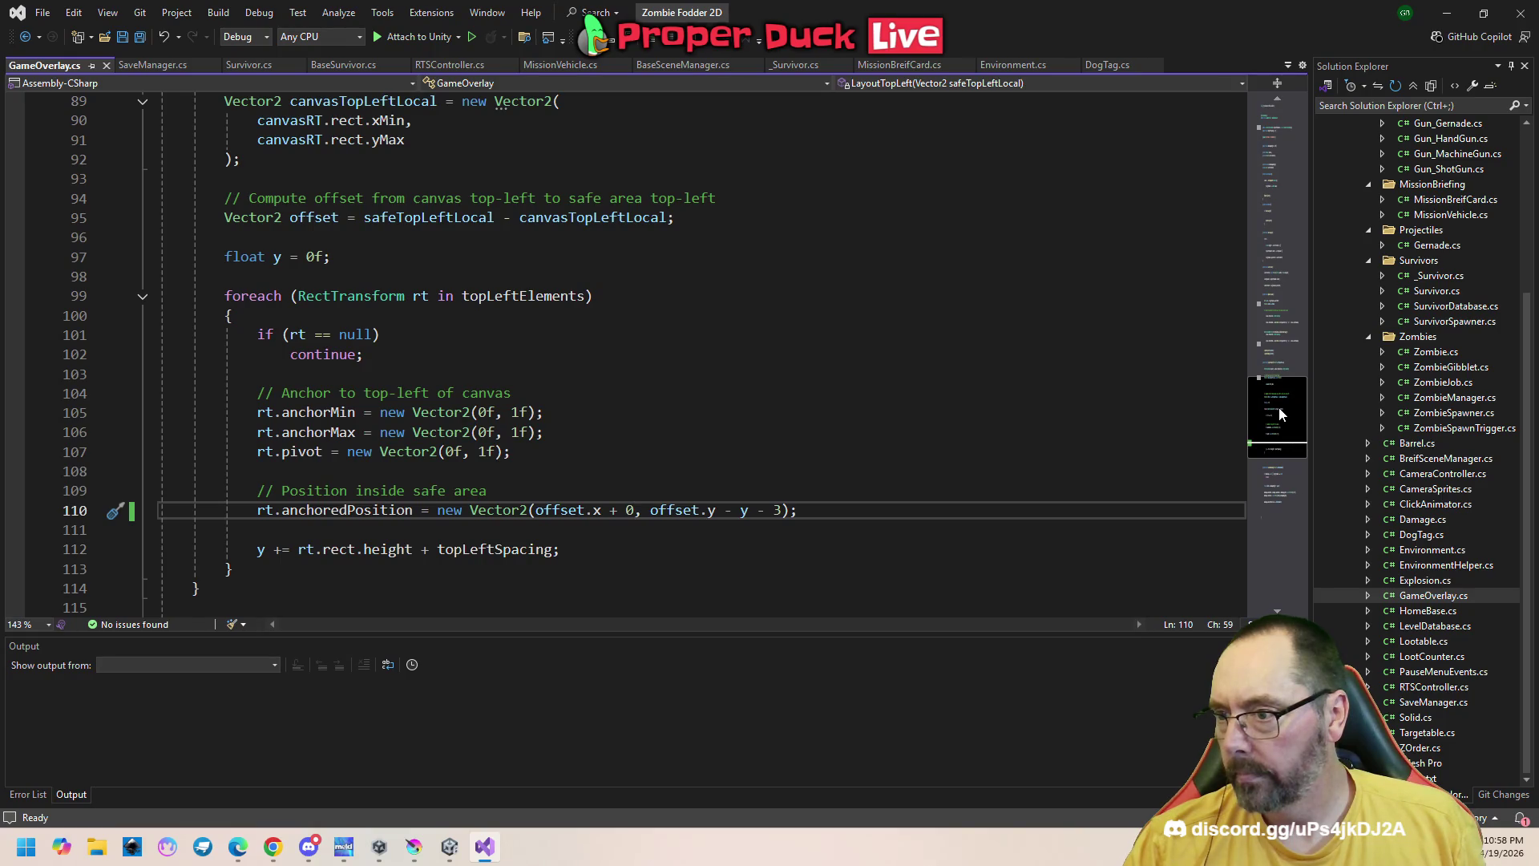
drag(1279, 413, 1275, 140)
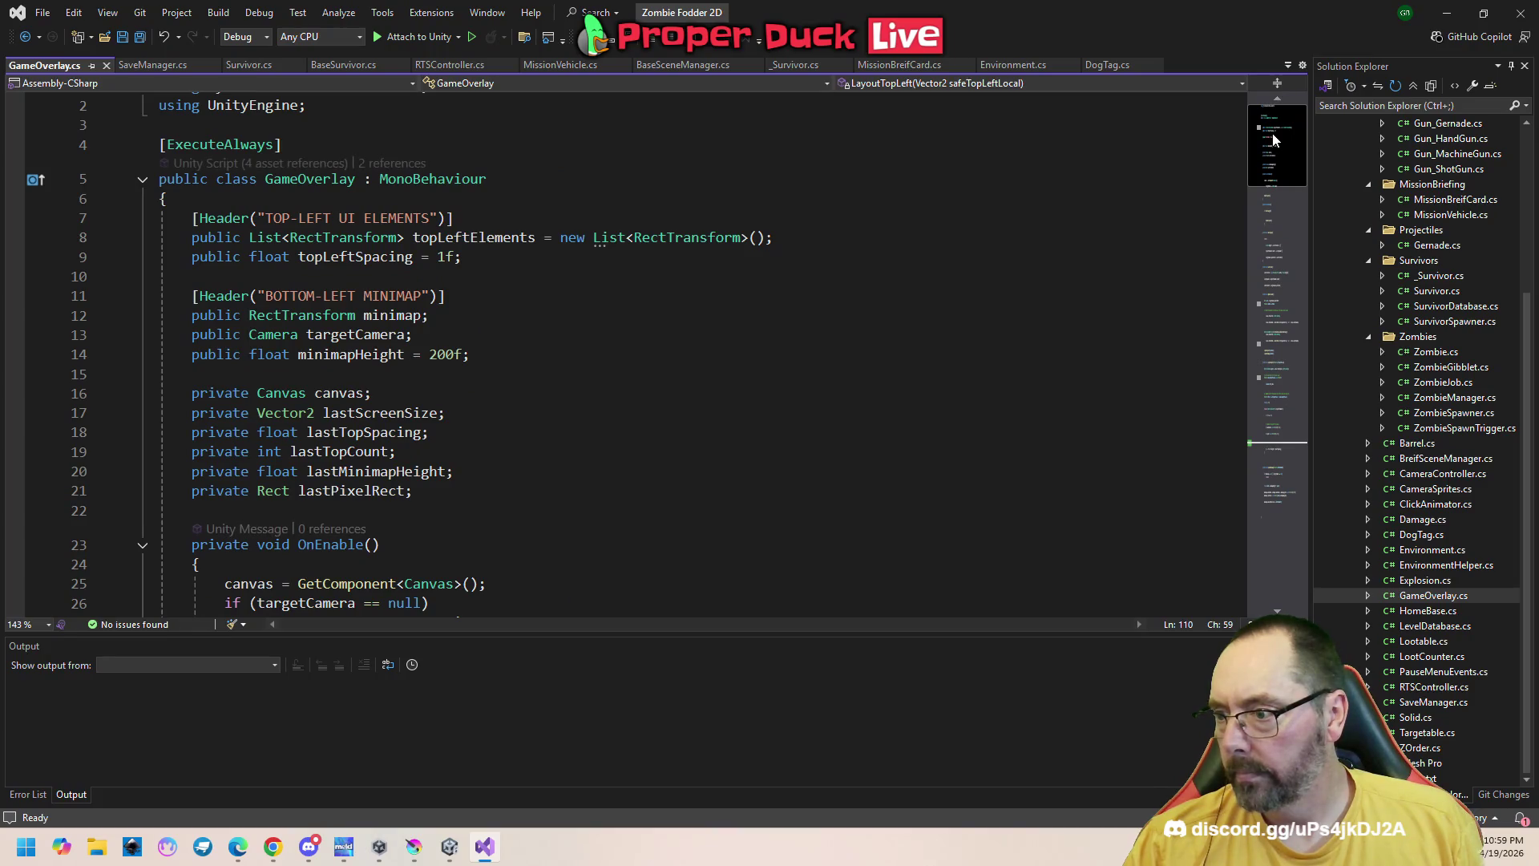
drag(1273, 139, 1289, 255)
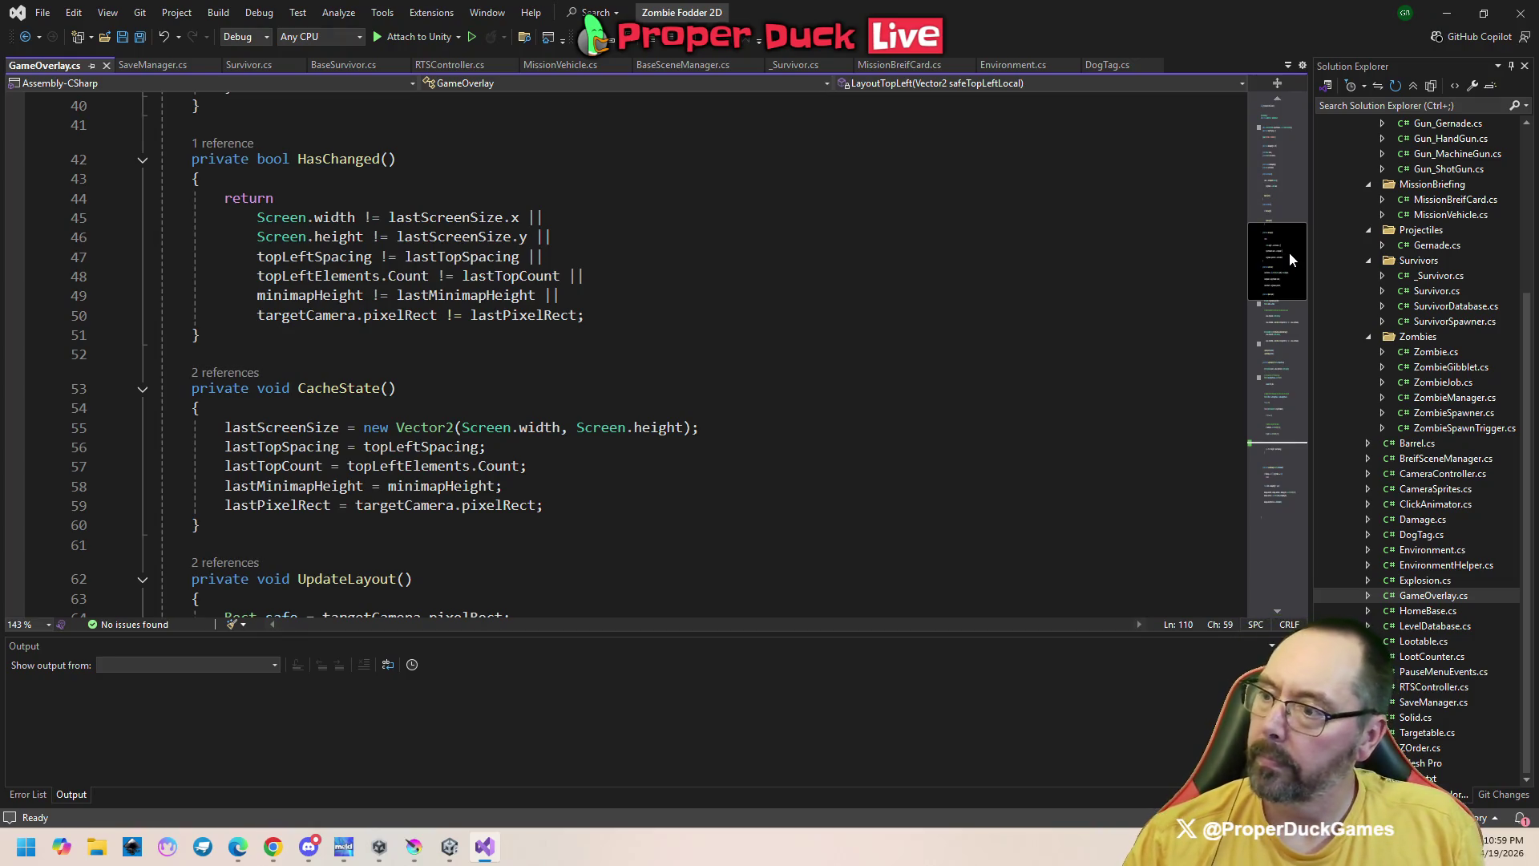
drag(1289, 252, 1289, 309)
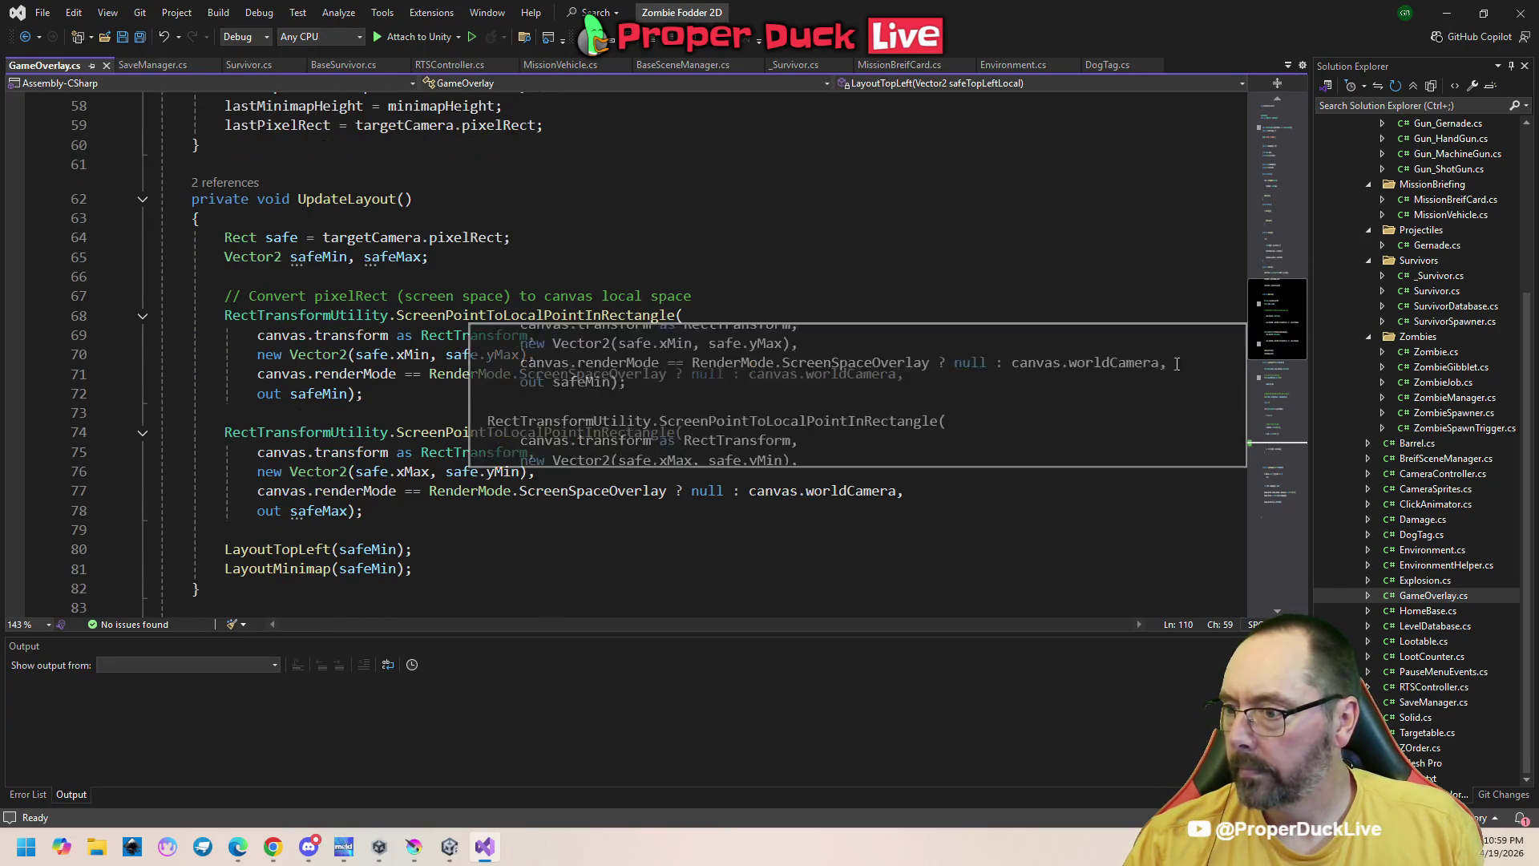
click(448, 850)
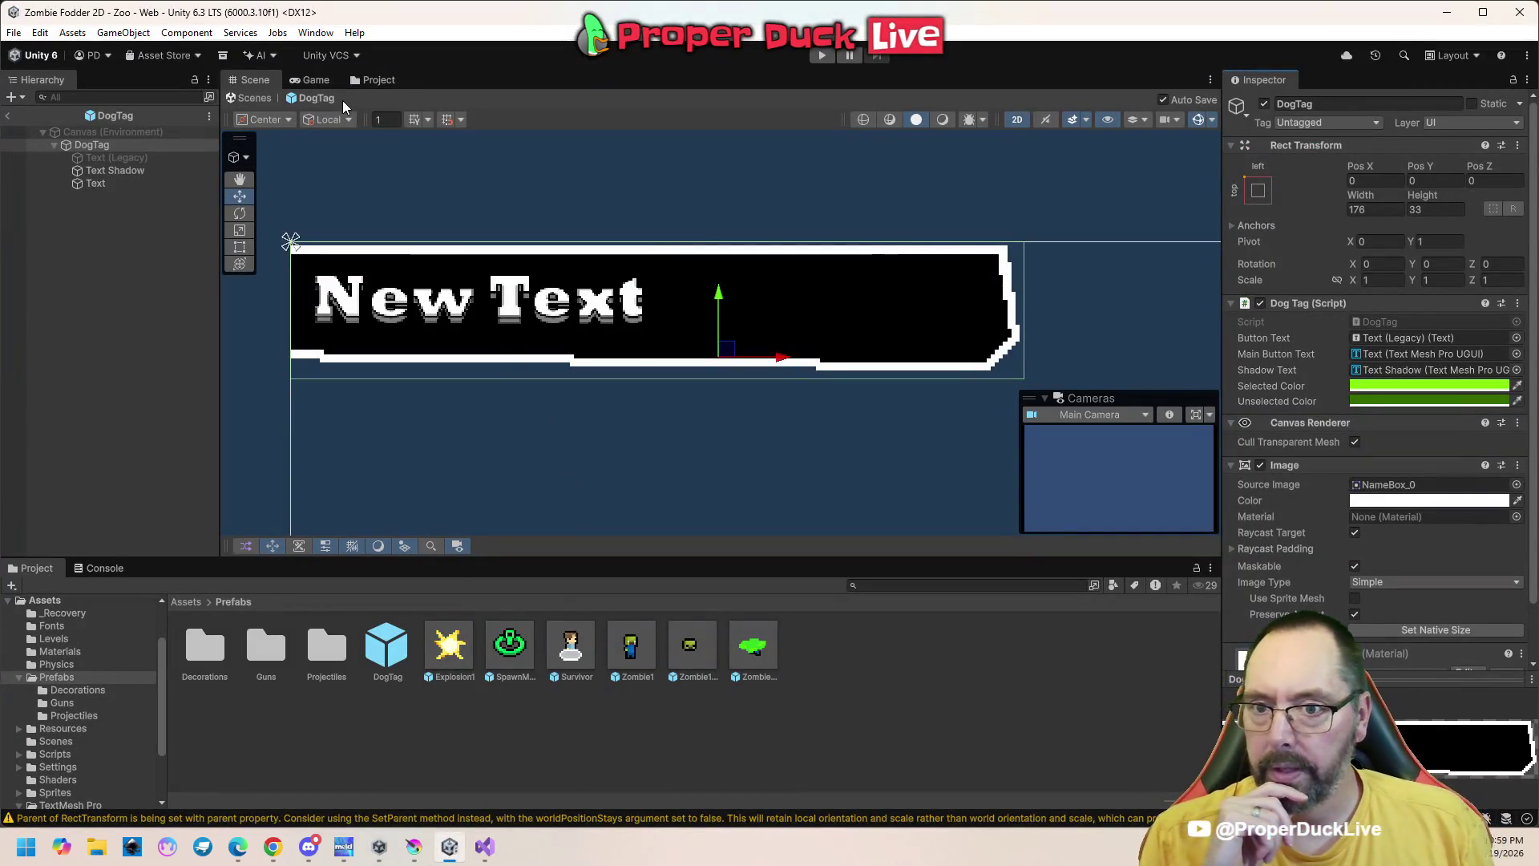
Test-play the game in the Game view, pausing to inspect the name tags, then stop
click(150, 135)
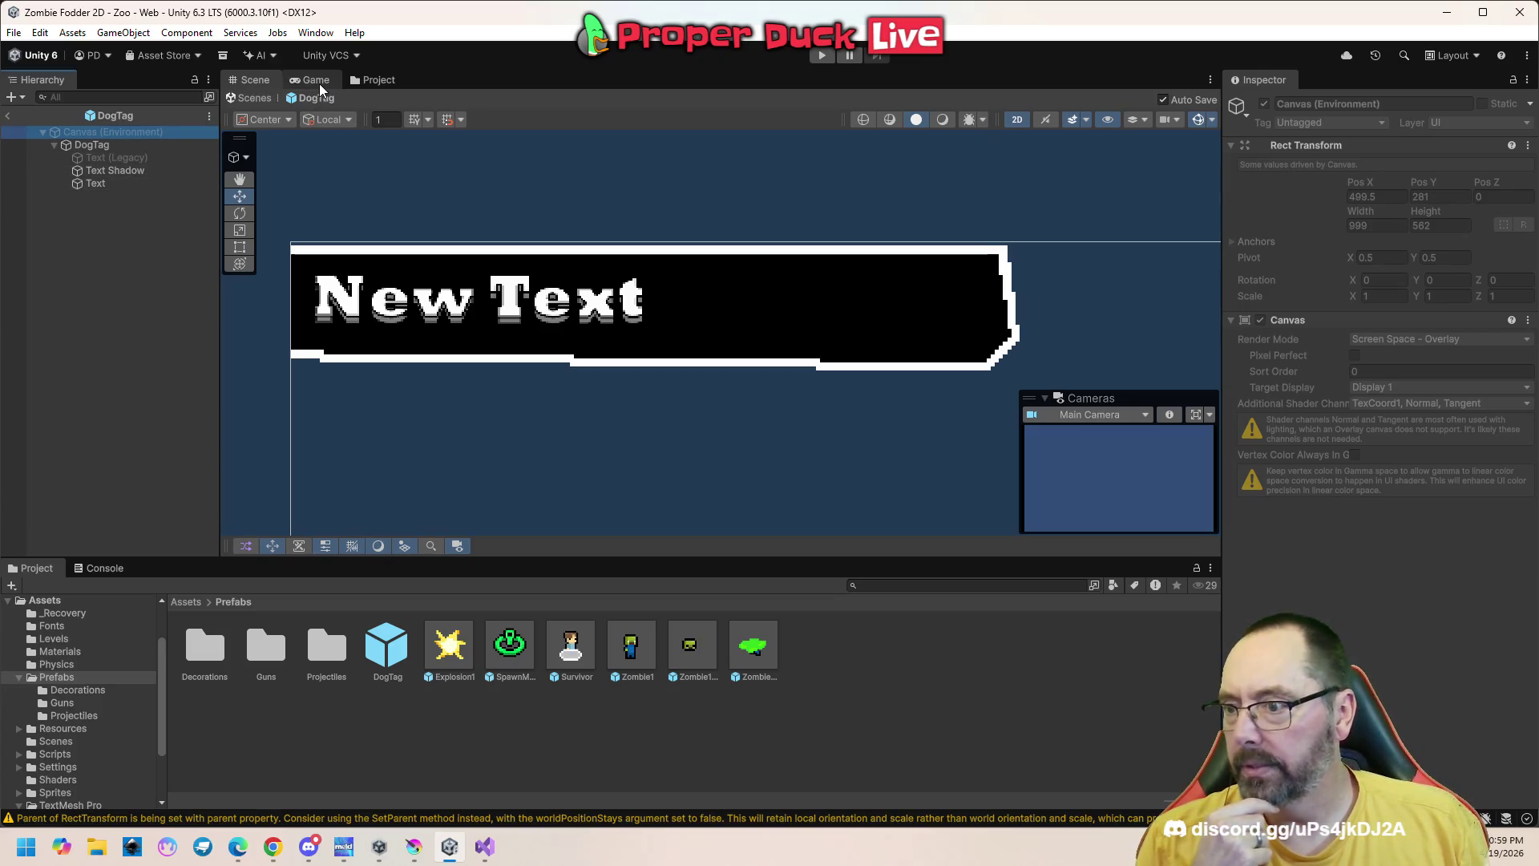
click(319, 83)
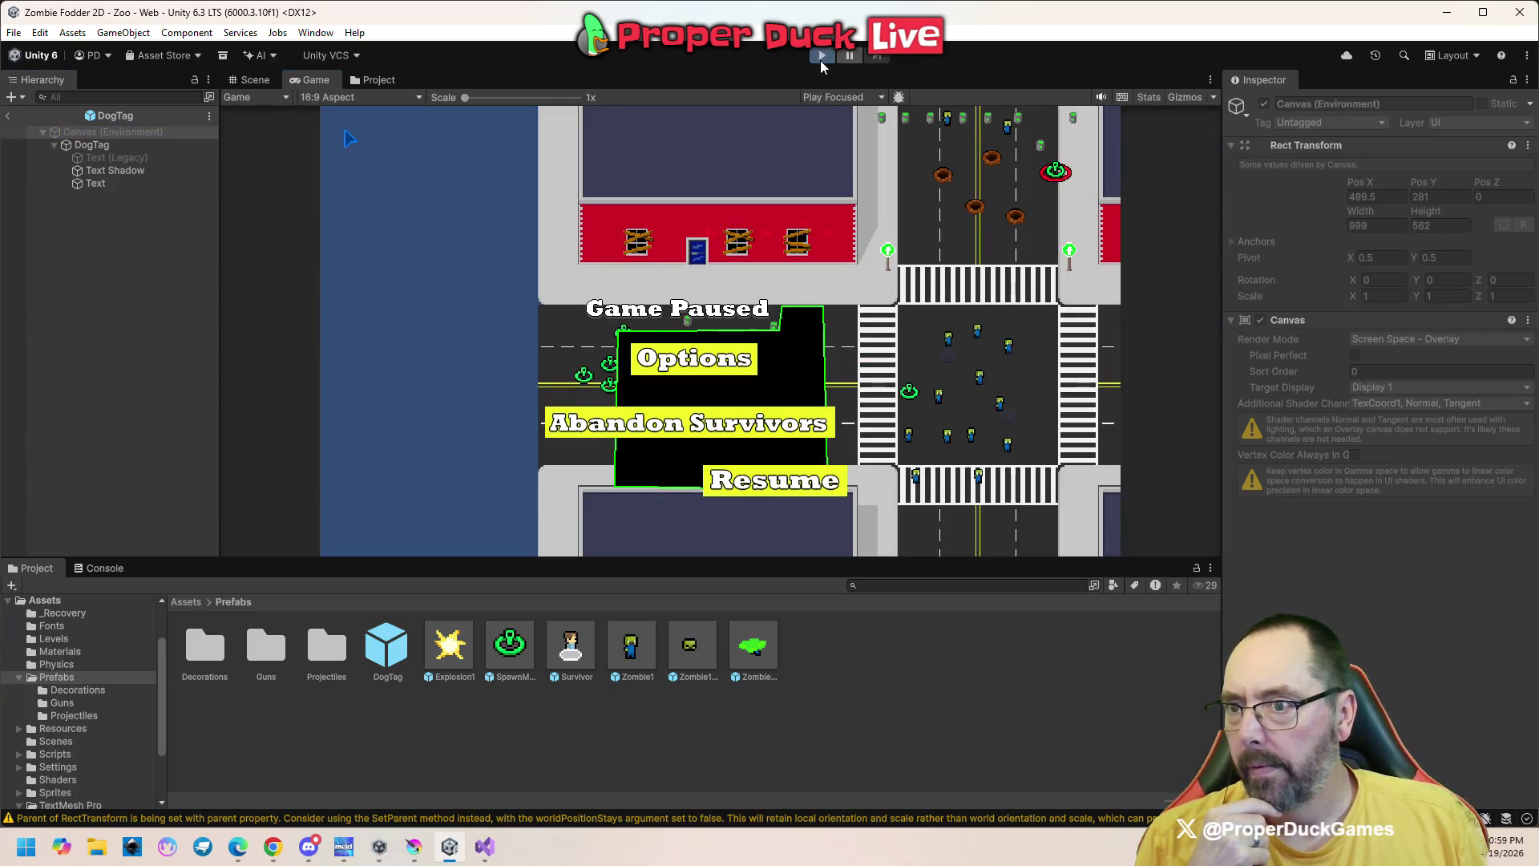
click(821, 56)
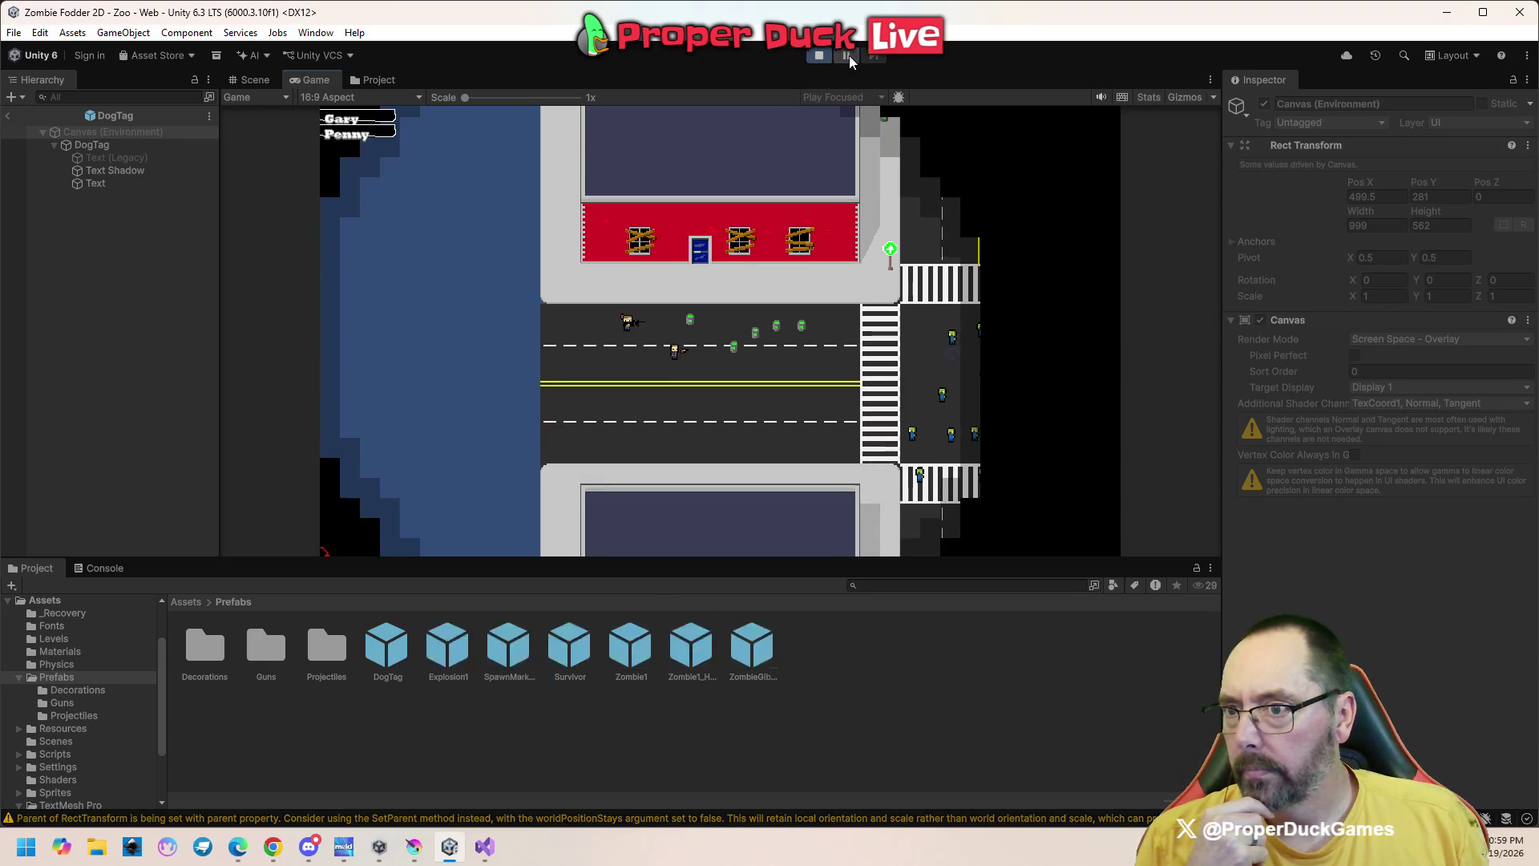
click(849, 56)
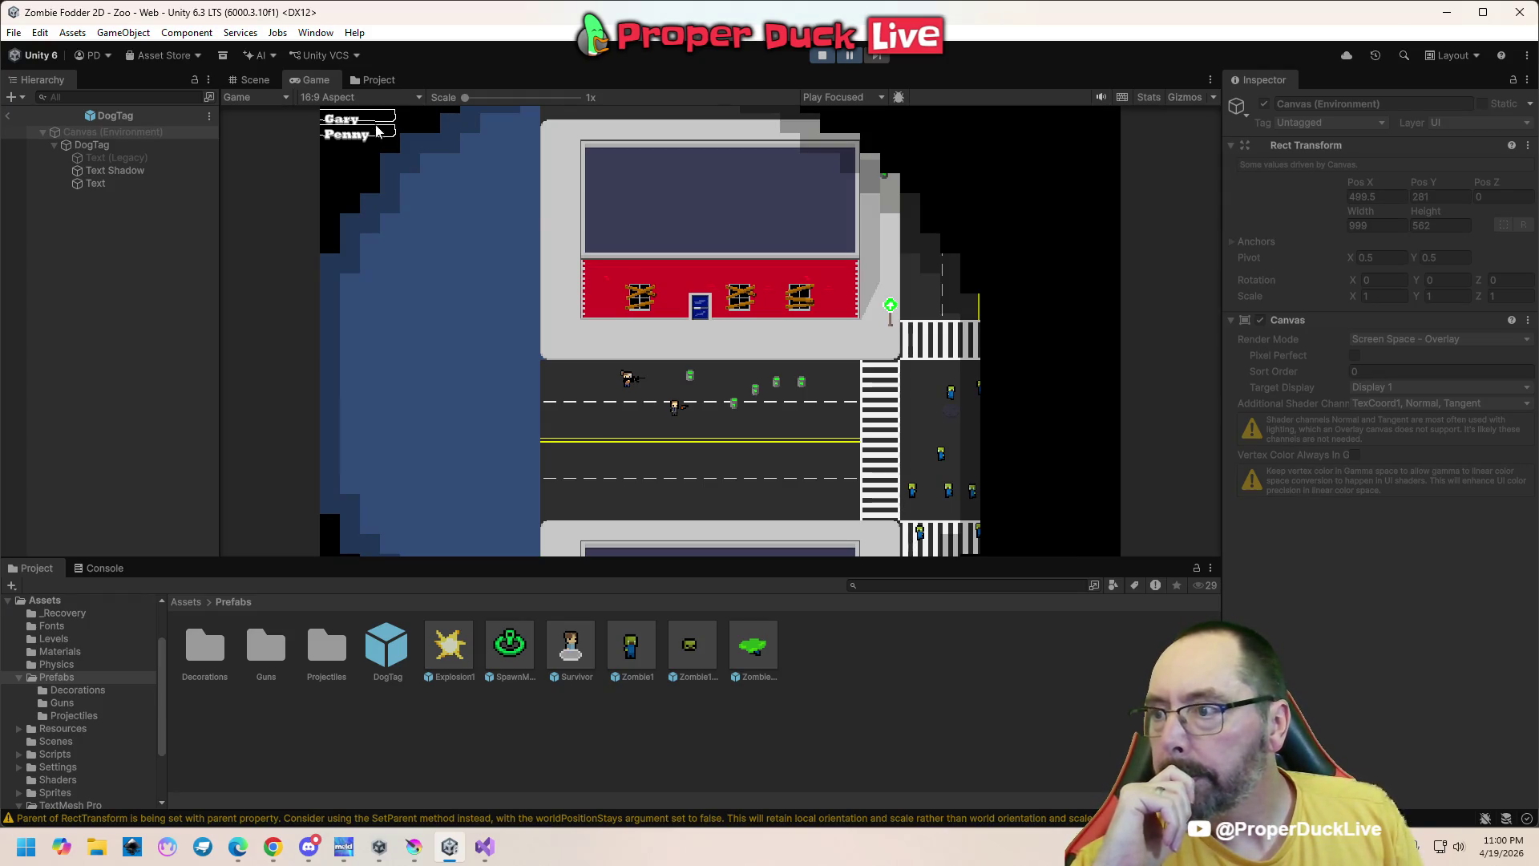
click(823, 56)
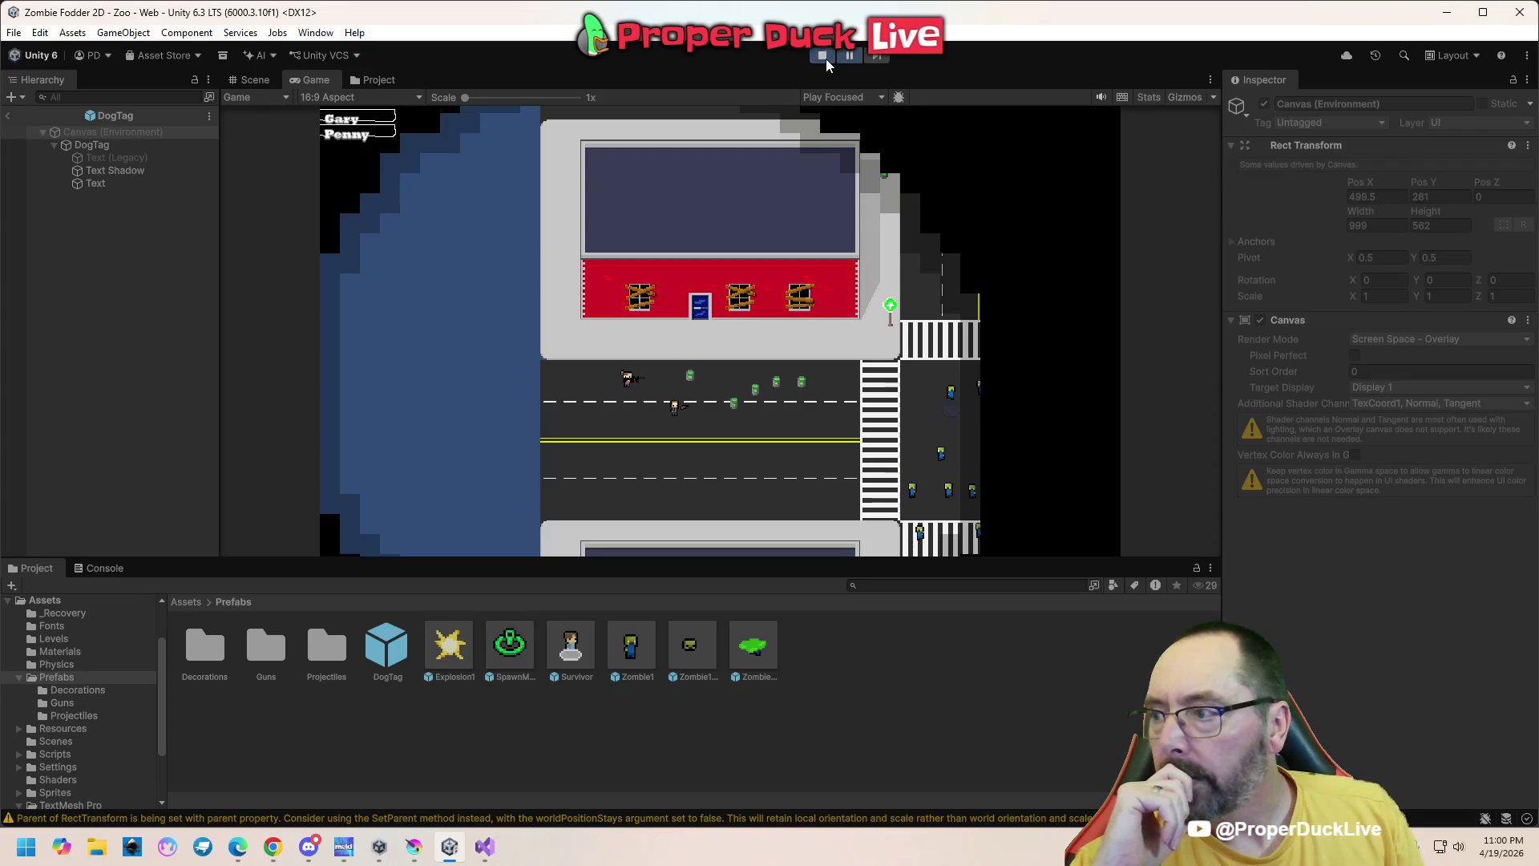
click(107, 148)
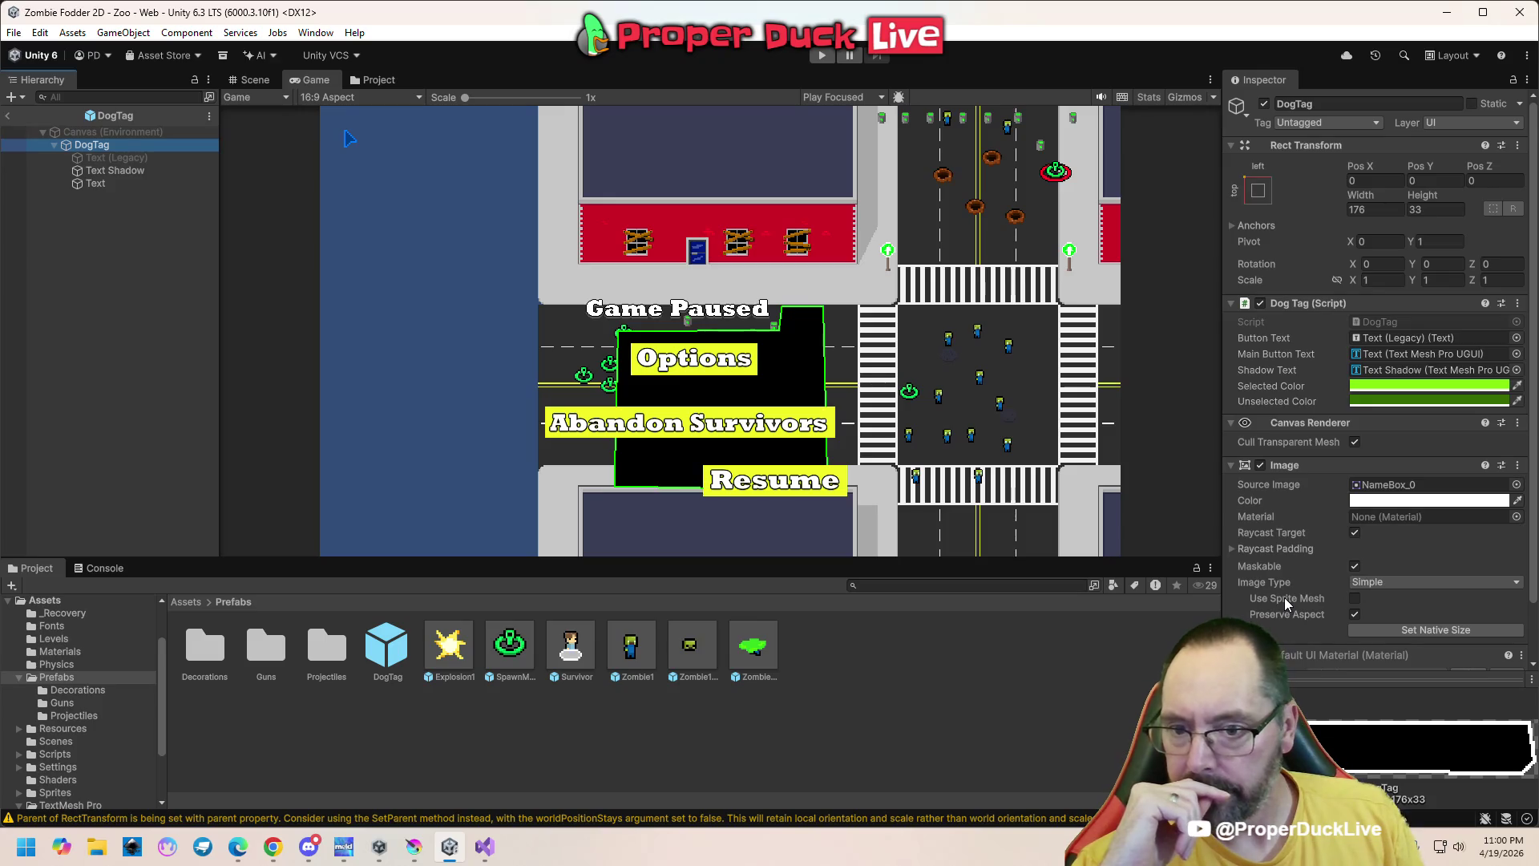
Return to the Scene view and exit DogTag prefab editing back to the Zoo scene
scroll(1284, 598, down, 2)
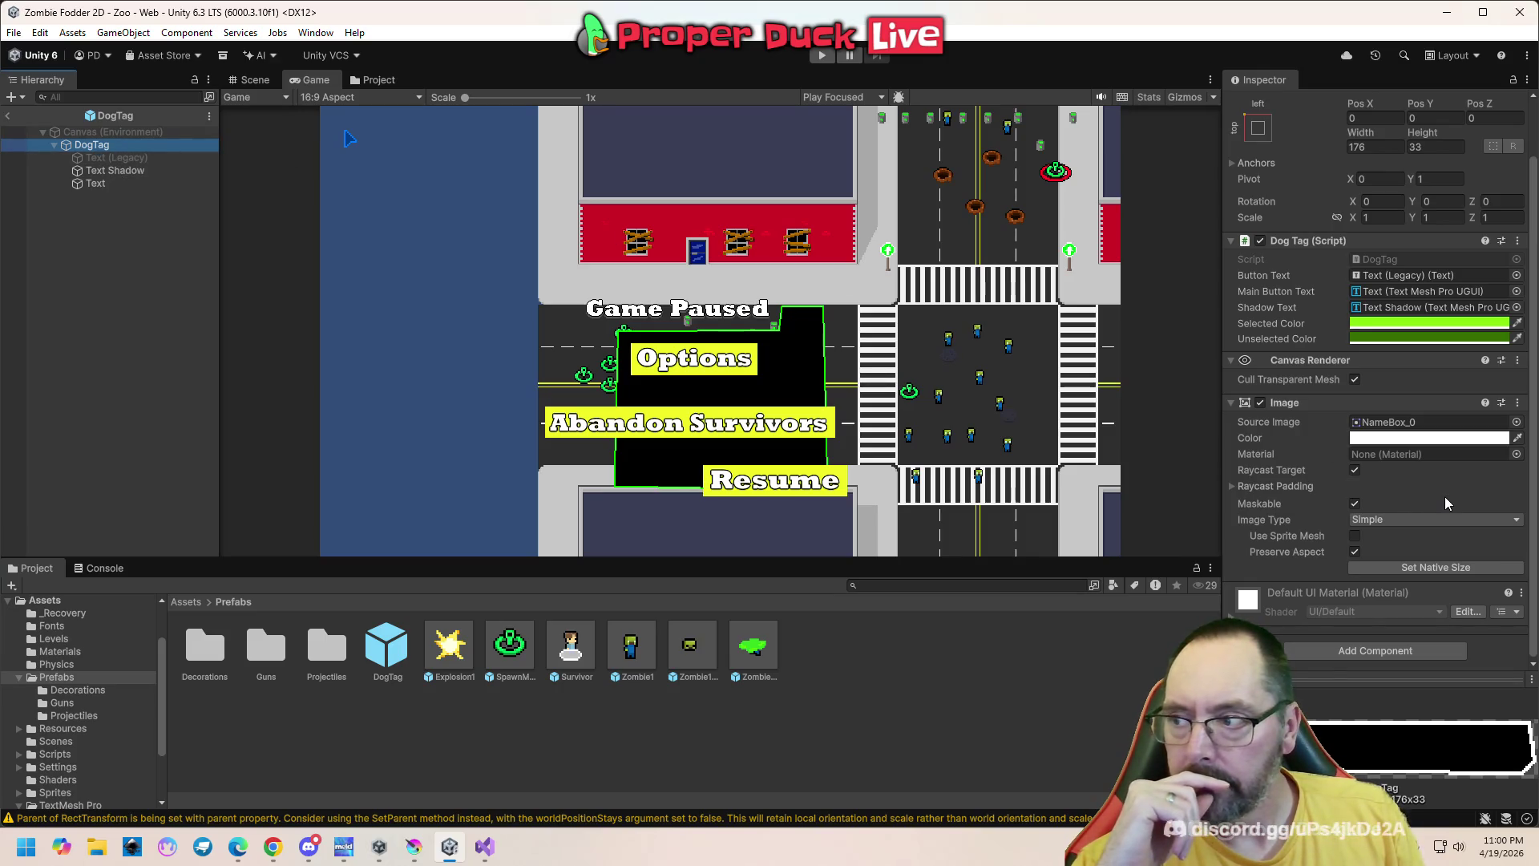
click(486, 846)
click(449, 846)
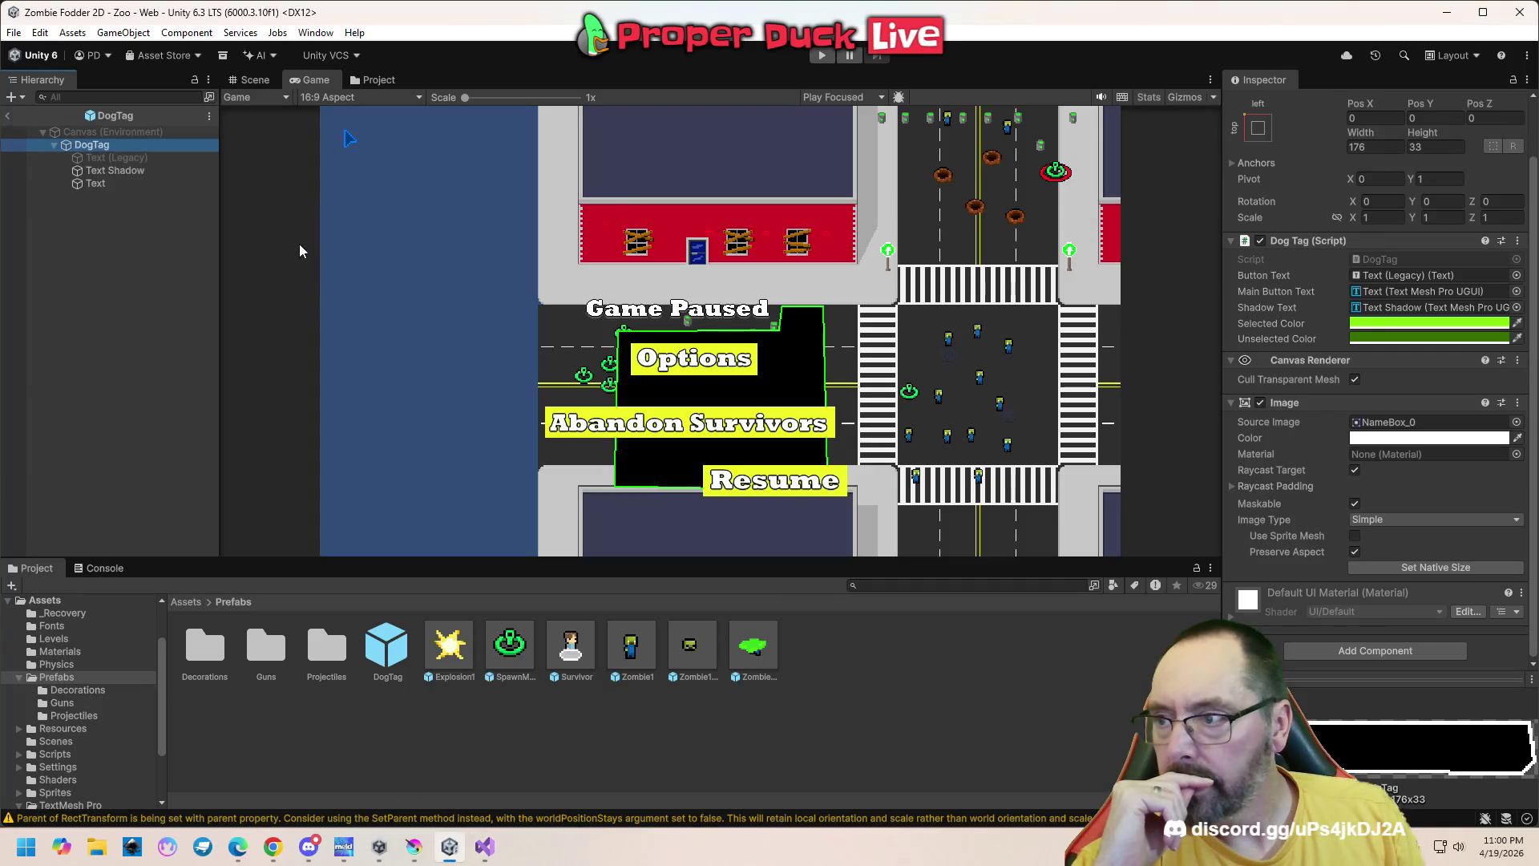
click(255, 80)
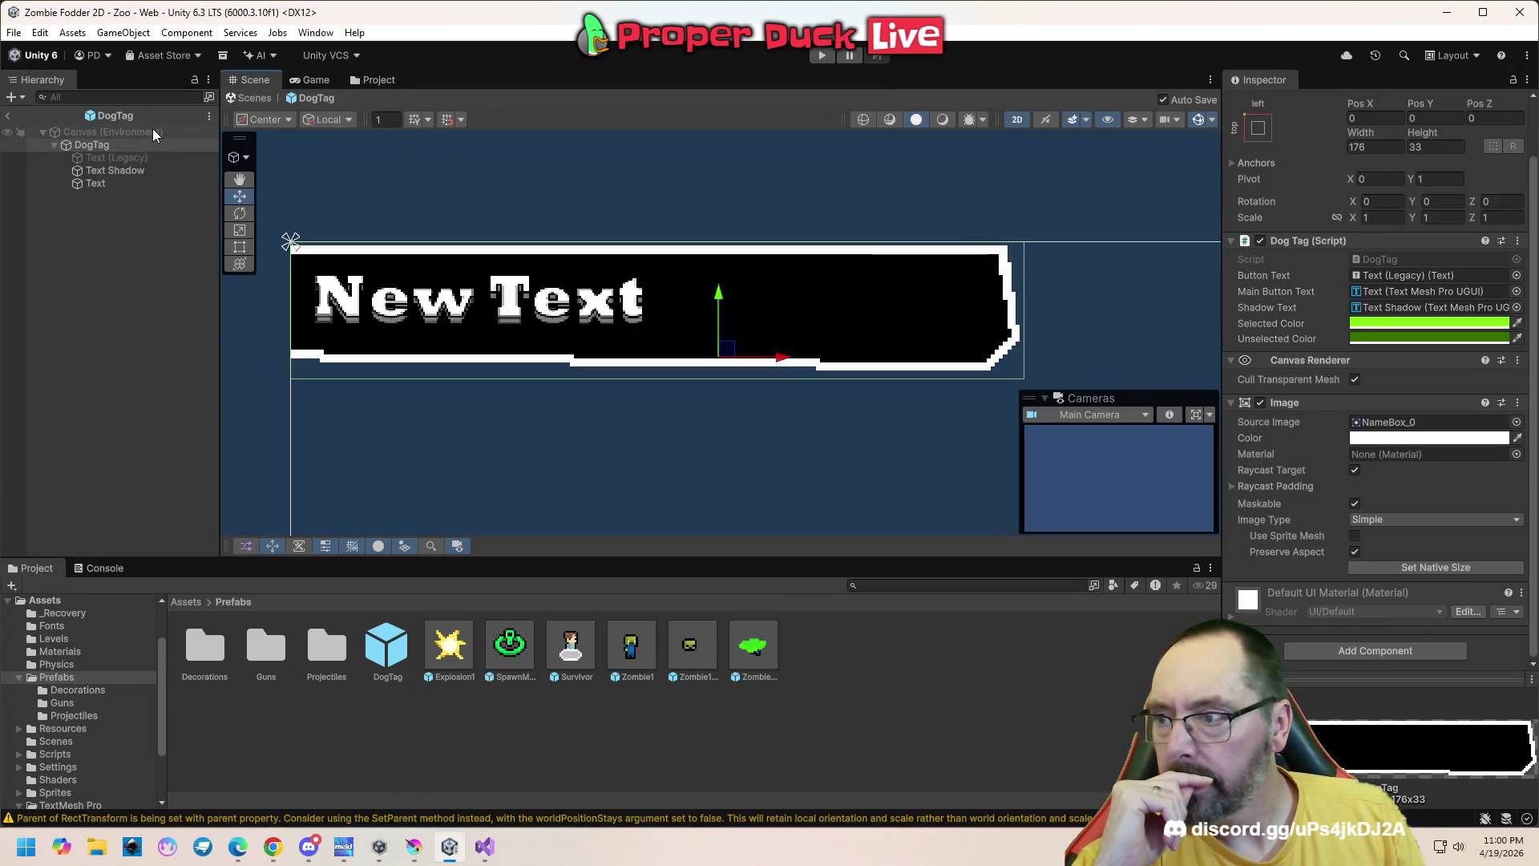
click(257, 98)
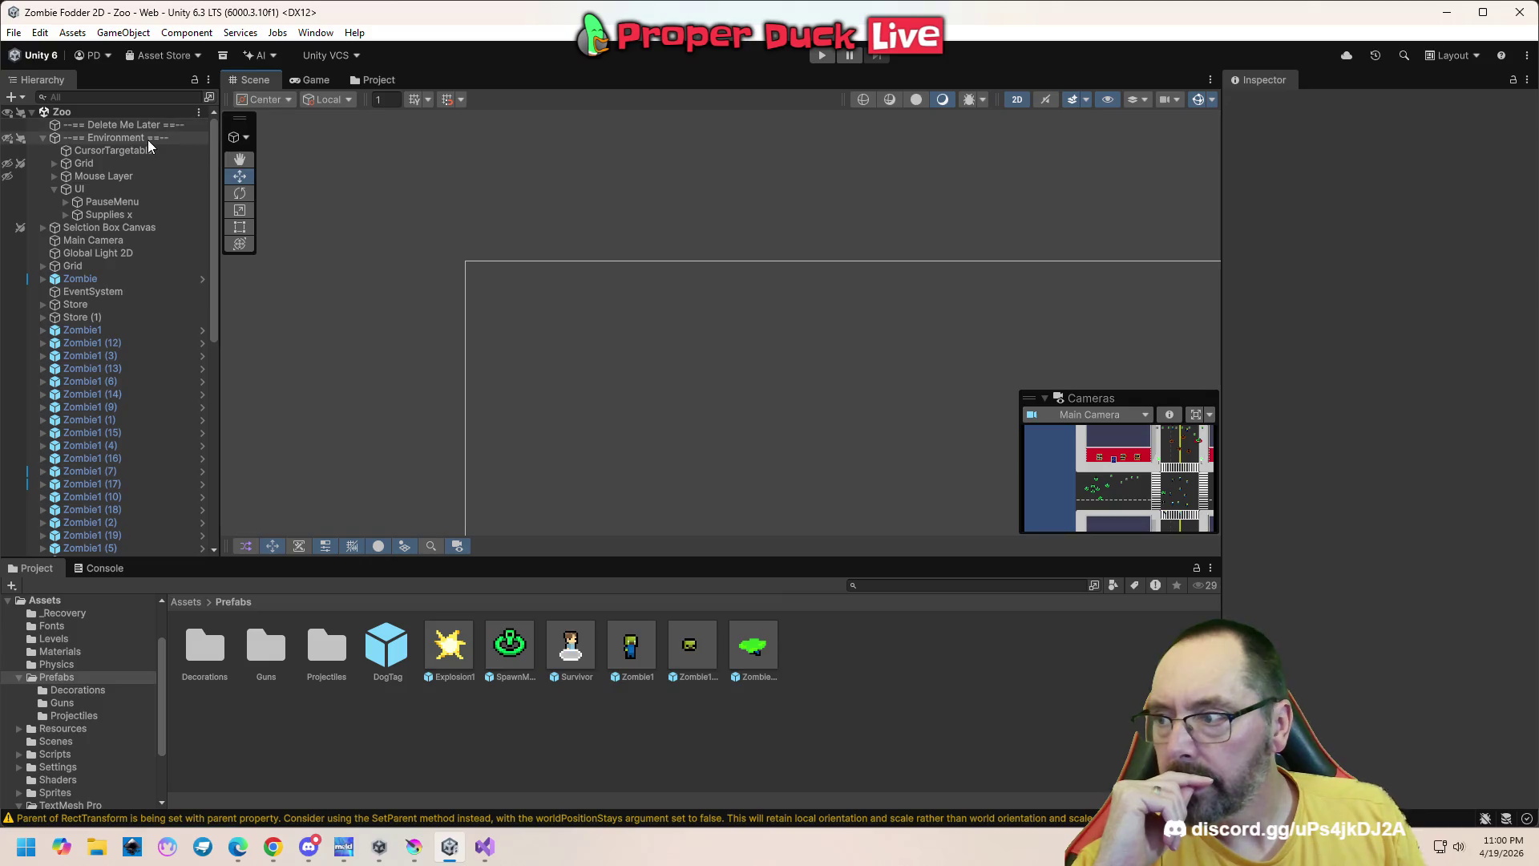
click(127, 191)
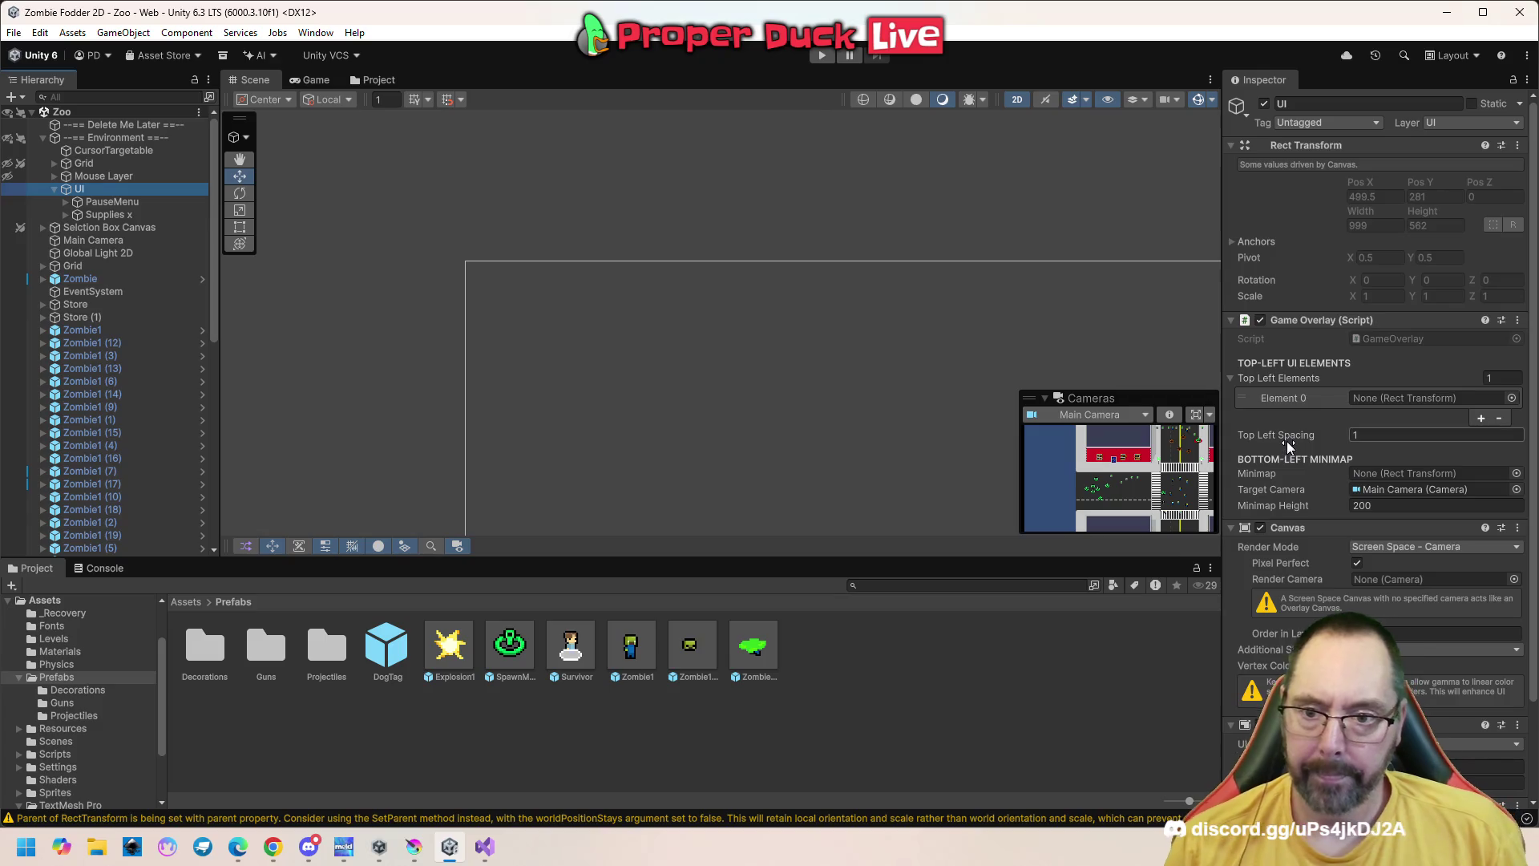
scroll(1287, 441, down, 1)
scroll(1301, 449, down, 2)
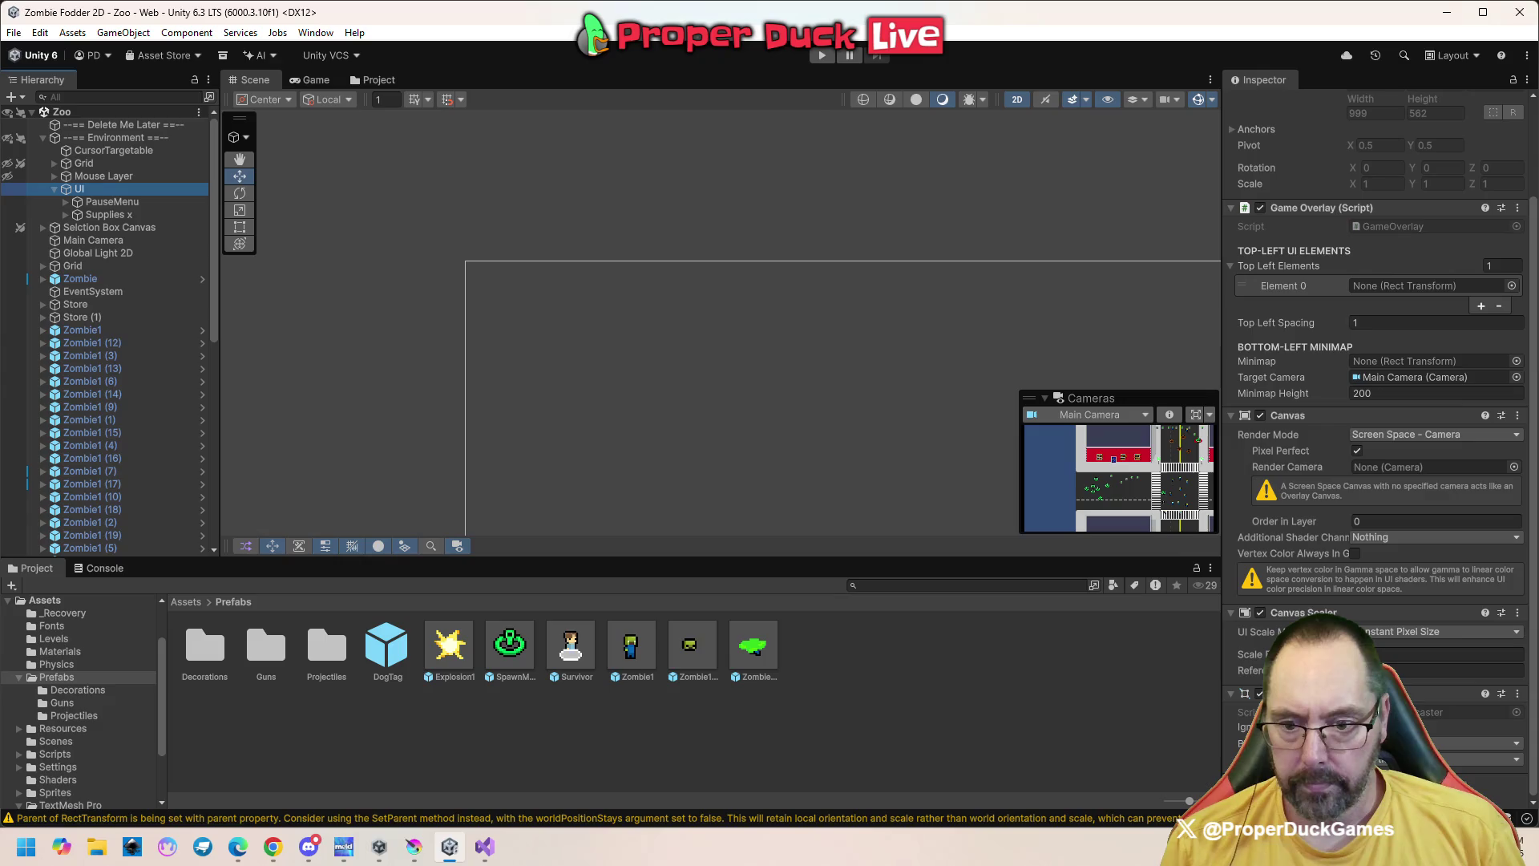
click(1442, 654)
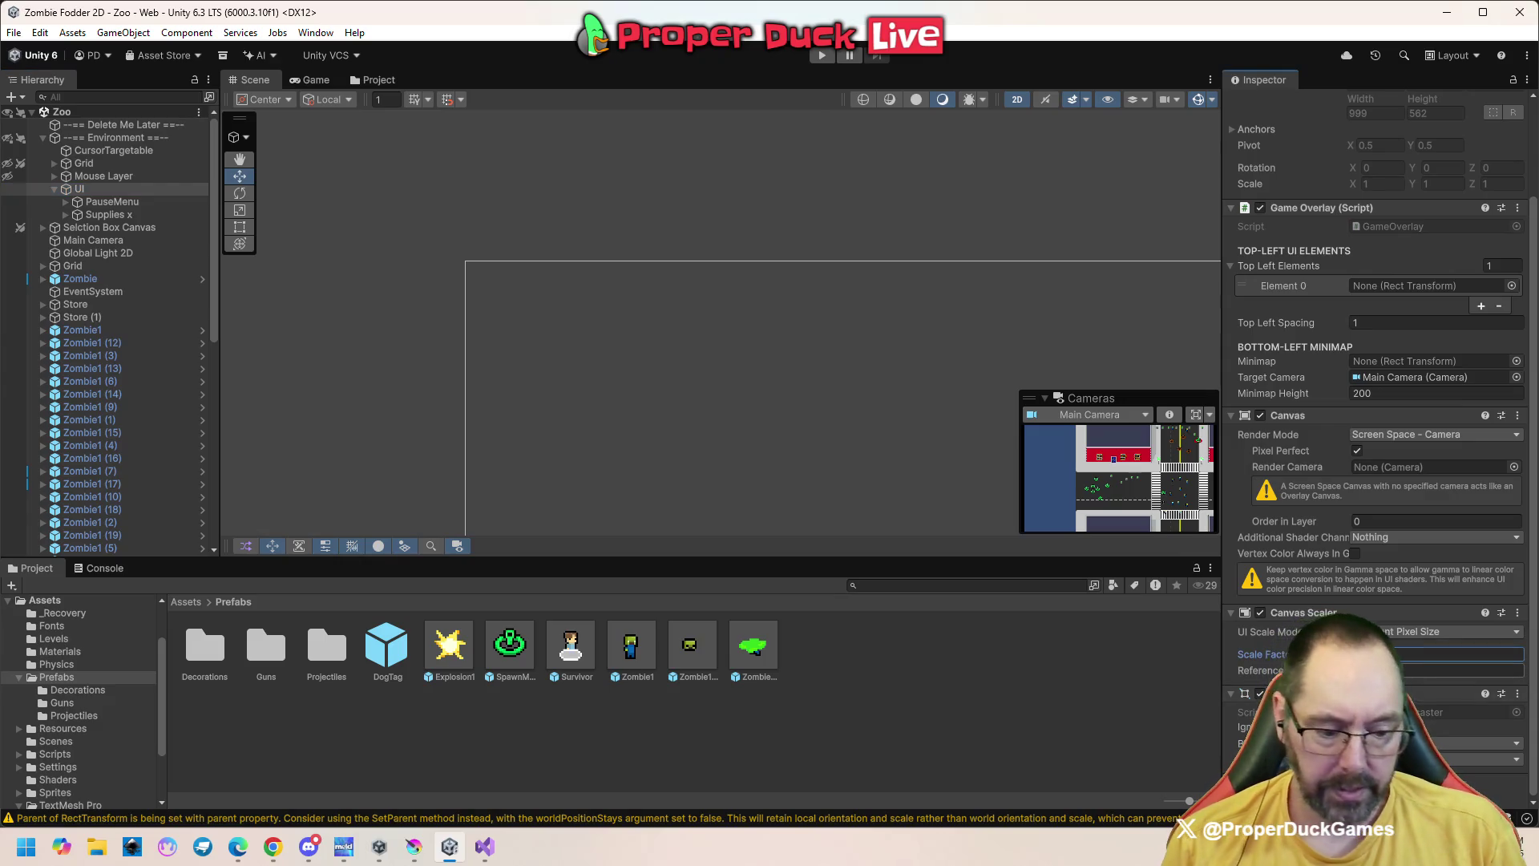
text(2)
scroll(1056, 321, down, 3)
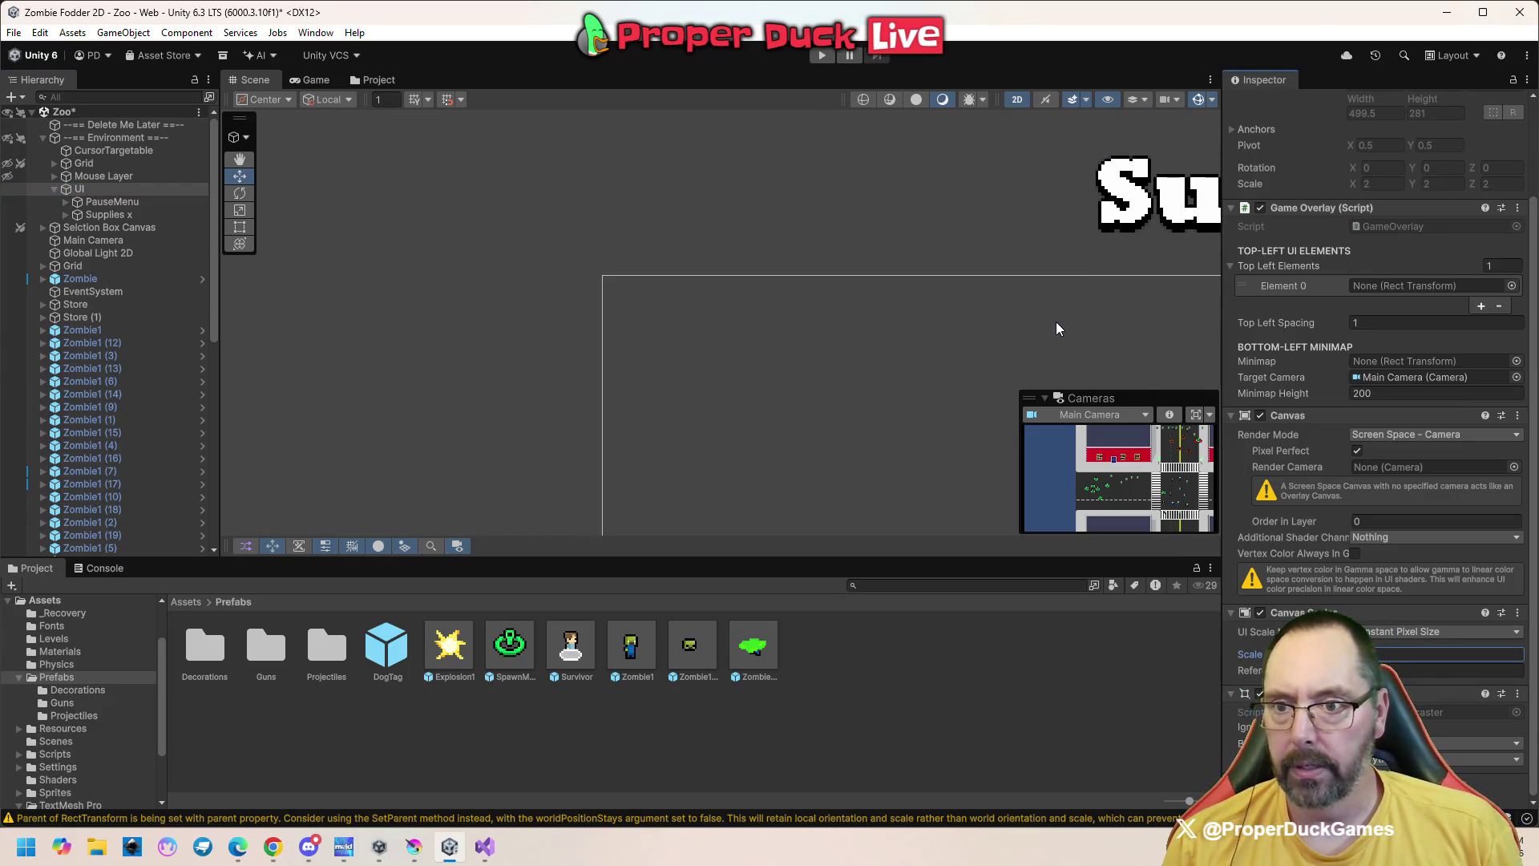
drag(1023, 354, 673, 329)
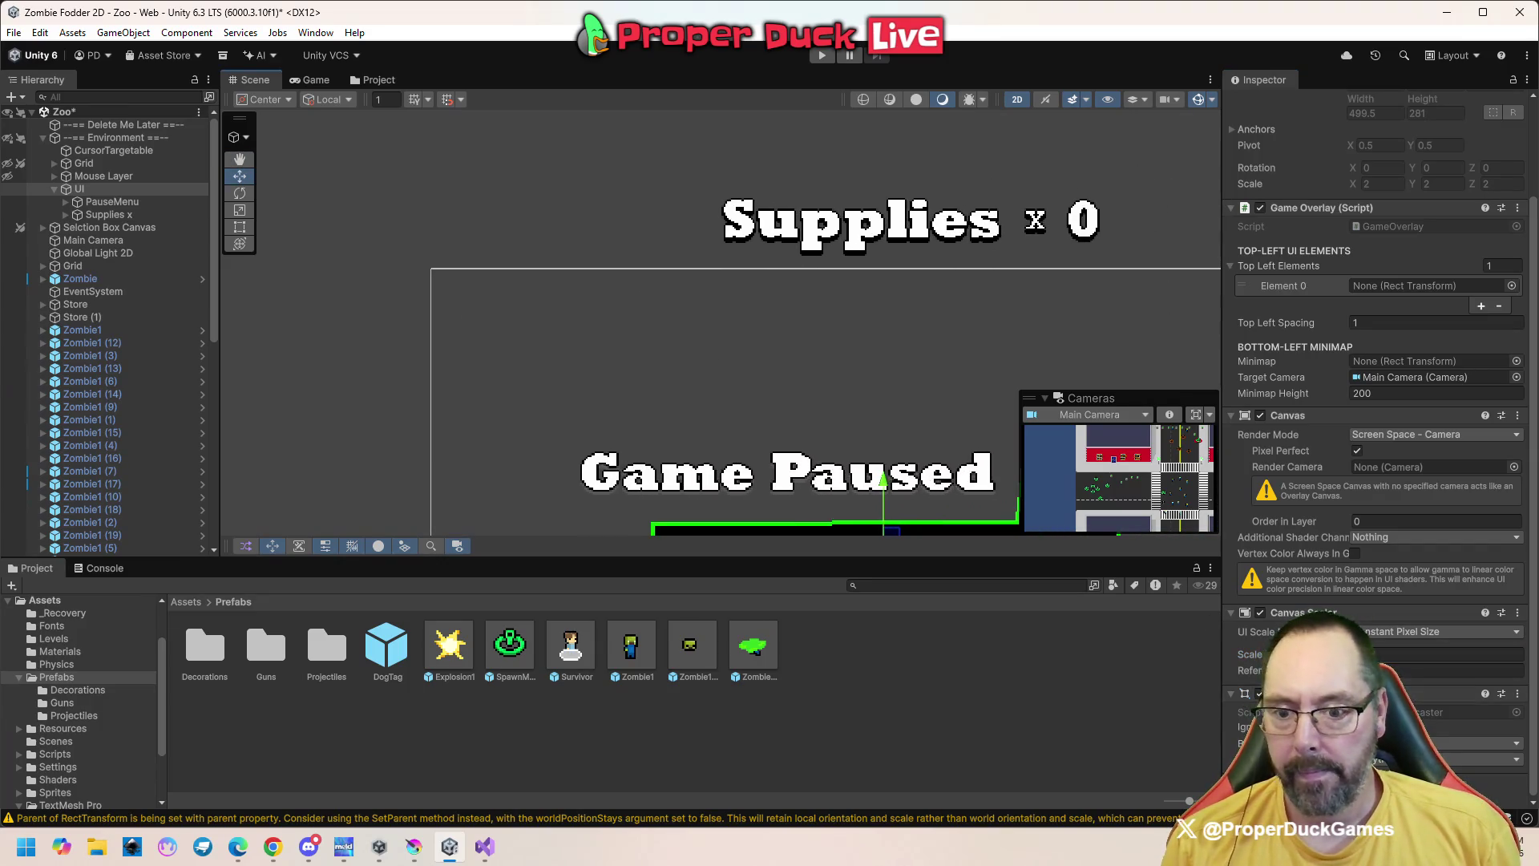
double_click(1387, 655)
text(1)
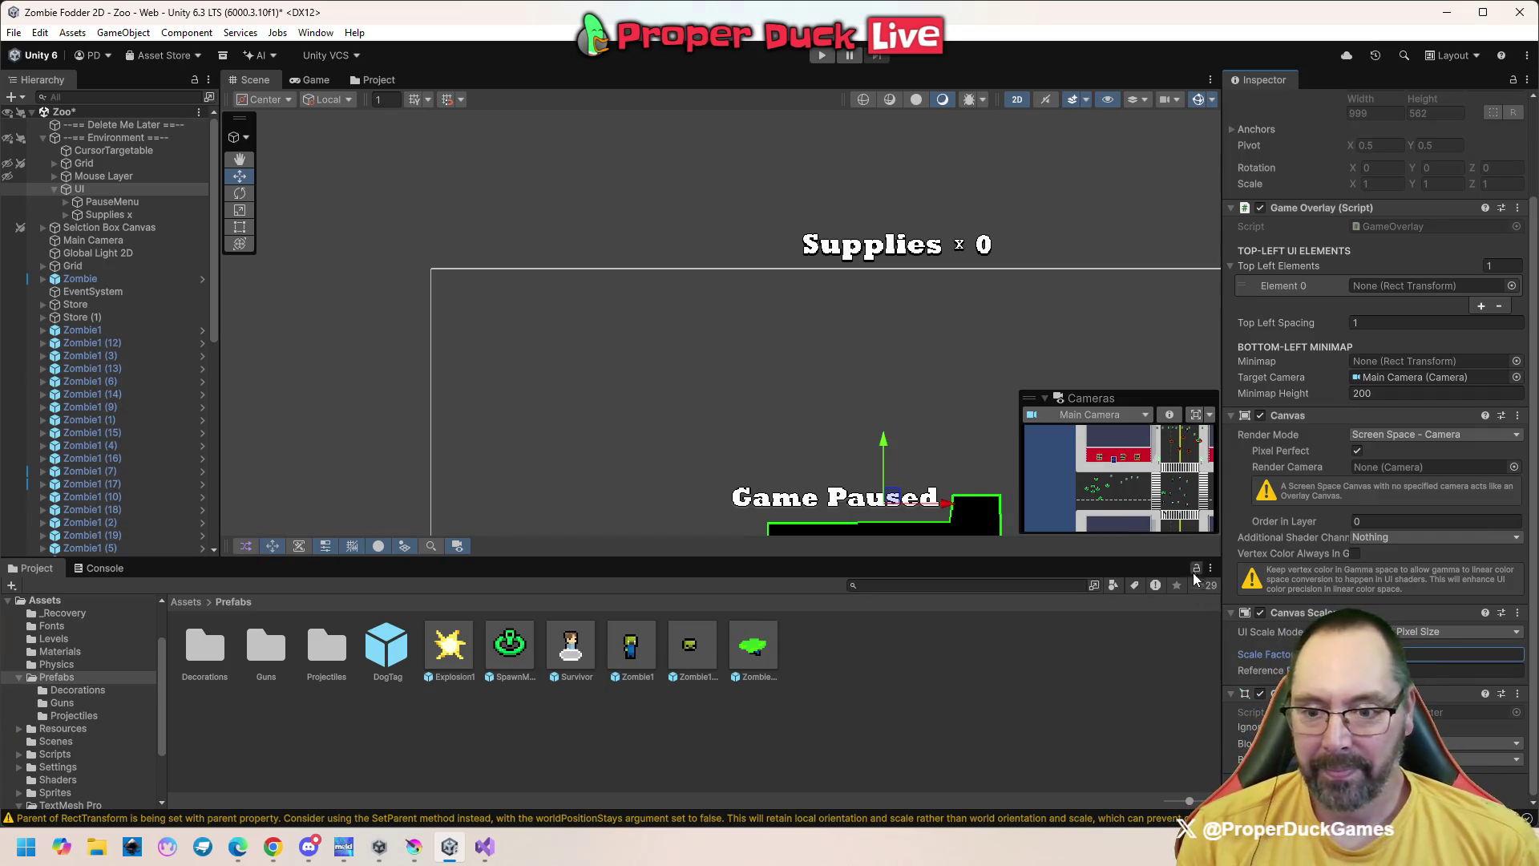
scroll(1320, 507, up, 3)
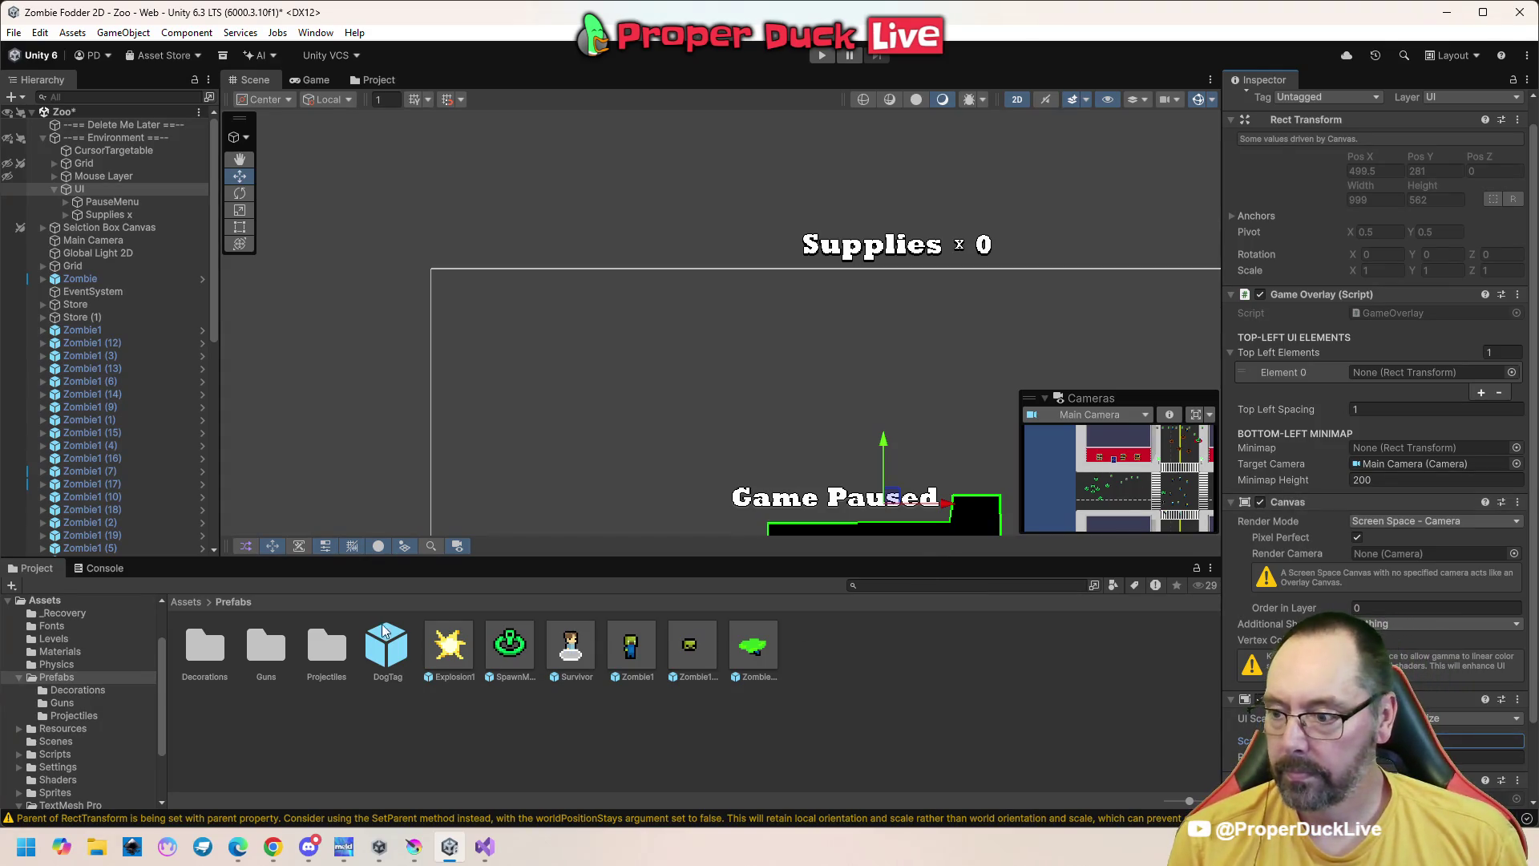
Open the DogTag prefab and select its root object
double_click(385, 653)
scroll(582, 377, down, 2)
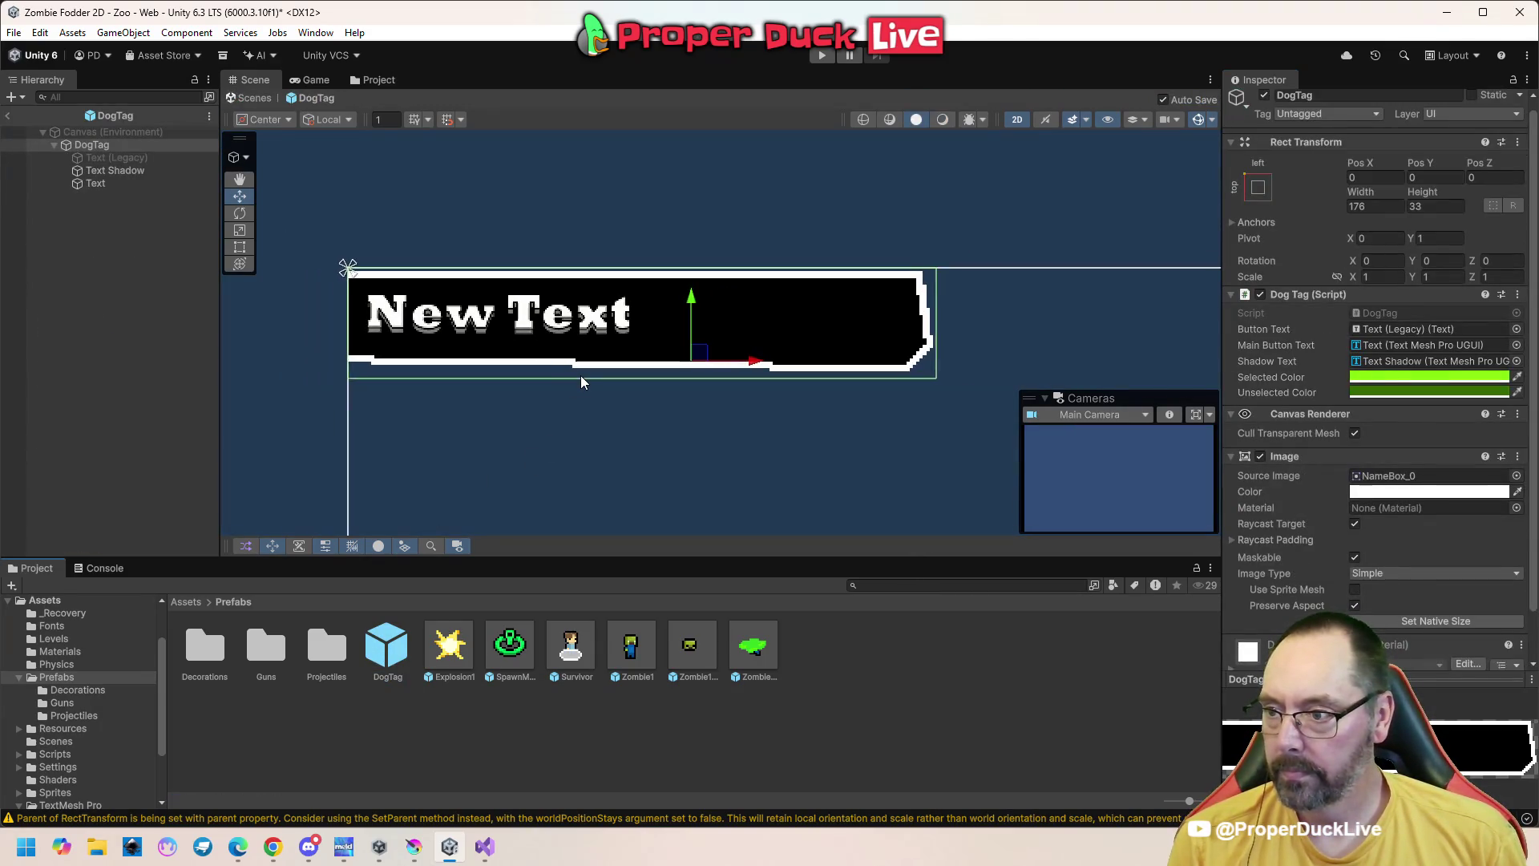
scroll(580, 375, down, 5)
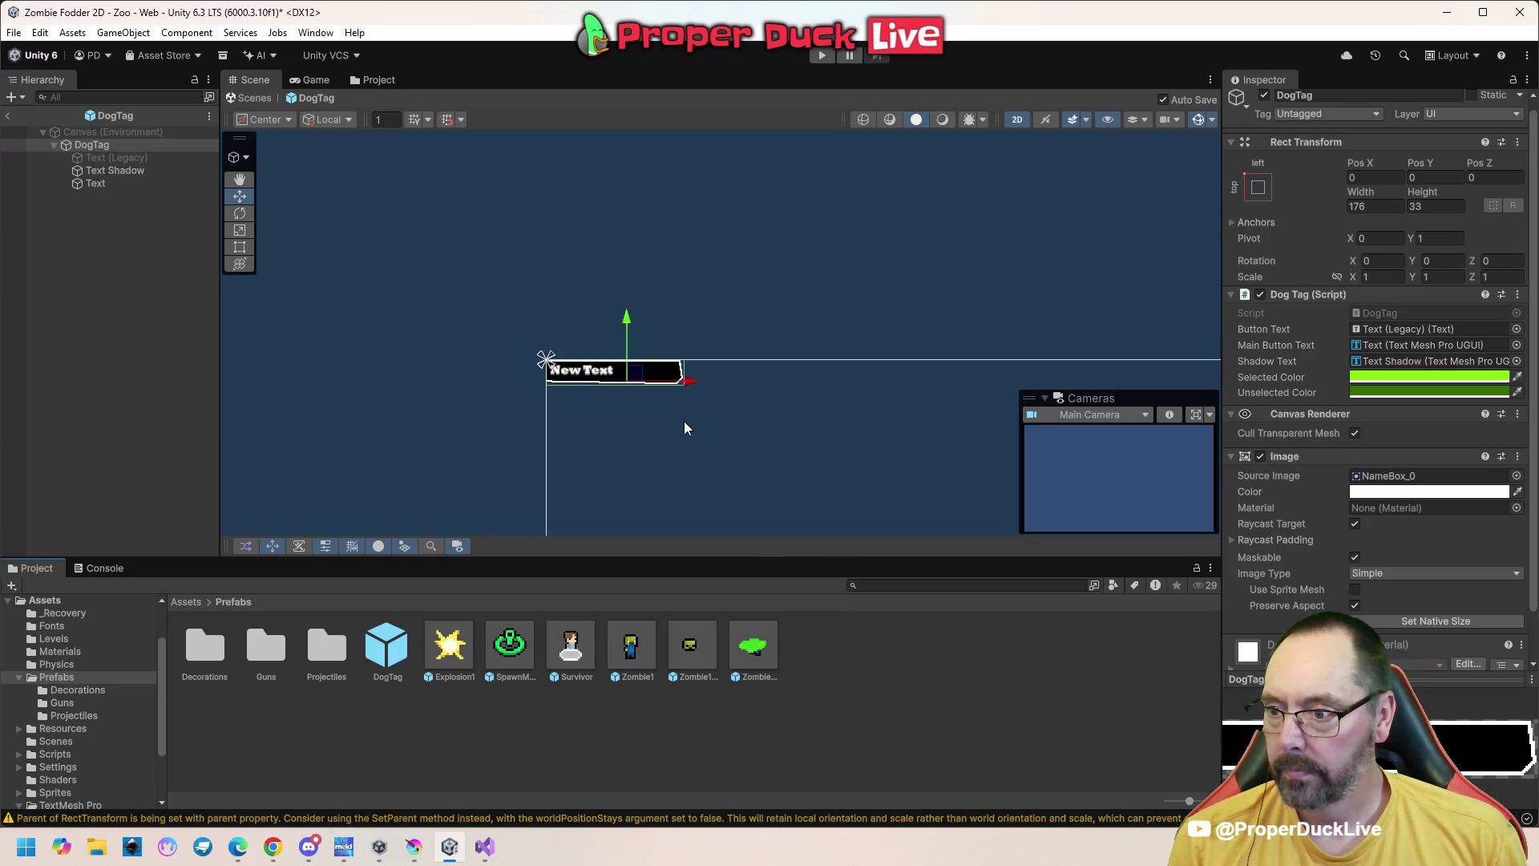
scroll(681, 420, up, 5)
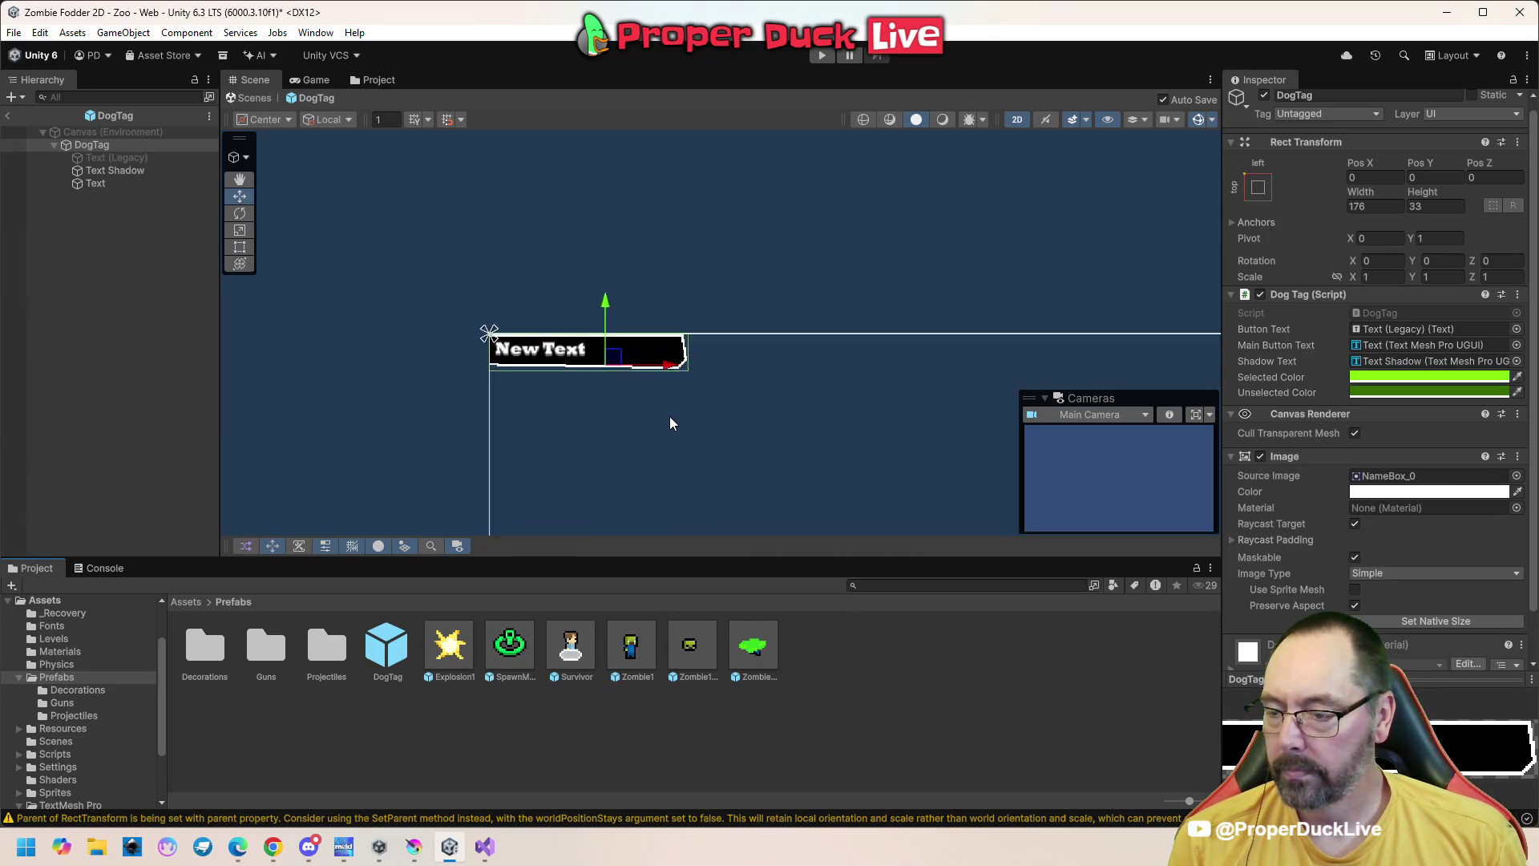
scroll(666, 415, up, 3)
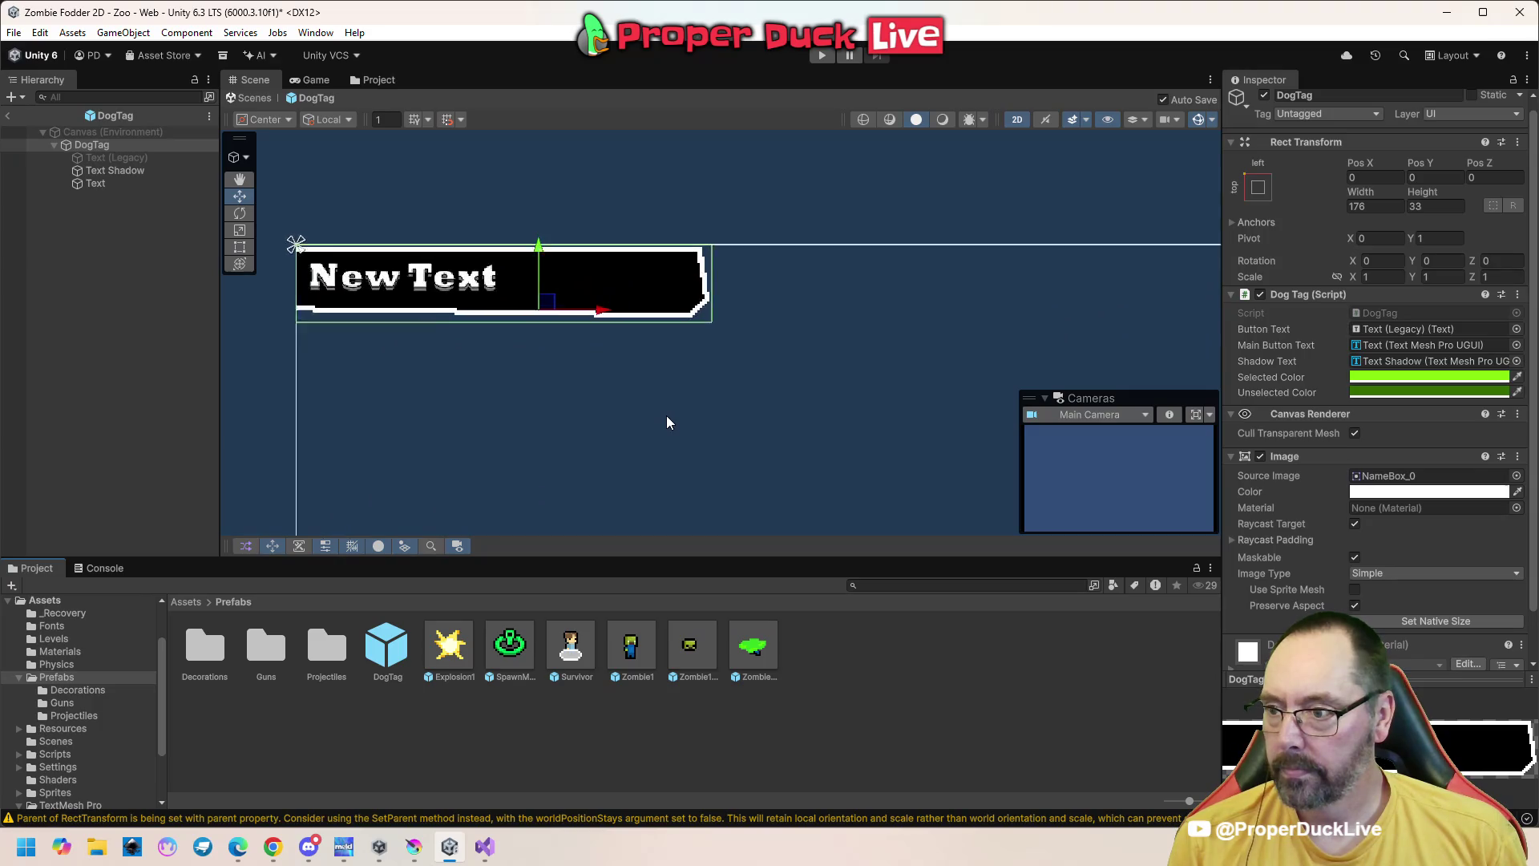
click(675, 309)
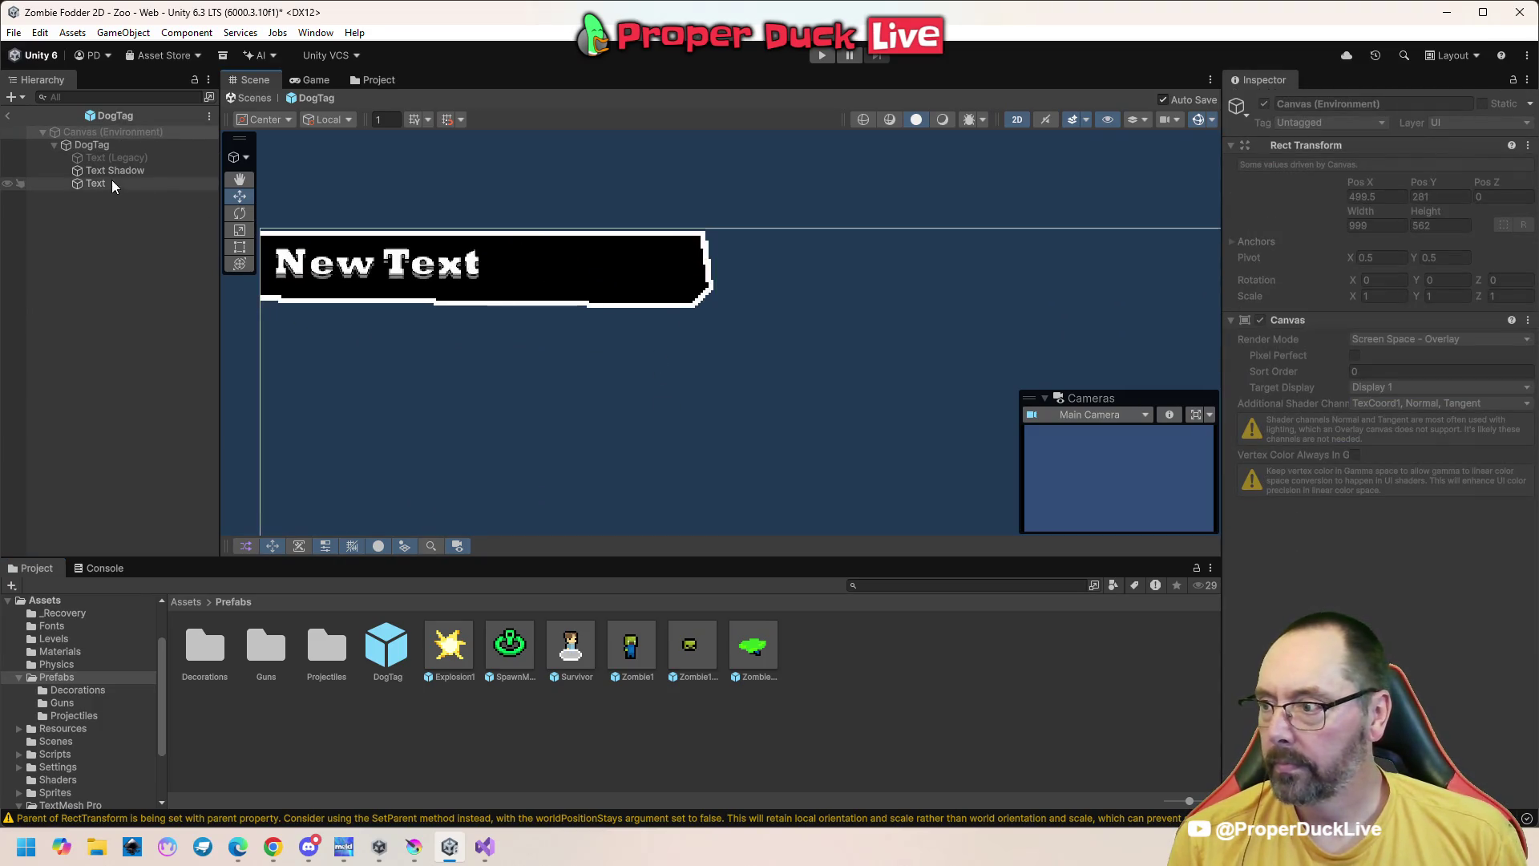
click(115, 148)
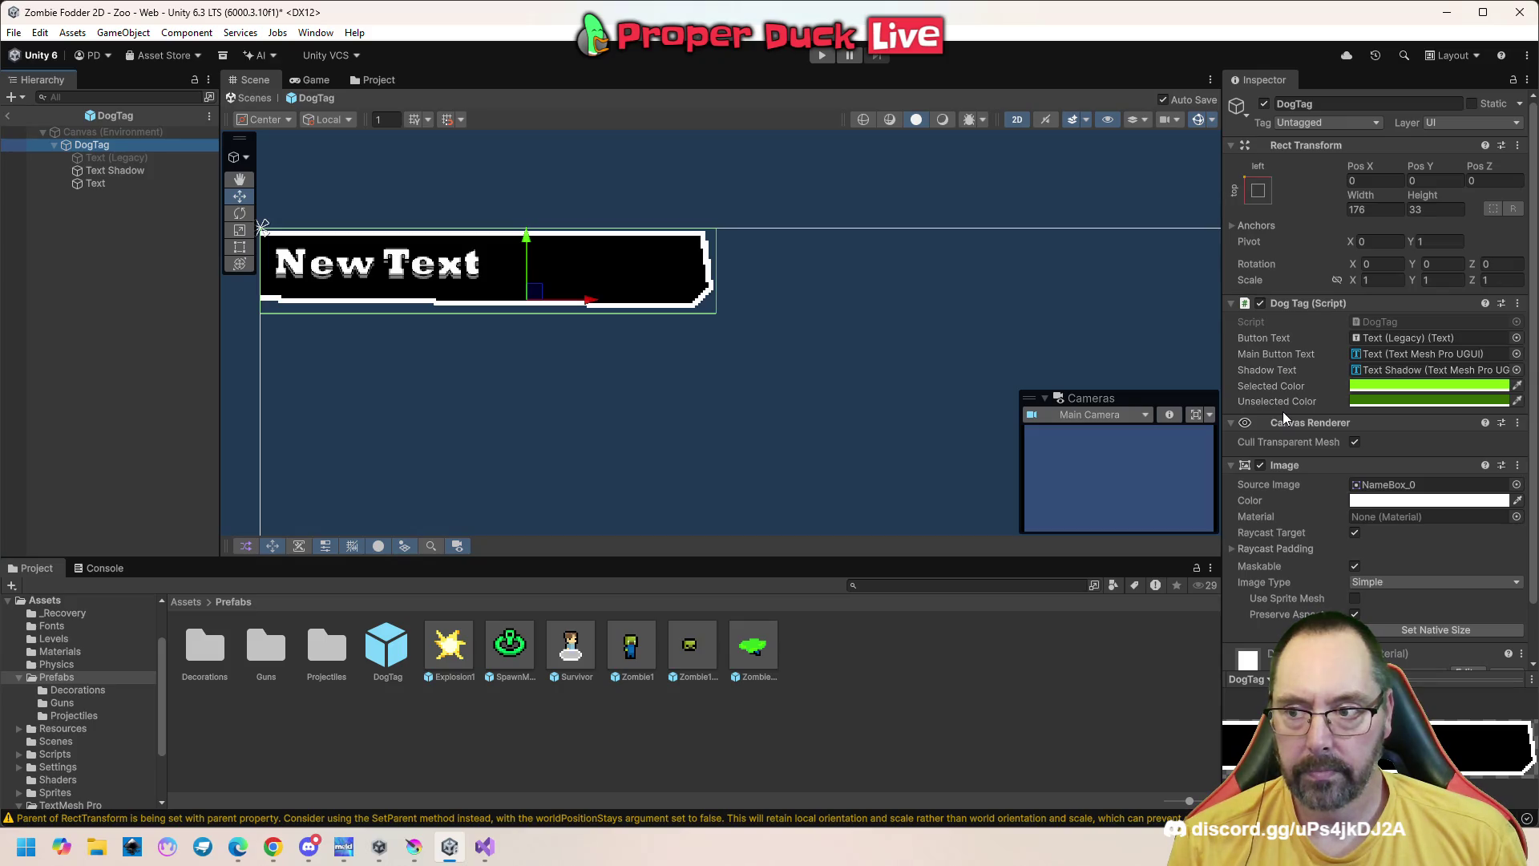
Resize the DogTag root to width 256 and height 64, then select Text Shadow and Text
click(1450, 208)
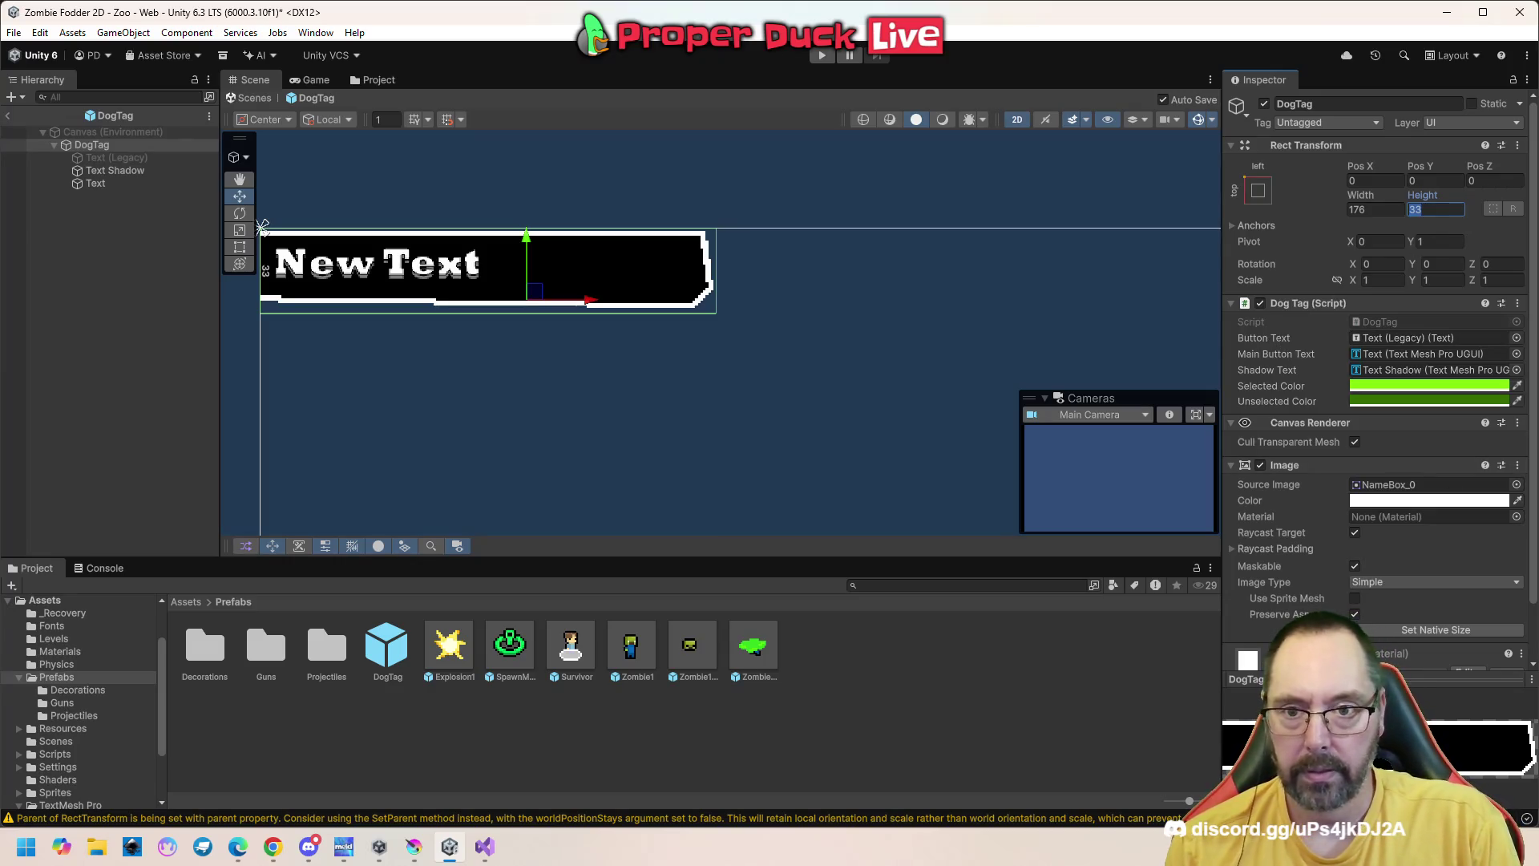
text(64)
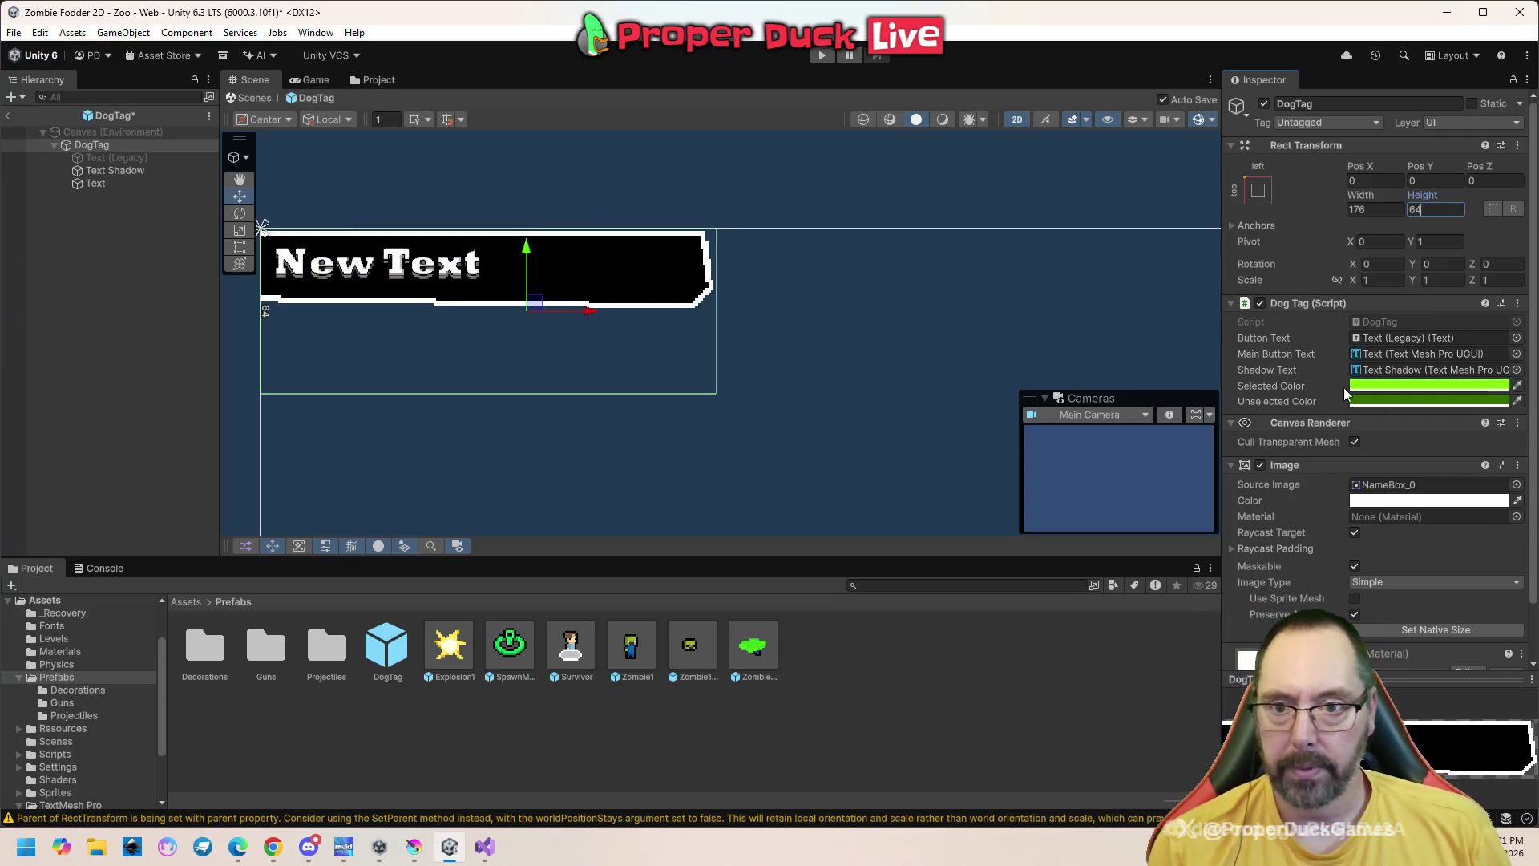
click(1383, 210)
text(256)
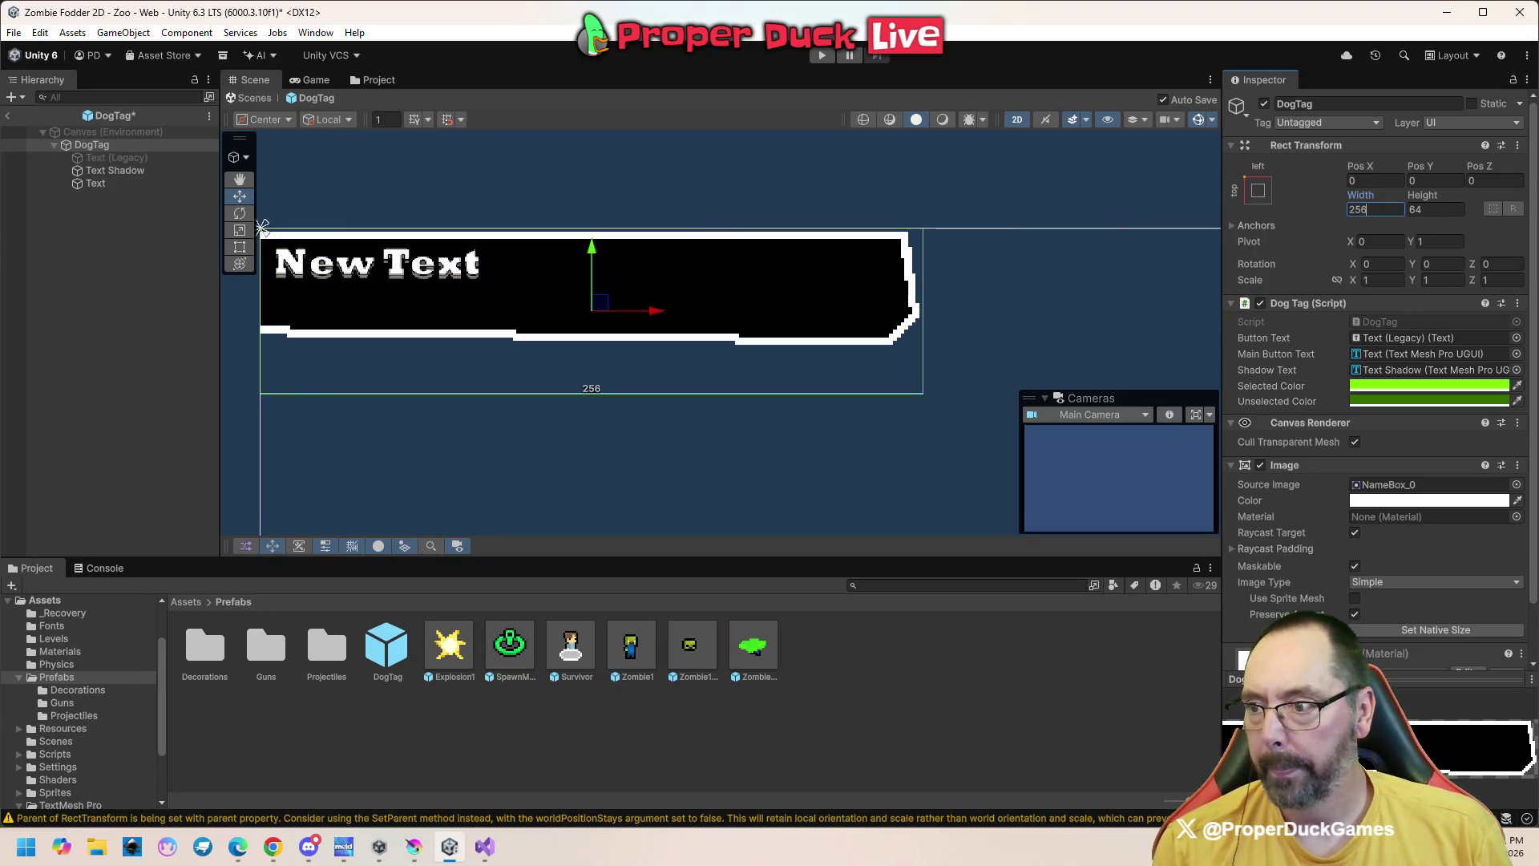
click(126, 172)
ctrl+click(128, 183)
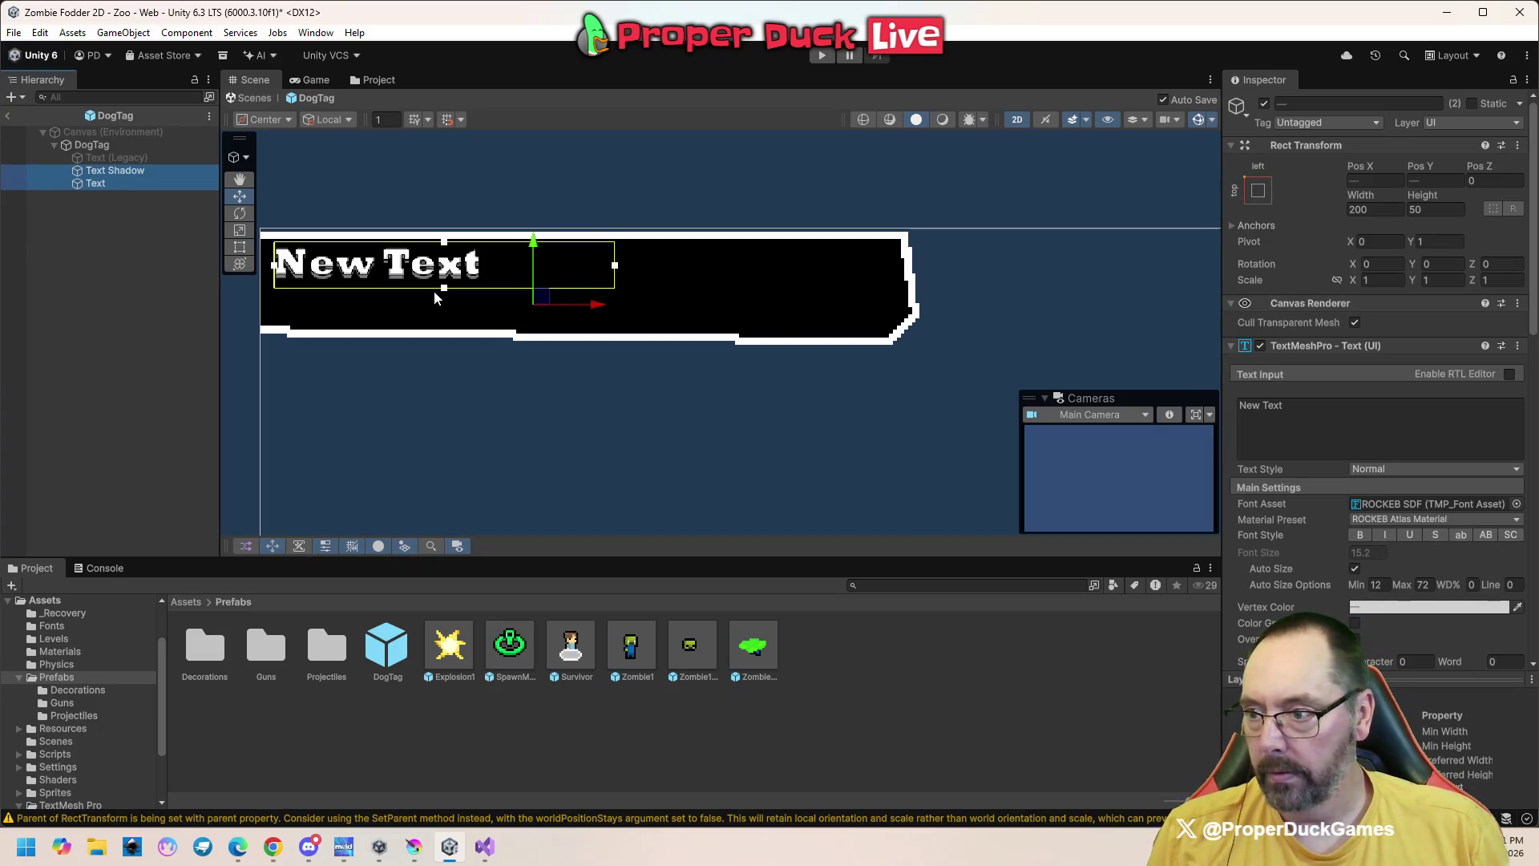
Stretch the Text and Text Shadow boxes taller and wider, then enlarge the Text box further
drag(444, 289, 444, 312)
drag(617, 280, 894, 280)
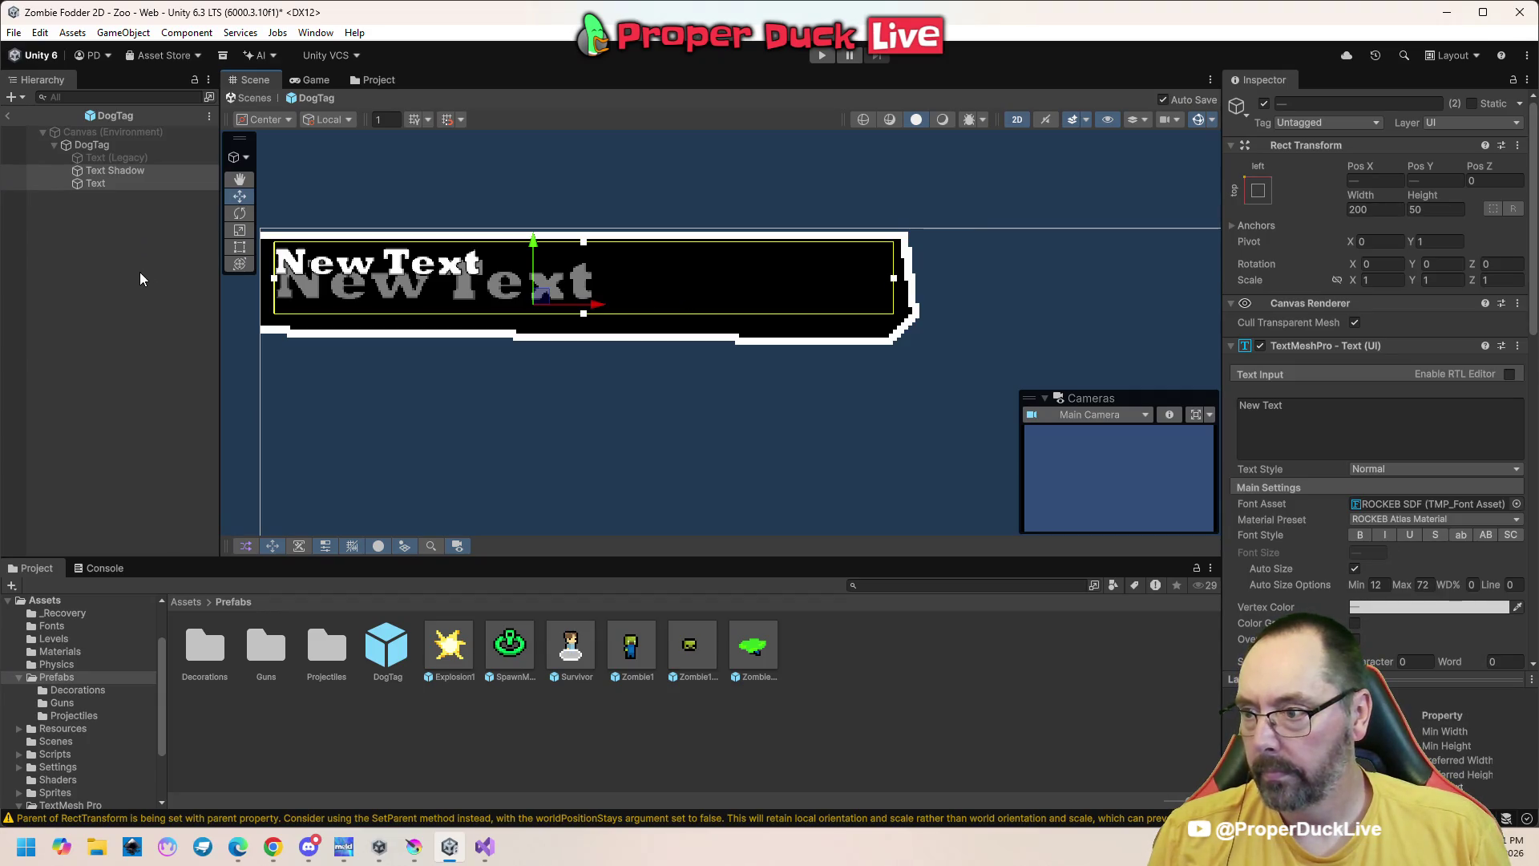
click(127, 172)
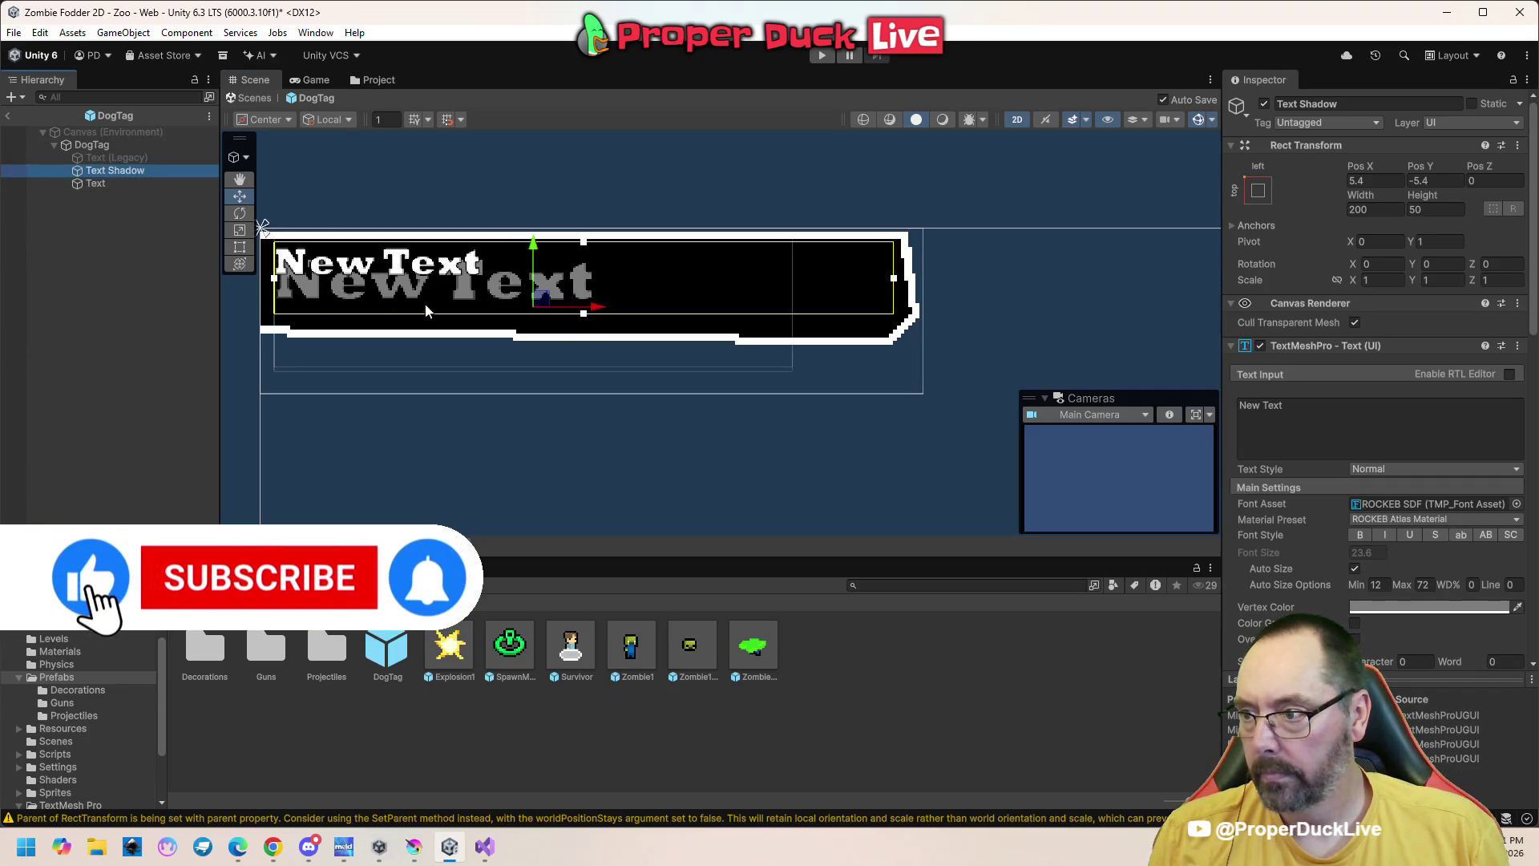
click(112, 184)
click(118, 261)
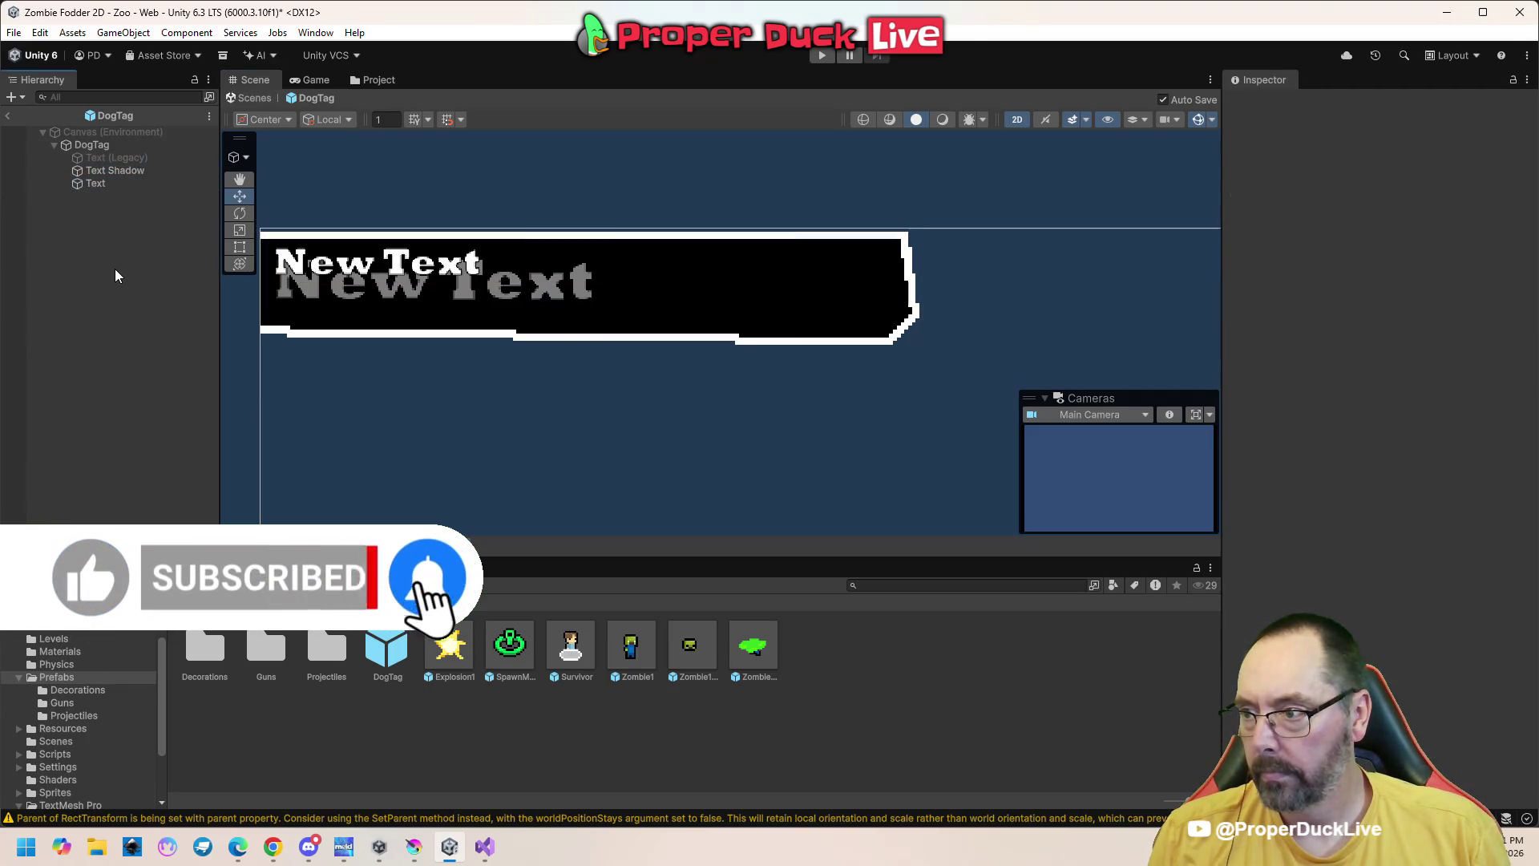
click(121, 186)
drag(446, 291, 446, 314)
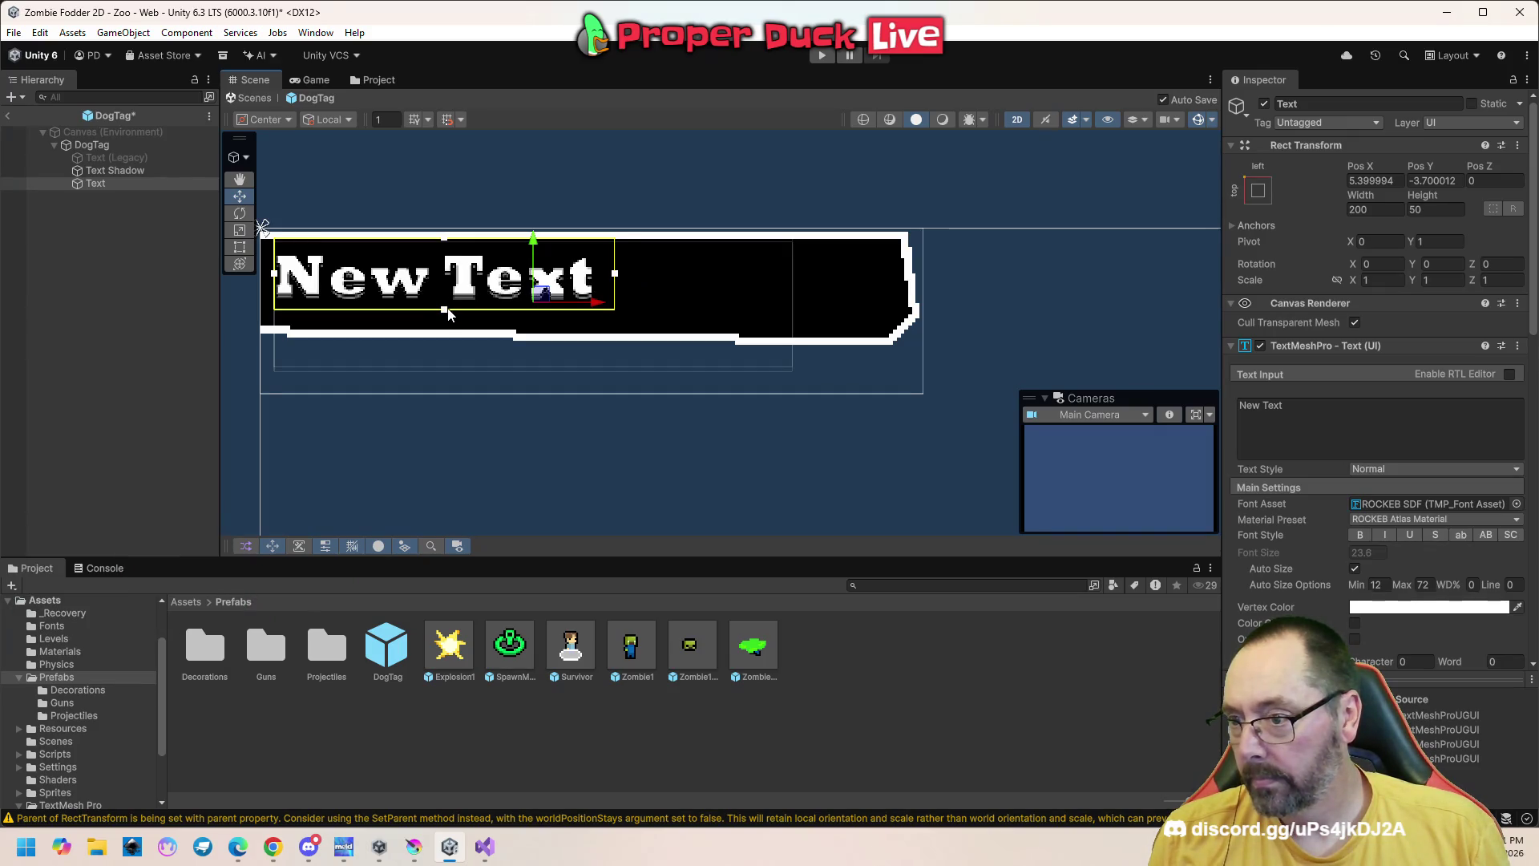
drag(615, 274, 752, 280)
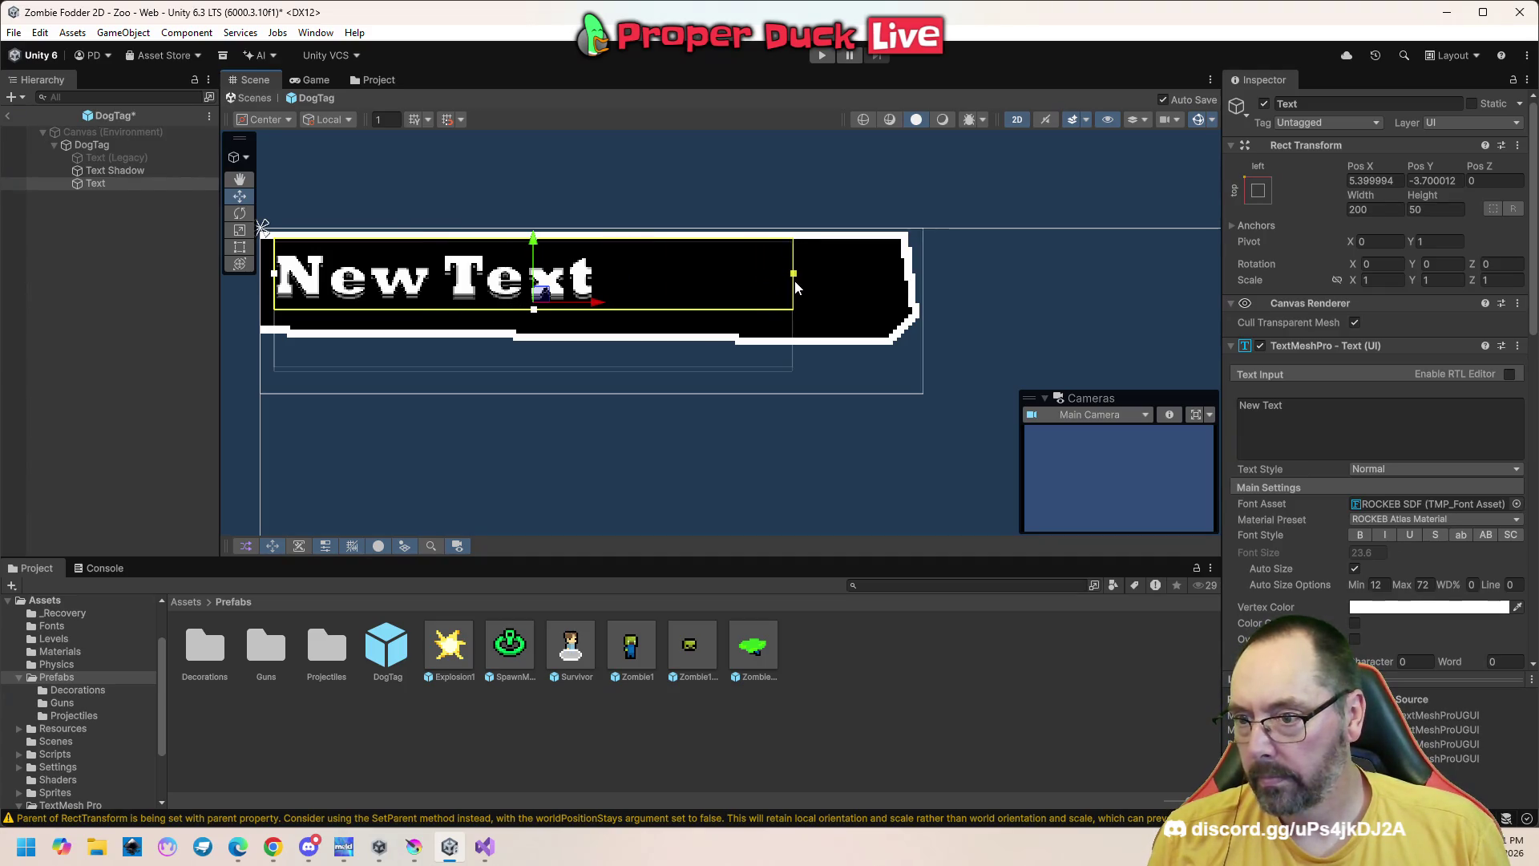
Compare Text with Text Shadow and set the Text's Pos X to 5.4
click(154, 171)
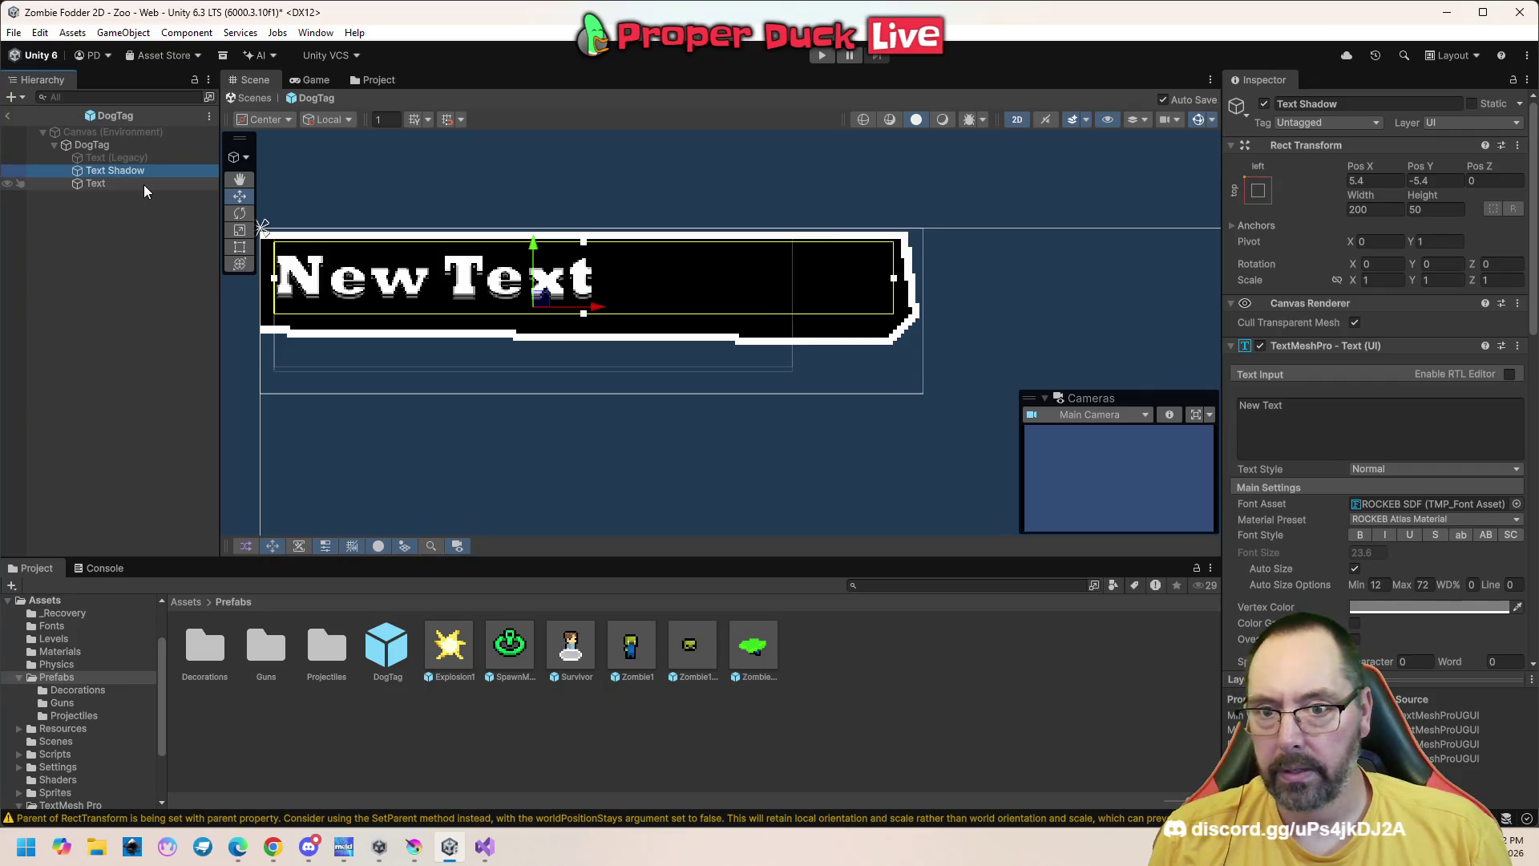
click(144, 186)
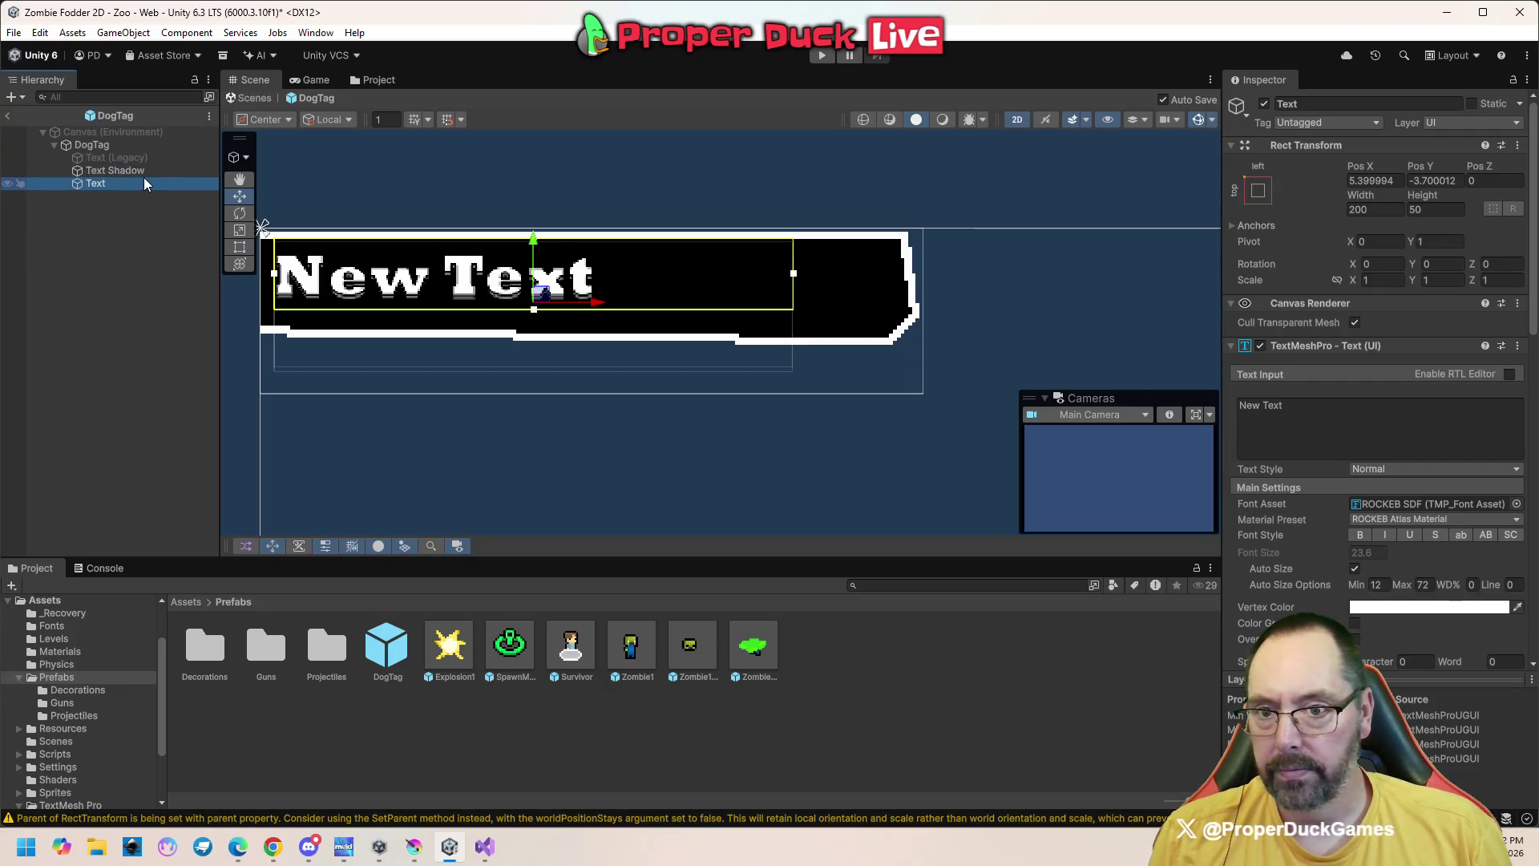
click(144, 172)
click(144, 184)
click(145, 171)
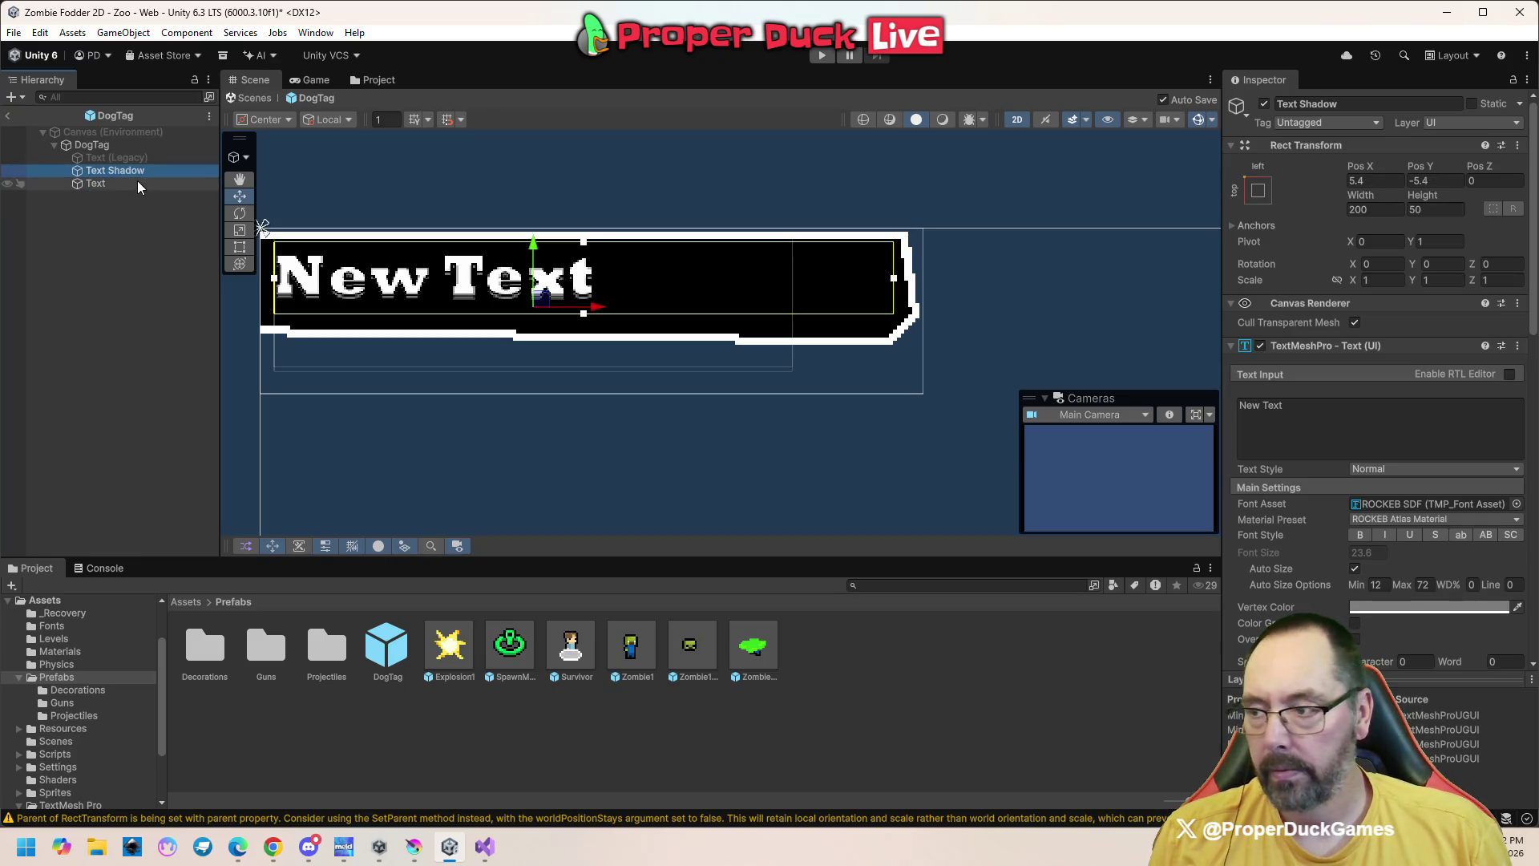
click(138, 183)
click(142, 170)
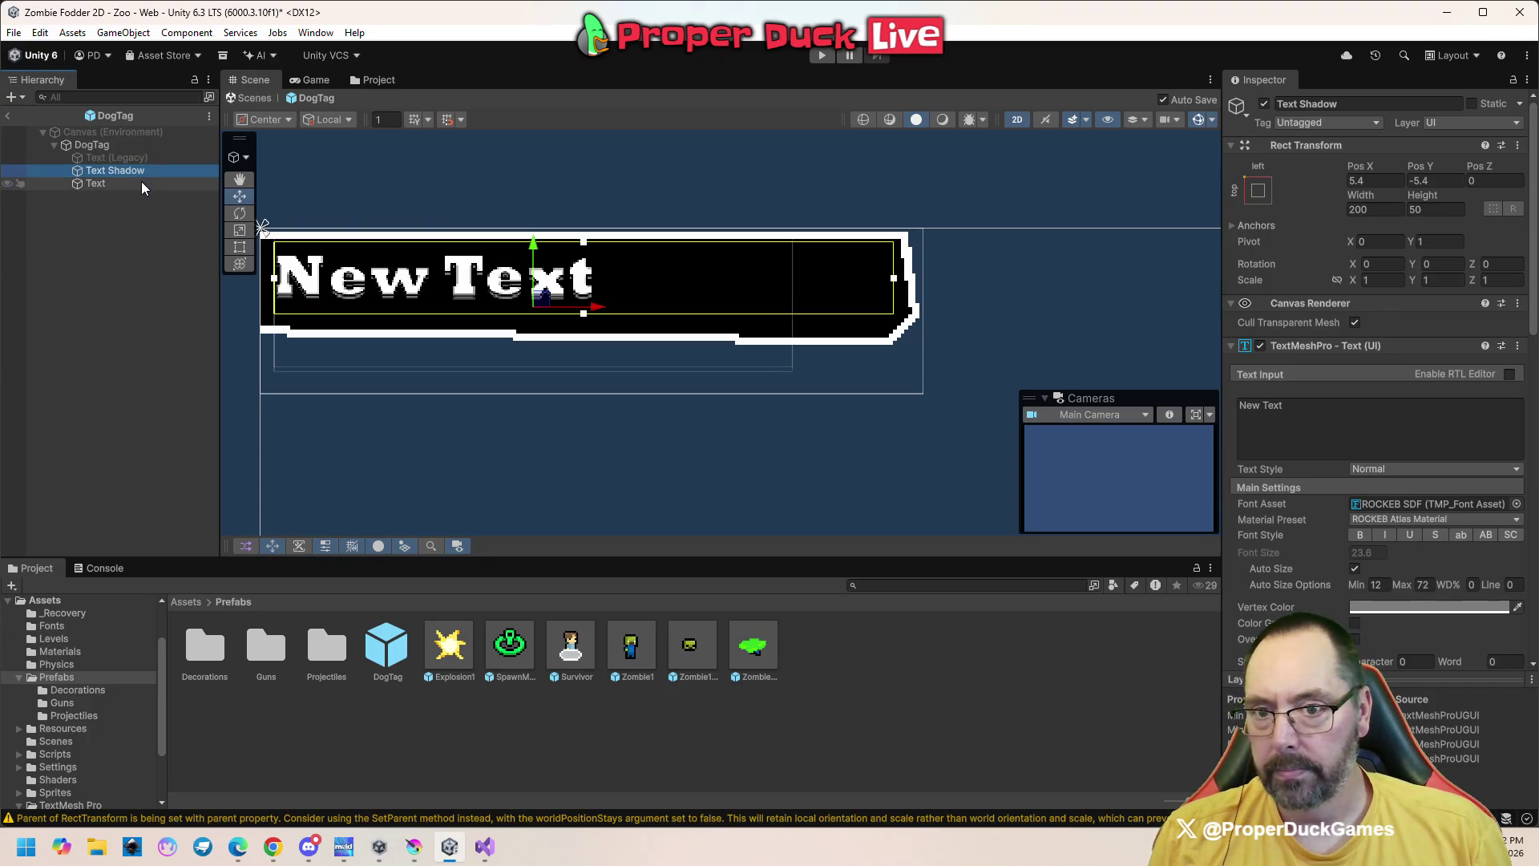
click(141, 184)
click(1359, 182)
text(5.4)
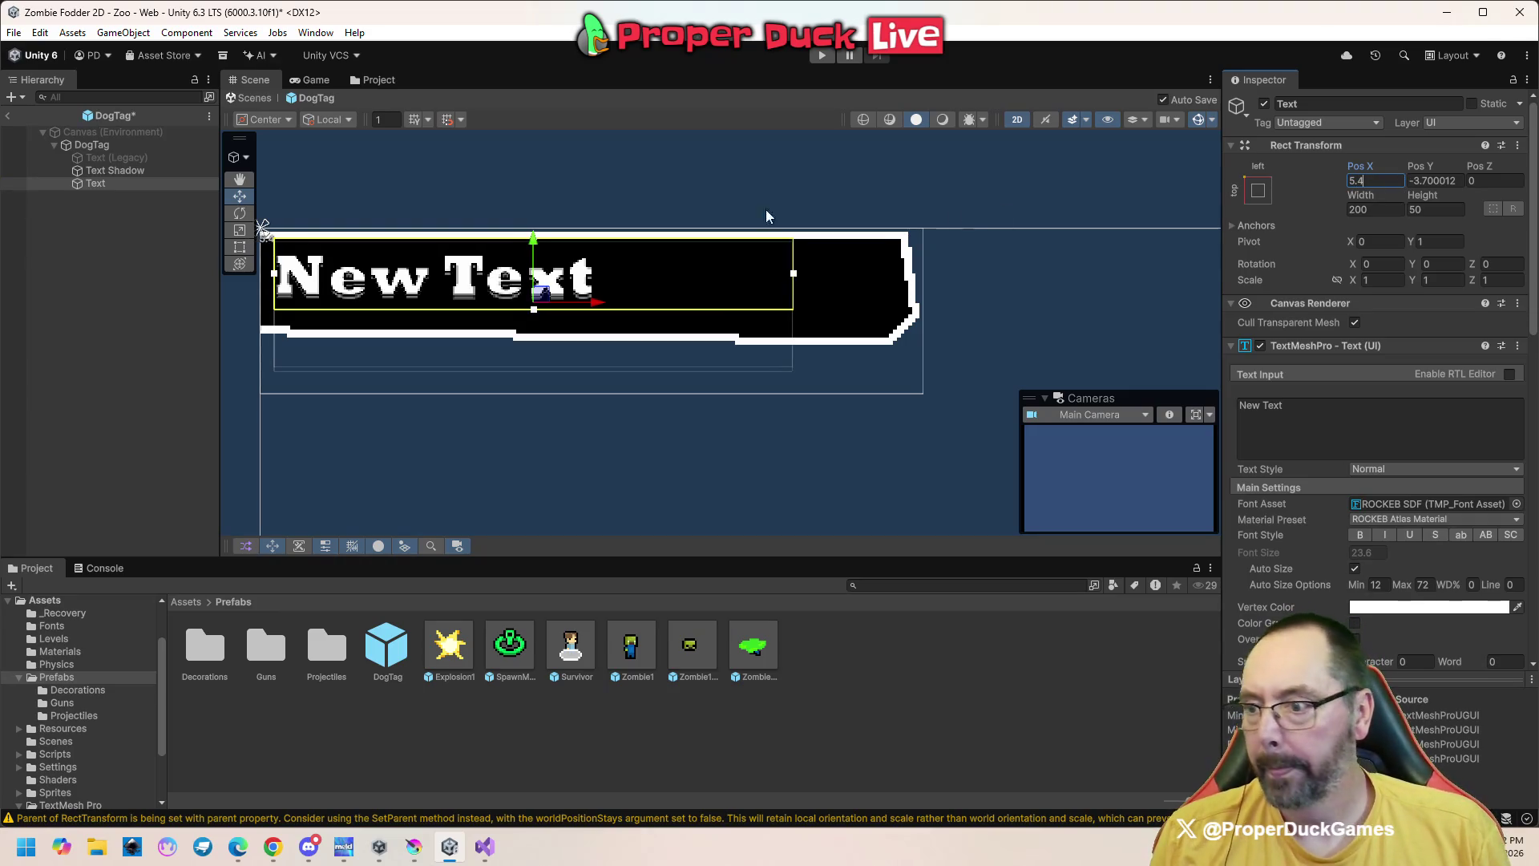
Nudge the Text vertically over its shadow and preview the finished dog tag
click(64, 297)
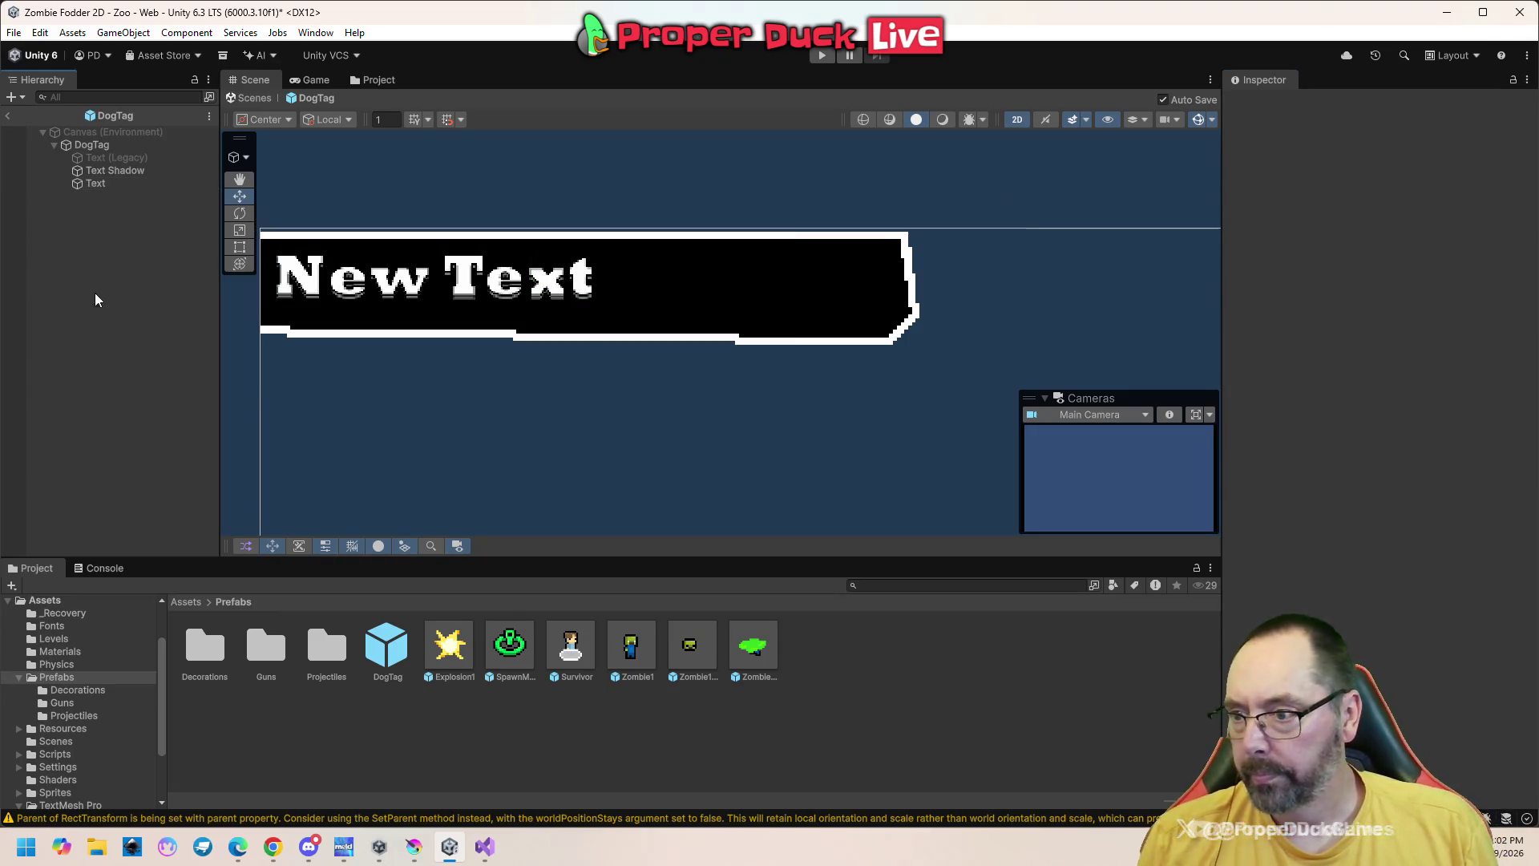
click(99, 186)
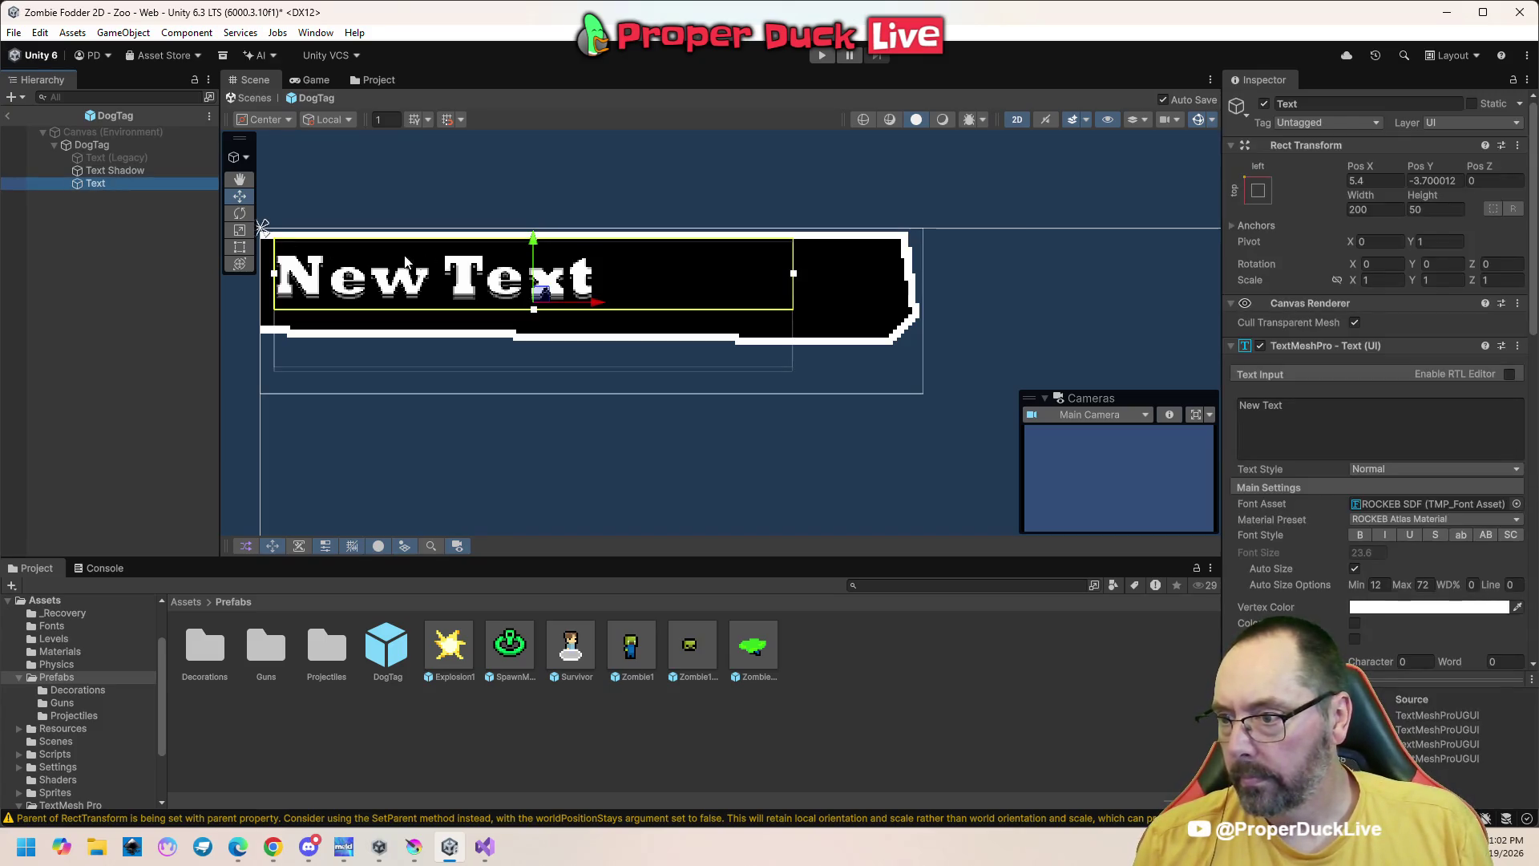
drag(532, 244, 536, 245)
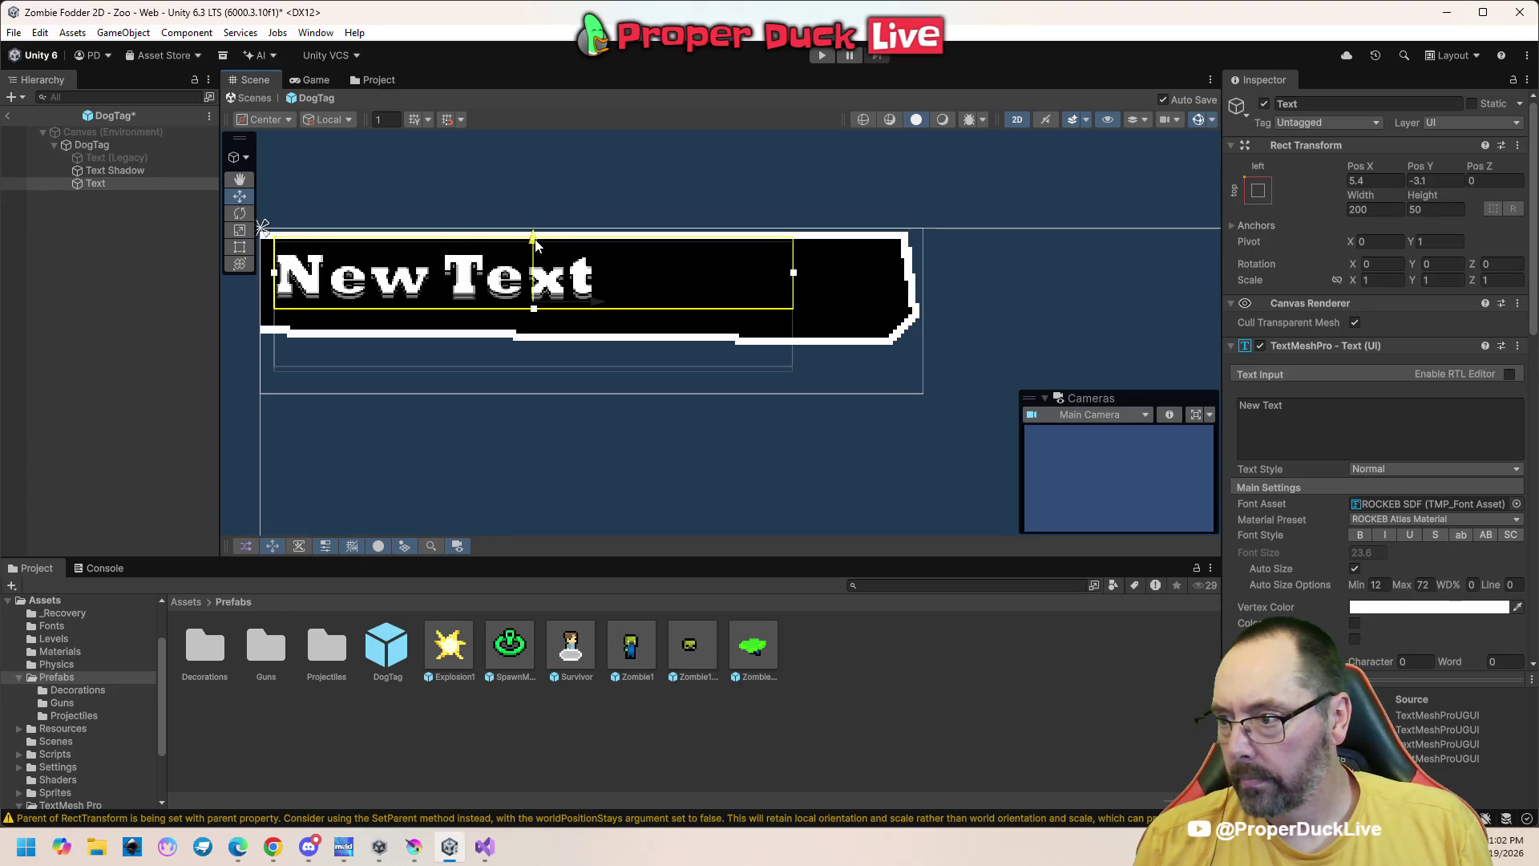
click(137, 346)
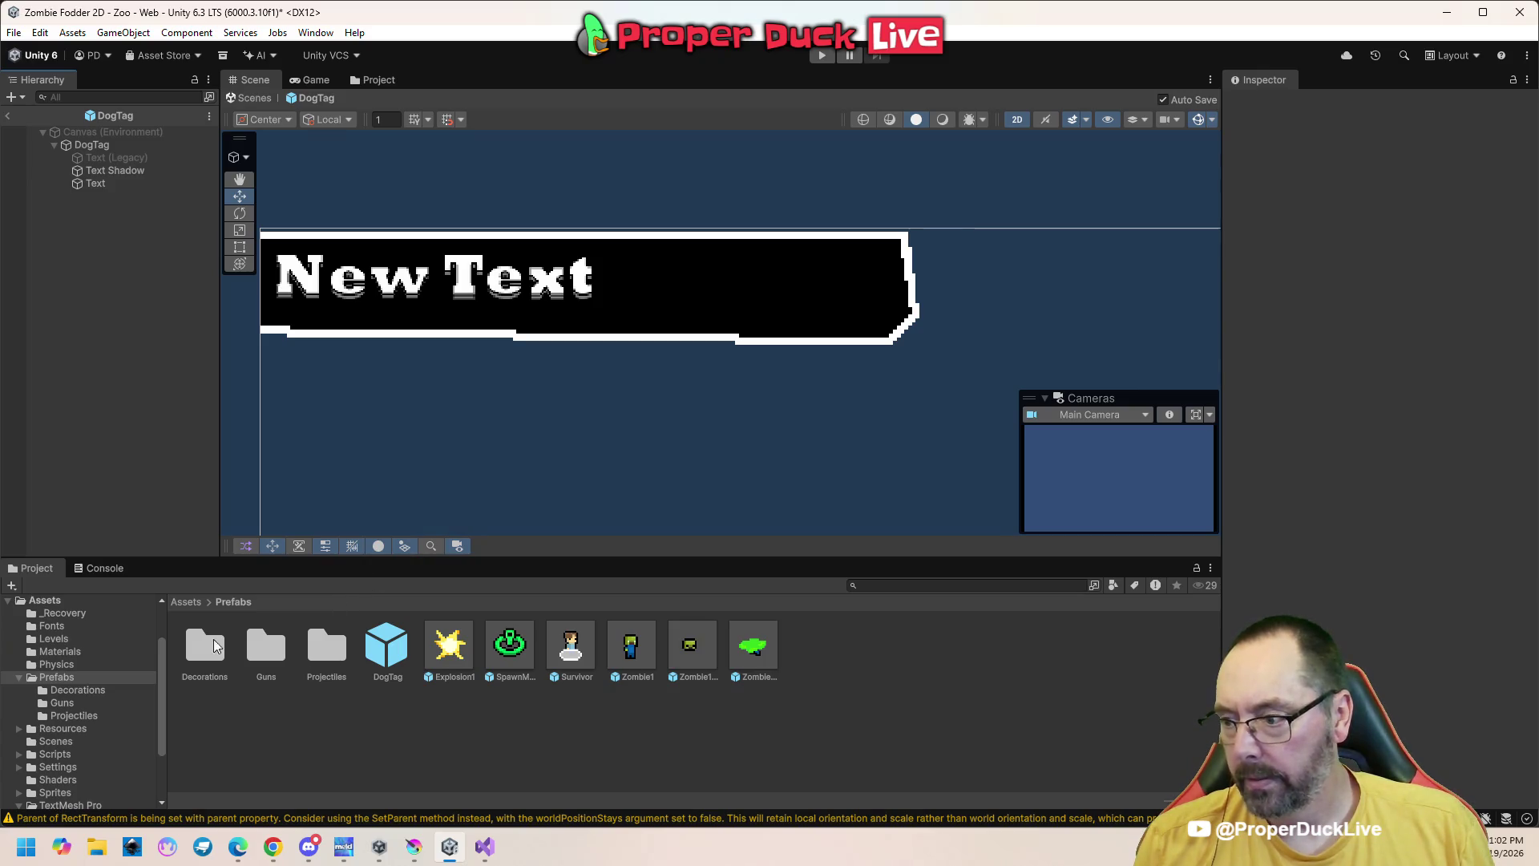
click(819, 56)
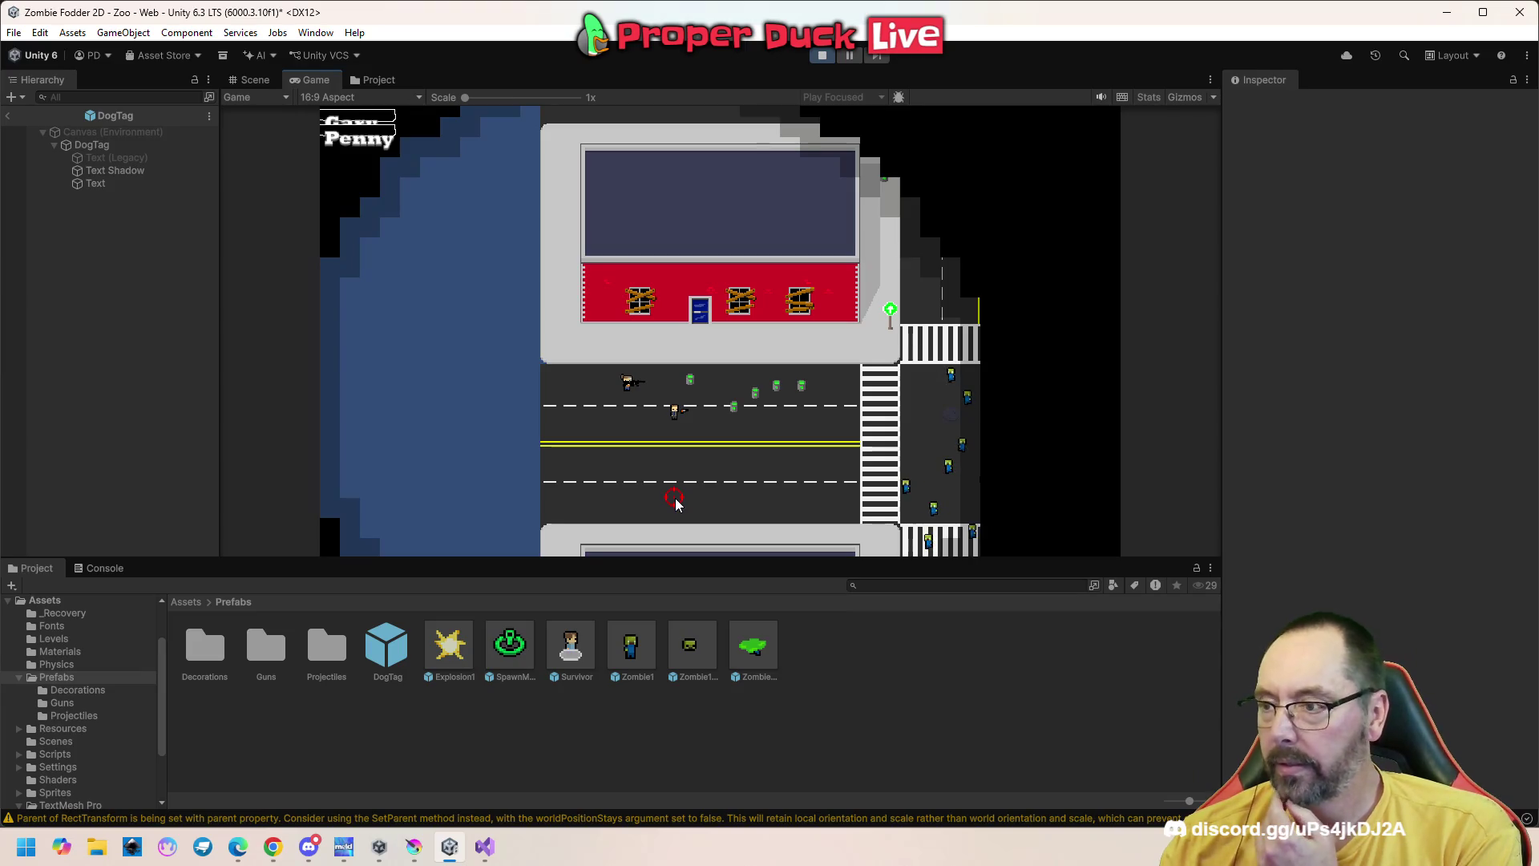
Pause and stop the test run, then reselect the DogTag root object
key(Escape)
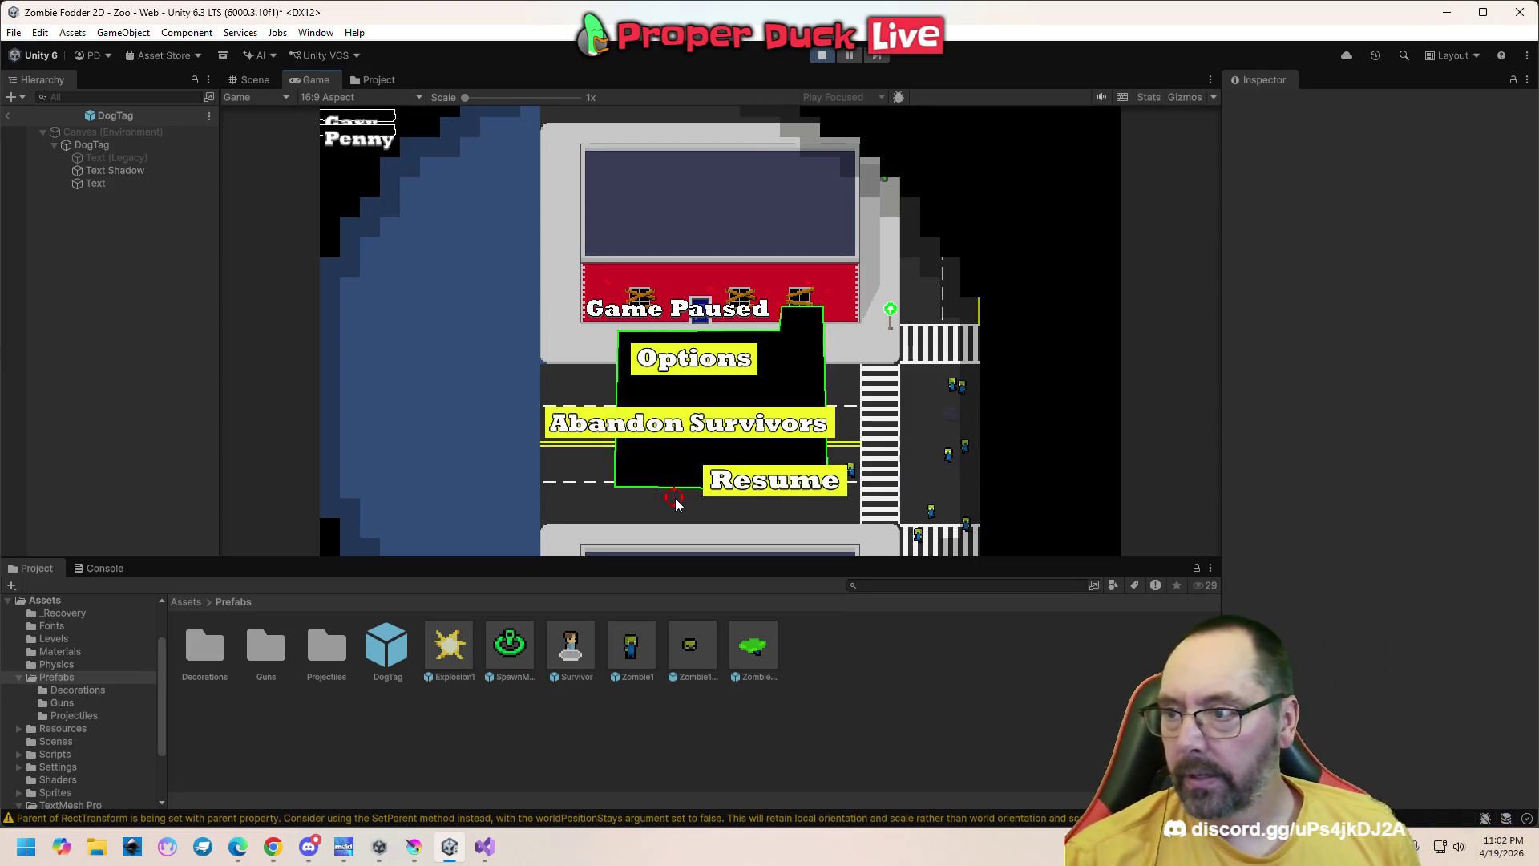
click(822, 54)
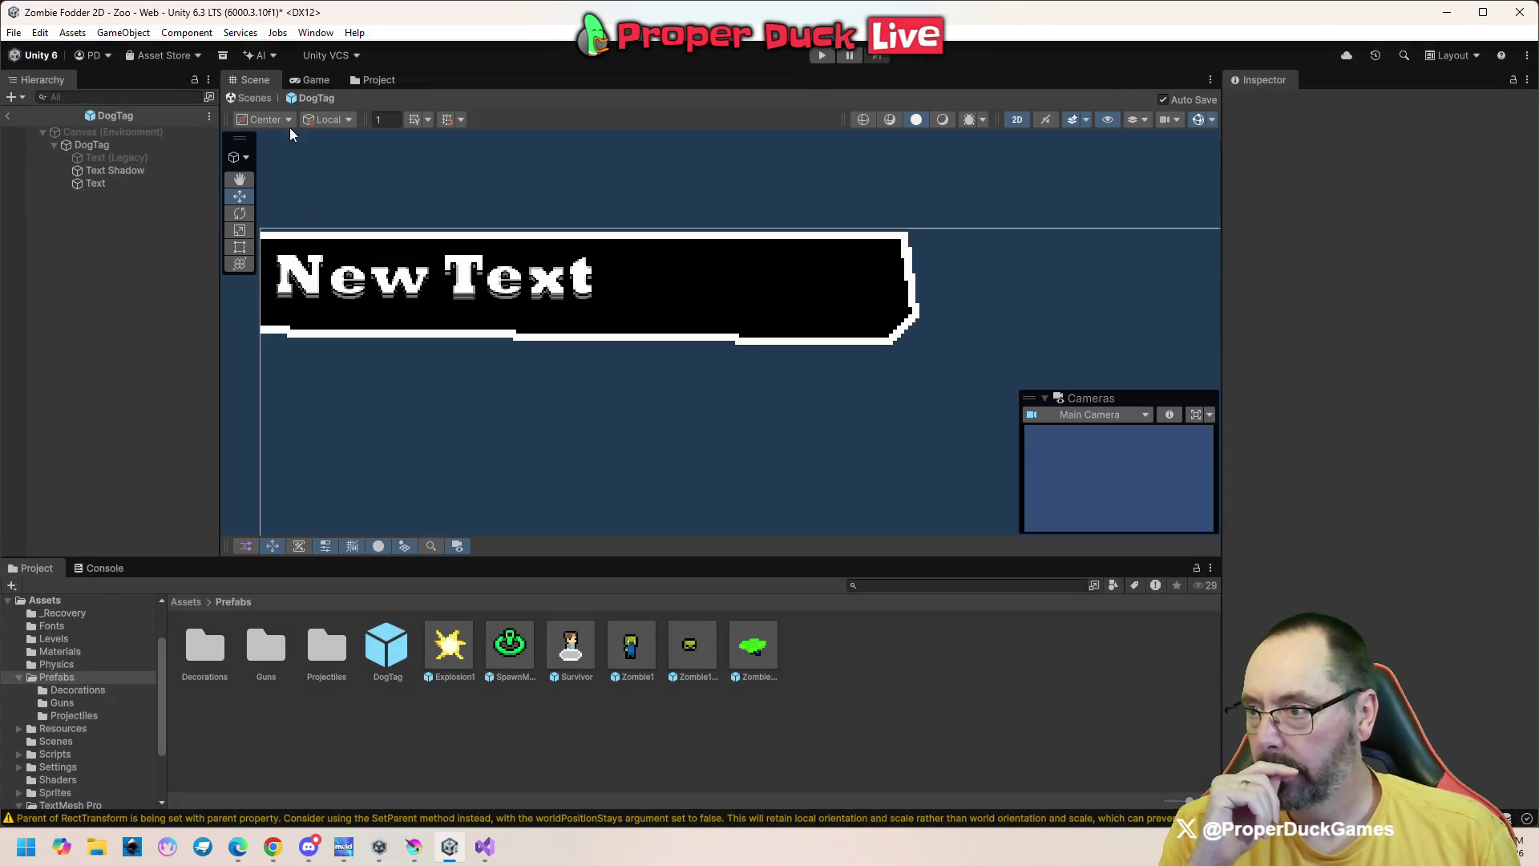
click(830, 292)
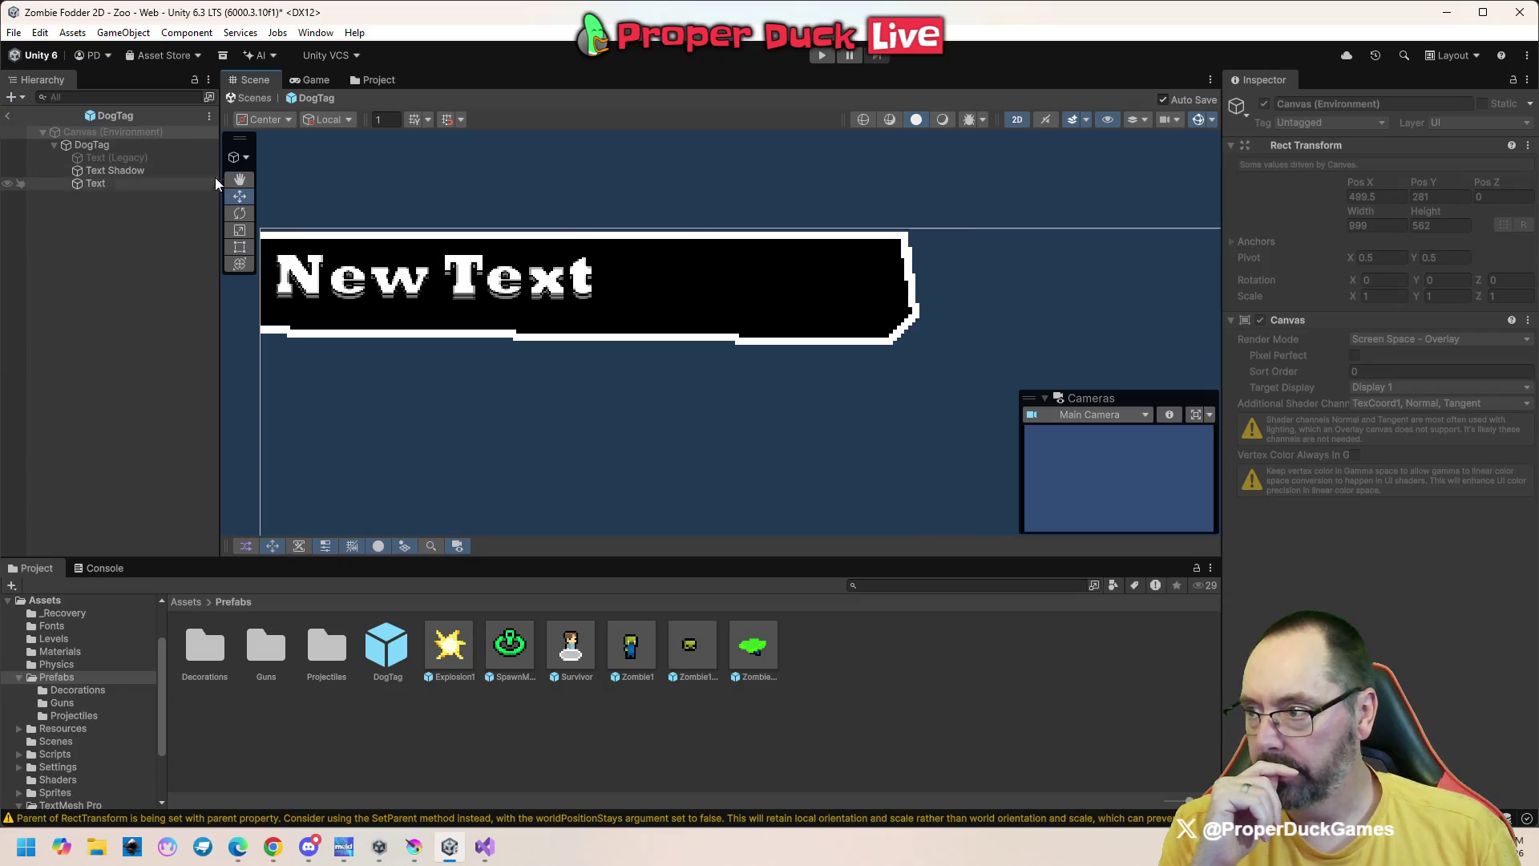
click(155, 146)
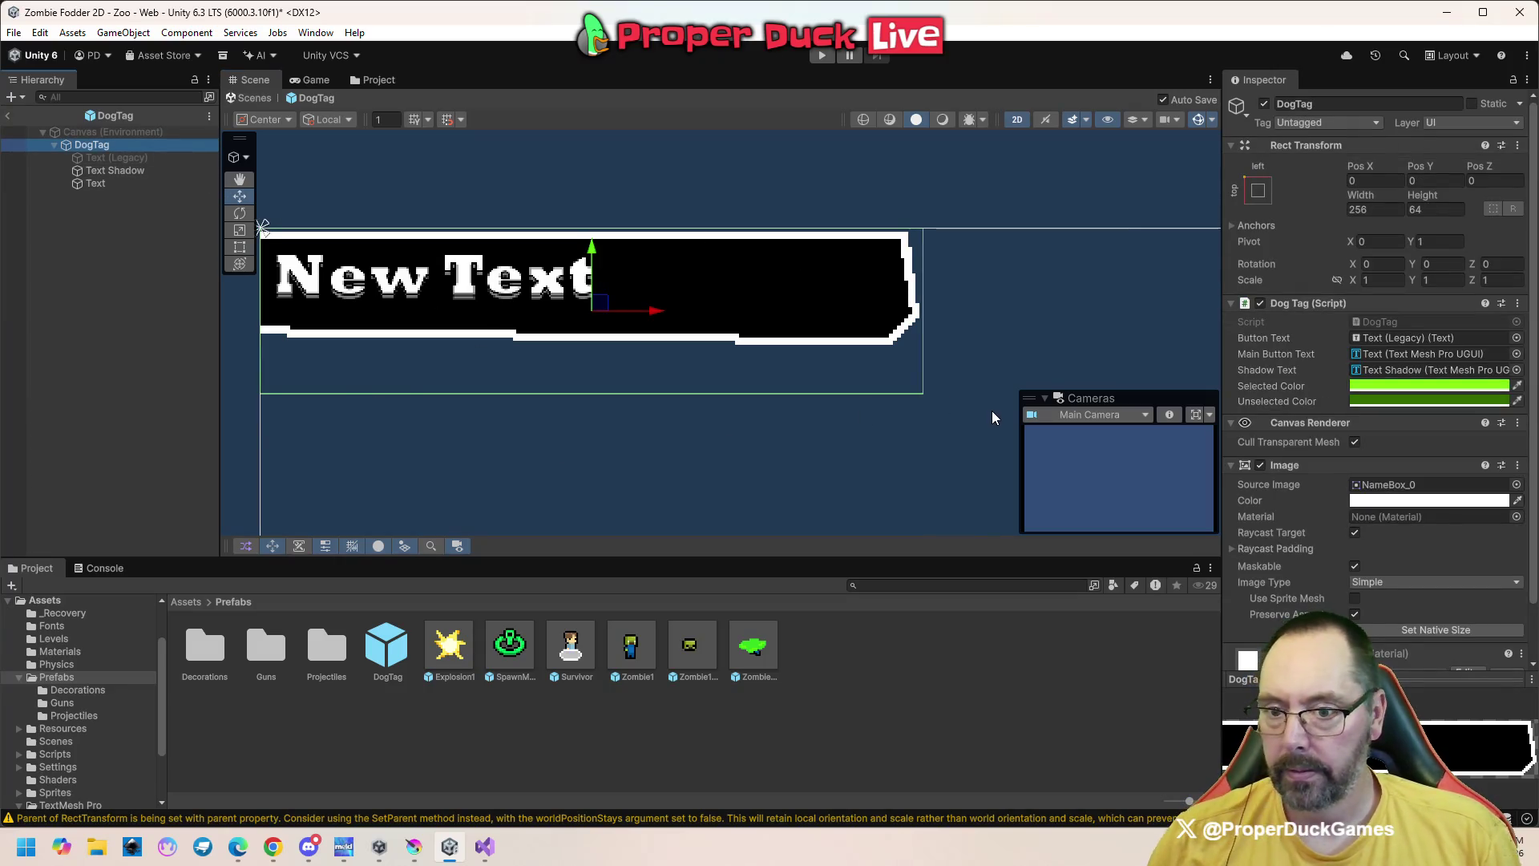
click(495, 842)
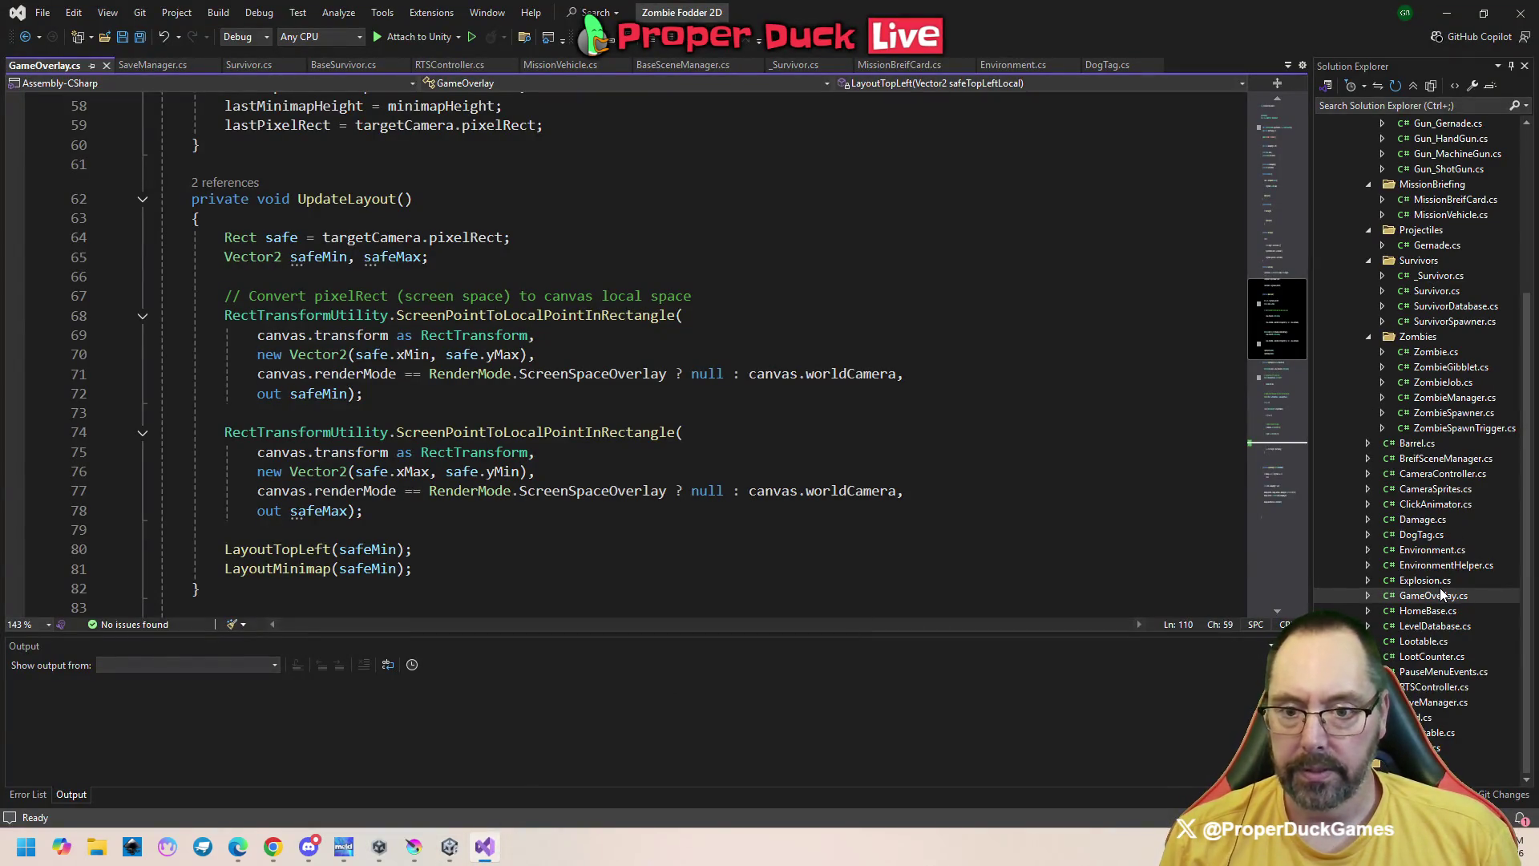
Open DogTag.cs, highlight the image field's uses, and scroll through its fields, Awake and OnPointerClick
double_click(1422, 534)
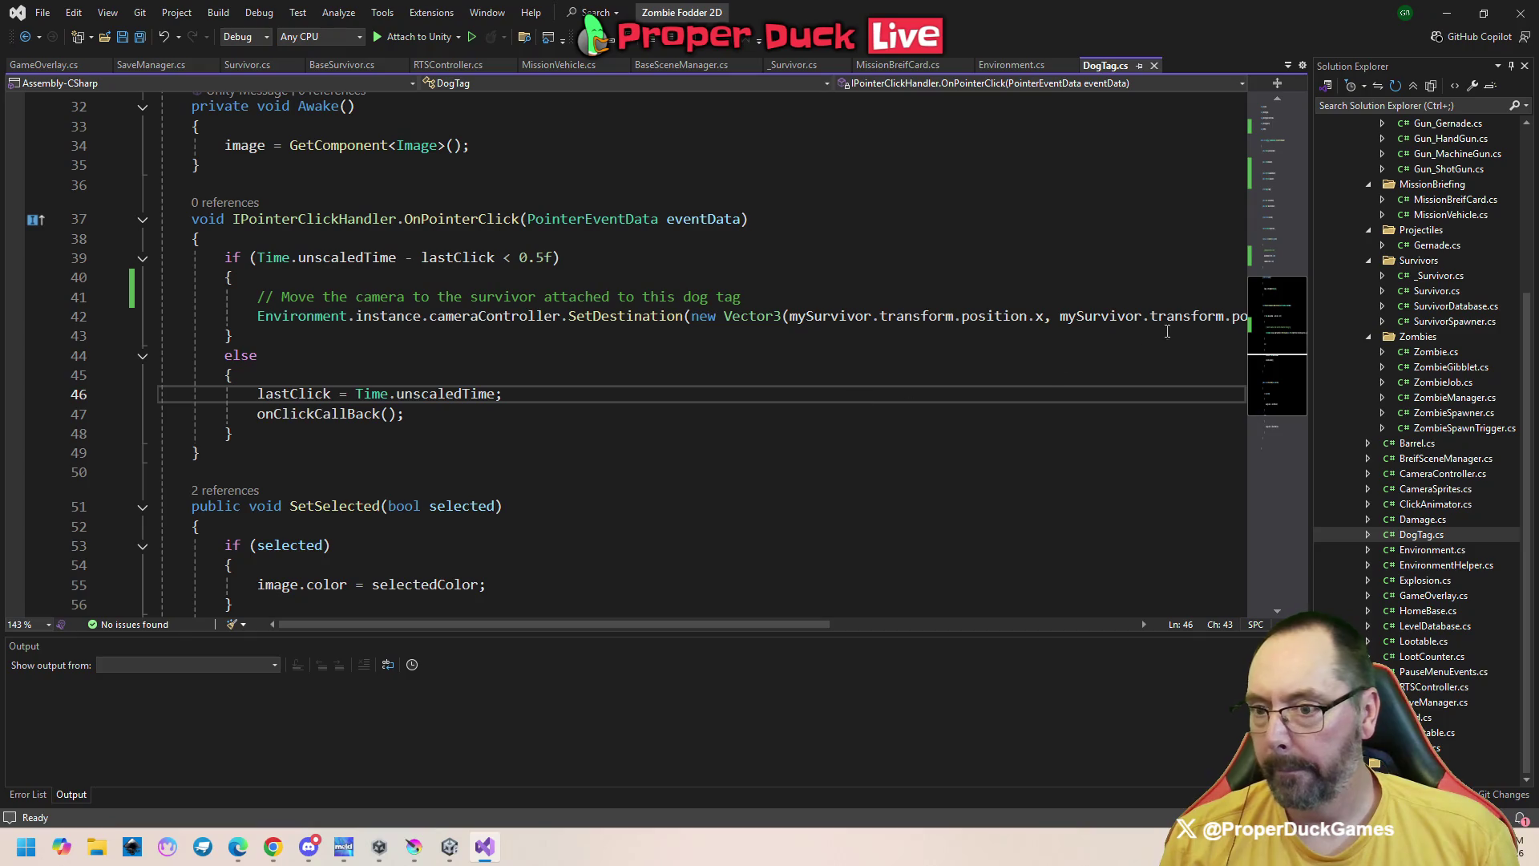
mouse_move(1270, 325)
mouse_down()
mouse_move(1272, 190)
mouse_move(1309, 286)
mouse_up()
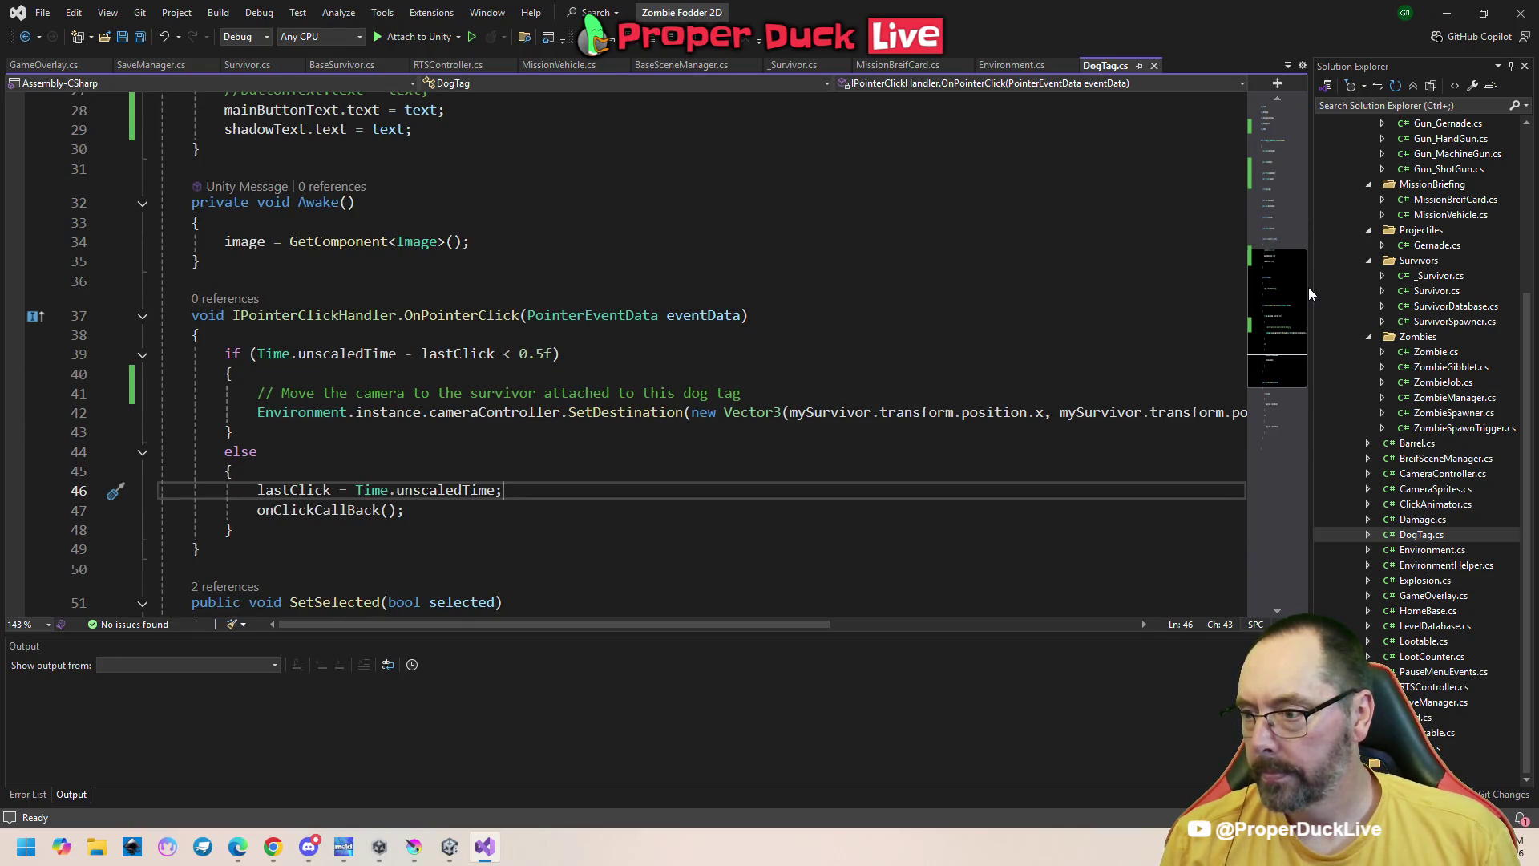
click(263, 240)
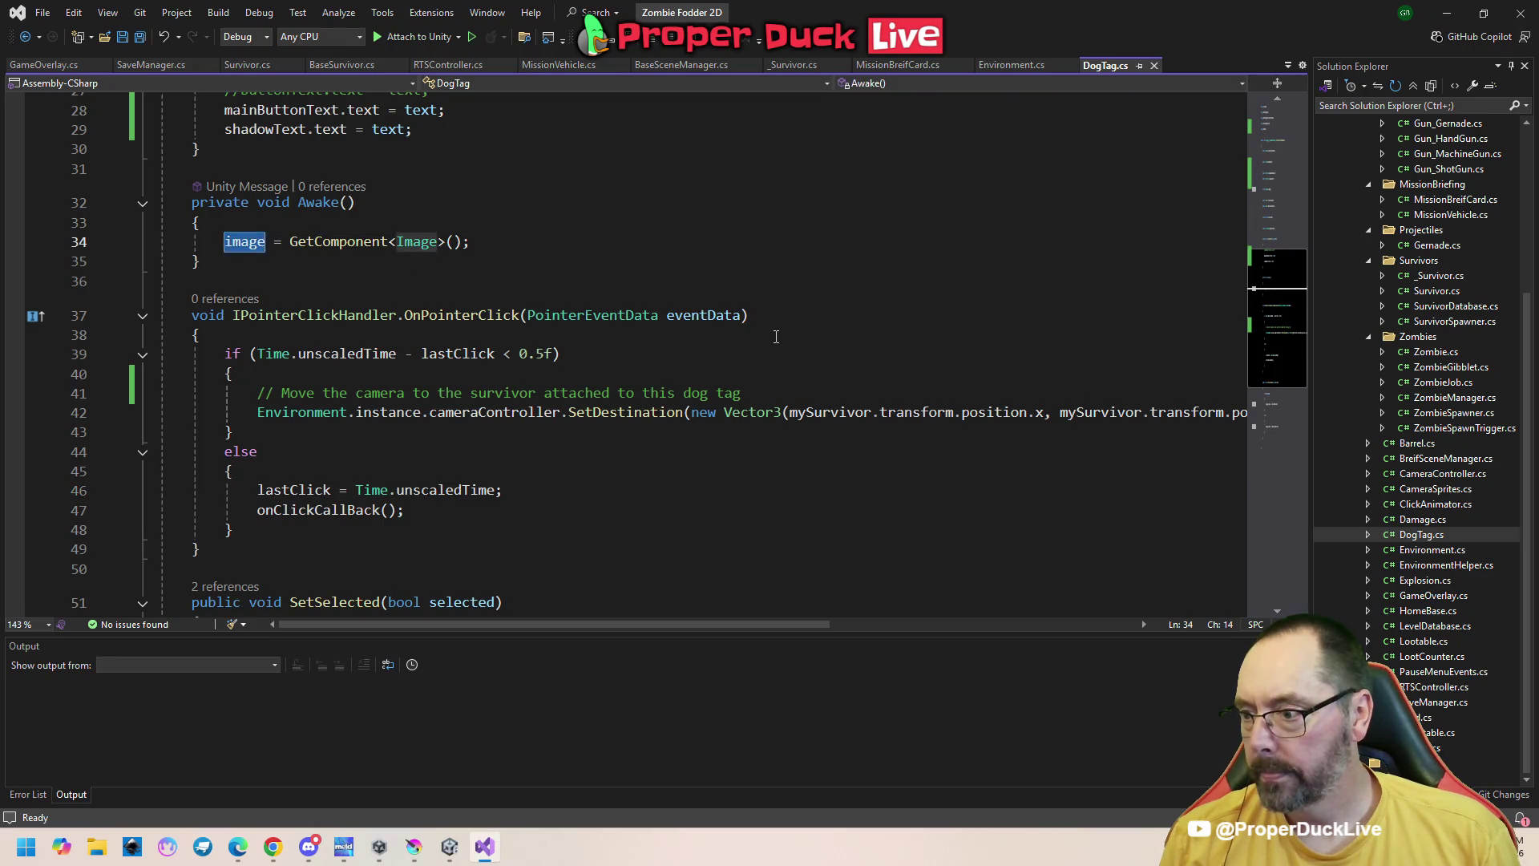
scroll(774, 336, down, 3)
scroll(762, 340, down, 5)
scroll(766, 339, up, 8)
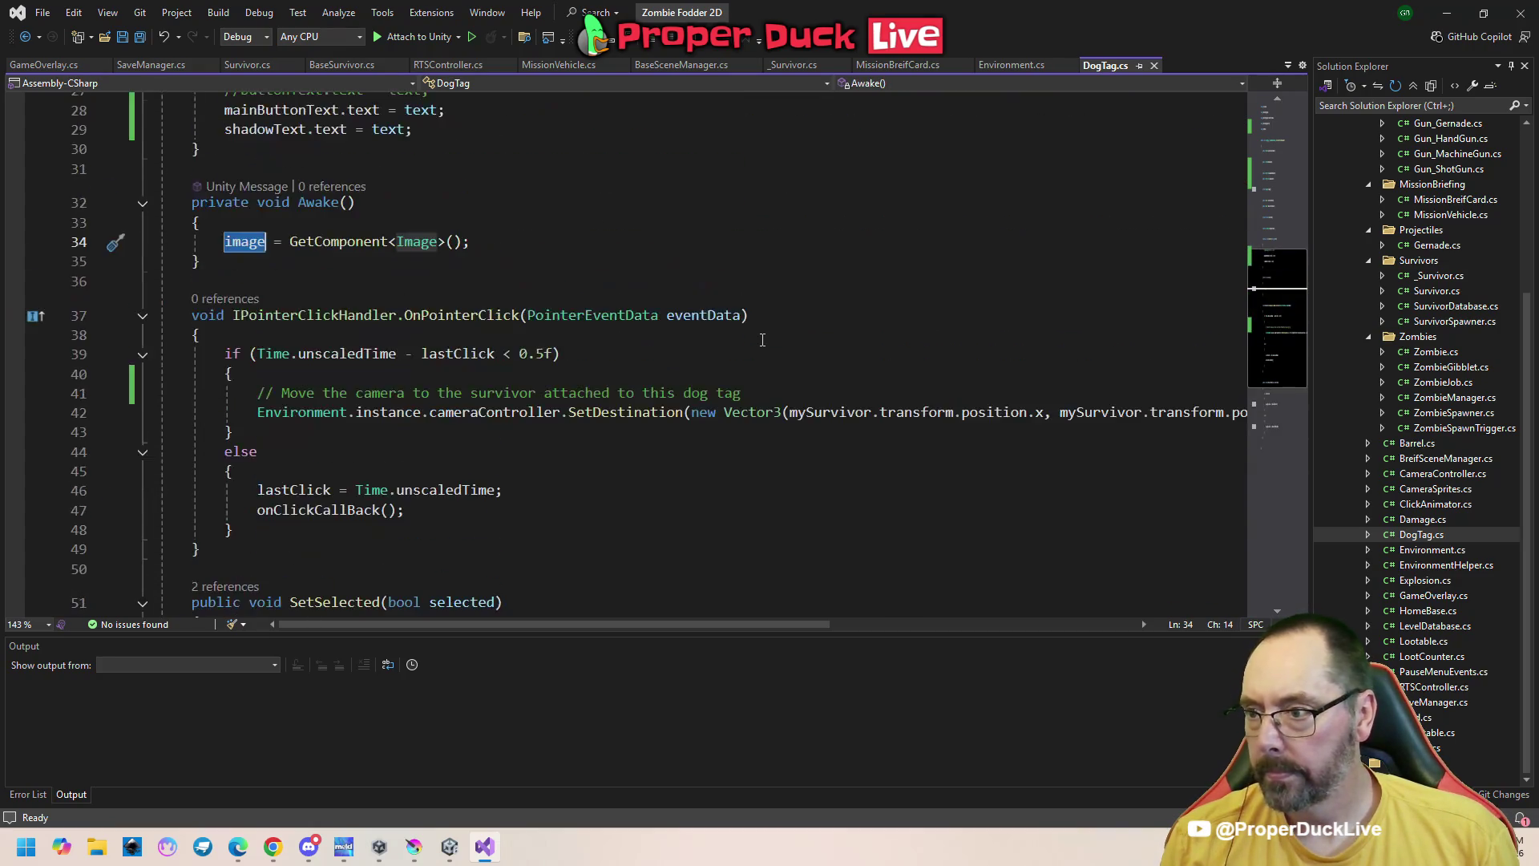
scroll(766, 343, up, 6)
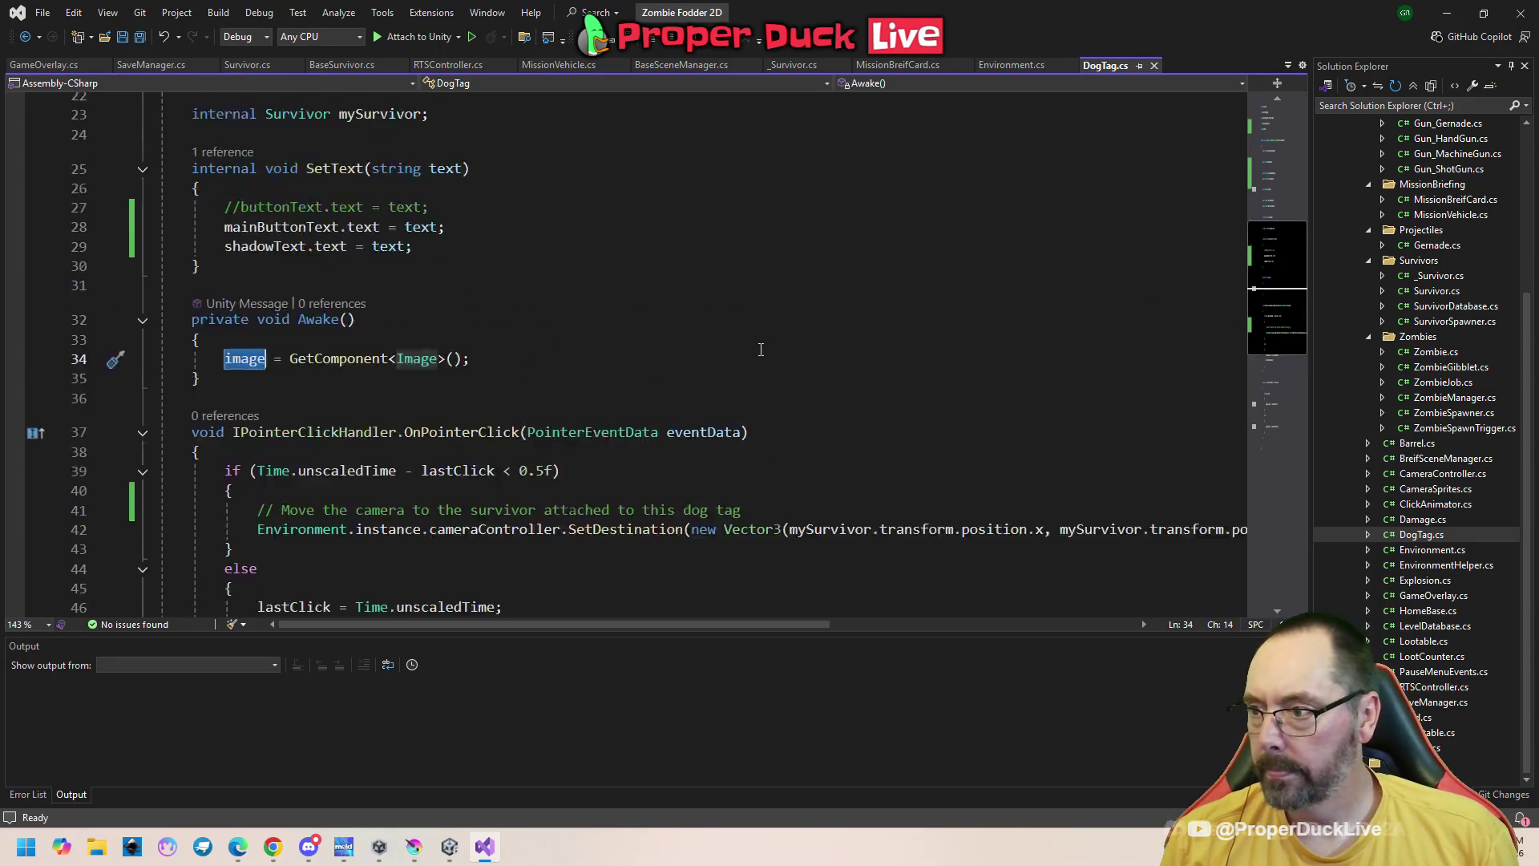
scroll(760, 349, up, 1)
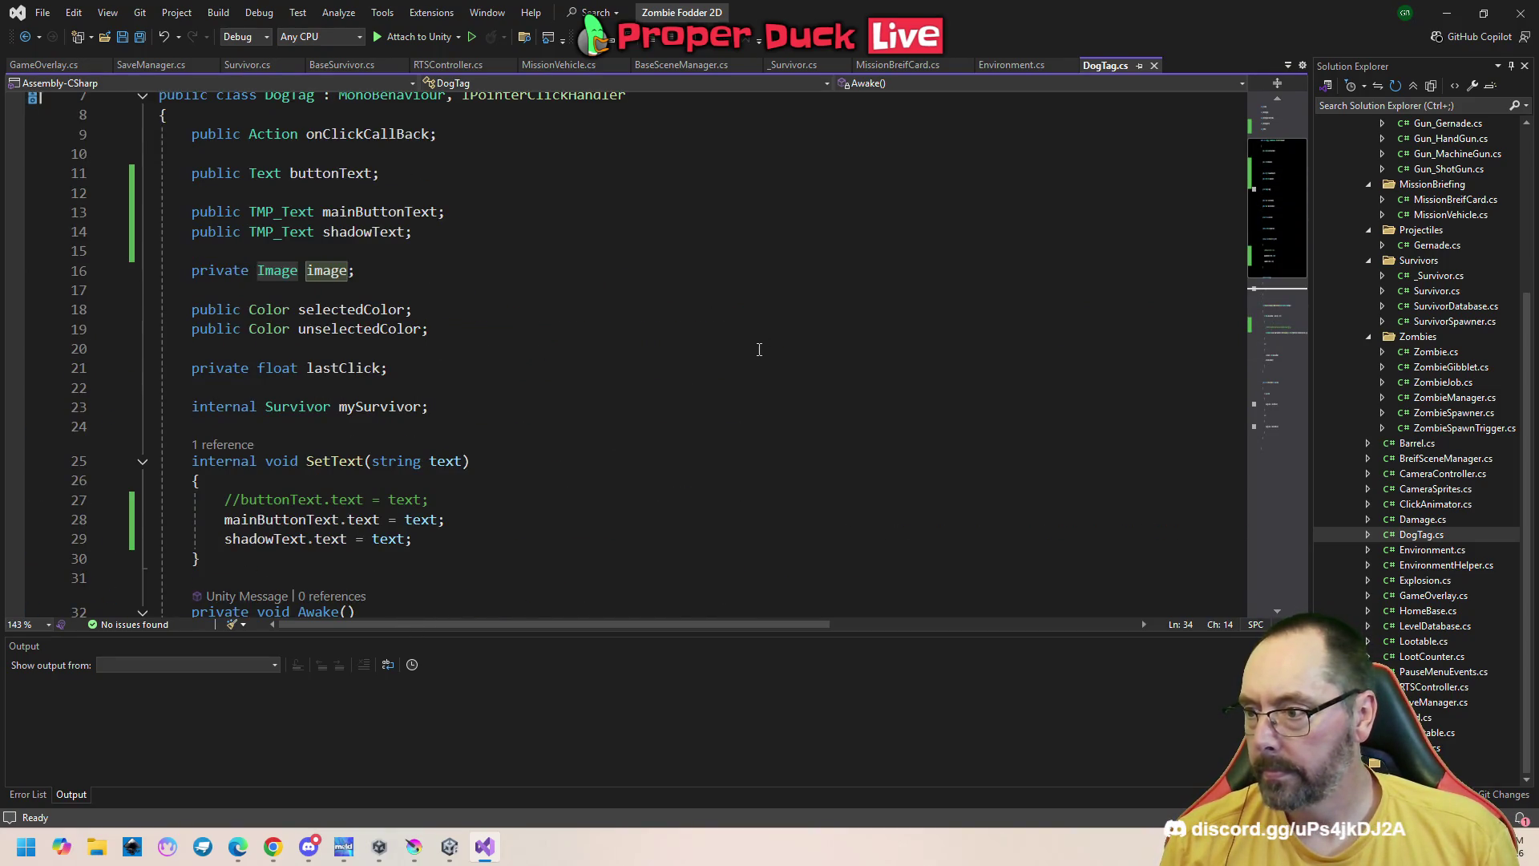
scroll(759, 350, up, 2)
scroll(759, 350, down, 4)
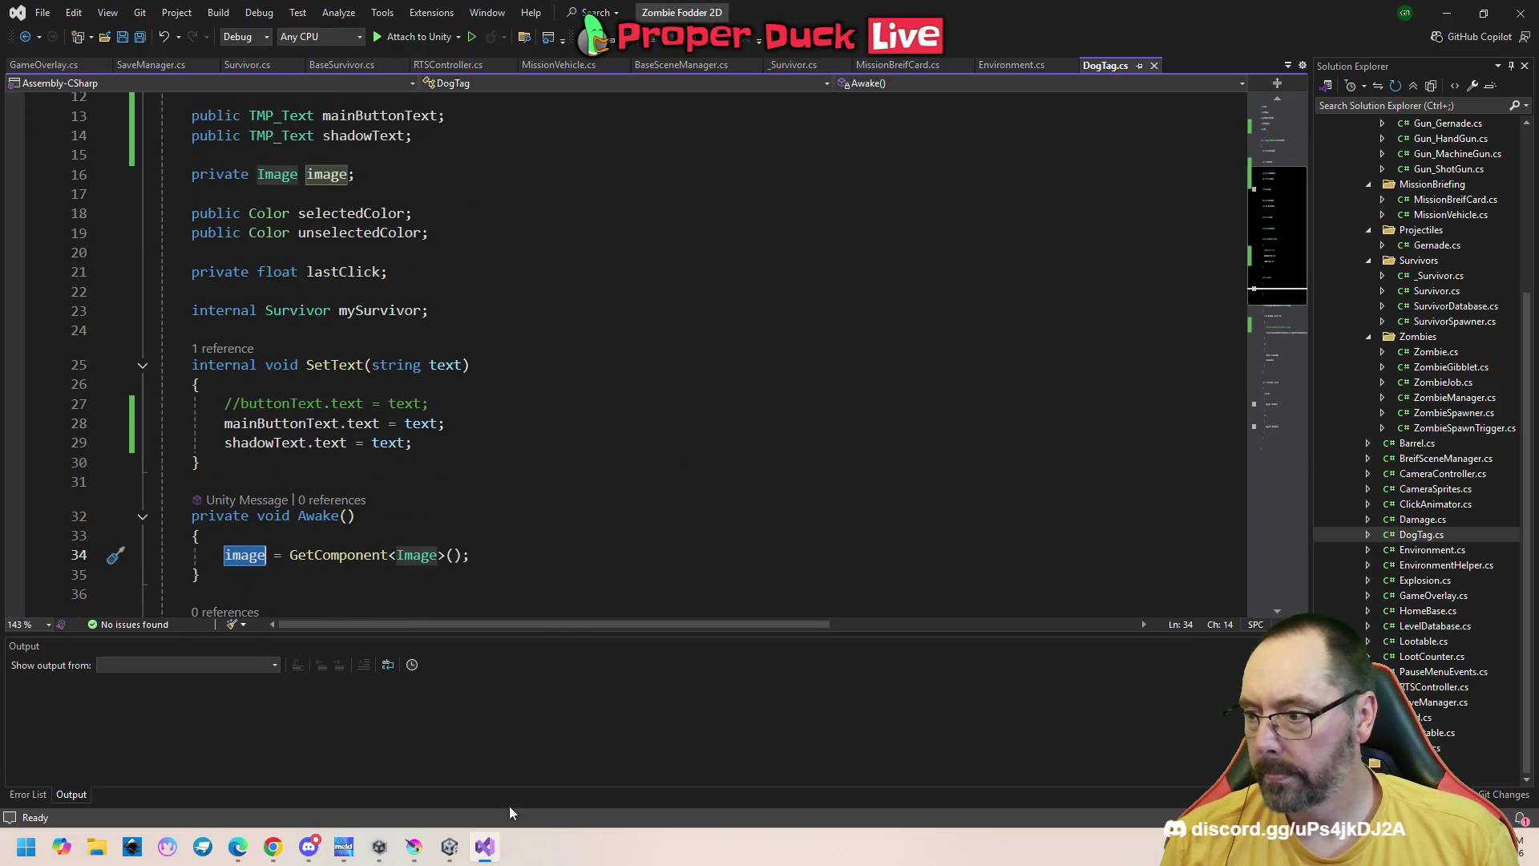
scroll(594, 512, down, 4)
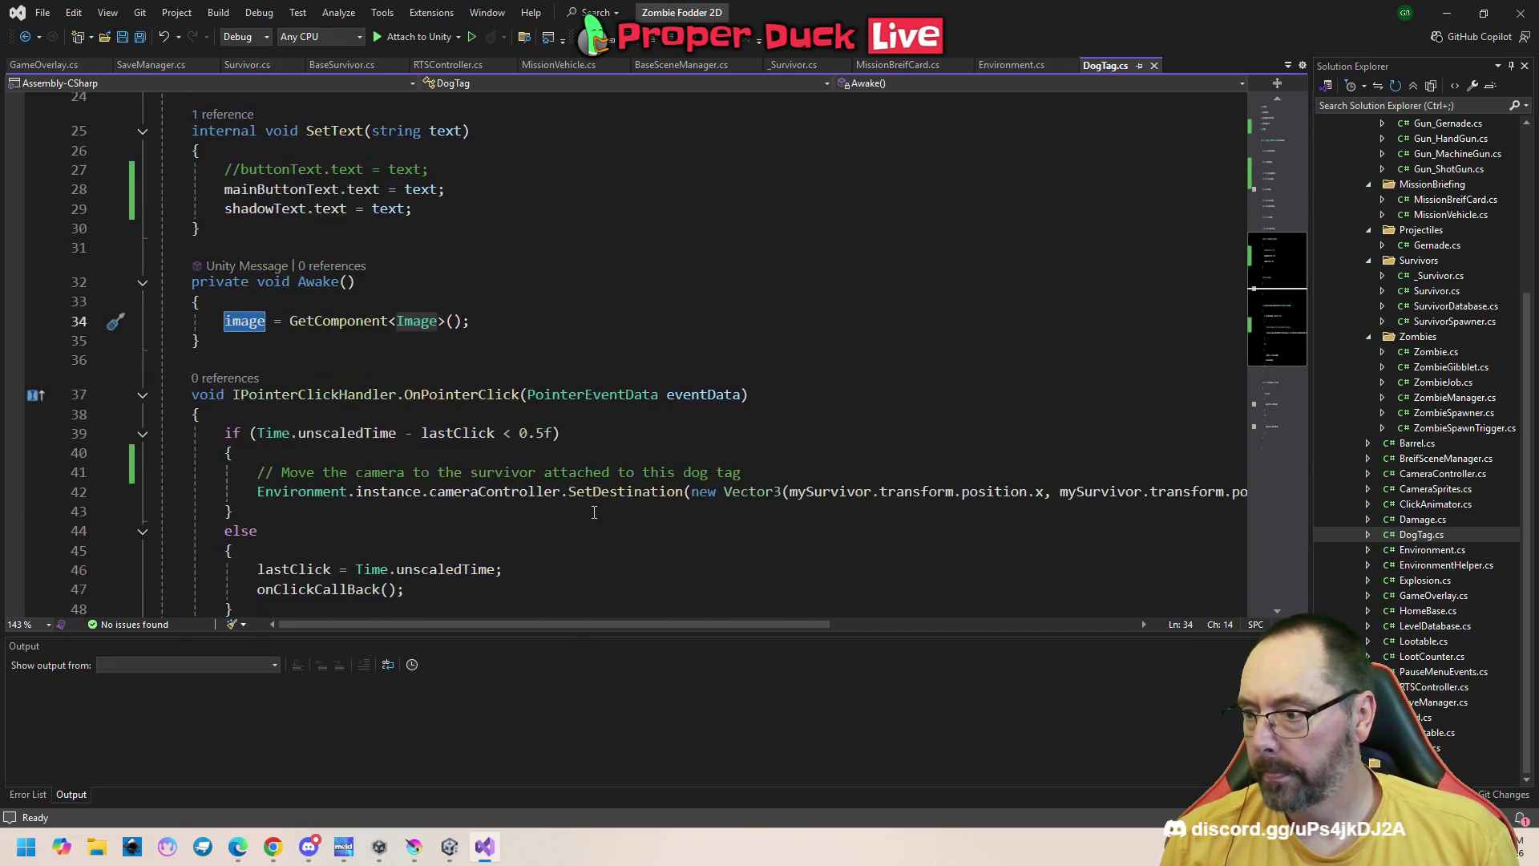
scroll(594, 512, down, 1)
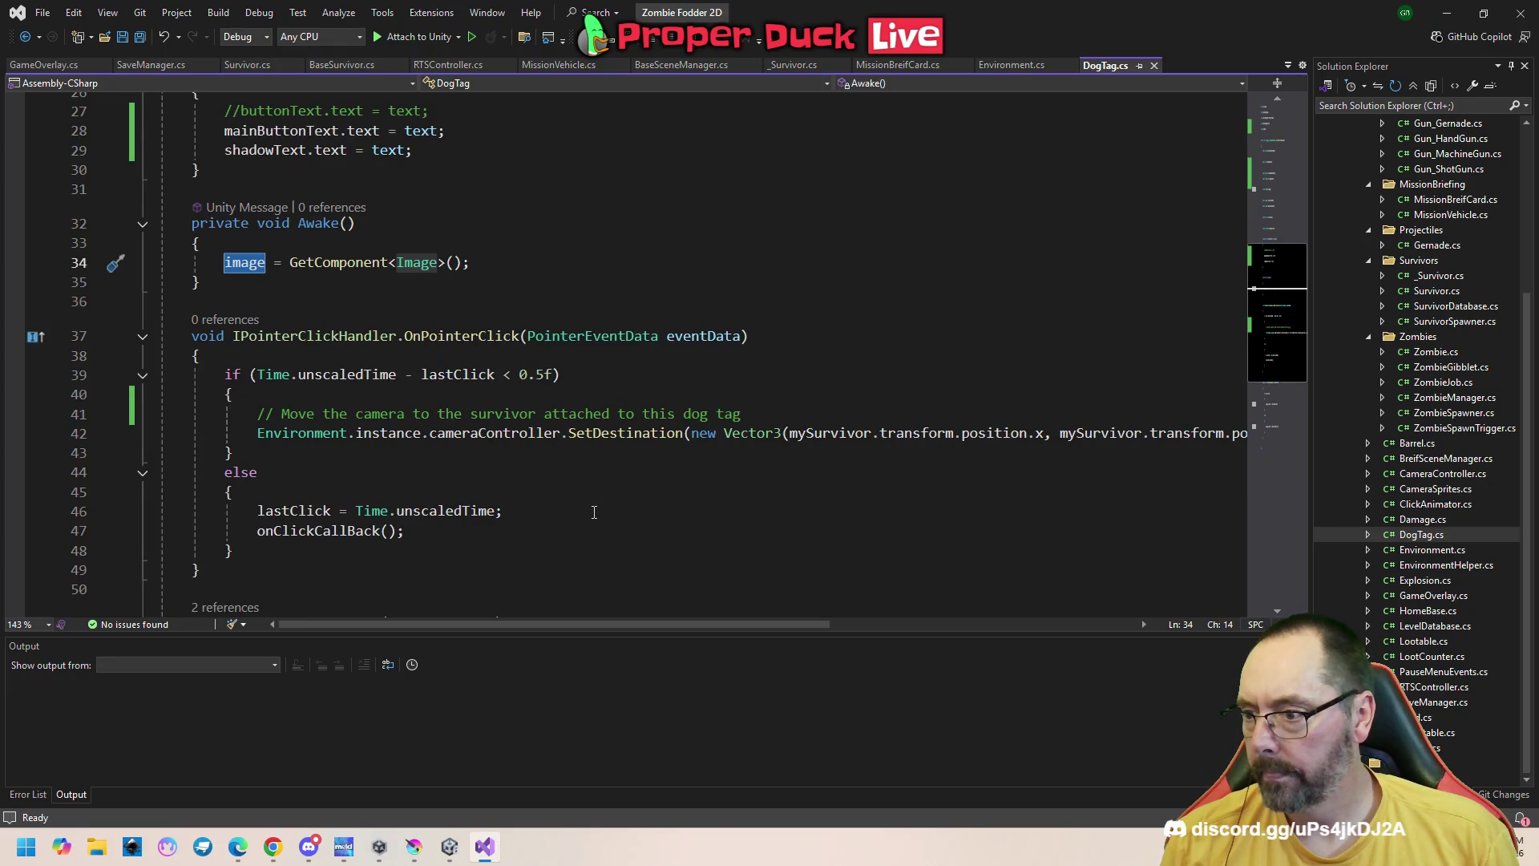